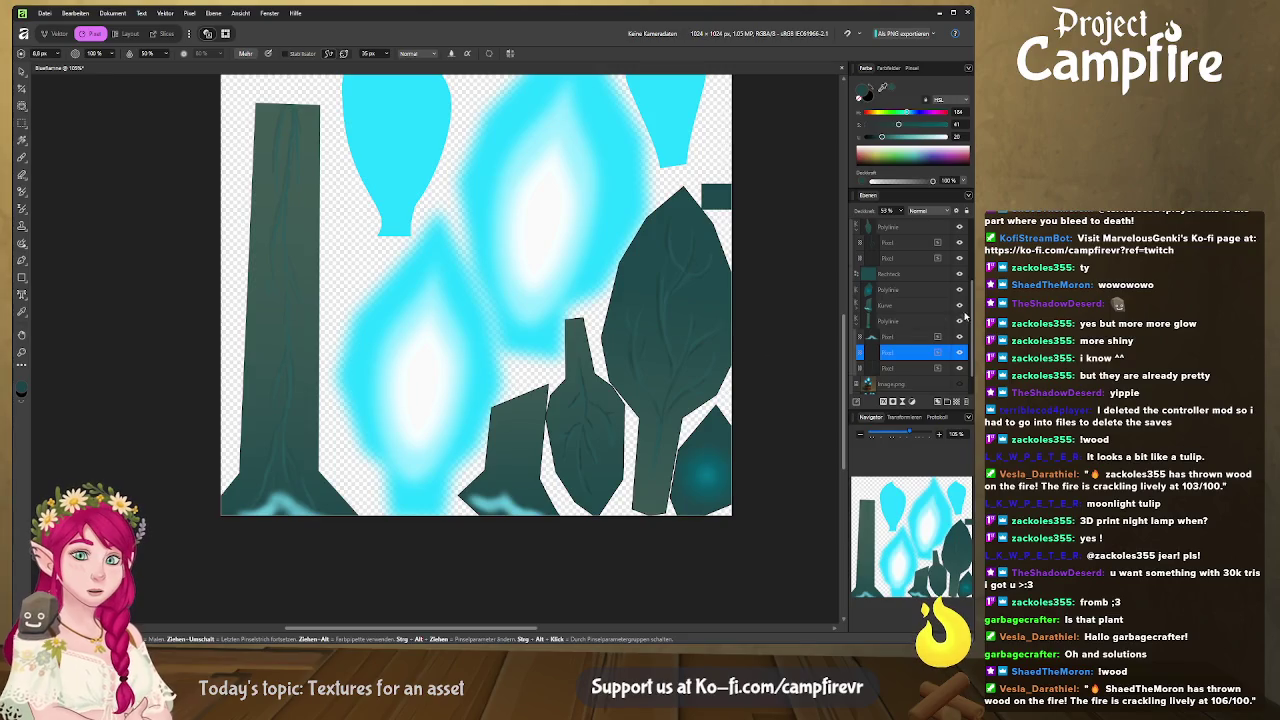
# Step: Add two new Pixel layers and lighten the teal paint colour slightly with the HSL slider
pyautogui.click(906, 304)
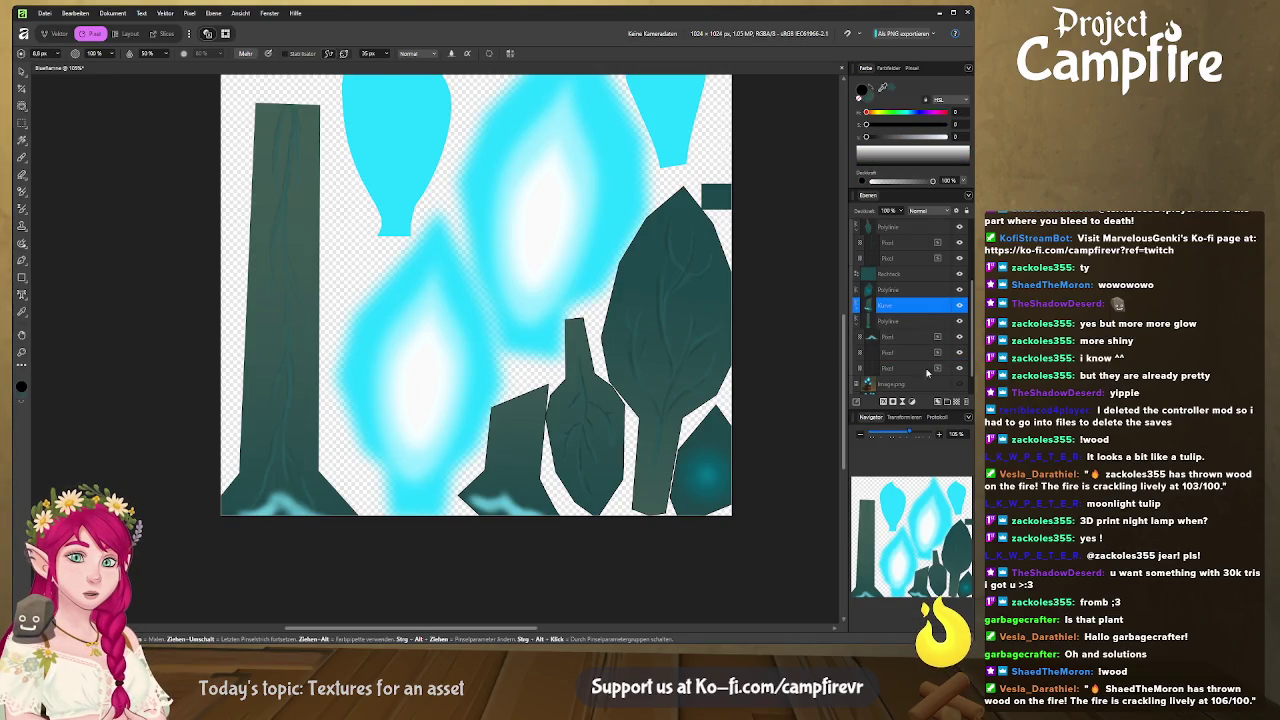
pyautogui.click(949, 402)
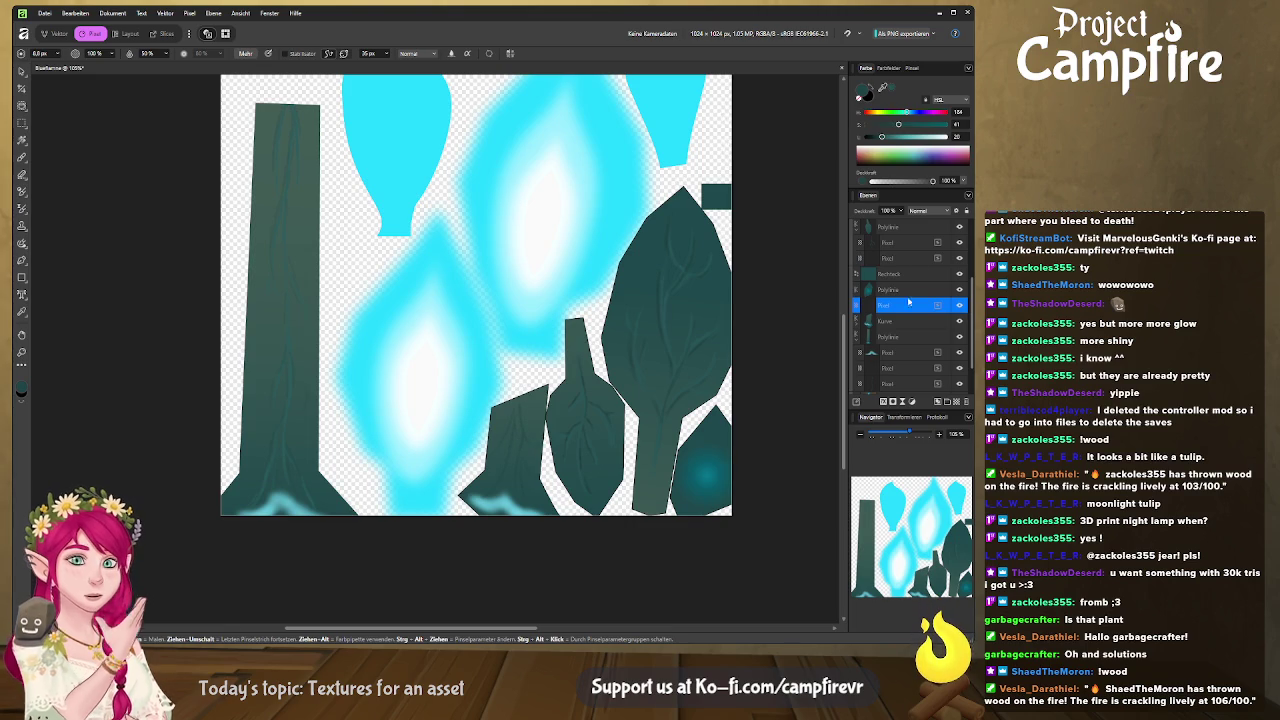
pyautogui.click(955, 401)
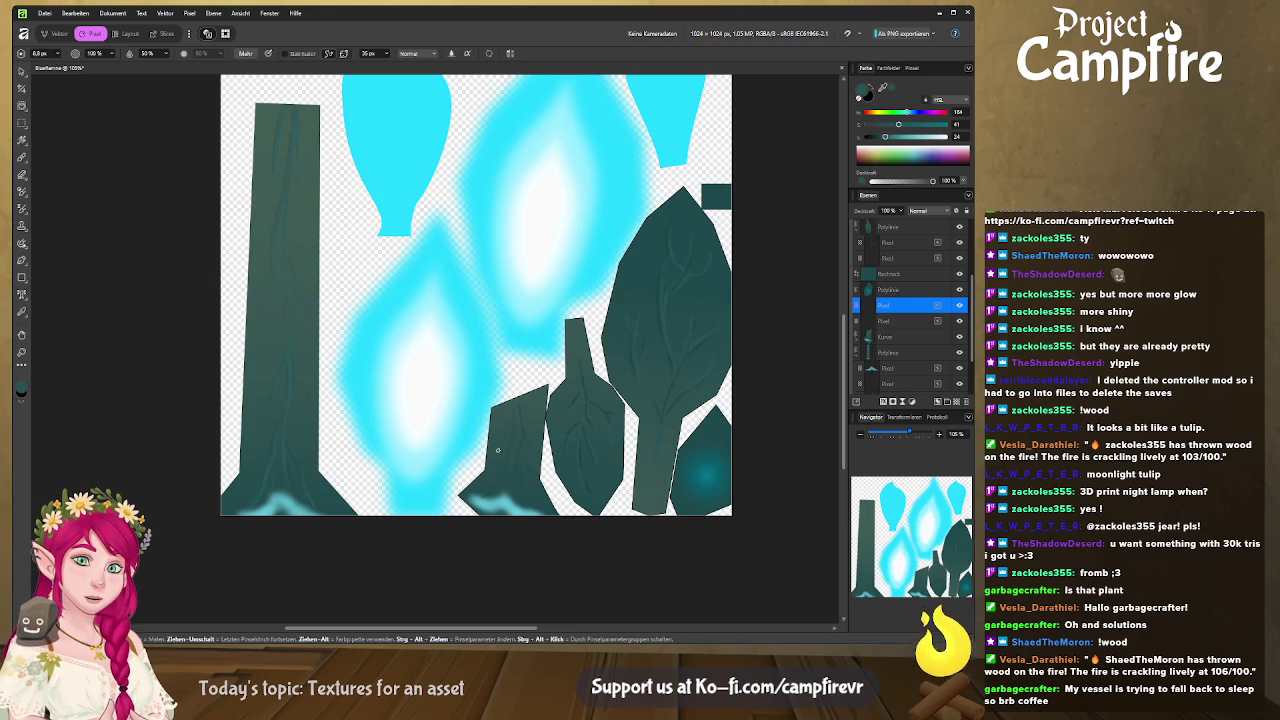
pyautogui.moveTo(884, 136); pyautogui.dragTo(887, 136)
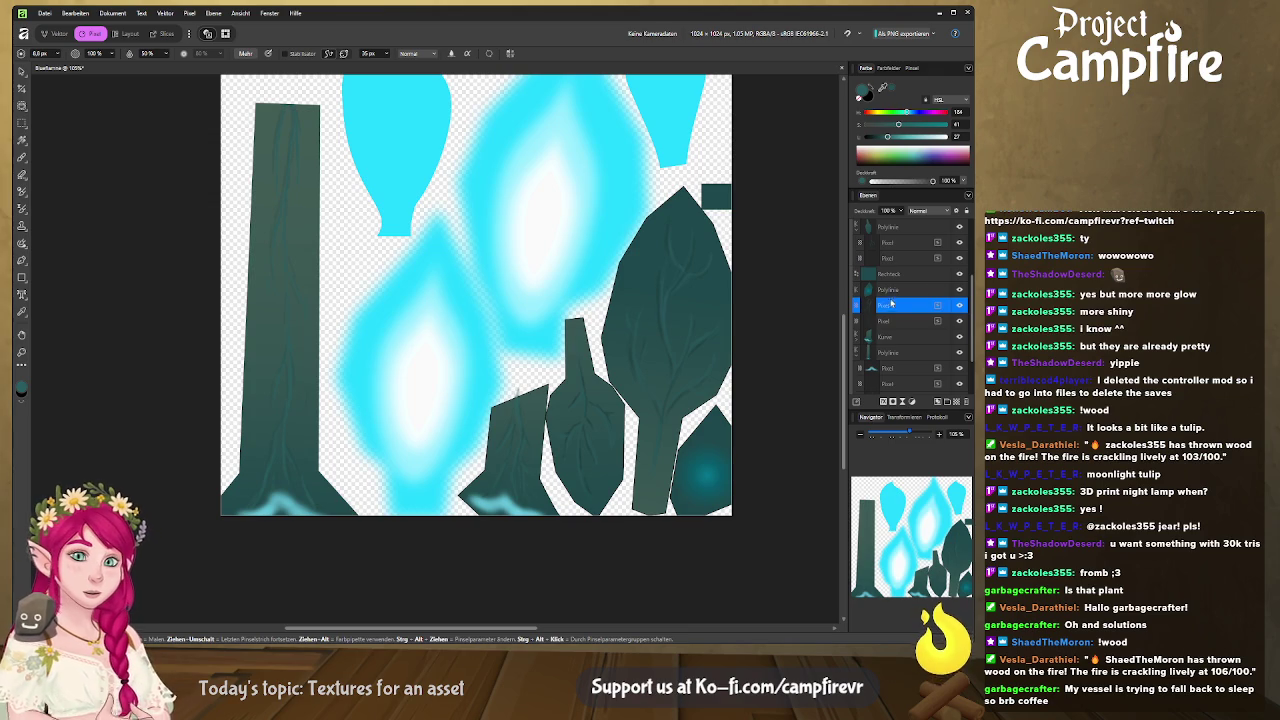
# Step: Rename the new layer, collapse both Polylinie groups and pan to the texture's top edge
pyautogui.doubleClick(900, 306)
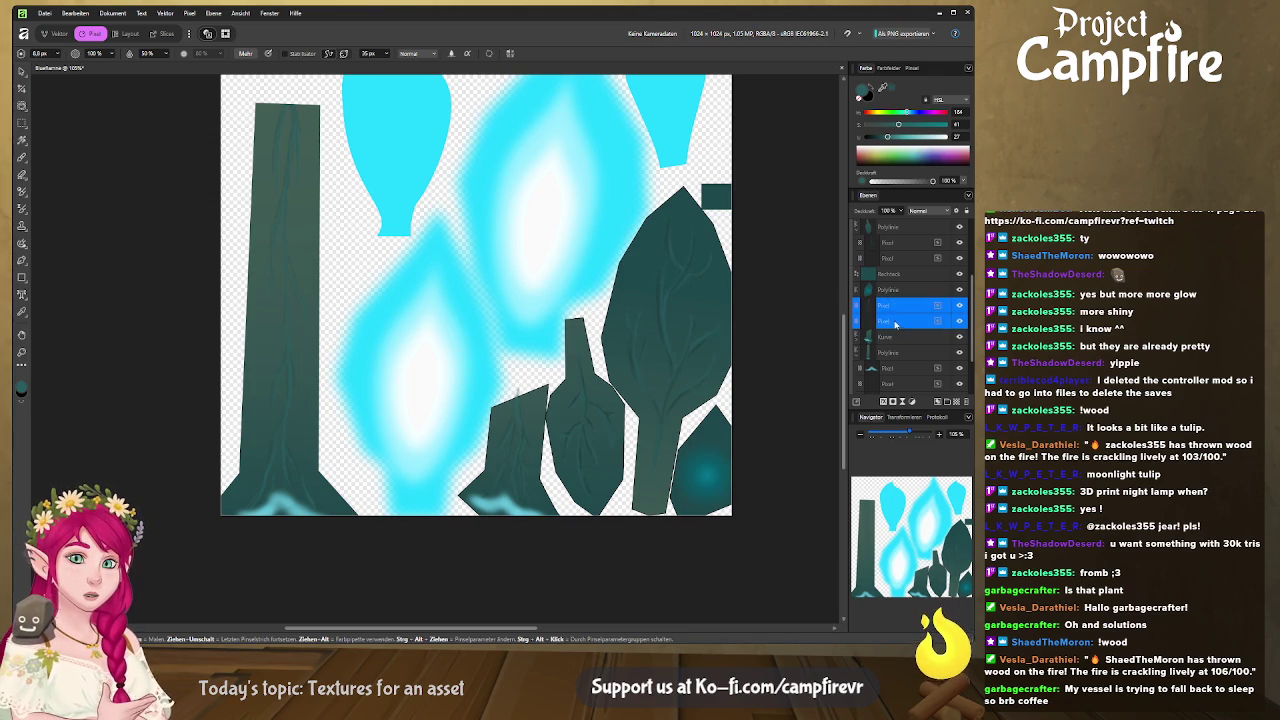
pyautogui.moveTo(899, 322); pyautogui.dragTo(912, 346)
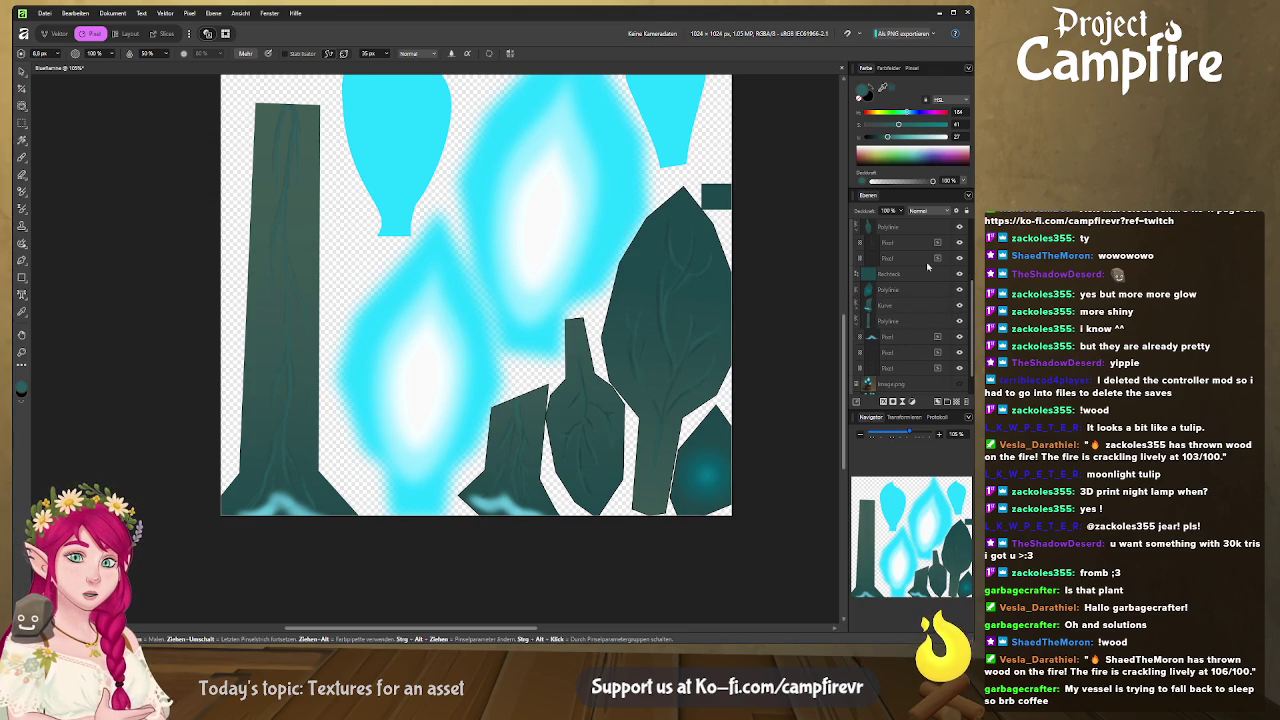
pyautogui.click(856, 321)
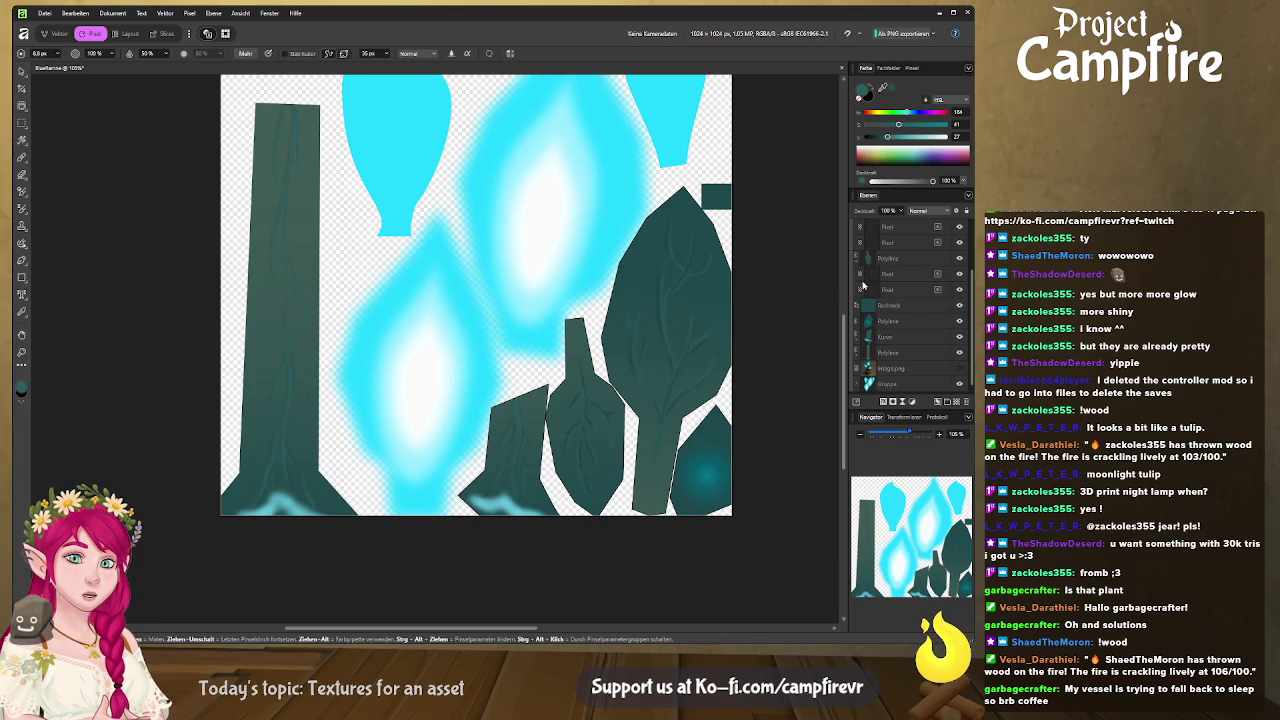
pyautogui.click(858, 259)
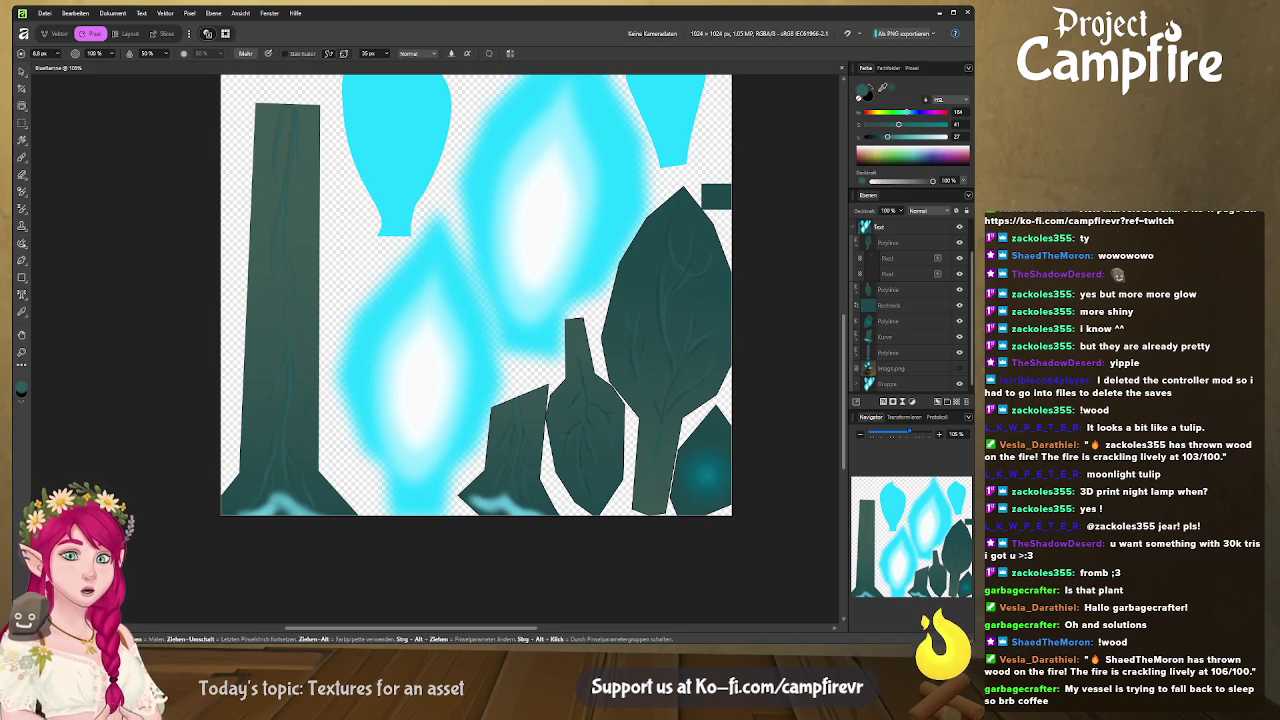
pyautogui.moveTo(532, 334); pyautogui.dragTo(469, 395)
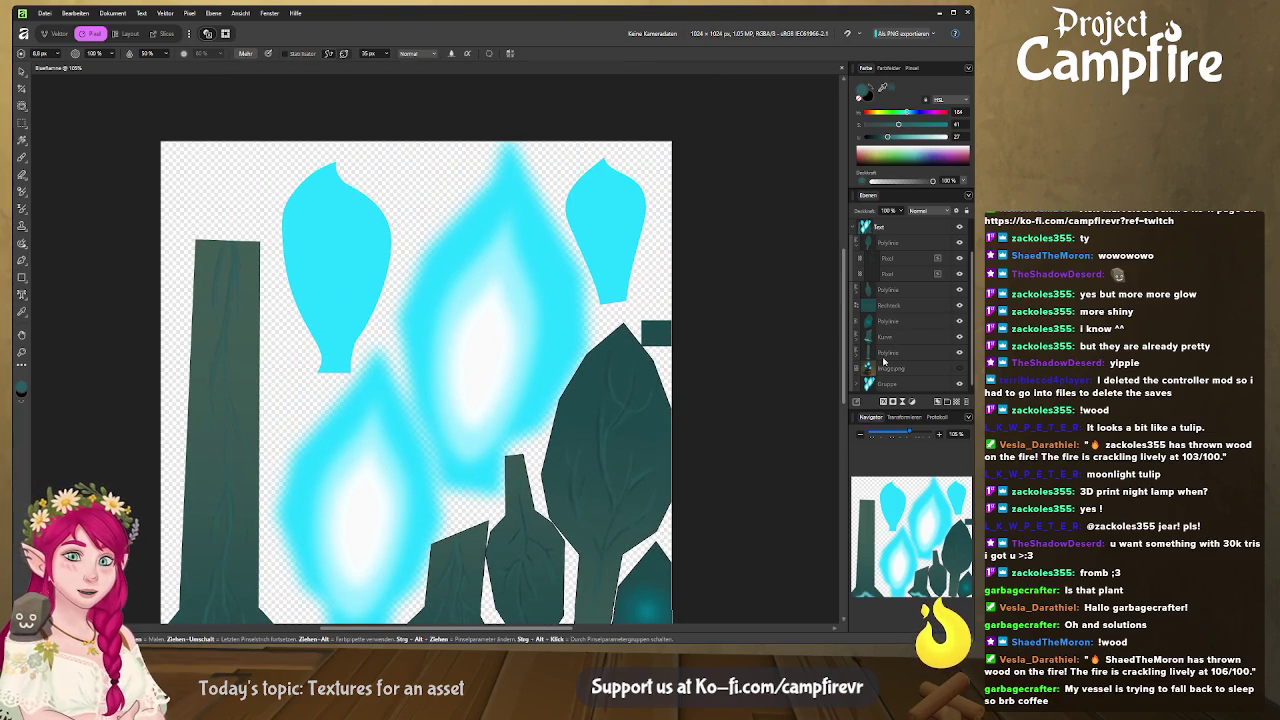
# Step: Collapse the last Polylinie group, scroll back up and pick the flame shapes with the Move tool
pyautogui.scroll(-3, 710, 464)
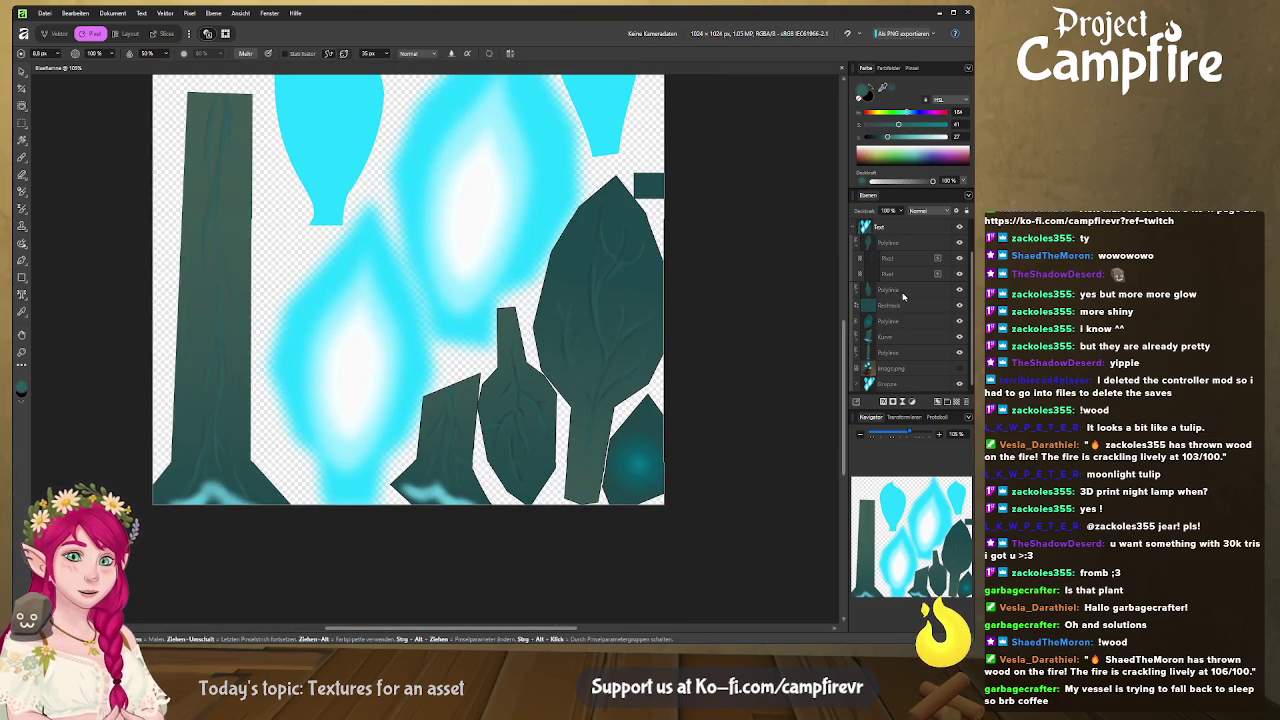
pyautogui.click(857, 246)
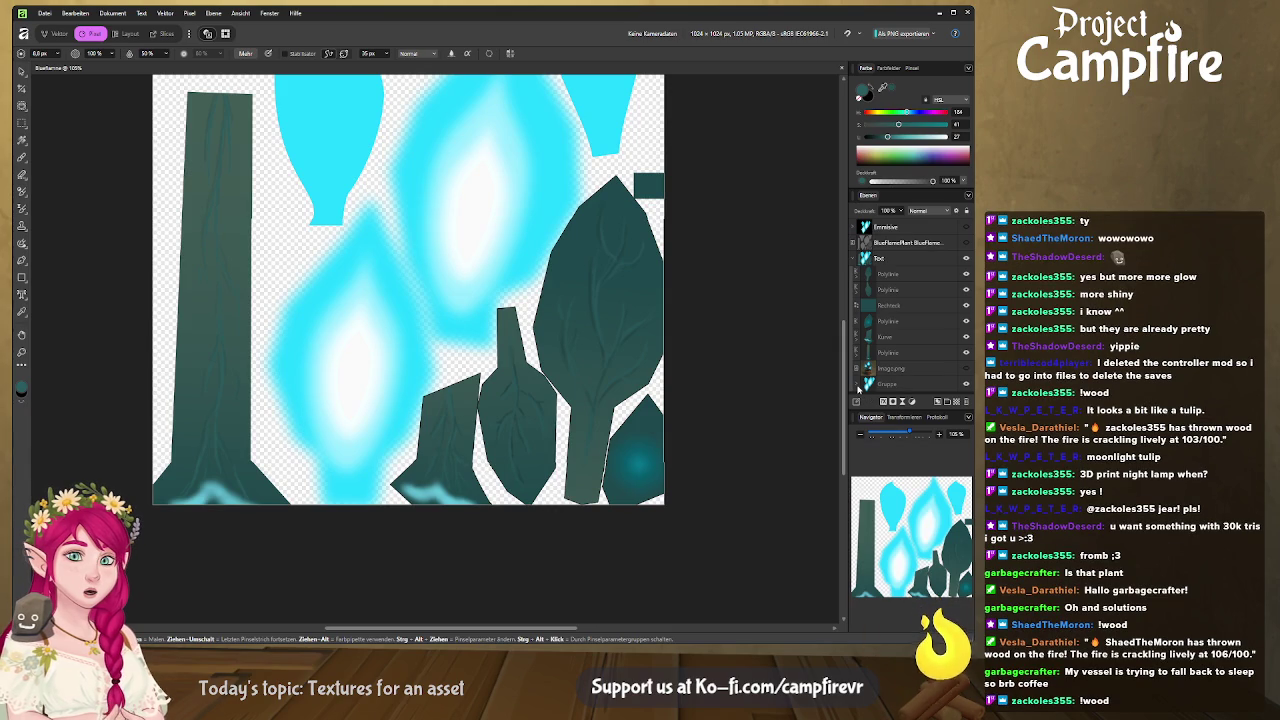
pyautogui.scroll(1, 600, 280)
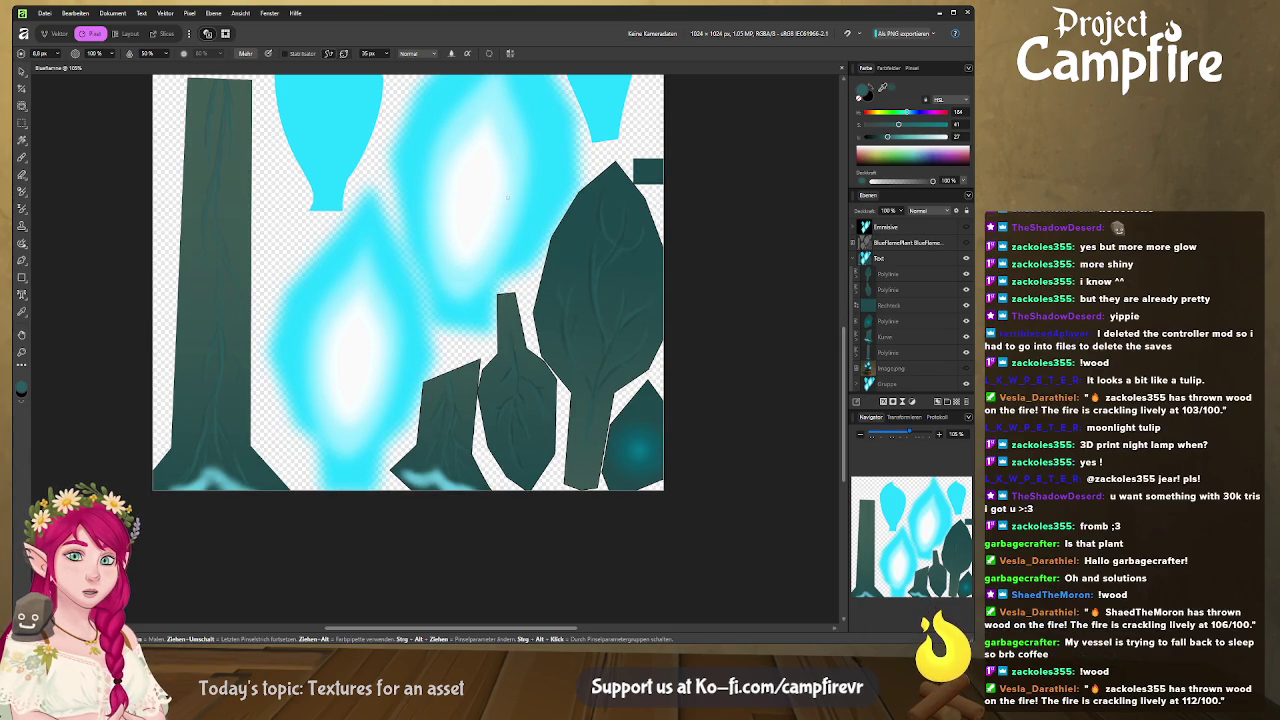
pyautogui.scroll(1, 580, 295)
pyautogui.scroll(2, 550, 315)
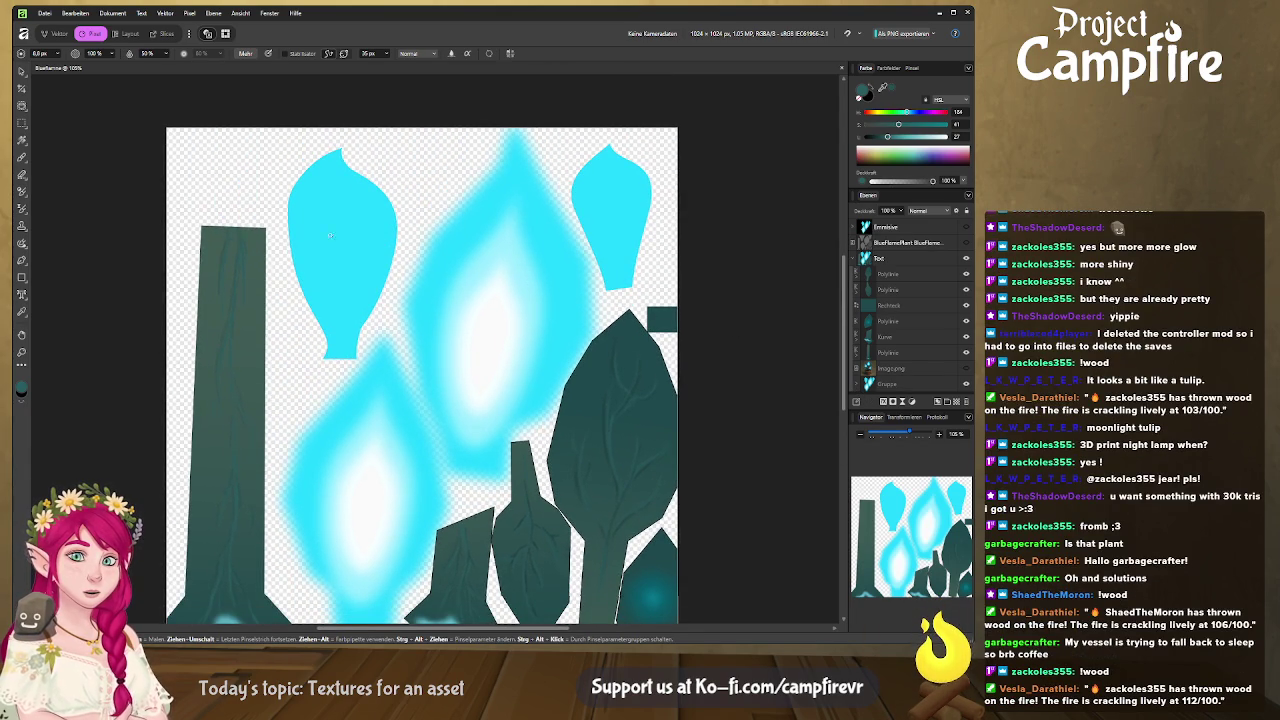
pyautogui.click(22, 71)
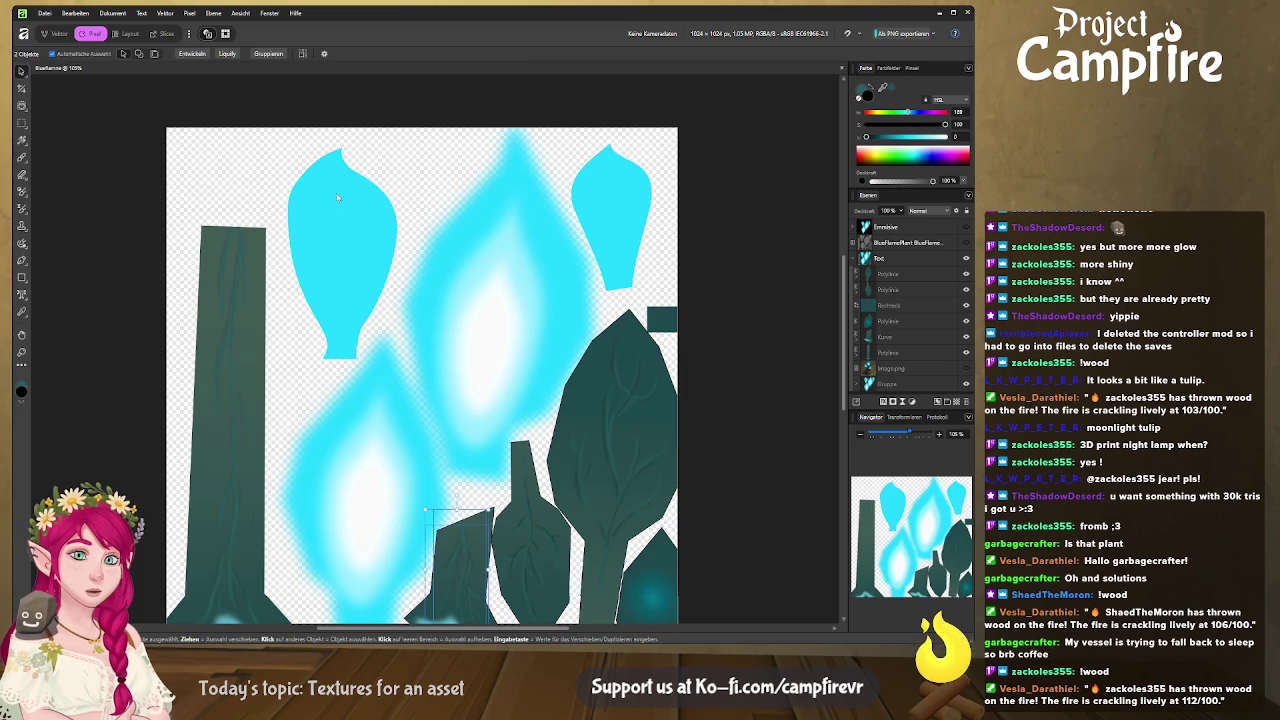
# Step: Group the two Kurve petal layers inside Gruppe with Ctrl+G and turn on the BlueFlamePlant wireframe layer
pyautogui.click(350, 219)
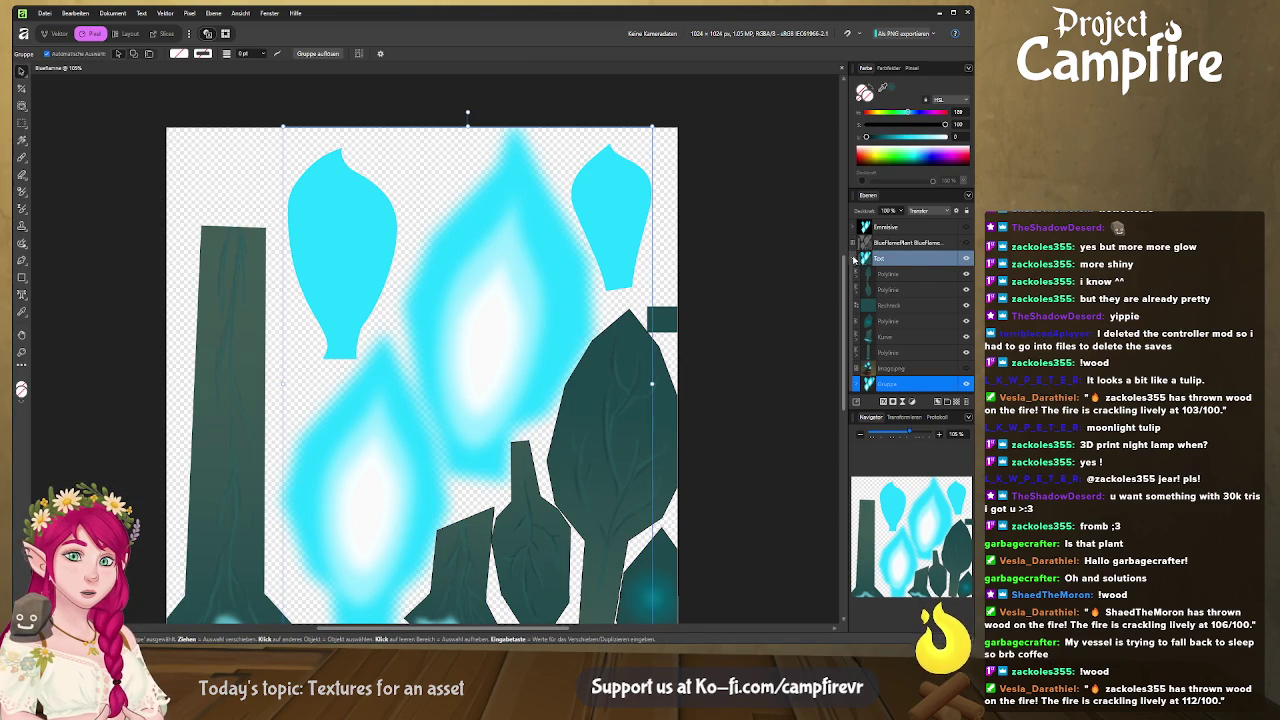
pyautogui.click(853, 258)
pyautogui.click(853, 258)
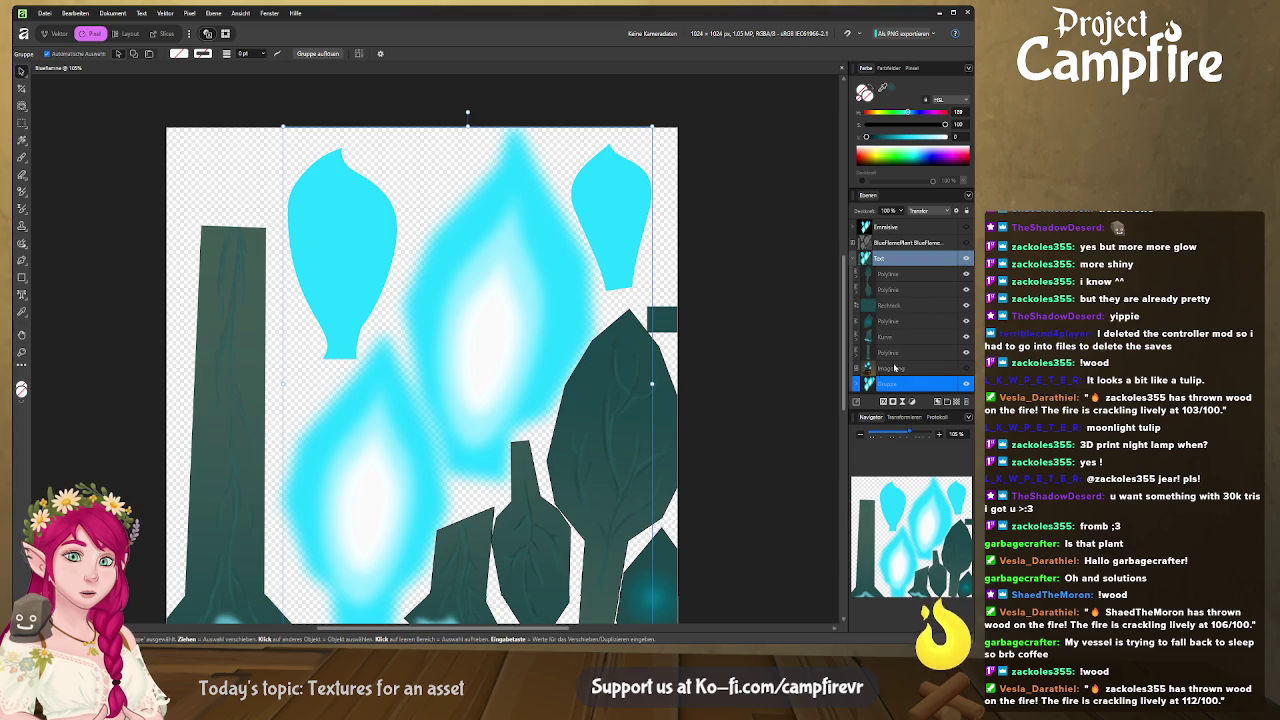
pyautogui.click(857, 385)
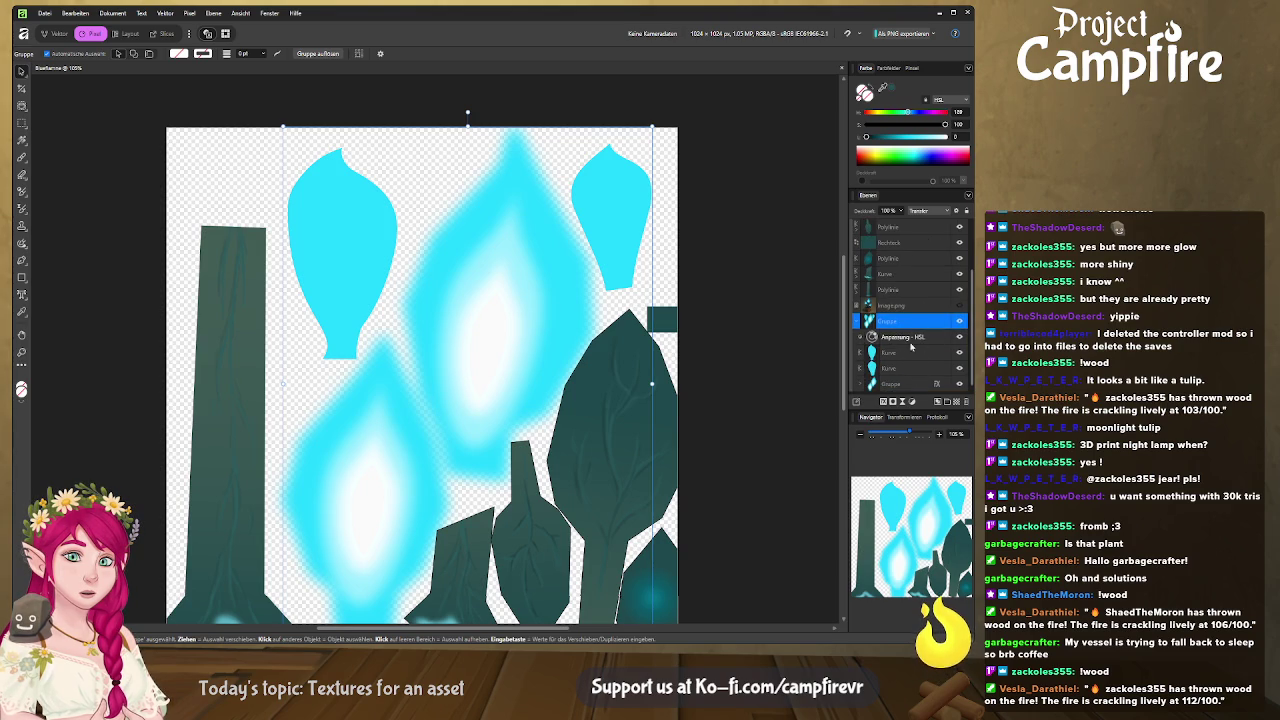
pyautogui.click(906, 354)
pyautogui.keyDown('shift'); pyautogui.click(903, 369); pyautogui.keyUp('shift')
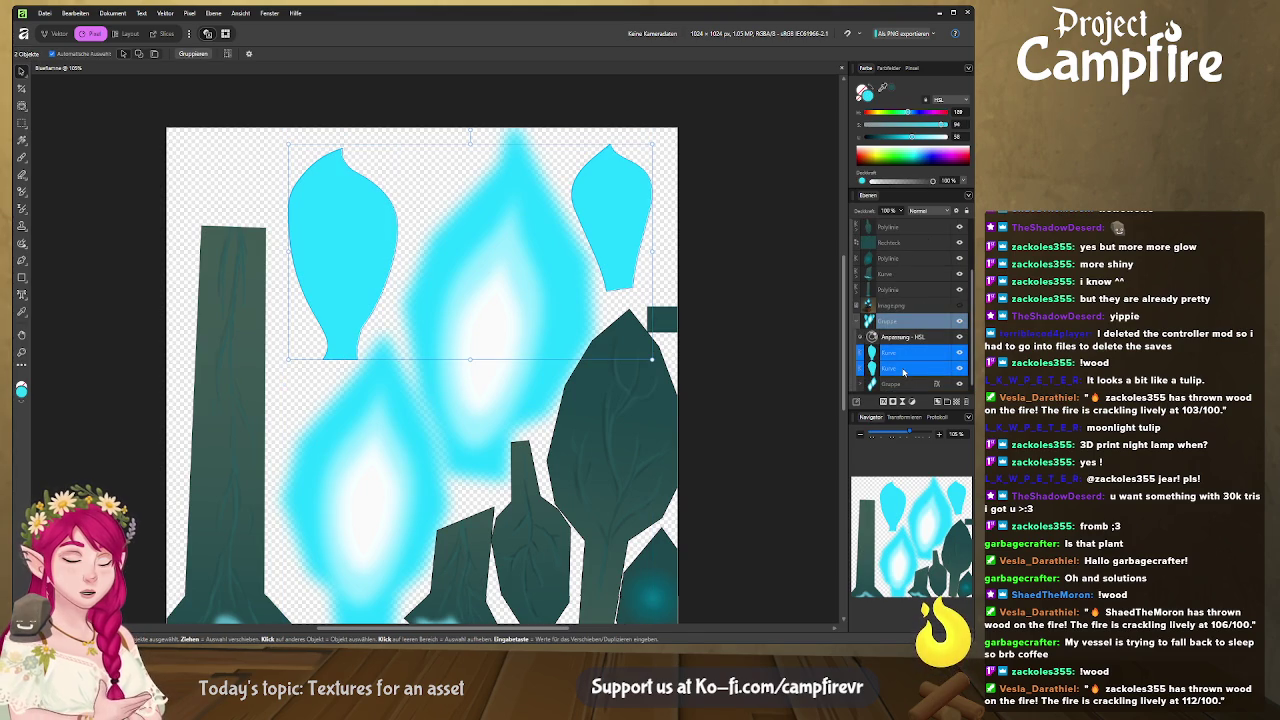
pyautogui.hotkey('ctrl', 'g')
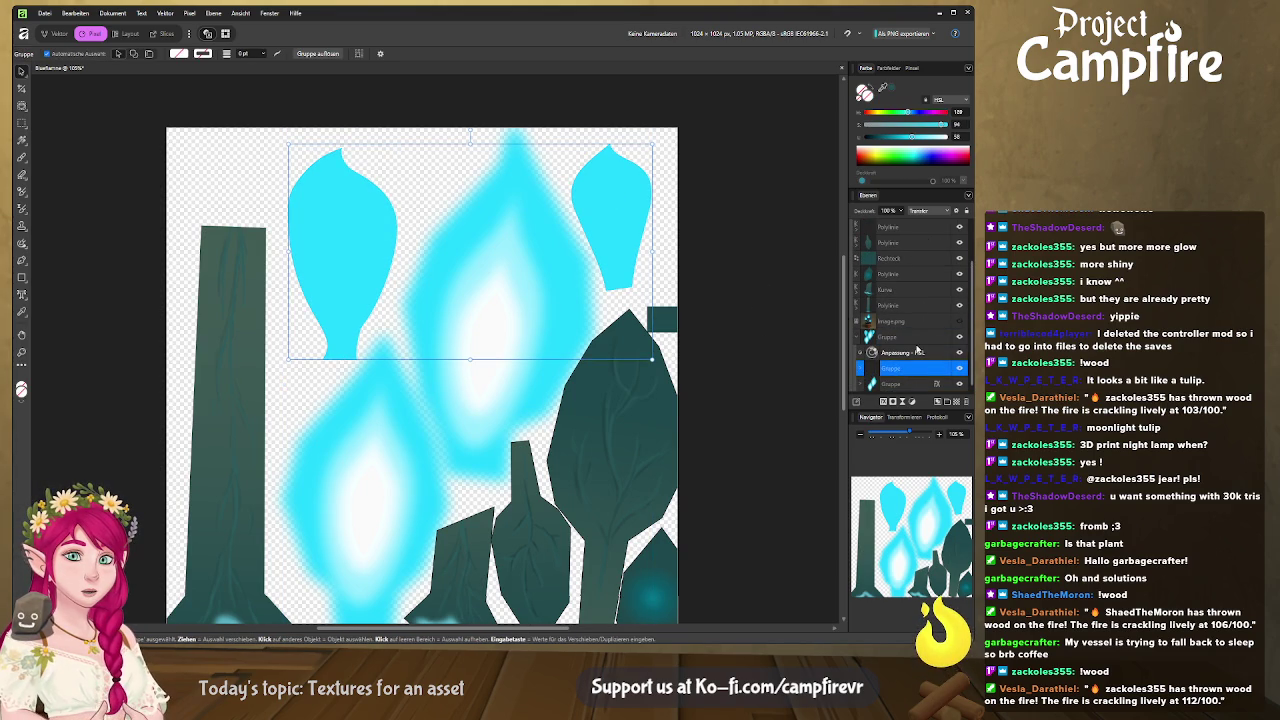
pyautogui.scroll(3, 964, 247)
pyautogui.click(961, 243)
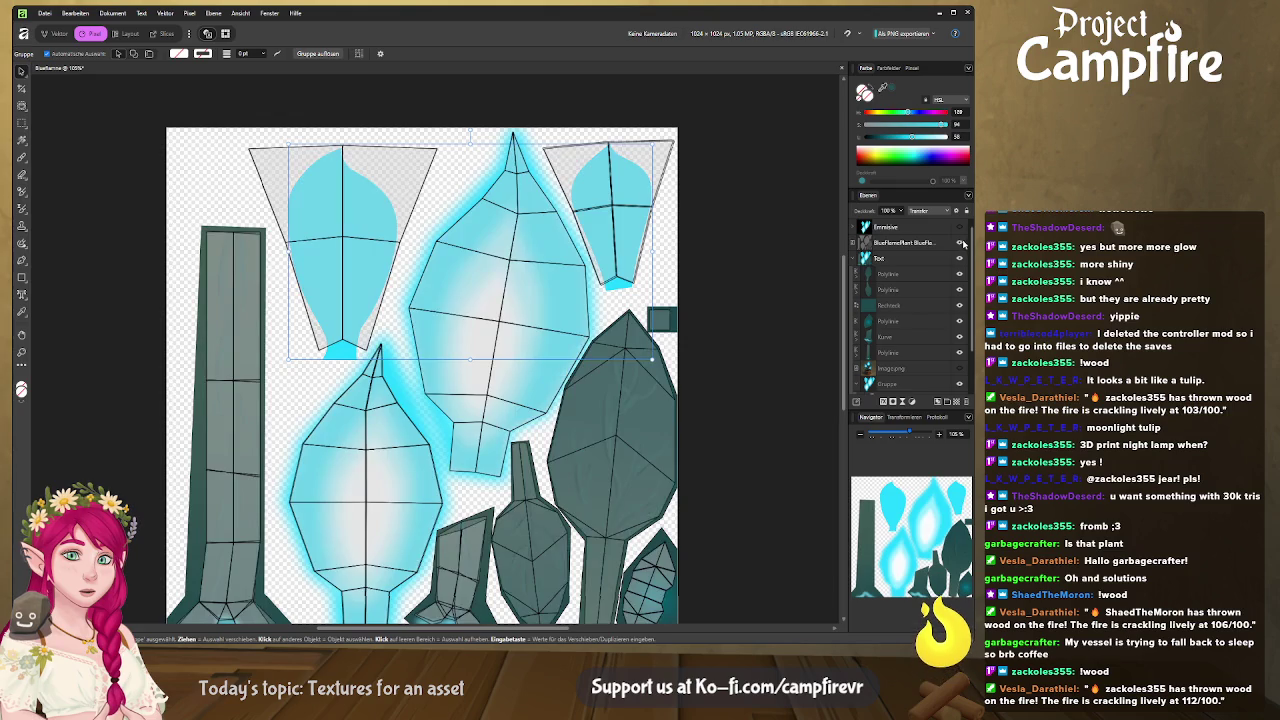
# Step: Shrink the left cyan petal shape to fit inside its trapezoid UV island
pyautogui.scroll(-3, 927, 369)
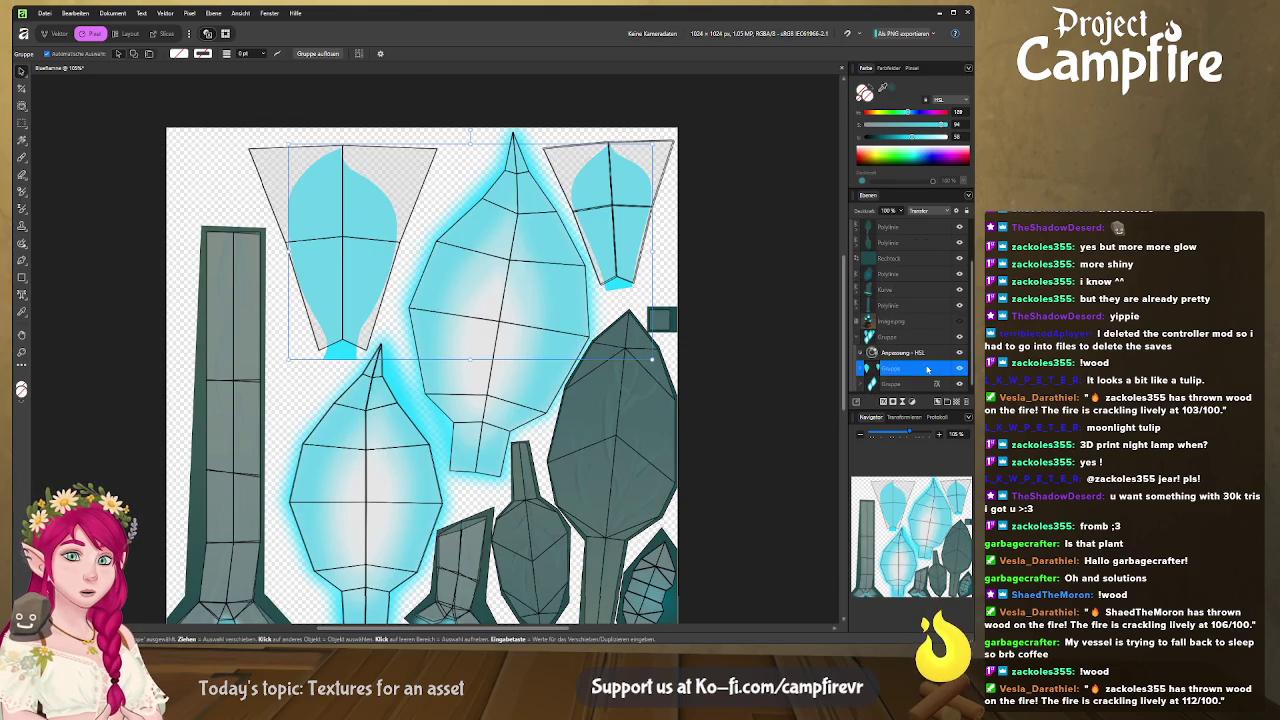
pyautogui.click(864, 368)
pyautogui.click(892, 384)
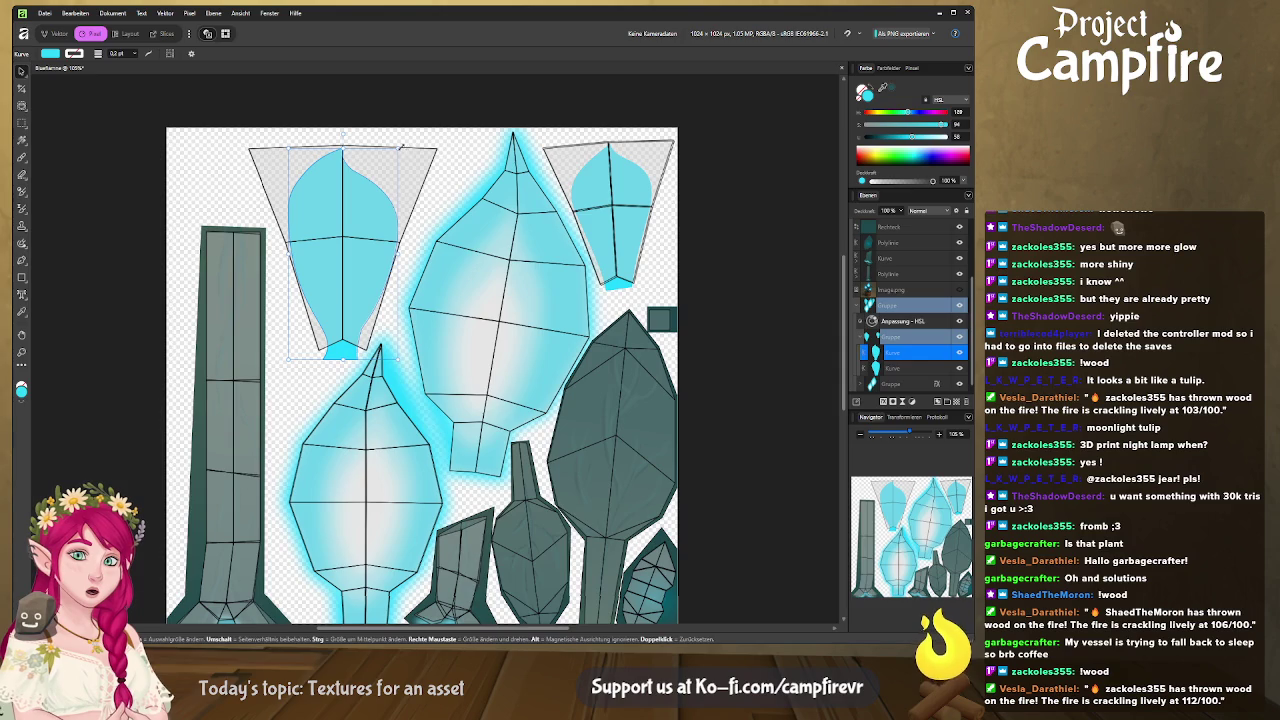
pyautogui.moveTo(399, 146); pyautogui.dragTo(390, 155)
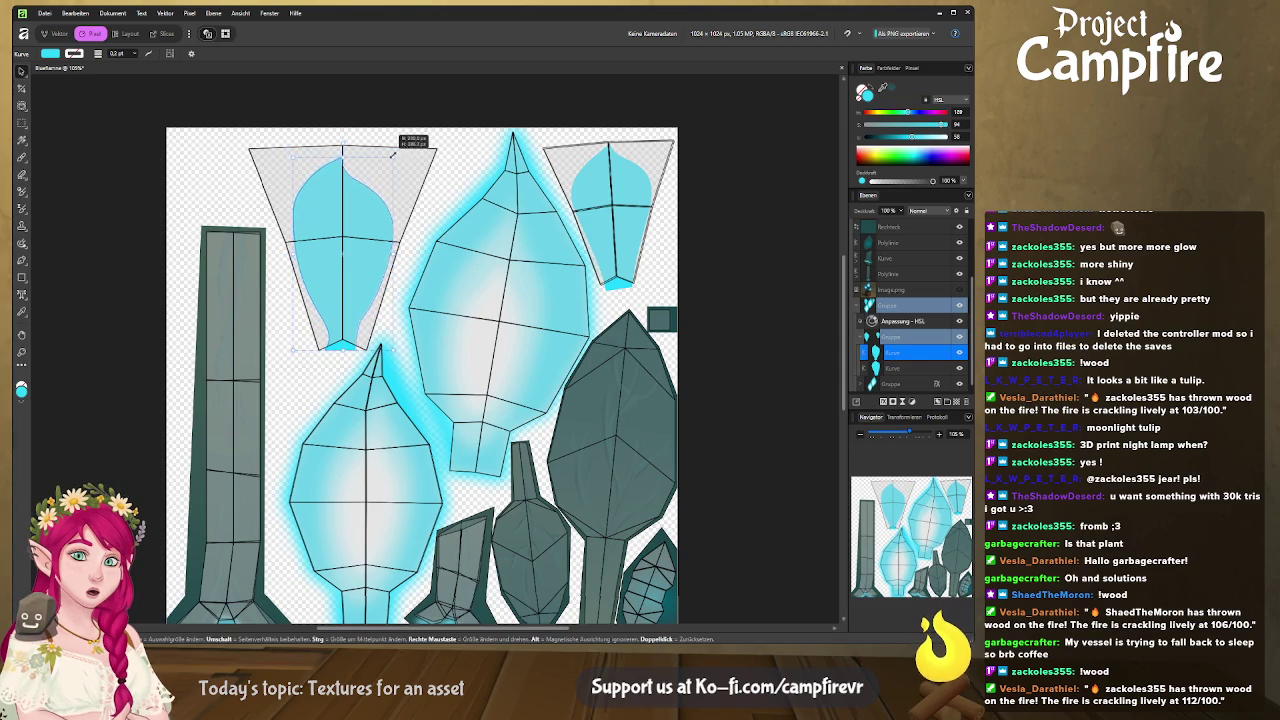
pyautogui.moveTo(390, 155); pyautogui.dragTo(391, 156)
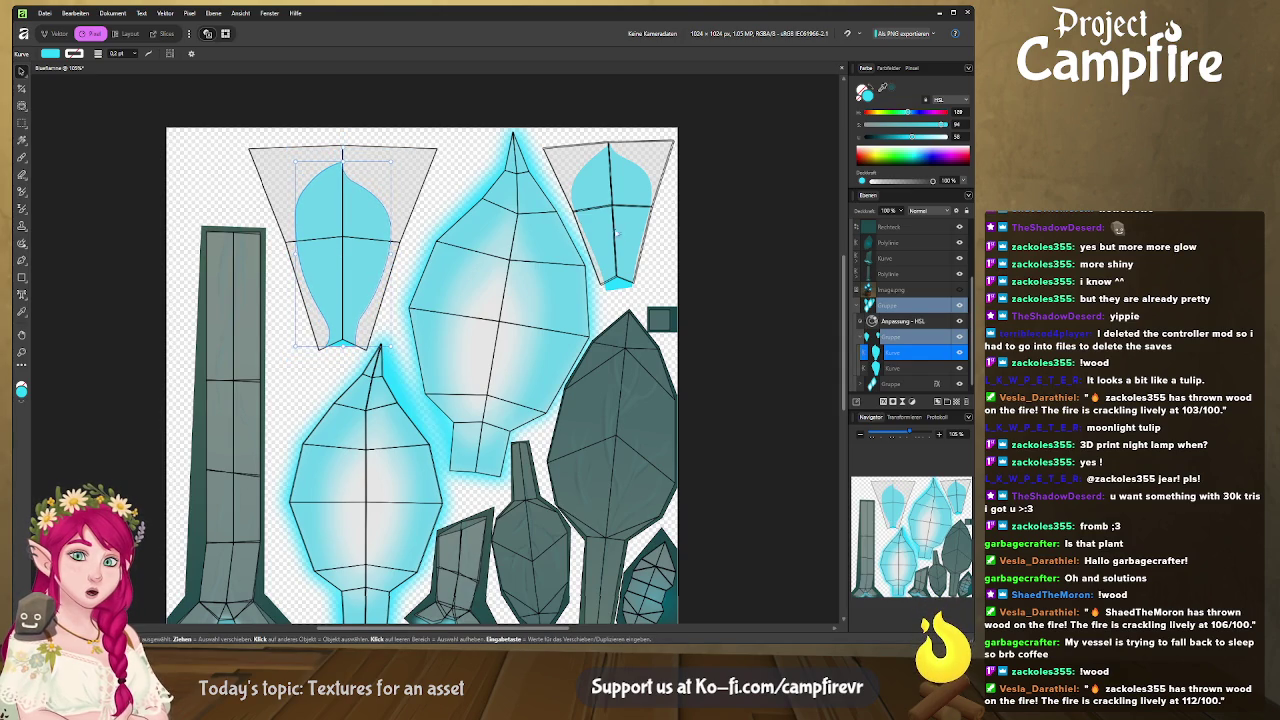
# Step: Shrink the right cyan petal into its trapezoid island, then select the petal group and switch to Blender
pyautogui.click(617, 287)
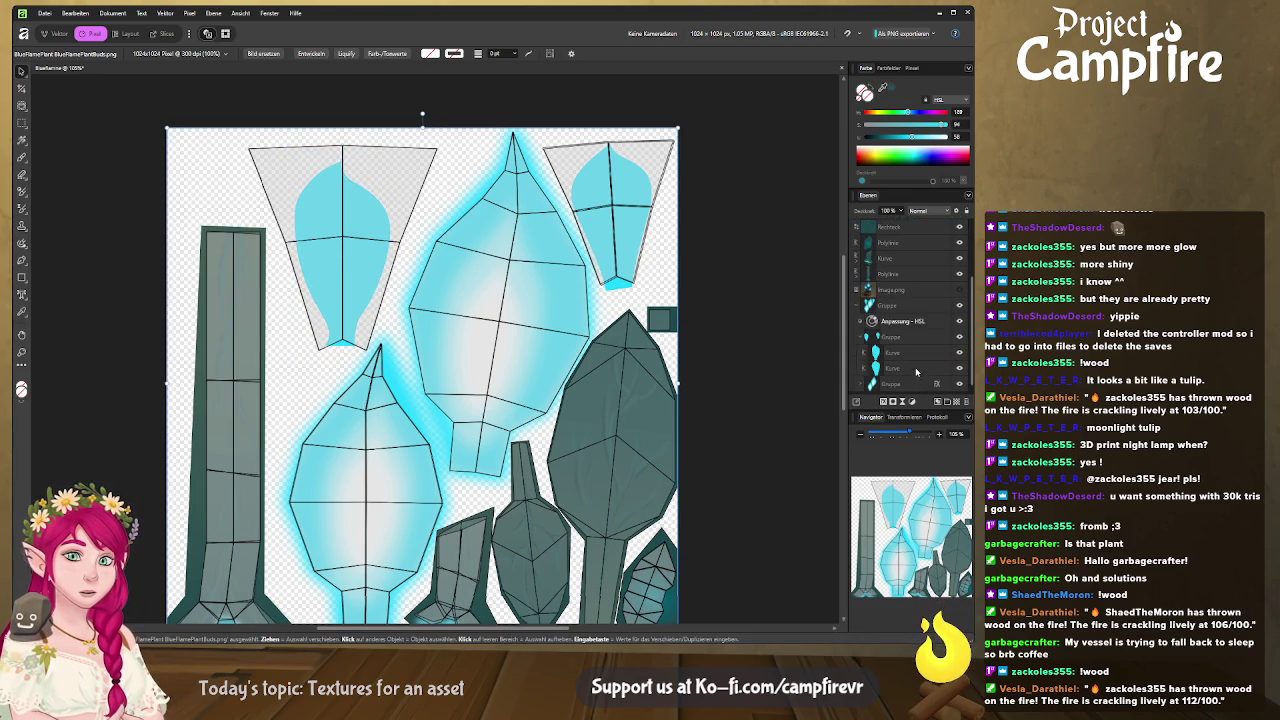
pyautogui.click(925, 355)
pyautogui.click(924, 368)
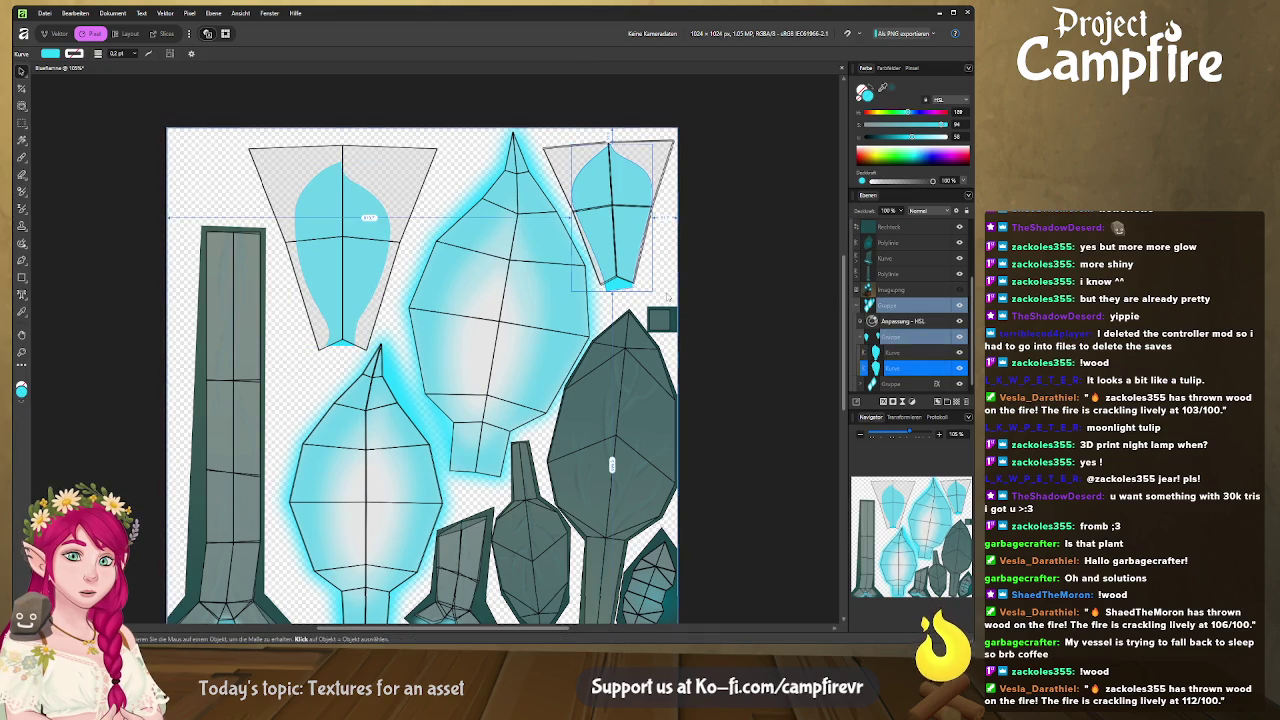
pyautogui.moveTo(652, 292); pyautogui.dragTo(647, 282)
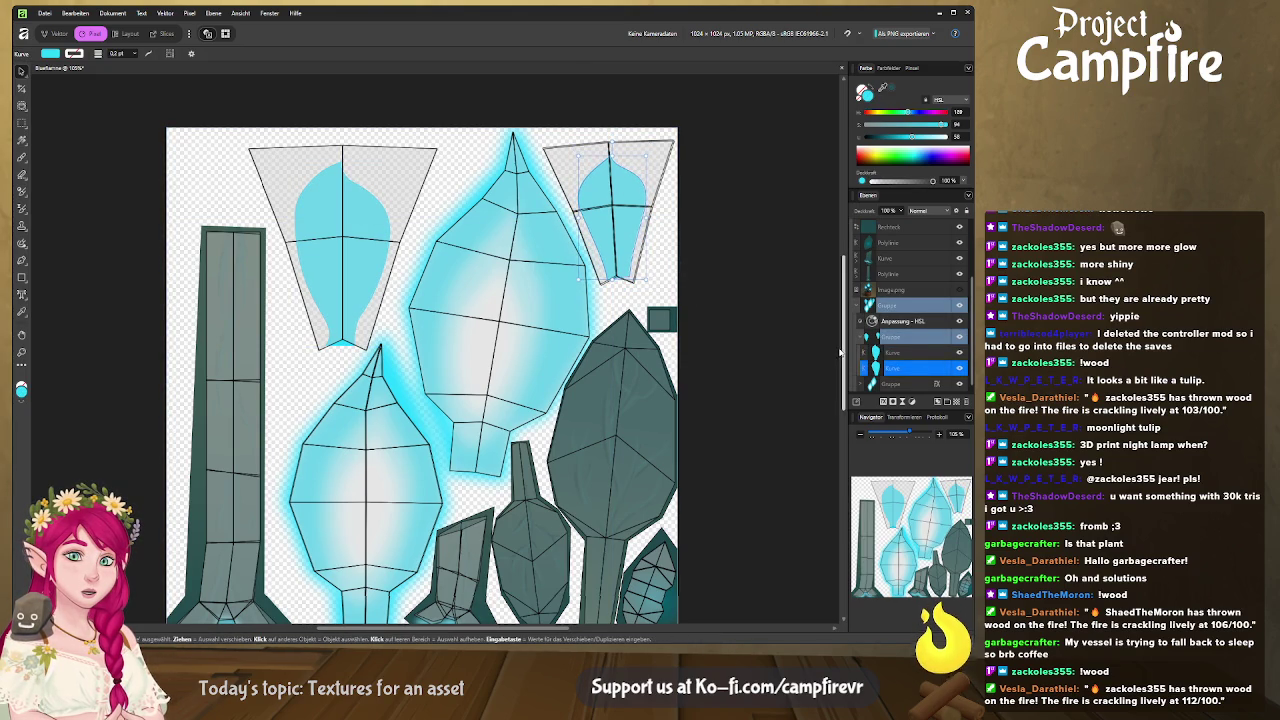
pyautogui.click(905, 338)
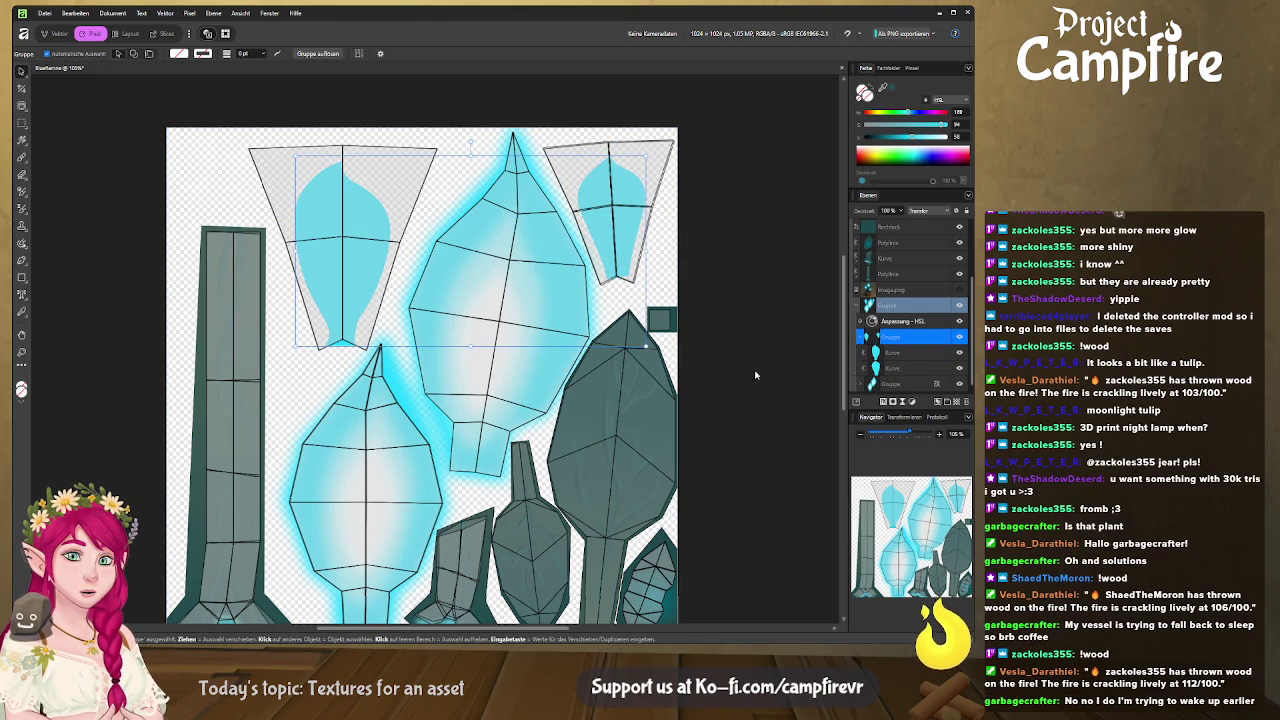
pyautogui.hotkey('alt', 'Tab')
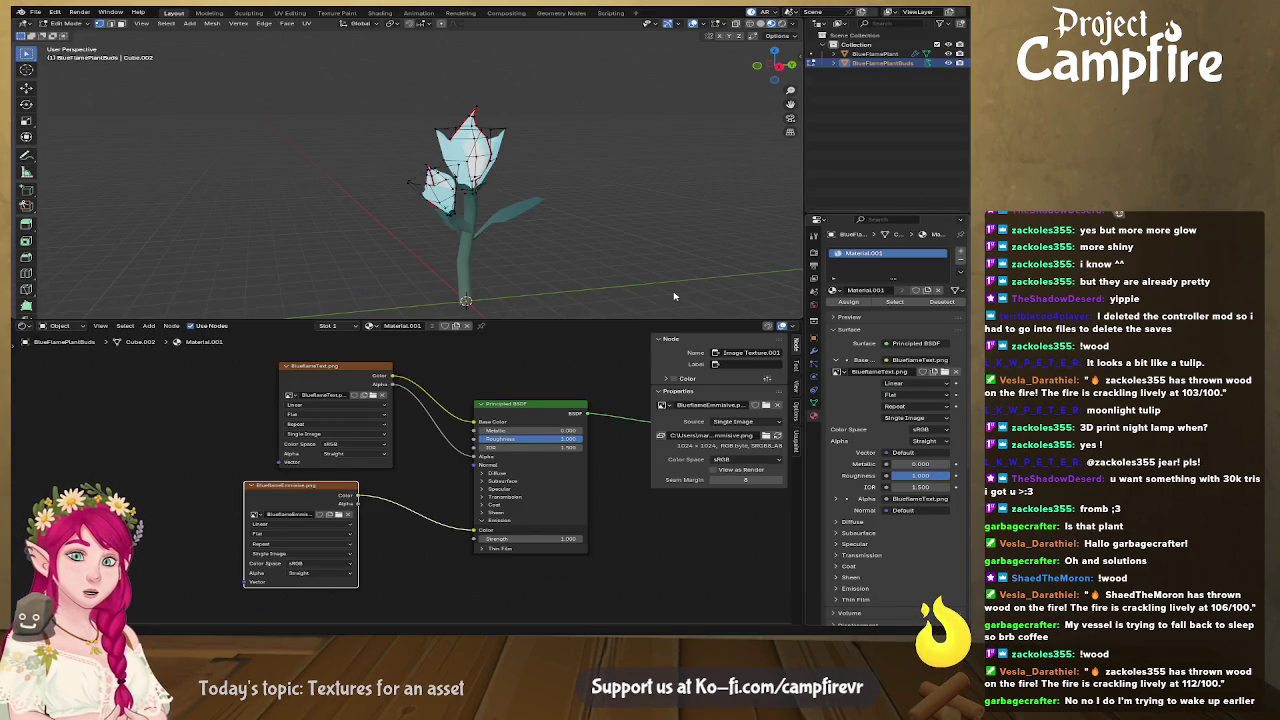
# Step: Back in Affinity, hide the UV wireframe layer, show the Export persona, and return to Blender
pyautogui.hotkey('alt', 'Tab')
pyautogui.click(957, 352)
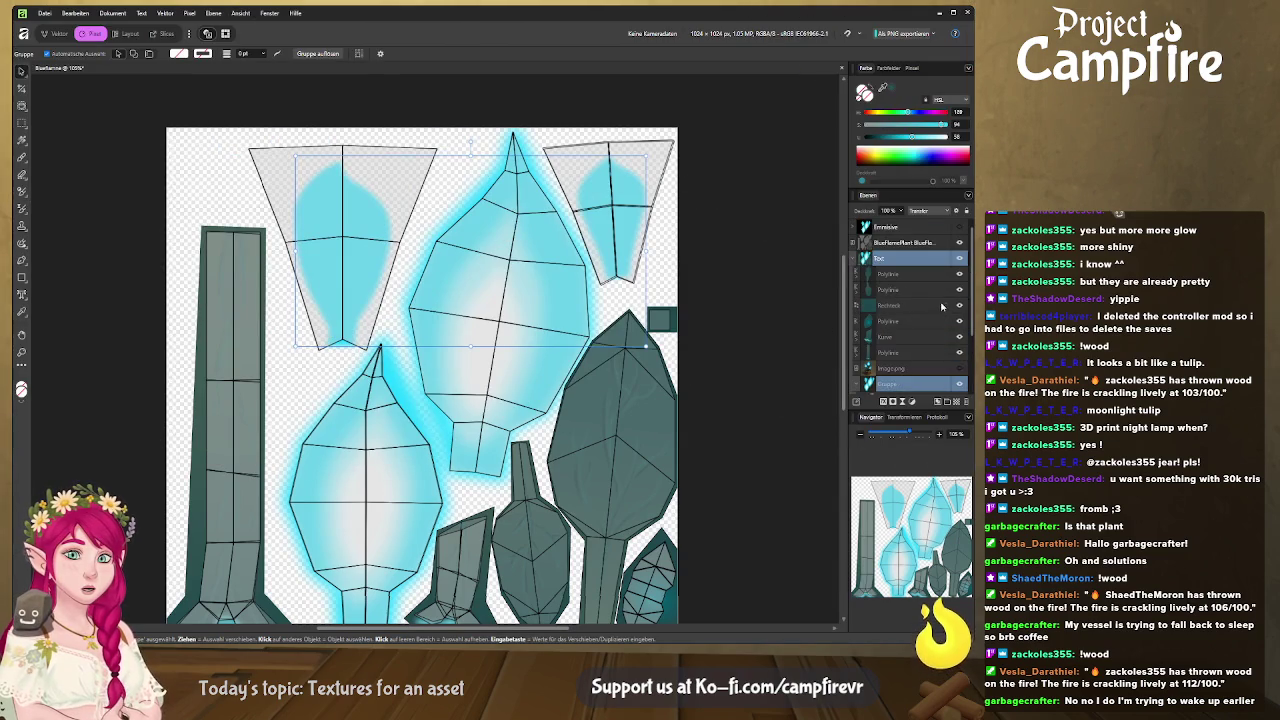
pyautogui.click(164, 33)
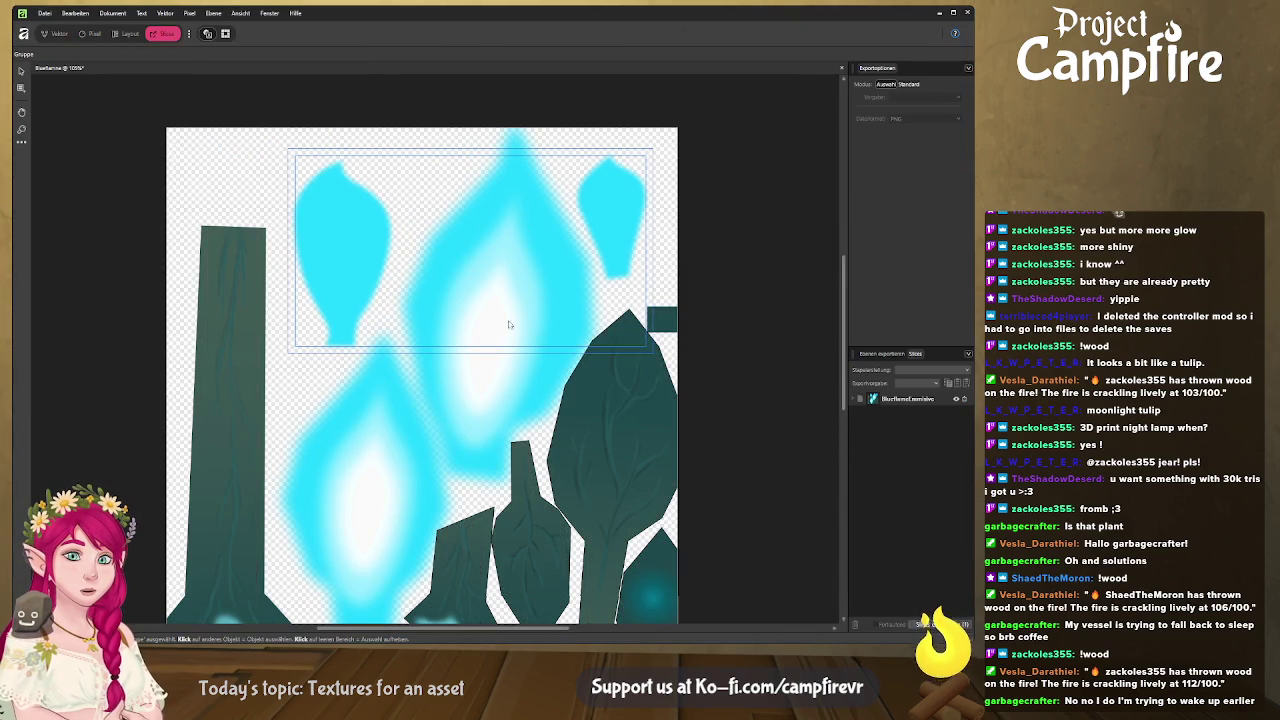
pyautogui.hotkey('alt', 'Tab')
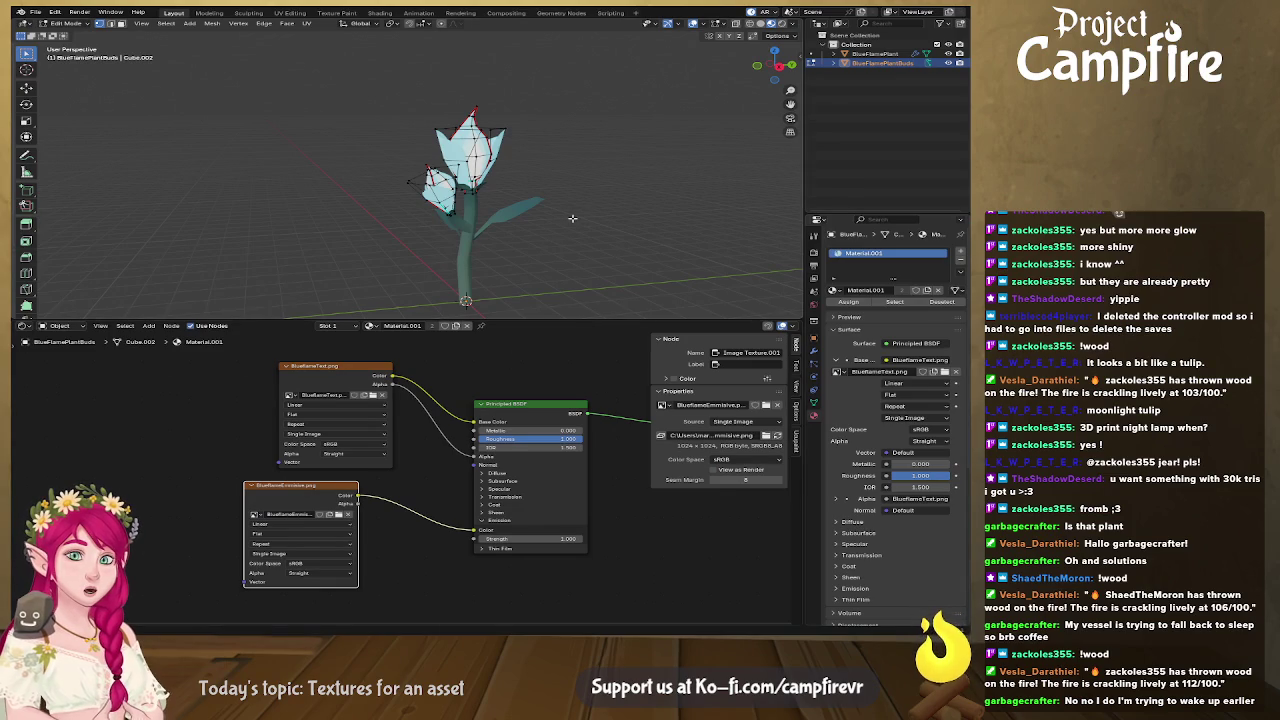
# Step: Switch to Object Mode and orbit and zoom around the flower to inspect its textured buds from both sides
pyautogui.moveTo(570, 218); pyautogui.dragTo(713, 68, button='middle')
pyautogui.press('Tab')
pyautogui.scroll(5, 612, 168)
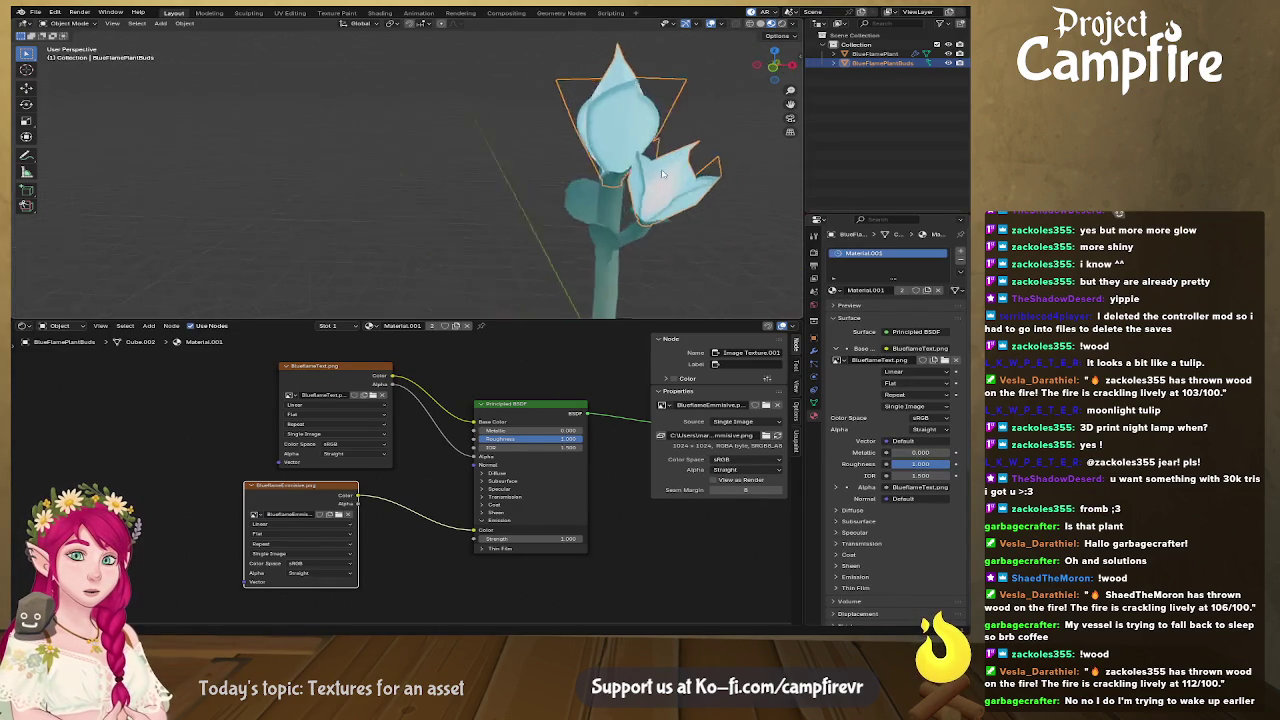
pyautogui.moveTo(612, 168)
pyautogui.mouseDown(button='middle')
pyautogui.moveTo(414, 174)
pyautogui.moveTo(655, 185)
pyautogui.moveTo(562, 190)
pyautogui.moveTo(529, 226)
pyautogui.moveTo(420, 231)
pyautogui.moveTo(534, 236)
pyautogui.moveTo(683, 209)
pyautogui.mouseUp(button='middle')
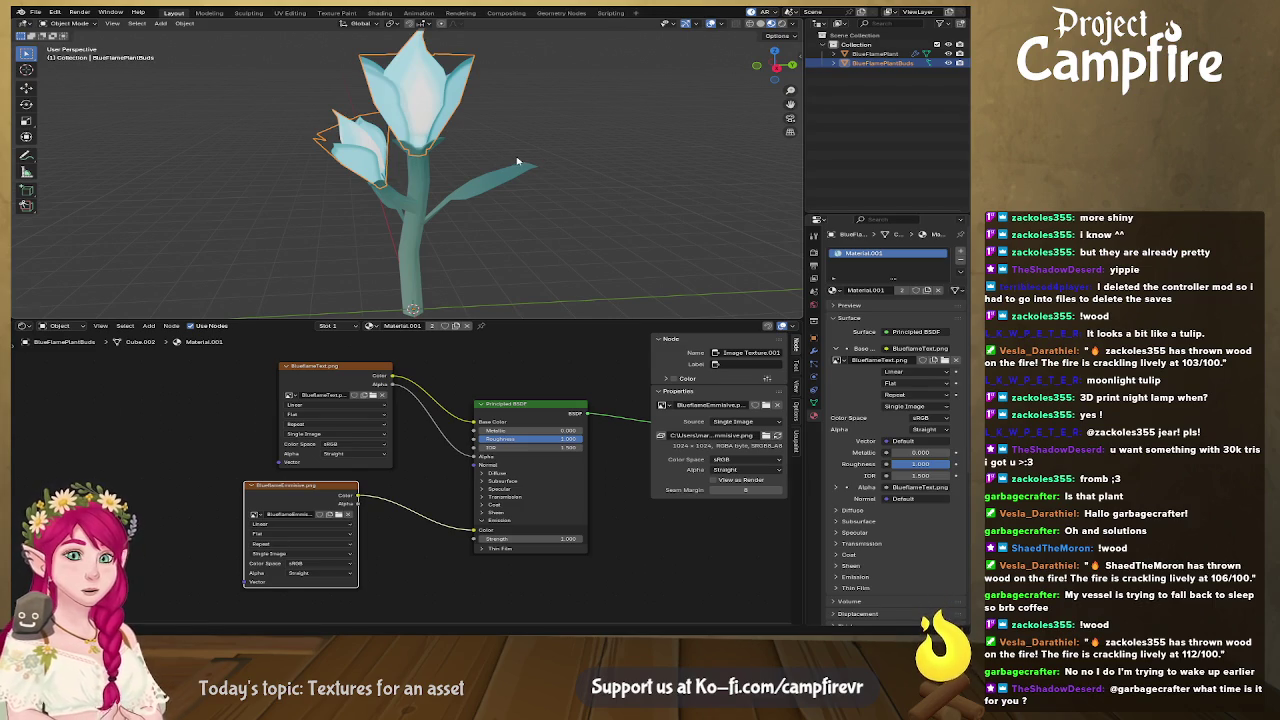
pyautogui.moveTo(517, 161); pyautogui.dragTo(538, 195, button='middle')
pyautogui.scroll(3, 538, 195)
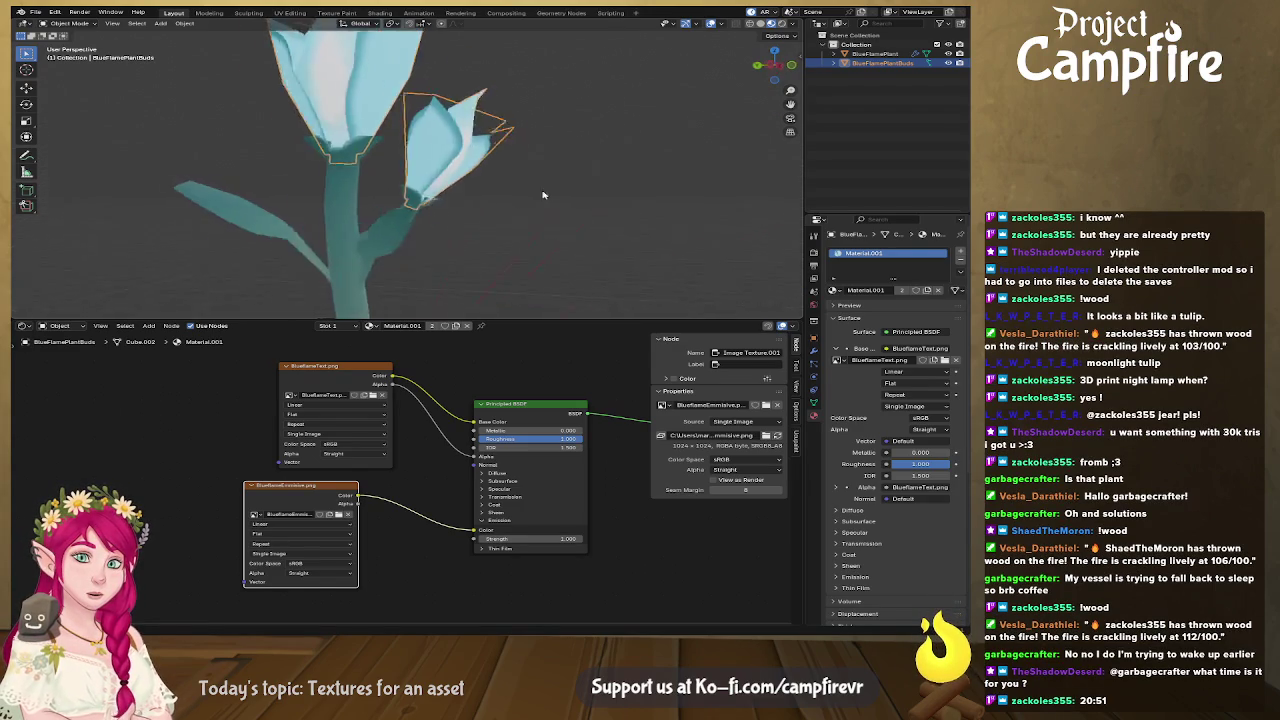
pyautogui.scroll(1, 538, 195)
pyautogui.scroll(1, 560, 209)
pyautogui.scroll(-1, 543, 234)
pyautogui.scroll(-1, 528, 233)
pyautogui.moveTo(528, 233)
pyautogui.mouseDown(button='middle')
pyautogui.moveTo(287, 236)
pyautogui.moveTo(226, 201)
pyautogui.moveTo(395, 236)
pyautogui.moveTo(557, 241)
pyautogui.moveTo(652, 181)
pyautogui.moveTo(546, 154)
pyautogui.moveTo(405, 159)
pyautogui.moveTo(603, 151)
pyautogui.moveTo(563, 148)
pyautogui.mouseUp(button='middle')
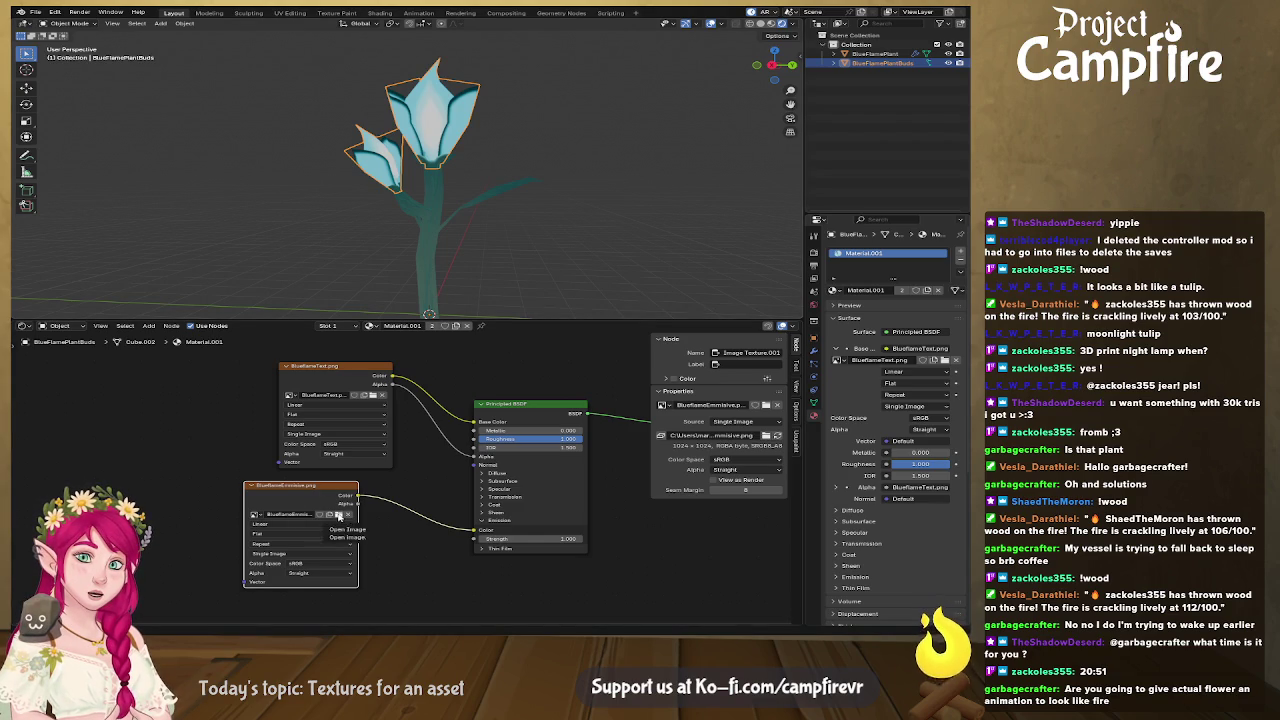
pyautogui.moveTo(472, 145)
pyautogui.mouseDown(button='middle')
pyautogui.moveTo(609, 147)
pyautogui.moveTo(551, 152)
pyautogui.moveTo(590, 193)
pyautogui.mouseUp(button='middle')
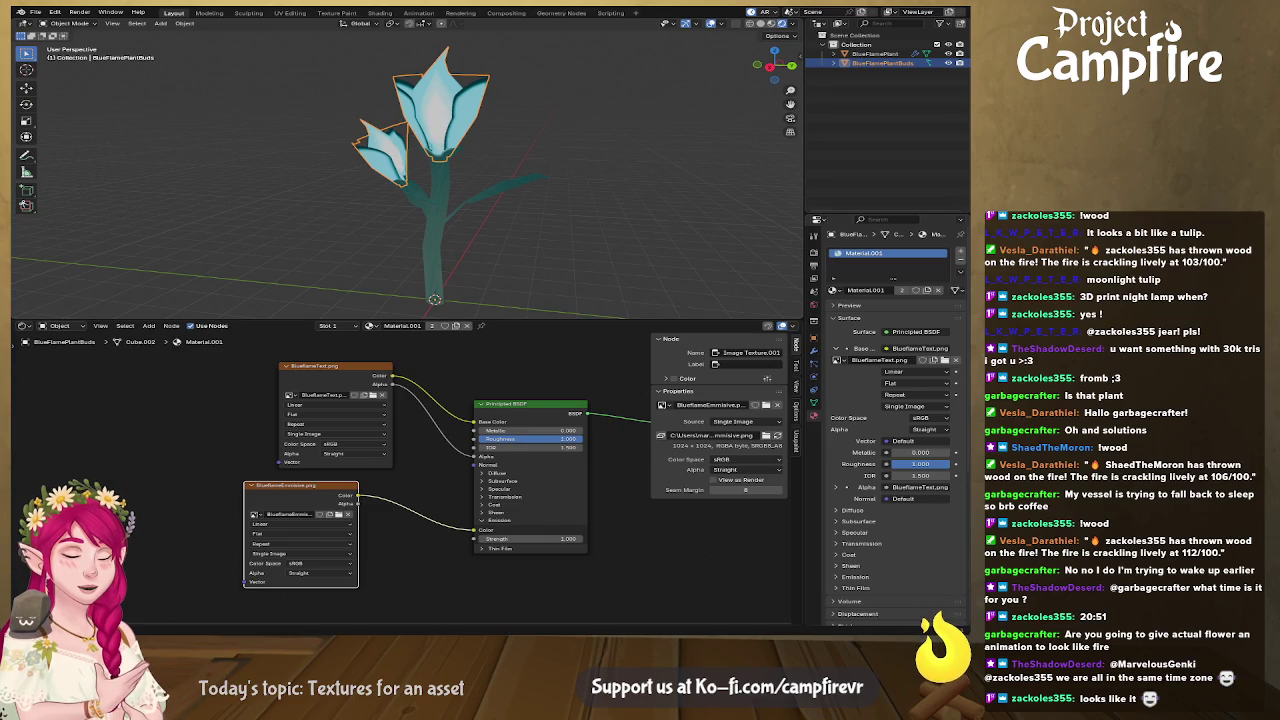
pyautogui.hotkey('alt', 'Tab')
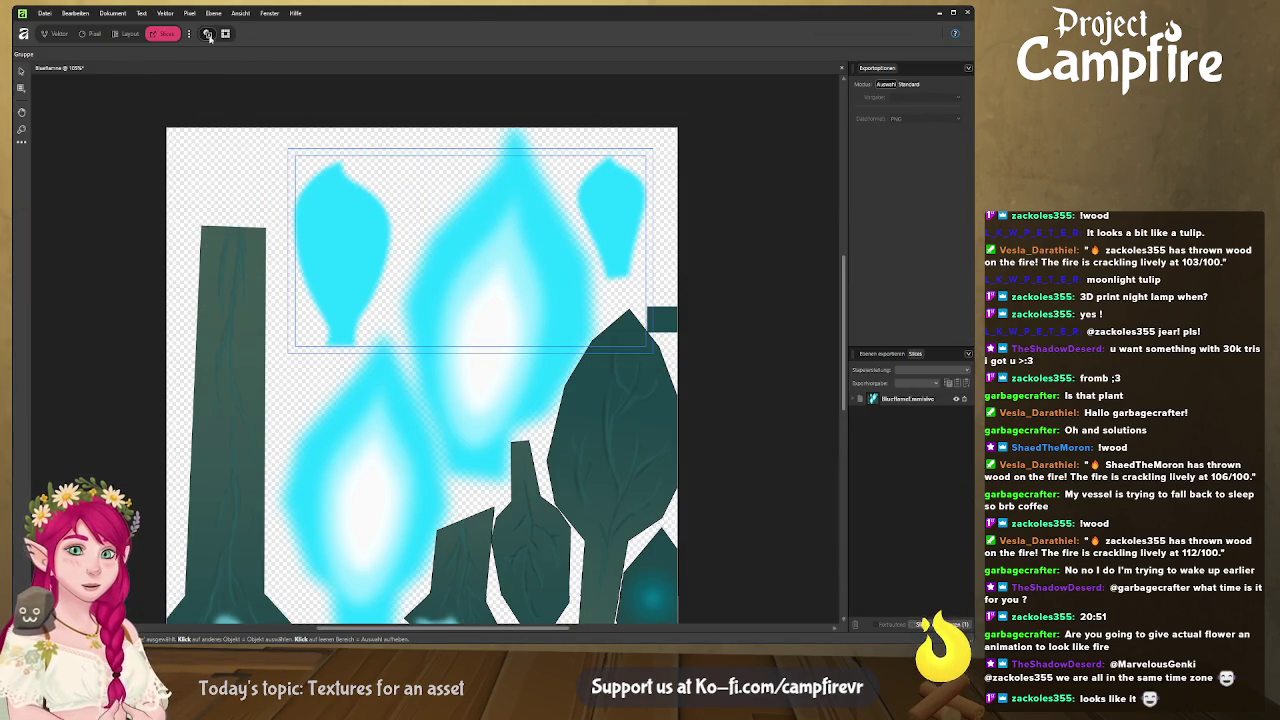
# Step: In the Designer persona, expand the Emissive group and slightly shrink the left cyan petal shape
pyautogui.click(57, 33)
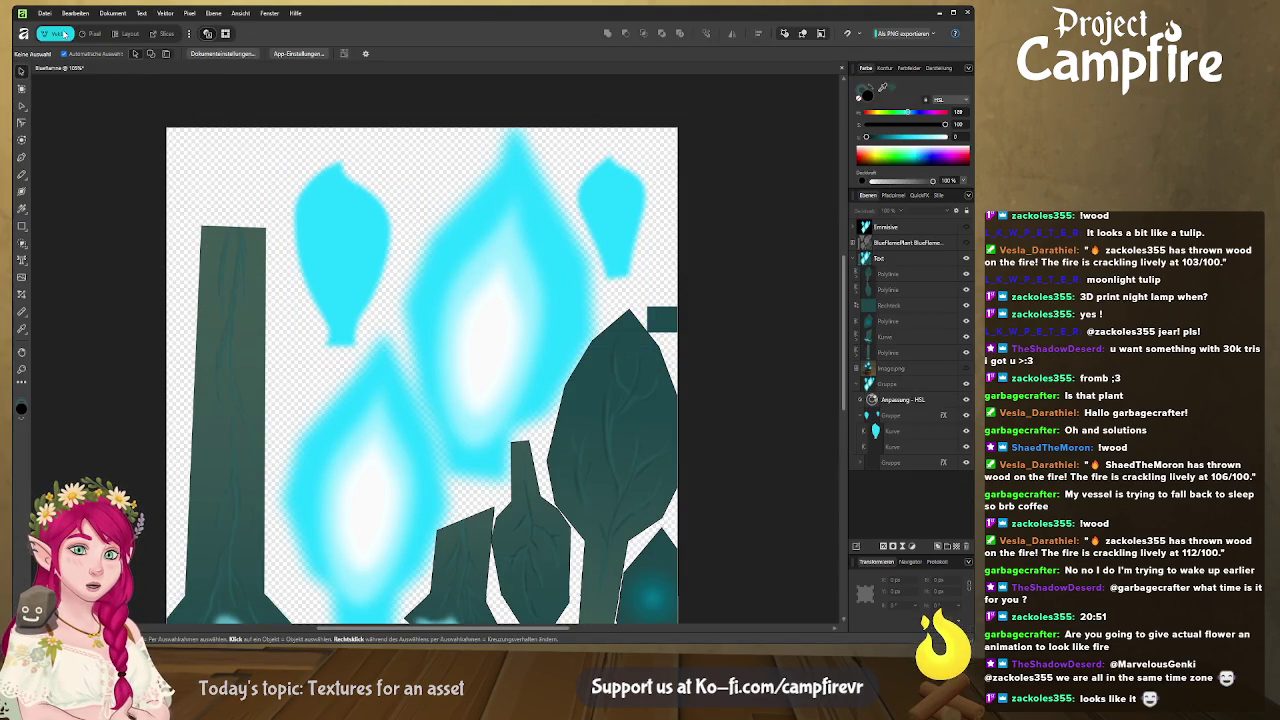
pyautogui.click(855, 228)
pyautogui.click(912, 245)
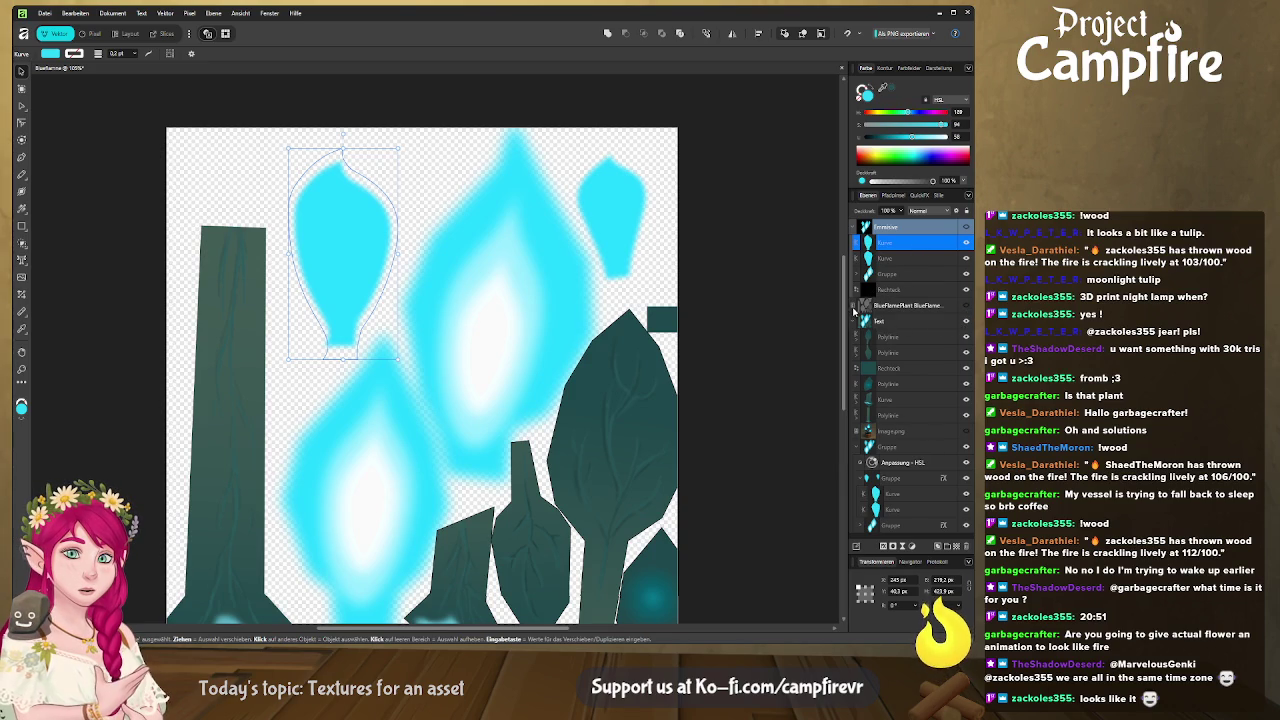
pyautogui.click(966, 322)
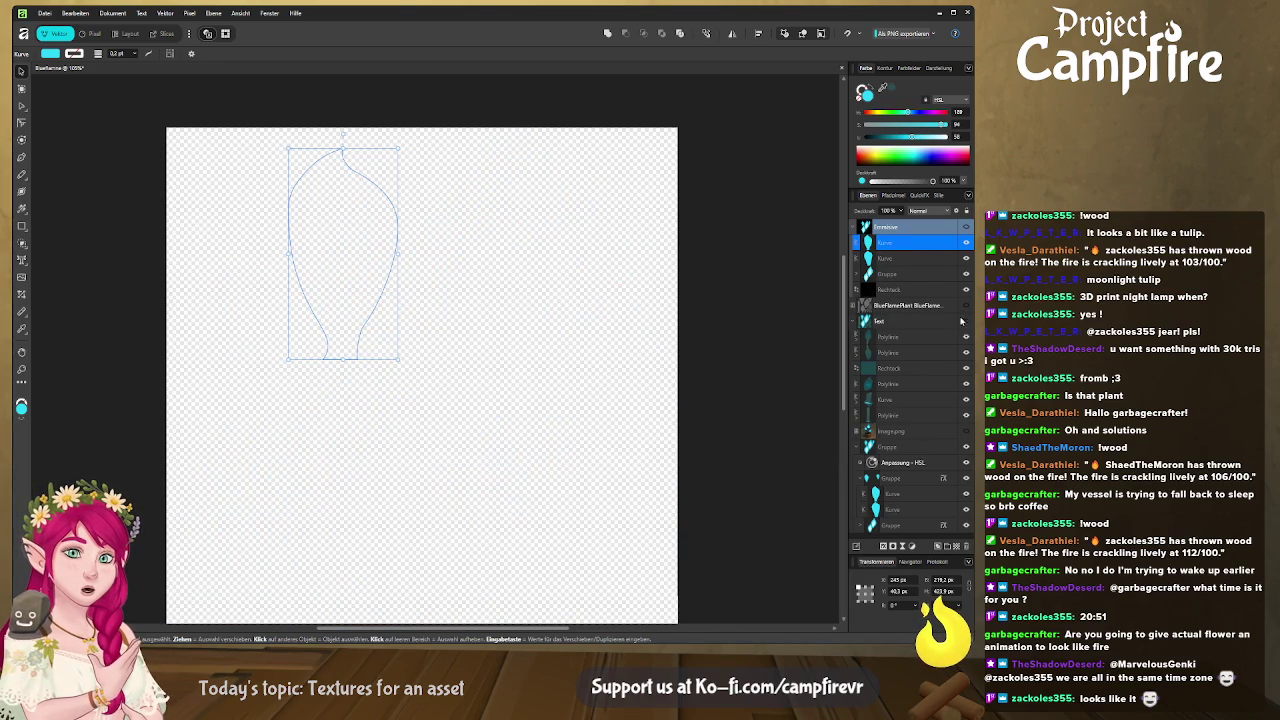
pyautogui.click(967, 229)
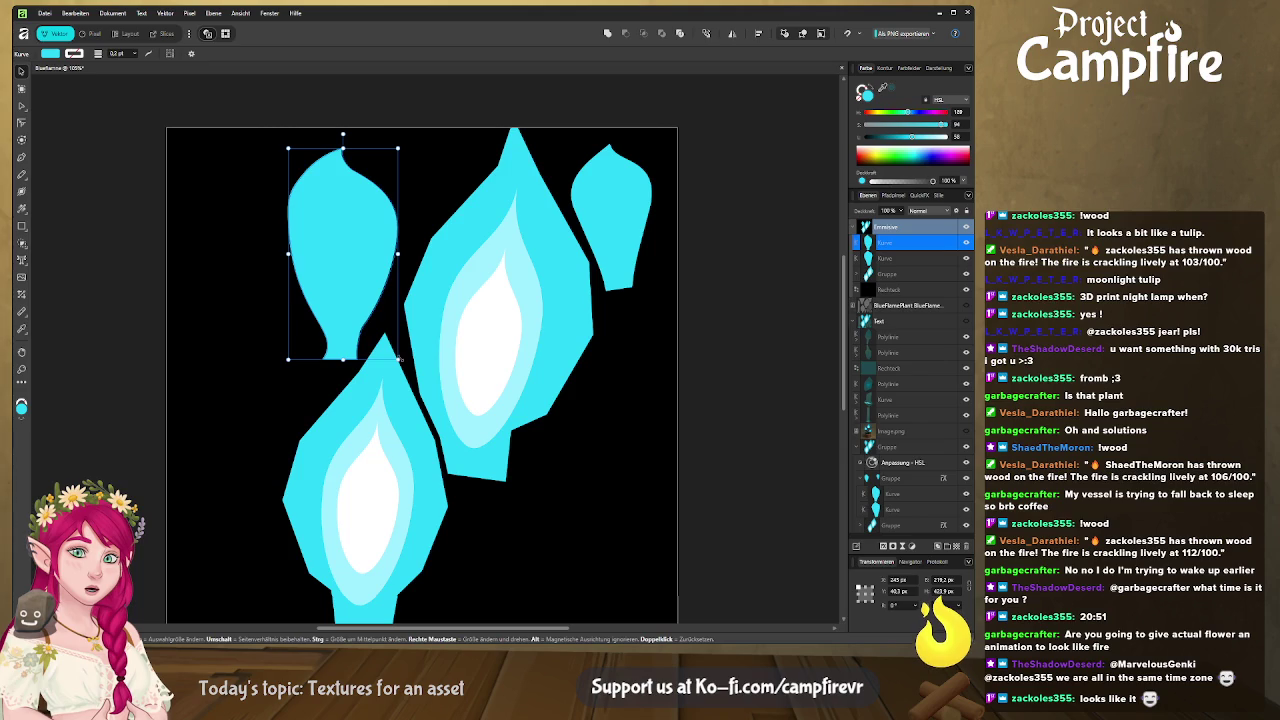
pyautogui.moveTo(398, 358); pyautogui.dragTo(395, 354)
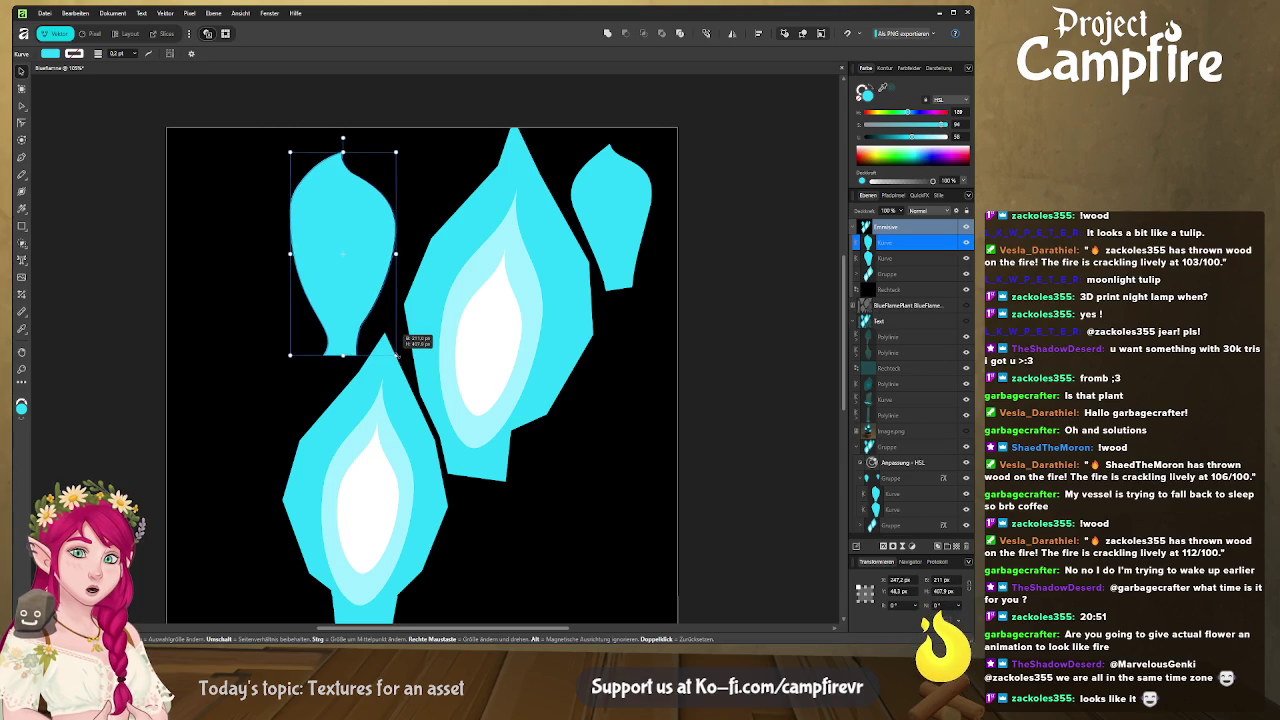
# Step: Shrink the right petal shape about its centre, return to the Export persona, and switch to Blender
pyautogui.click(614, 262)
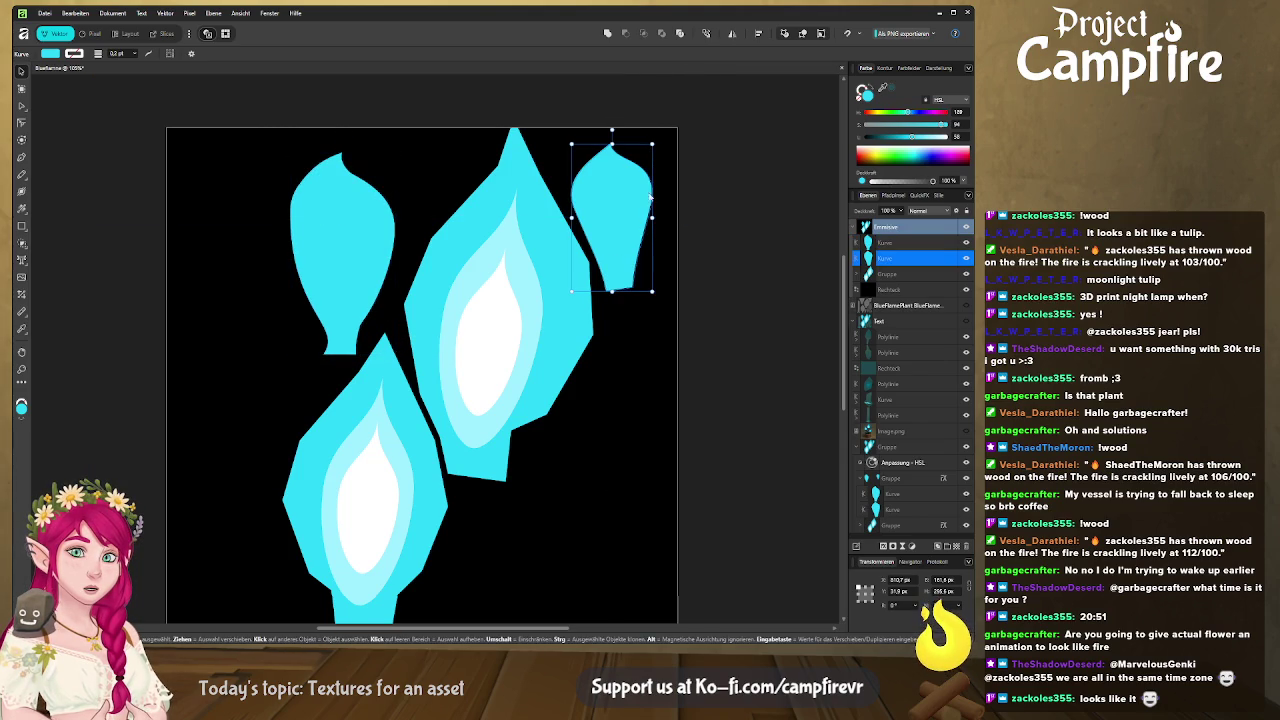
pyautogui.keyDown('ctrl'); pyautogui.moveTo(651, 291); pyautogui.dragTo(647, 283); pyautogui.keyUp('ctrl')
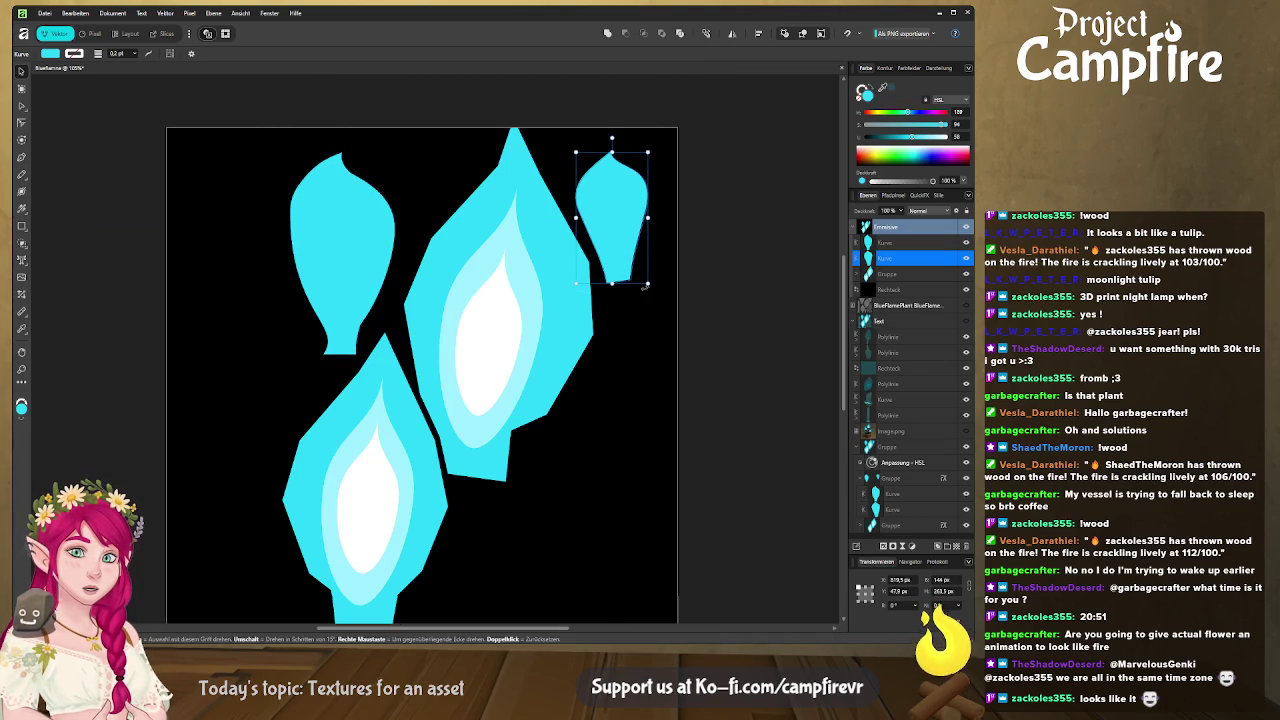
pyautogui.click(166, 33)
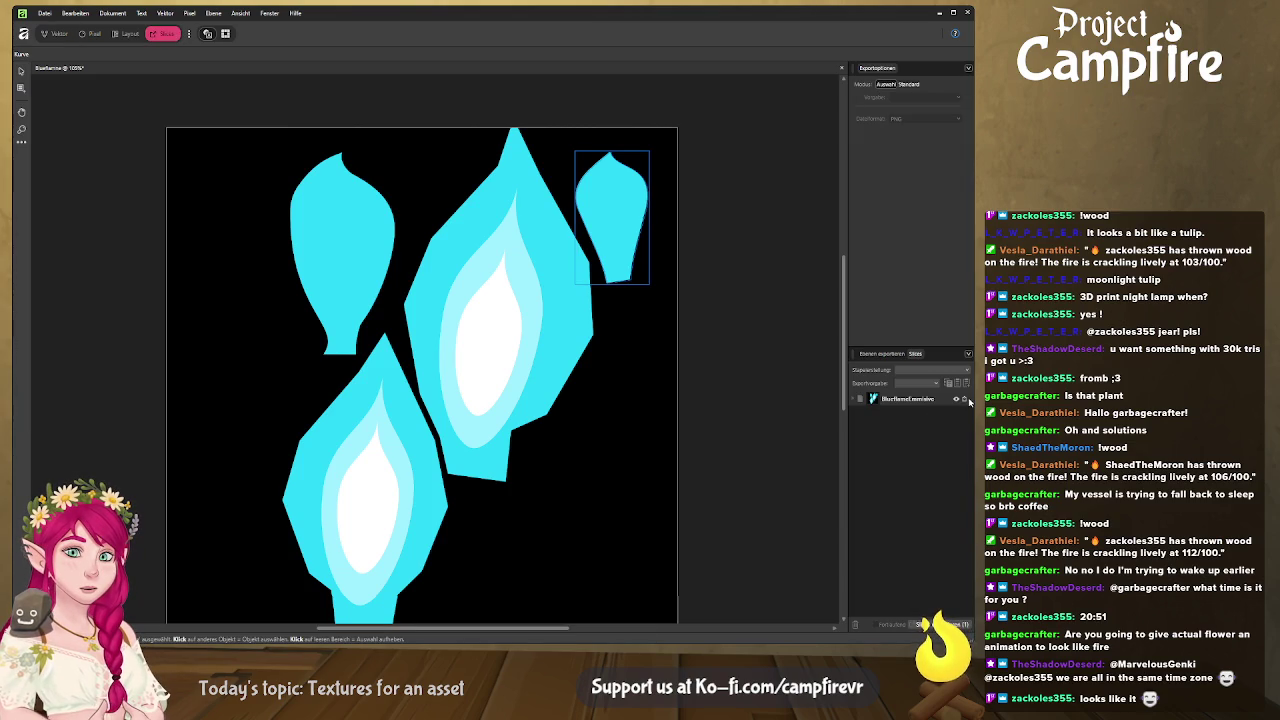
pyautogui.hotkey('alt', 'Tab')
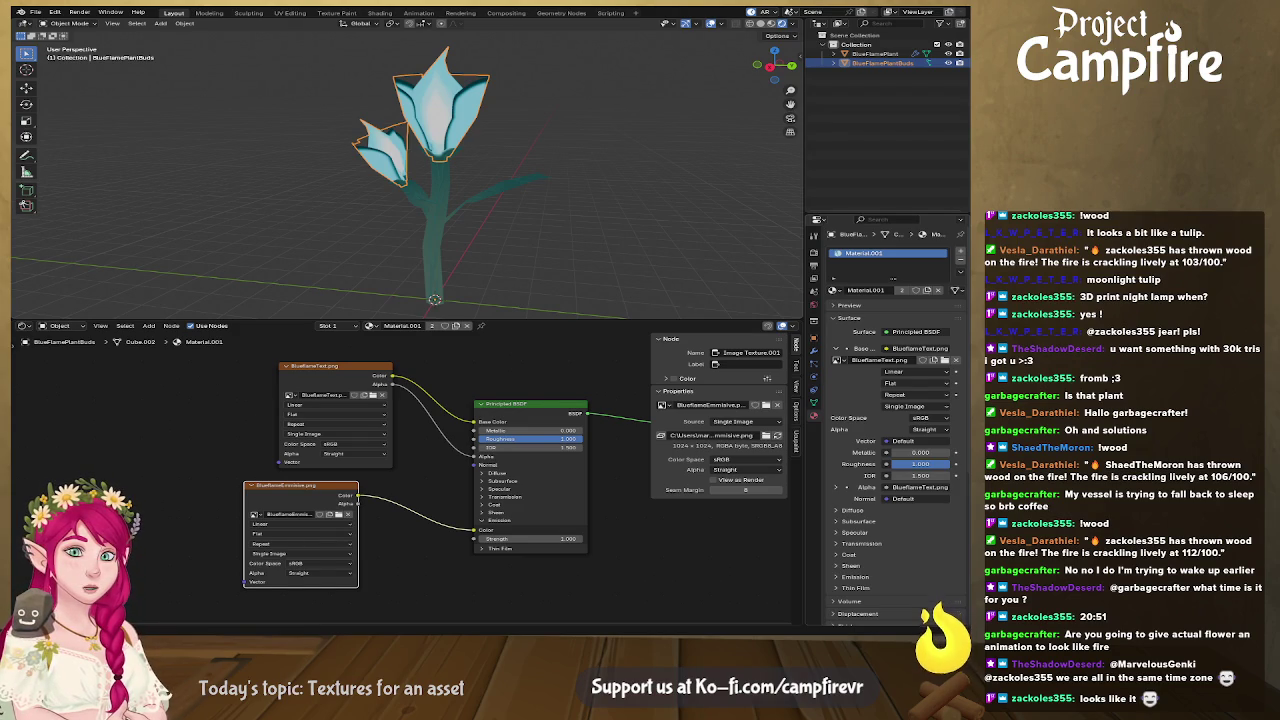
pyautogui.hotkey('alt', 'Tab')
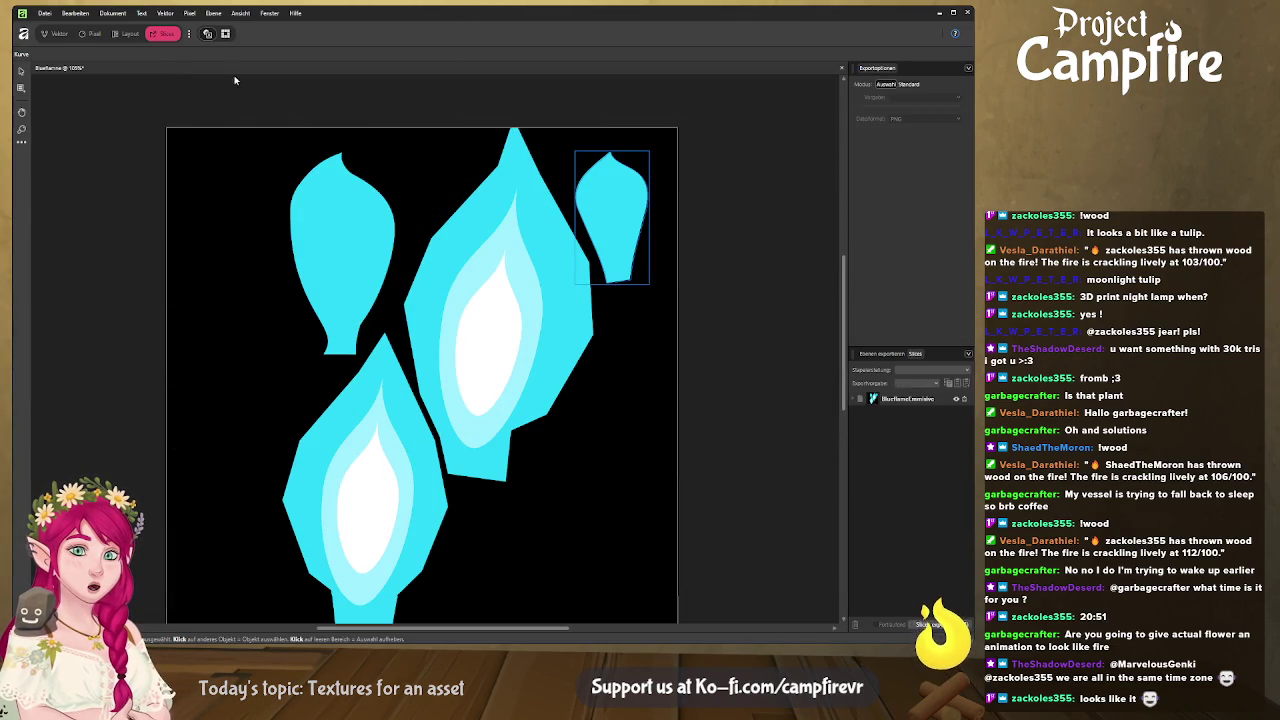
# Step: In the Designer persona, hide the Emission group and show the base colour texture layer
pyautogui.click(56, 34)
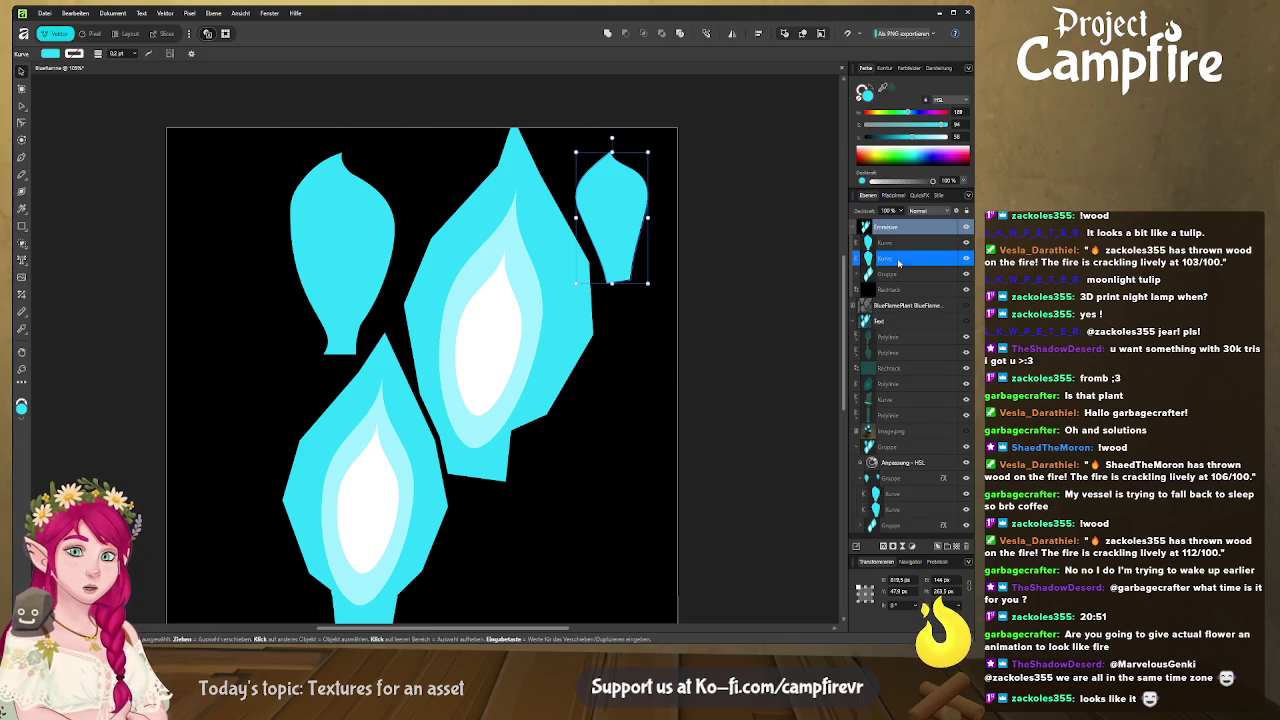
pyautogui.click(965, 228)
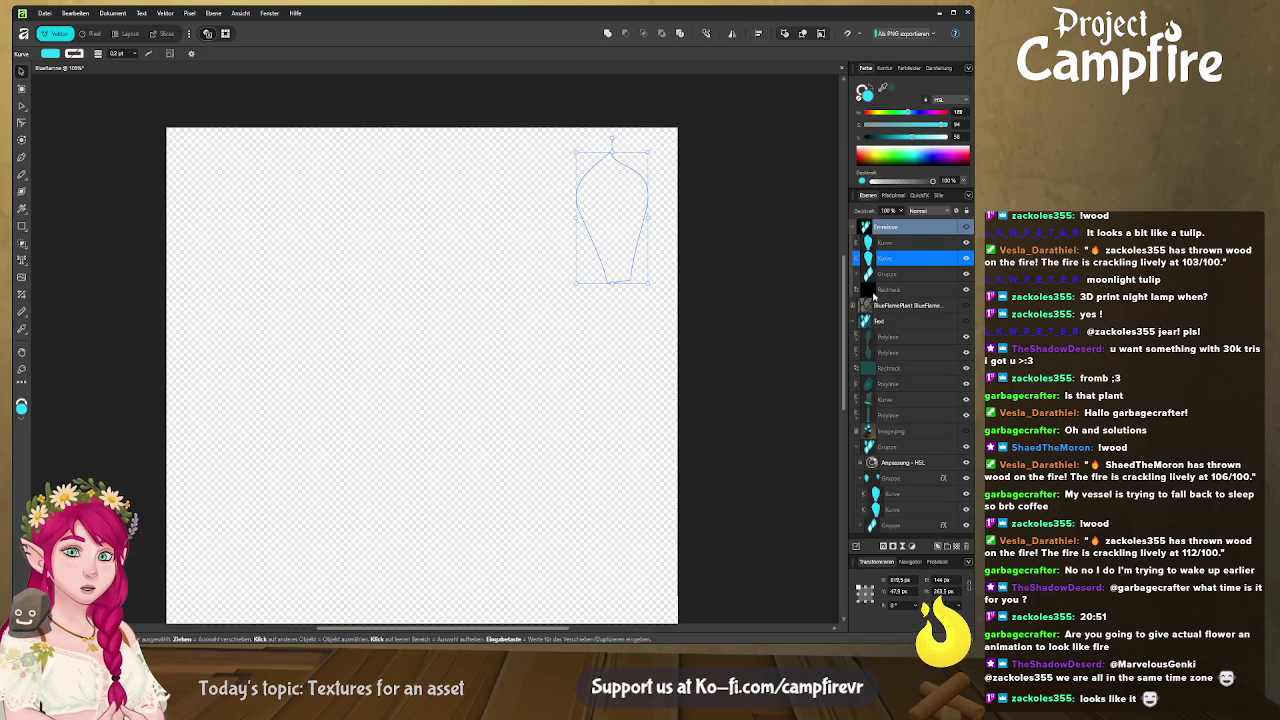
pyautogui.click(857, 228)
pyautogui.click(966, 259)
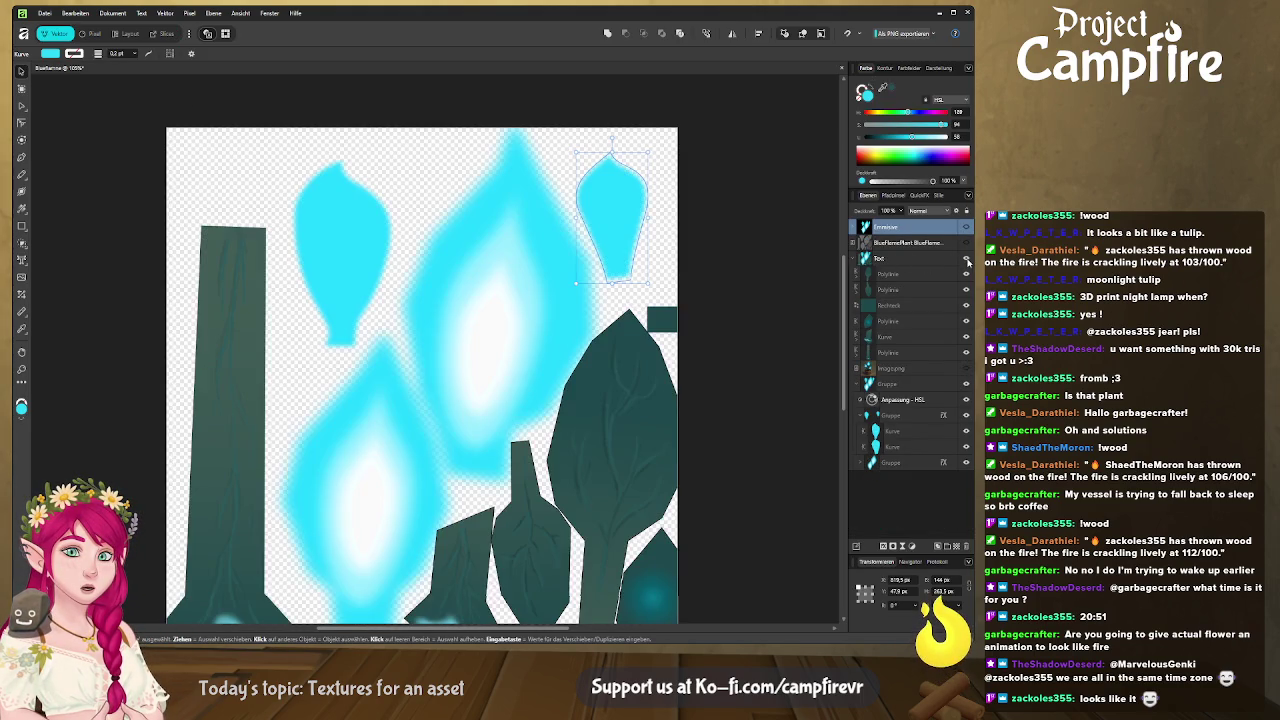
# Step: Rename the export slice for the base colour texture in the Export persona, then return to Blender
pyautogui.click(166, 34)
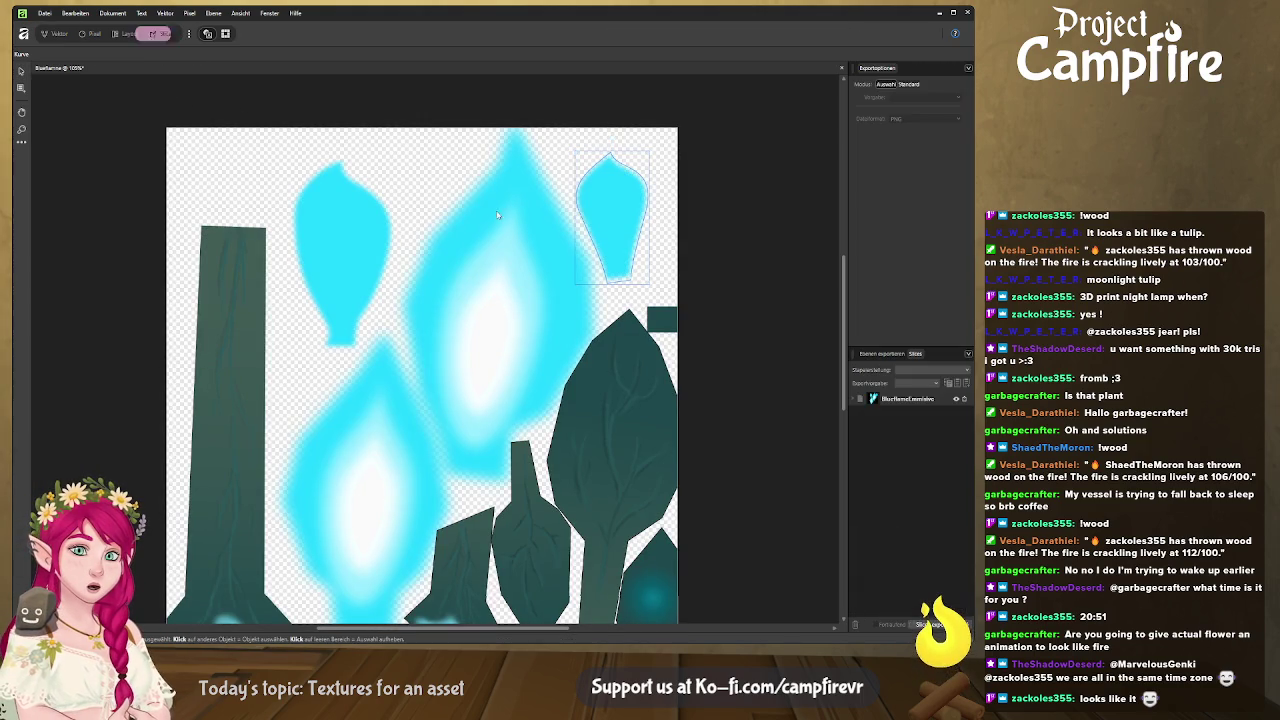
pyautogui.doubleClick(907, 398)
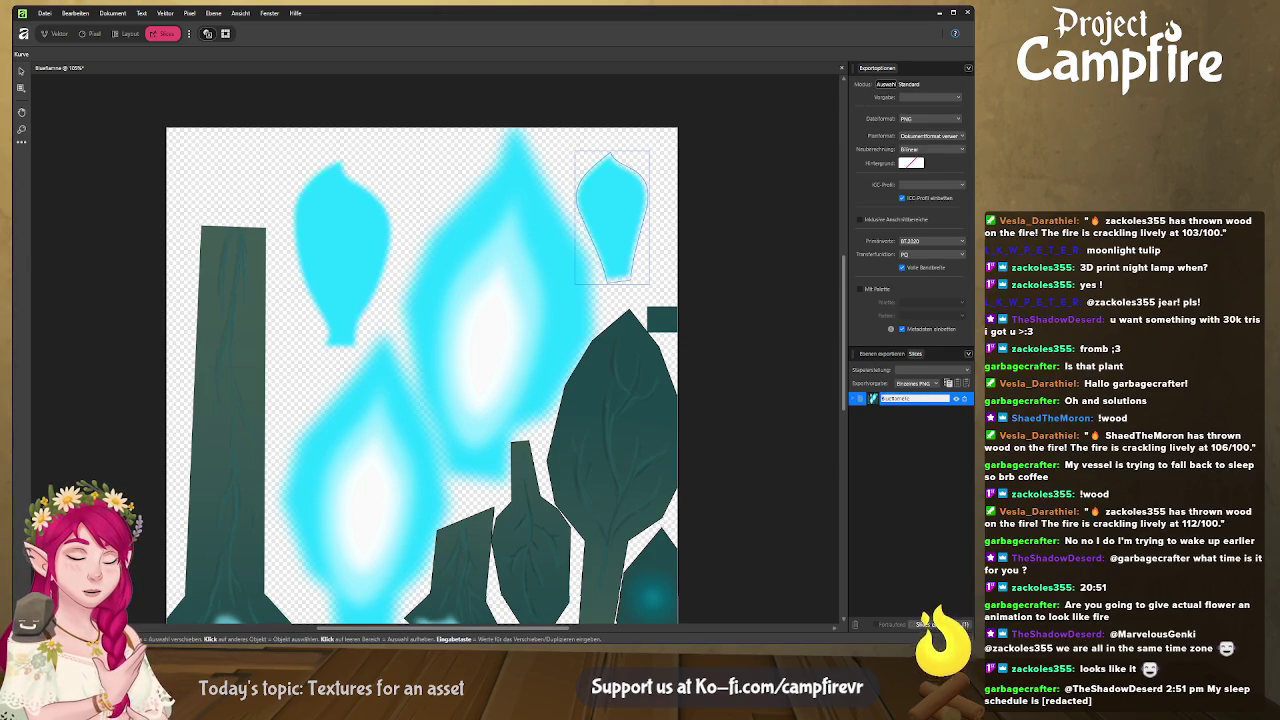
pyautogui.press('Return')
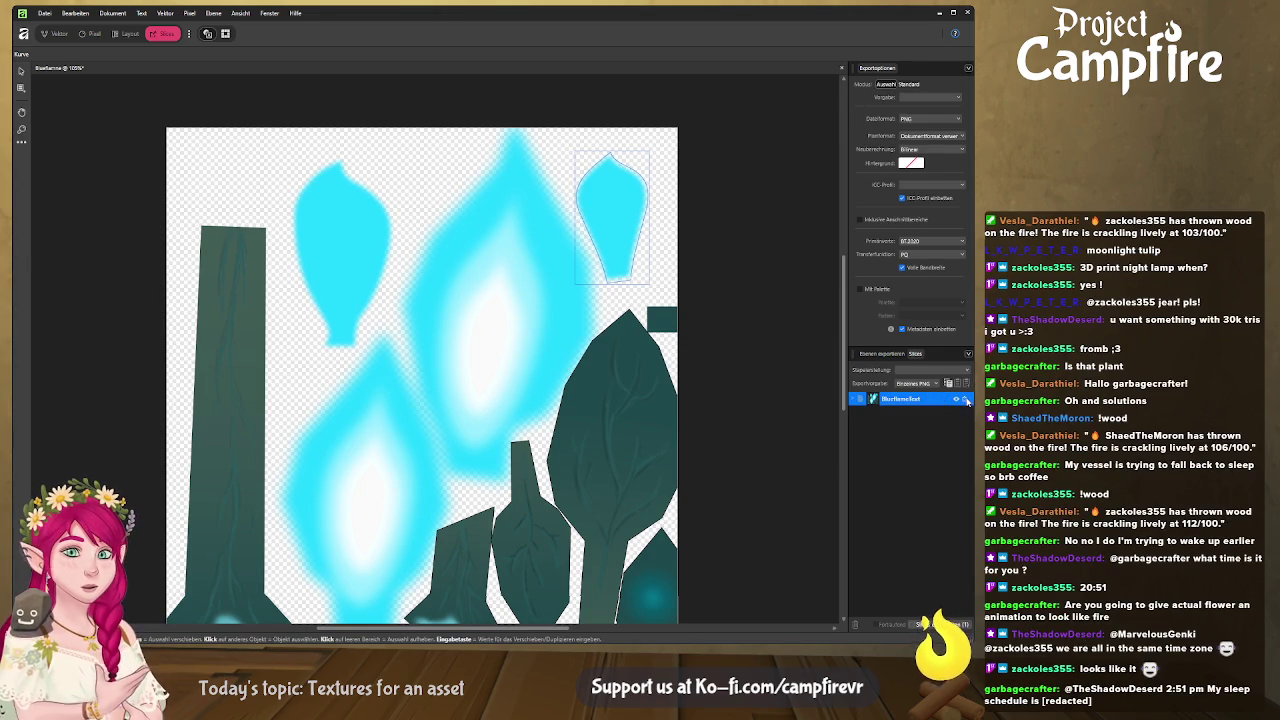
pyautogui.hotkey('alt', 'Tab')
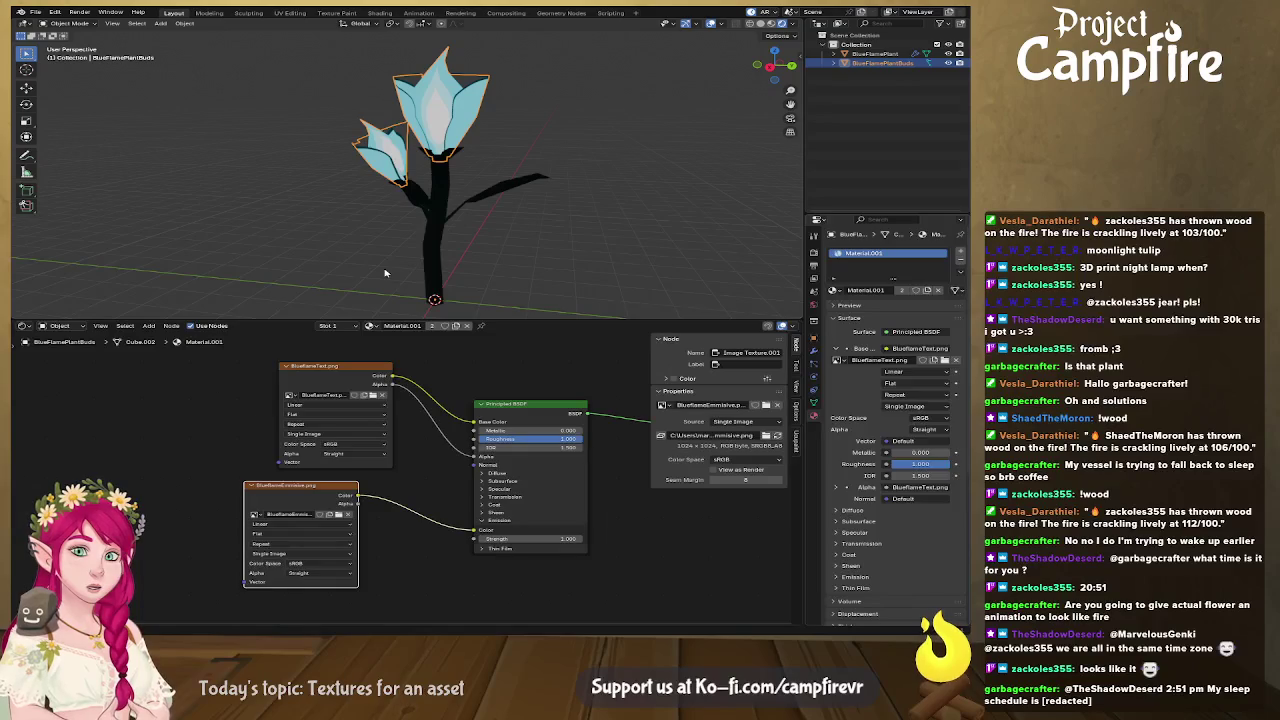
# Step: Orbit and zoom around the flower in the viewport to check it from several angles
pyautogui.hotkey('alt', 'Tab')
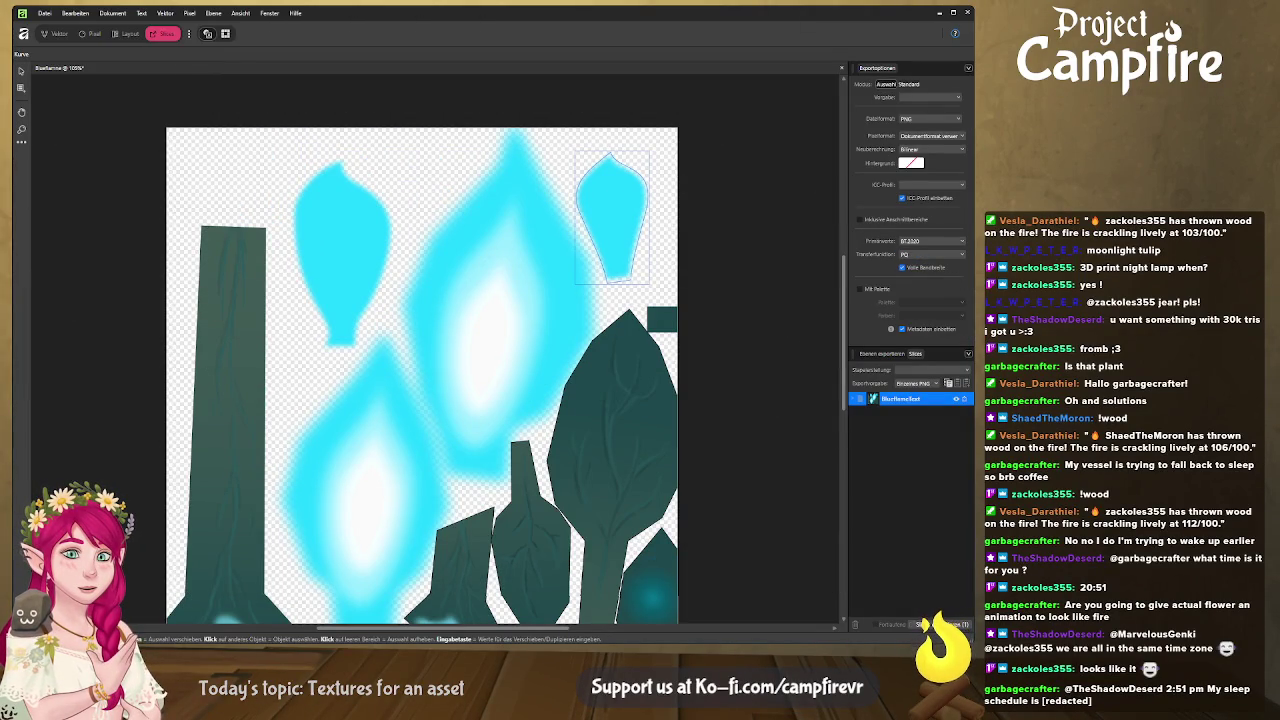
pyautogui.hotkey('alt', 'Tab')
pyautogui.moveTo(620, 200)
pyautogui.mouseDown(button='middle')
pyautogui.moveTo(684, 203)
pyautogui.moveTo(571, 182)
pyautogui.mouseUp(button='middle')
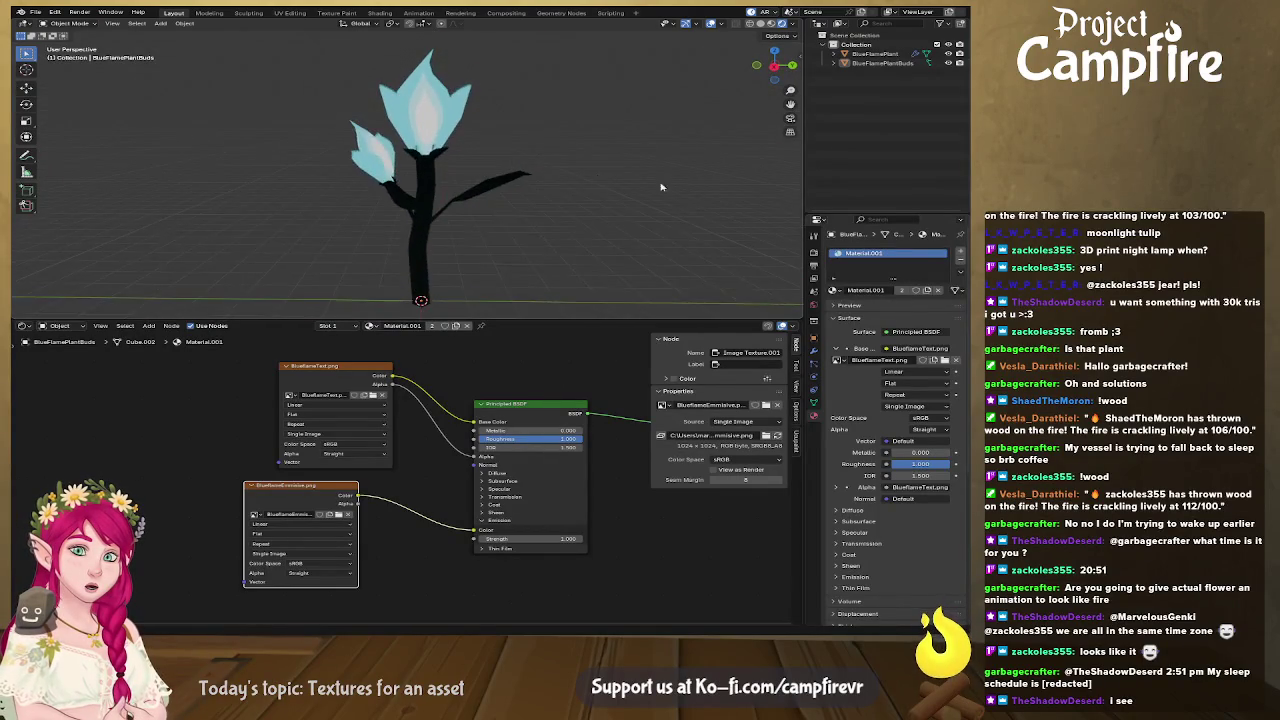
pyautogui.scroll(2, 571, 182)
pyautogui.moveTo(642, 181)
pyautogui.mouseDown(button='middle')
pyautogui.moveTo(403, 163)
pyautogui.moveTo(536, 173)
pyautogui.mouseUp(button='middle')
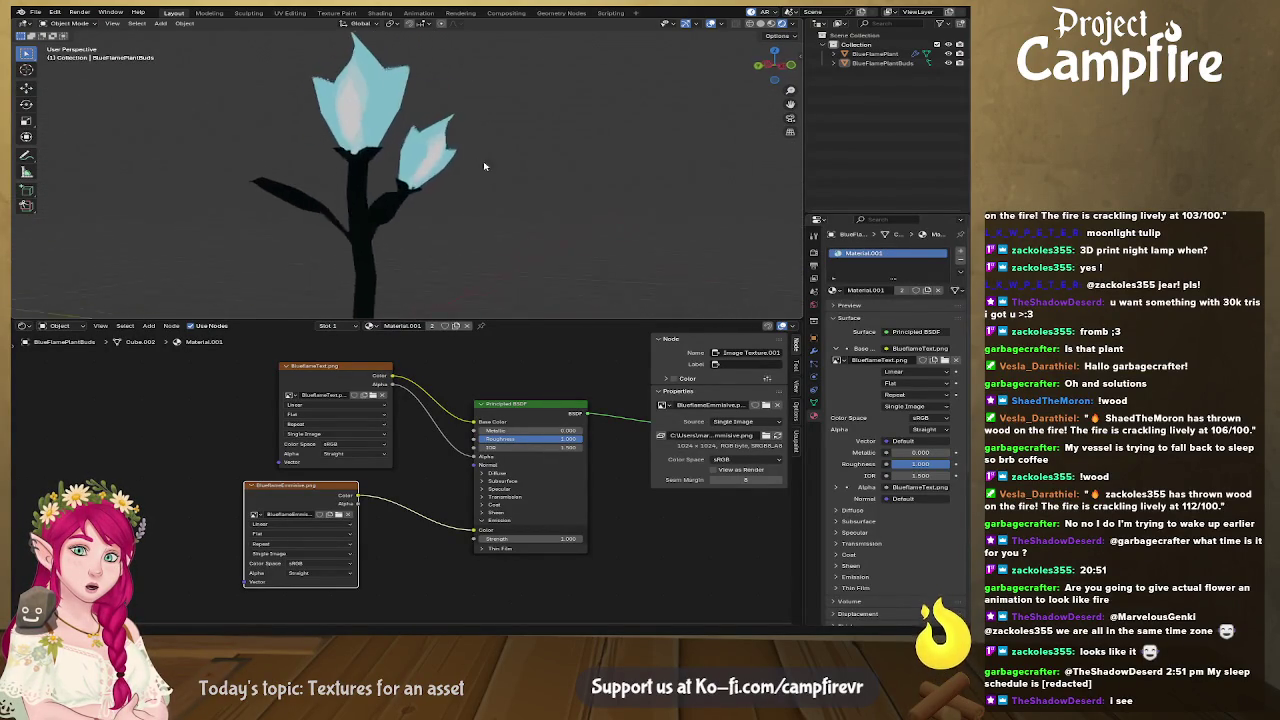
pyautogui.moveTo(415, 151)
pyautogui.mouseDown(button='middle')
pyautogui.moveTo(433, 155)
pyautogui.moveTo(386, 104)
pyautogui.moveTo(410, 96)
pyautogui.moveTo(484, 121)
pyautogui.moveTo(441, 113)
pyautogui.mouseUp(button='middle')
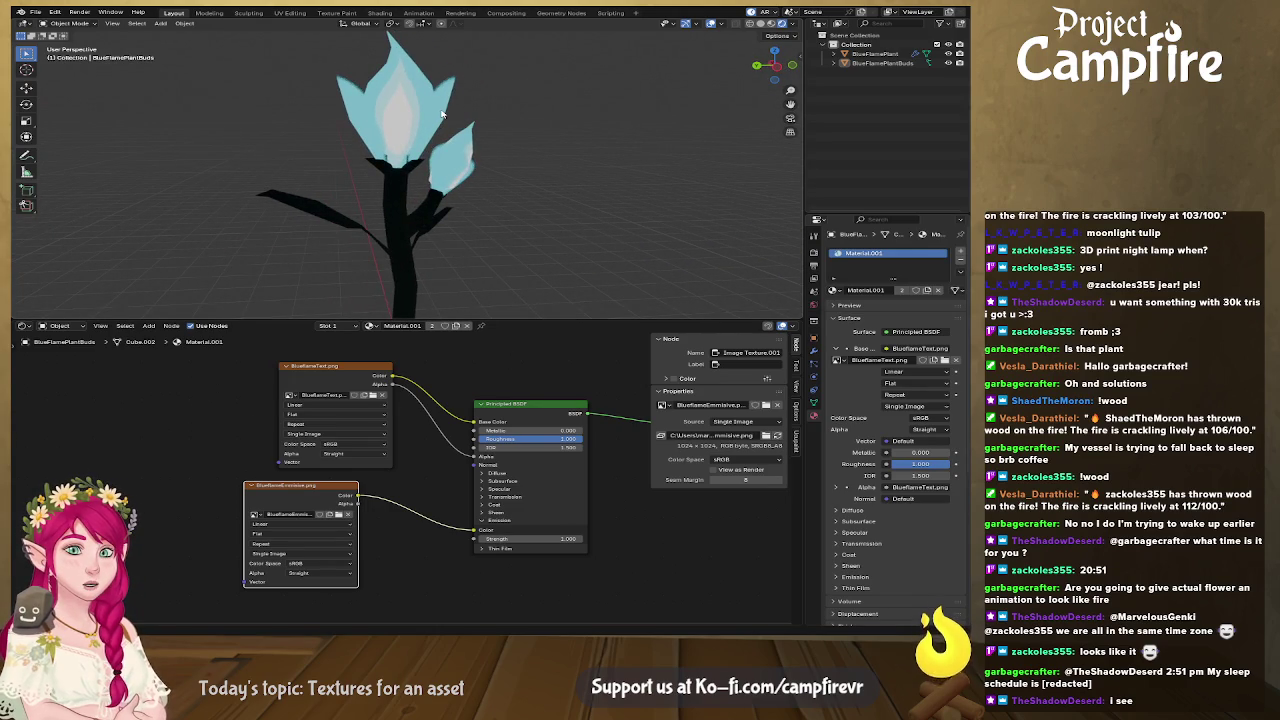
pyautogui.moveTo(470, 138)
pyautogui.mouseDown(button='middle')
pyautogui.moveTo(404, 134)
pyautogui.moveTo(502, 138)
pyautogui.moveTo(455, 136)
pyautogui.mouseUp(button='middle')
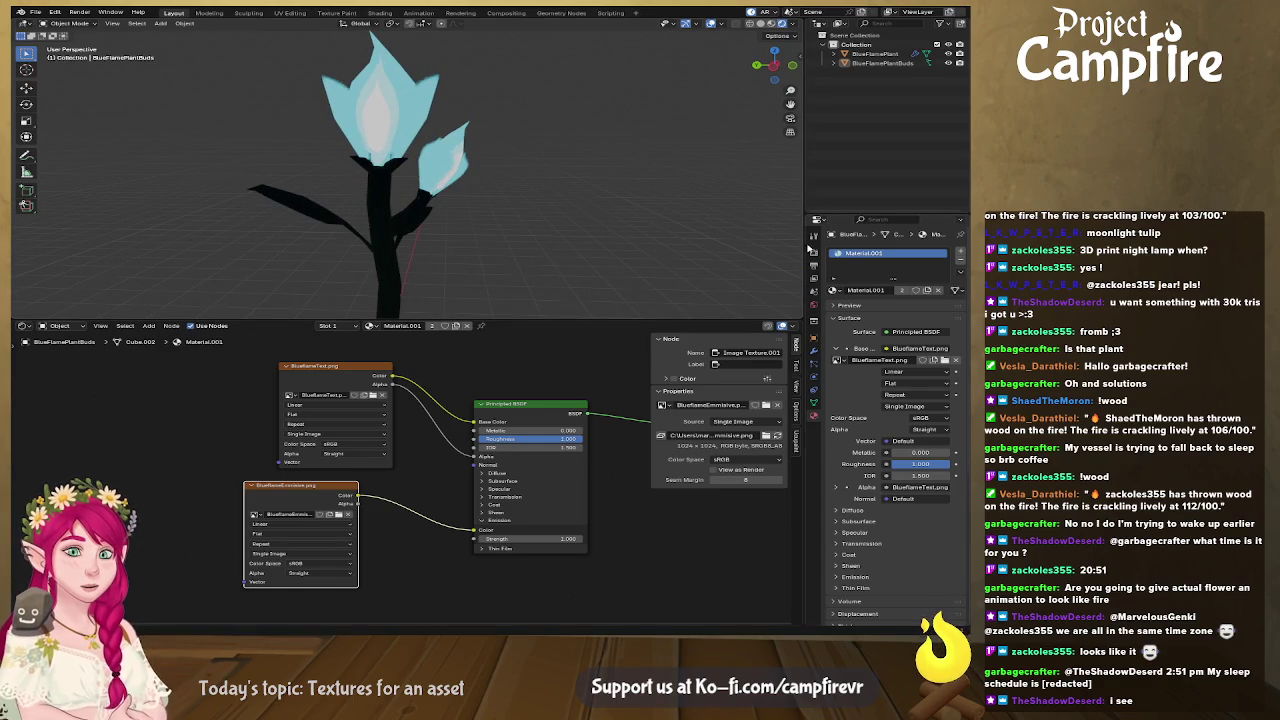
# Step: Turn on Material Preview shading and orbit around the textured flower
pyautogui.click(771, 23)
pyautogui.moveTo(557, 186); pyautogui.dragTo(737, 199, button='middle')
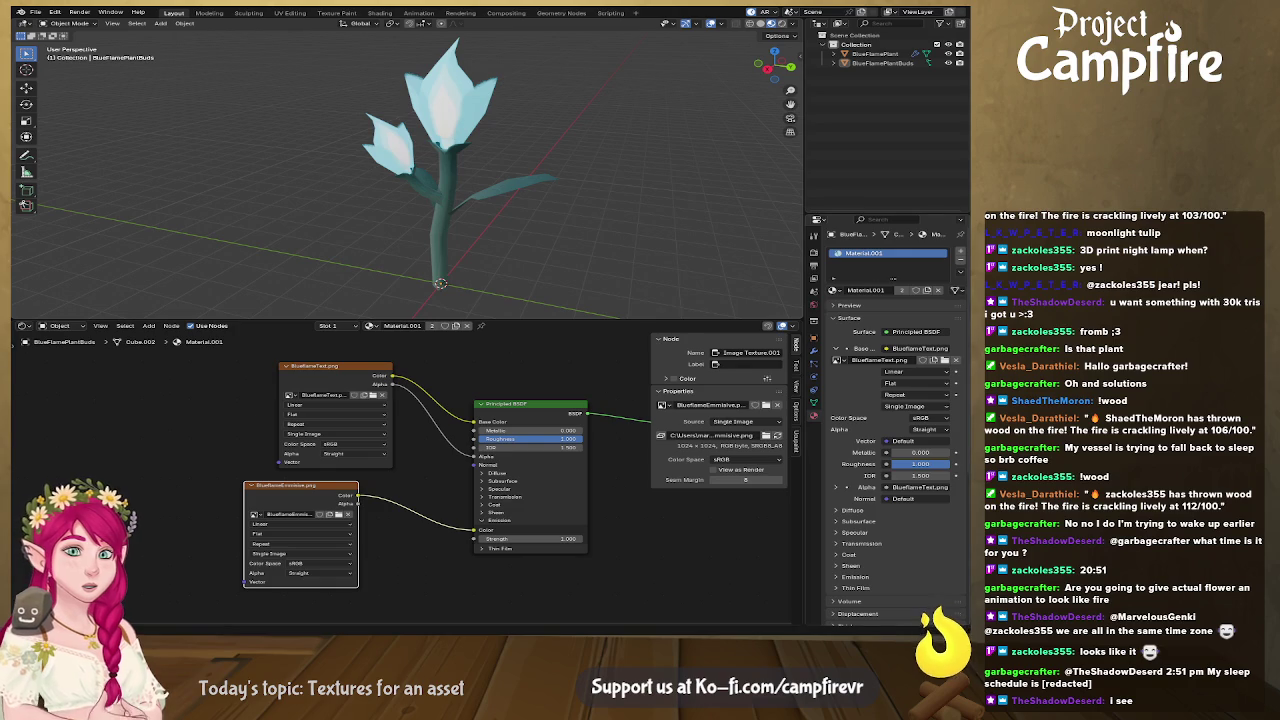
pyautogui.hotkey('alt', 'Tab')
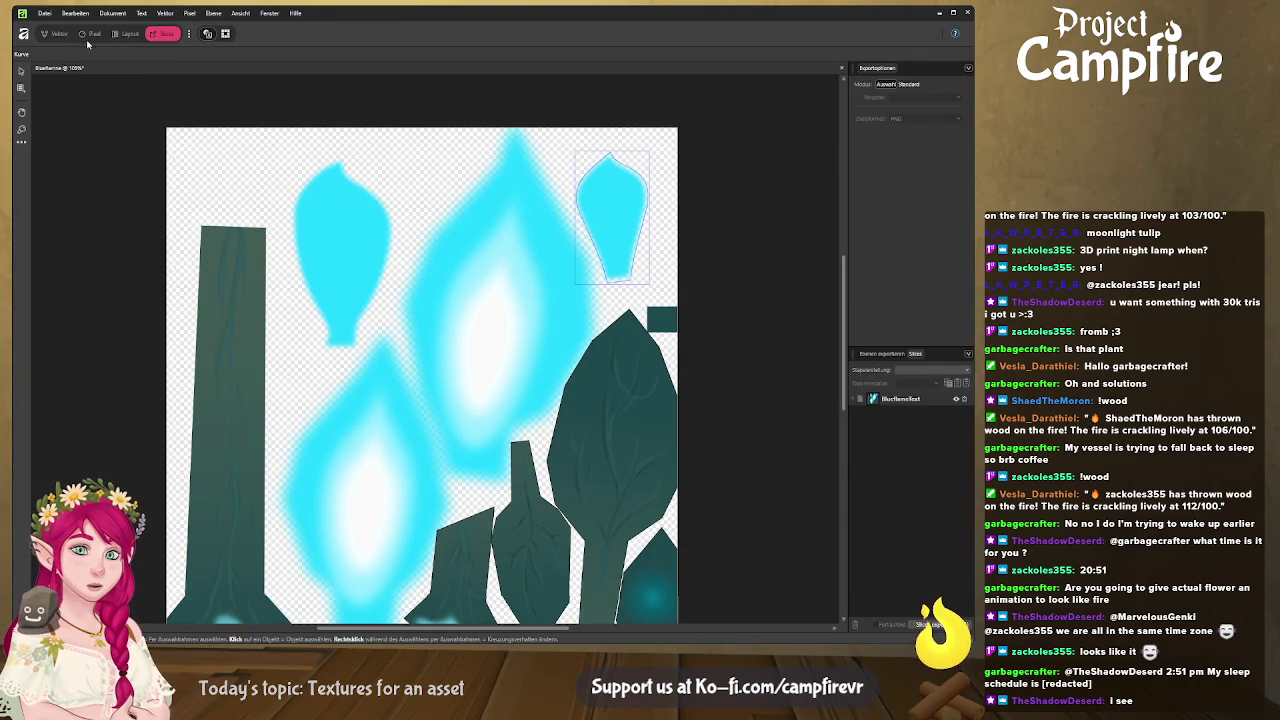
# Step: In the Vector persona, expand the artwork group, select both flame curves and lower their opacity
pyautogui.click(48, 34)
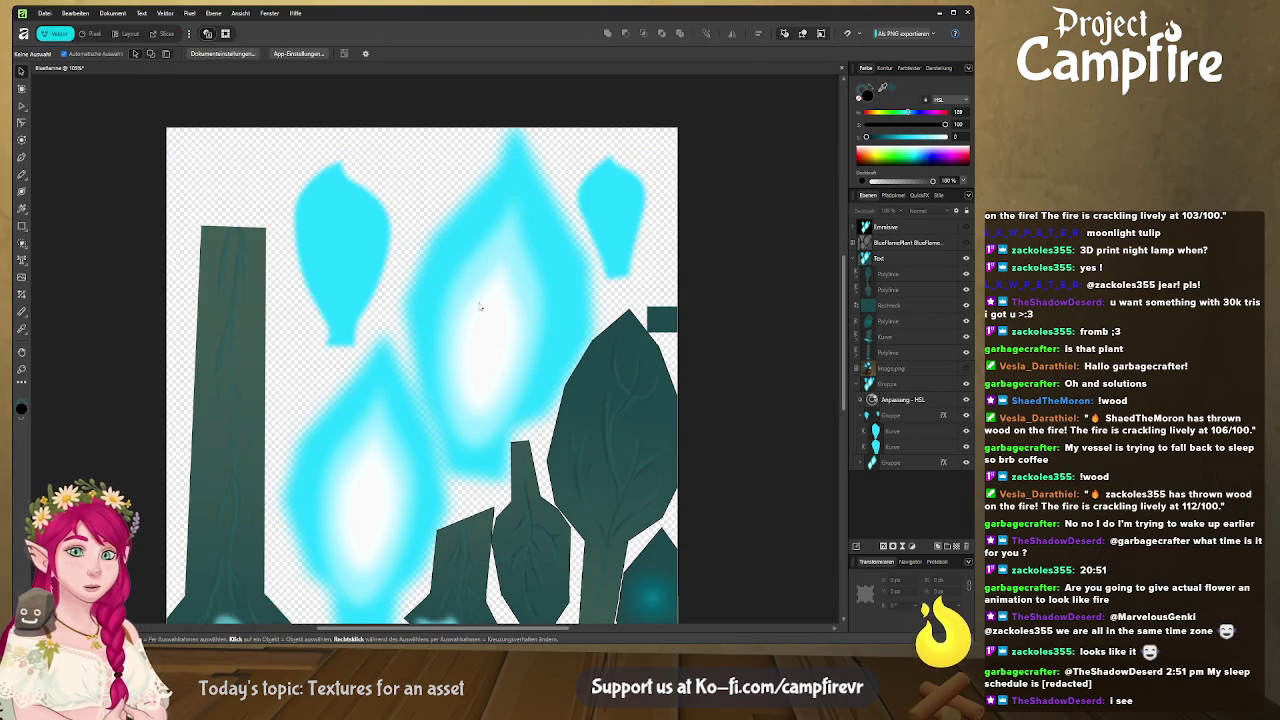
pyautogui.click(500, 341)
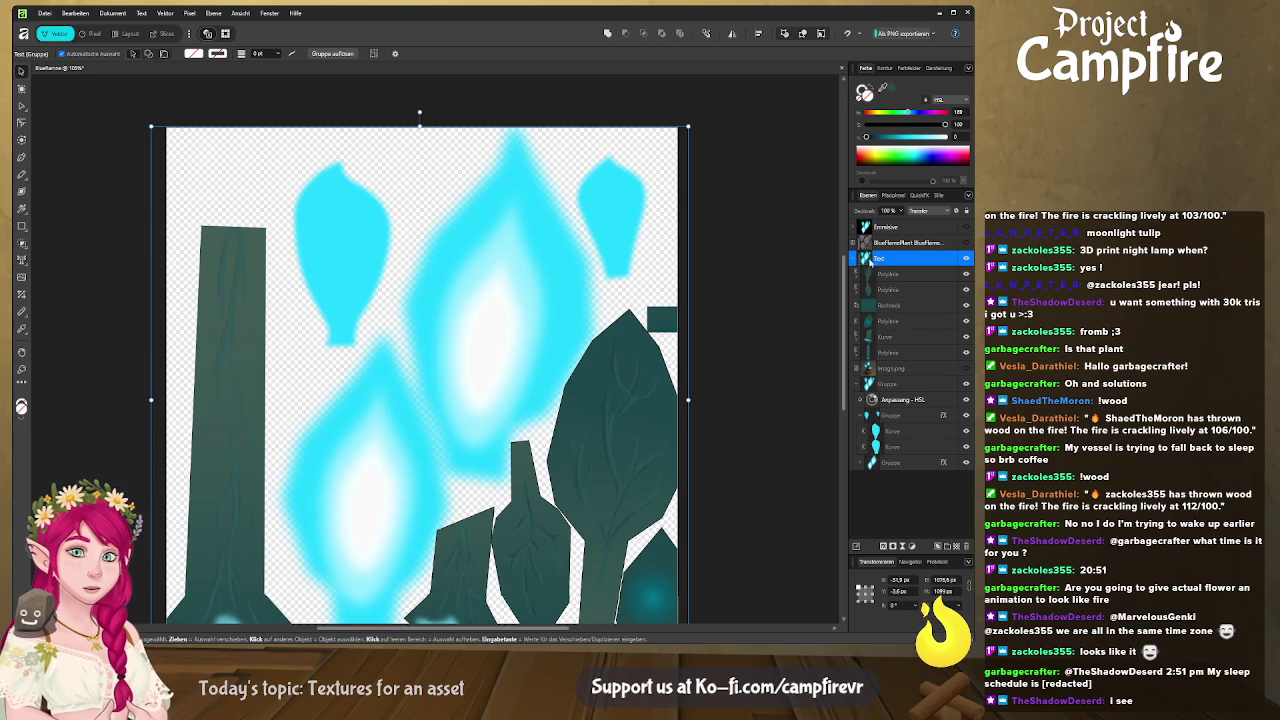
pyautogui.click(861, 462)
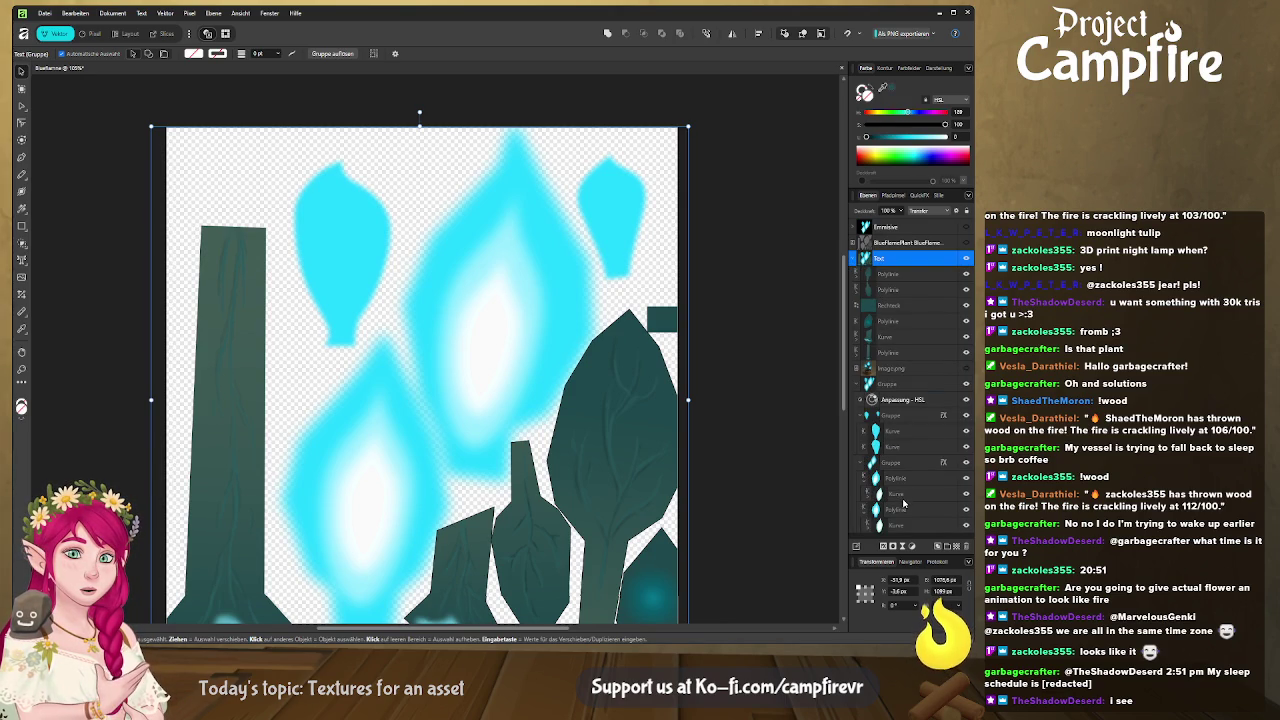
pyautogui.click(903, 497)
pyautogui.keyDown('shift'); pyautogui.click(907, 530); pyautogui.keyUp('shift')
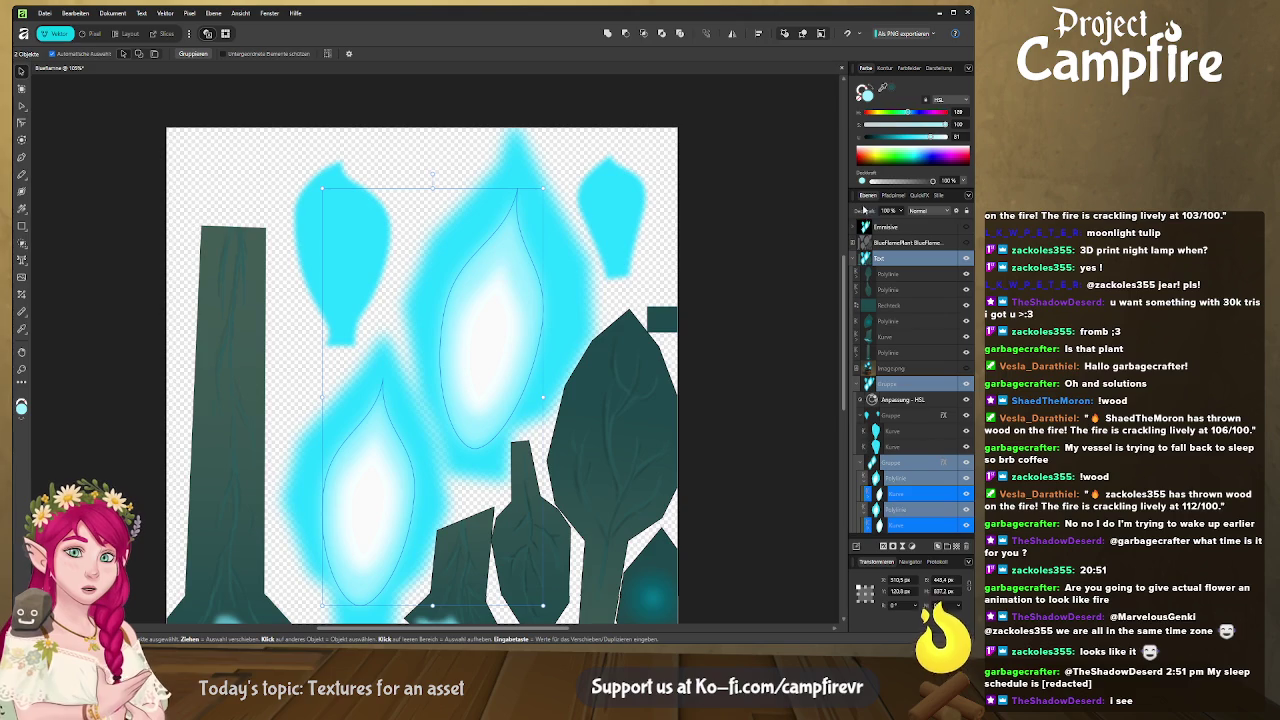
pyautogui.moveTo(864, 211); pyautogui.dragTo(862, 211)
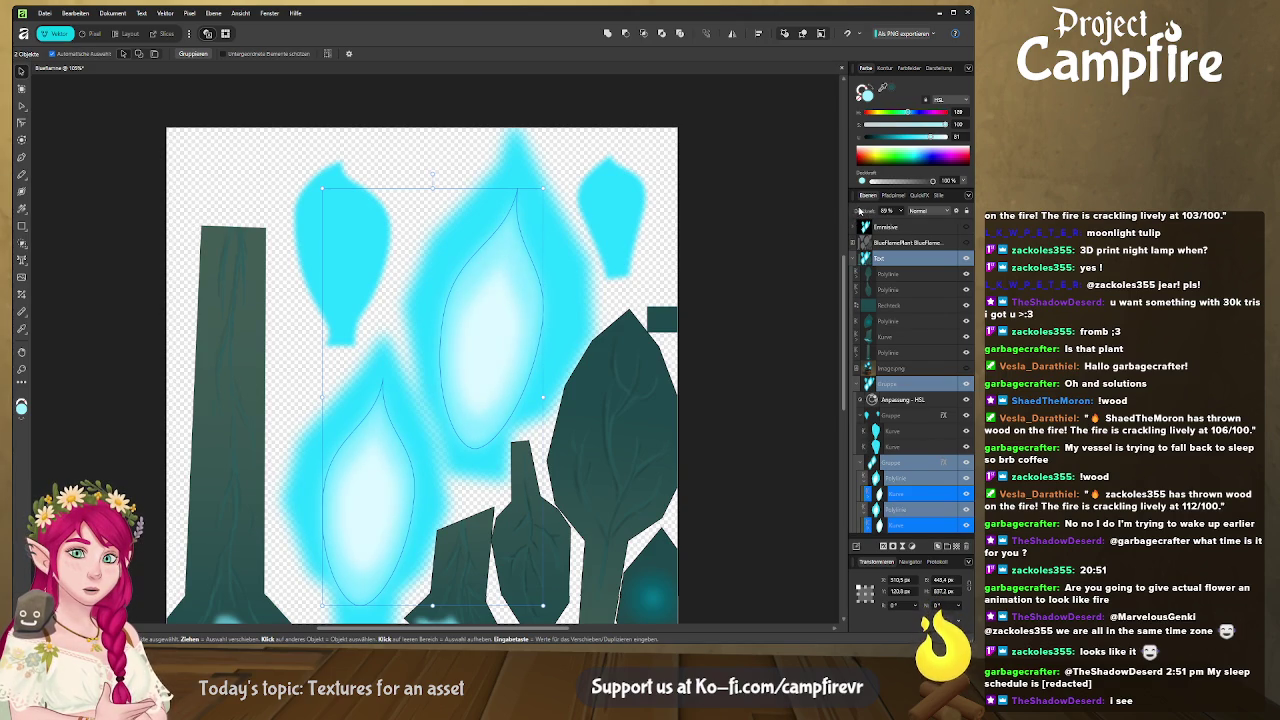
# Step: Shrink the upper and lower flame shapes, then show the UV wireframe layer over the texture
pyautogui.click(572, 283)
pyautogui.keyDown('ctrl'); pyautogui.moveTo(592, 481); pyautogui.dragTo(582, 462); pyautogui.keyUp('ctrl')
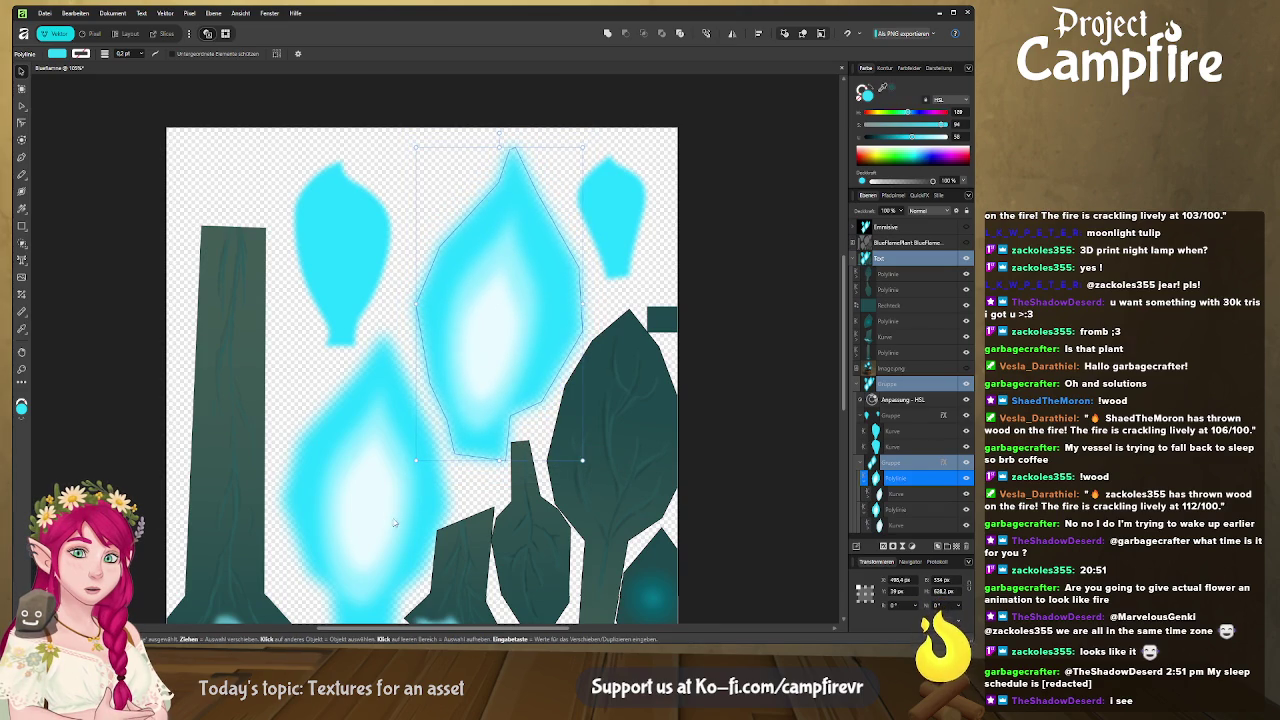
pyautogui.click(443, 582)
pyautogui.scroll(-3, 443, 582)
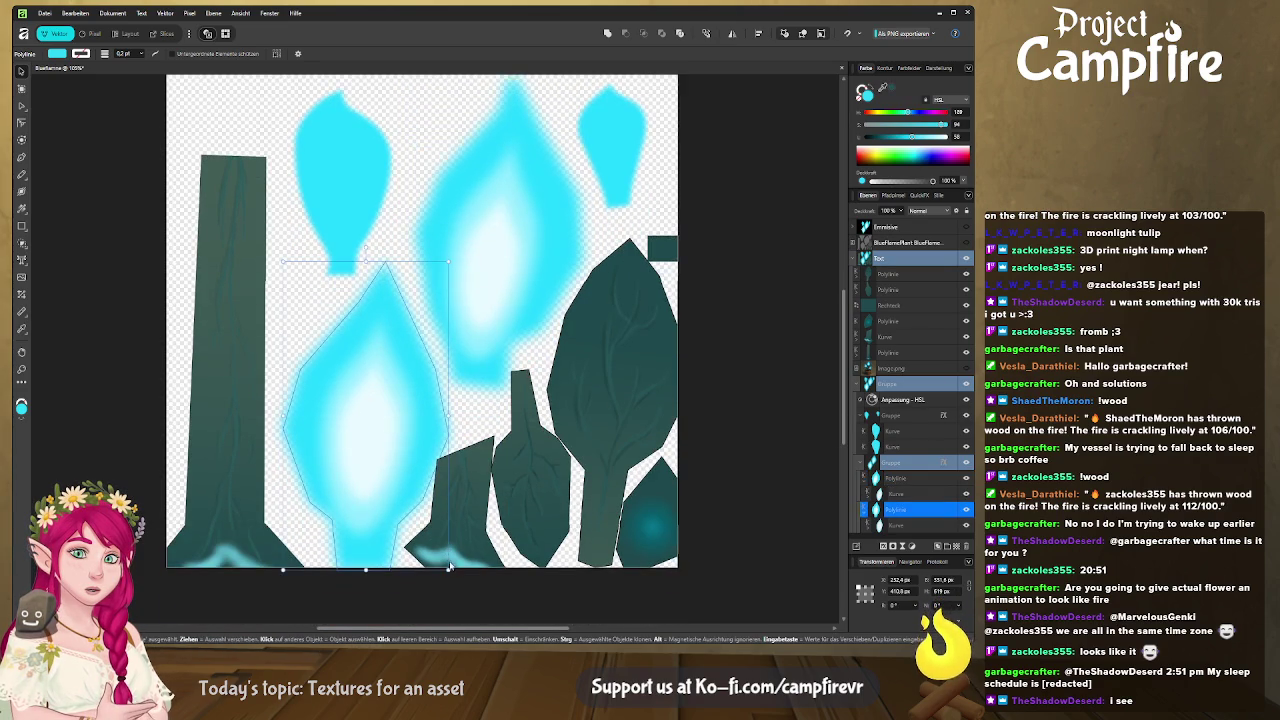
pyautogui.keyDown('ctrl'); pyautogui.moveTo(448, 550); pyautogui.dragTo(443, 556); pyautogui.keyUp('ctrl')
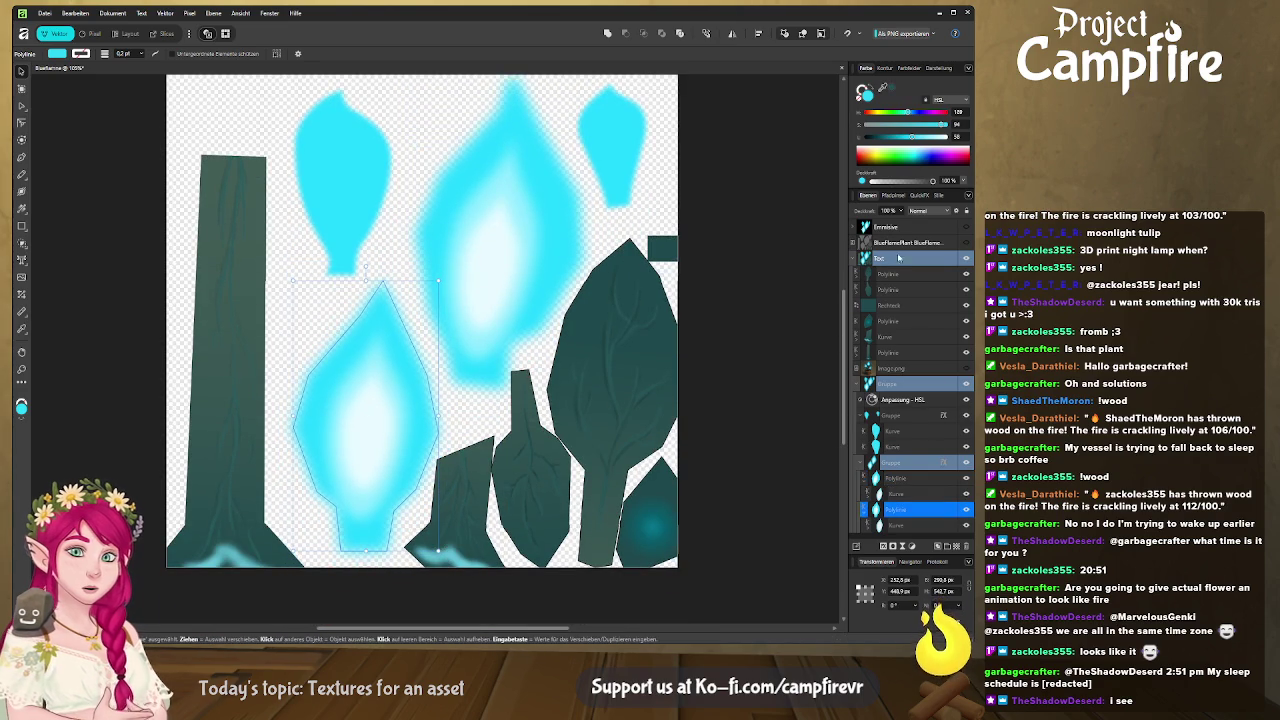
pyautogui.click(966, 243)
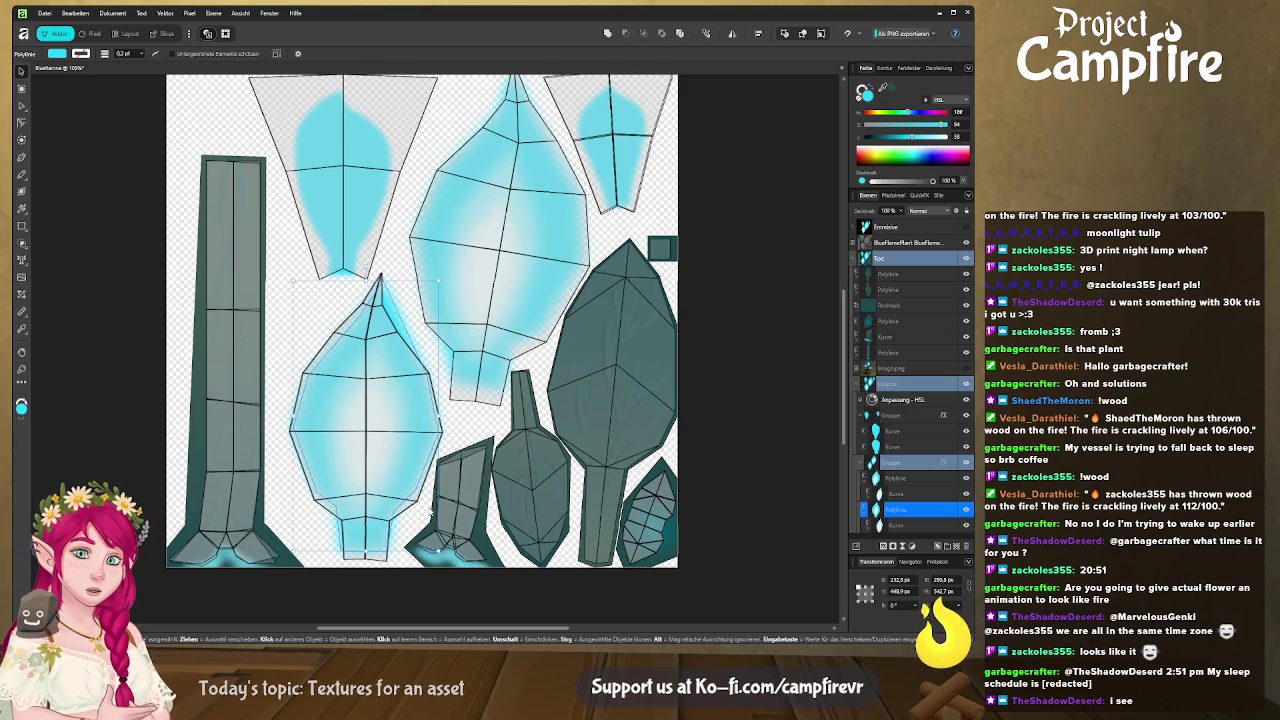
# Step: Shrink the lower blue flame, rotate it about 3 degrees and nudge it slightly down
pyautogui.scroll(-1, 443, 520)
pyautogui.keyDown('ctrl'); pyautogui.moveTo(436, 534); pyautogui.dragTo(434, 514); pyautogui.keyUp('ctrl')
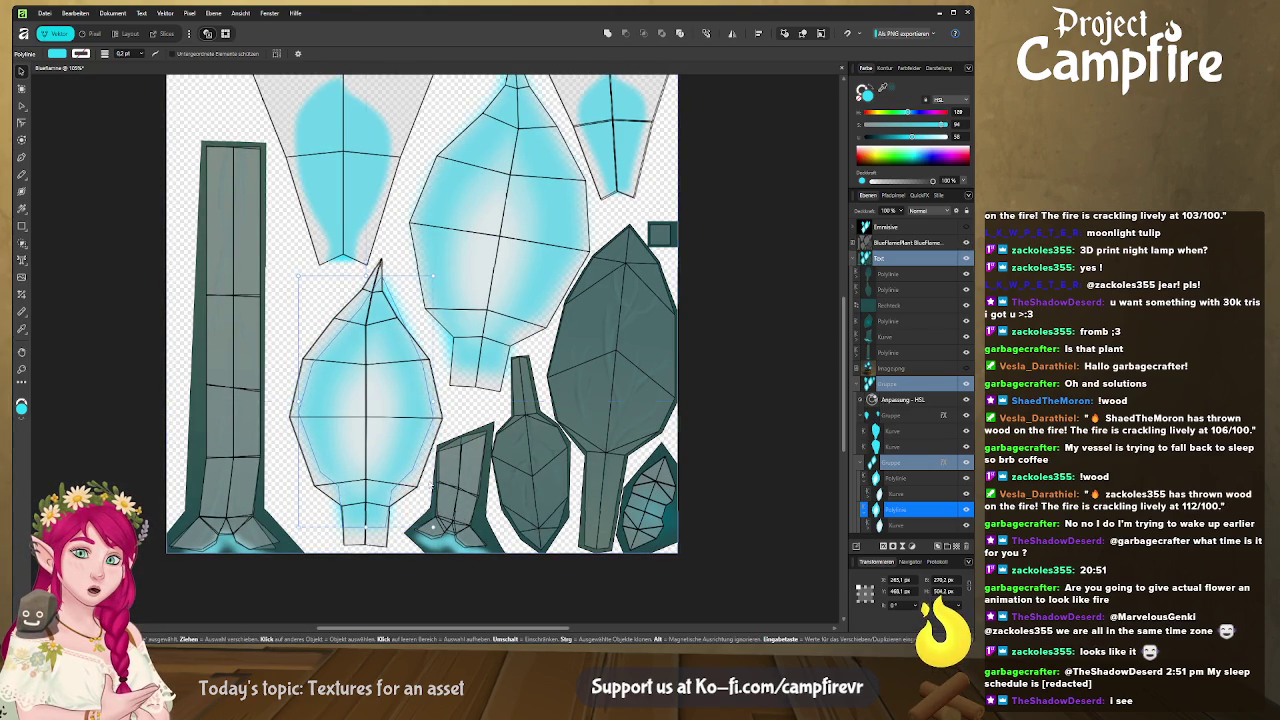
pyautogui.moveTo(366, 260); pyautogui.dragTo(372, 250)
pyautogui.moveTo(391, 437); pyautogui.dragTo(391, 440)
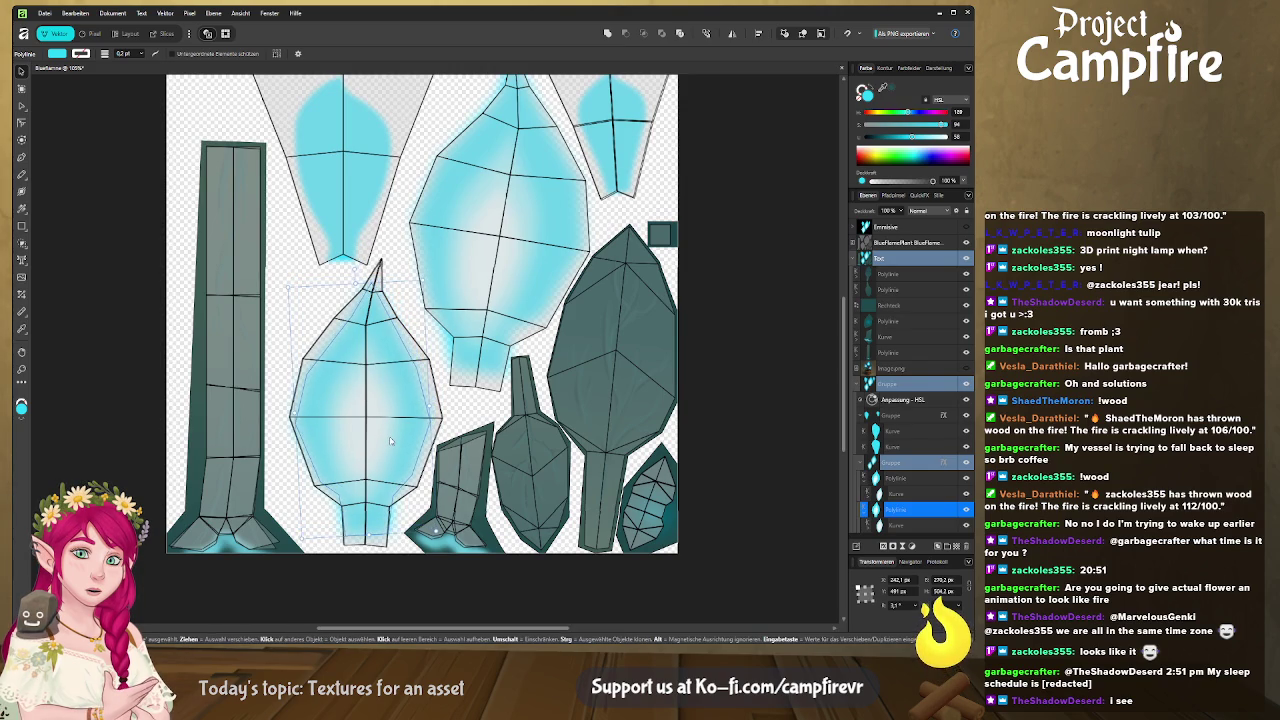
pyautogui.scroll(2, 391, 440)
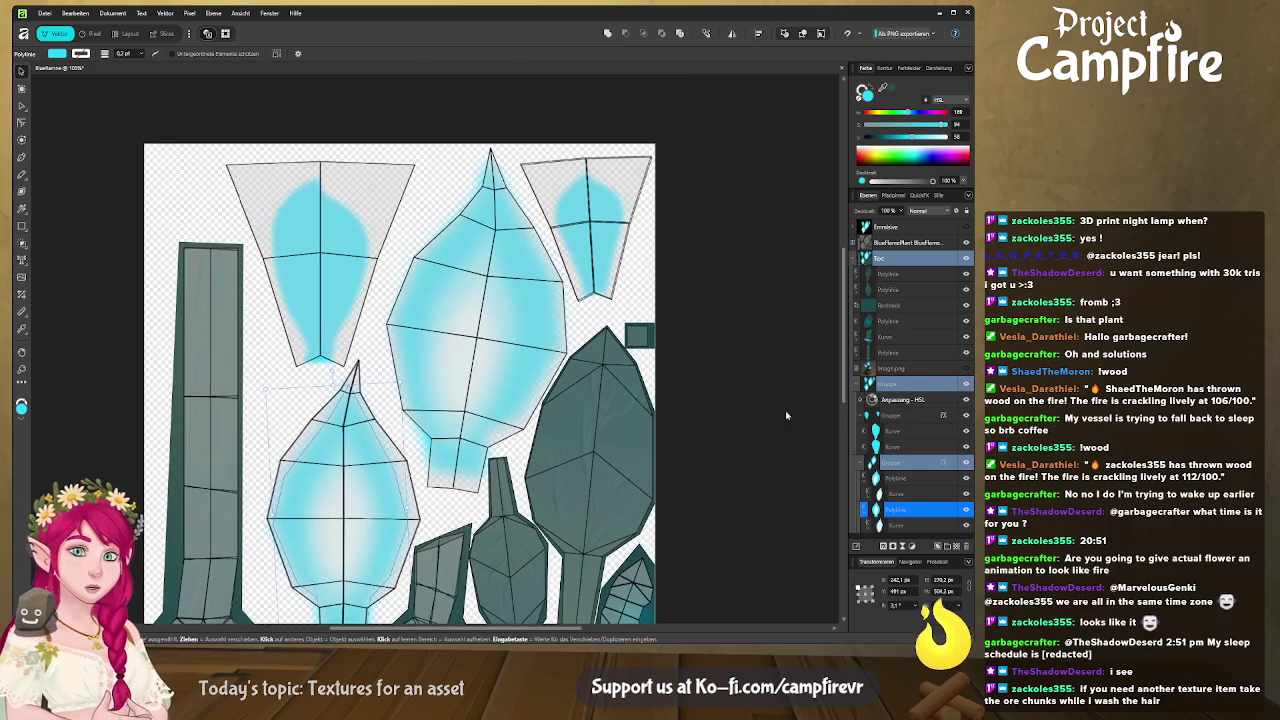
# Step: Resize and shift the upper centre flame, then drag its bottom nodes down to fill its island
pyautogui.click(908, 479)
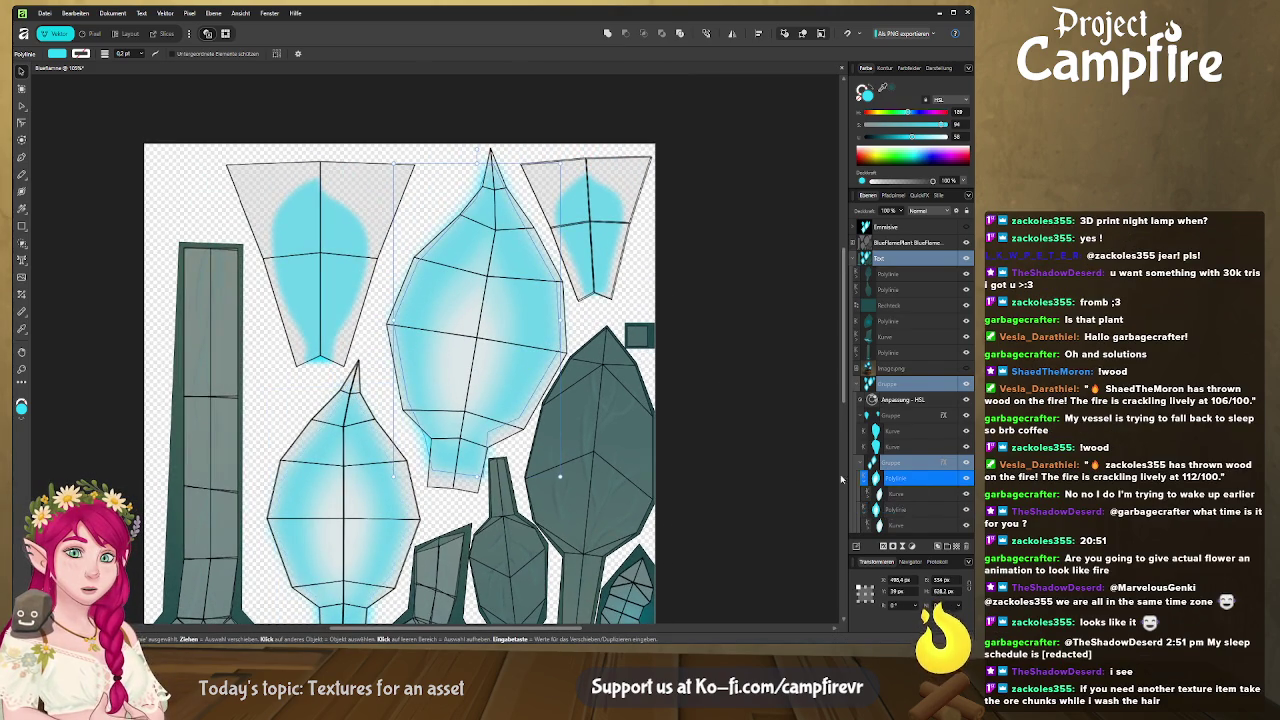
pyautogui.moveTo(393, 156); pyautogui.dragTo(414, 170)
pyautogui.moveTo(513, 306); pyautogui.dragTo(518, 309)
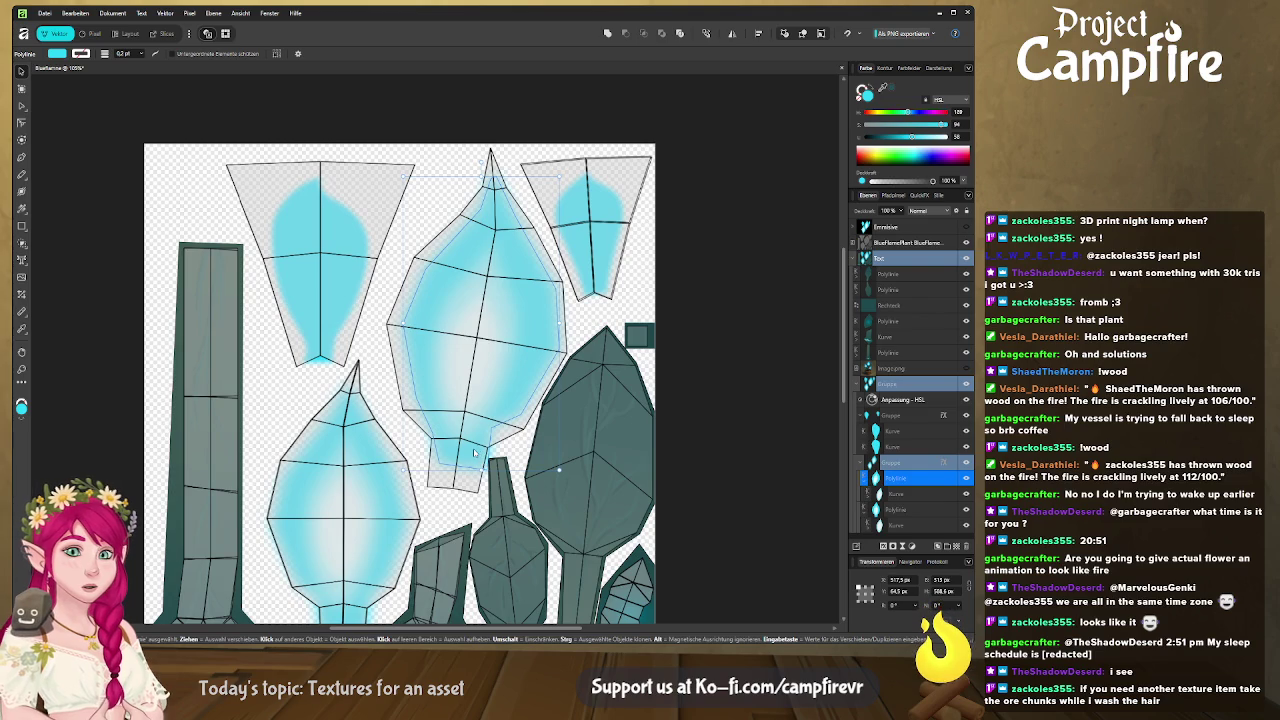
pyautogui.click(22, 106)
pyautogui.moveTo(509, 493)
pyautogui.mouseDown()
pyautogui.moveTo(414, 446)
pyautogui.moveTo(432, 496)
pyautogui.mouseUp()
pyautogui.moveTo(431, 495); pyautogui.dragTo(447, 324, button='middle')
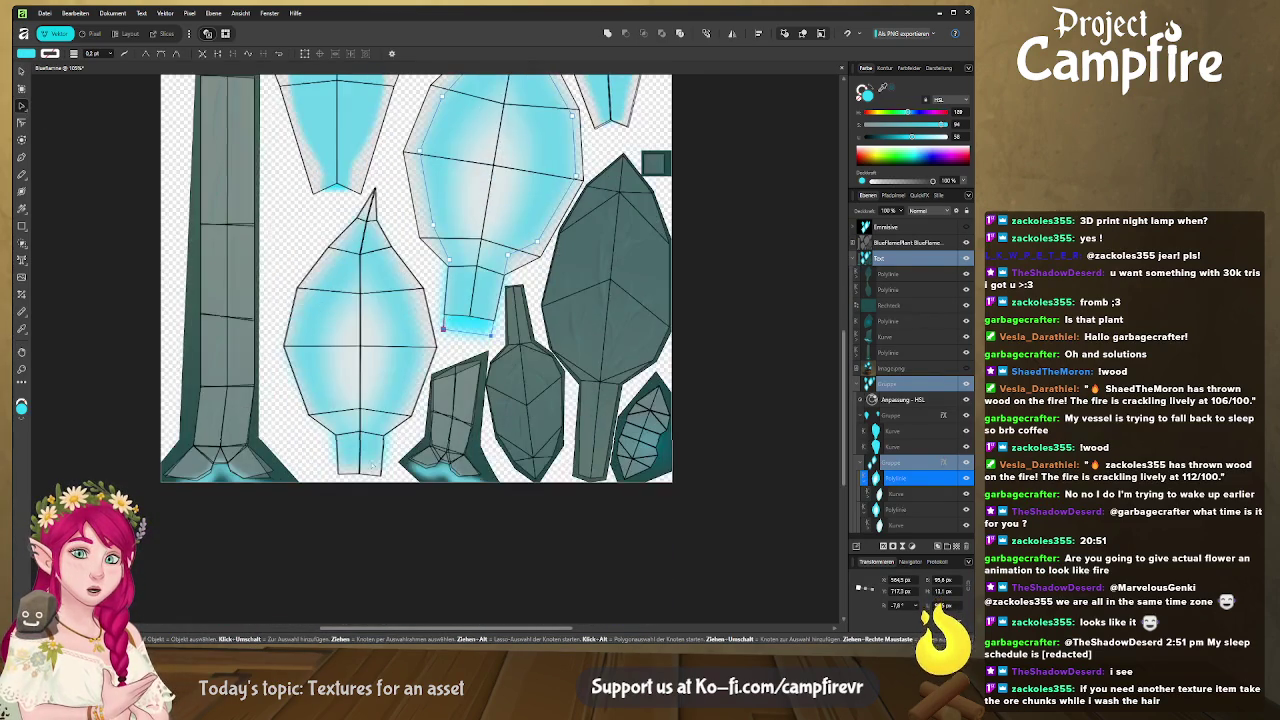
pyautogui.press('Escape')
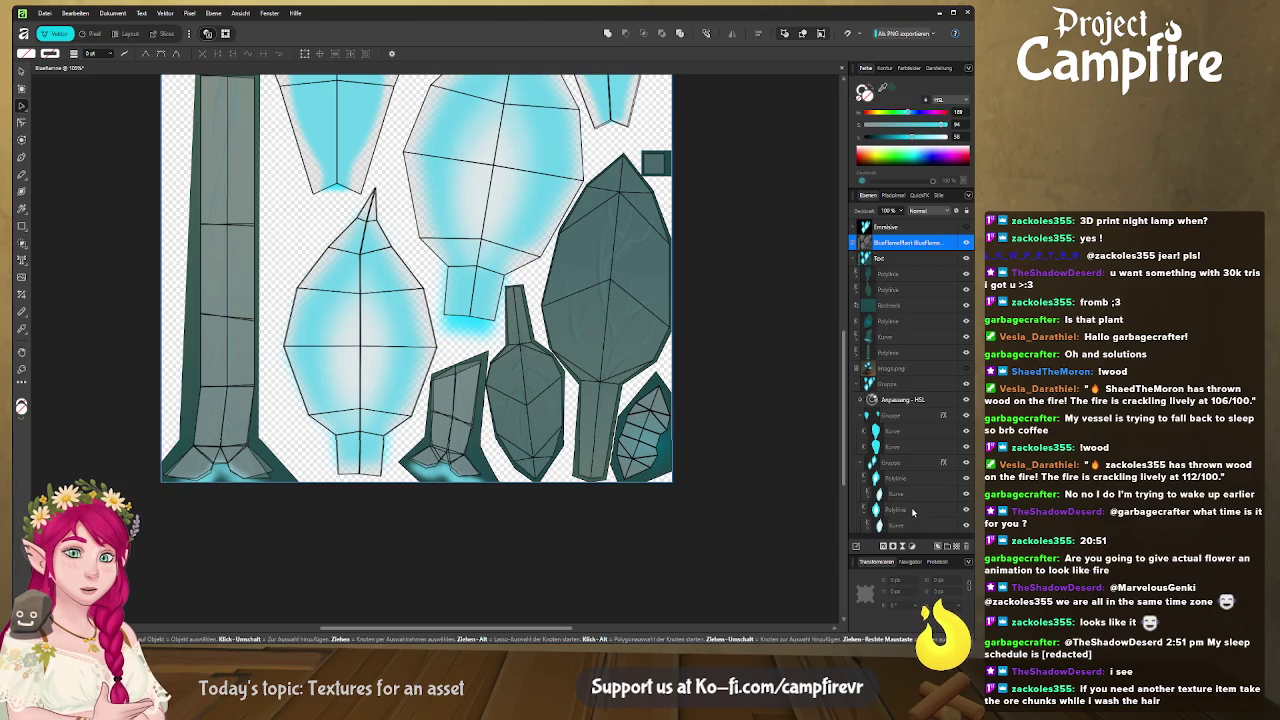
# Step: Select the next flame's two bottom nodes, then hide the UV wireframe layer
pyautogui.click(912, 511)
pyautogui.moveTo(320, 446); pyautogui.dragTo(410, 492)
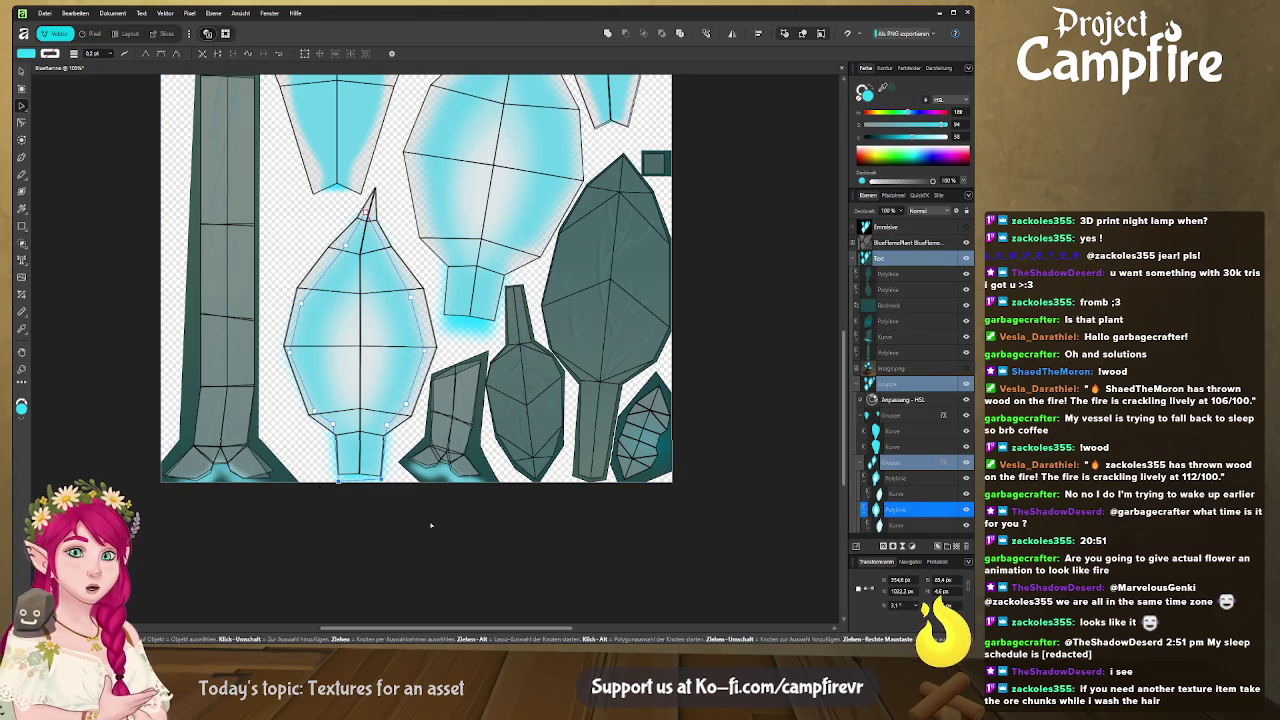
pyautogui.press('Escape')
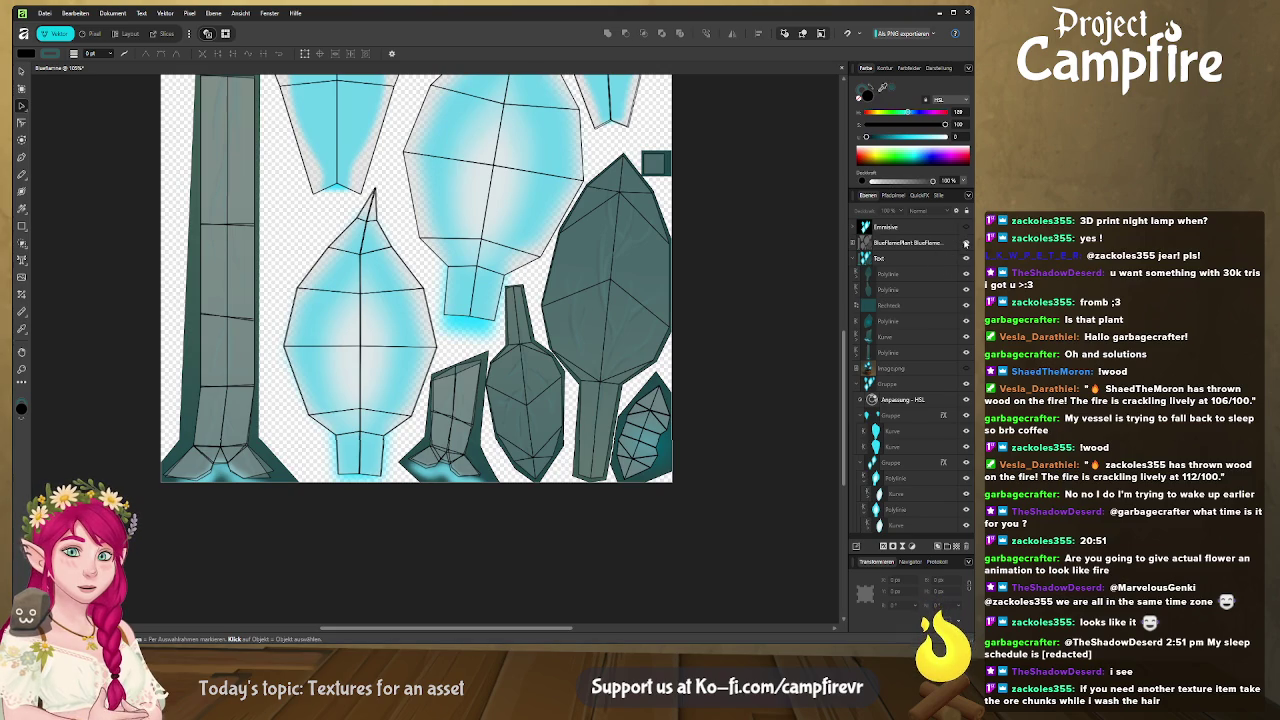
pyautogui.click(966, 243)
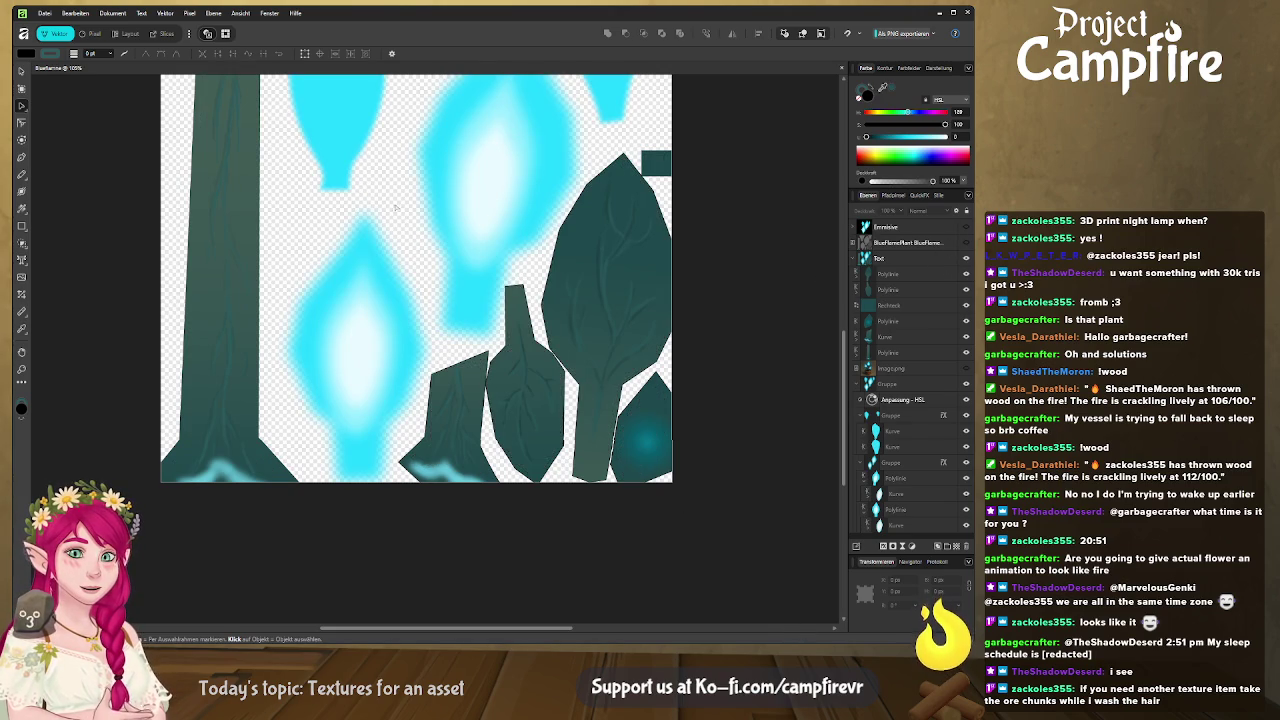
pyautogui.click(163, 33)
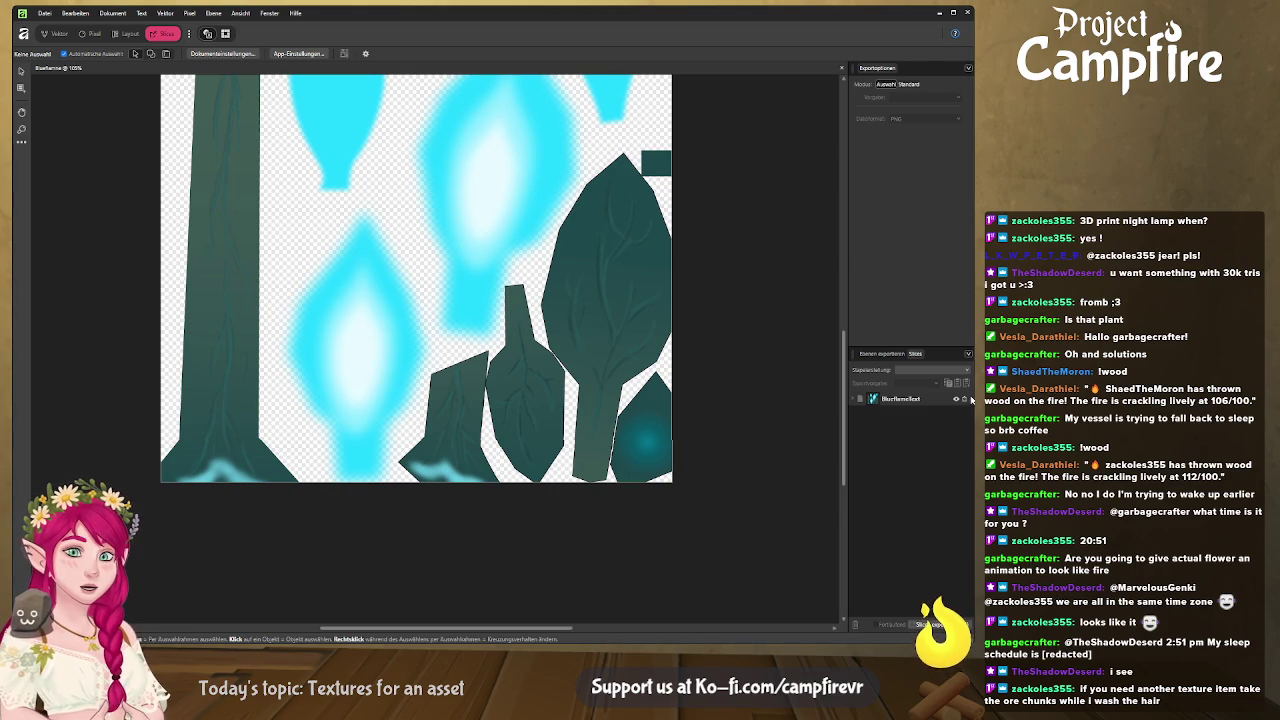
# Step: Return to Blender and orbit and zoom around the flower's pale cyan buds from several sides
pyautogui.hotkey('alt', 'Tab')
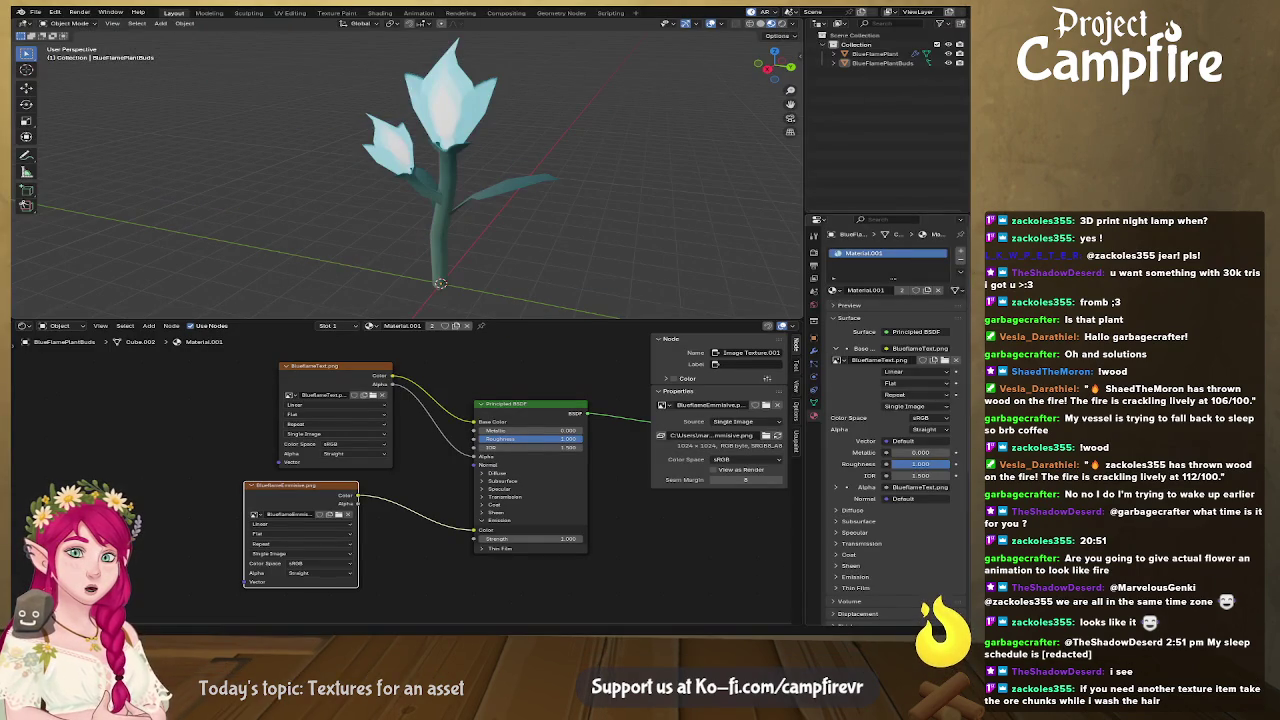
pyautogui.hotkey('alt', 'Tab')
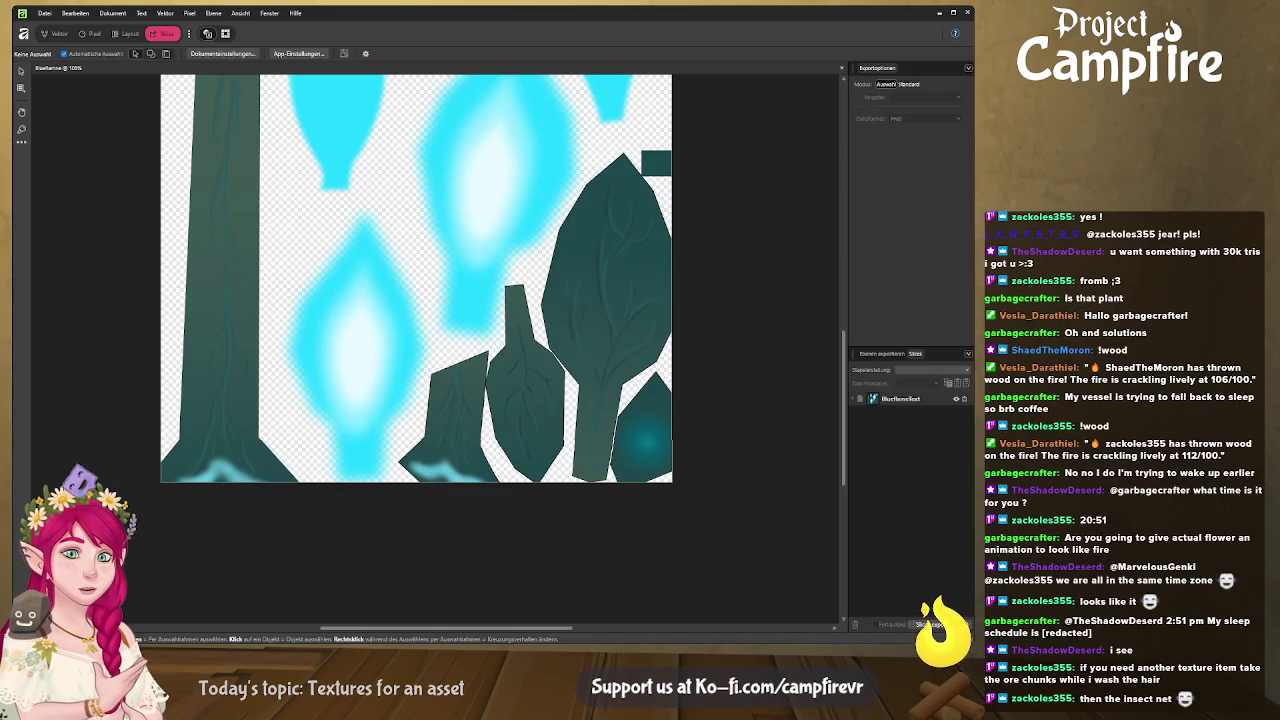
pyautogui.hotkey('alt', 'Tab')
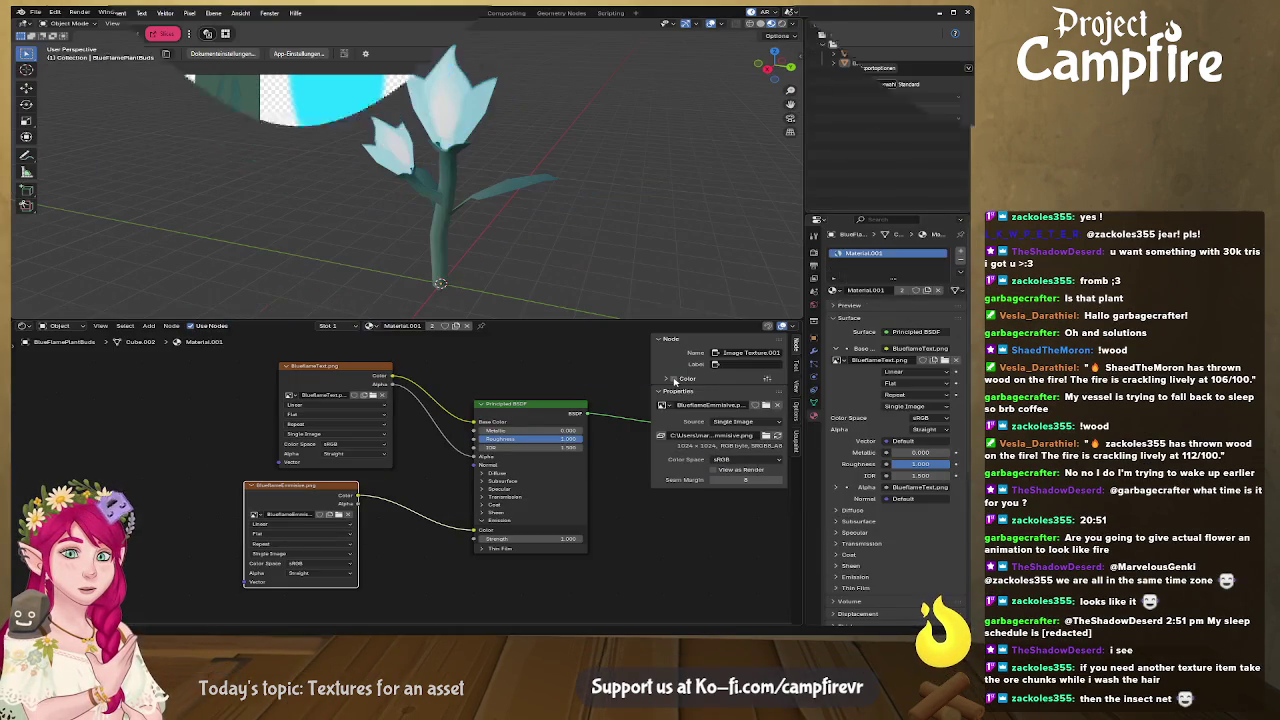
pyautogui.moveTo(520, 200)
pyautogui.mouseDown(button='middle')
pyautogui.moveTo(570, 222)
pyautogui.moveTo(656, 215)
pyautogui.moveTo(421, 197)
pyautogui.moveTo(386, 100)
pyautogui.moveTo(398, 90)
pyautogui.mouseUp(button='middle')
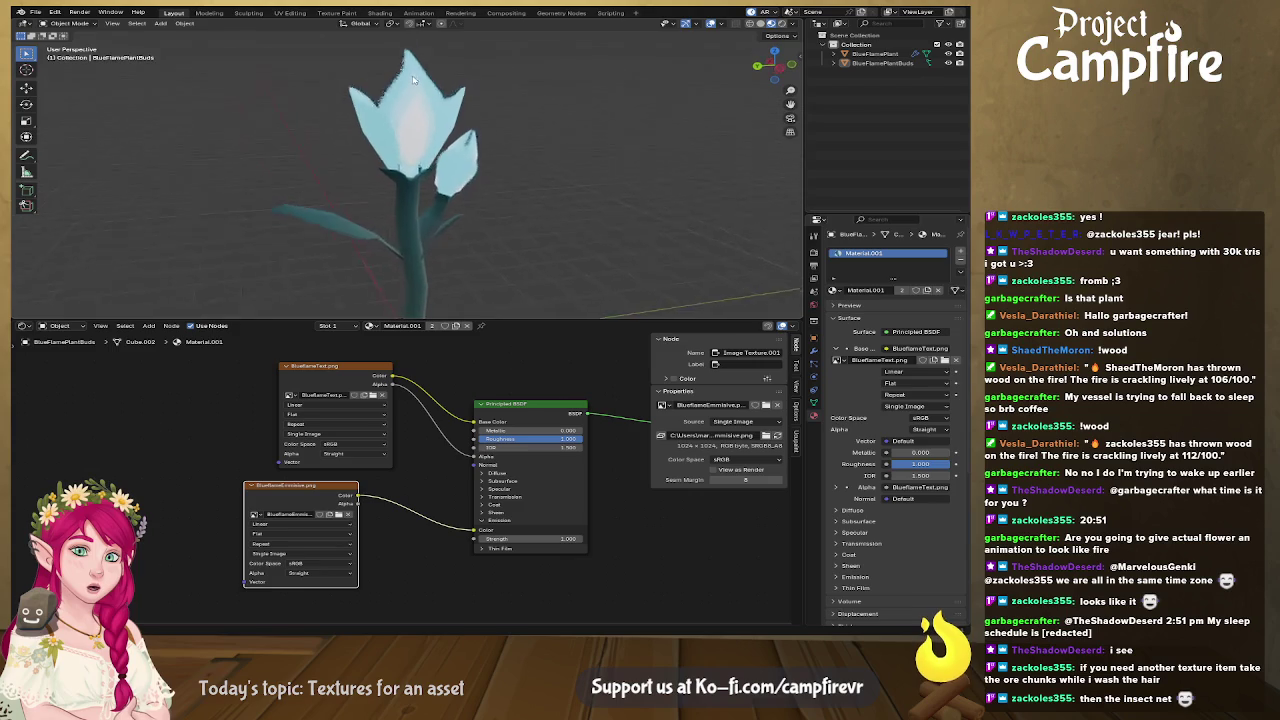
pyautogui.moveTo(390, 155)
pyautogui.mouseDown(button='middle')
pyautogui.moveTo(458, 130)
pyautogui.moveTo(440, 98)
pyautogui.moveTo(286, 161)
pyautogui.moveTo(183, 149)
pyautogui.moveTo(479, 148)
pyautogui.moveTo(611, 199)
pyautogui.moveTo(451, 206)
pyautogui.moveTo(533, 188)
pyautogui.moveTo(212, 203)
pyautogui.moveTo(501, 193)
pyautogui.mouseUp(button='middle')
pyautogui.scroll(-3, 451, 206)
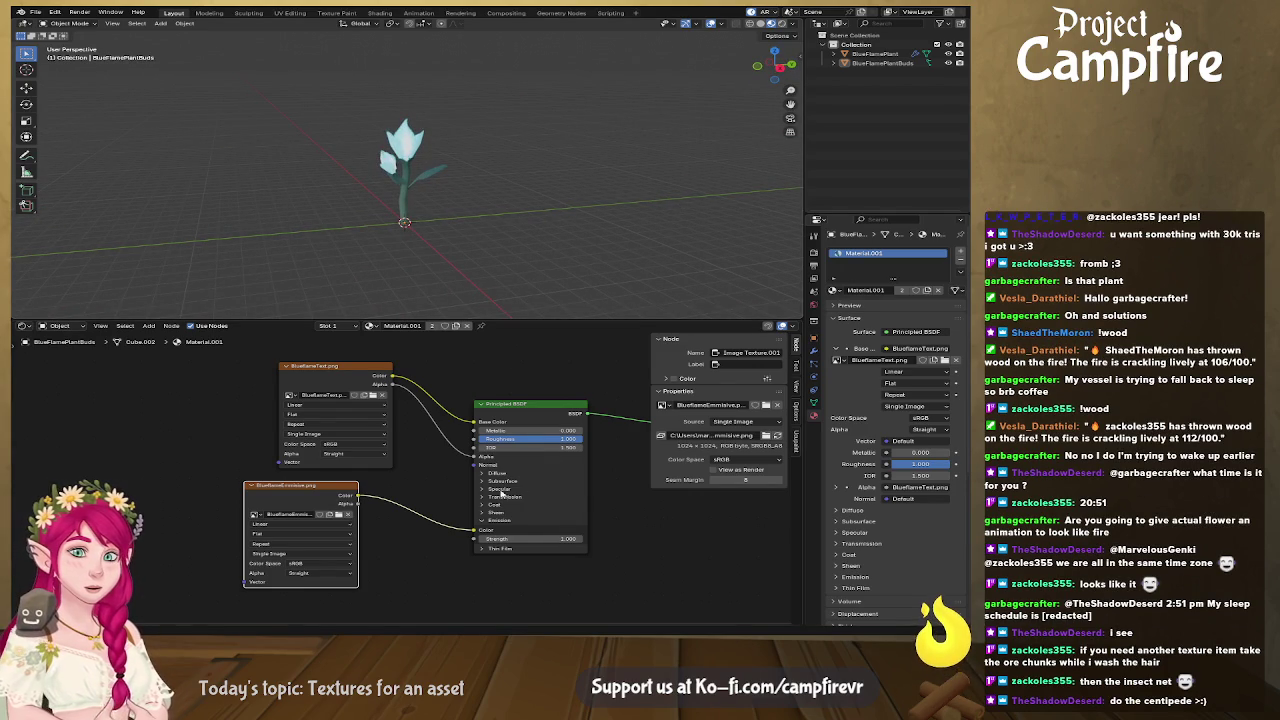
pyautogui.moveTo(358, 499); pyautogui.dragTo(411, 514)
# Step: Feed the emissive image into Emission Color at strength 0.5 and preview in Rendered shading
pyautogui.write('mi')
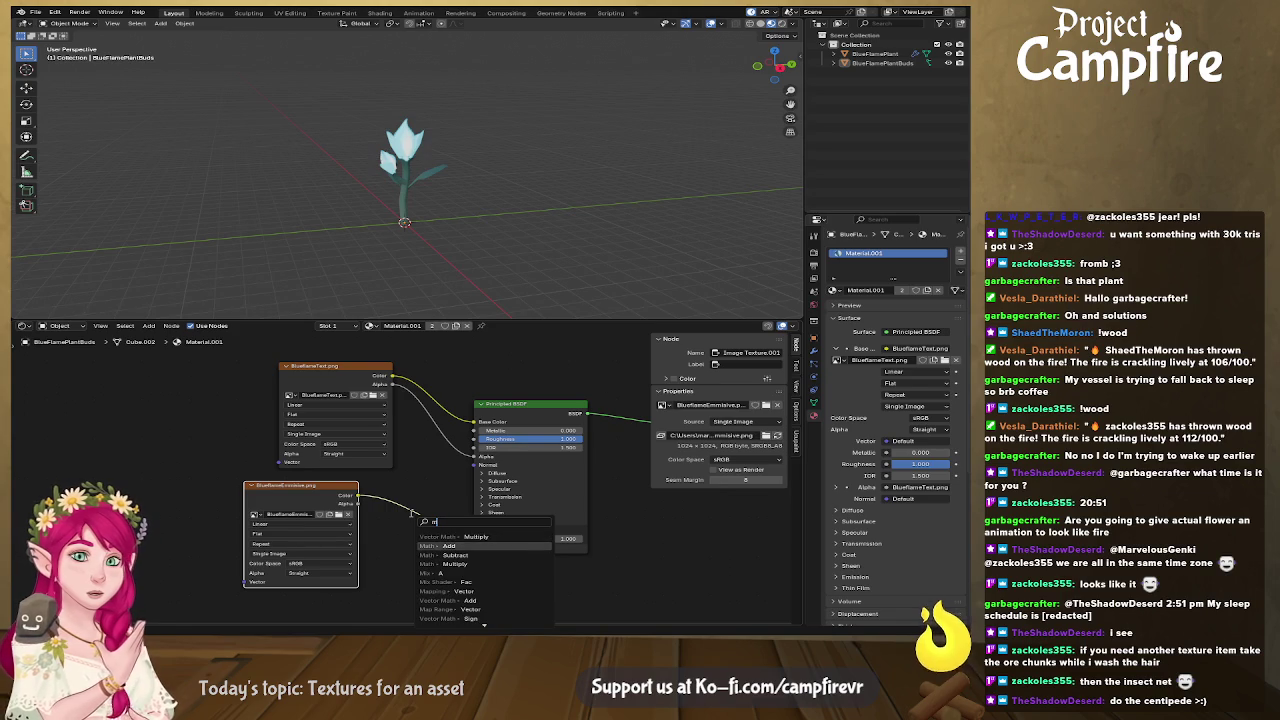
pyautogui.click(502, 538)
pyautogui.moveTo(502, 538)
pyautogui.mouseDown()
pyautogui.moveTo(470, 538)
pyautogui.moveTo(540, 538)
pyautogui.mouseUp()
pyautogui.click(417, 549)
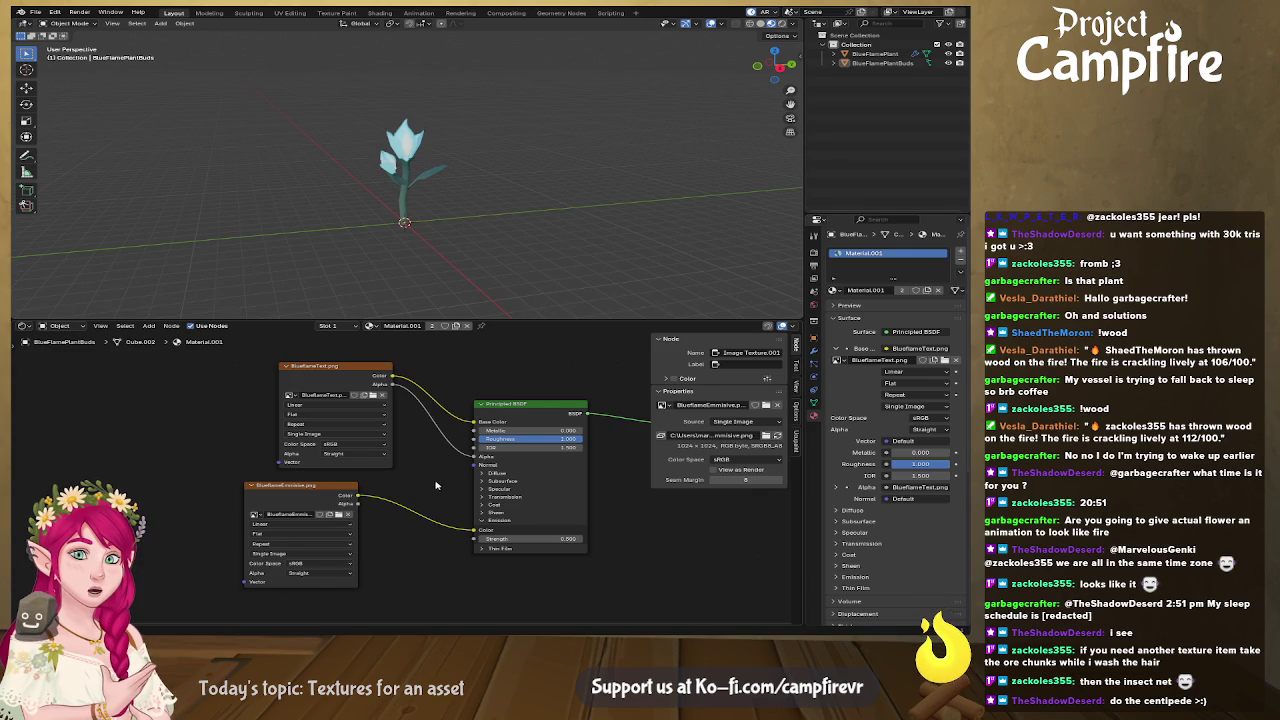
pyautogui.moveTo(432, 203)
pyautogui.mouseDown(button='middle')
pyautogui.moveTo(543, 209)
pyautogui.moveTo(494, 223)
pyautogui.moveTo(549, 220)
pyautogui.mouseUp(button='middle')
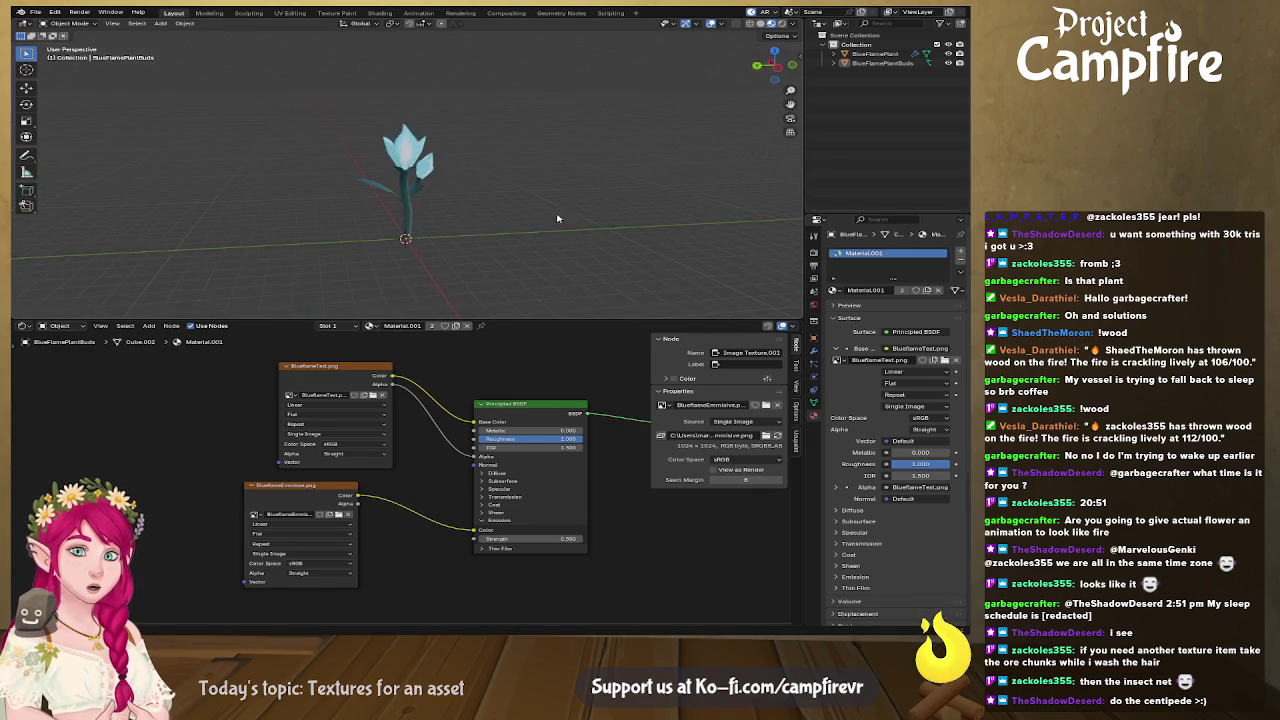
pyautogui.click(782, 24)
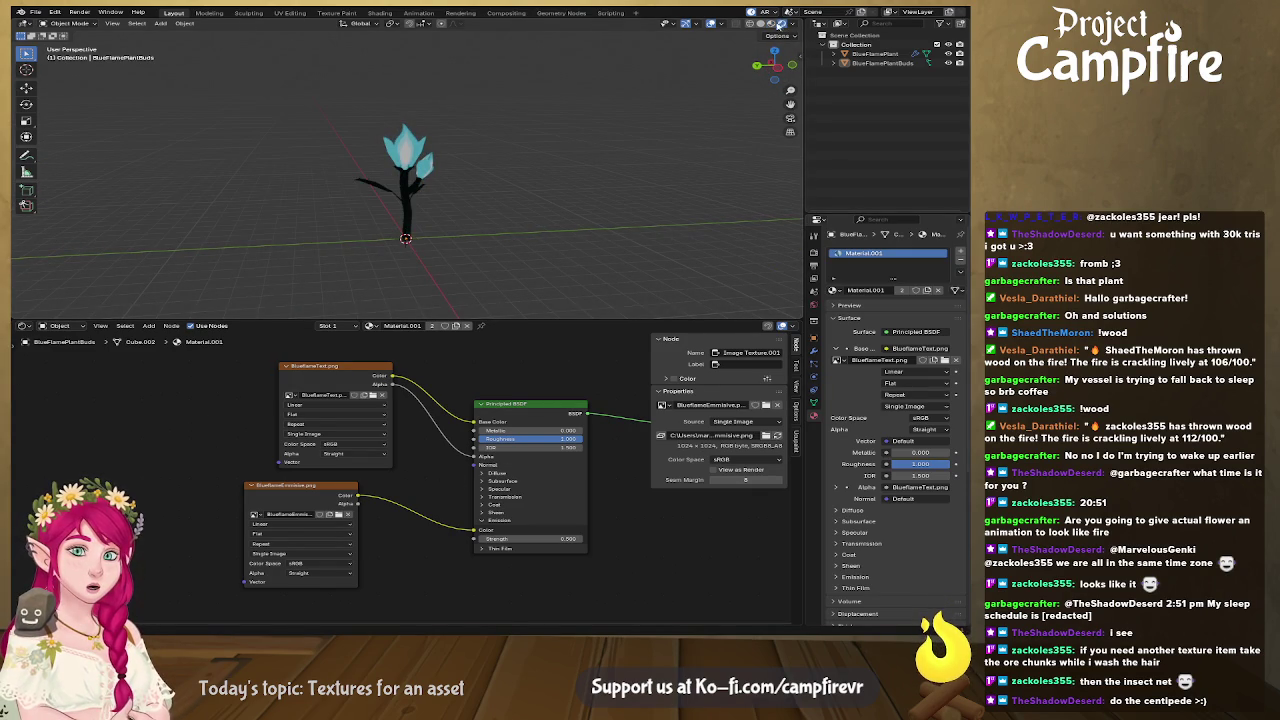
# Step: Add a point light and raise it up and to the right of the plant
pyautogui.click(160, 23)
pyautogui.moveTo(177, 154)
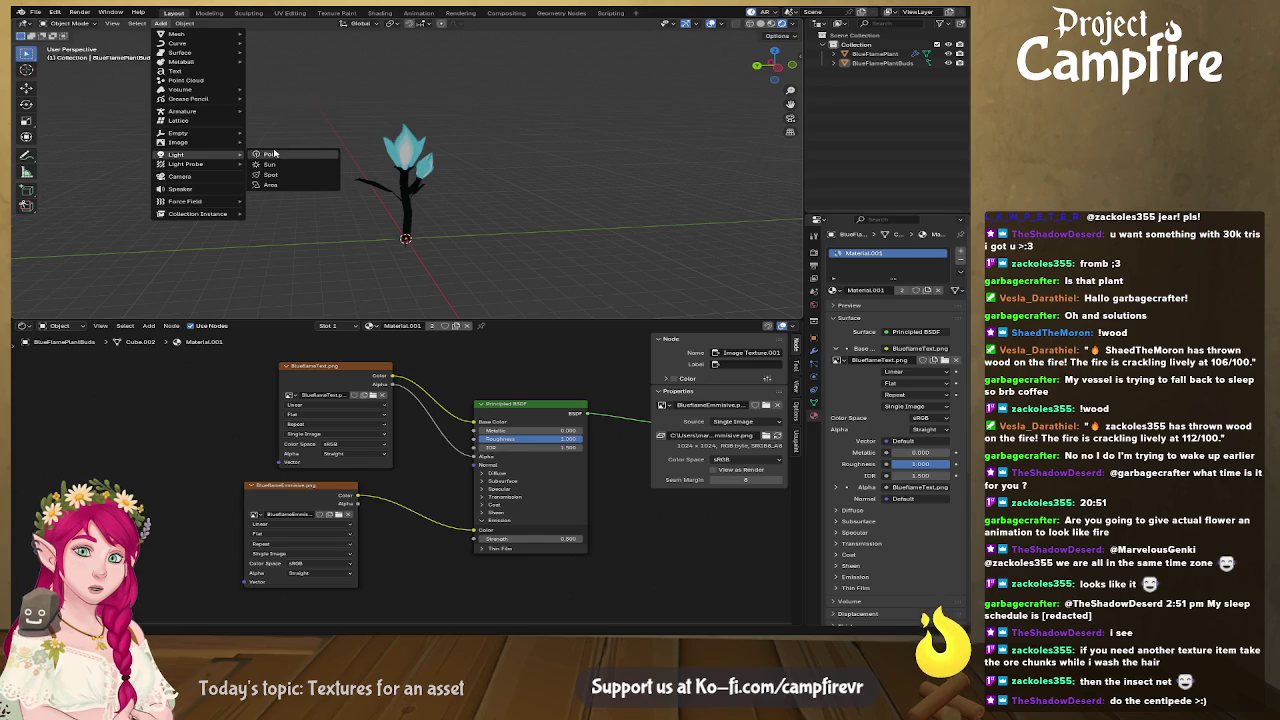
pyautogui.click(276, 155)
pyautogui.moveTo(500, 241)
pyautogui.mouseDown(button='middle')
pyautogui.moveTo(645, 222)
pyautogui.moveTo(491, 266)
pyautogui.moveTo(587, 262)
pyautogui.mouseUp(button='middle')
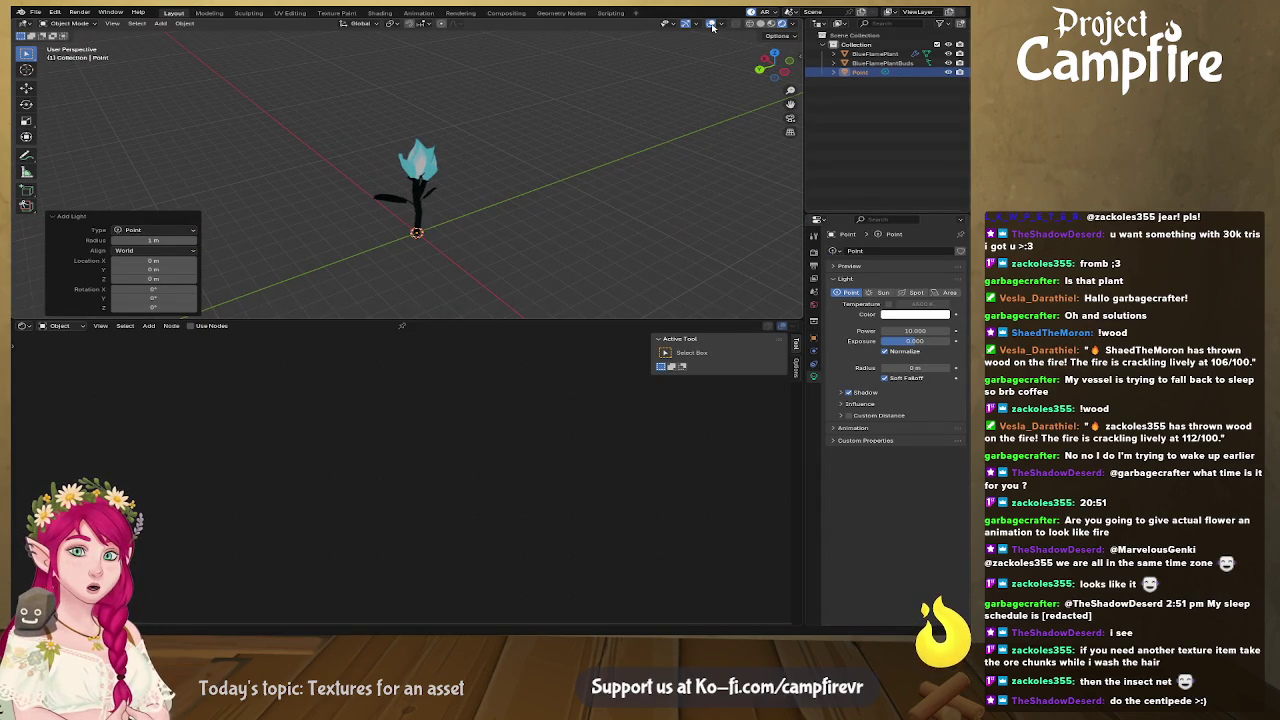
pyautogui.click(27, 88)
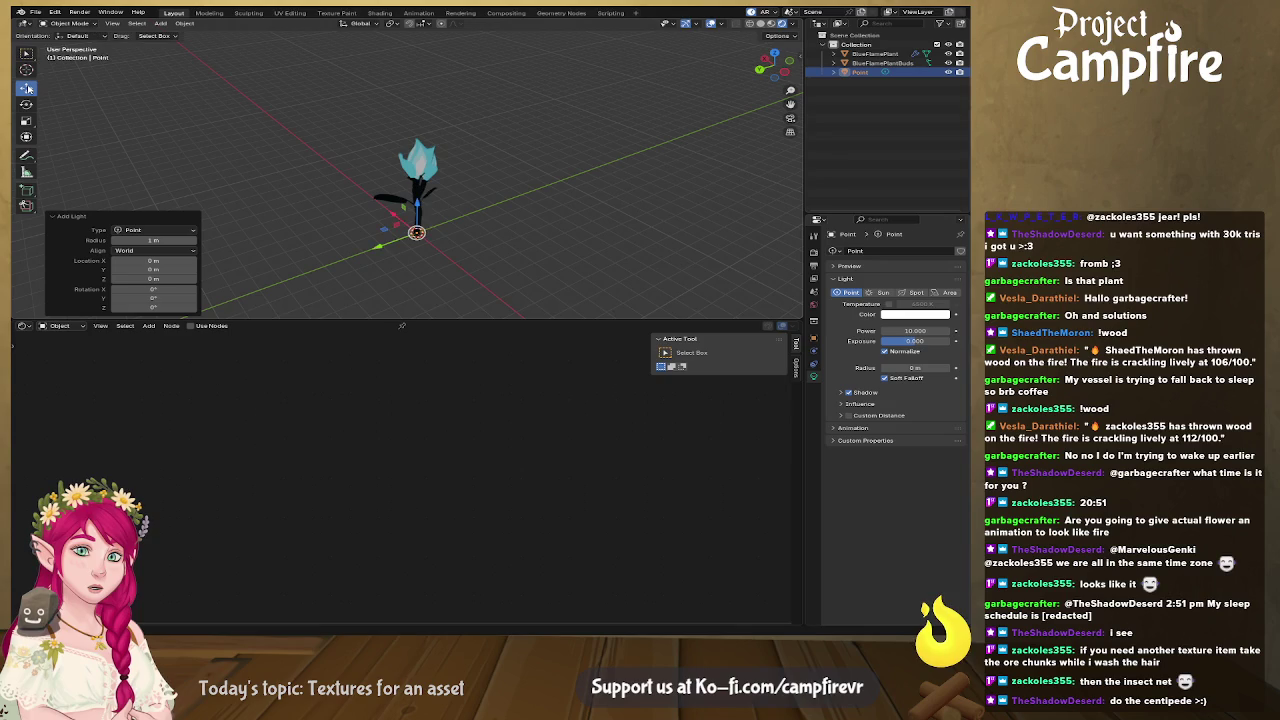
pyautogui.moveTo(395, 215)
pyautogui.mouseDown()
pyautogui.moveTo(470, 255)
pyautogui.moveTo(567, 188)
pyautogui.mouseUp()
# Step: Give the point light a light-blue colour, higher power and exposure 1.120
pyautogui.click(906, 316)
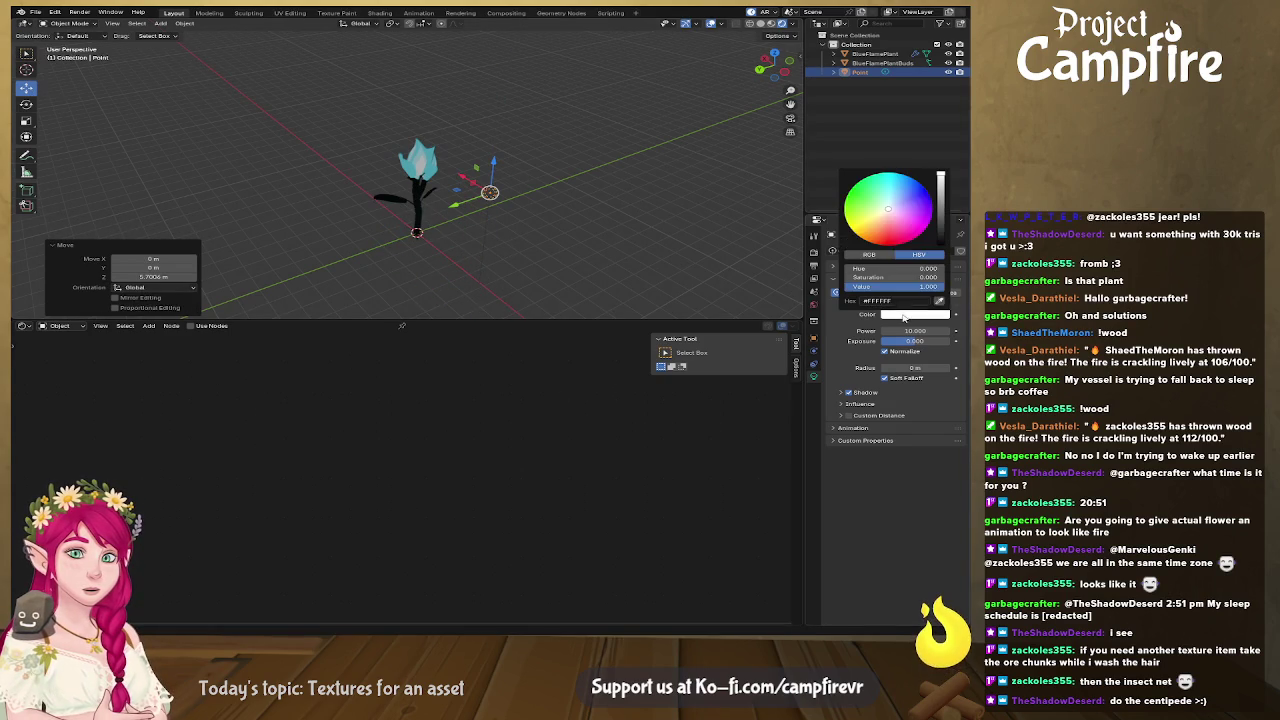
pyautogui.moveTo(890, 222); pyautogui.dragTo(886, 206)
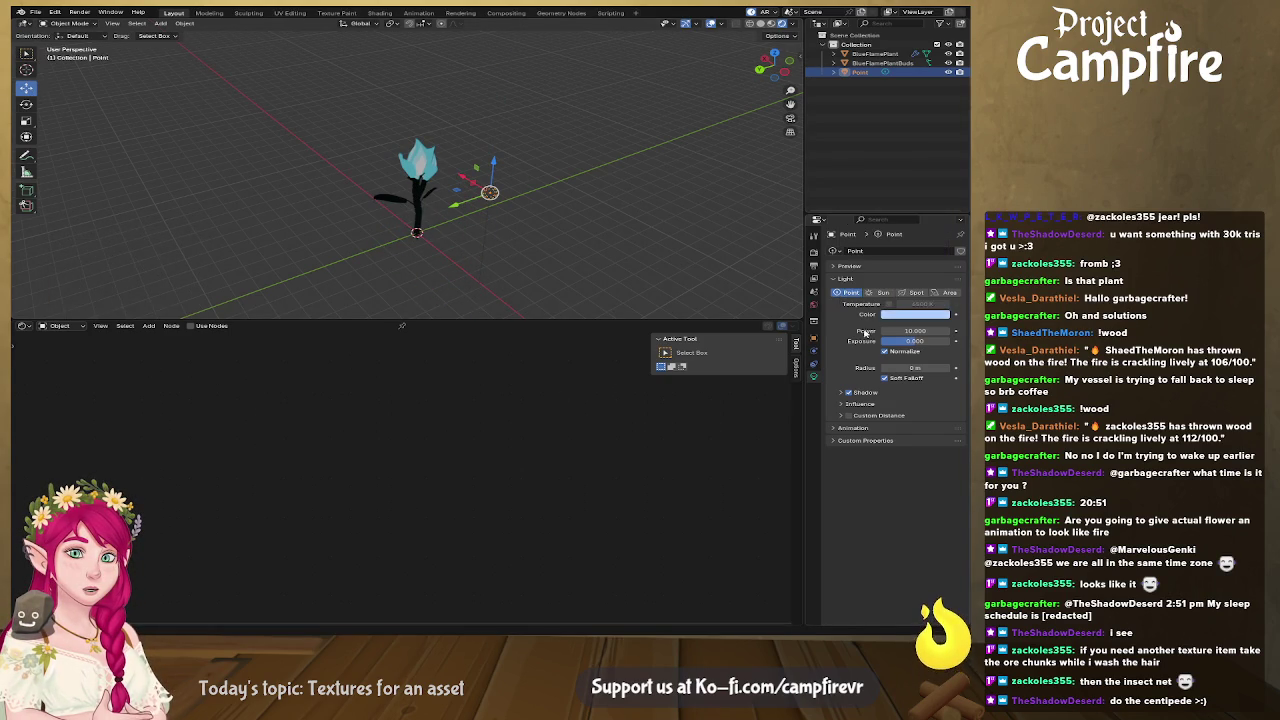
pyautogui.moveTo(887, 333); pyautogui.dragTo(897, 333)
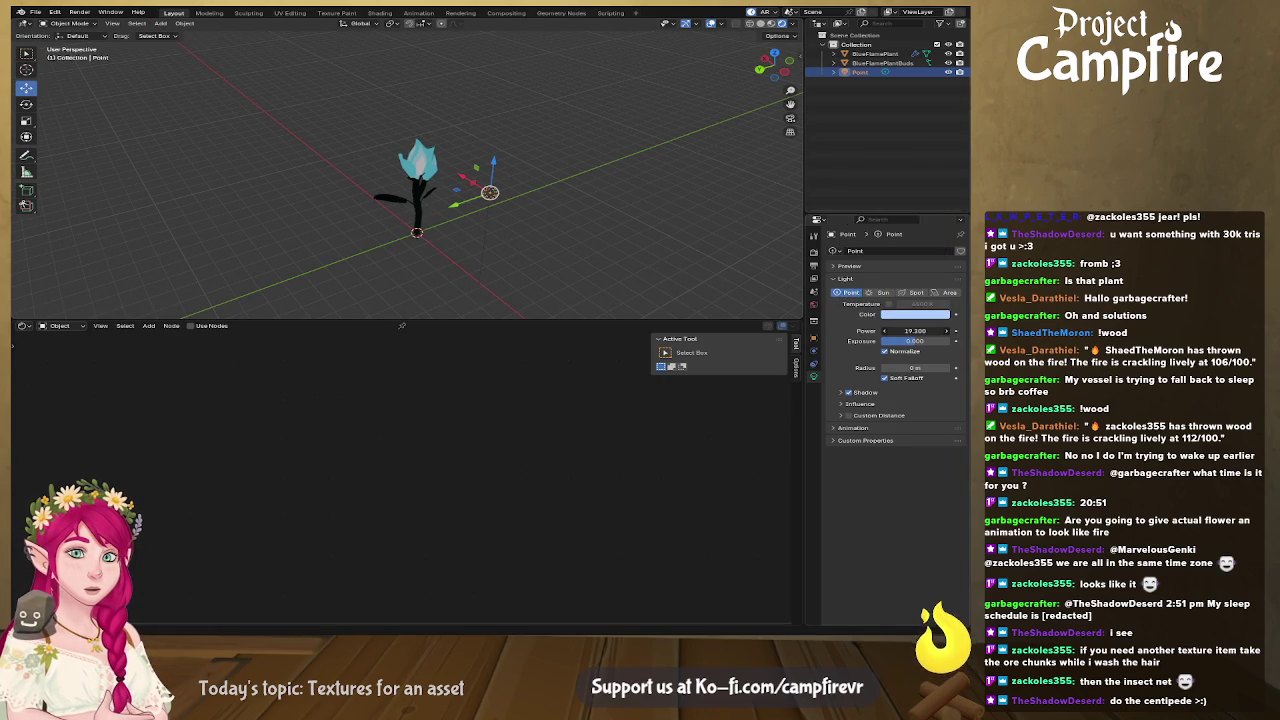
pyautogui.moveTo(915, 331); pyautogui.dragTo(930, 331)
pyautogui.moveTo(520, 240)
pyautogui.mouseDown(button='middle')
pyautogui.moveTo(611, 298)
pyautogui.moveTo(547, 262)
pyautogui.mouseUp(button='middle')
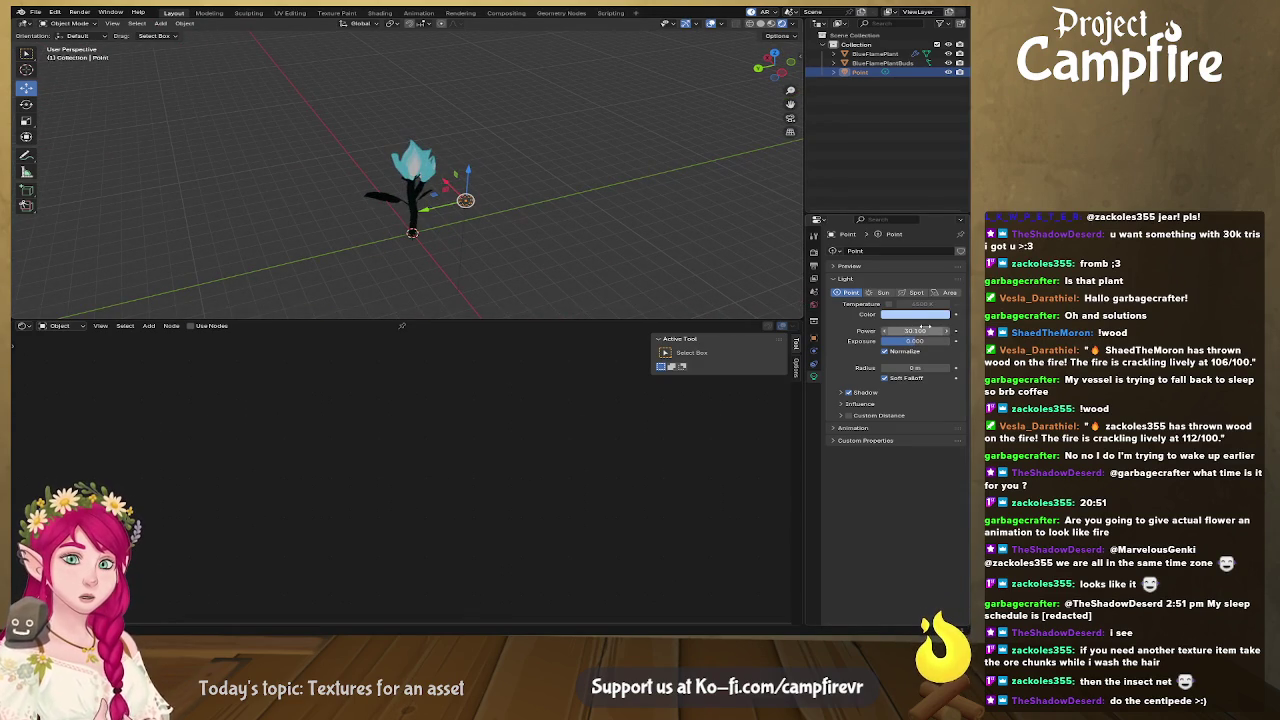
pyautogui.moveTo(911, 343)
pyautogui.mouseDown()
pyautogui.moveTo(935, 343)
pyautogui.moveTo(935, 331)
pyautogui.mouseUp()
pyautogui.moveTo(600, 200)
pyautogui.mouseDown(button='middle')
pyautogui.moveTo(560, 214)
pyautogui.moveTo(562, 226)
pyautogui.mouseUp(button='middle')
pyautogui.scroll(5, 560, 214)
pyautogui.scroll(-2, 562, 226)
pyautogui.scroll(-2, 562, 226)
# Step: Reposition the light along X and Z and raise its power toward 137.8
pyautogui.moveTo(609, 157); pyautogui.dragTo(443, 142)
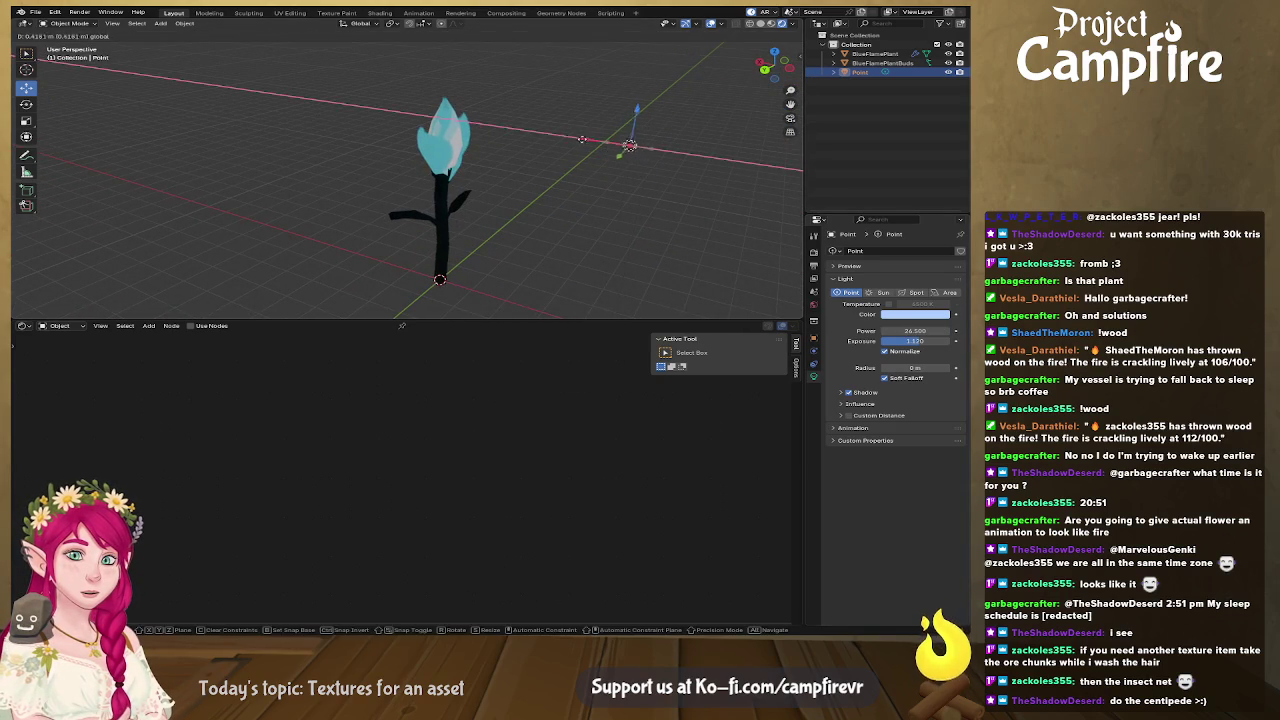
pyautogui.moveTo(490, 100)
pyautogui.mouseDown()
pyautogui.moveTo(473, 177)
pyautogui.moveTo(759, 246)
pyautogui.mouseUp()
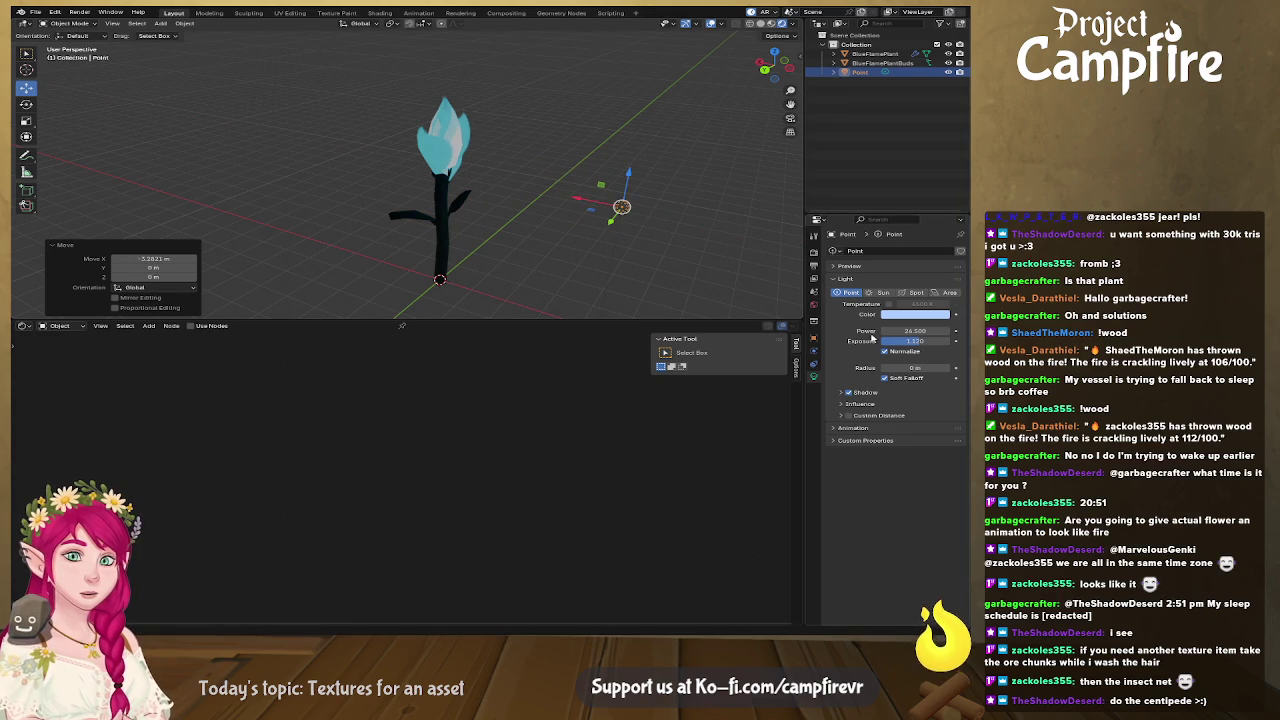
pyautogui.moveTo(905, 331); pyautogui.dragTo(935, 331)
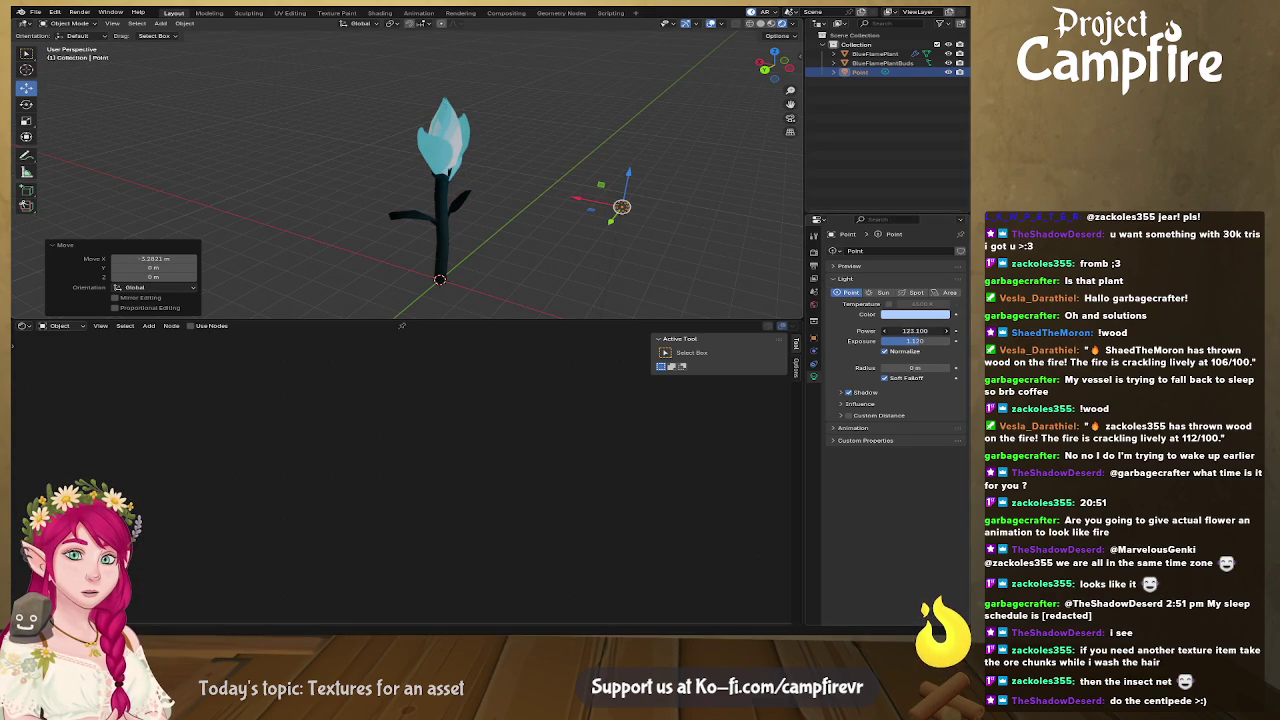
pyautogui.moveTo(420, 220)
pyautogui.mouseDown(button='middle')
pyautogui.moveTo(475, 257)
pyautogui.moveTo(537, 254)
pyautogui.mouseUp(button='middle')
pyautogui.moveTo(573, 187)
pyautogui.mouseDown(button='middle')
pyautogui.moveTo(594, 201)
pyautogui.moveTo(487, 188)
pyautogui.moveTo(310, 240)
pyautogui.moveTo(120, 200)
pyautogui.moveTo(151, 174)
pyautogui.mouseUp(button='middle')
pyautogui.moveTo(117, 160); pyautogui.dragTo(110, 70)
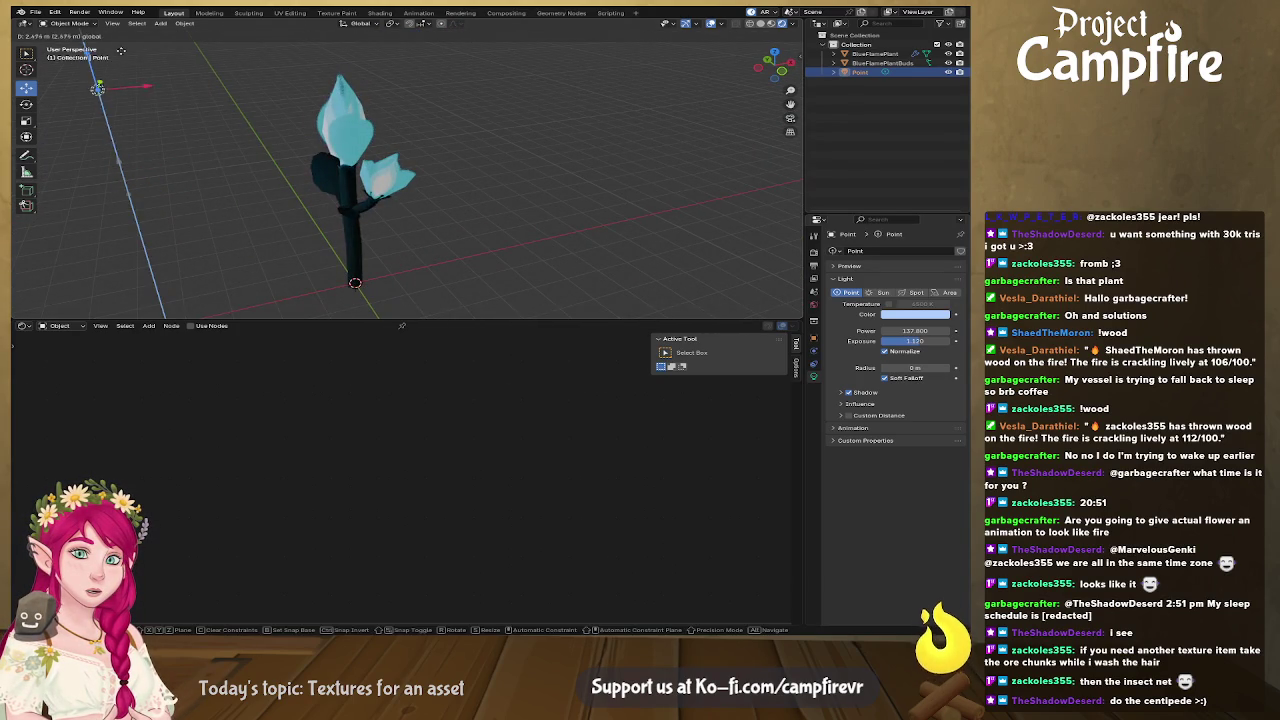
pyautogui.moveTo(110, 70); pyautogui.dragTo(324, 149, button='middle')
pyautogui.moveTo(463, 152); pyautogui.dragTo(502, 72, button='middle')
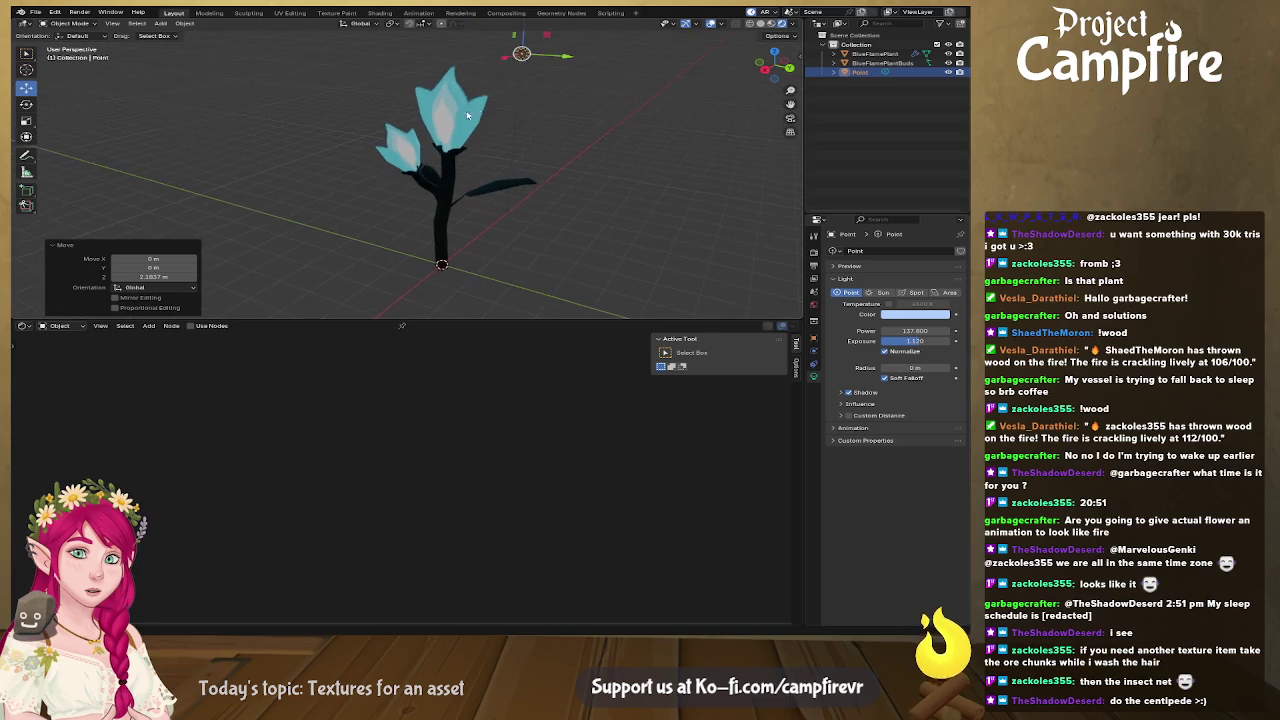
# Step: Fine-tune the point light's X and Z position beside the flower, then deselect it
pyautogui.moveTo(500, 62); pyautogui.dragTo(460, 75)
pyautogui.moveTo(460, 75)
pyautogui.mouseDown(button='middle')
pyautogui.moveTo(493, 112)
pyautogui.moveTo(479, 73)
pyautogui.mouseUp(button='middle')
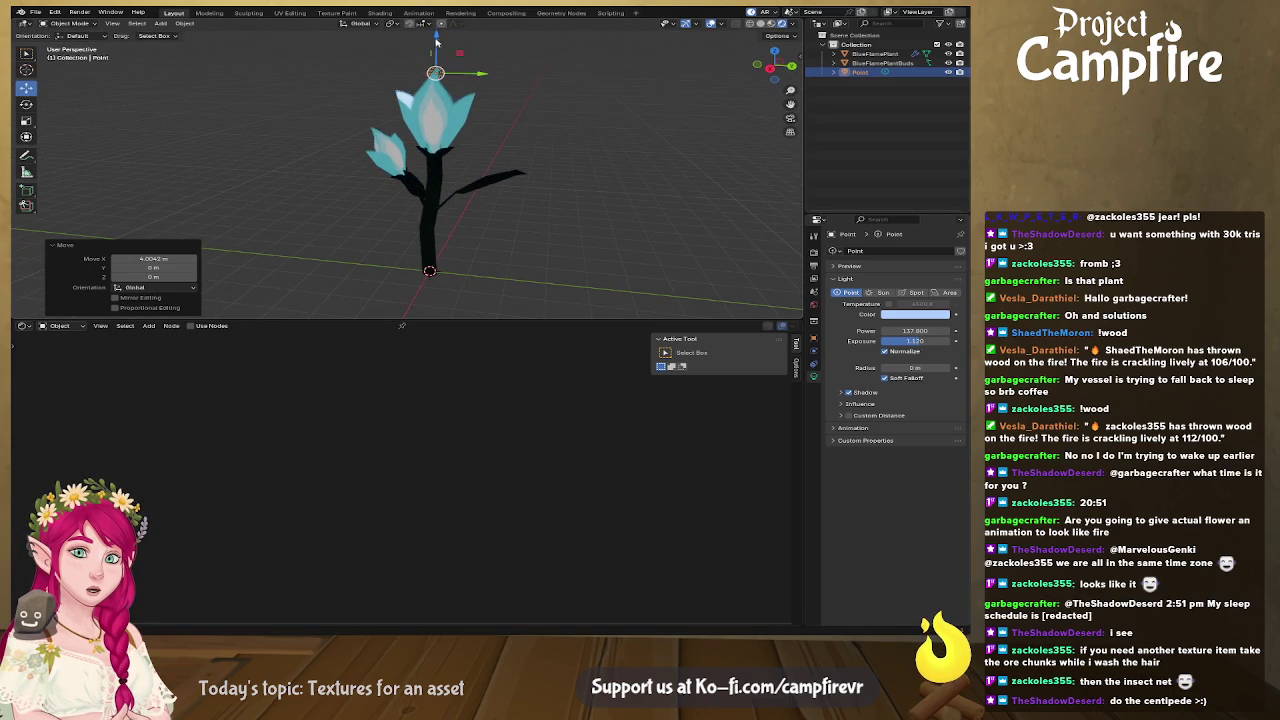
pyautogui.moveTo(434, 42); pyautogui.dragTo(434, 140)
pyautogui.moveTo(480, 143); pyautogui.dragTo(433, 147, button='middle')
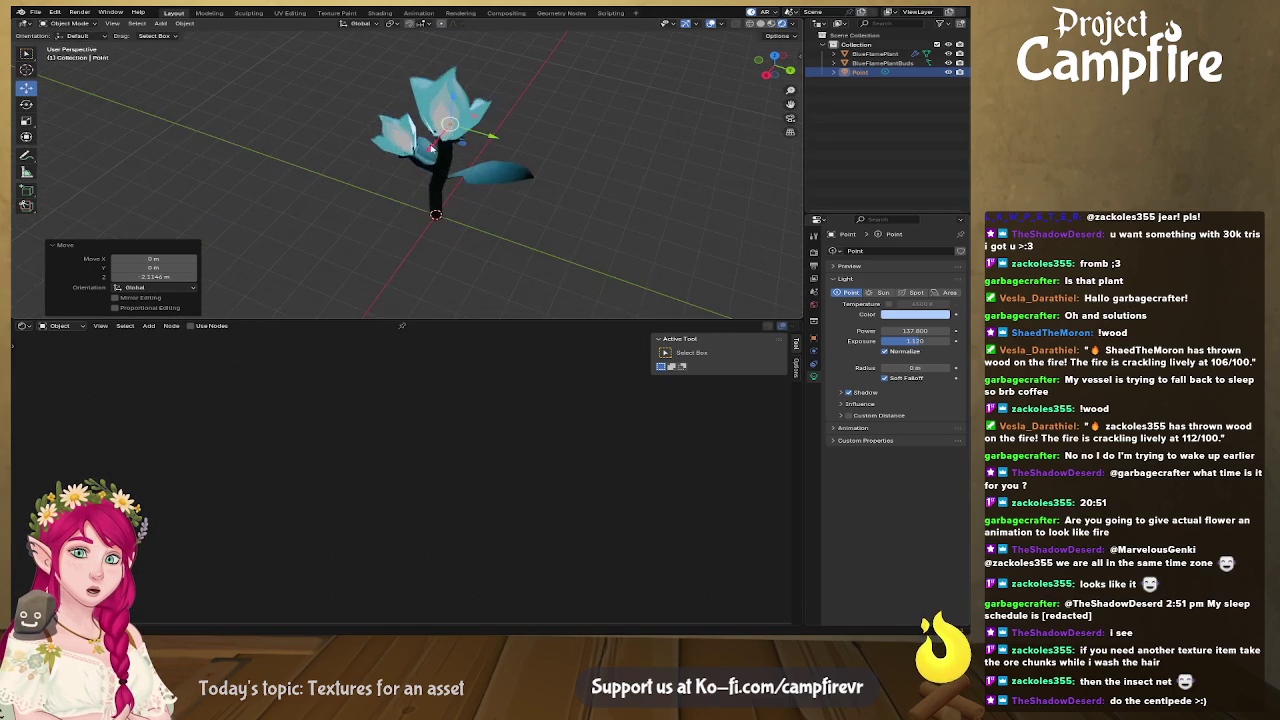
pyautogui.moveTo(433, 147); pyautogui.dragTo(455, 145)
pyautogui.moveTo(455, 145)
pyautogui.mouseDown(button='middle')
pyautogui.moveTo(500, 142)
pyautogui.moveTo(502, 197)
pyautogui.mouseUp(button='middle')
pyautogui.click(568, 213)
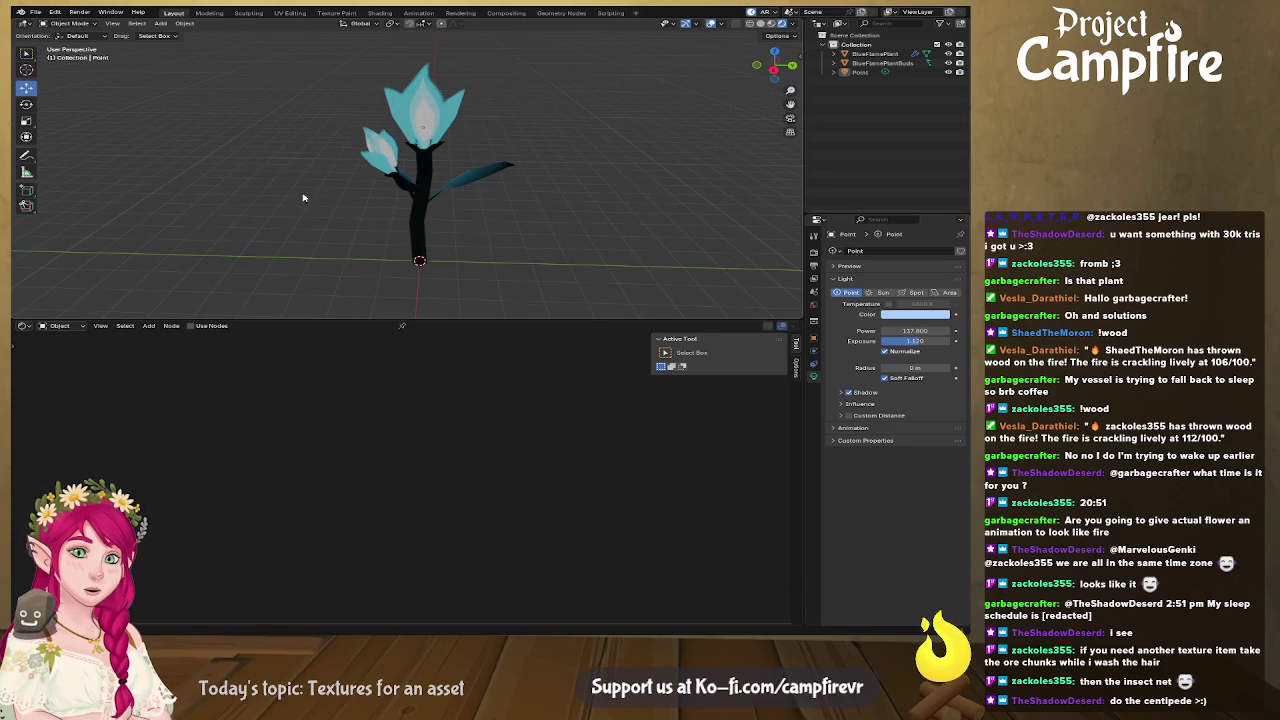
pyautogui.click(160, 23)
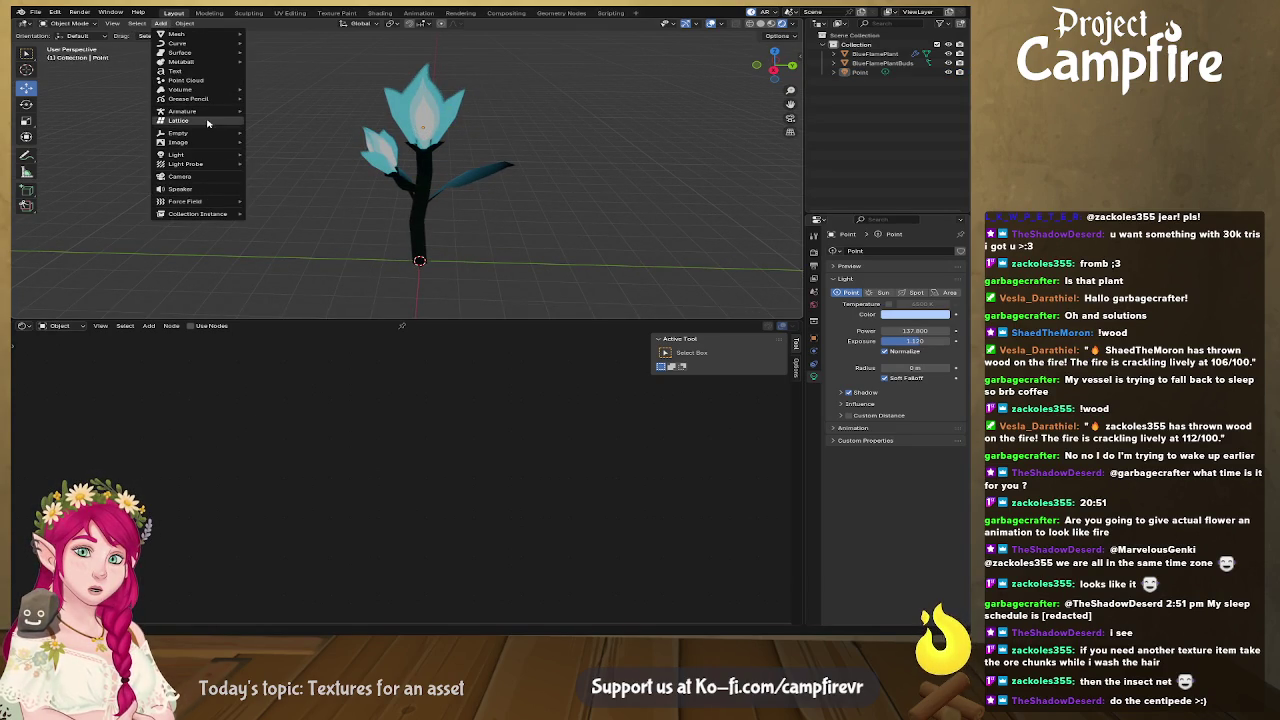
pyautogui.moveTo(180, 155)
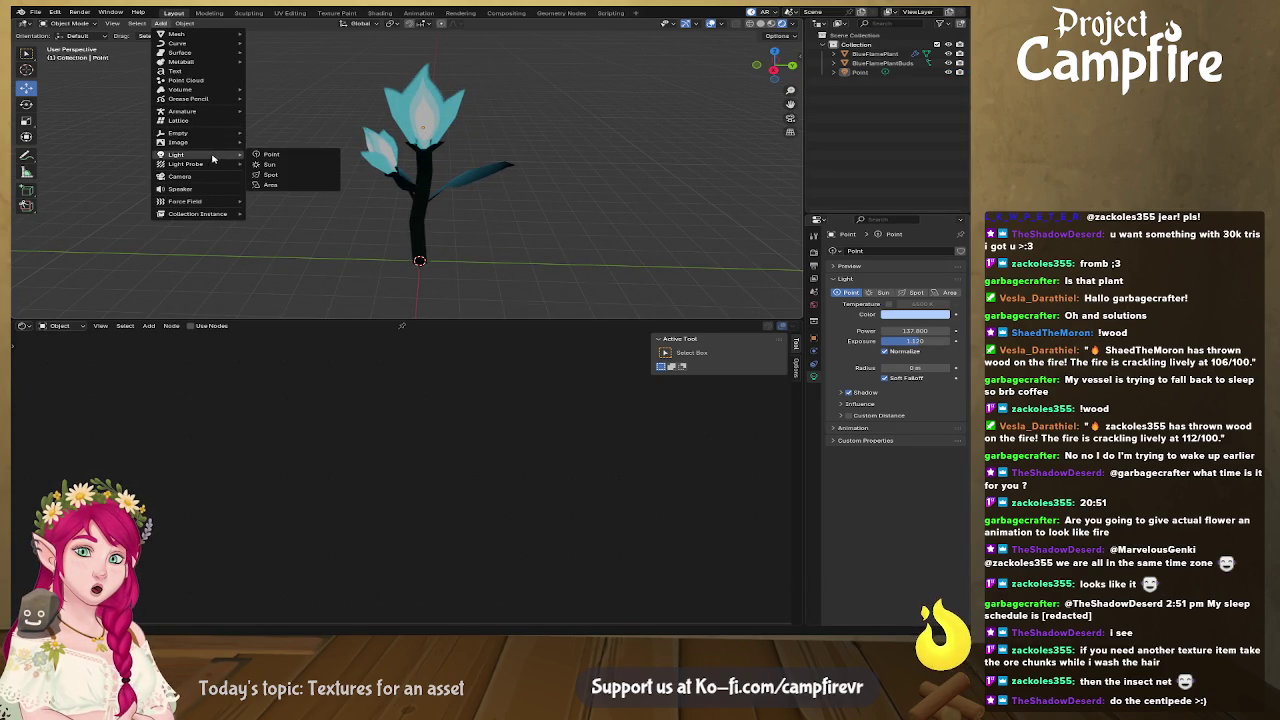
# Step: Add an area light, rotate it 84.6° toward the plant and raise it along Z
pyautogui.click(270, 185)
pyautogui.moveTo(437, 261)
pyautogui.mouseDown(button='middle')
pyautogui.moveTo(512, 296)
pyautogui.moveTo(470, 260)
pyautogui.mouseUp(button='middle')
pyautogui.moveTo(420, 270); pyautogui.dragTo(530, 272)
pyautogui.moveTo(560, 250)
pyautogui.mouseDown(button='middle')
pyautogui.moveTo(597, 207)
pyautogui.moveTo(565, 212)
pyautogui.mouseUp(button='middle')
pyautogui.click(26, 103)
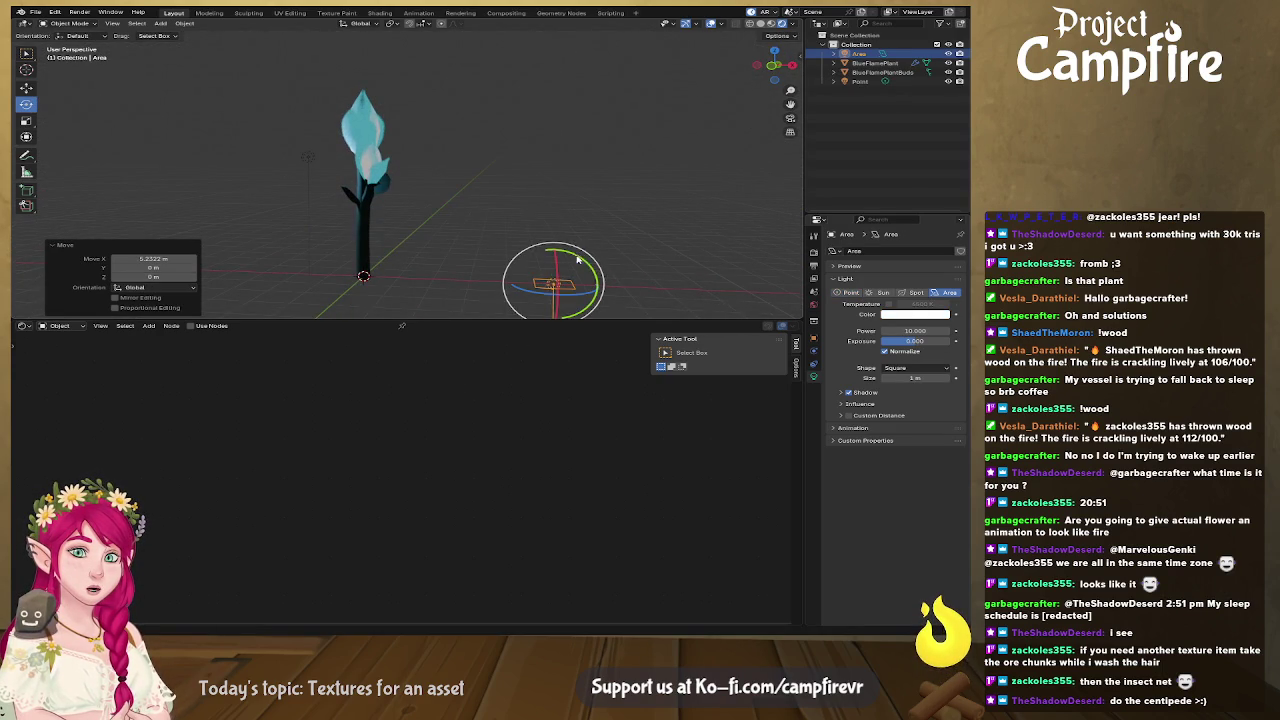
pyautogui.moveTo(610, 262); pyautogui.dragTo(624, 313)
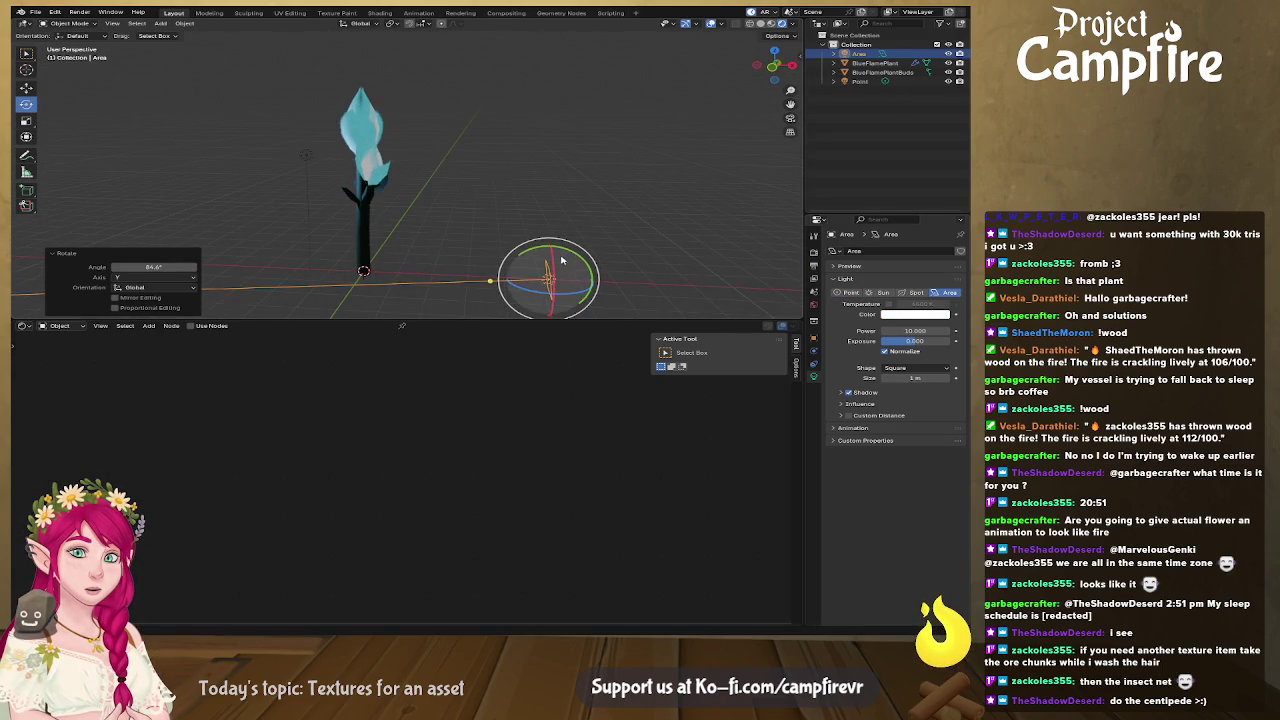
pyautogui.click(27, 88)
pyautogui.moveTo(550, 249); pyautogui.dragTo(550, 175)
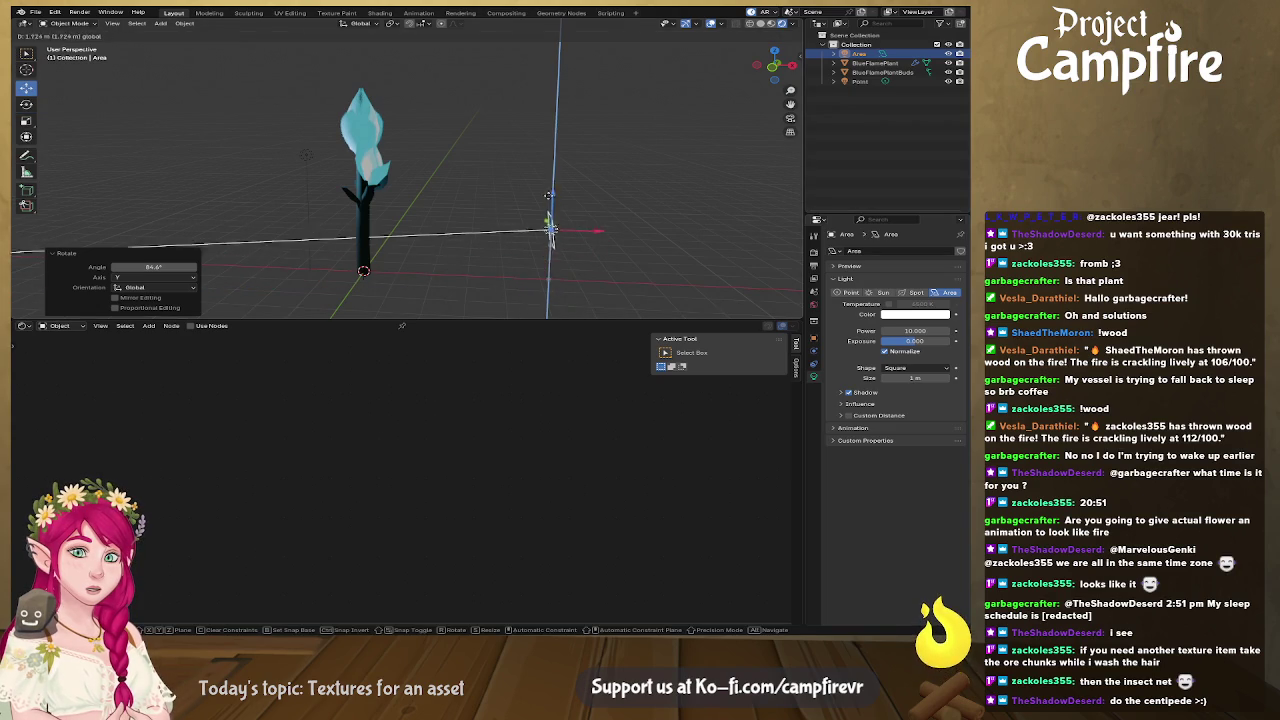
# Step: Scale the area light to about 6.3, deselect it and hide the viewport overlays
pyautogui.moveTo(550, 175); pyautogui.dragTo(543, 198, button='middle')
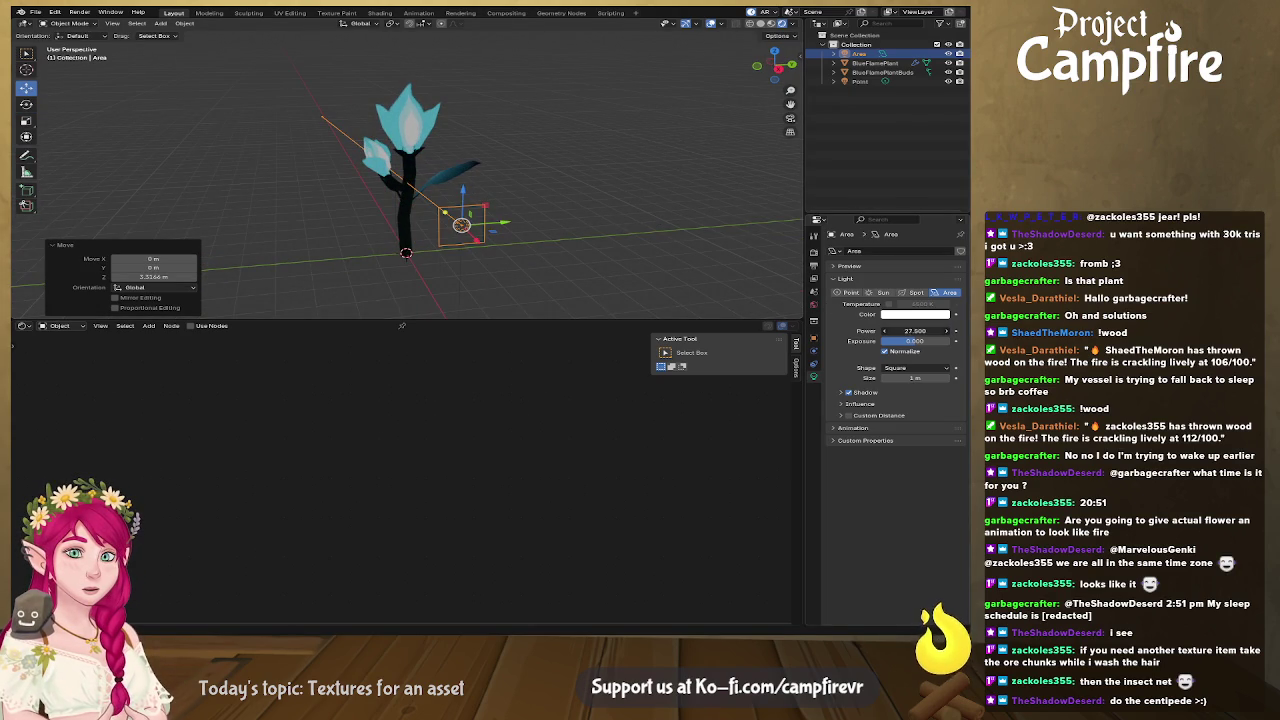
pyautogui.press('s')
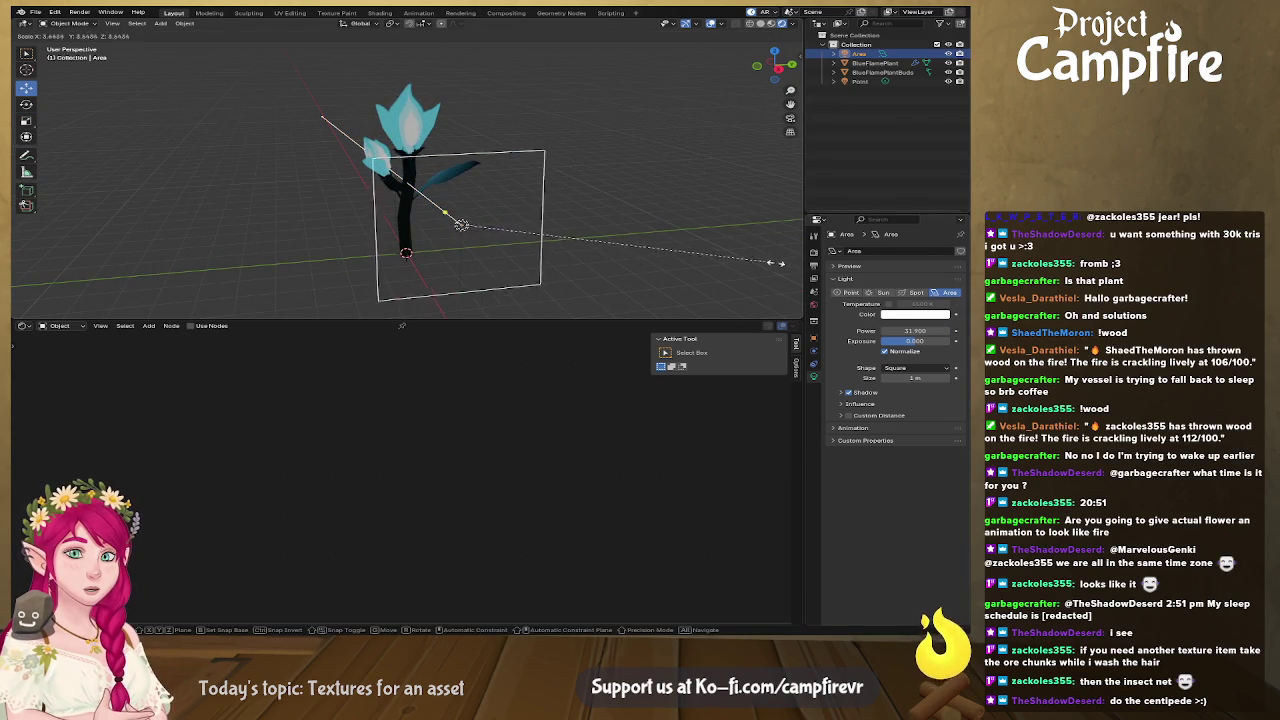
pyautogui.click(220, 285)
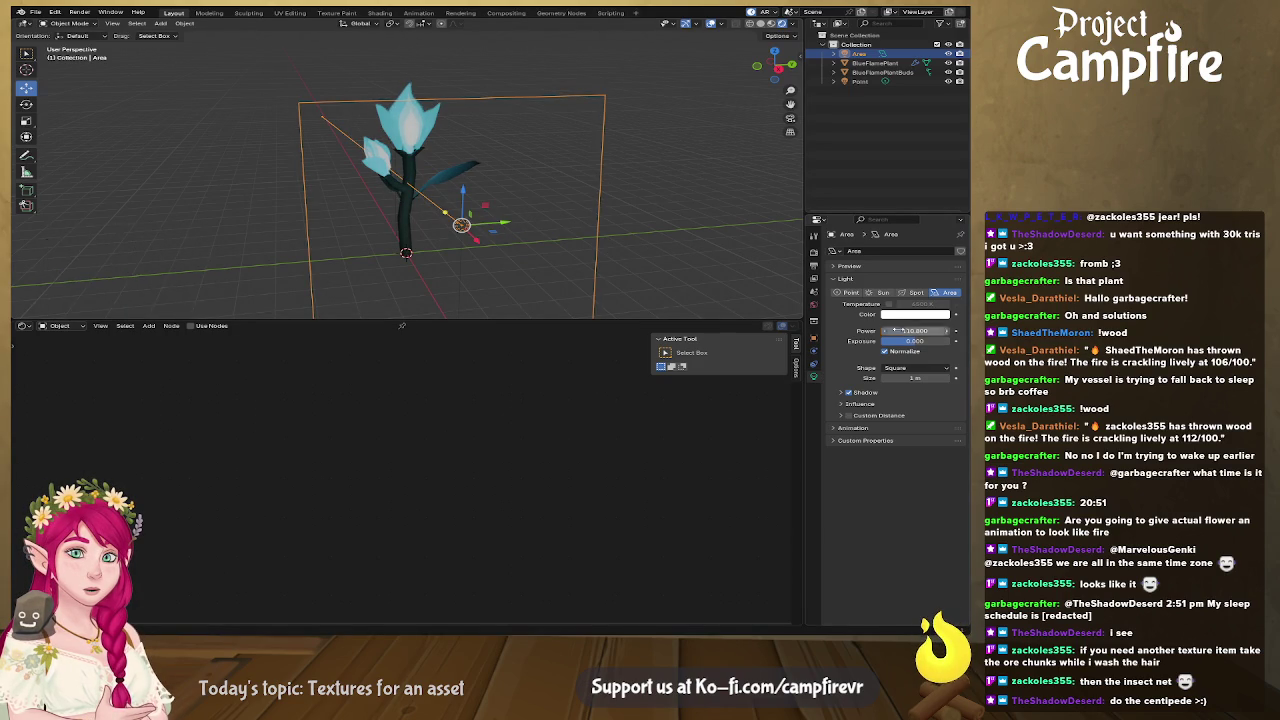
pyautogui.click(628, 221)
pyautogui.moveTo(628, 221); pyautogui.dragTo(624, 224, button='middle')
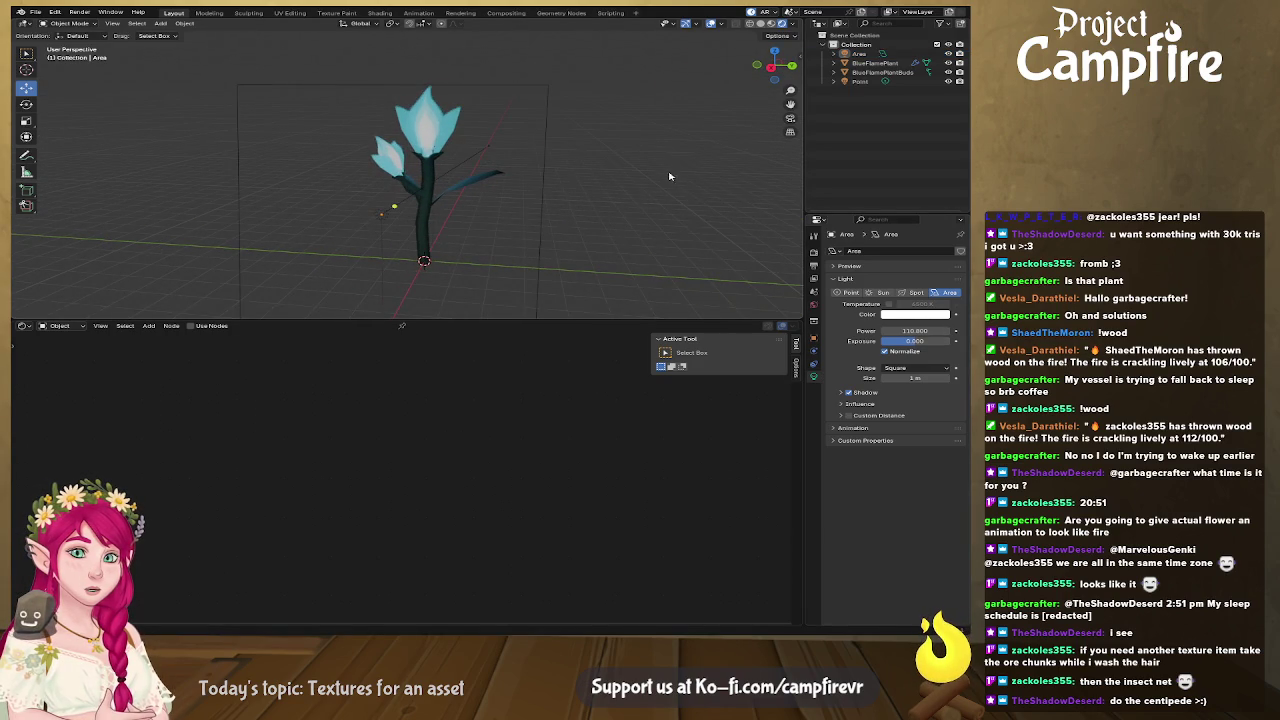
pyautogui.click(710, 23)
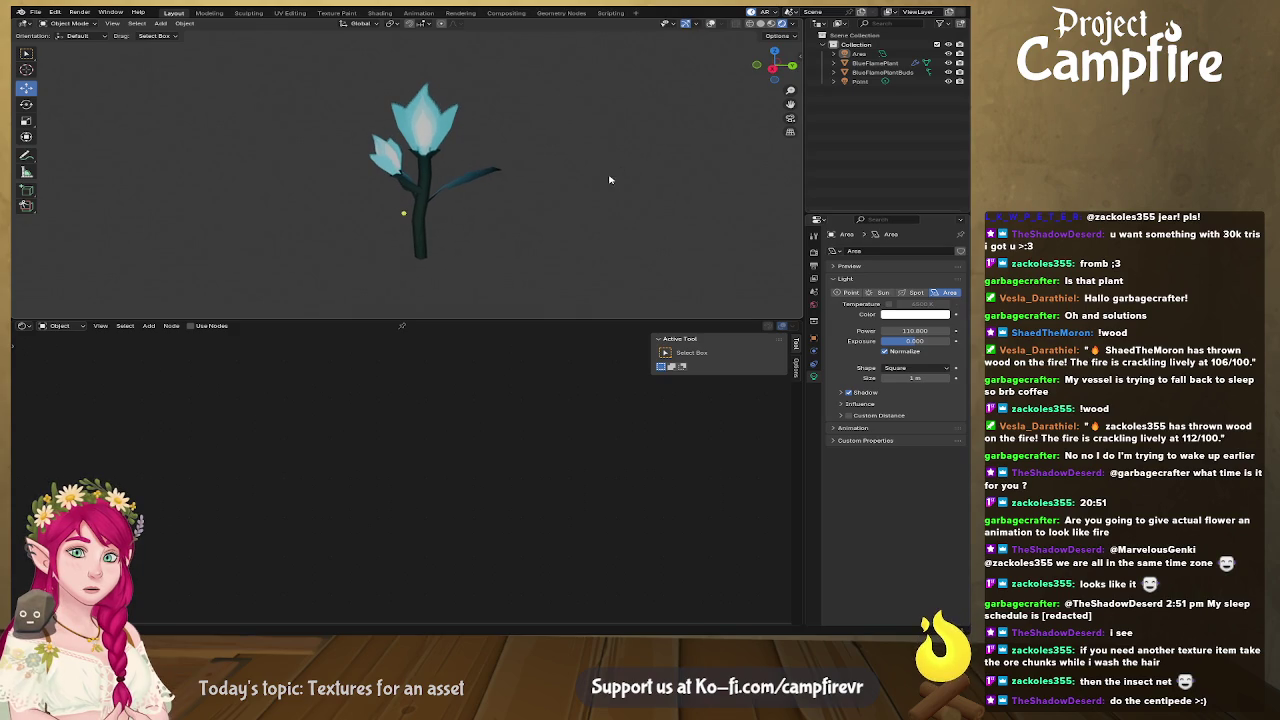
# Step: Hide the navigation gizmo and save the lit scene as BlueFlame.blend
pyautogui.scroll(2, 607, 182)
pyautogui.click(686, 24)
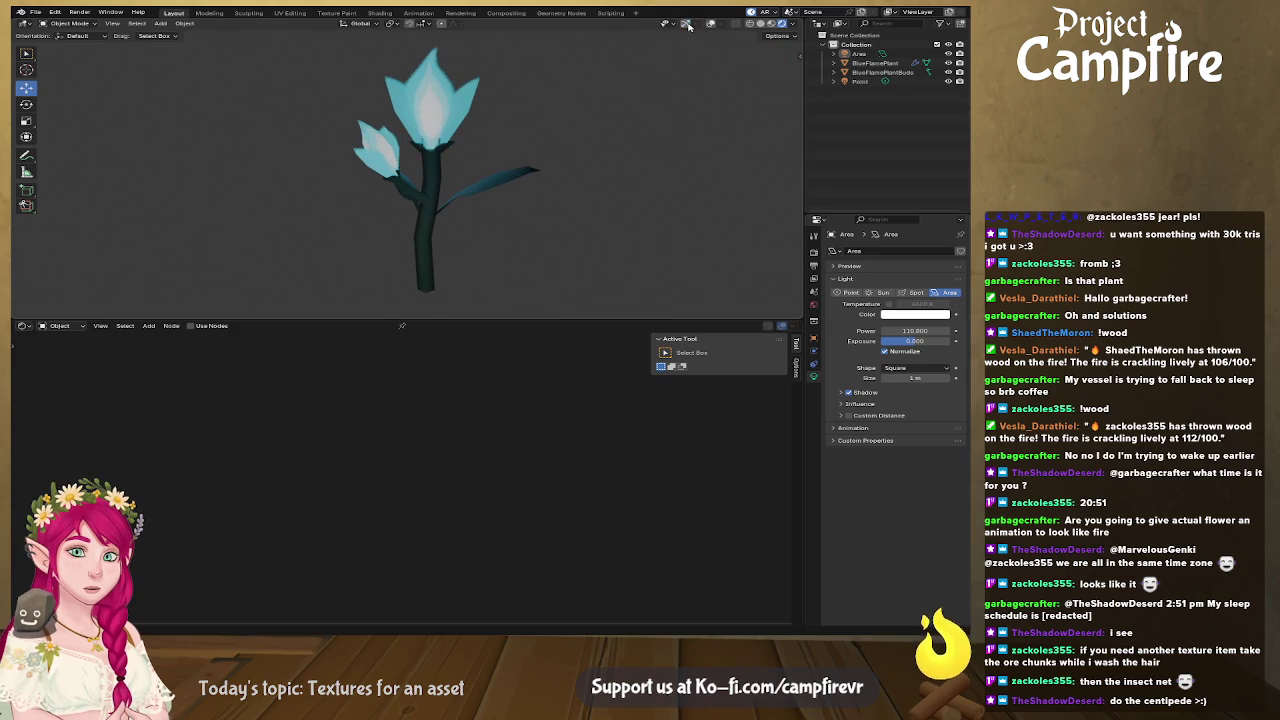
pyautogui.moveTo(620, 216)
pyautogui.mouseDown(button='middle')
pyautogui.moveTo(580, 228)
pyautogui.moveTo(561, 199)
pyautogui.mouseUp(button='middle')
pyautogui.moveTo(576, 198); pyautogui.dragTo(578, 198, button='middle')
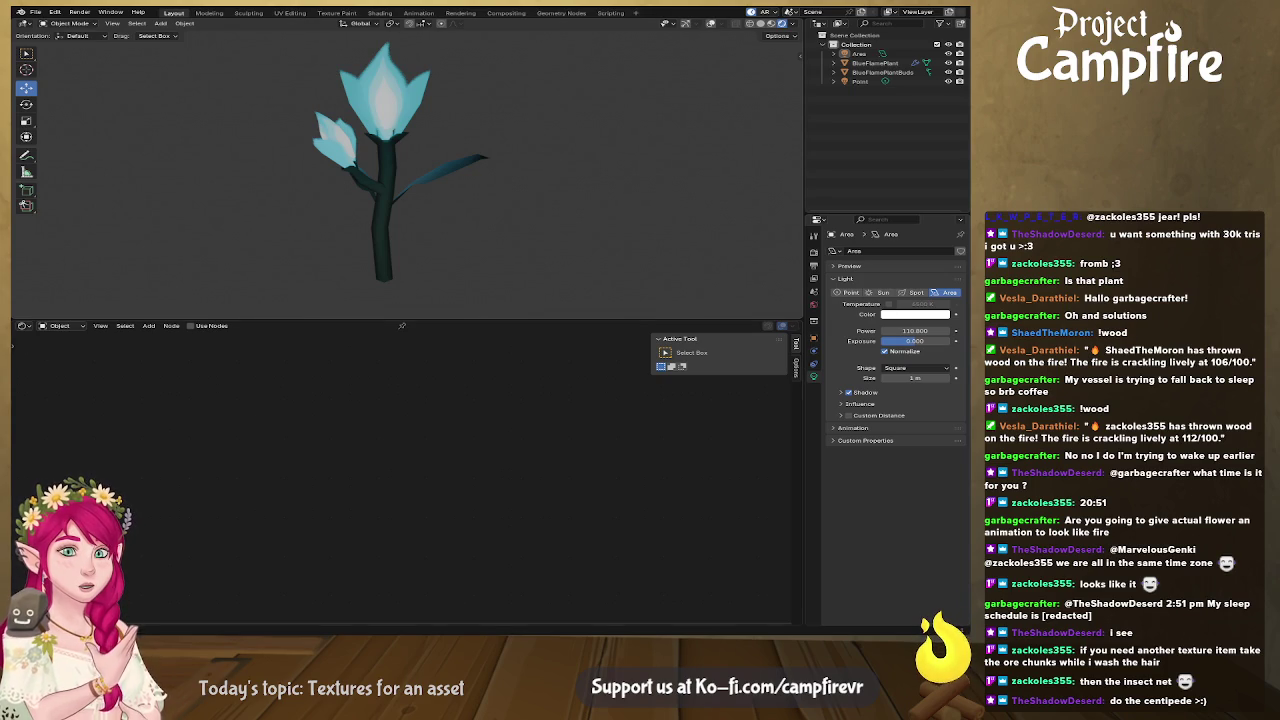
pyautogui.hotkey('ctrl', 's')
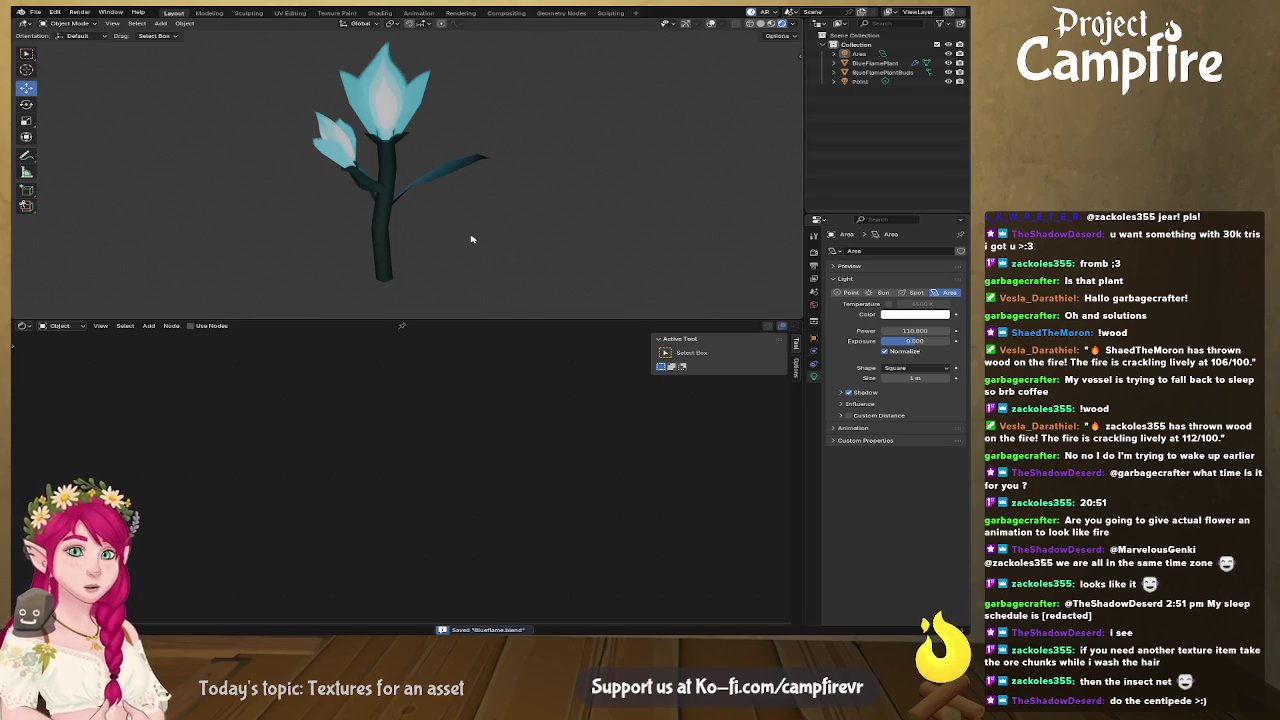
# Step: Select BlueFlamePlant and BlueFlamePlantBuds in the Outliner to show their material nodes
pyautogui.click(35, 12)
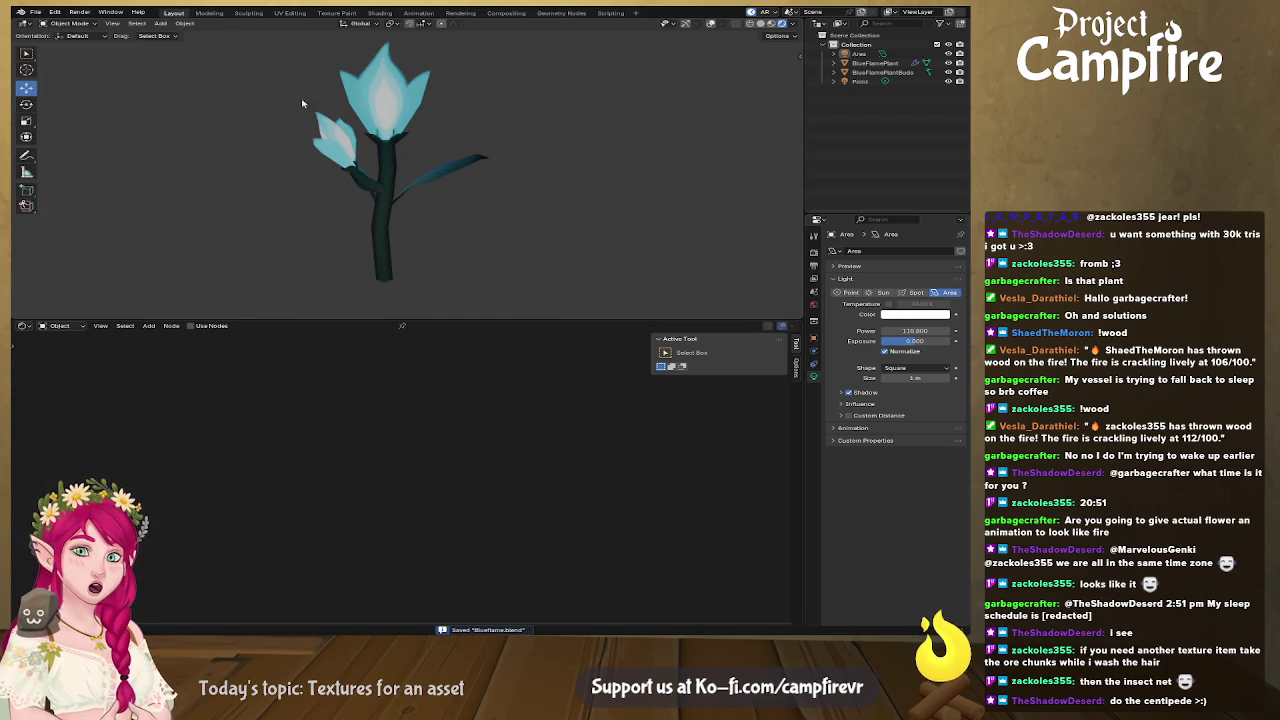
pyautogui.click(871, 64)
pyautogui.keyDown('ctrl'); pyautogui.click(871, 72); pyautogui.keyUp('ctrl')
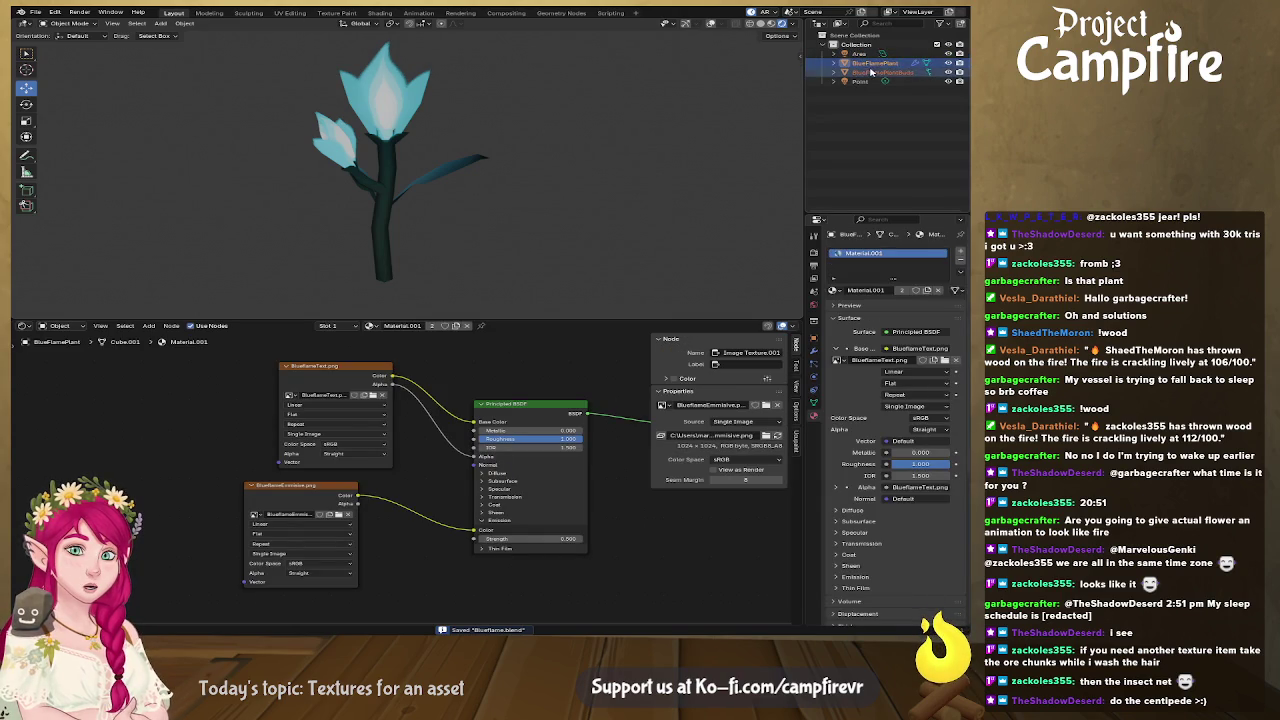
# Step: Dismiss the export submenu, save BlueFlame.blend twice, and bring up the new-file templates
pyautogui.click(35, 12)
pyautogui.moveTo(60, 152)
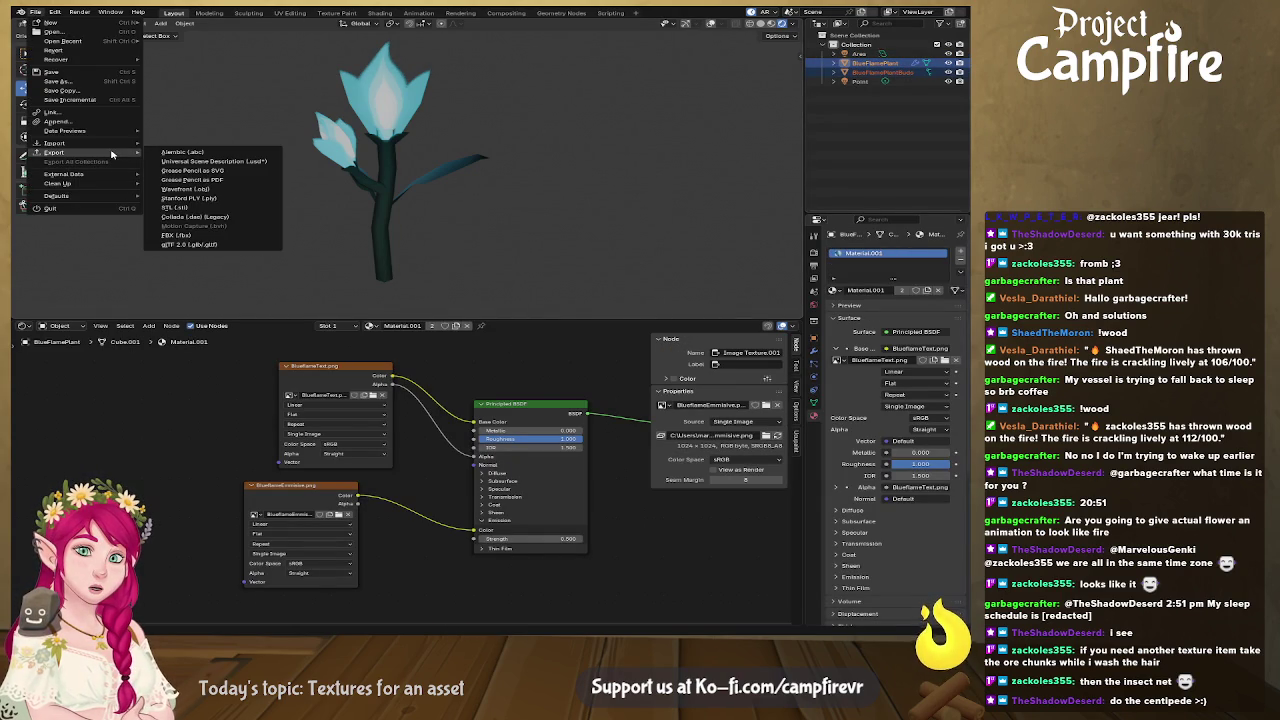
pyautogui.click(249, 243)
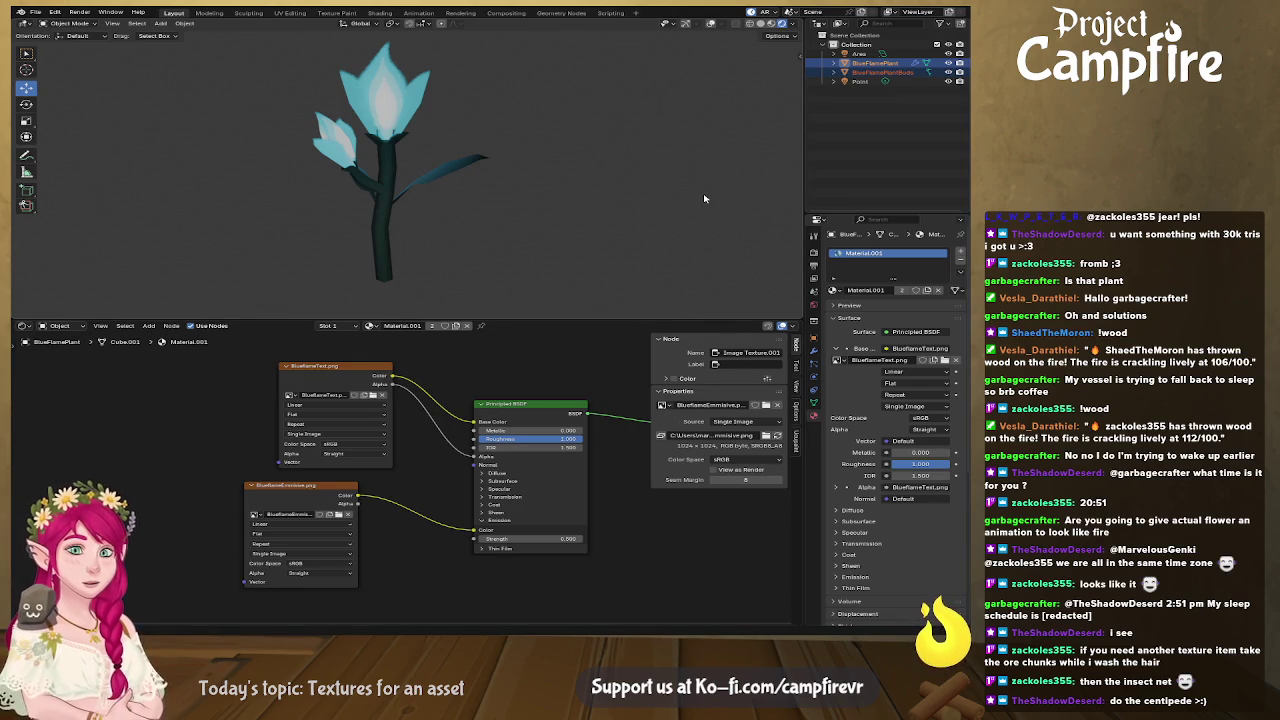
pyautogui.hotkey('ctrl', 's')
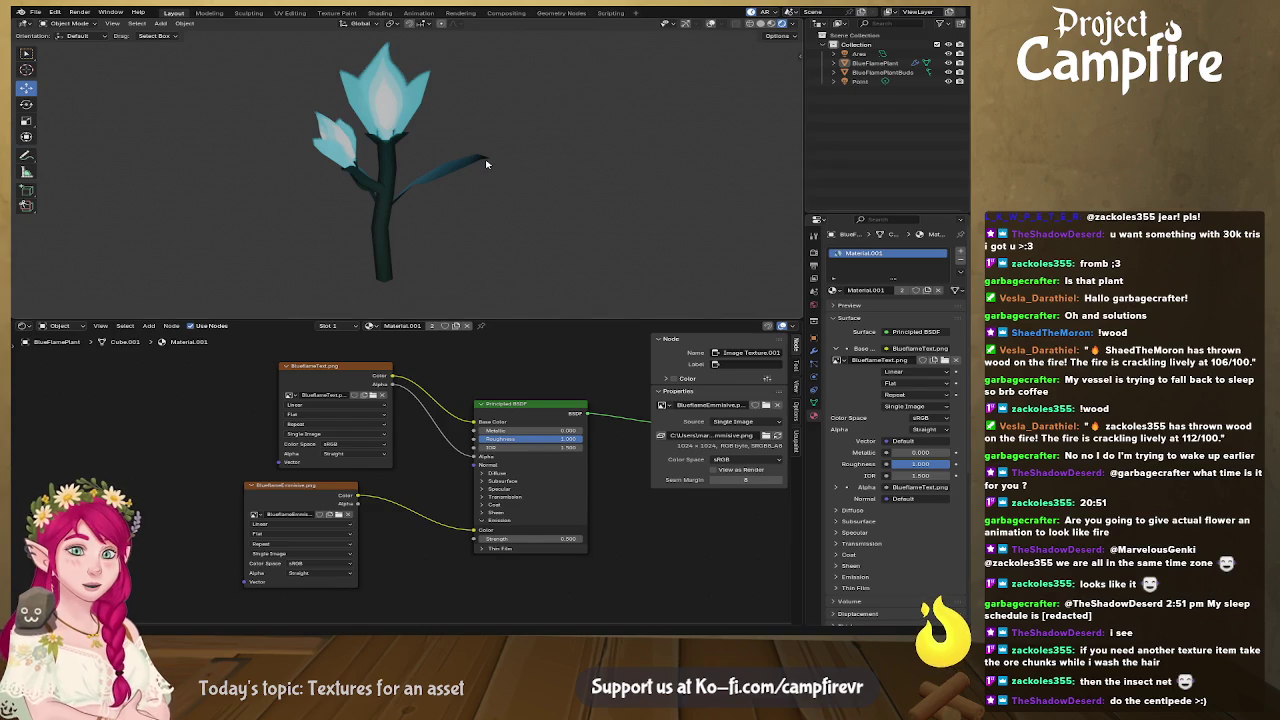
pyautogui.hotkey('ctrl', 's')
pyautogui.hotkey('ctrl', 'n')
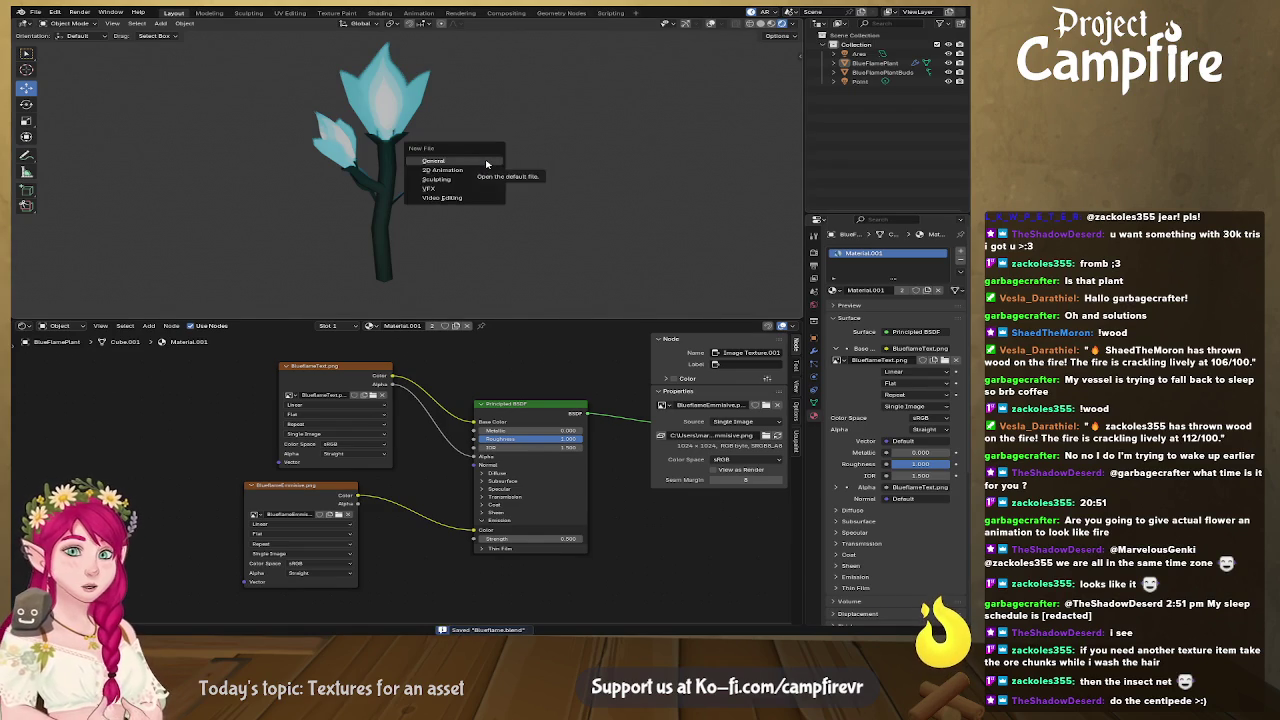
# Step: Start a new General scene and delete its default cube, camera and light
pyautogui.click(486, 170)
pyautogui.press('a')
pyautogui.press('Delete')
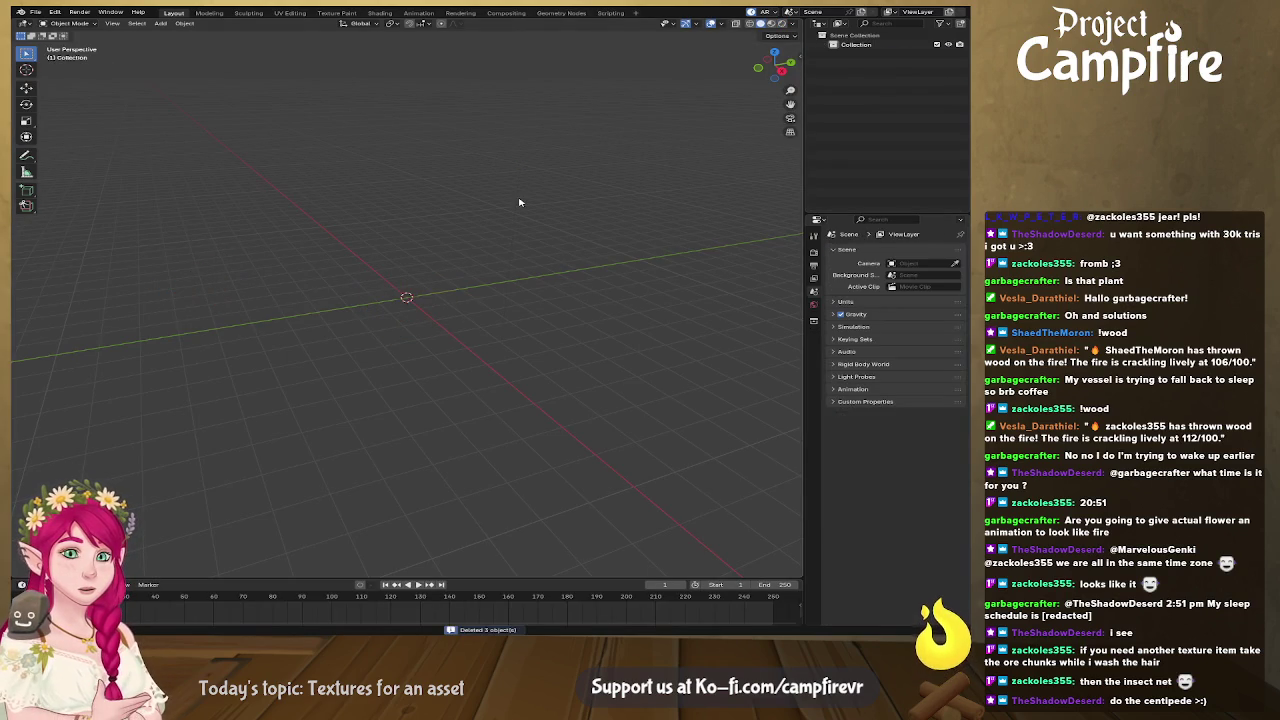
# Step: Import nets uv.fbx and zoom in on the four imported insect nets
pyautogui.click(44, 12)
pyautogui.moveTo(55, 143)
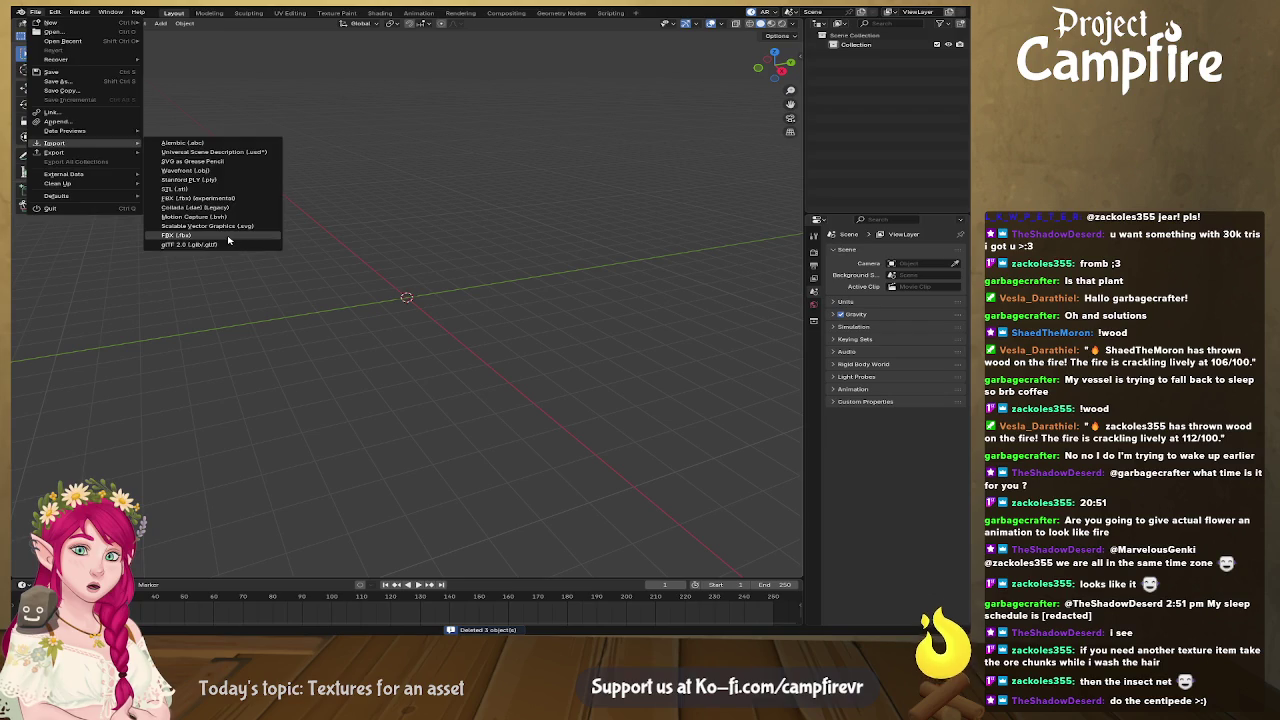
pyautogui.press('Escape')
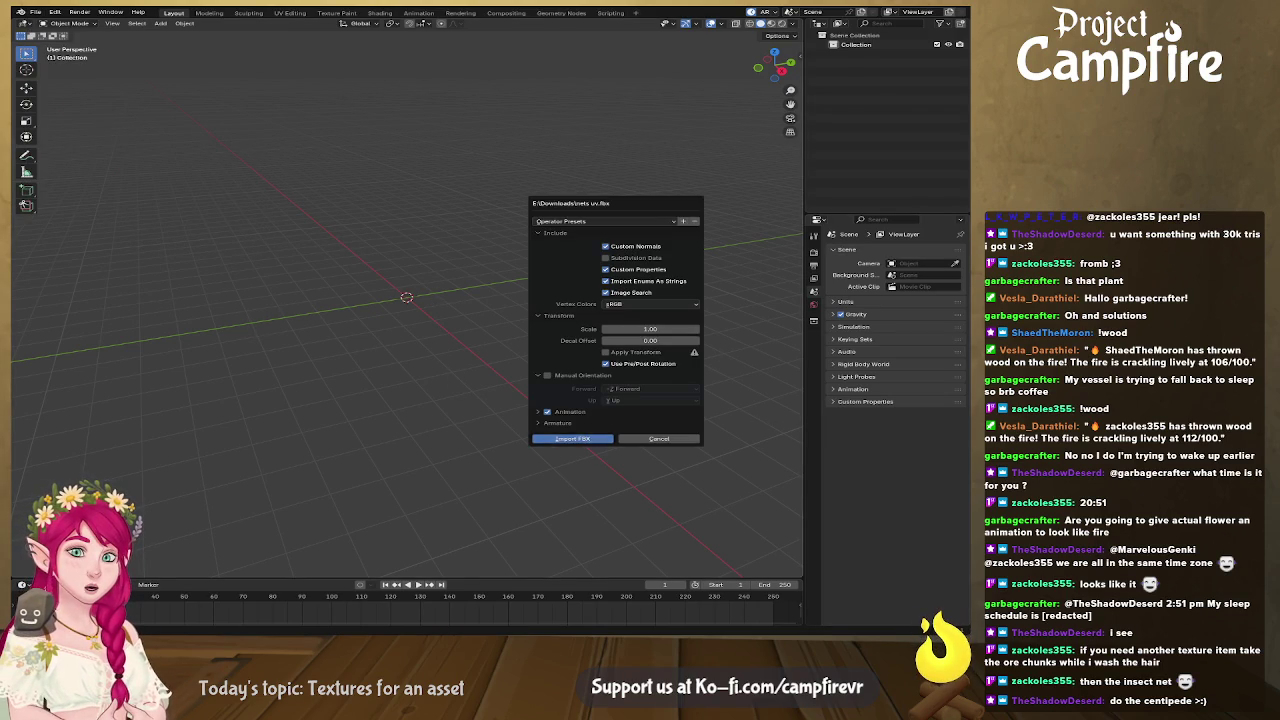
pyautogui.click(573, 439)
pyautogui.moveTo(480, 355)
pyautogui.mouseDown(button='middle')
pyautogui.moveTo(517, 297)
pyautogui.moveTo(206, 286)
pyautogui.moveTo(525, 307)
pyautogui.moveTo(443, 300)
pyautogui.moveTo(543, 200)
pyautogui.moveTo(600, 166)
pyautogui.moveTo(447, 173)
pyautogui.moveTo(547, 190)
pyautogui.moveTo(536, 260)
pyautogui.moveTo(560, 300)
pyautogui.moveTo(557, 329)
pyautogui.moveTo(498, 288)
pyautogui.moveTo(449, 288)
pyautogui.mouseUp(button='middle')
pyautogui.scroll(2, 500, 309)
pyautogui.scroll(2, 481, 291)
pyautogui.scroll(2, 443, 300)
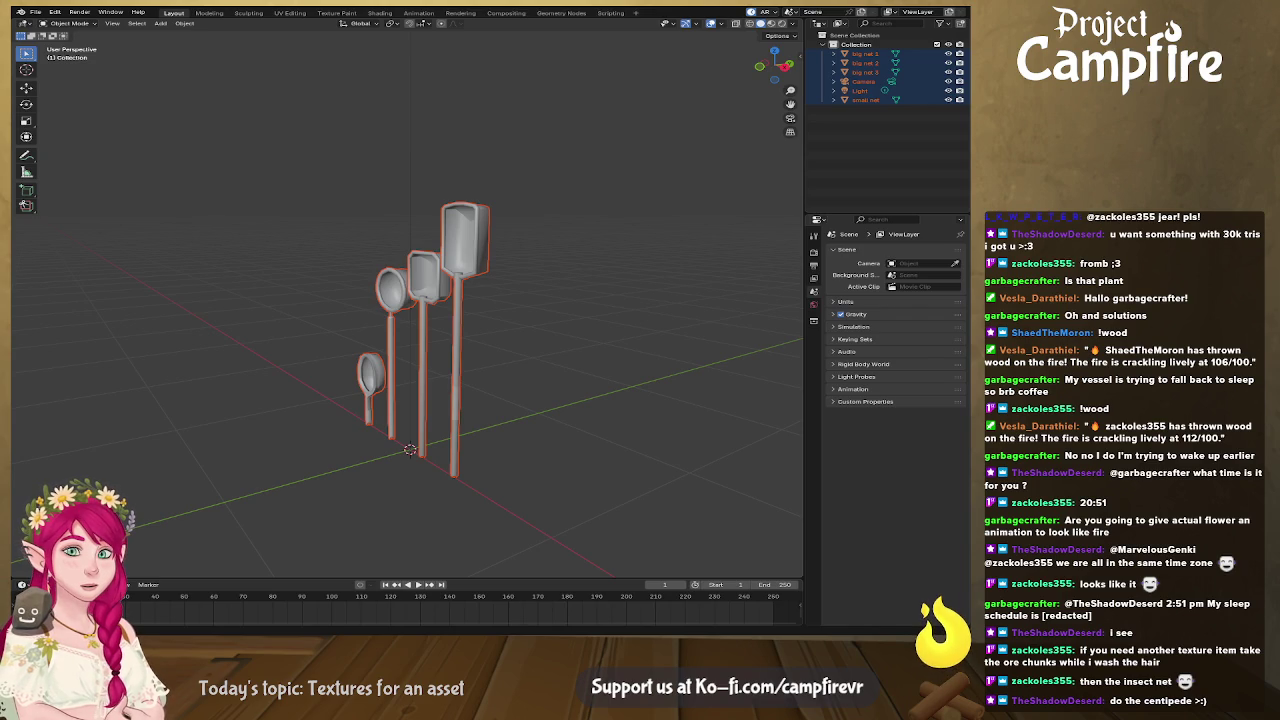
# Step: Orbit around the square, round and large nets, then switch to the UV Editing workspace
pyautogui.scroll(5, 579, 240)
pyautogui.moveTo(579, 240)
pyautogui.mouseDown(button='middle')
pyautogui.moveTo(603, 252)
pyautogui.moveTo(553, 233)
pyautogui.moveTo(592, 253)
pyautogui.mouseUp(button='middle')
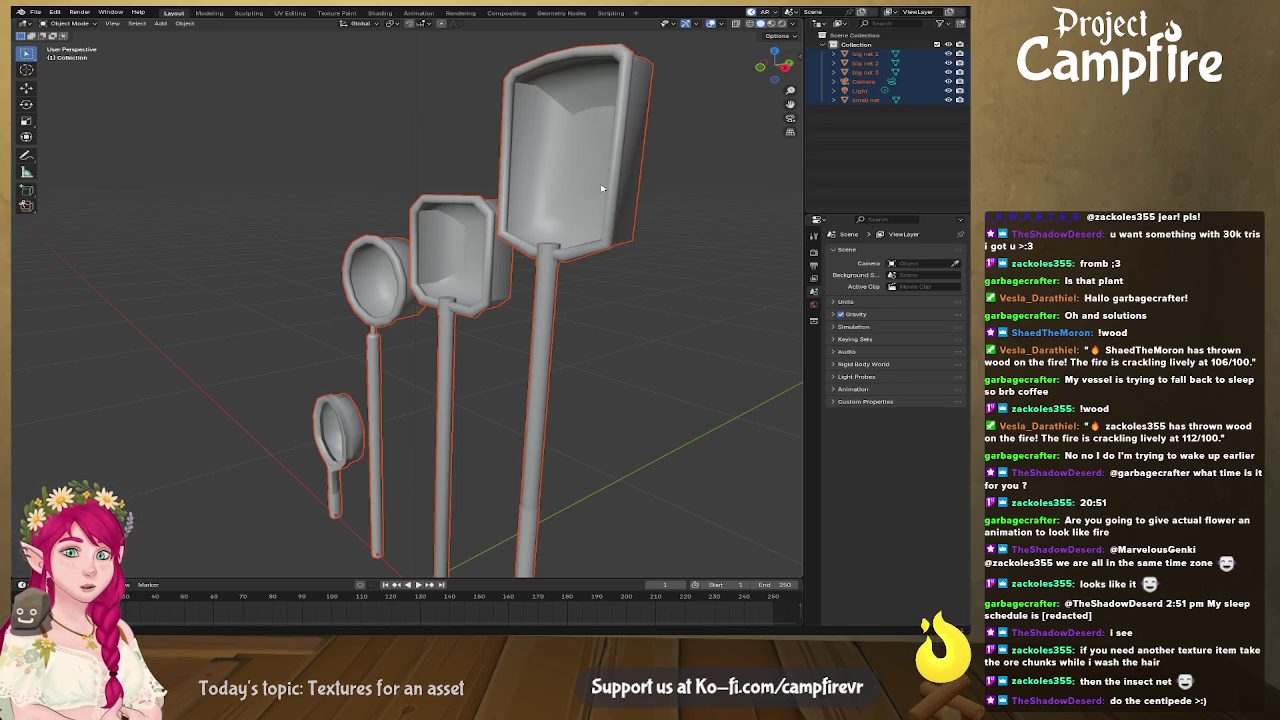
pyautogui.moveTo(602, 188); pyautogui.dragTo(615, 167, button='middle')
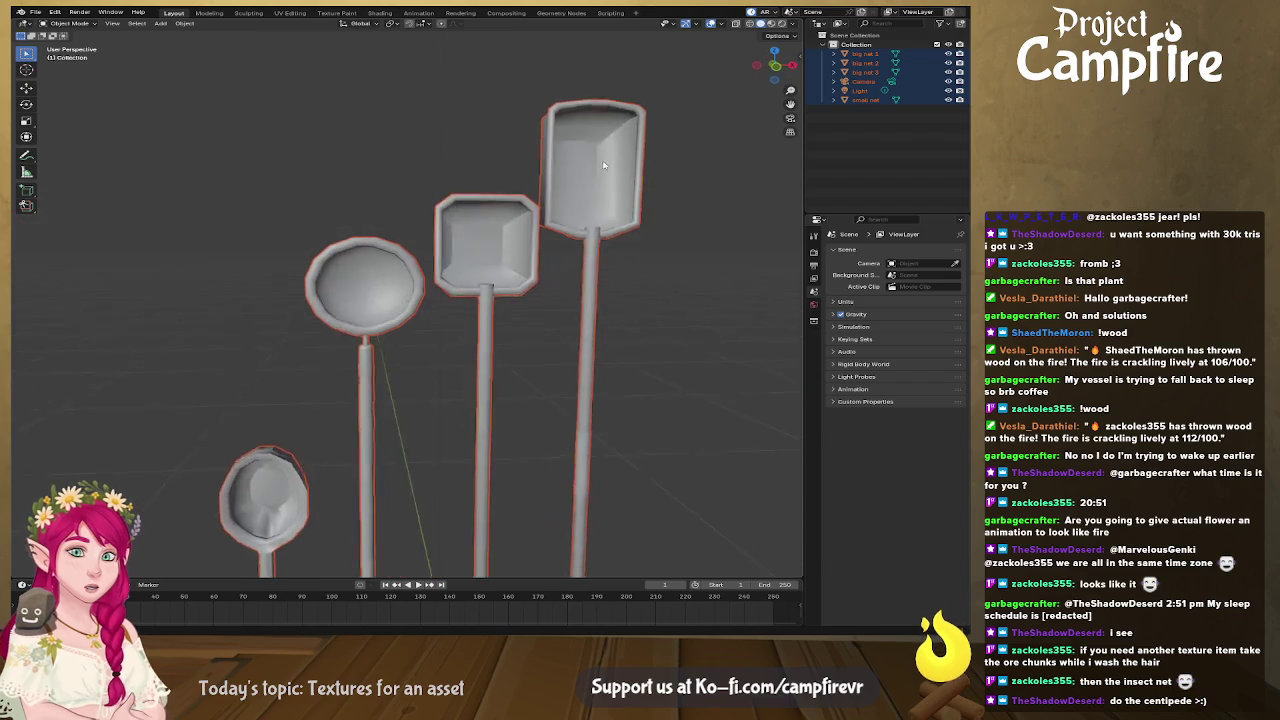
pyautogui.moveTo(352, 264)
pyautogui.mouseDown(button='middle')
pyautogui.moveTo(568, 272)
pyautogui.moveTo(450, 250)
pyautogui.moveTo(392, 222)
pyautogui.moveTo(350, 177)
pyautogui.moveTo(286, 189)
pyautogui.mouseUp(button='middle')
pyautogui.moveTo(357, 163)
pyautogui.mouseDown(button='middle')
pyautogui.moveTo(420, 319)
pyautogui.moveTo(423, 394)
pyautogui.mouseUp(button='middle')
pyautogui.moveTo(429, 443)
pyautogui.mouseDown(button='middle')
pyautogui.moveTo(420, 343)
pyautogui.moveTo(398, 352)
pyautogui.moveTo(451, 320)
pyautogui.moveTo(540, 297)
pyautogui.moveTo(755, 181)
pyautogui.moveTo(525, 343)
pyautogui.mouseUp(button='middle')
pyautogui.moveTo(338, 252)
pyautogui.mouseDown(button='middle')
pyautogui.moveTo(463, 266)
pyautogui.moveTo(349, 223)
pyautogui.moveTo(542, 209)
pyautogui.moveTo(466, 286)
pyautogui.moveTo(480, 394)
pyautogui.moveTo(492, 393)
pyautogui.mouseUp(button='middle')
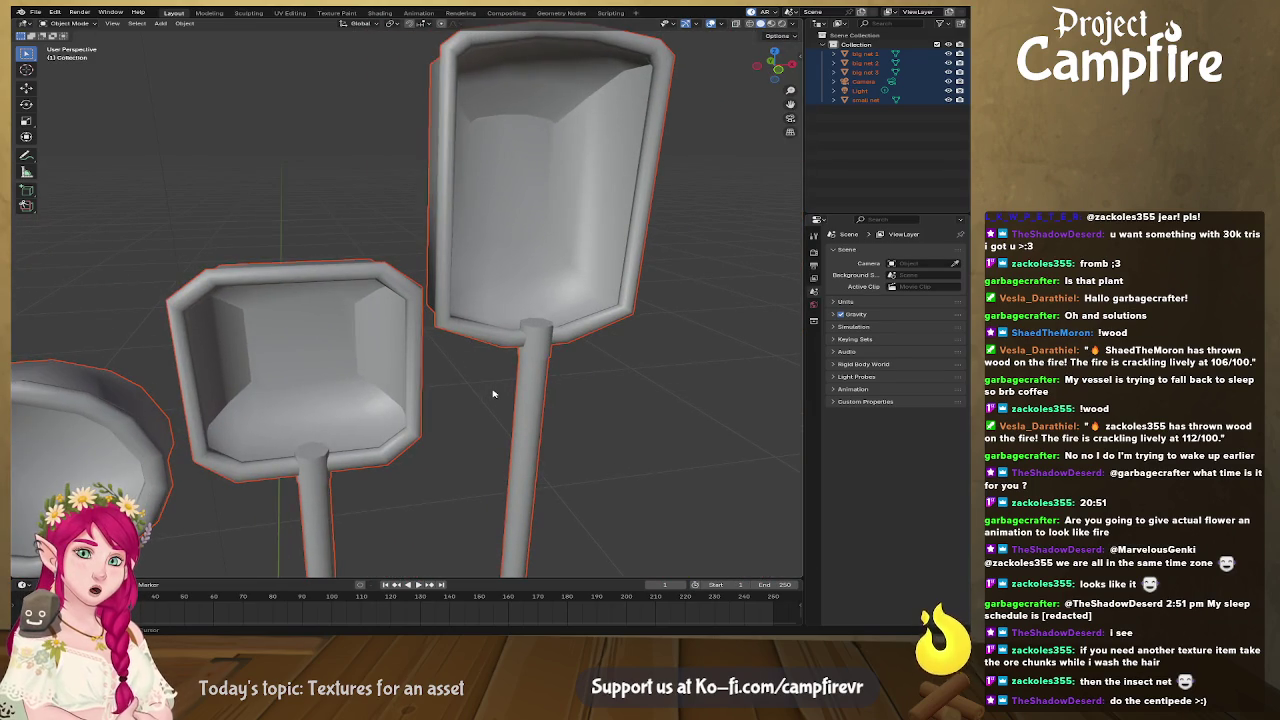
pyautogui.moveTo(575, 424)
pyautogui.mouseDown(button='middle')
pyautogui.moveTo(620, 183)
pyautogui.moveTo(603, 199)
pyautogui.mouseUp(button='middle')
pyautogui.click(290, 13)
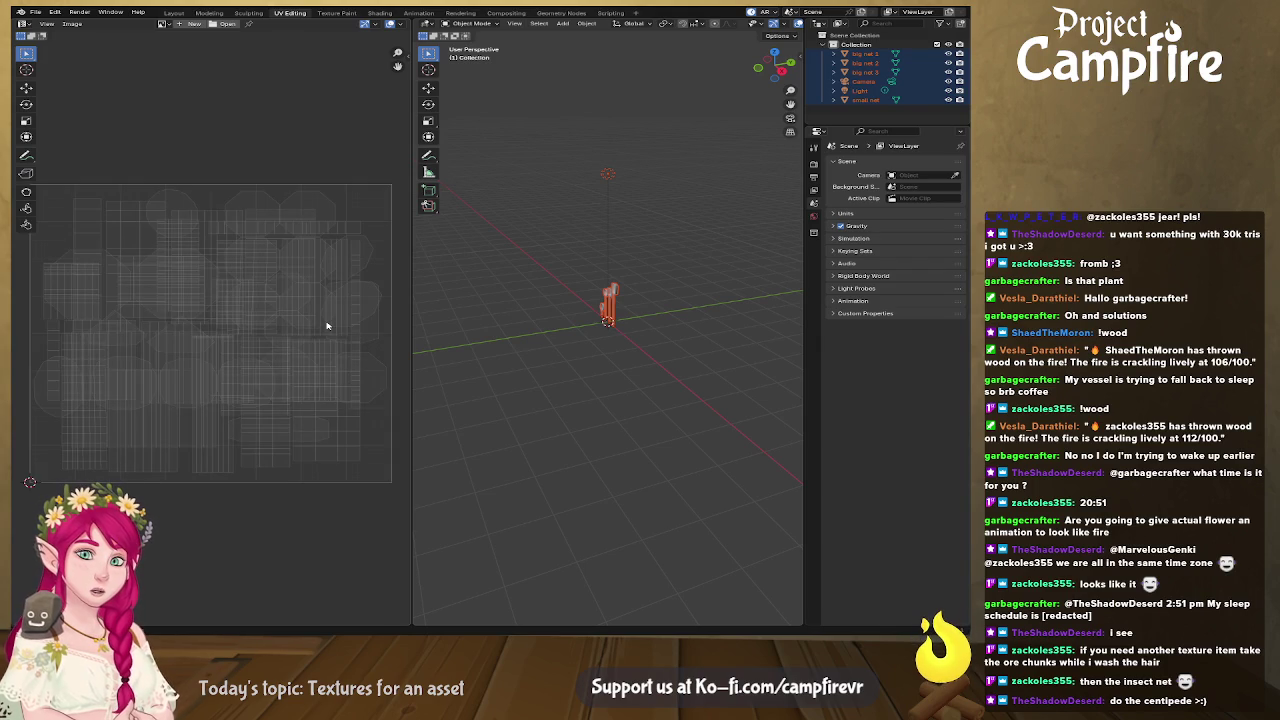
# Step: Select big net 3, the tallest net, and enter Edit Mode to display its UV islands
pyautogui.click(603, 328)
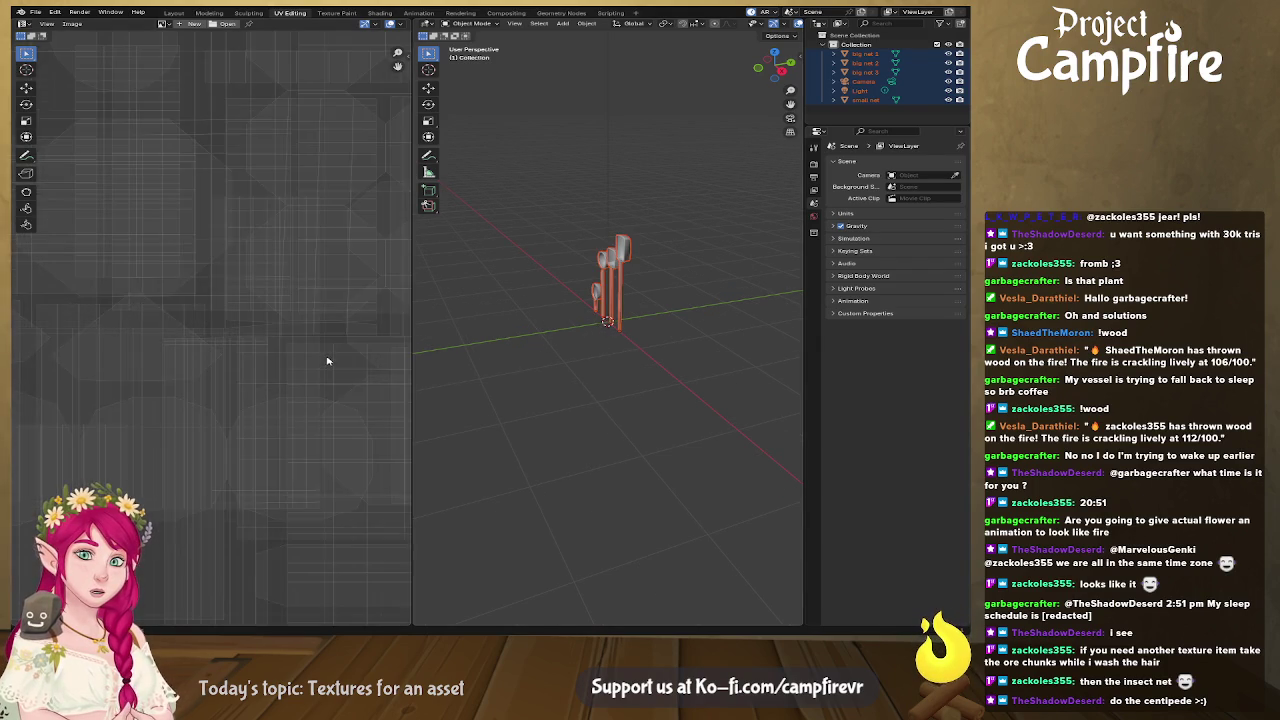
pyautogui.moveTo(604, 307); pyautogui.dragTo(565, 306, button='middle')
pyautogui.click(576, 303)
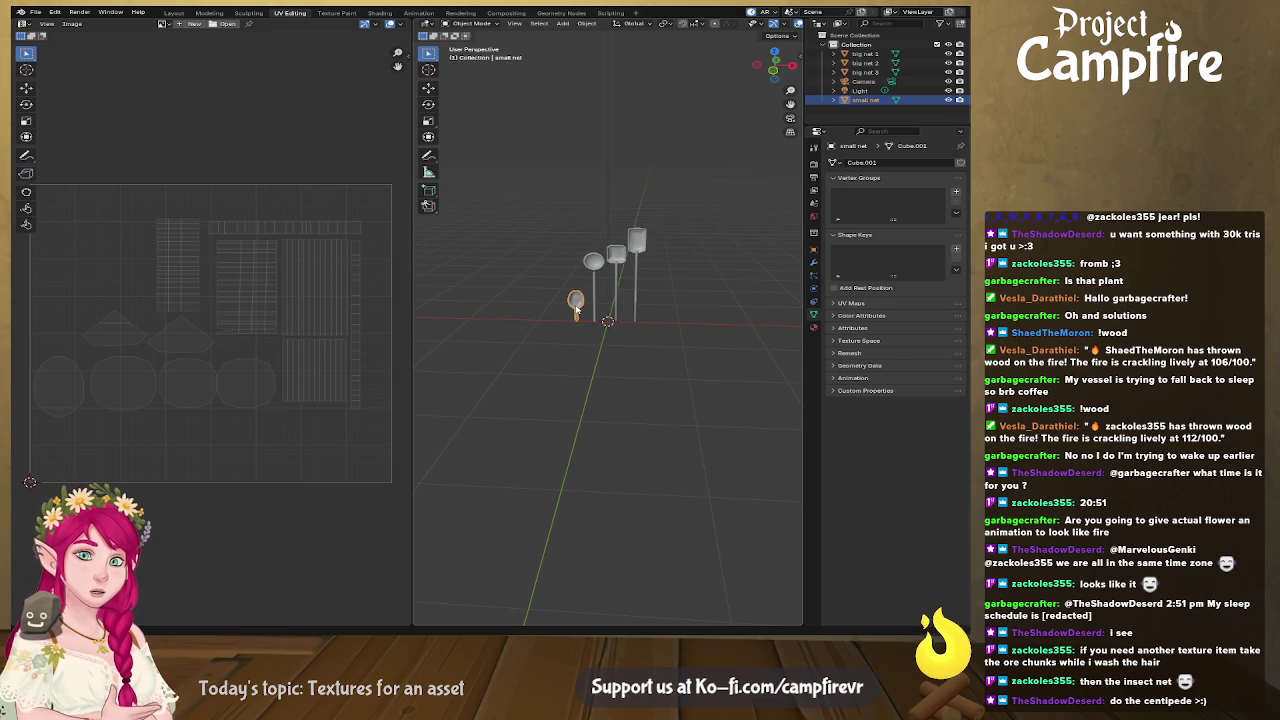
pyautogui.scroll(4, 591, 313)
pyautogui.click(673, 130)
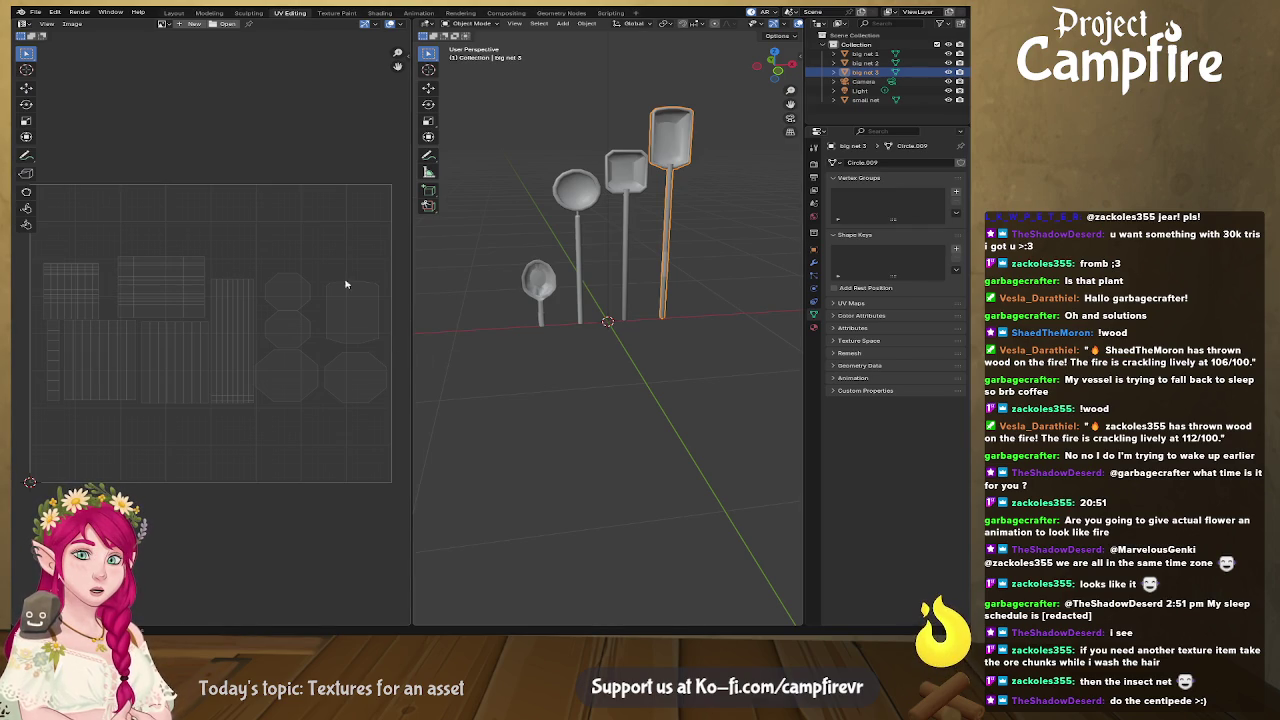
pyautogui.press('Tab')
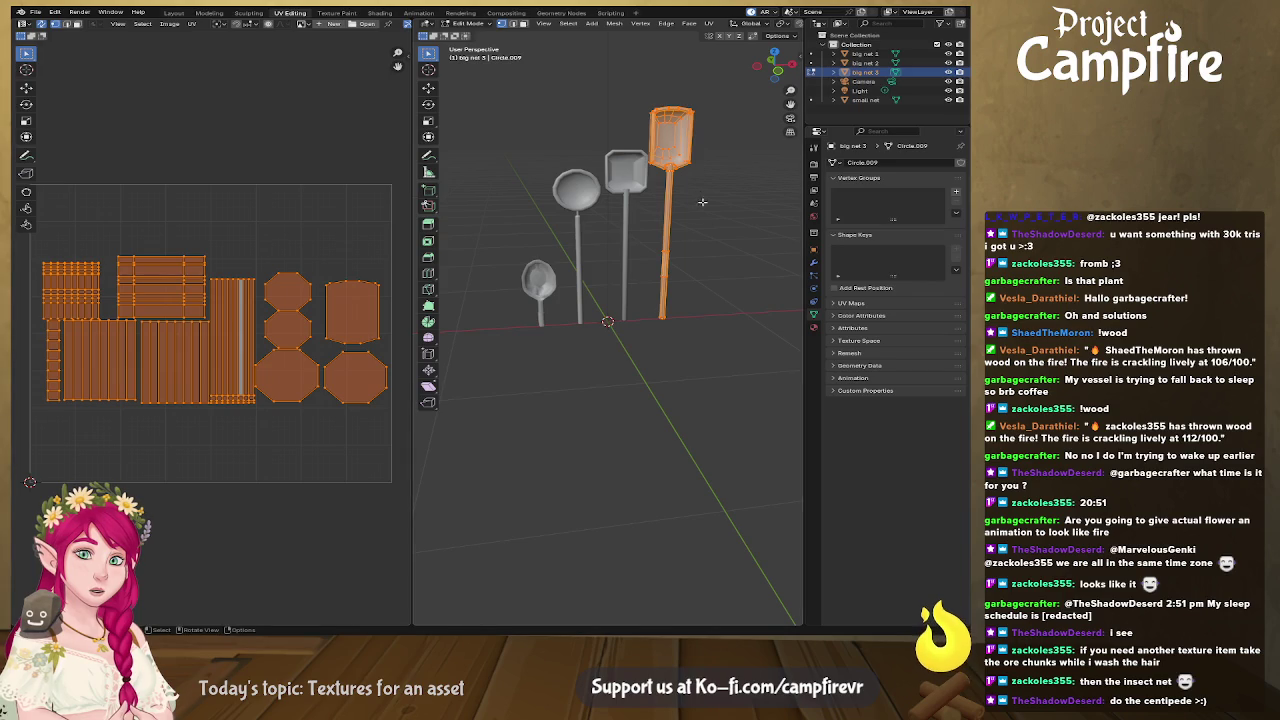
# Step: In face mode, select the front, top and lower inner faces of the net head
pyautogui.click(670, 145)
pyautogui.press('3')
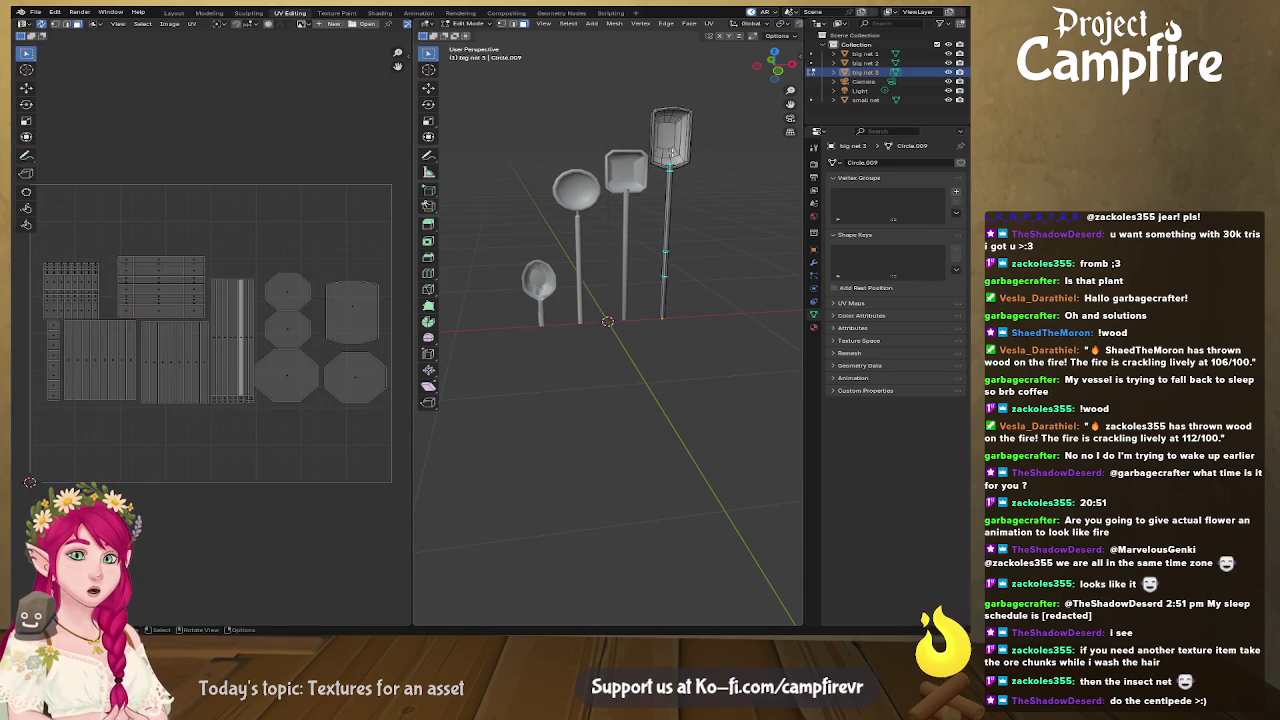
pyautogui.click(676, 132)
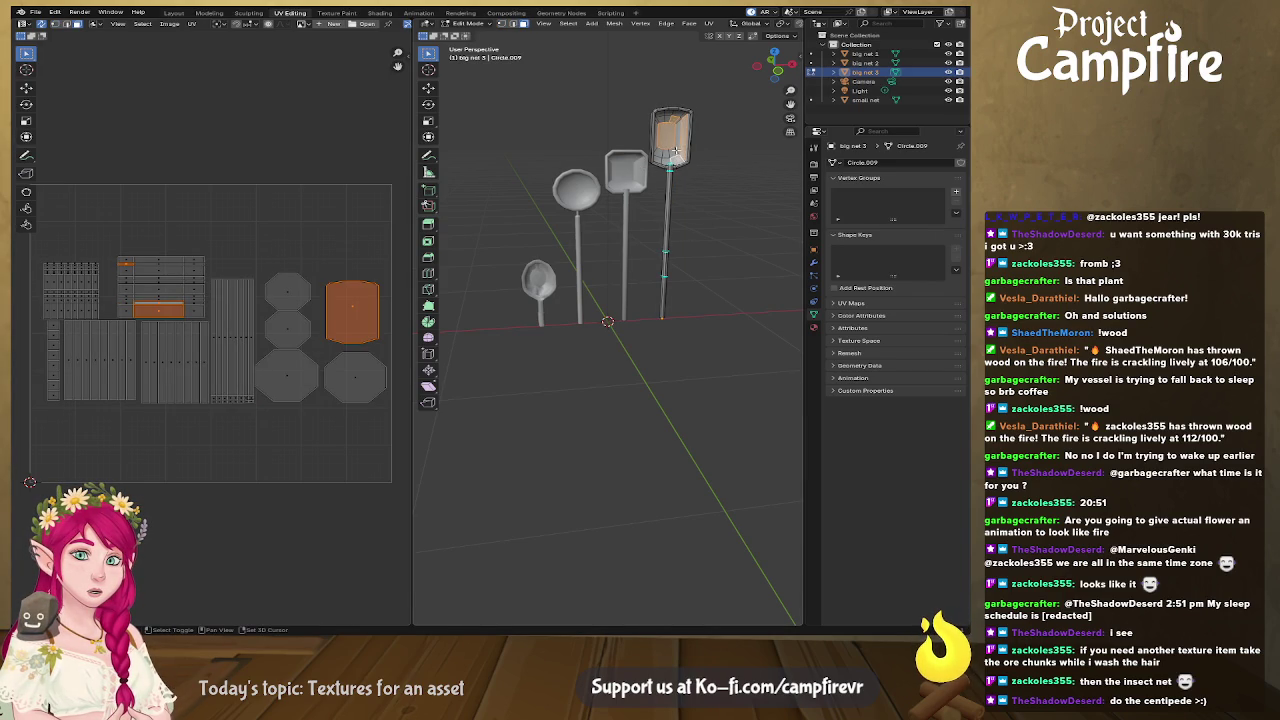
pyautogui.scroll(3, 679, 125)
pyautogui.moveTo(679, 125)
pyautogui.mouseDown(button='middle')
pyautogui.moveTo(610, 282)
pyautogui.moveTo(555, 208)
pyautogui.mouseUp(button='middle')
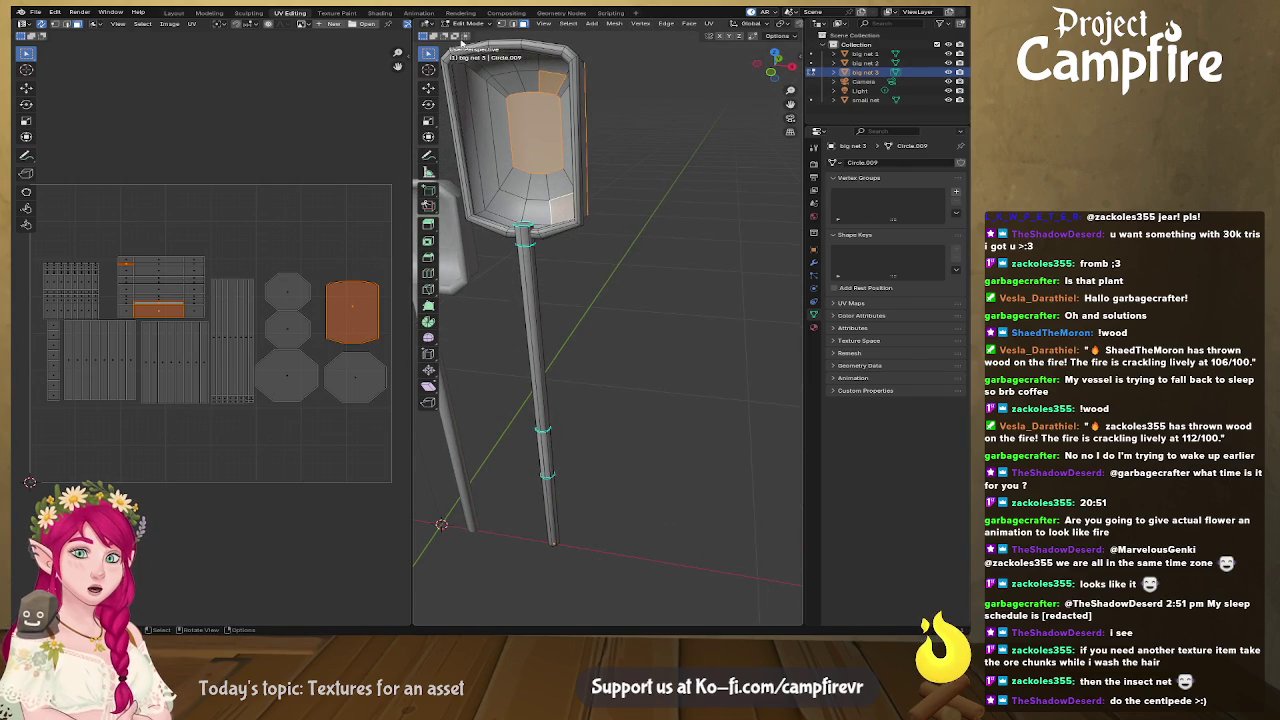
pyautogui.moveTo(436, 51)
pyautogui.mouseDown()
pyautogui.moveTo(477, 86)
pyautogui.moveTo(478, 70)
pyautogui.mouseUp()
pyautogui.click(544, 74)
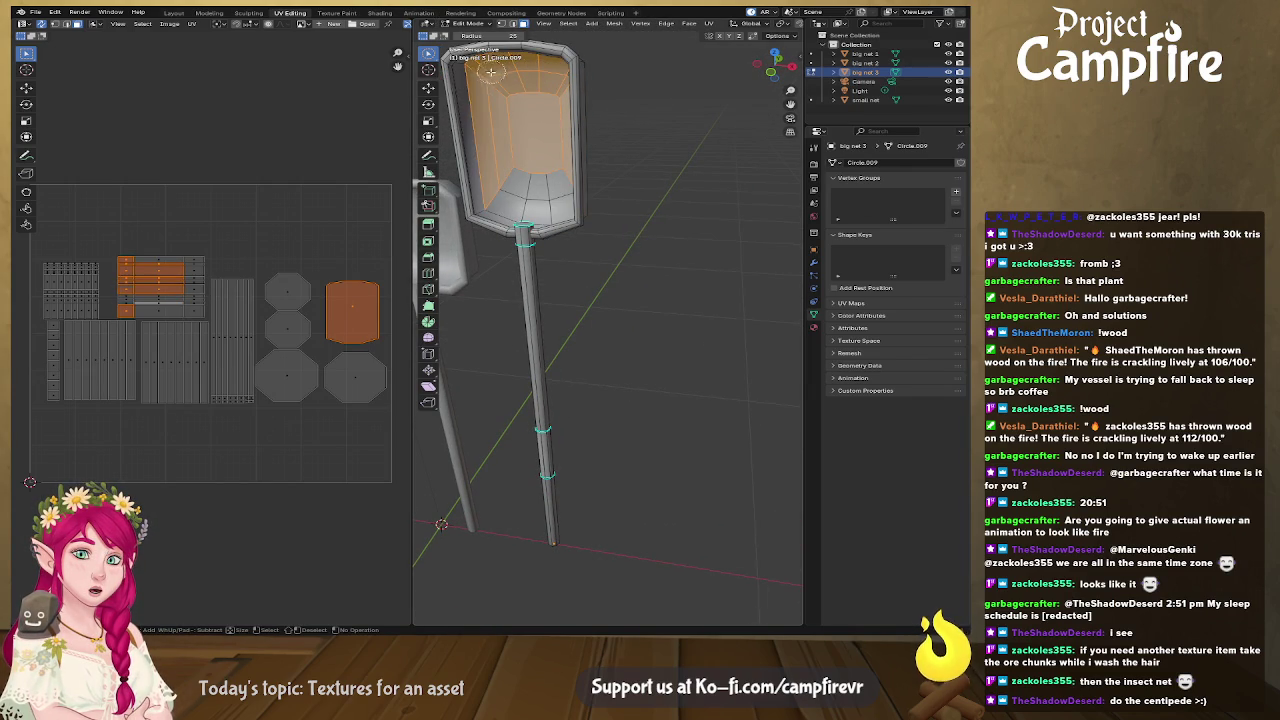
pyautogui.moveTo(490, 173); pyautogui.dragTo(493, 202)
# Step: Add the right-side inner faces of the net head to the selection
pyautogui.moveTo(547, 192); pyautogui.dragTo(625, 240, button='middle')
pyautogui.moveTo(655, 150); pyautogui.dragTo(639, 229)
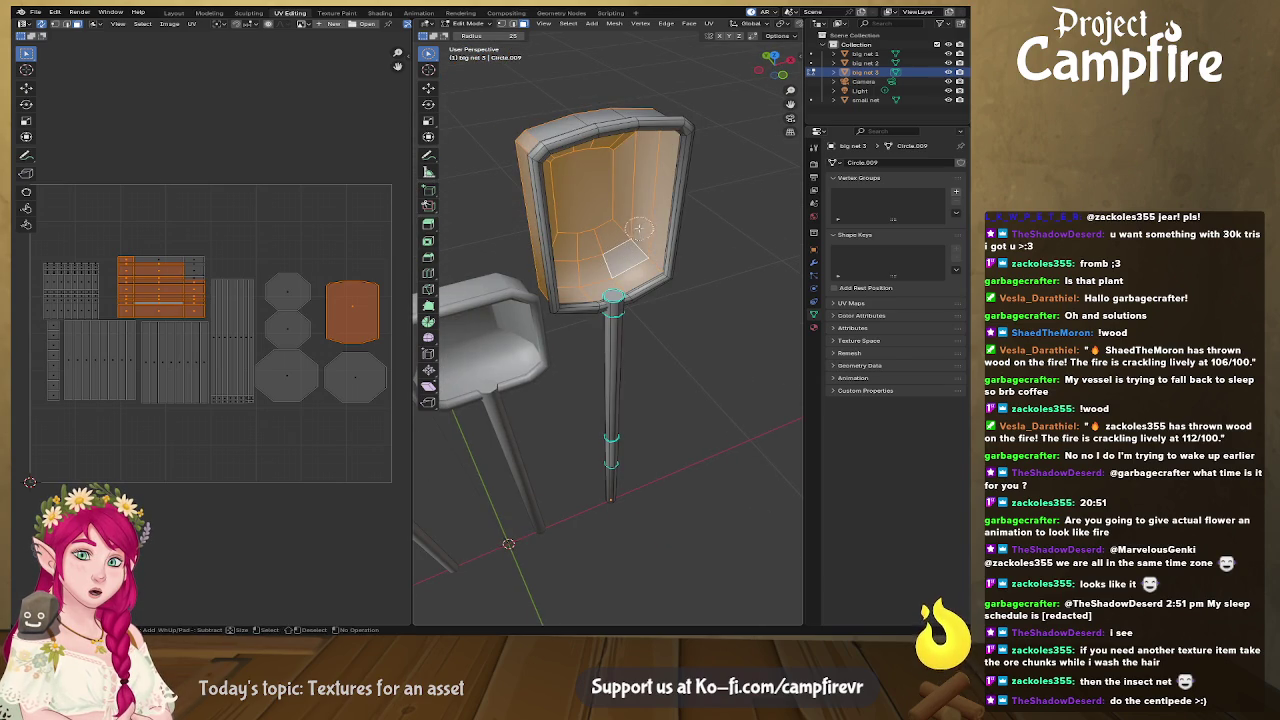
pyautogui.moveTo(642, 222)
pyautogui.mouseDown(button='middle')
pyautogui.moveTo(575, 132)
pyautogui.moveTo(587, 124)
pyautogui.mouseUp(button='middle')
pyautogui.moveTo(557, 181)
pyautogui.mouseDown(button='middle')
pyautogui.moveTo(602, 284)
pyautogui.moveTo(699, 283)
pyautogui.mouseUp(button='middle')
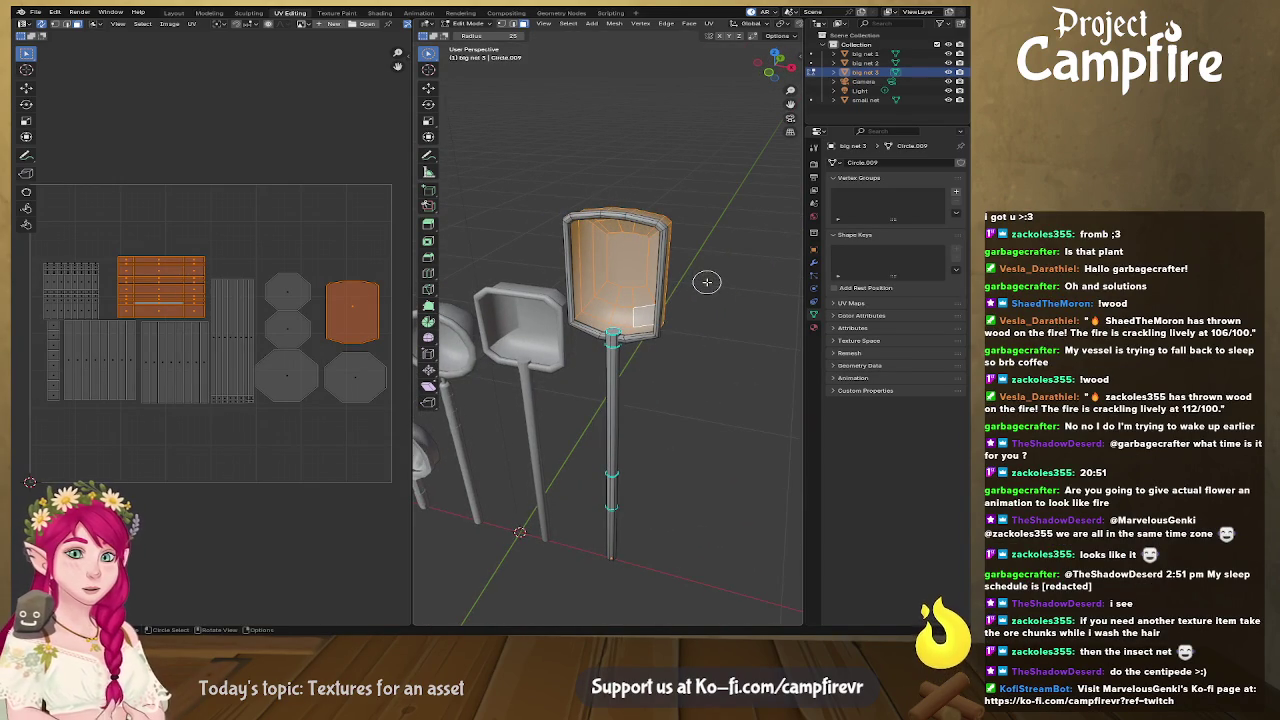
pyautogui.moveTo(520, 235)
pyautogui.mouseDown(button='middle')
pyautogui.moveTo(458, 269)
pyautogui.moveTo(686, 266)
pyautogui.moveTo(580, 269)
pyautogui.moveTo(753, 293)
pyautogui.moveTo(670, 276)
pyautogui.mouseUp(button='middle')
pyautogui.press('c')
pyautogui.scroll(5, 580, 269)
# Step: Unwrap the inner faces with Minimum Stretch and move the island above the UV grid
pyautogui.press('u')
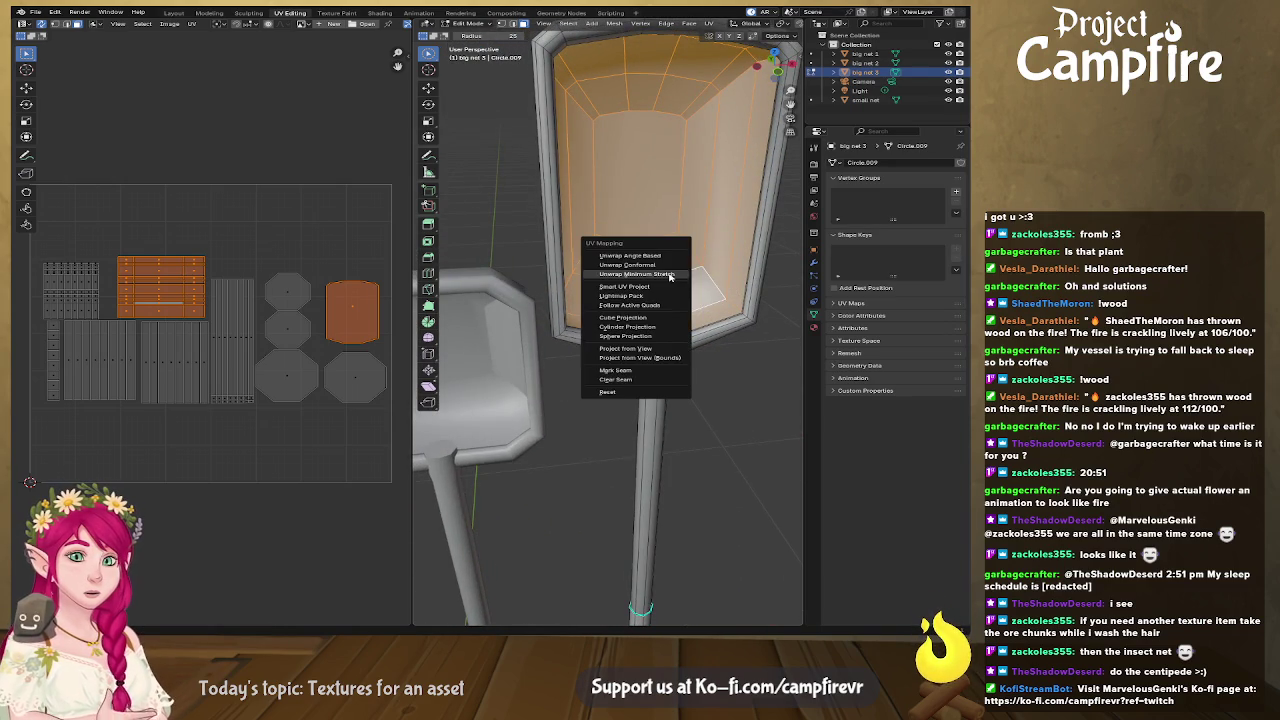
pyautogui.click(670, 276)
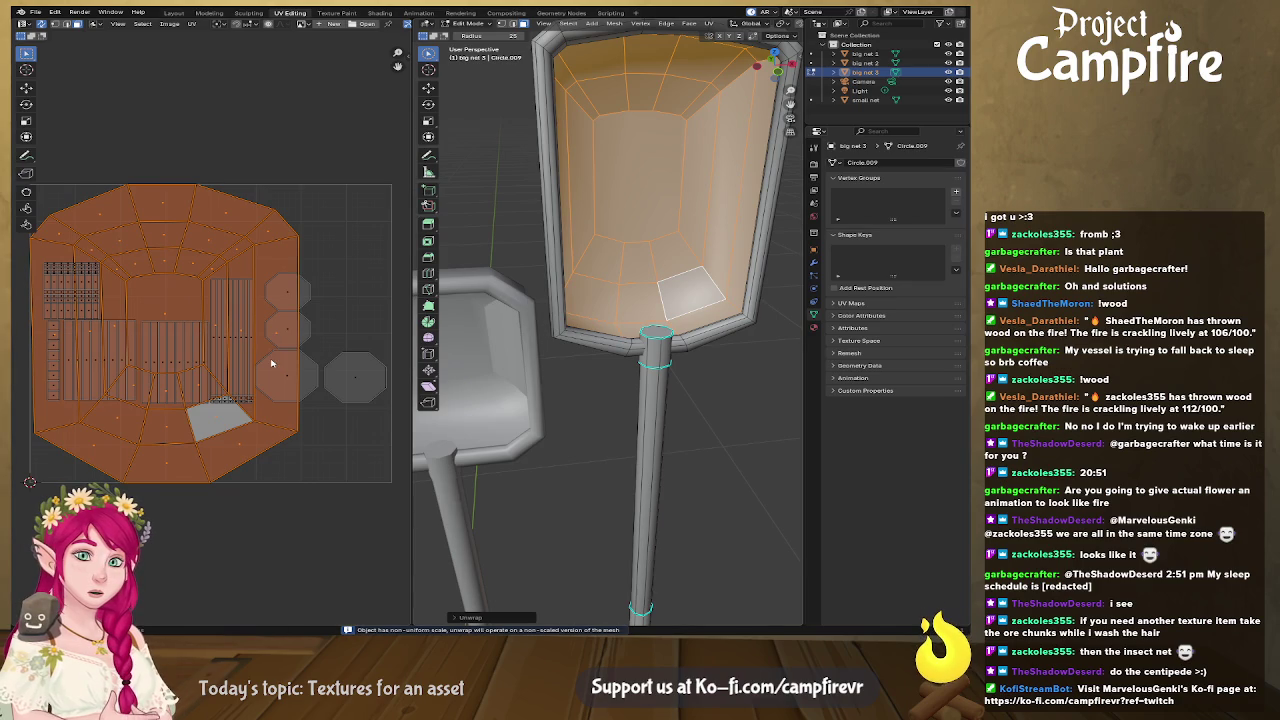
pyautogui.click(277, 438)
pyautogui.hotkey('ctrl', 'i')
pyautogui.click(26, 87)
pyautogui.moveTo(183, 346); pyautogui.dragTo(195, 30)
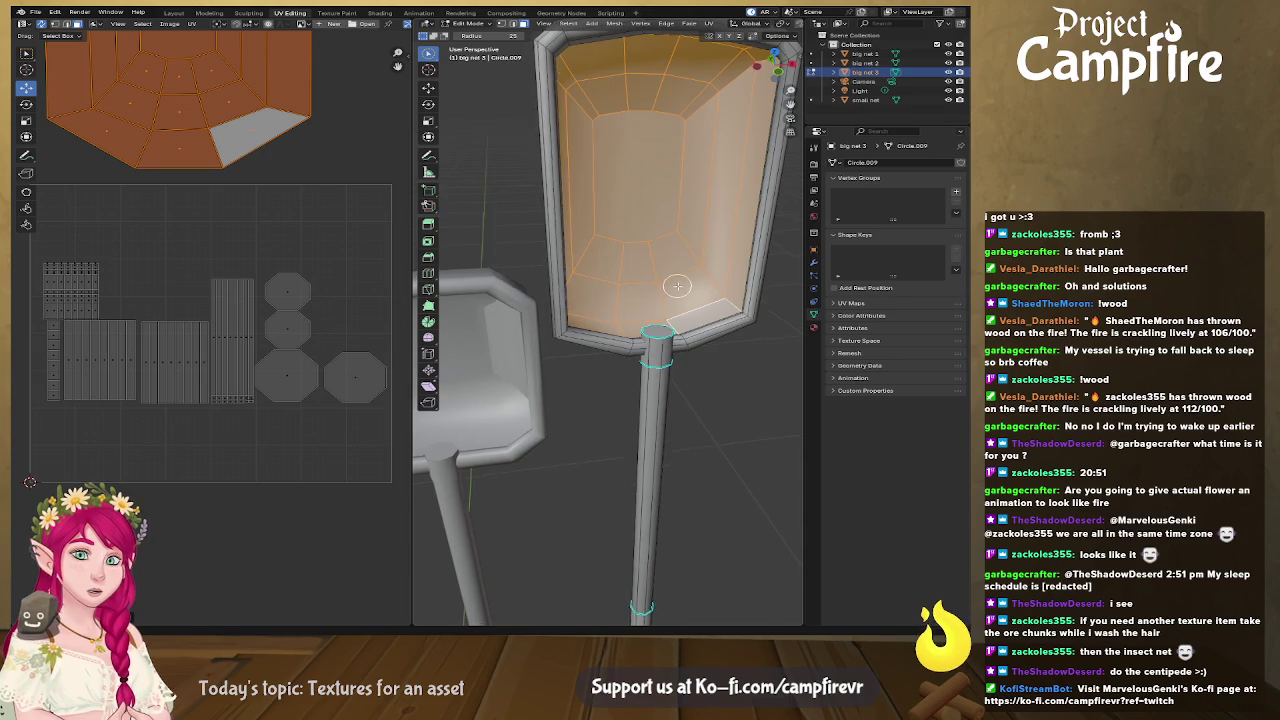
# Step: Select the bottom rim strip and extend the selection to the whole linked net mesh
pyautogui.moveTo(673, 288); pyautogui.dragTo(656, 296, button='middle')
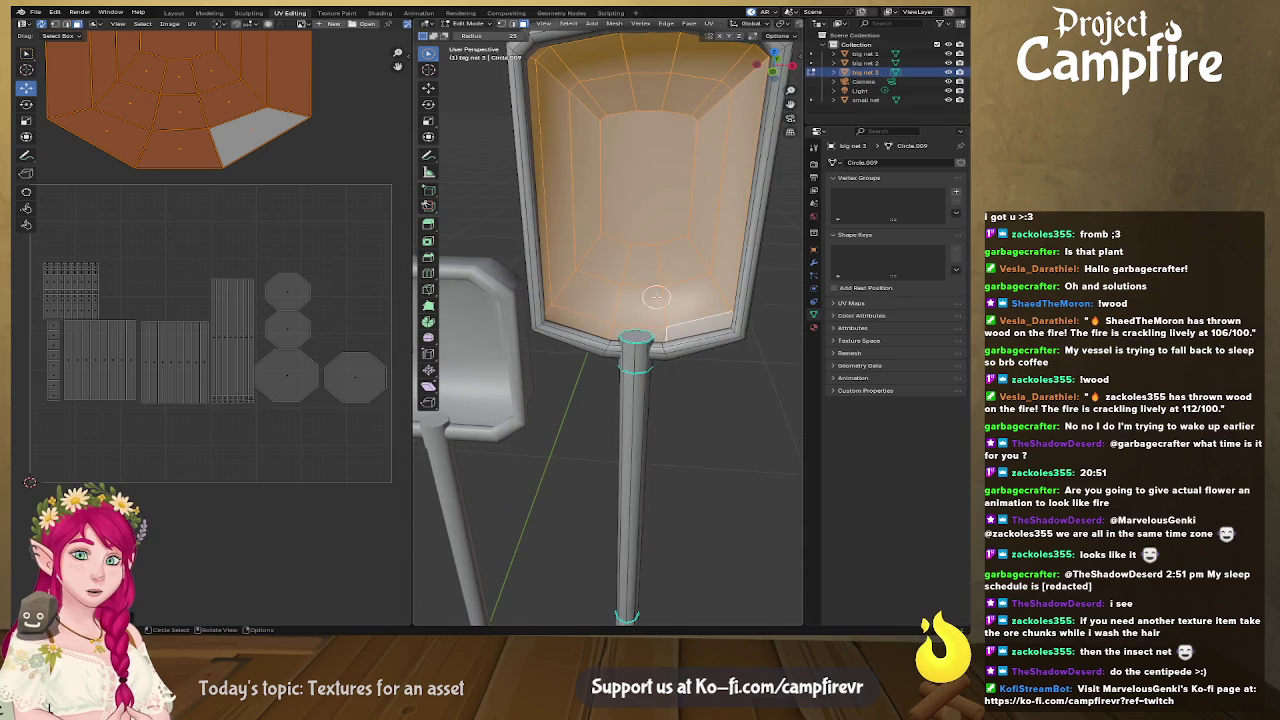
pyautogui.click(670, 355)
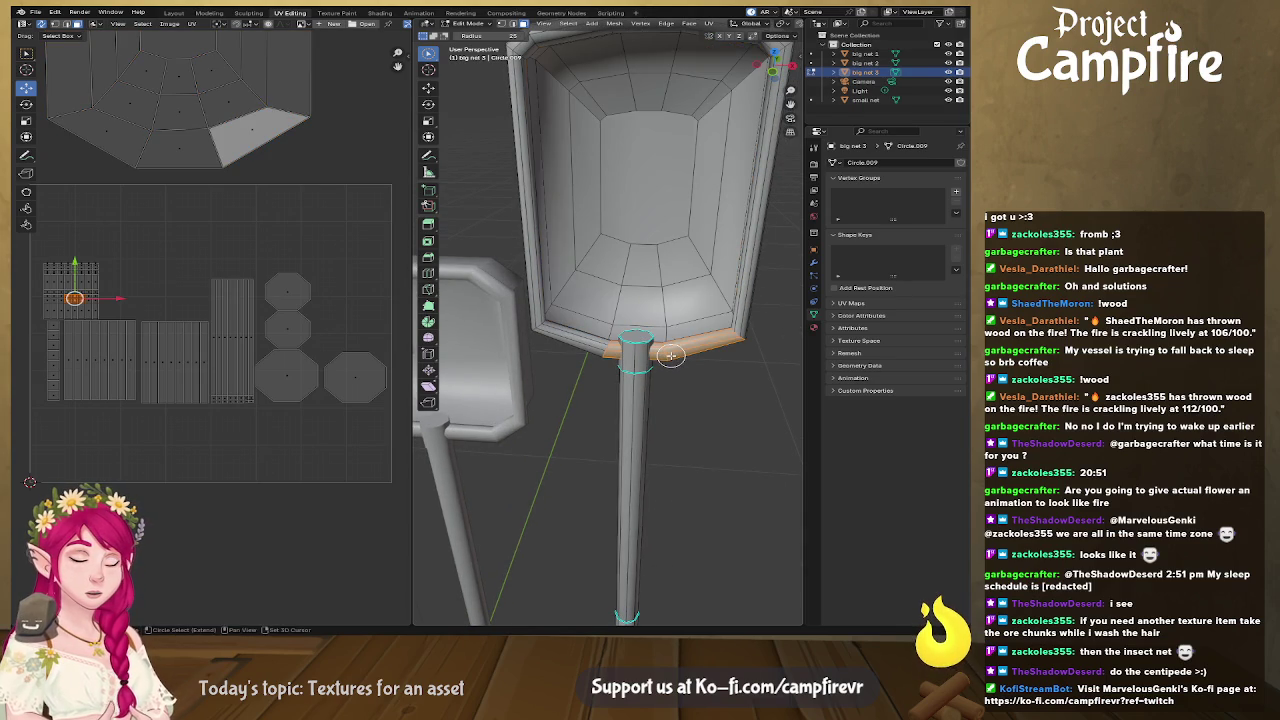
pyautogui.hotkey('ctrl', 'l')
pyautogui.moveTo(712, 363)
pyautogui.mouseDown(button='middle')
pyautogui.moveTo(530, 304)
pyautogui.moveTo(502, 76)
pyautogui.mouseUp(button='middle')
pyautogui.moveTo(535, 126)
pyautogui.mouseDown(button='middle')
pyautogui.moveTo(726, 257)
pyautogui.moveTo(627, 368)
pyautogui.mouseUp(button='middle')
# Step: Zoom the view and drag the divider left to widen the 3D viewport
pyautogui.scroll(5, 627, 368)
pyautogui.scroll(3, 627, 370)
pyautogui.scroll(-3, 625, 400)
pyautogui.scroll(3, 620, 395)
pyautogui.scroll(3, 594, 381)
pyautogui.scroll(3, 594, 381)
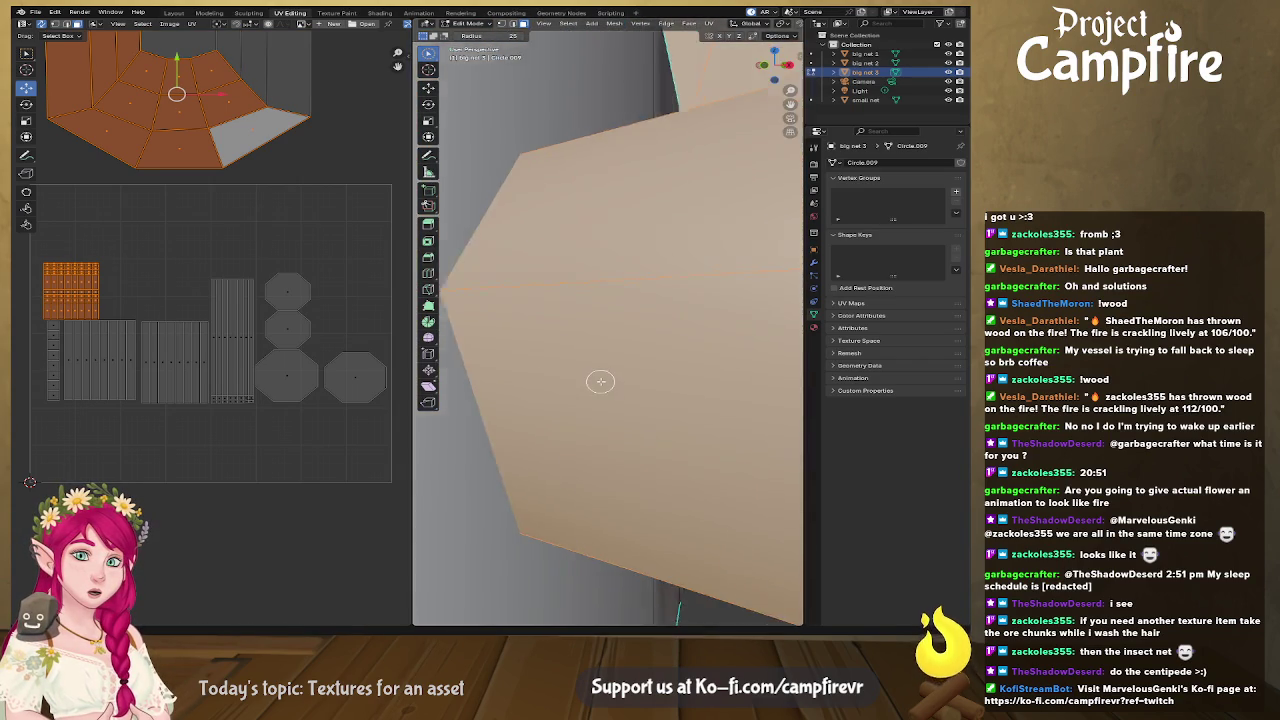
pyautogui.scroll(3, 603, 380)
pyautogui.scroll(-3, 634, 380)
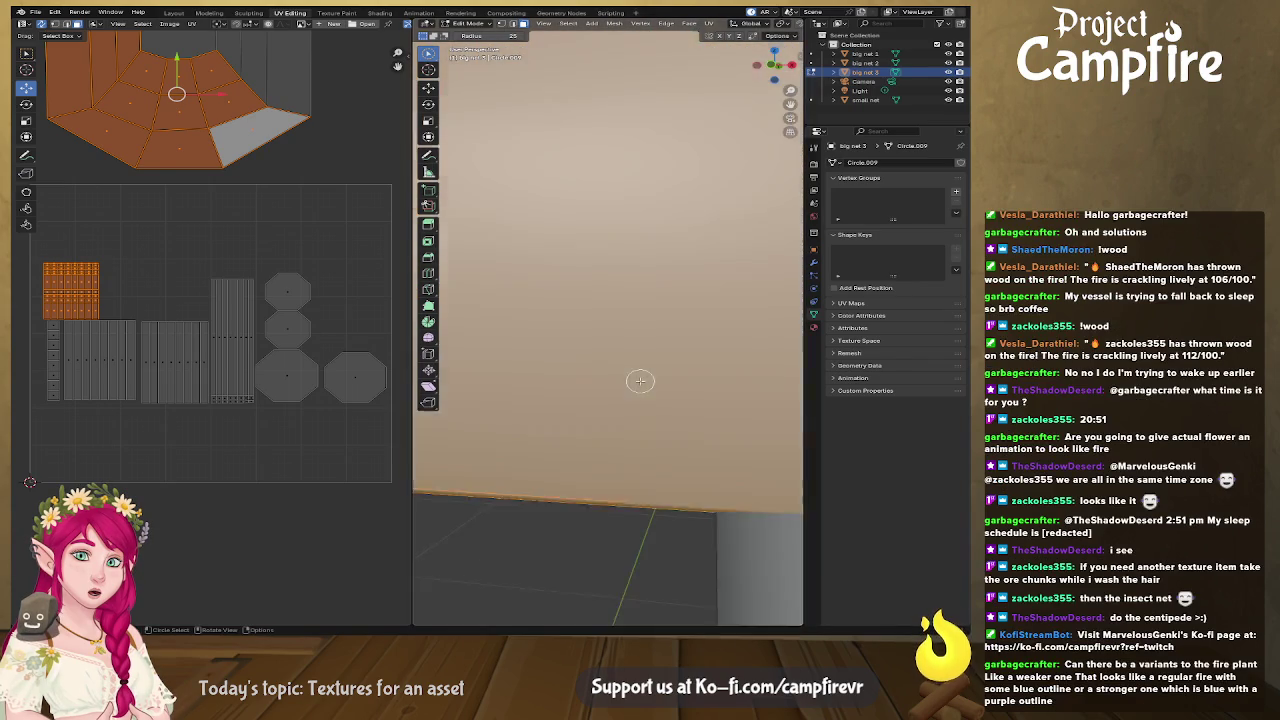
pyautogui.scroll(-3, 634, 380)
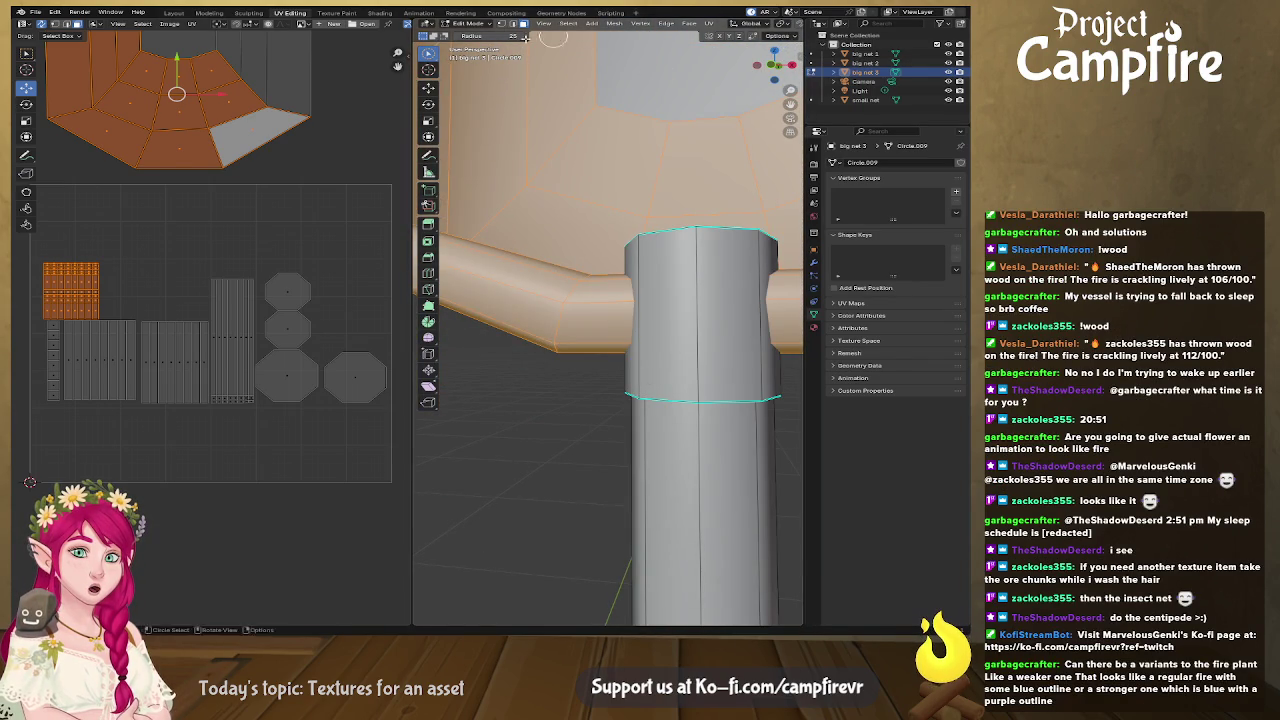
pyautogui.moveTo(411, 74); pyautogui.dragTo(216, 88)
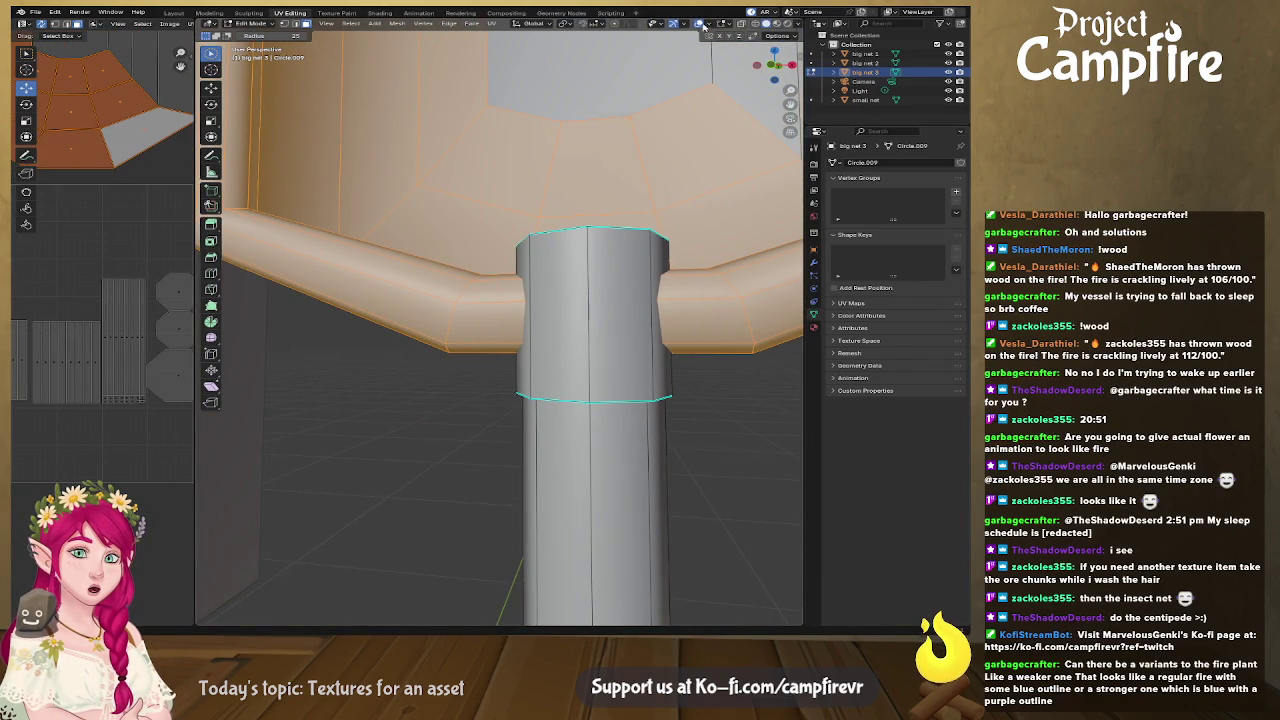
# Step: Inspect the orange net's rim–handle joint from below in X-ray, then return to solid view
pyautogui.click(745, 22)
pyautogui.moveTo(596, 225)
pyautogui.mouseDown(button='middle')
pyautogui.moveTo(592, 361)
pyautogui.moveTo(558, 372)
pyautogui.mouseUp(button='middle')
pyautogui.scroll(-4, 589, 260)
pyautogui.scroll(3, 592, 361)
pyautogui.scroll(2, 592, 361)
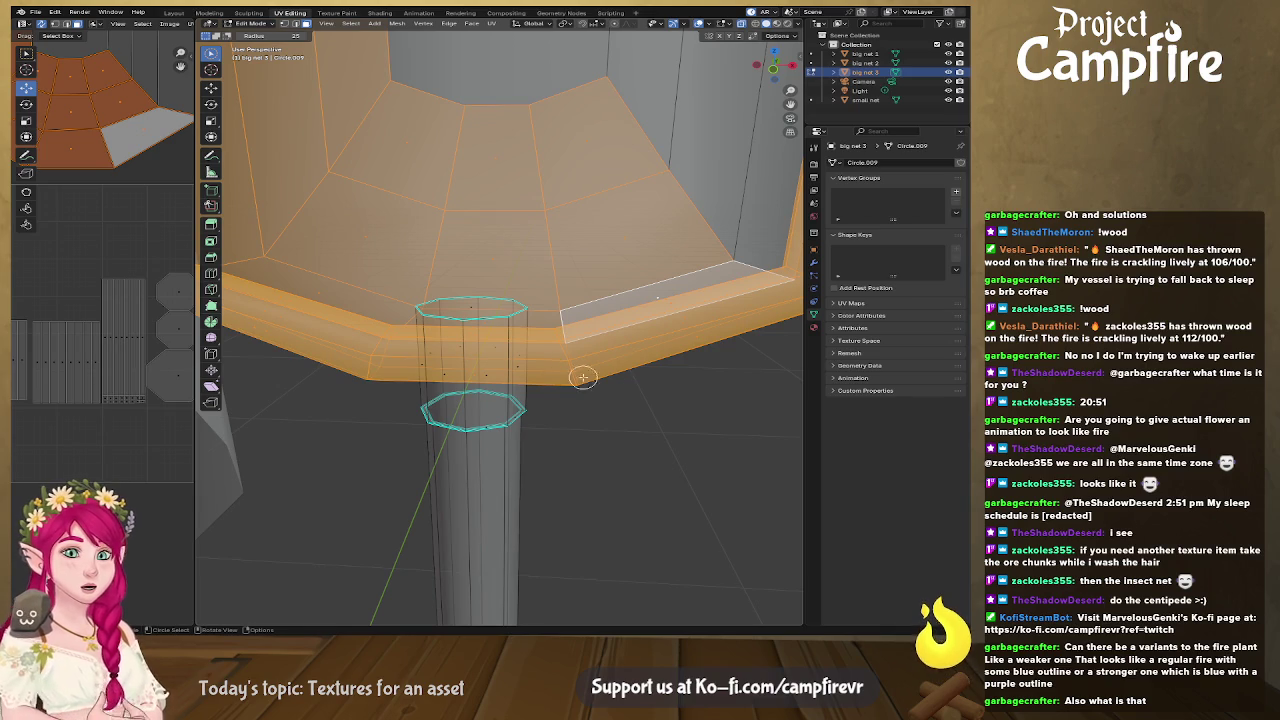
pyautogui.click(744, 27)
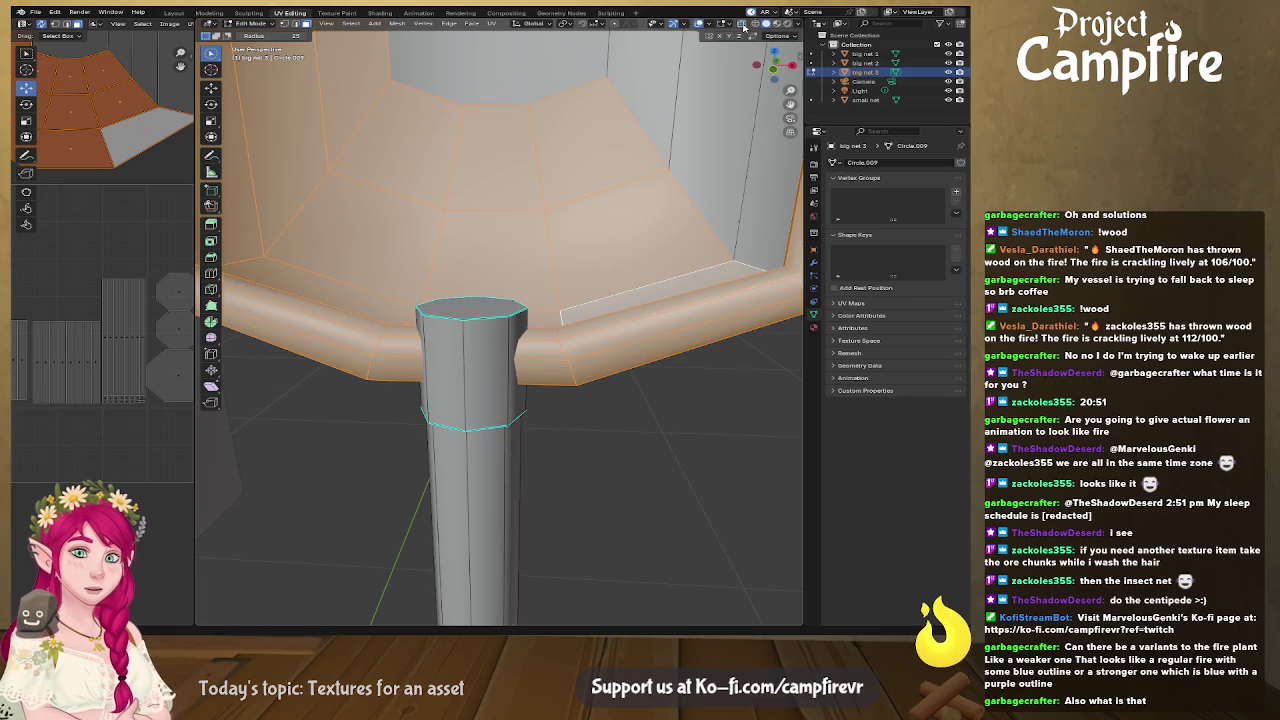
pyautogui.moveTo(554, 400)
pyautogui.mouseDown(button='middle')
pyautogui.moveTo(586, 394)
pyautogui.moveTo(569, 403)
pyautogui.moveTo(545, 318)
pyautogui.moveTo(503, 400)
pyautogui.moveTo(580, 523)
pyautogui.moveTo(572, 249)
pyautogui.moveTo(569, 350)
pyautogui.moveTo(571, 325)
pyautogui.mouseUp(button='middle')
pyautogui.scroll(-3, 571, 394)
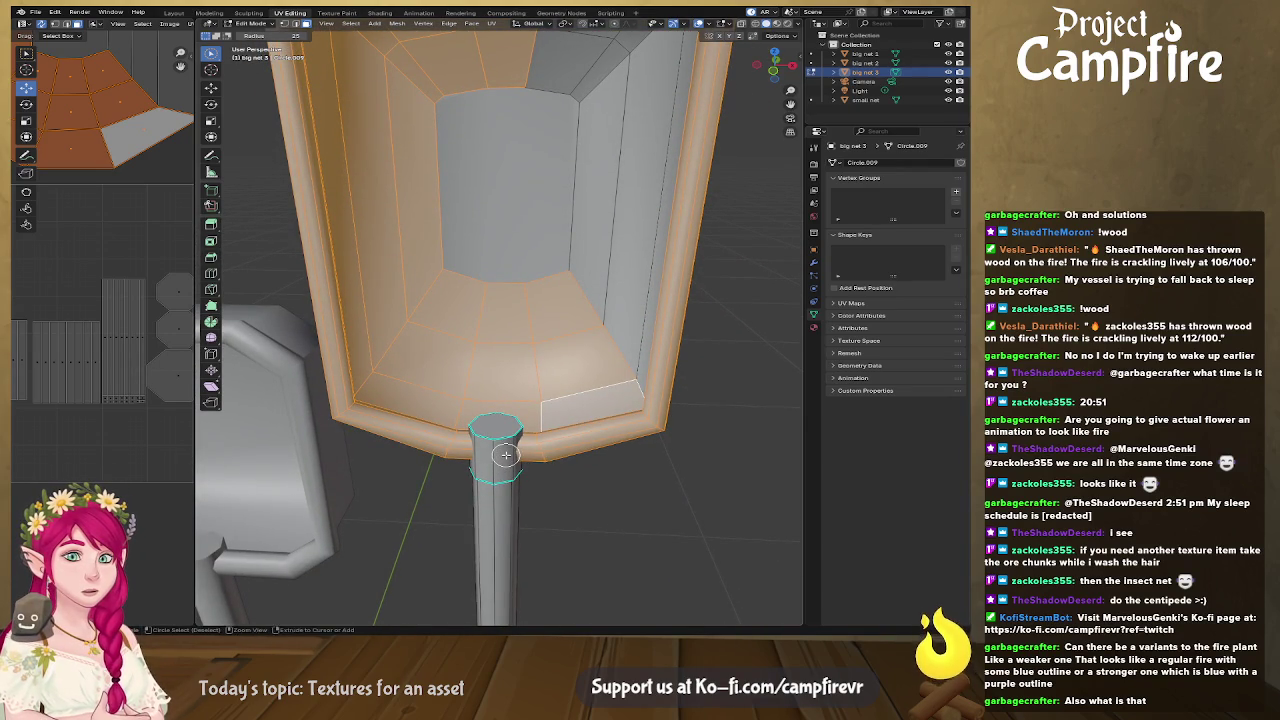
# Step: Add a loop cut across the handle and a centred loop cut around the rim
pyautogui.hotkey('ctrl', 'r')
pyautogui.click(528, 444)
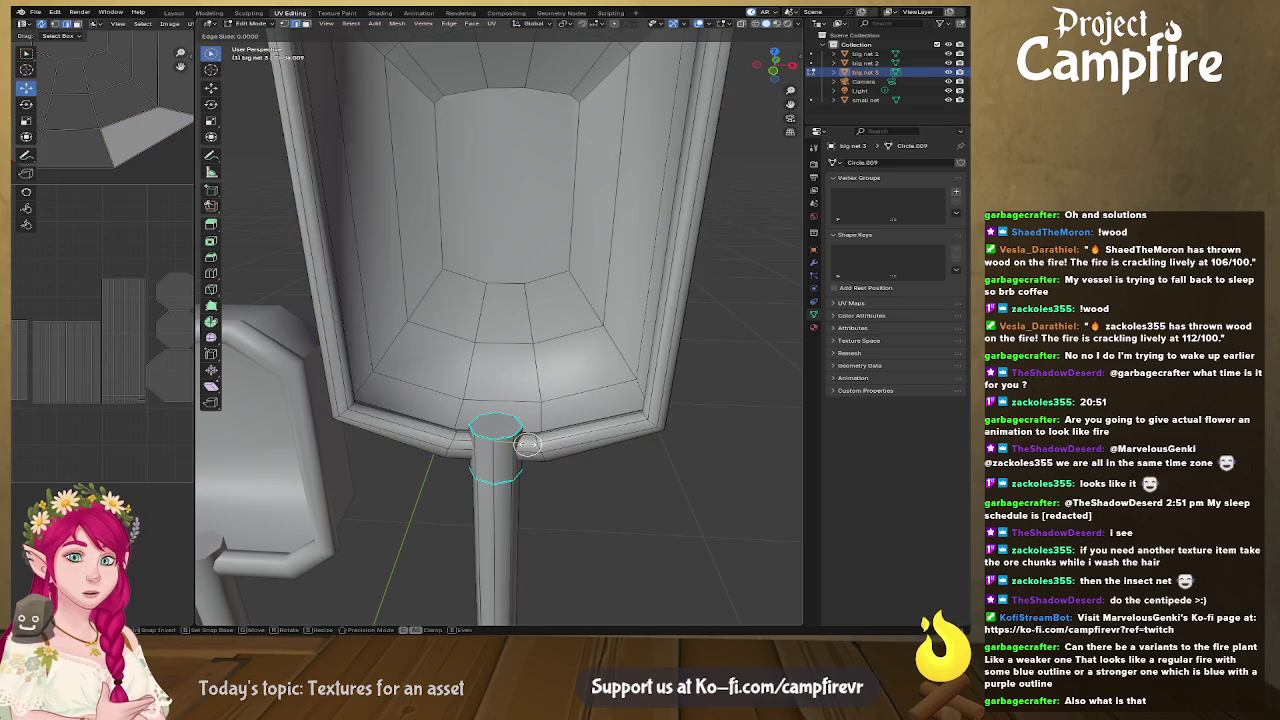
pyautogui.click(528, 444)
pyautogui.moveTo(571, 163); pyautogui.dragTo(531, 388, button='middle')
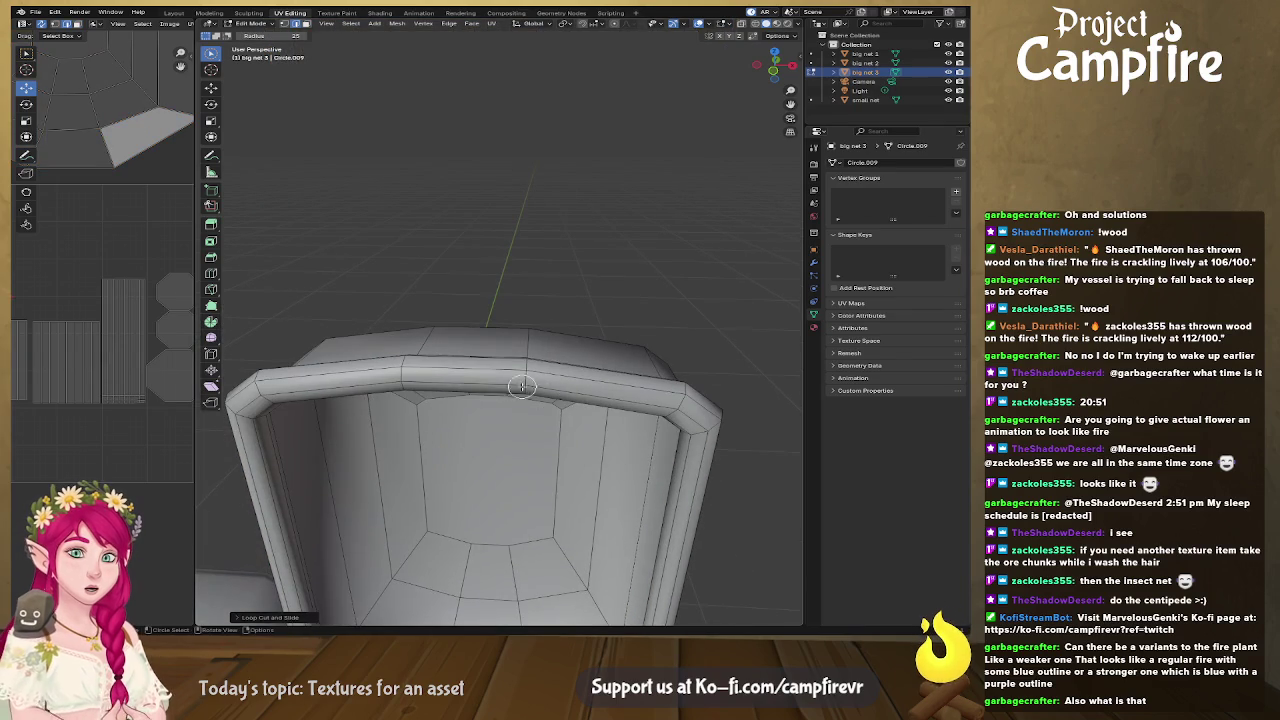
pyautogui.hotkey('ctrl', 'r')
pyautogui.click(474, 373)
pyautogui.rightClick(474, 373)
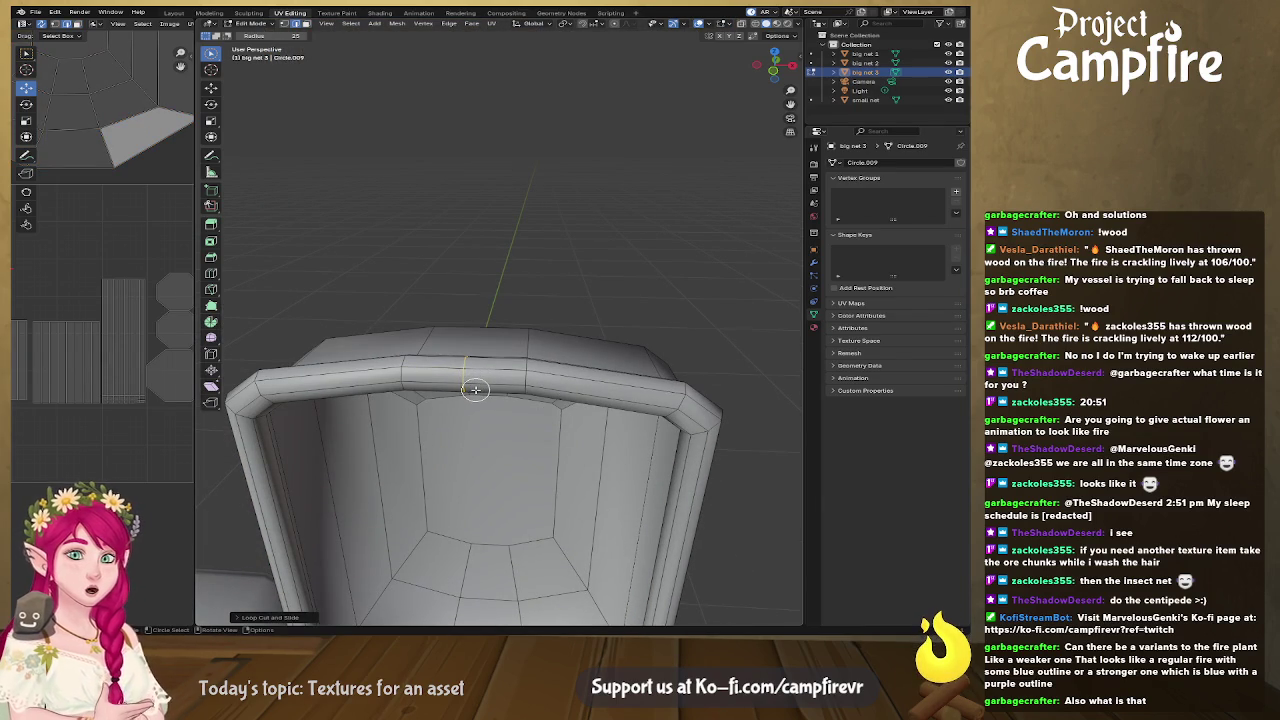
# Step: Select the edges along the top of the rim and mark them as a seam
pyautogui.moveTo(517, 399)
pyautogui.mouseDown(button='middle')
pyautogui.moveTo(363, 400)
pyautogui.moveTo(609, 403)
pyautogui.moveTo(537, 352)
pyautogui.mouseUp(button='middle')
pyautogui.keyDown('alt'); pyautogui.click(530, 313); pyautogui.keyUp('alt')
pyautogui.hotkey('ctrl', 'e')
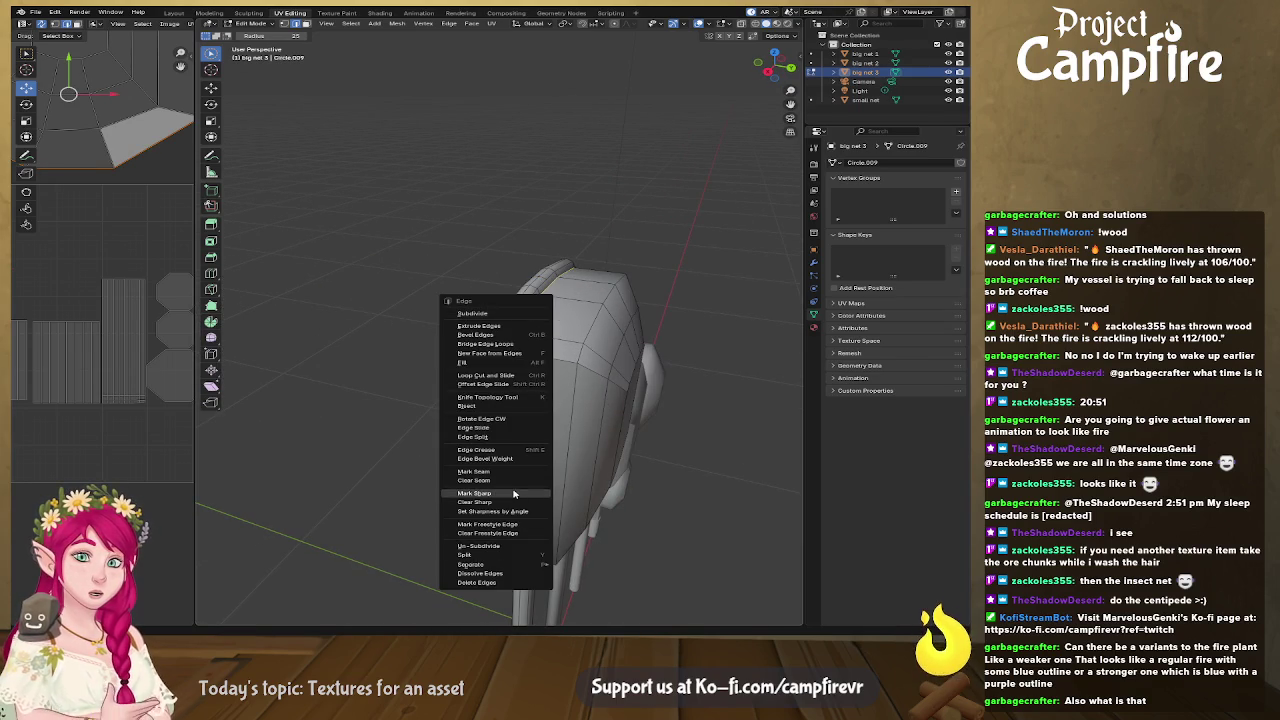
pyautogui.click(524, 472)
pyautogui.press('c')
pyautogui.moveTo(524, 472); pyautogui.dragTo(506, 380, button='middle')
pyautogui.click(420, 300)
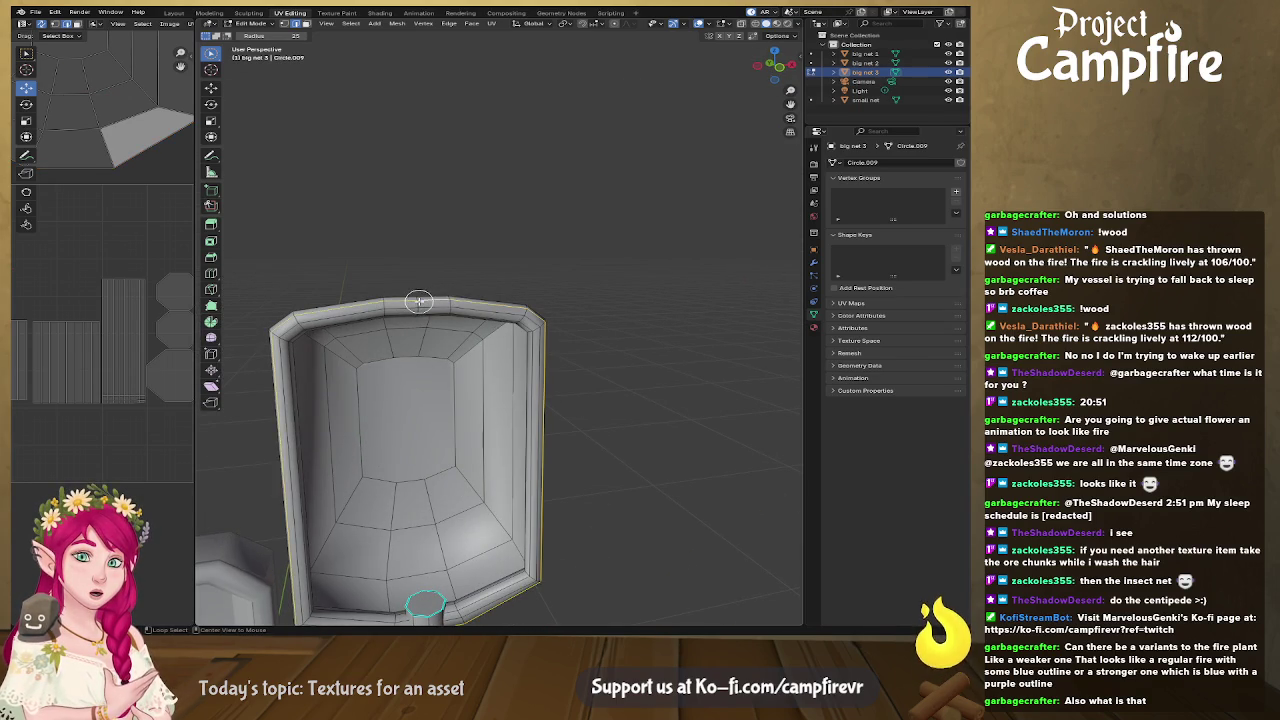
pyautogui.rightClick(418, 304)
pyautogui.click(418, 310)
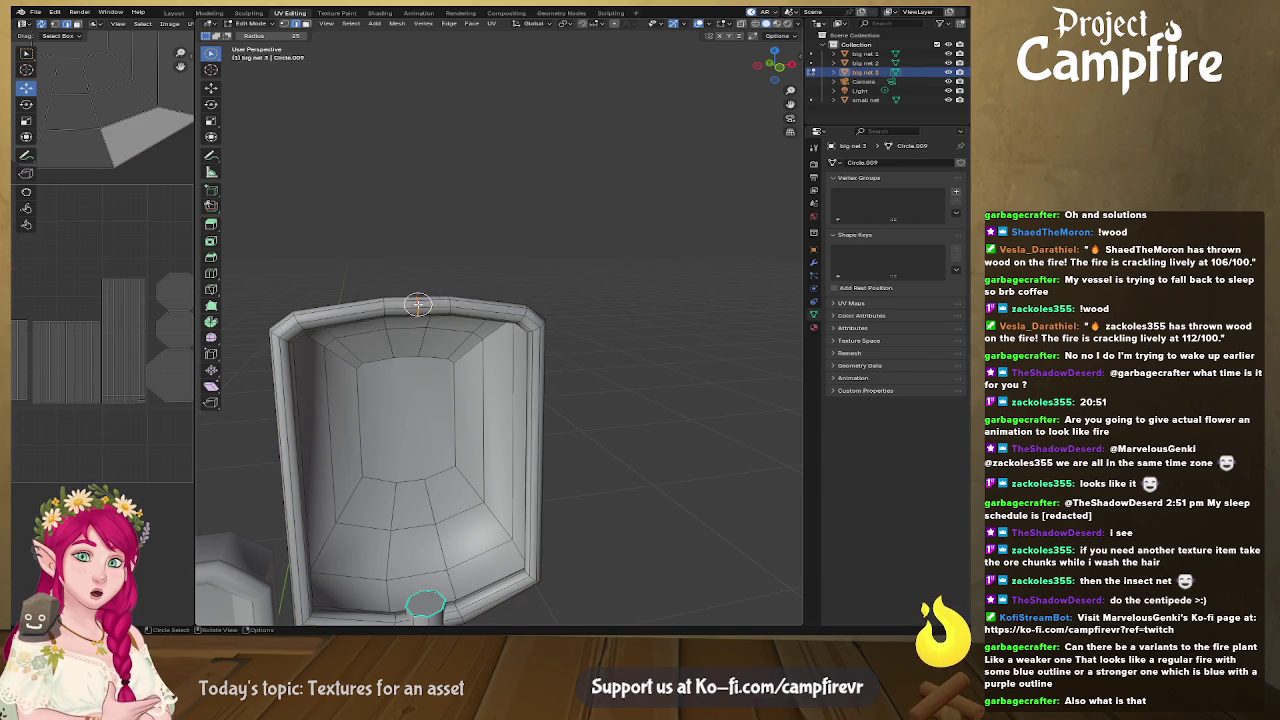
# Step: View all three nets on their poles with X-ray on to reveal the rim seam
pyautogui.moveTo(470, 517)
pyautogui.mouseDown(button='middle')
pyautogui.moveTo(460, 531)
pyautogui.moveTo(451, 397)
pyautogui.moveTo(469, 399)
pyautogui.moveTo(440, 450)
pyautogui.mouseUp(button='middle')
pyautogui.scroll(-5, 440, 450)
pyautogui.moveTo(457, 530)
pyautogui.mouseDown(button='middle')
pyautogui.moveTo(537, 445)
pyautogui.moveTo(626, 577)
pyautogui.moveTo(640, 560)
pyautogui.mouseUp(button='middle')
pyautogui.scroll(3, 590, 520)
pyautogui.click(752, 24)
# Step: Select the rim's edge loop and apply an option from its edge context menu
pyautogui.press('c')
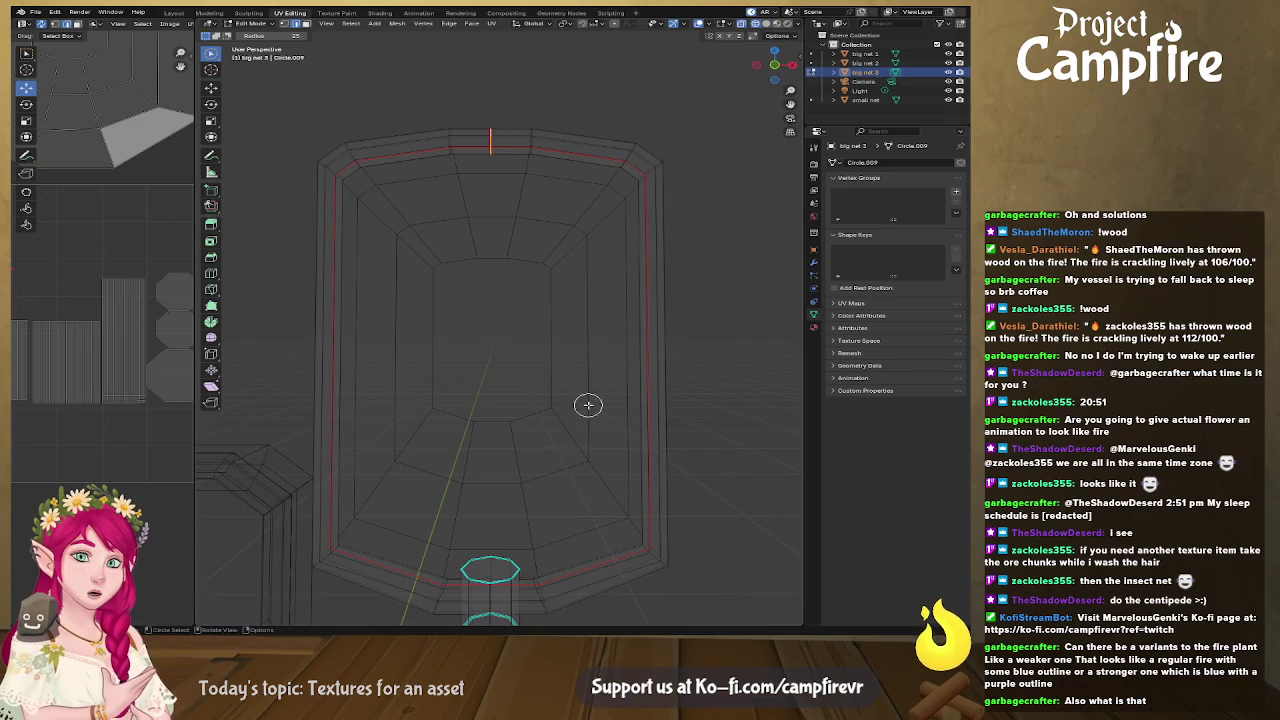
pyautogui.moveTo(492, 604)
pyautogui.mouseDown(button='middle')
pyautogui.moveTo(523, 594)
pyautogui.moveTo(434, 479)
pyautogui.mouseUp(button='middle')
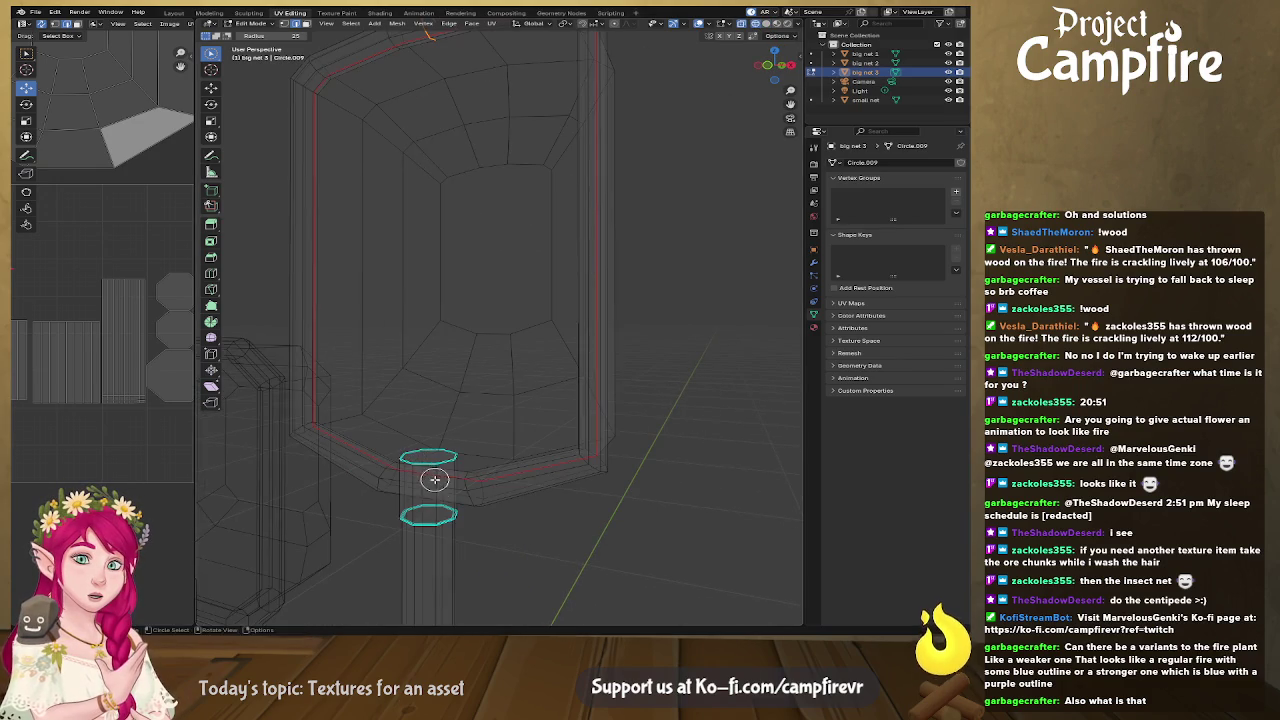
pyautogui.keyDown('alt'); pyautogui.click(432, 478); pyautogui.keyUp('alt')
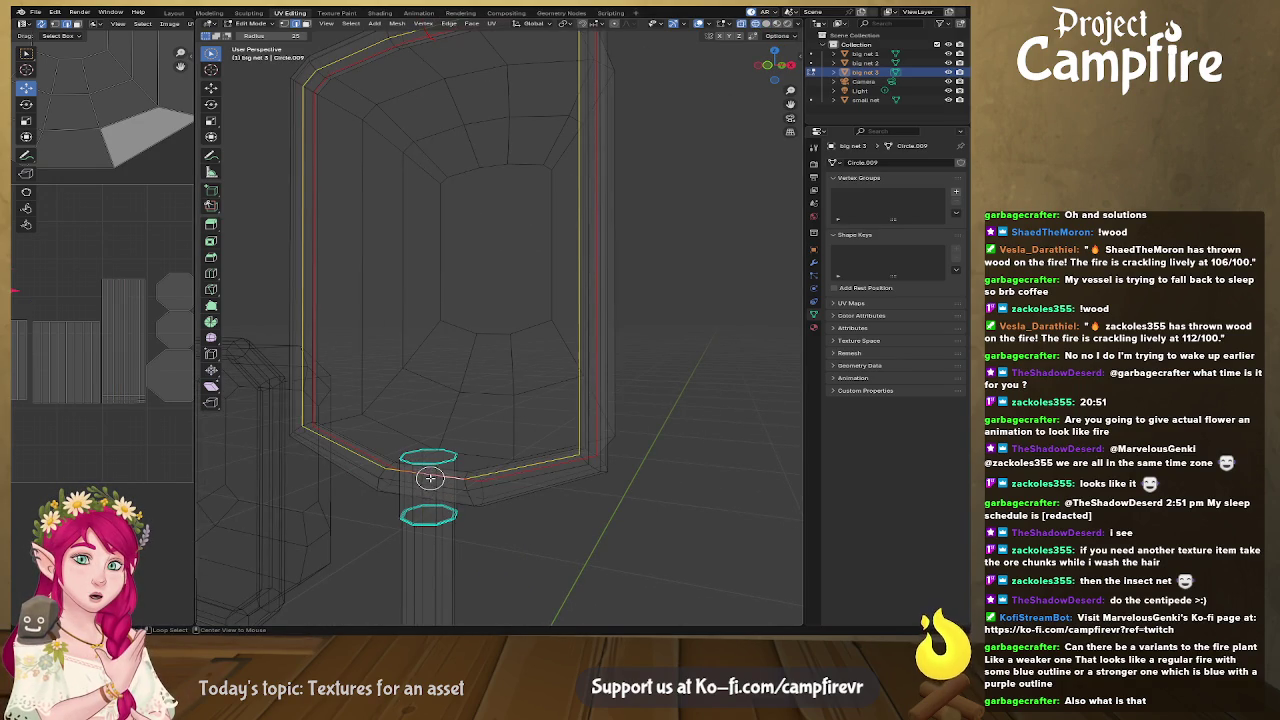
pyautogui.moveTo(428, 491)
pyautogui.mouseDown(button='middle')
pyautogui.moveTo(577, 501)
pyautogui.moveTo(437, 426)
pyautogui.moveTo(500, 446)
pyautogui.moveTo(460, 465)
pyautogui.moveTo(534, 474)
pyautogui.moveTo(603, 520)
pyautogui.moveTo(648, 455)
pyautogui.moveTo(746, 449)
pyautogui.moveTo(198, 441)
pyautogui.mouseUp(button='middle')
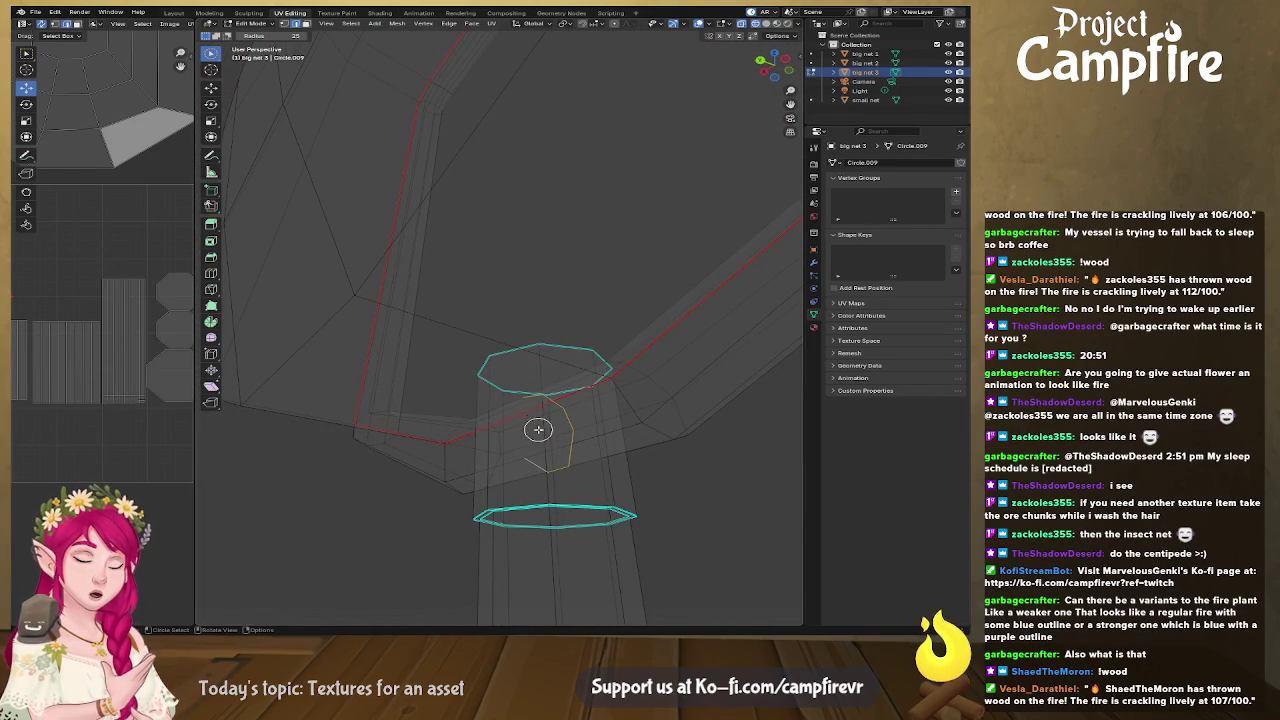
pyautogui.rightClick(632, 418)
pyautogui.click(628, 417)
pyautogui.moveTo(628, 417)
pyautogui.mouseDown(button='middle')
pyautogui.moveTo(589, 441)
pyautogui.moveTo(543, 437)
pyautogui.moveTo(589, 457)
pyautogui.moveTo(514, 480)
pyautogui.moveTo(517, 517)
pyautogui.moveTo(559, 520)
pyautogui.mouseUp(button='middle')
pyautogui.moveTo(554, 405)
pyautogui.mouseDown(button='middle')
pyautogui.moveTo(528, 369)
pyautogui.moveTo(577, 309)
pyautogui.moveTo(560, 315)
pyautogui.moveTo(600, 314)
pyautogui.moveTo(576, 404)
pyautogui.mouseUp(button='middle')
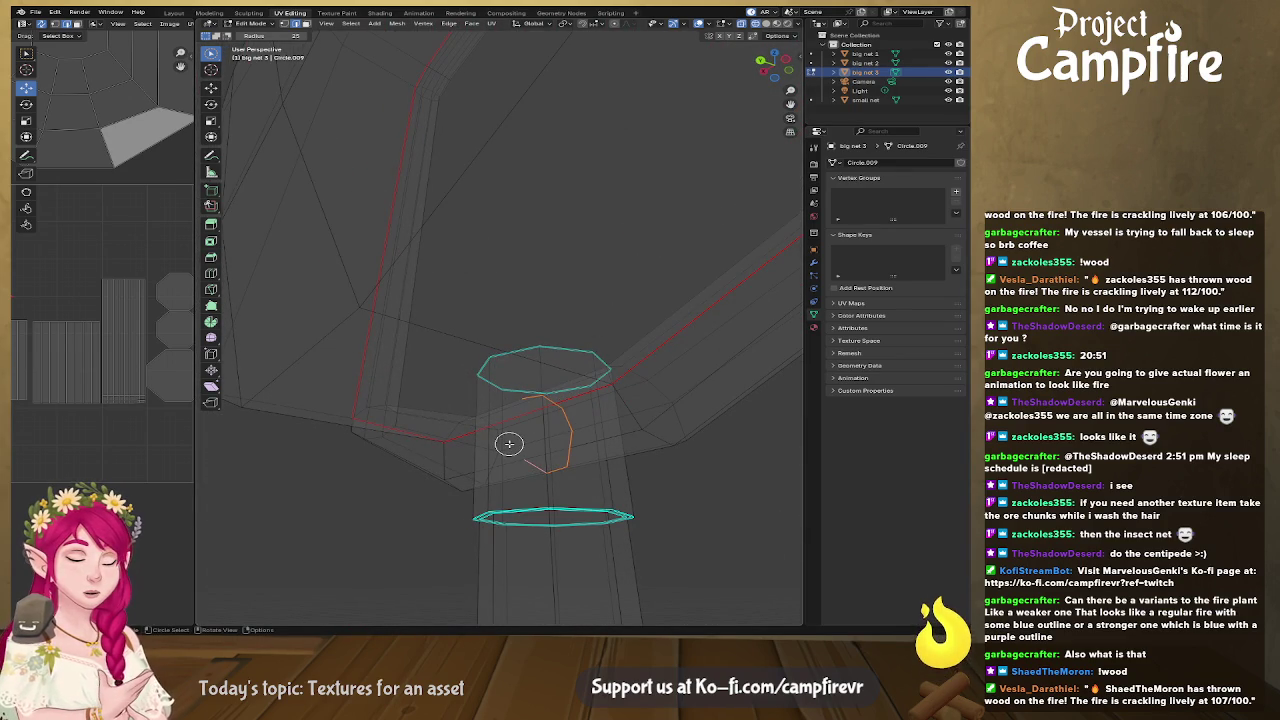
# Step: Knife-cut a new edge around the handle where it joins the rim
pyautogui.press('k')
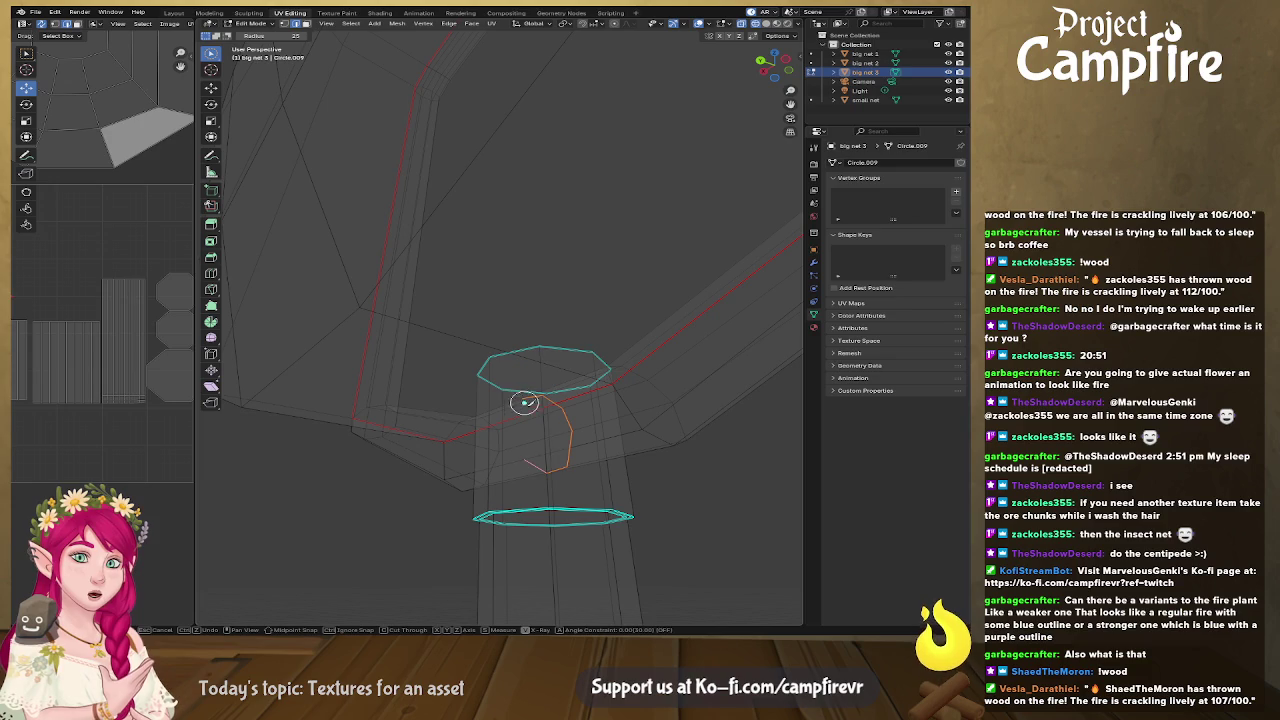
pyautogui.moveTo(546, 478)
pyautogui.mouseDown(button='middle')
pyautogui.moveTo(525, 458)
pyautogui.moveTo(565, 459)
pyautogui.mouseUp(button='middle')
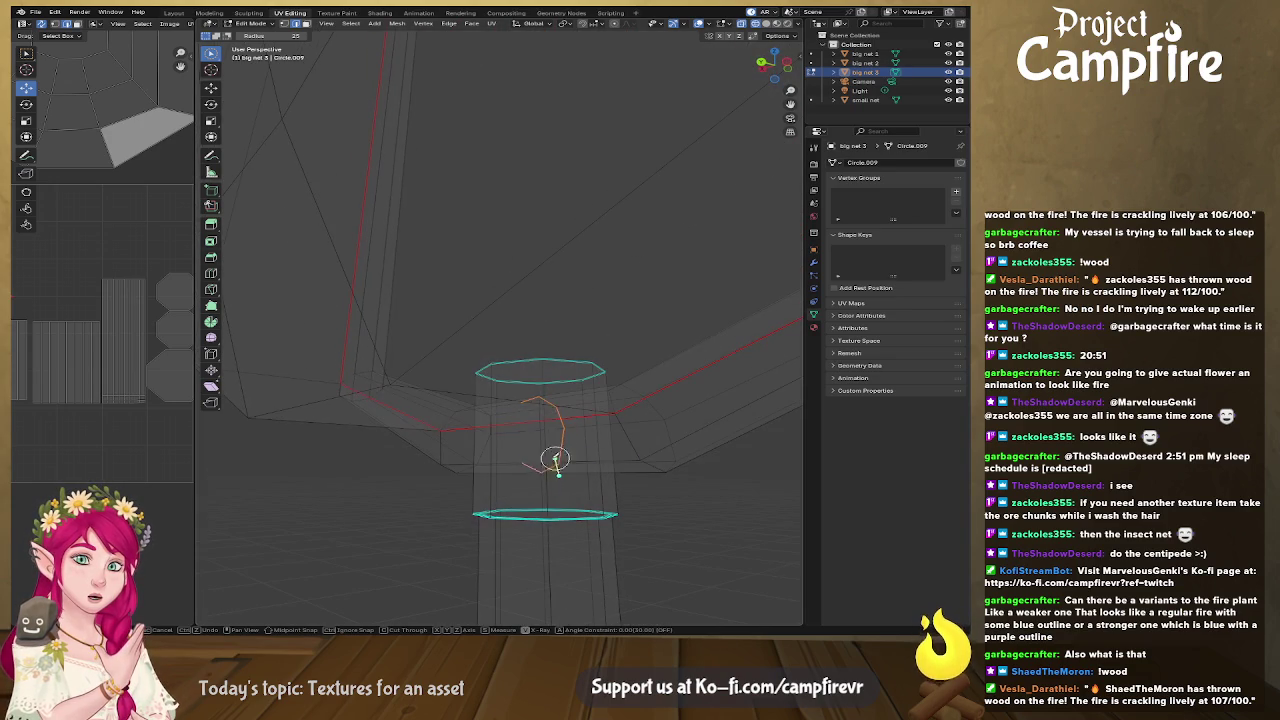
pyautogui.press('Return')
pyautogui.moveTo(644, 454)
pyautogui.mouseDown(button='middle')
pyautogui.moveTo(714, 466)
pyautogui.moveTo(671, 494)
pyautogui.moveTo(620, 486)
pyautogui.moveTo(629, 433)
pyautogui.moveTo(651, 443)
pyautogui.mouseUp(button='middle')
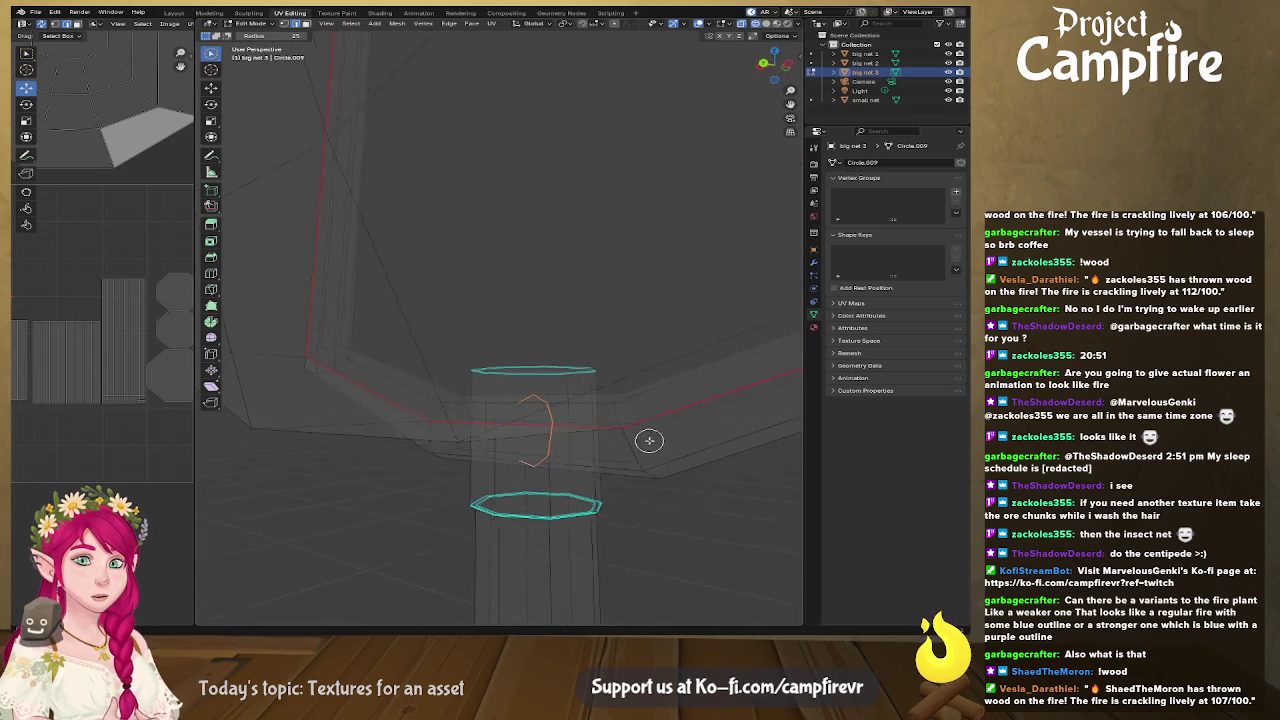
pyautogui.scroll(3, 515, 415)
pyautogui.scroll(2, 545, 455)
pyautogui.moveTo(580, 500); pyautogui.dragTo(526, 294, button='middle')
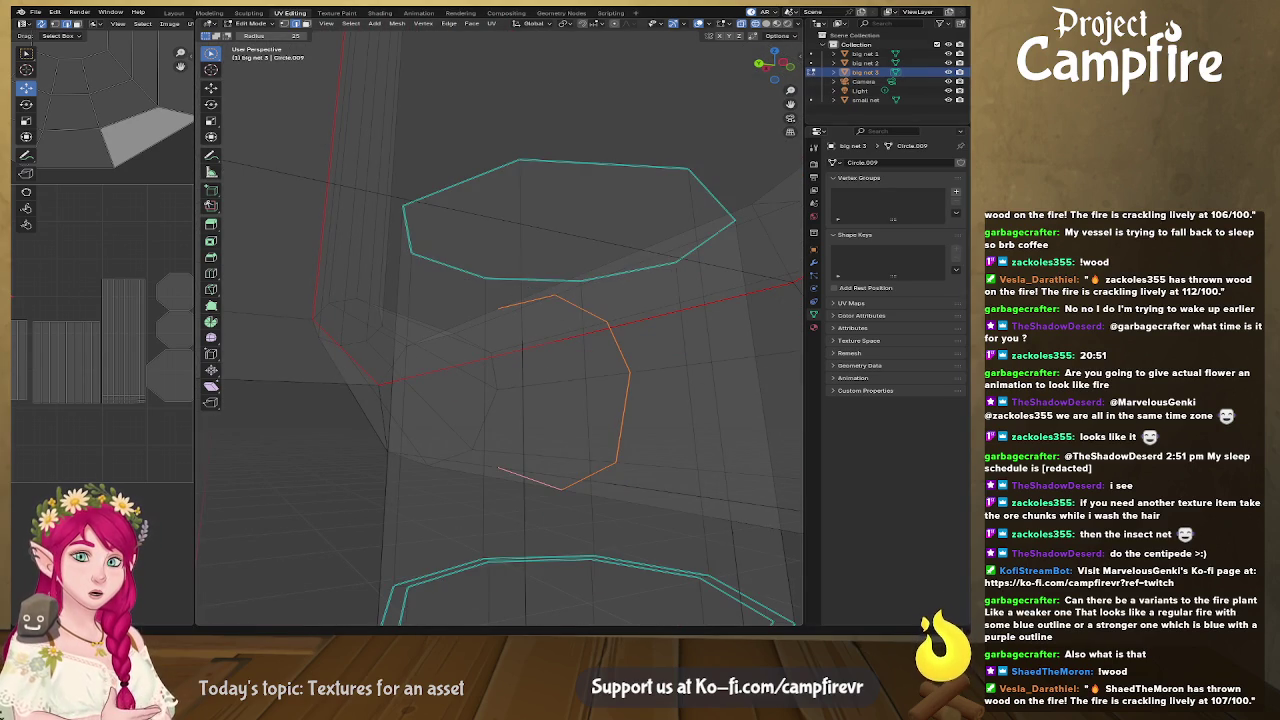
pyautogui.scroll(5, 523, 431)
pyautogui.scroll(-2, 530, 435)
pyautogui.moveTo(537, 440); pyautogui.dragTo(527, 471, button='middle')
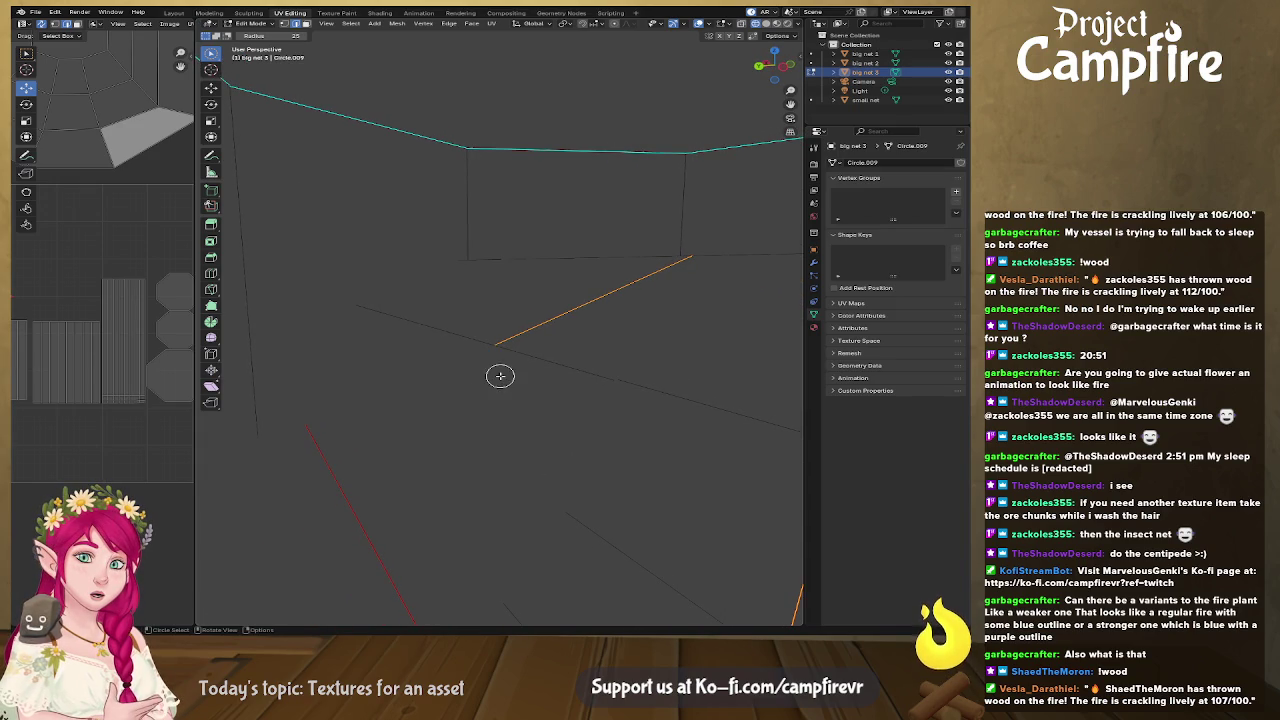
# Step: Knife-cut a second edge extending from the new edge's vertex
pyautogui.press('k')
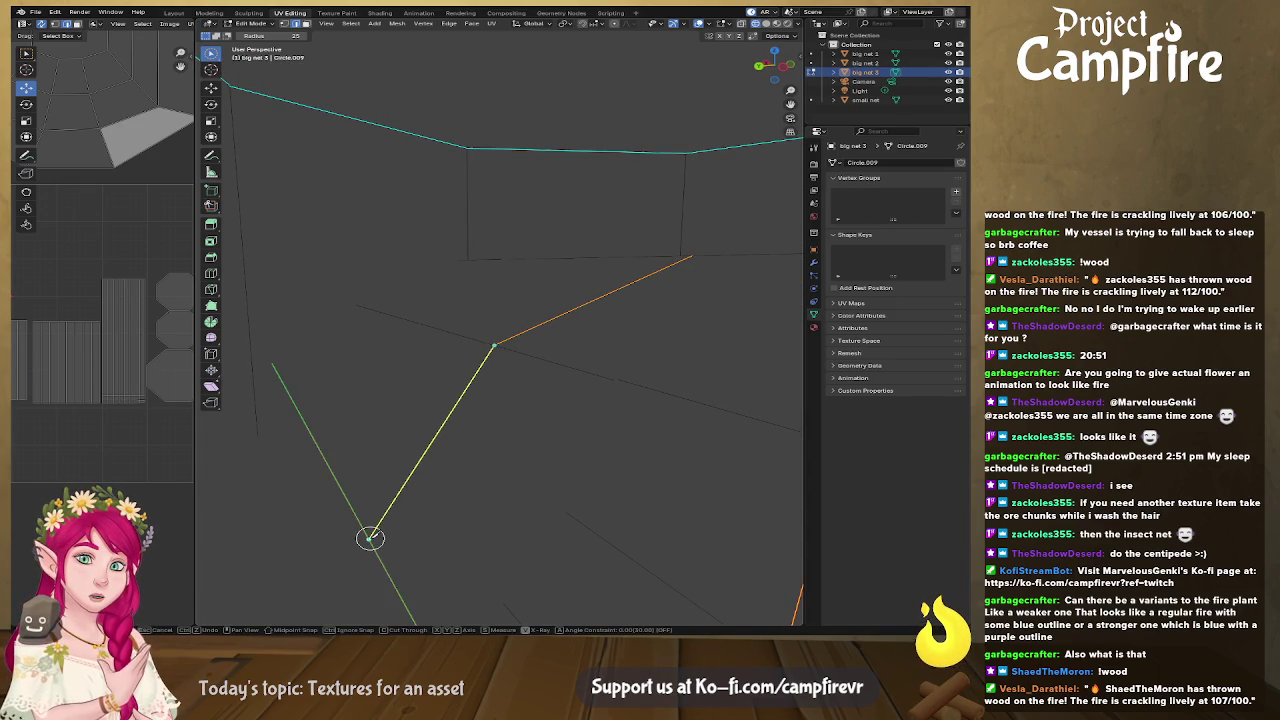
pyautogui.moveTo(379, 527); pyautogui.dragTo(414, 269, button='middle')
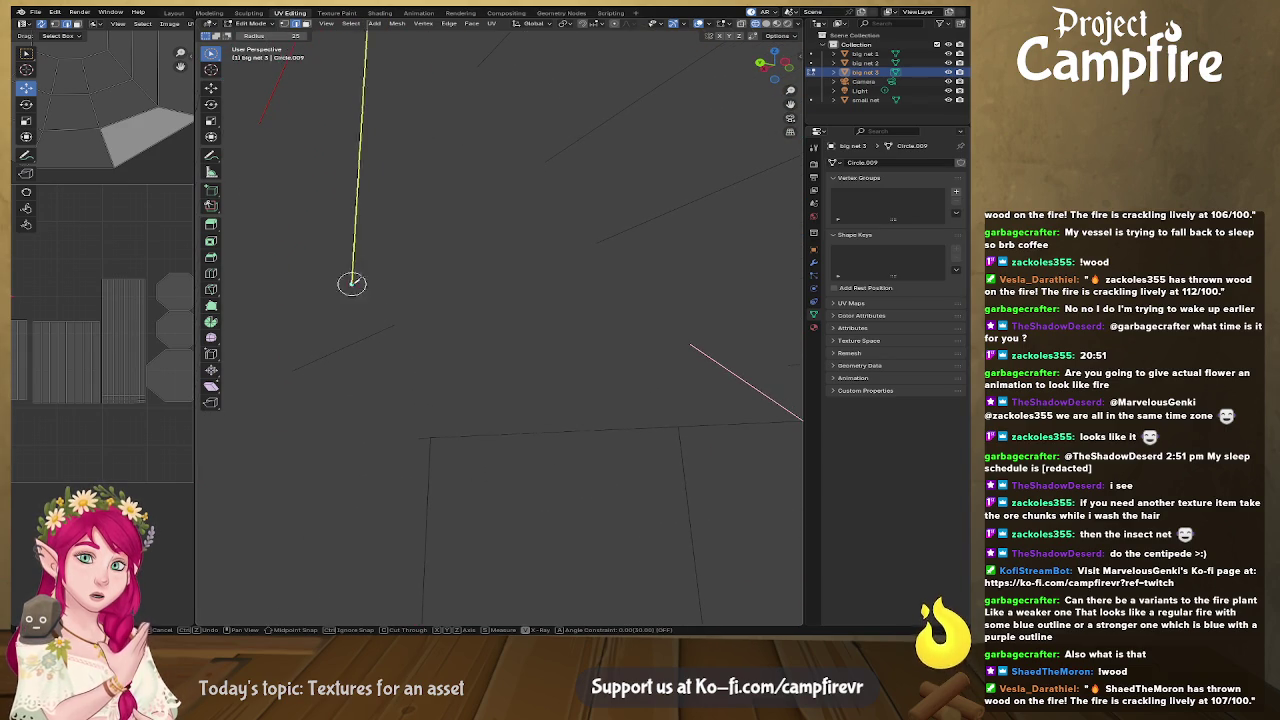
pyautogui.moveTo(409, 254)
pyautogui.mouseDown(button='middle')
pyautogui.moveTo(490, 334)
pyautogui.moveTo(471, 300)
pyautogui.moveTo(591, 286)
pyautogui.moveTo(500, 277)
pyautogui.mouseUp(button='middle')
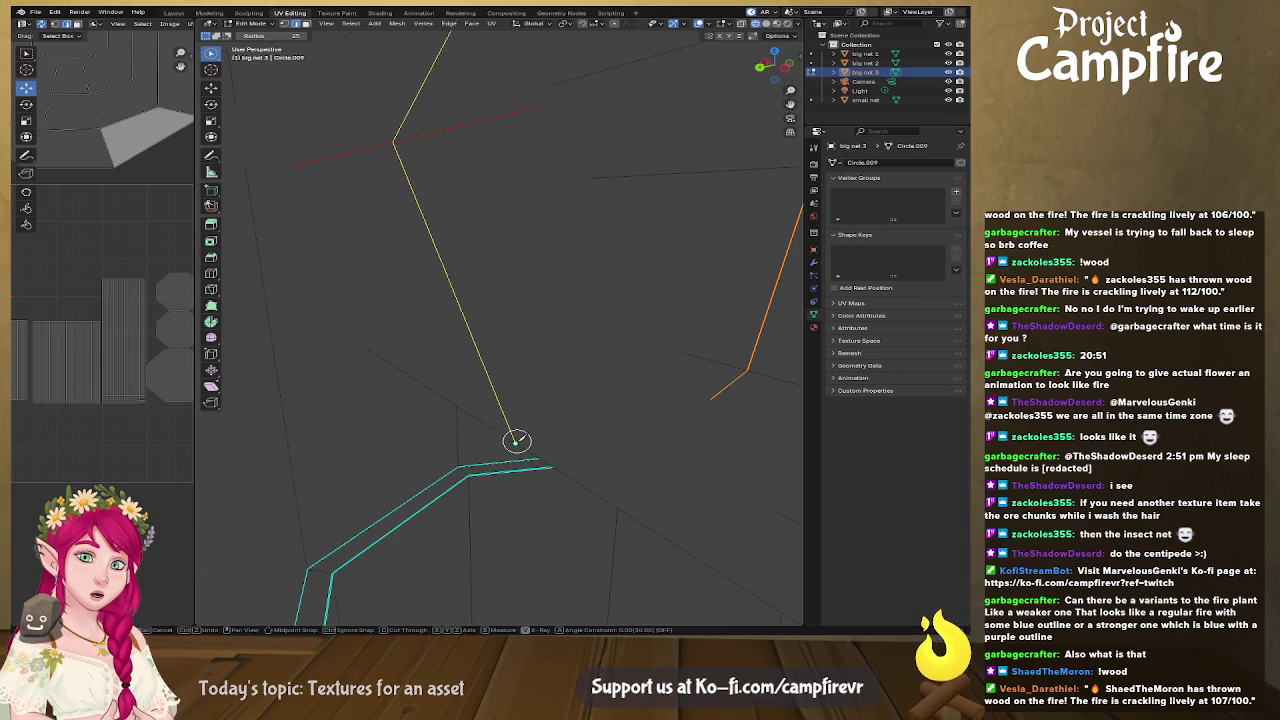
pyautogui.press('Return')
pyautogui.moveTo(513, 404)
pyautogui.mouseDown(button='middle')
pyautogui.moveTo(526, 423)
pyautogui.moveTo(543, 417)
pyautogui.moveTo(450, 428)
pyautogui.moveTo(437, 414)
pyautogui.moveTo(491, 389)
pyautogui.mouseUp(button='middle')
pyautogui.moveTo(556, 393)
pyautogui.mouseDown(button='middle')
pyautogui.moveTo(566, 357)
pyautogui.moveTo(589, 374)
pyautogui.moveTo(584, 410)
pyautogui.mouseUp(button='middle')
# Step: Cancel the edge menu and reframe the view on the rim and handle
pyautogui.rightClick(549, 361)
pyautogui.press('Escape')
pyautogui.moveTo(549, 360)
pyautogui.mouseDown(button='middle')
pyautogui.moveTo(571, 351)
pyautogui.moveTo(544, 342)
pyautogui.mouseUp(button='middle')
pyautogui.scroll(-3, 503, 340)
pyautogui.scroll(-3, 503, 338)
pyautogui.scroll(-3, 505, 300)
pyautogui.scroll(4, 540, 340)
pyautogui.scroll(2, 565, 425)
pyautogui.moveTo(561, 347)
pyautogui.mouseDown(button='middle')
pyautogui.moveTo(574, 429)
pyautogui.moveTo(546, 403)
pyautogui.moveTo(563, 423)
pyautogui.moveTo(570, 486)
pyautogui.moveTo(589, 386)
pyautogui.moveTo(609, 391)
pyautogui.moveTo(548, 411)
pyautogui.moveTo(500, 477)
pyautogui.moveTo(560, 323)
pyautogui.moveTo(534, 426)
pyautogui.mouseUp(button='middle')
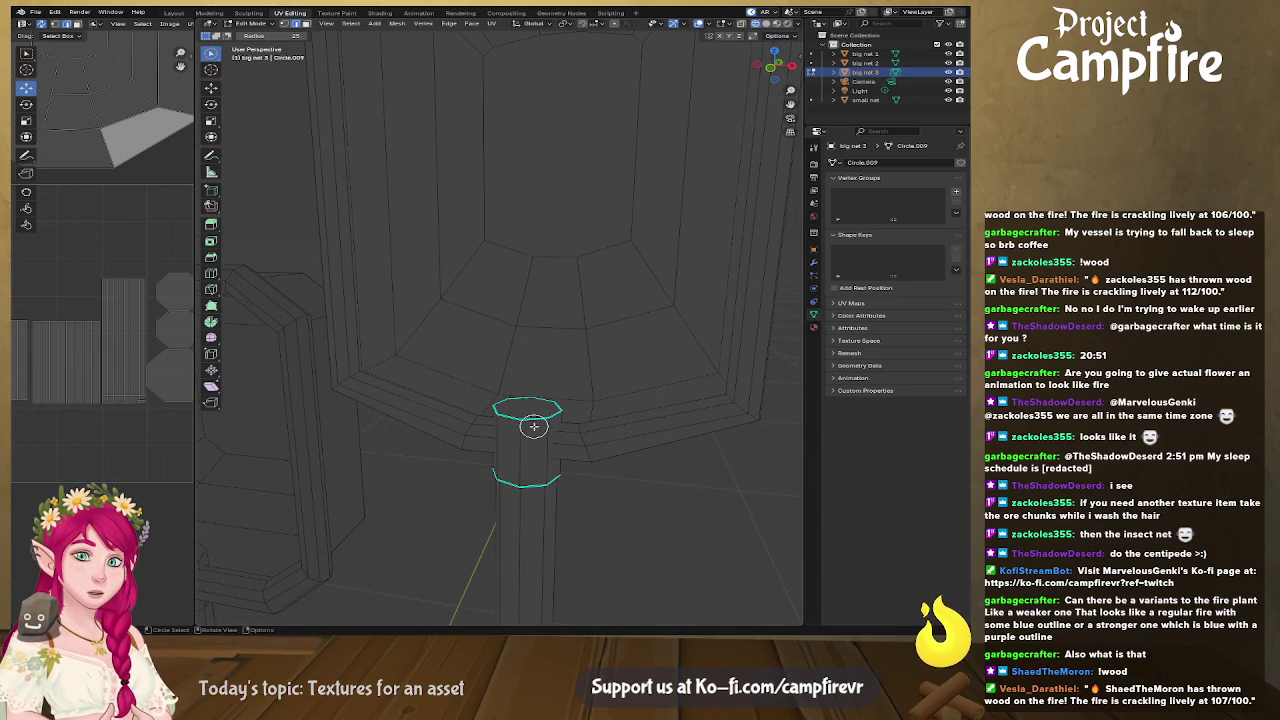
# Step: Mark the top handle ring and a vertical handle edge loop as seams
pyautogui.click(533, 425)
pyautogui.rightClick(533, 425)
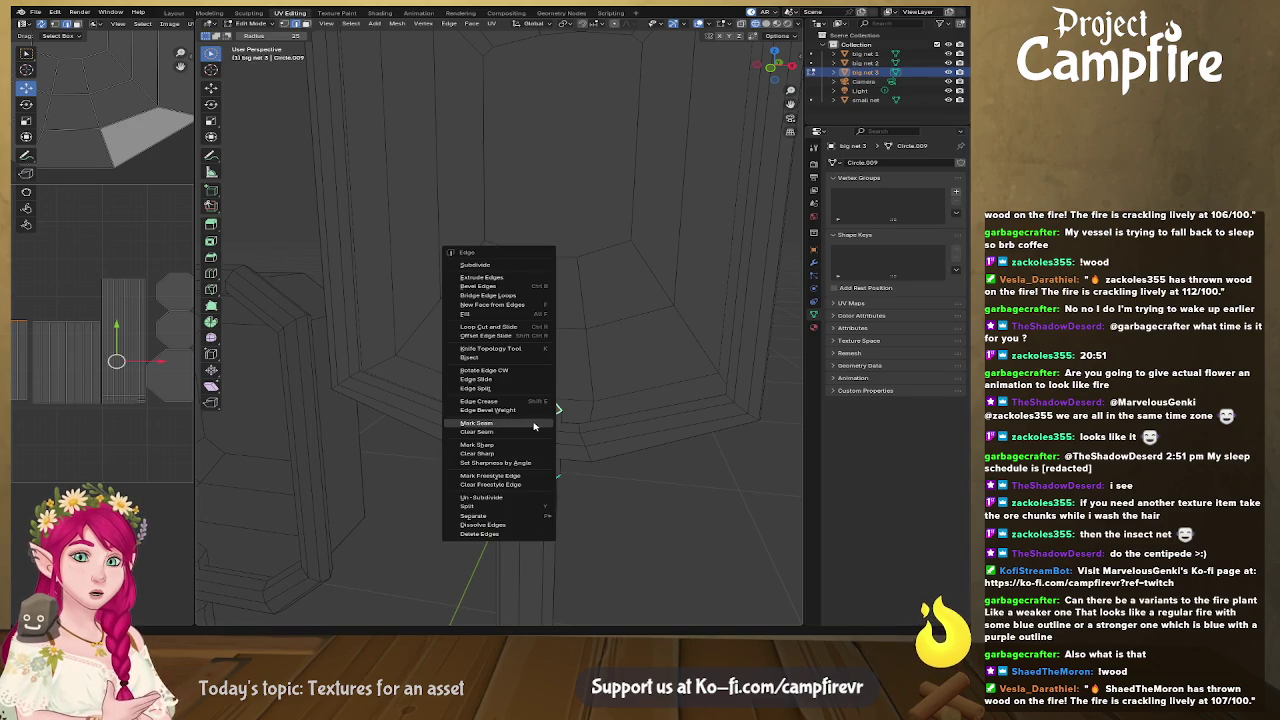
pyautogui.click(535, 427)
pyautogui.rightClick(537, 485)
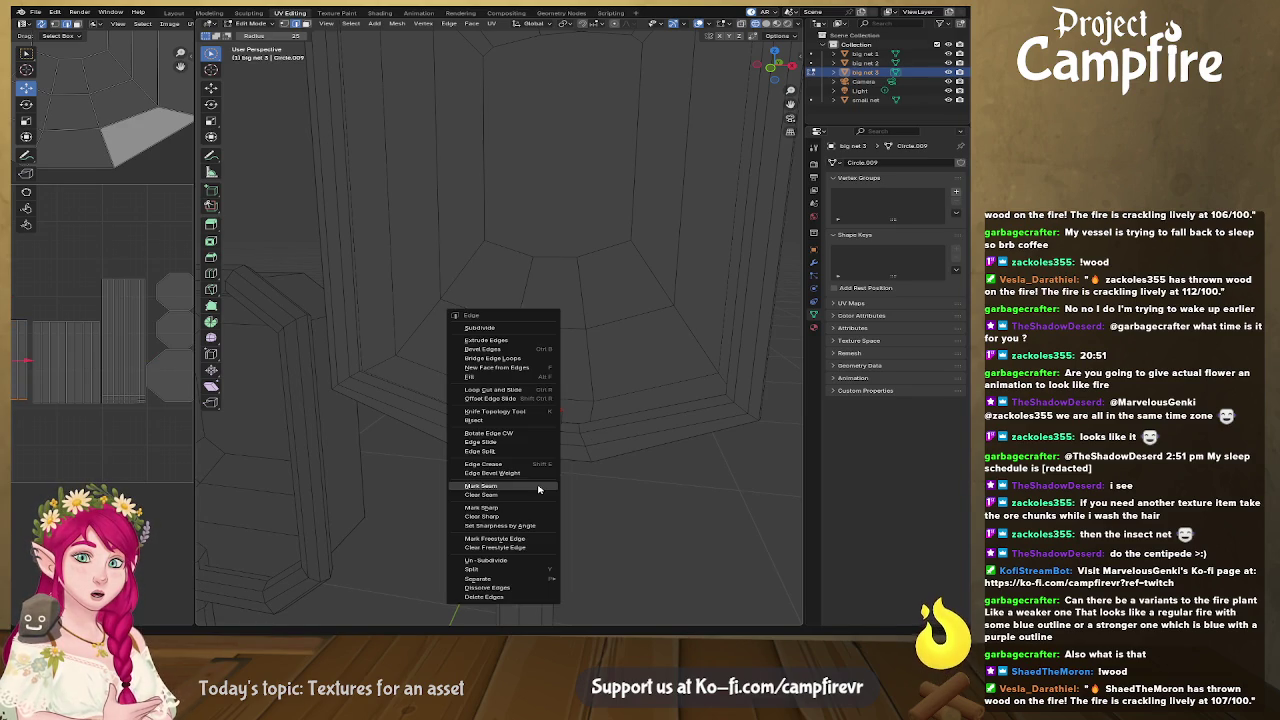
pyautogui.click(597, 501)
pyautogui.moveTo(597, 514)
pyautogui.mouseDown(button='middle')
pyautogui.moveTo(500, 494)
pyautogui.moveTo(409, 449)
pyautogui.moveTo(414, 466)
pyautogui.mouseUp(button='middle')
pyautogui.keyDown('alt'); pyautogui.click(419, 471); pyautogui.keyUp('alt')
pyautogui.rightClick(419, 471)
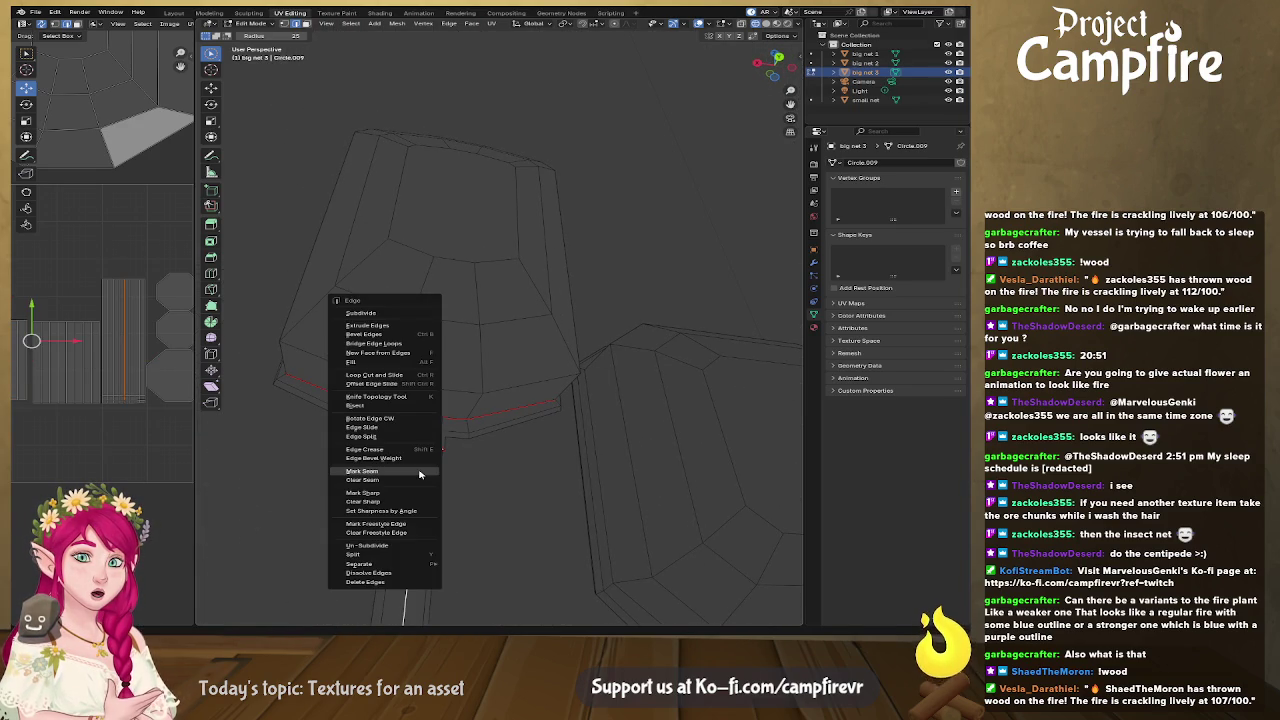
pyautogui.click(420, 474)
# Step: Orient the handle vertically and mark its edge loop below the head as a seam
pyautogui.scroll(-3, 426, 477)
pyautogui.scroll(-3, 443, 517)
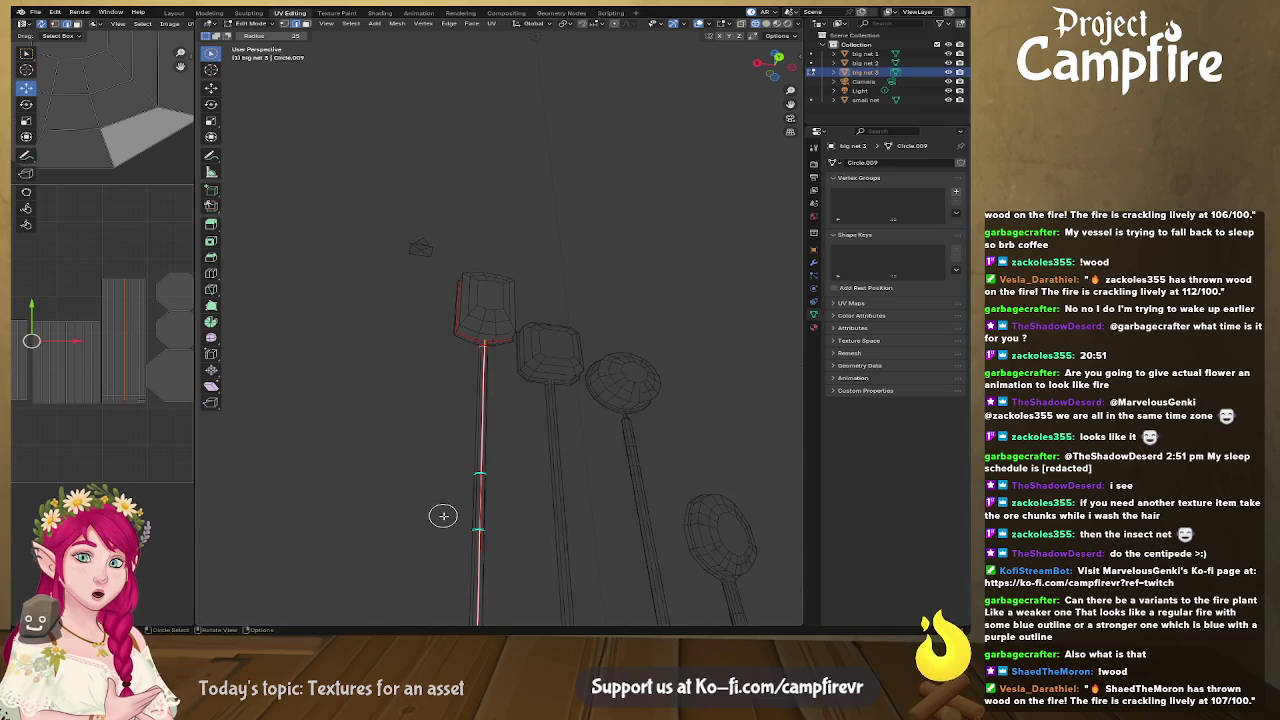
pyautogui.scroll(-2, 480, 493)
pyautogui.moveTo(480, 493)
pyautogui.mouseDown(button='middle')
pyautogui.moveTo(471, 368)
pyautogui.moveTo(584, 461)
pyautogui.mouseUp(button='middle')
pyautogui.scroll(3, 643, 408)
pyautogui.scroll(2, 664, 412)
pyautogui.moveTo(664, 412)
pyautogui.mouseDown(button='middle')
pyautogui.moveTo(754, 354)
pyautogui.moveTo(457, 403)
pyautogui.mouseUp(button='middle')
pyautogui.scroll(2, 483, 386)
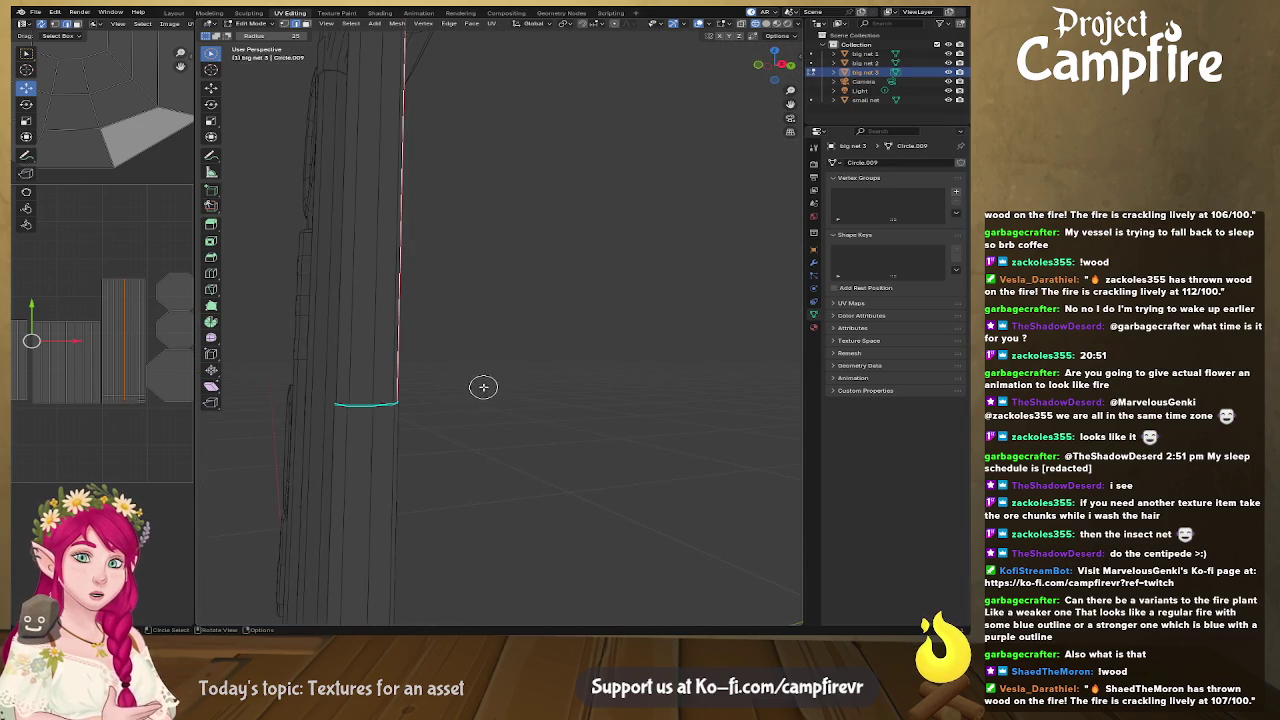
pyautogui.keyDown('alt'); pyautogui.click(379, 405); pyautogui.keyUp('alt')
pyautogui.rightClick(378, 404)
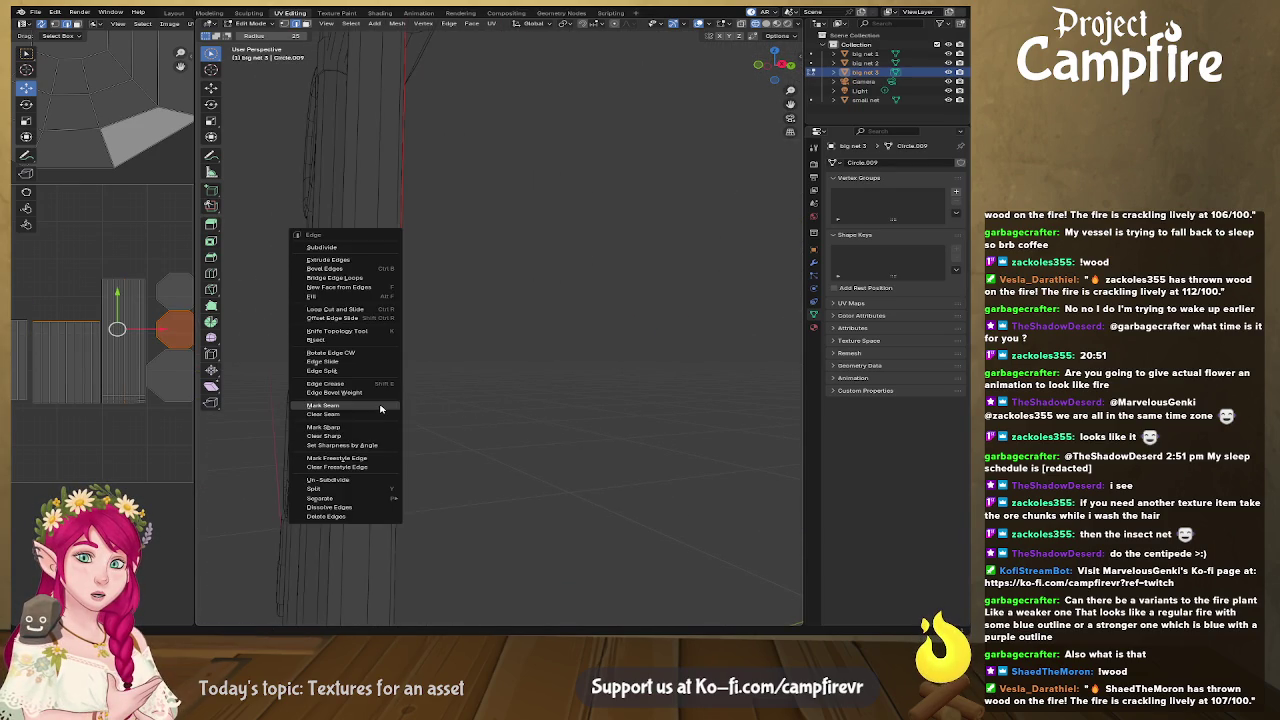
pyautogui.click(392, 414)
# Step: Mark the lower stick loop and the bottom cap loop as seams
pyautogui.keyDown('shift'); pyautogui.moveTo(392, 414); pyautogui.dragTo(462, 276, button='middle'); pyautogui.keyUp('shift')
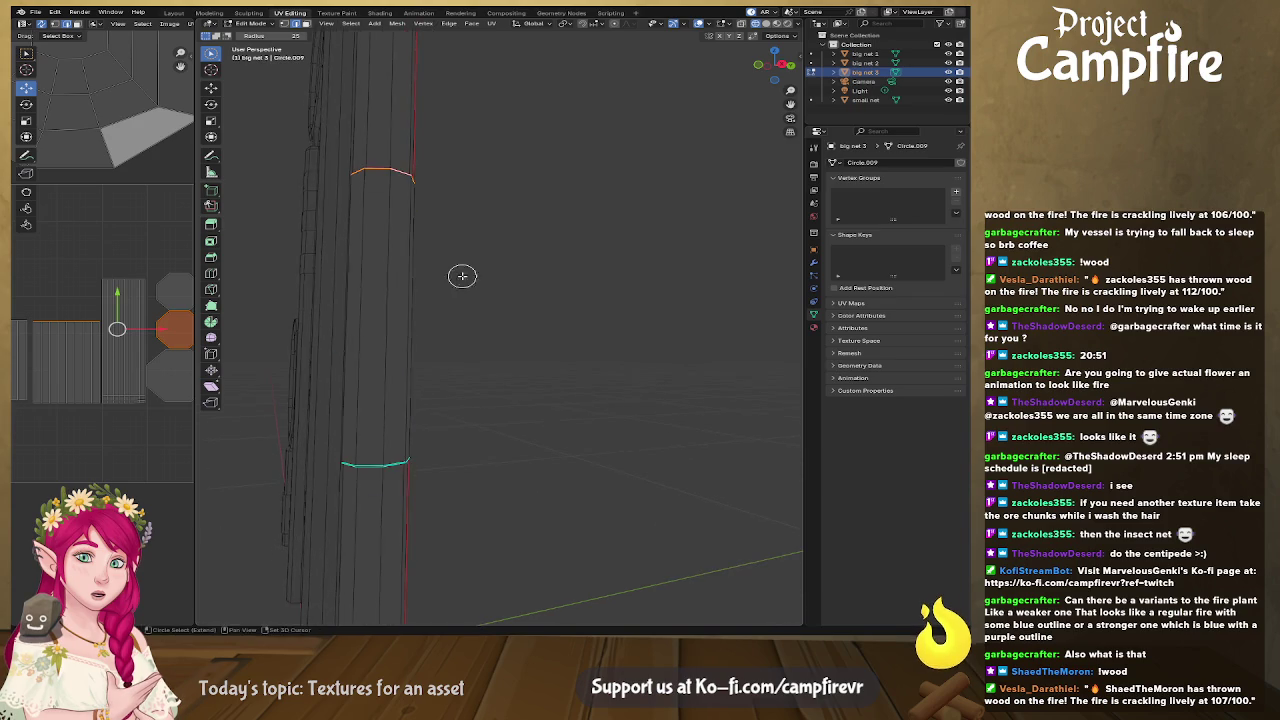
pyautogui.rightClick(392, 464)
pyautogui.click(420, 480)
pyautogui.moveTo(451, 517)
pyautogui.mouseDown(button='middle')
pyautogui.moveTo(467, 483)
pyautogui.moveTo(457, 449)
pyautogui.moveTo(426, 443)
pyautogui.moveTo(440, 392)
pyautogui.mouseUp(button='middle')
pyautogui.click(410, 311)
pyautogui.rightClick(410, 311)
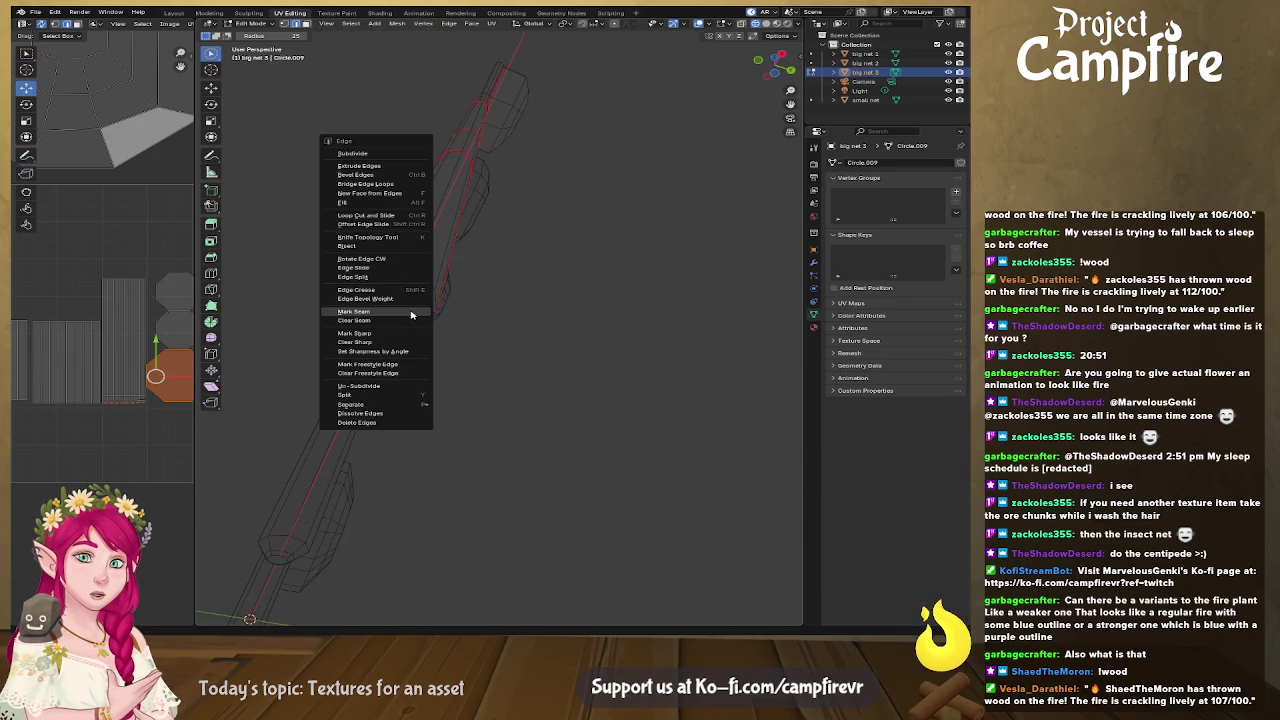
pyautogui.click(430, 327)
# Step: Turn X-ray off to show the nets in solid shading and zoom toward the net head
pyautogui.moveTo(430, 327); pyautogui.dragTo(520, 354, button='middle')
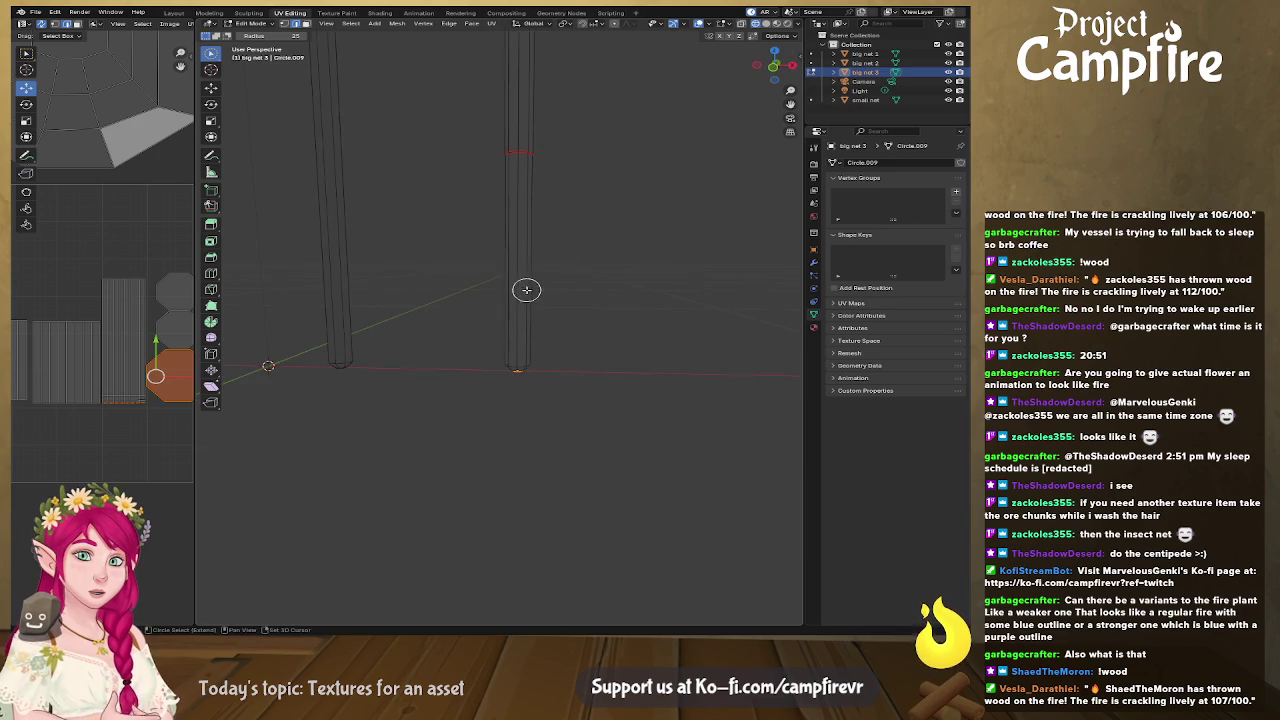
pyautogui.scroll(-2, 523, 257)
pyautogui.scroll(-3, 494, 422)
pyautogui.moveTo(494, 422); pyautogui.dragTo(500, 457, button='middle')
pyautogui.click(748, 22)
pyautogui.scroll(3, 555, 236)
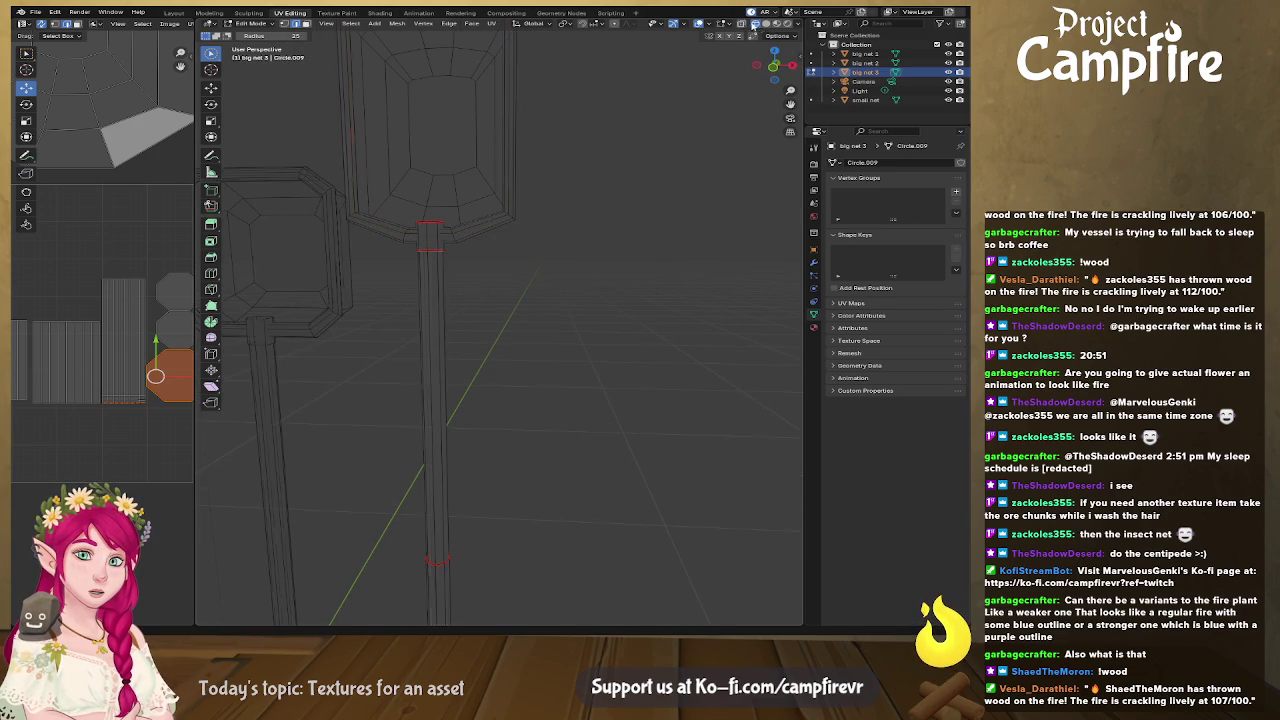
pyautogui.click(742, 22)
pyautogui.moveTo(551, 180); pyautogui.dragTo(528, 206, button='middle')
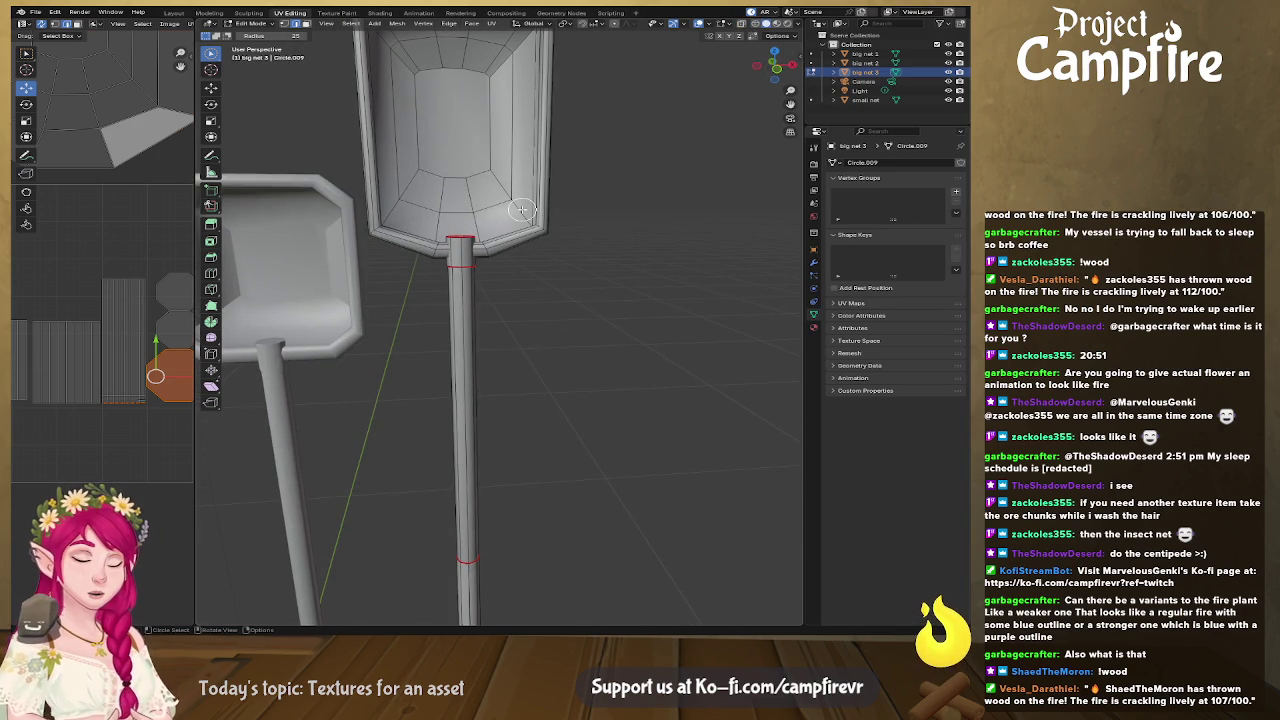
# Step: Select the whole big net, unwrap it along its seams, and widen the UV Editor
pyautogui.press('a')
pyautogui.press('u')
pyautogui.click(521, 209)
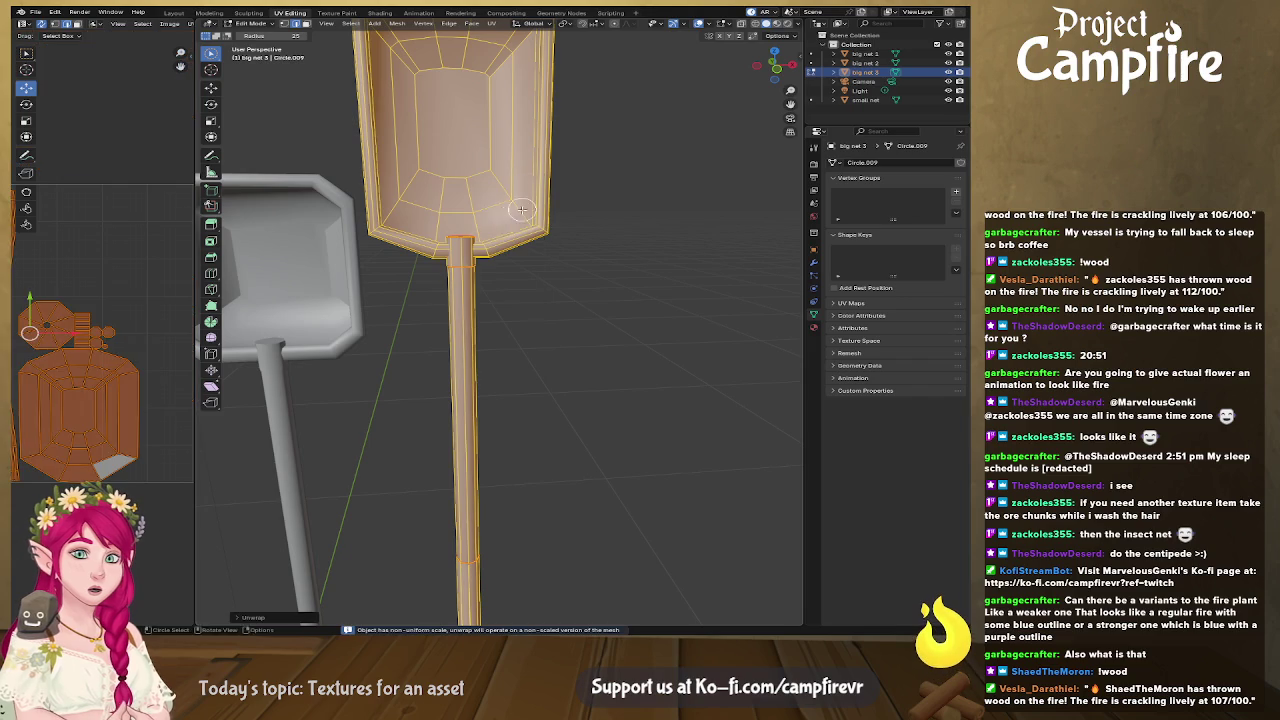
pyautogui.moveTo(54, 380); pyautogui.dragTo(24, 377, button='middle')
pyautogui.scroll(-1, 24, 380)
pyautogui.moveTo(192, 357); pyautogui.dragTo(283, 357)
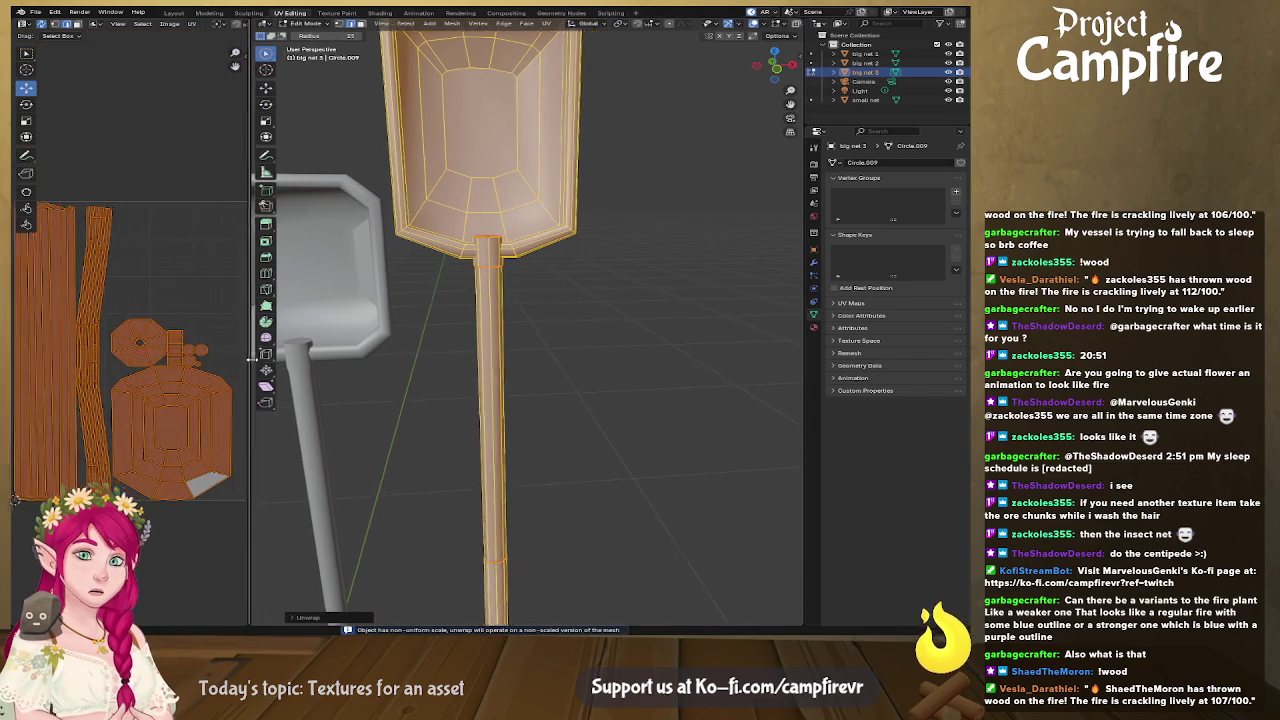
# Step: Orbit and zoom around the selected net to inspect its seams
pyautogui.press('c')
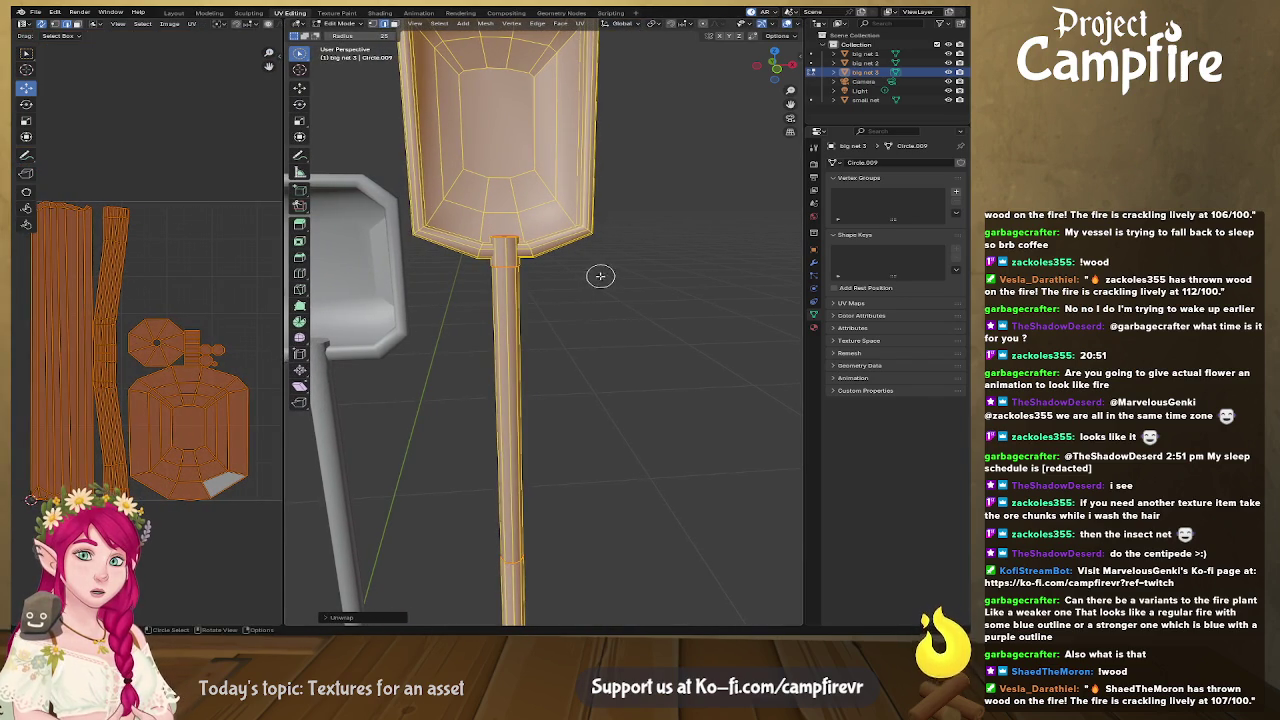
pyautogui.moveTo(509, 356)
pyautogui.mouseDown(button='middle')
pyautogui.moveTo(698, 377)
pyautogui.moveTo(714, 392)
pyautogui.moveTo(651, 434)
pyautogui.moveTo(511, 251)
pyautogui.moveTo(618, 293)
pyautogui.moveTo(568, 292)
pyautogui.mouseUp(button='middle')
pyautogui.scroll(3, 567, 292)
pyautogui.scroll(3, 566, 330)
pyautogui.scroll(3, 564, 363)
pyautogui.scroll(3, 600, 350)
pyautogui.scroll(-3, 617, 338)
pyautogui.scroll(-3, 614, 314)
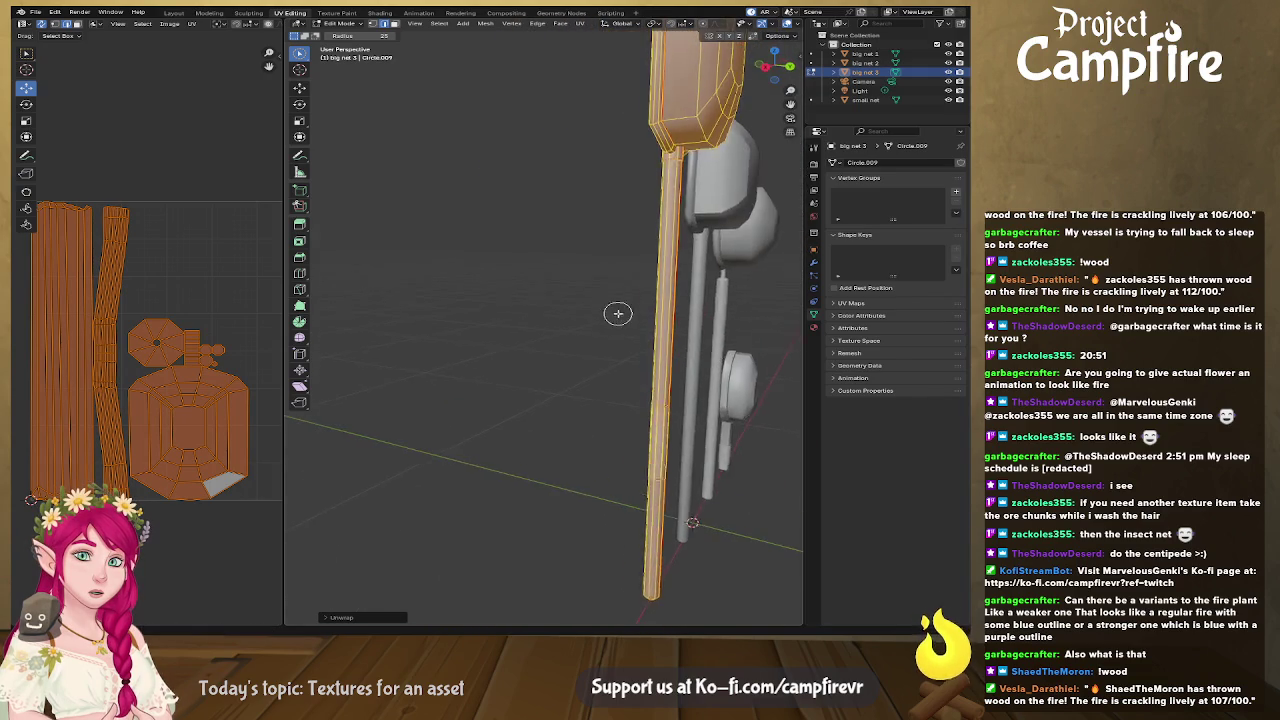
pyautogui.scroll(-3, 600, 329)
pyautogui.scroll(5, 640, 332)
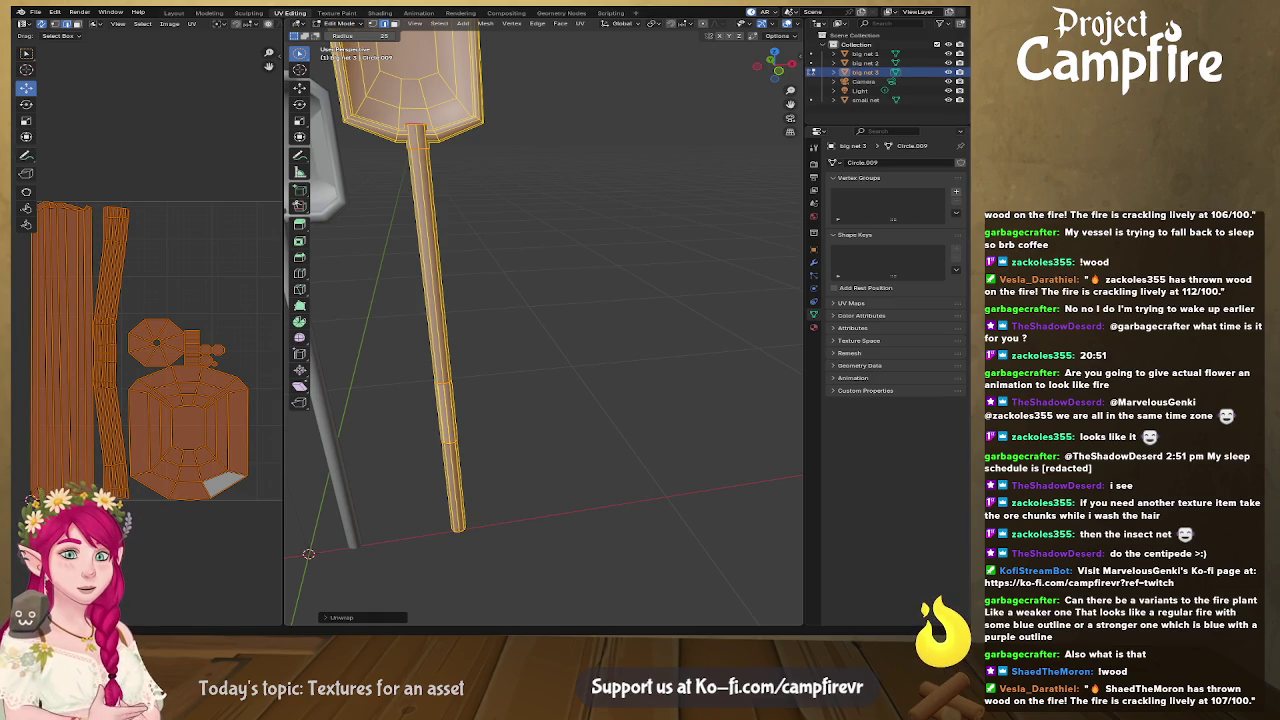
# Step: Deselect the mesh and orbit along the stick to check the handle seam and head seam rings
pyautogui.click(526, 244)
pyautogui.moveTo(526, 246)
pyautogui.mouseDown(button='middle')
pyautogui.moveTo(542, 418)
pyautogui.moveTo(520, 426)
pyautogui.moveTo(643, 329)
pyautogui.moveTo(520, 374)
pyautogui.moveTo(571, 371)
pyautogui.moveTo(640, 277)
pyautogui.moveTo(573, 375)
pyautogui.moveTo(497, 343)
pyautogui.moveTo(540, 525)
pyautogui.moveTo(560, 397)
pyautogui.moveTo(588, 382)
pyautogui.moveTo(549, 351)
pyautogui.moveTo(589, 371)
pyautogui.moveTo(554, 389)
pyautogui.moveTo(654, 383)
pyautogui.moveTo(697, 366)
pyautogui.moveTo(697, 352)
pyautogui.moveTo(686, 303)
pyautogui.moveTo(633, 266)
pyautogui.moveTo(574, 286)
pyautogui.moveTo(557, 274)
pyautogui.moveTo(586, 300)
pyautogui.moveTo(494, 320)
pyautogui.moveTo(660, 344)
pyautogui.mouseUp(button='middle')
pyautogui.scroll(-4, 574, 289)
pyautogui.moveTo(591, 323)
pyautogui.mouseDown(button='middle')
pyautogui.moveTo(606, 269)
pyautogui.moveTo(630, 330)
pyautogui.mouseUp(button='middle')
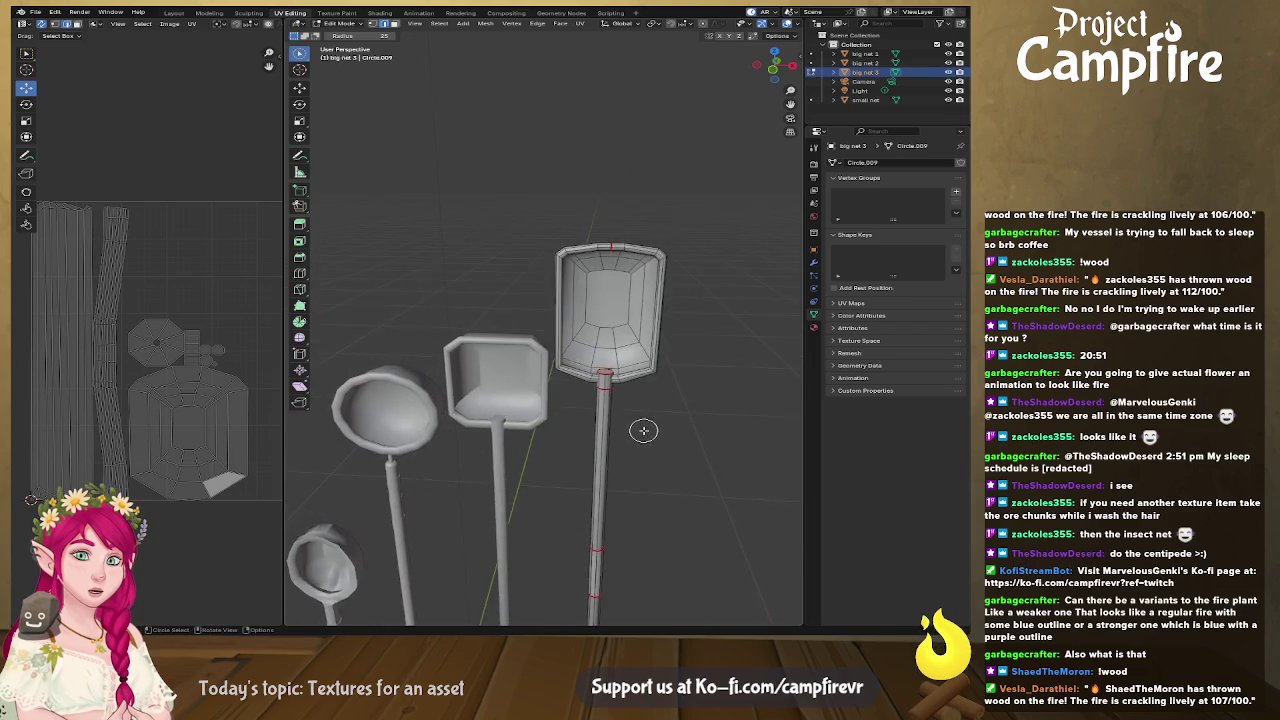
pyautogui.scroll(5, 660, 436)
pyautogui.moveTo(660, 436)
pyautogui.mouseDown(button='middle')
pyautogui.moveTo(537, 380)
pyautogui.moveTo(558, 360)
pyautogui.moveTo(549, 334)
pyautogui.moveTo(571, 360)
pyautogui.moveTo(552, 330)
pyautogui.mouseUp(button='middle')
pyautogui.scroll(5, 563, 346)
pyautogui.scroll(-5, 552, 330)
pyautogui.moveTo(571, 394)
pyautogui.mouseDown(button='middle')
pyautogui.moveTo(551, 391)
pyautogui.moveTo(566, 374)
pyautogui.moveTo(597, 450)
pyautogui.mouseUp(button='middle')
pyautogui.scroll(-3, 551, 391)
# Step: Widen the UV Editor and align the handle strip's top edge horizontally
pyautogui.scroll(-3, 564, 383)
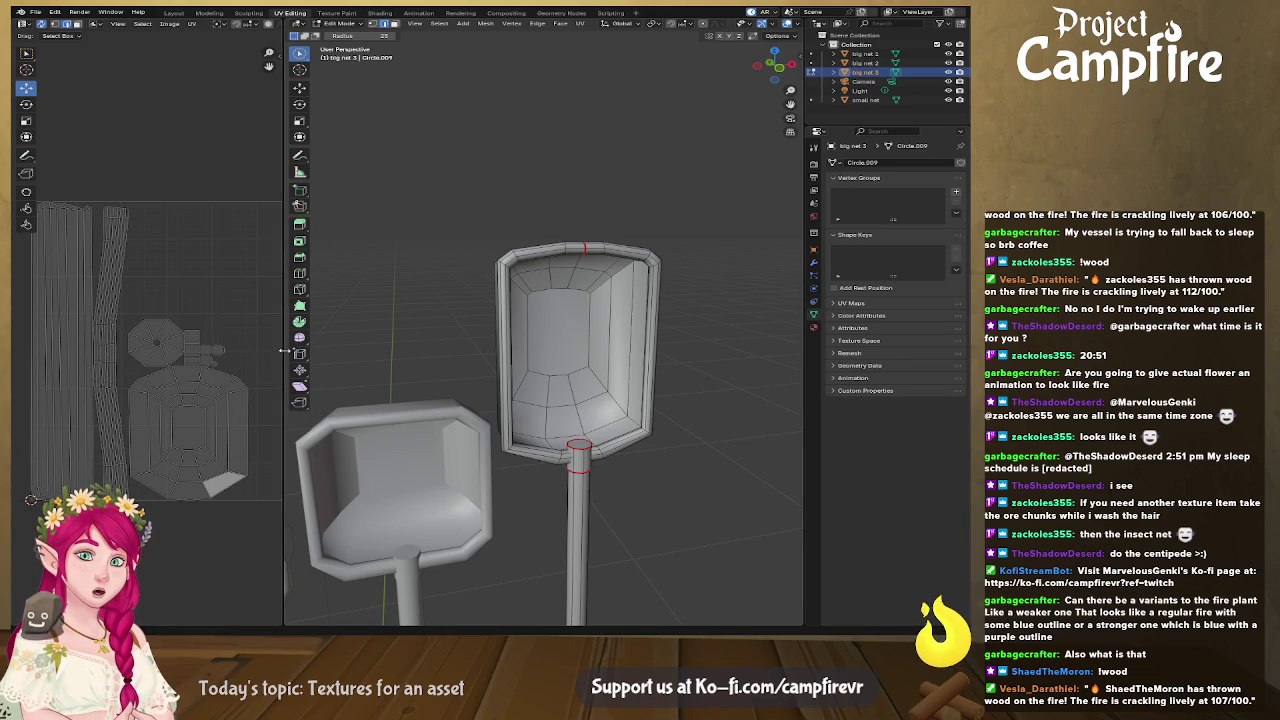
pyautogui.moveTo(284, 350); pyautogui.dragTo(578, 352)
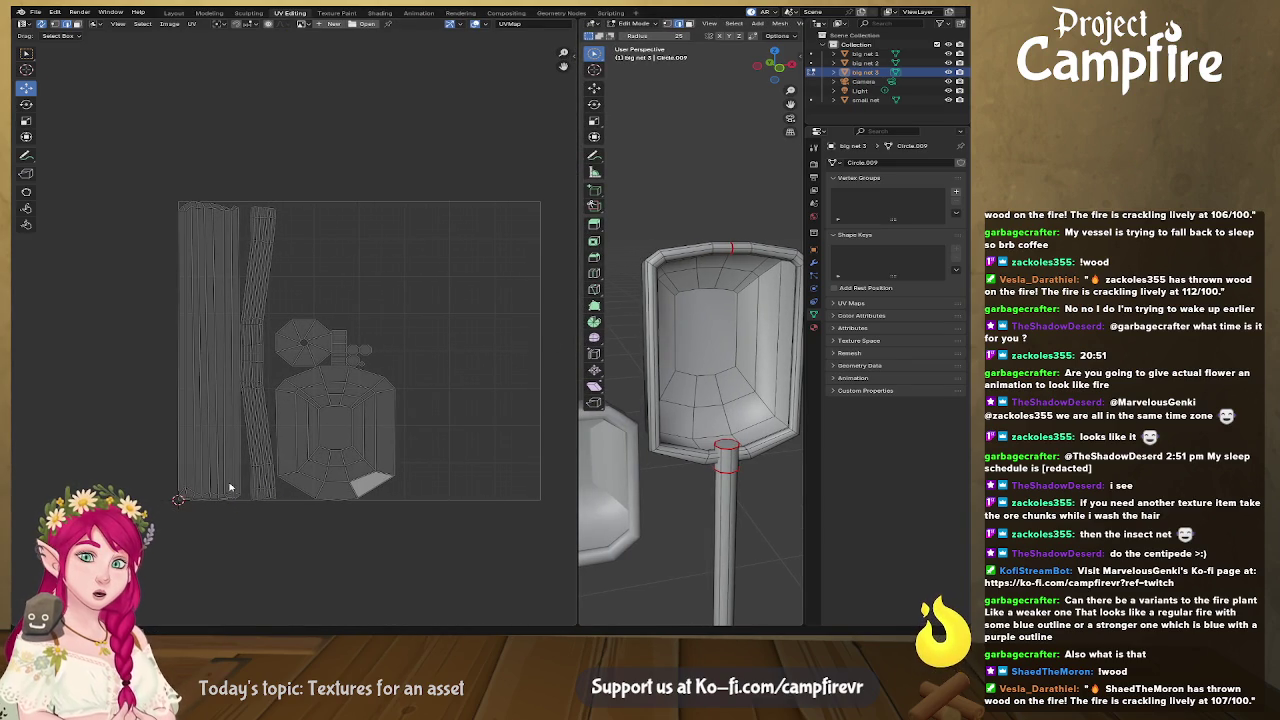
pyautogui.press('u')
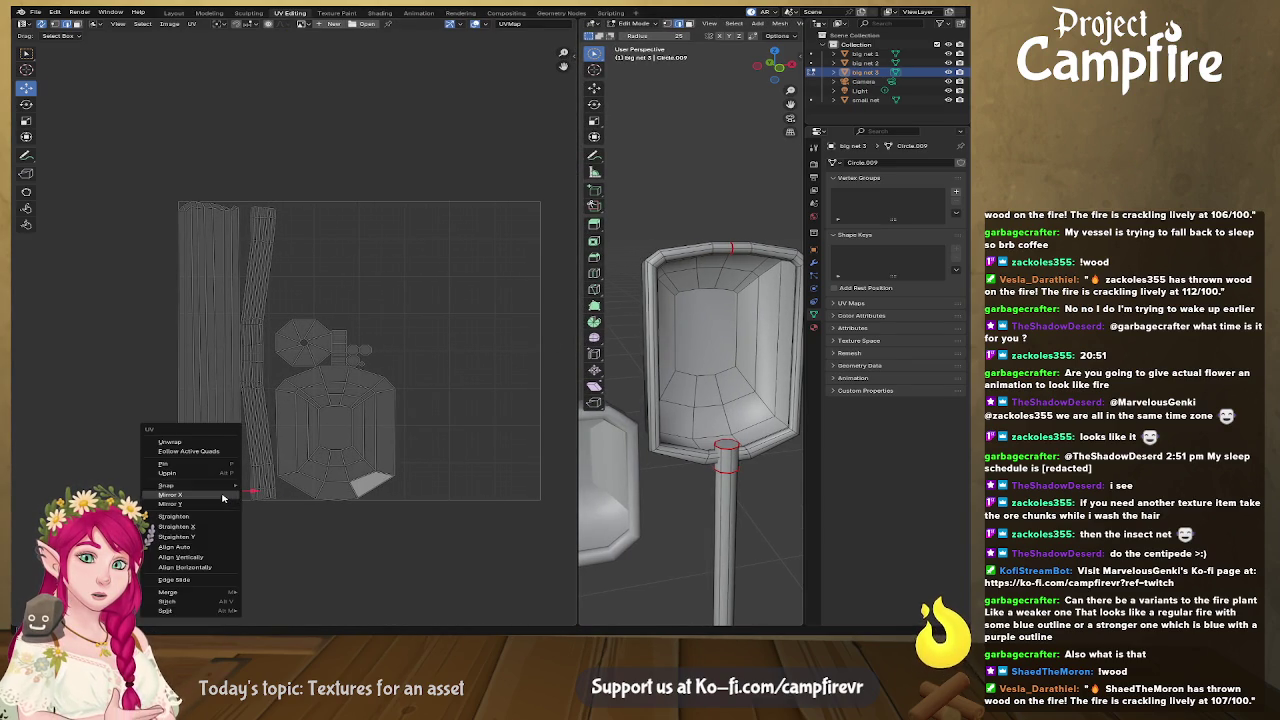
pyautogui.click(226, 568)
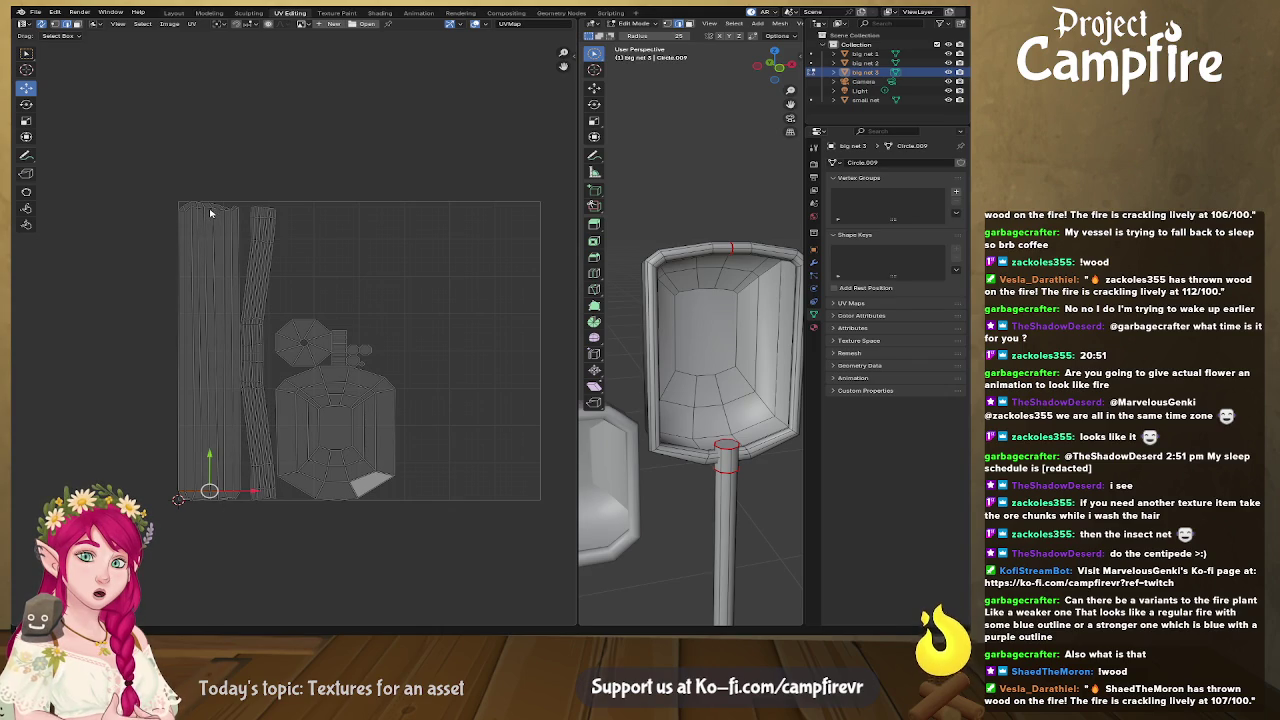
# Step: Turn on UV Sync Selection so UV and mesh selections are linked
pyautogui.press('u')
pyautogui.press('Escape')
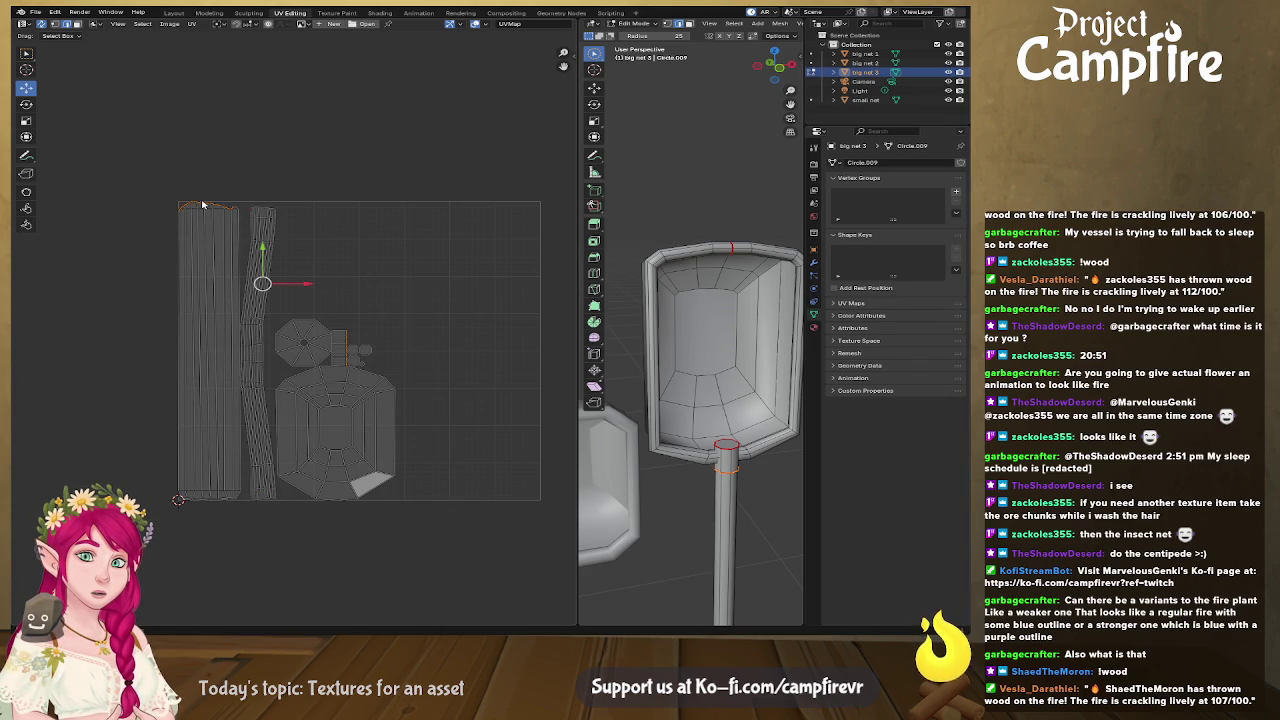
pyautogui.press('u')
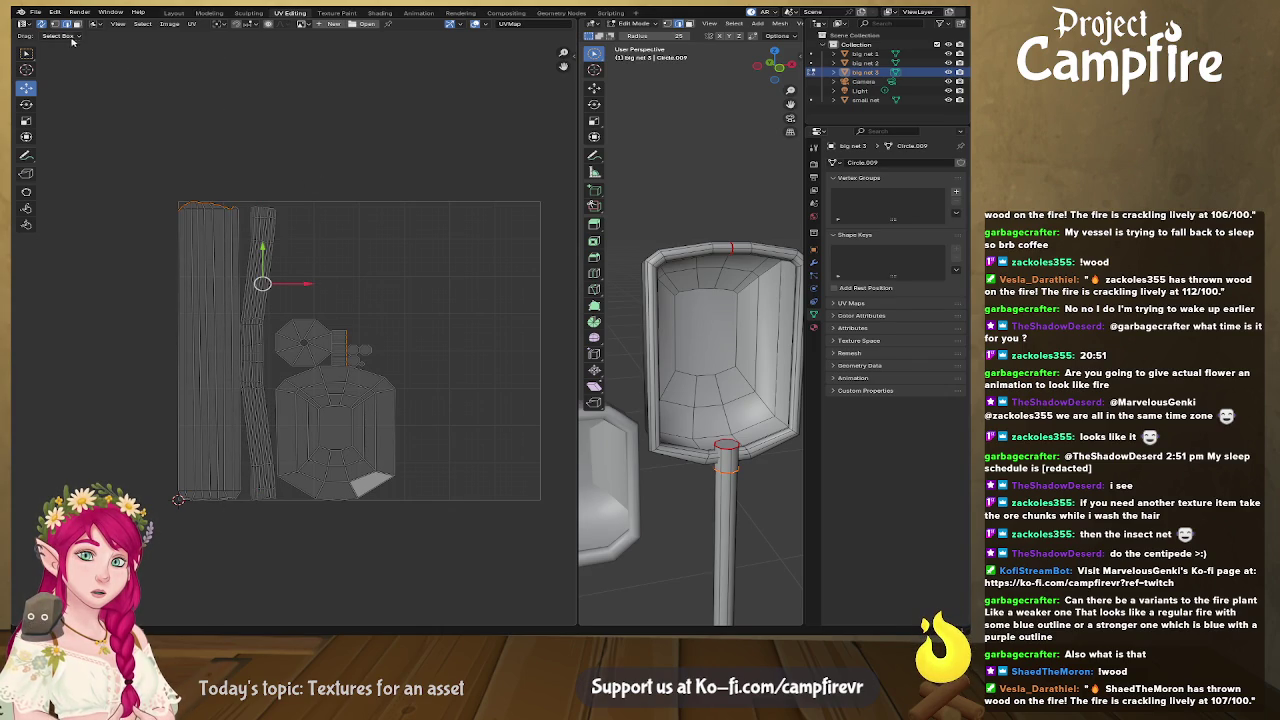
pyautogui.click(40, 24)
# Step: Select all islands and straighten the bottom edge row of the handle UV strip
pyautogui.press('a')
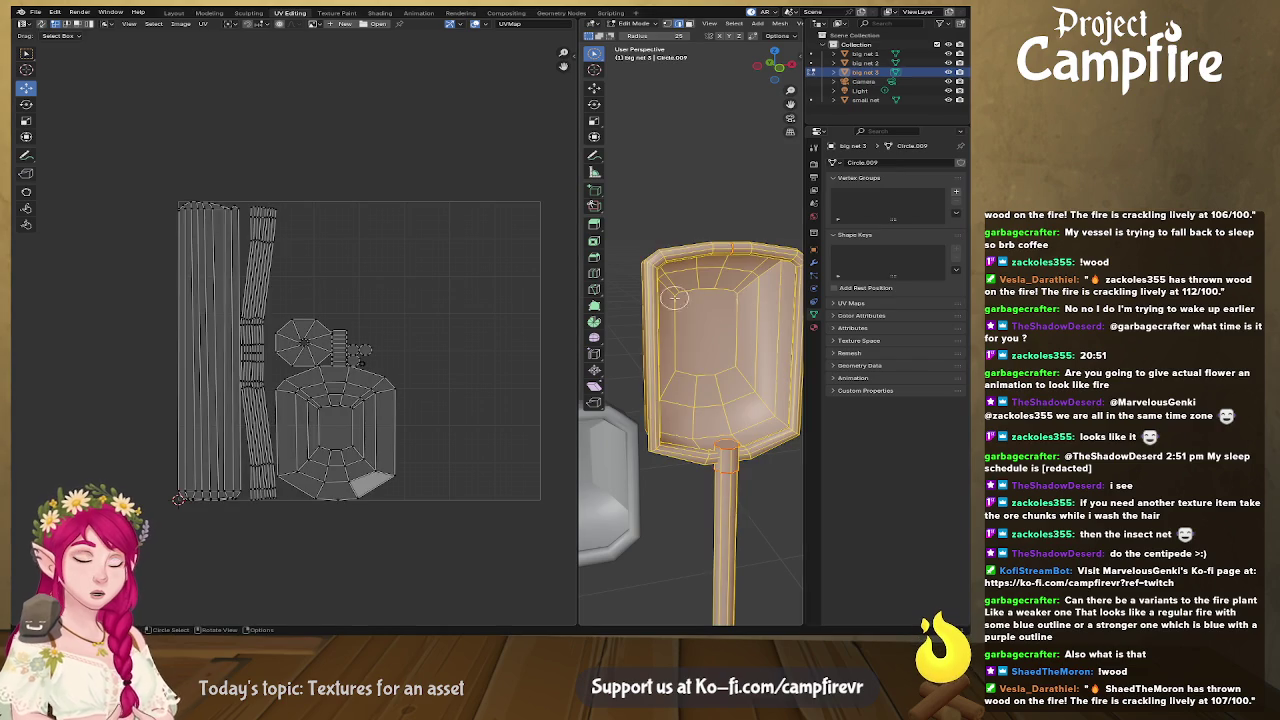
pyautogui.press('u')
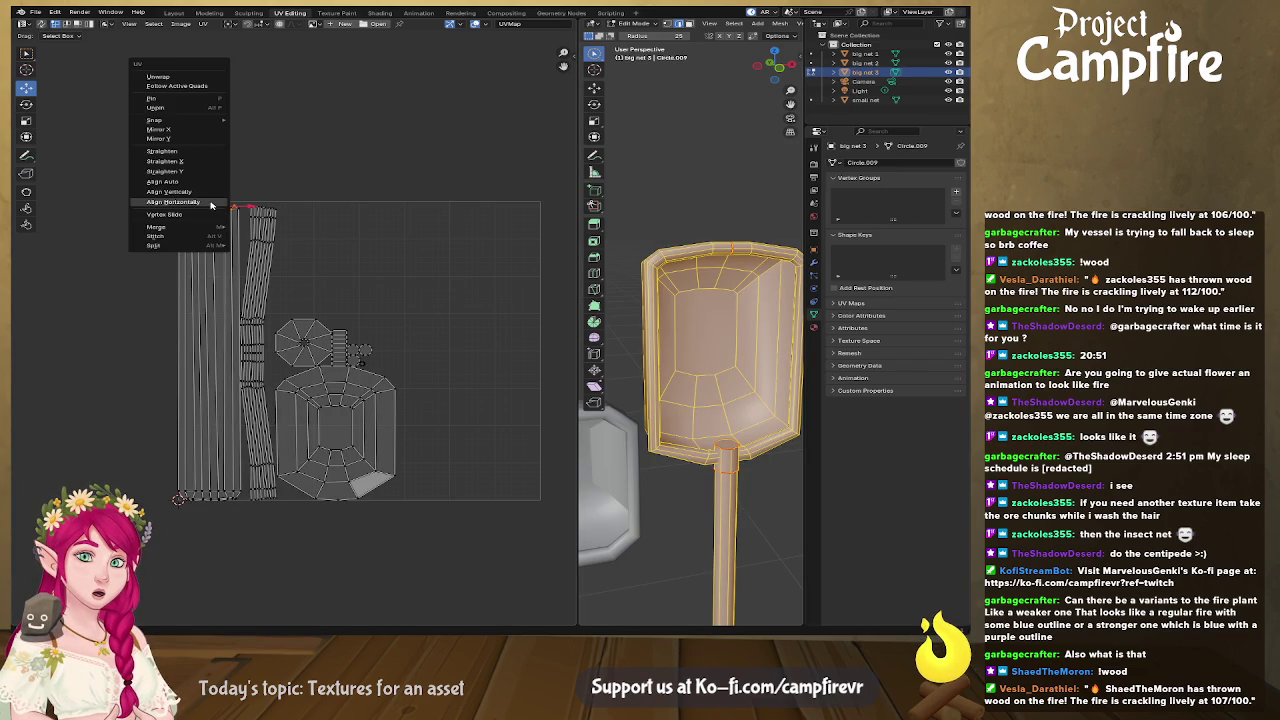
pyautogui.moveTo(238, 397); pyautogui.dragTo(287, 233, button='middle')
pyautogui.scroll(5, 285, 340)
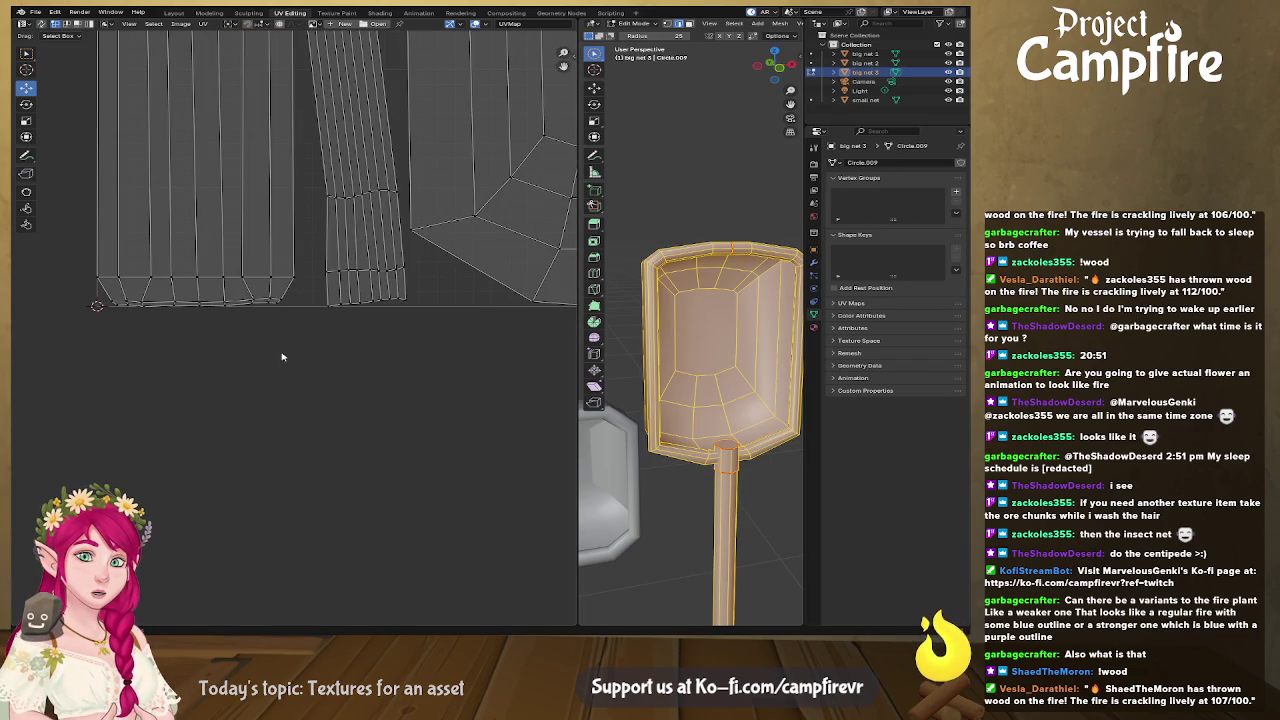
pyautogui.rightClick(238, 303)
pyautogui.click(236, 301)
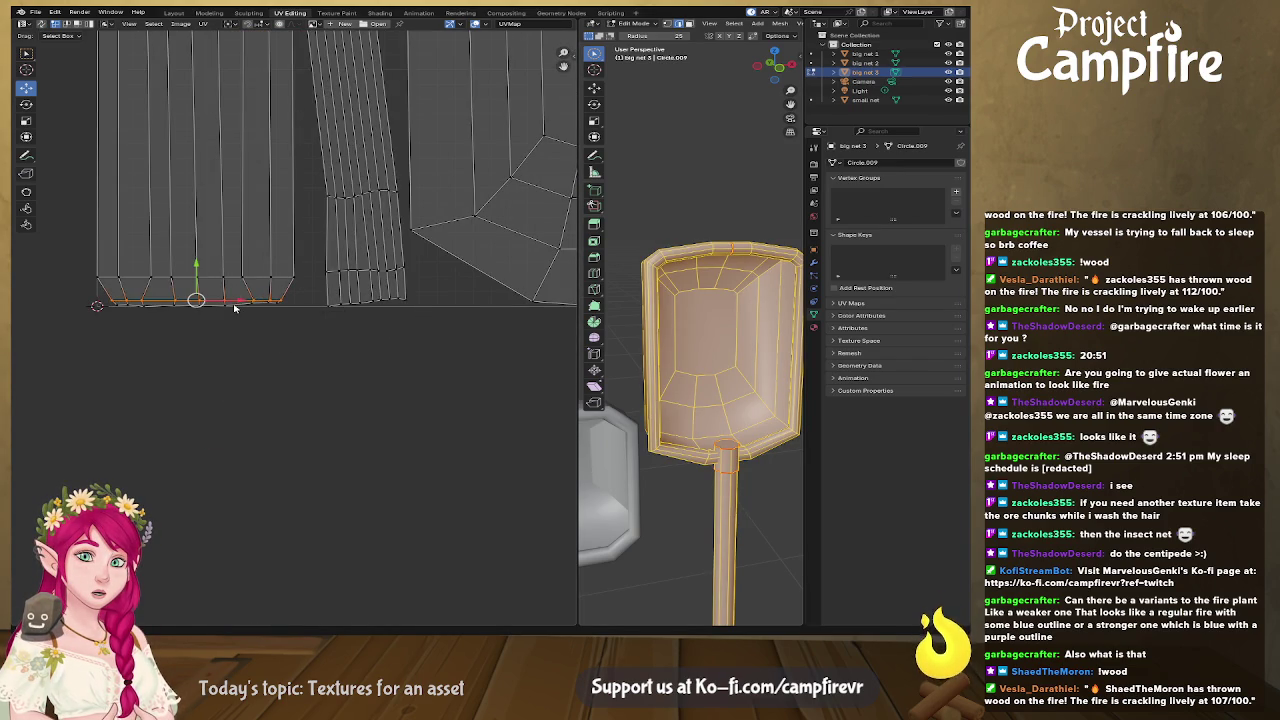
pyautogui.rightClick(235, 306)
pyautogui.click(235, 308)
# Step: Straighten the first four vertical edges of the strip into vertical lines
pyautogui.click(249, 293)
pyautogui.rightClick(249, 293)
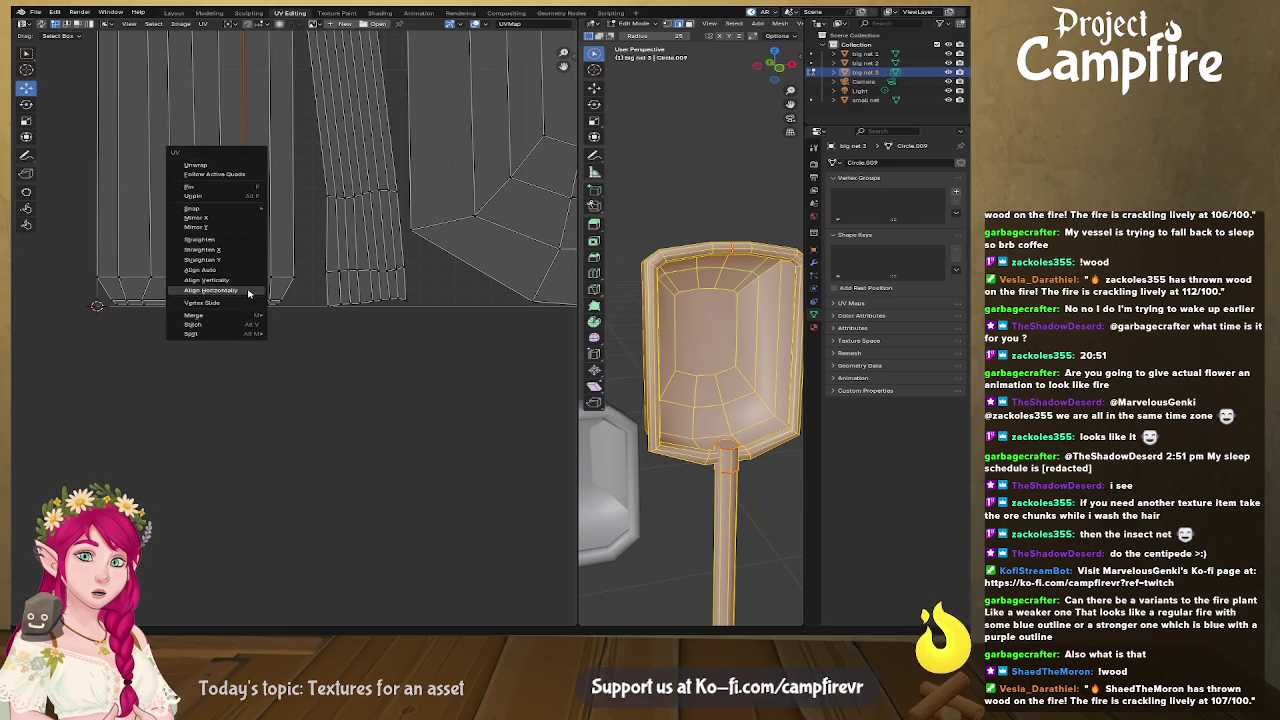
pyautogui.click(250, 280)
pyautogui.click(268, 292)
pyautogui.rightClick(268, 292)
pyautogui.click(268, 292)
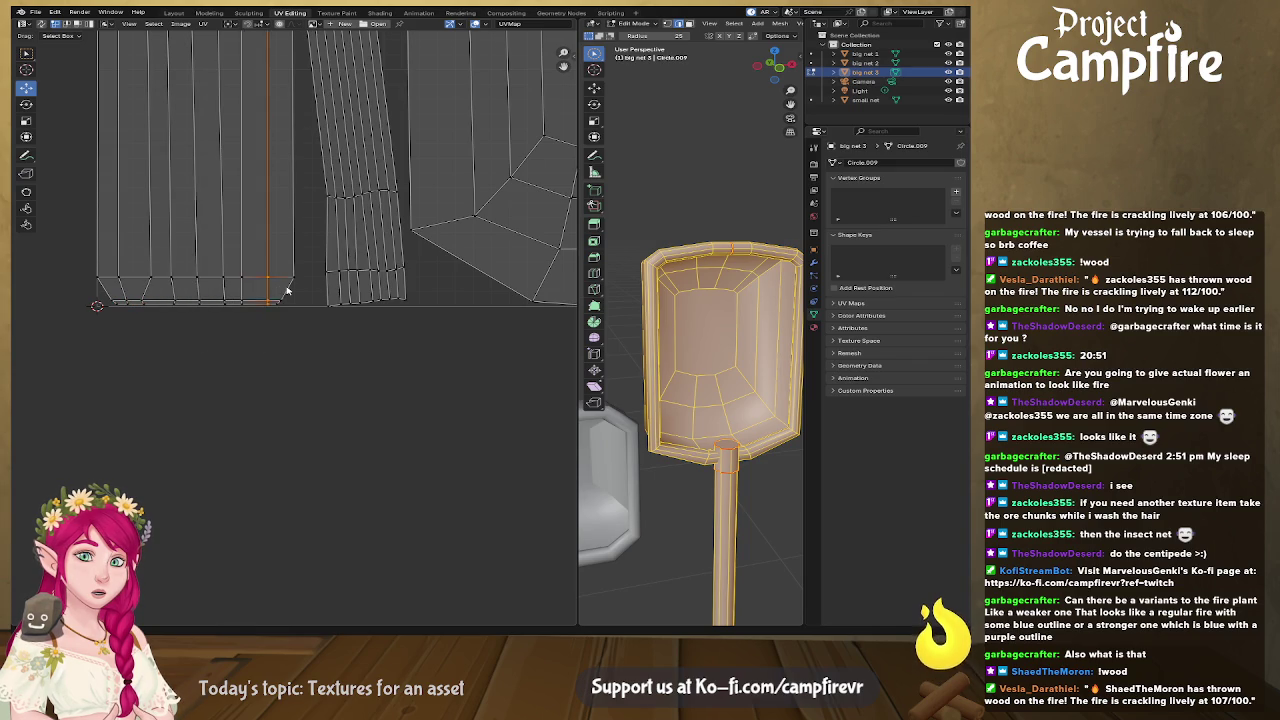
pyautogui.click(287, 292)
pyautogui.rightClick(287, 292)
pyautogui.click(287, 292)
pyautogui.click(226, 291)
pyautogui.rightClick(224, 291)
pyautogui.click(223, 291)
# Step: Continue straightening the vertical edges further left along the strip
pyautogui.click(198, 292)
pyautogui.rightClick(198, 292)
pyautogui.click(198, 290)
pyautogui.click(169, 290)
pyautogui.rightClick(169, 289)
pyautogui.click(169, 289)
pyautogui.click(150, 289)
pyautogui.rightClick(150, 289)
pyautogui.click(150, 289)
pyautogui.click(128, 289)
pyautogui.rightClick(128, 289)
pyautogui.click(127, 289)
pyautogui.click(101, 289)
pyautogui.rightClick(101, 289)
pyautogui.click(101, 289)
# Step: Straighten three slanted UV edges in another part of the strip into vertical lines
pyautogui.moveTo(300, 255); pyautogui.dragTo(250, 347, button='middle')
pyautogui.click(277, 337)
pyautogui.rightClick(277, 337)
pyautogui.click(277, 337)
pyautogui.click(296, 337)
pyautogui.rightClick(296, 337)
pyautogui.click(296, 336)
pyautogui.click(310, 340)
pyautogui.rightClick(310, 340)
pyautogui.click(310, 340)
# Step: On the thinner strip, select vertical edge loops and realign its upper edges
pyautogui.moveTo(310, 340); pyautogui.dragTo(360, 308, button='middle')
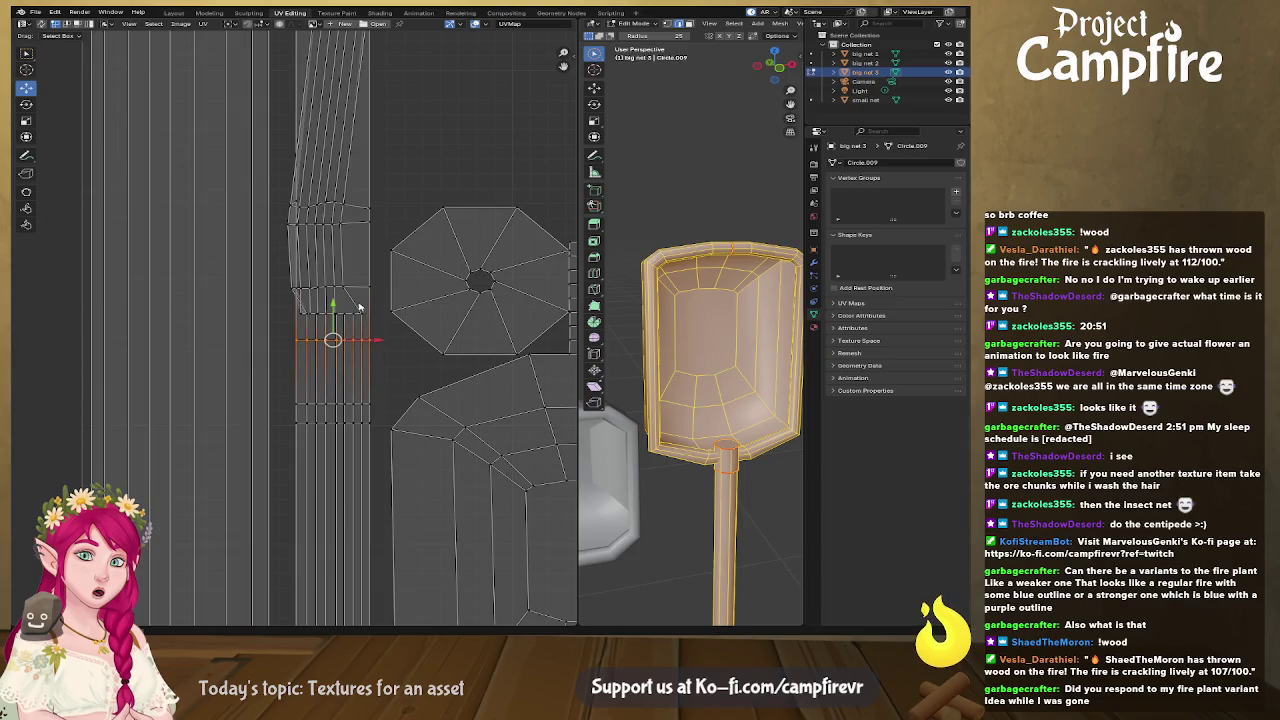
pyautogui.moveTo(359, 247)
pyautogui.mouseDown(button='middle')
pyautogui.moveTo(363, 344)
pyautogui.moveTo(349, 298)
pyautogui.mouseUp(button='middle')
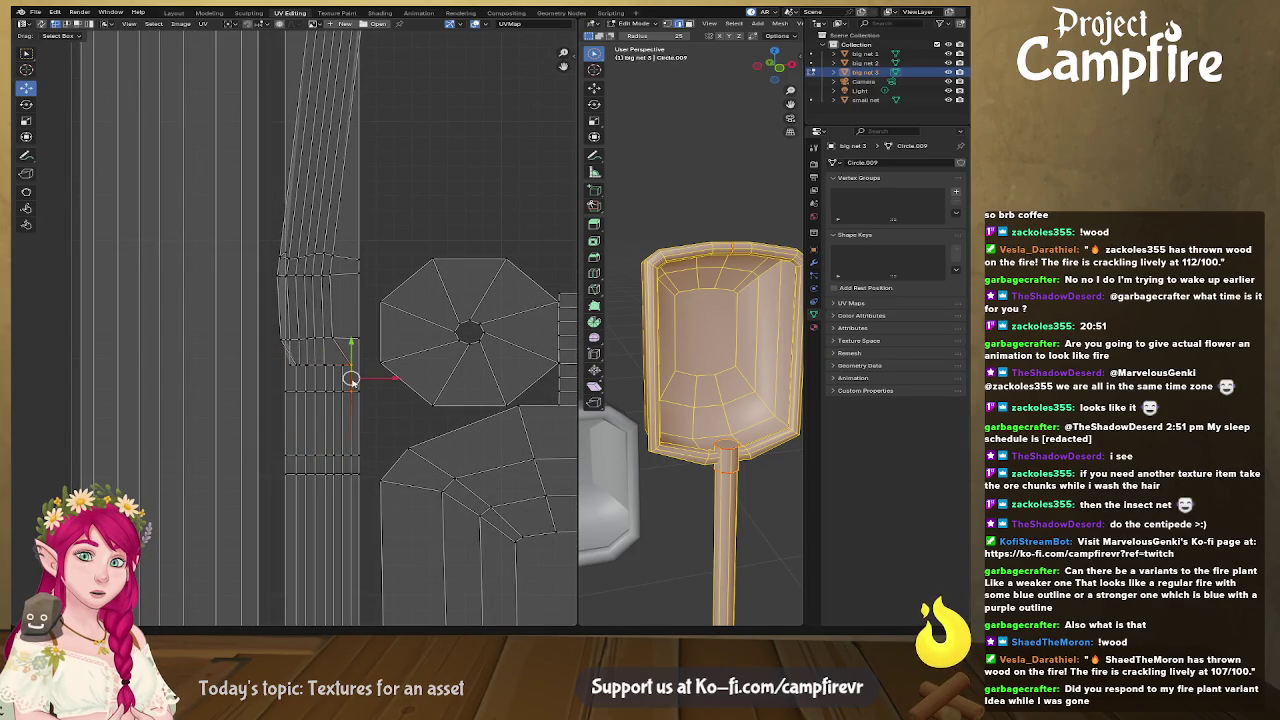
pyautogui.click(332, 308)
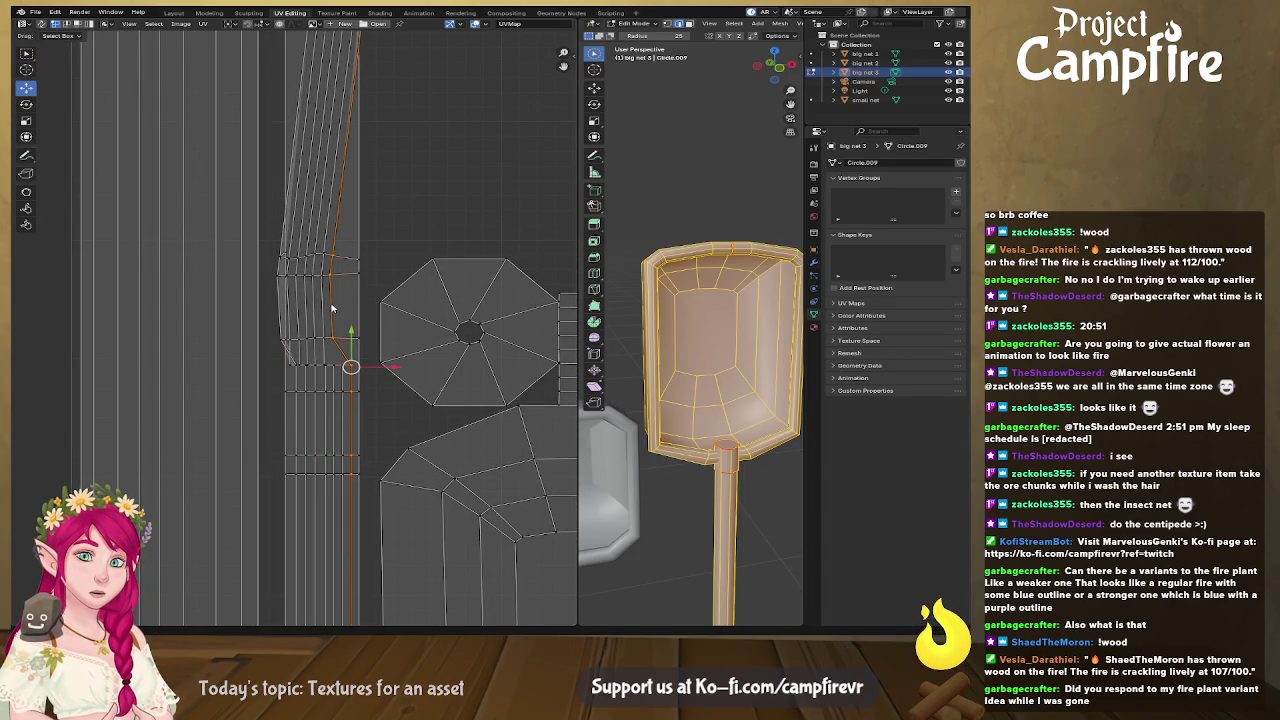
pyautogui.rightClick(332, 308)
pyautogui.click(334, 298)
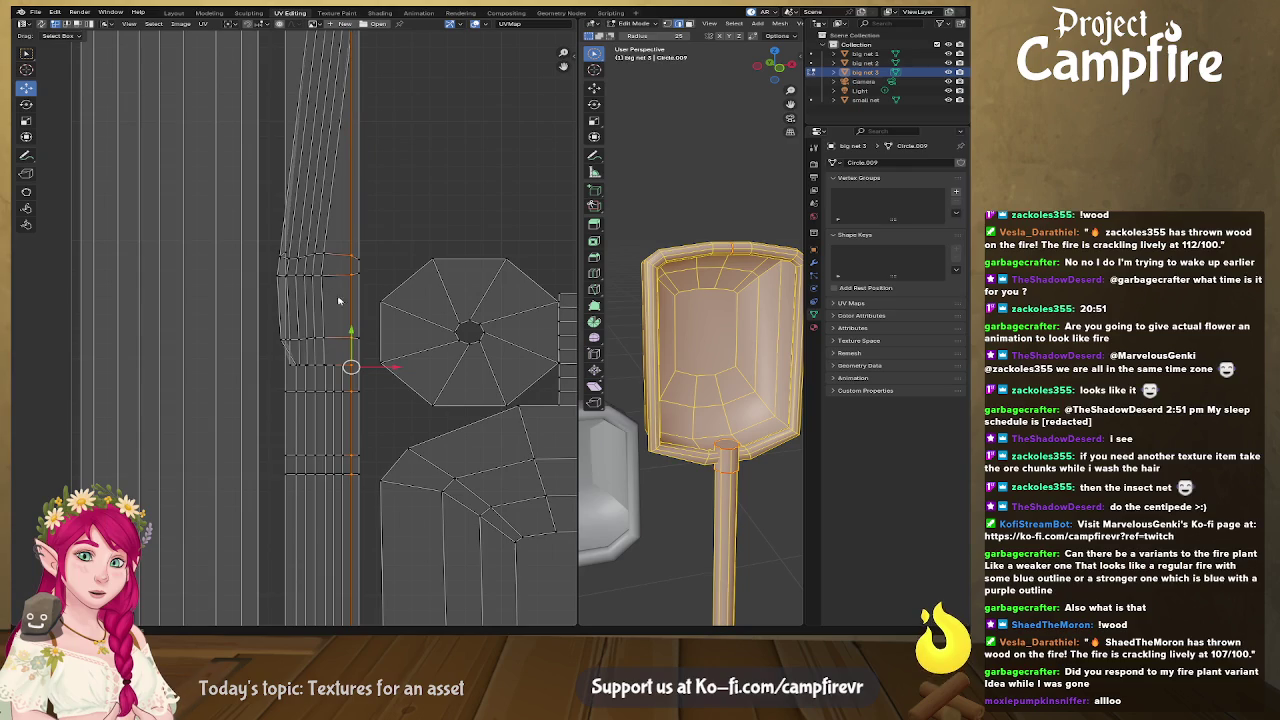
pyautogui.click(345, 387)
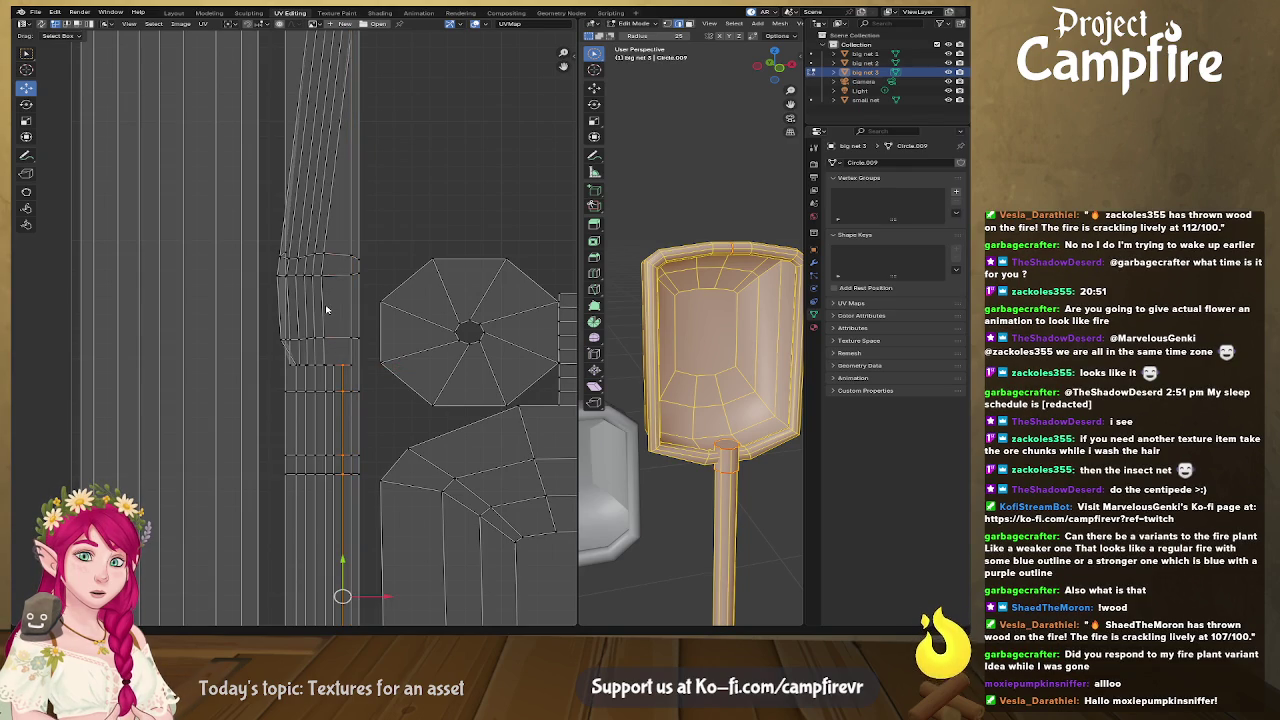
pyautogui.keyDown('alt'); pyautogui.click(326, 309); pyautogui.keyUp('alt')
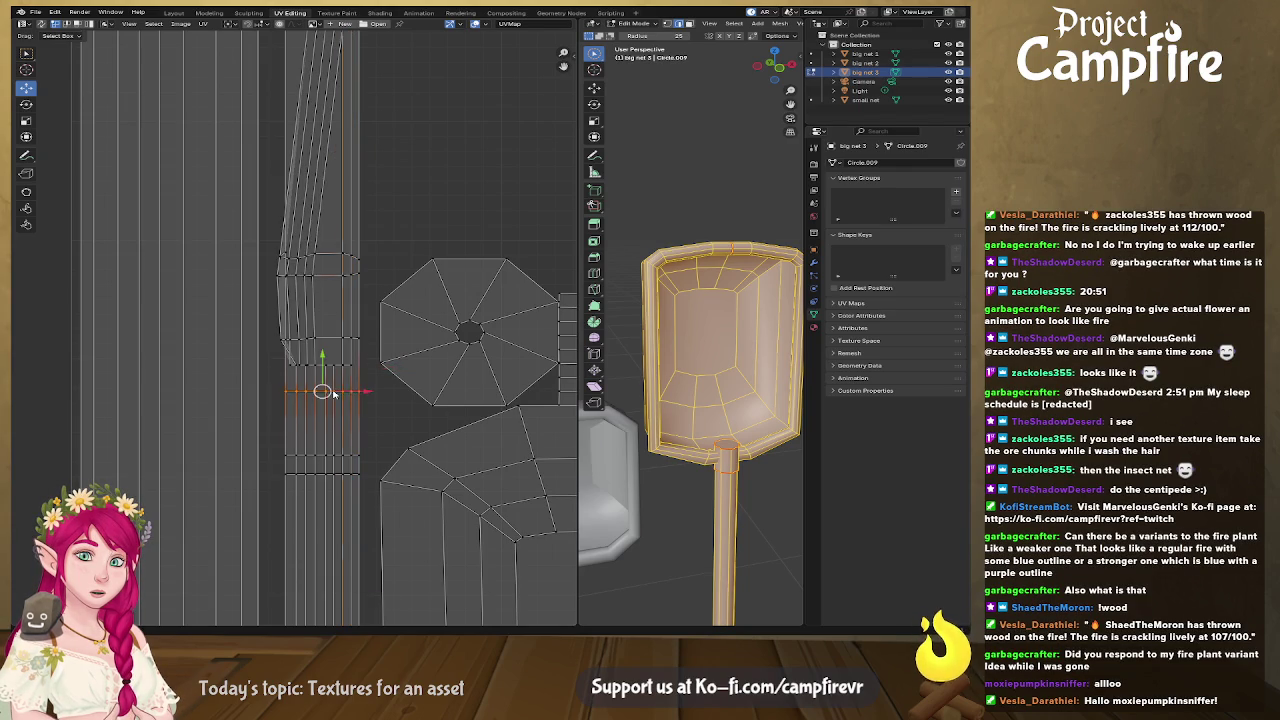
pyautogui.click(335, 398)
pyautogui.rightClick(315, 305)
pyautogui.click(315, 305)
pyautogui.click(328, 400)
pyautogui.keyDown('alt'); pyautogui.click(305, 293); pyautogui.keyUp('alt')
pyautogui.rightClick(306, 294)
pyautogui.press('g')
pyautogui.click(308, 400)
pyautogui.rightClick(310, 370)
pyautogui.press('Escape')
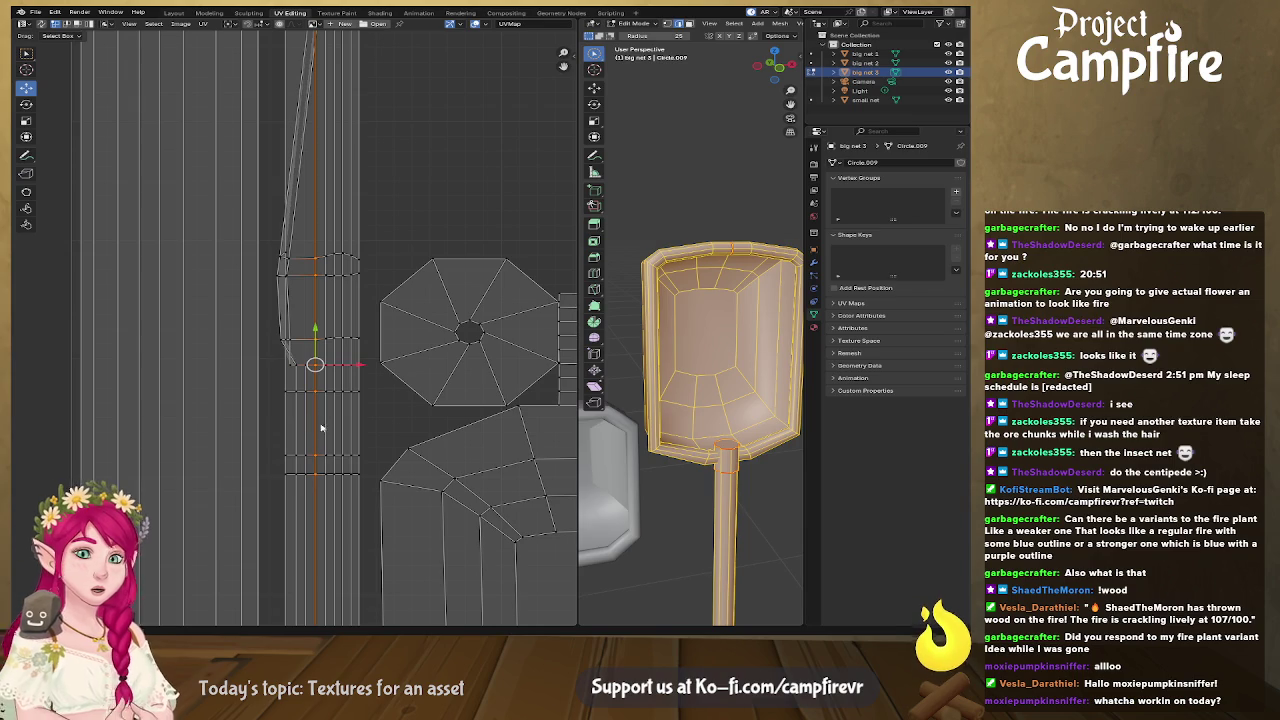
# Step: Straighten the thinner strip's slanted upper edge chain into a vertical line
pyautogui.click(300, 392)
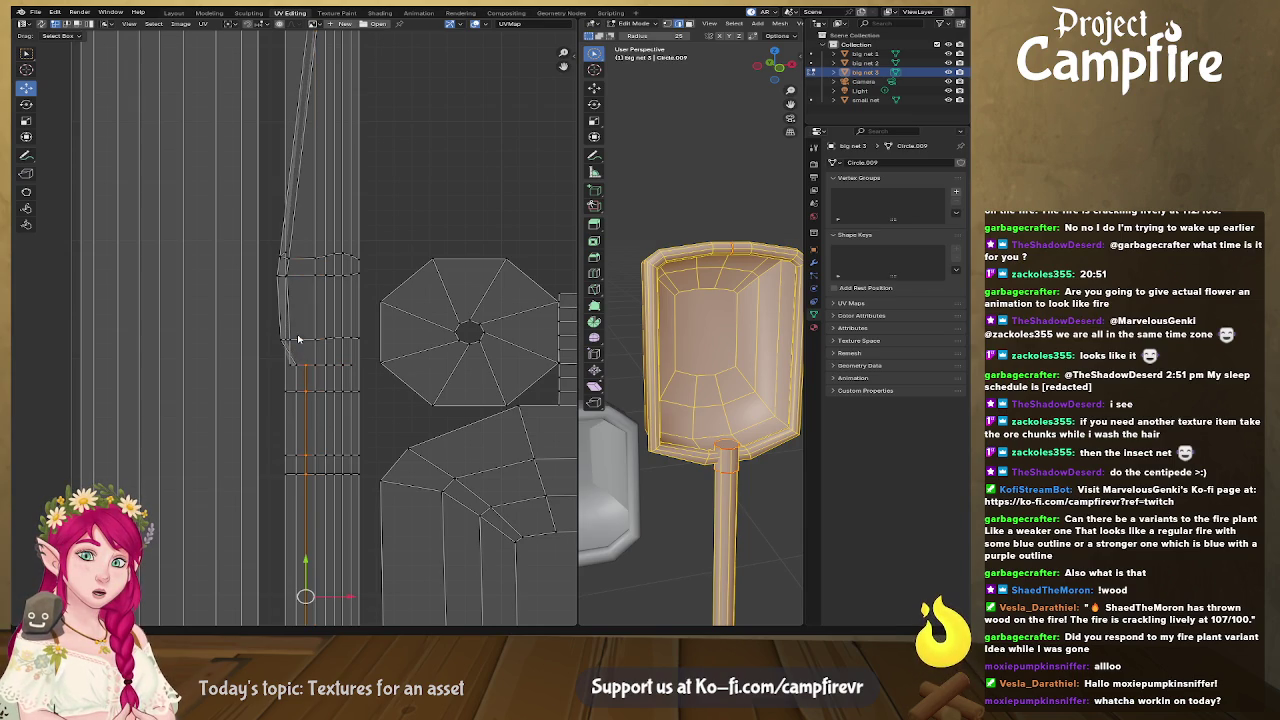
pyautogui.click(287, 421)
pyautogui.moveTo(304, 136); pyautogui.dragTo(344, 208, button='middle')
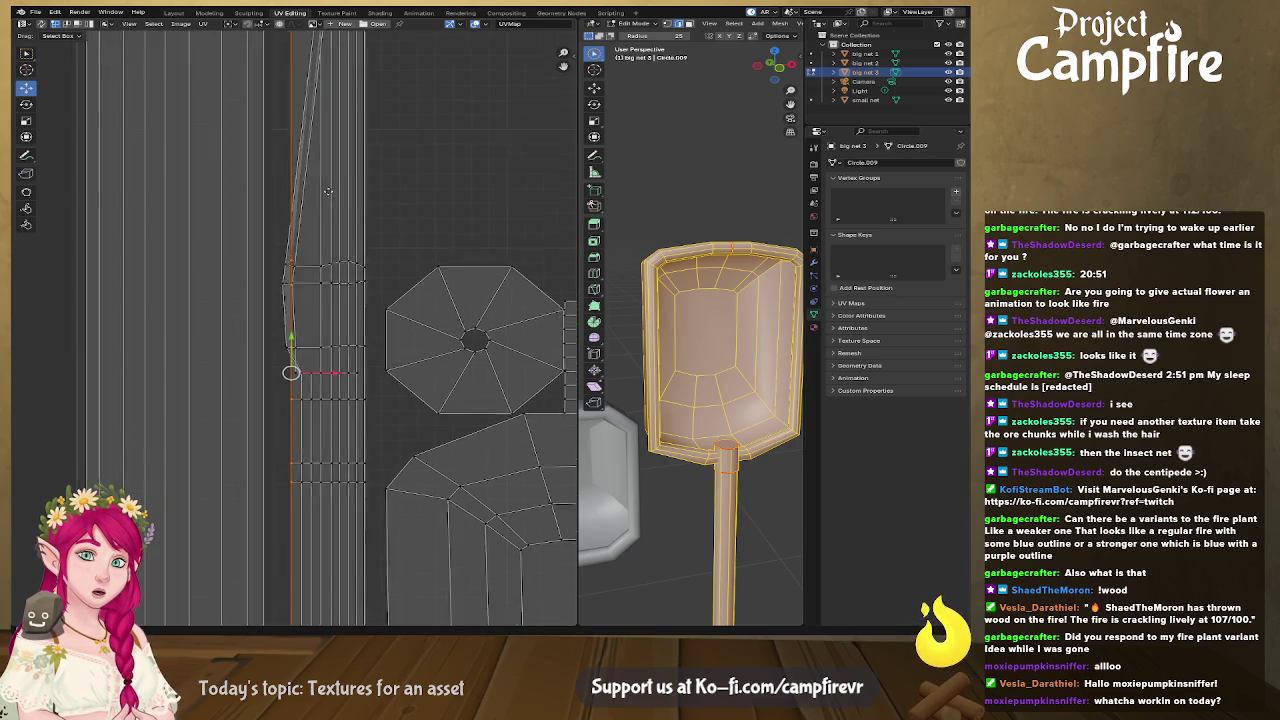
pyautogui.click(337, 208)
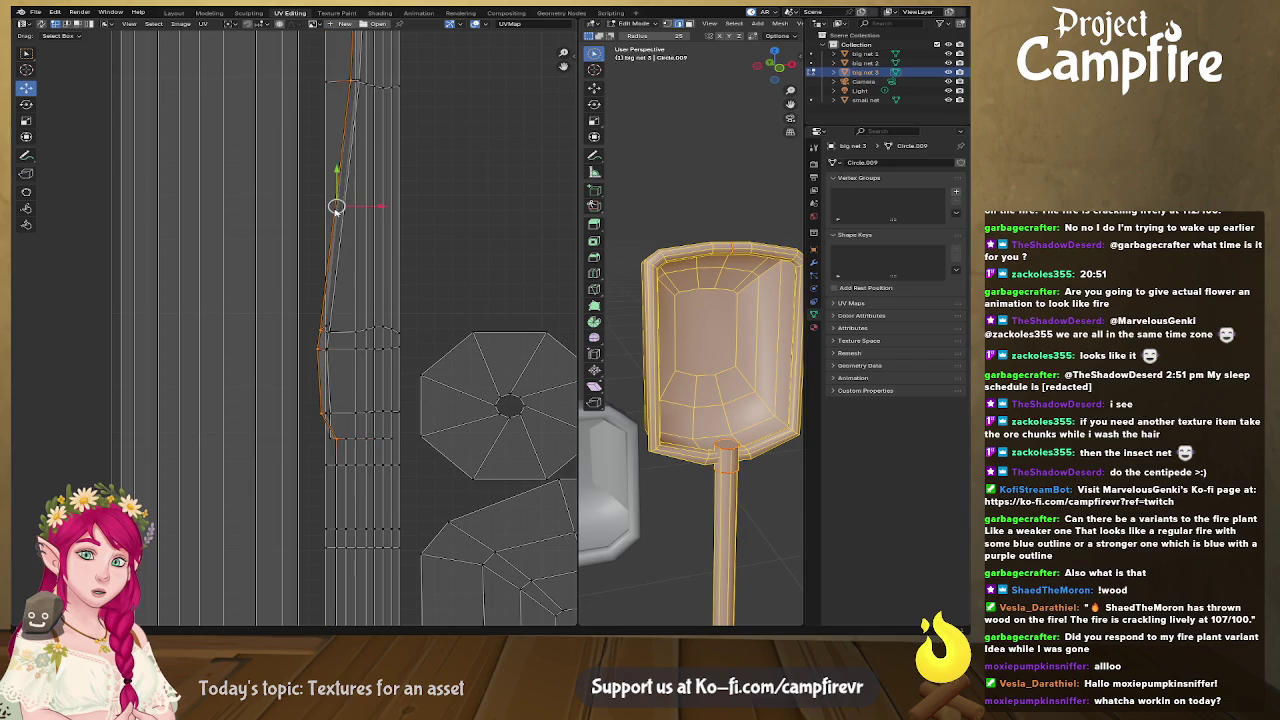
pyautogui.rightClick(336, 492)
pyautogui.click(346, 456)
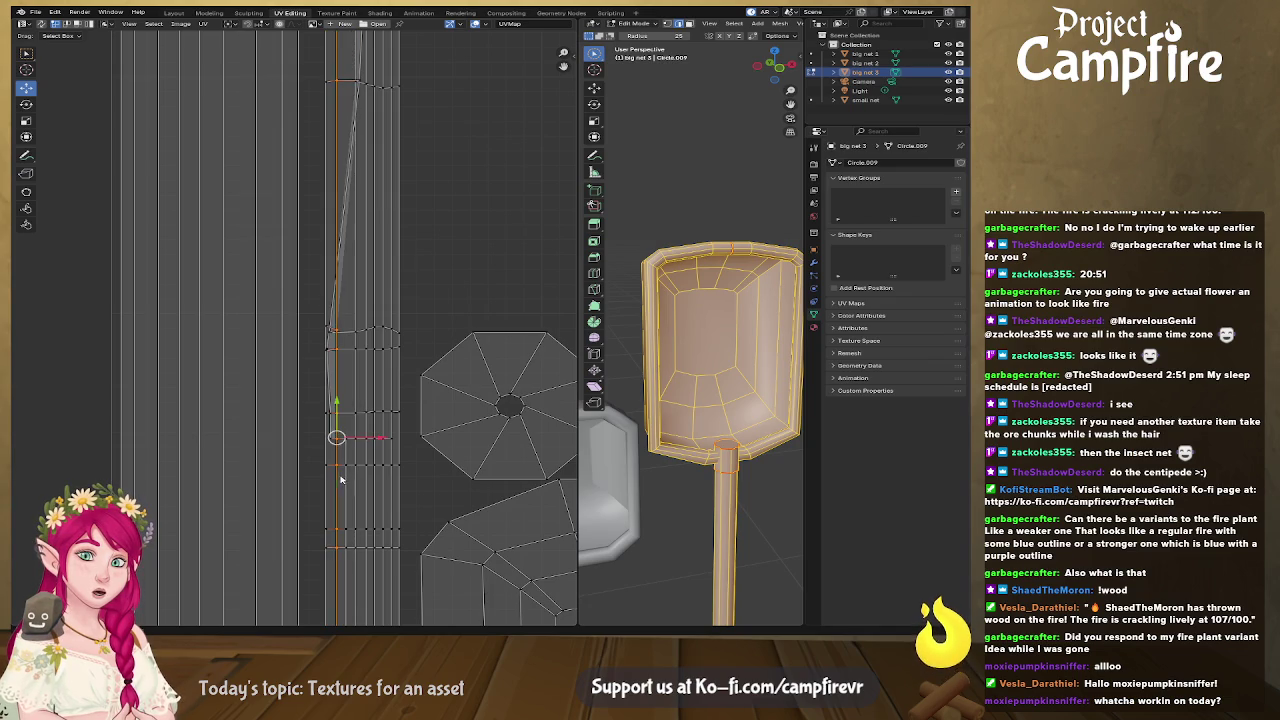
pyautogui.click(346, 475)
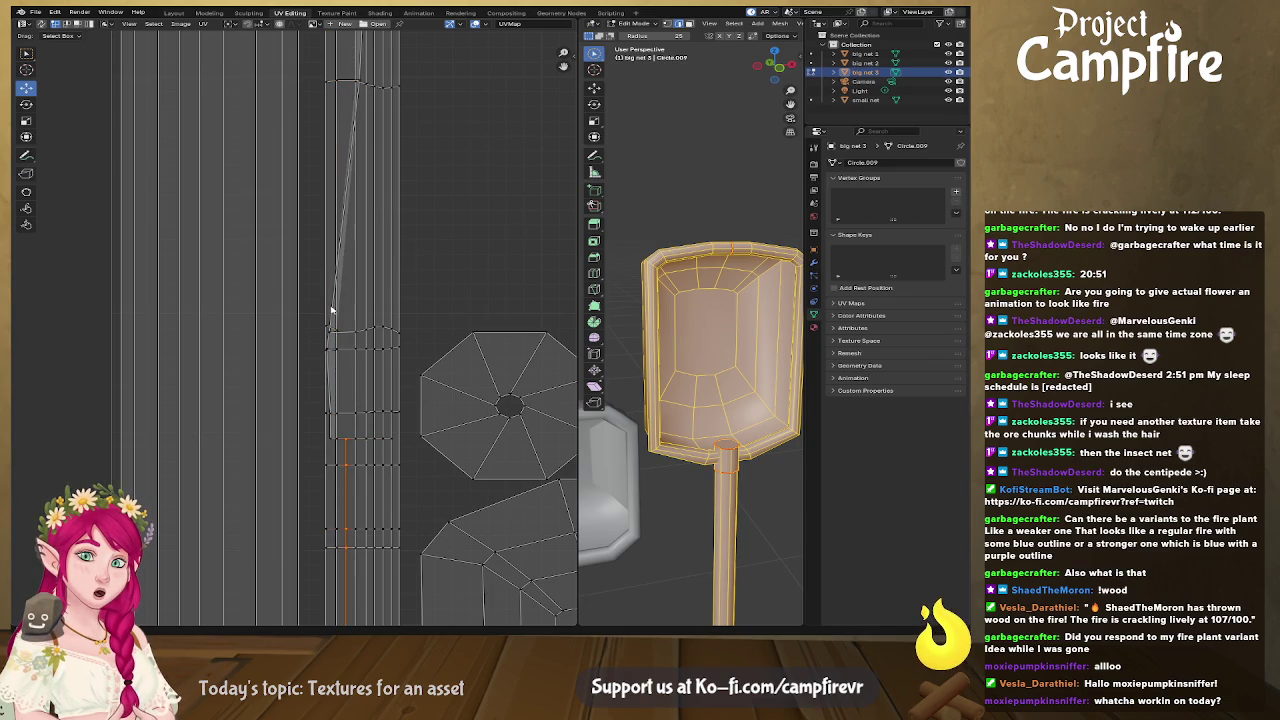
pyautogui.keyDown('alt'); pyautogui.click(343, 434); pyautogui.keyUp('alt')
# Step: Level the thinner strip's top edge horizontally
pyautogui.moveTo(410, 245); pyautogui.dragTo(426, 339, button='middle')
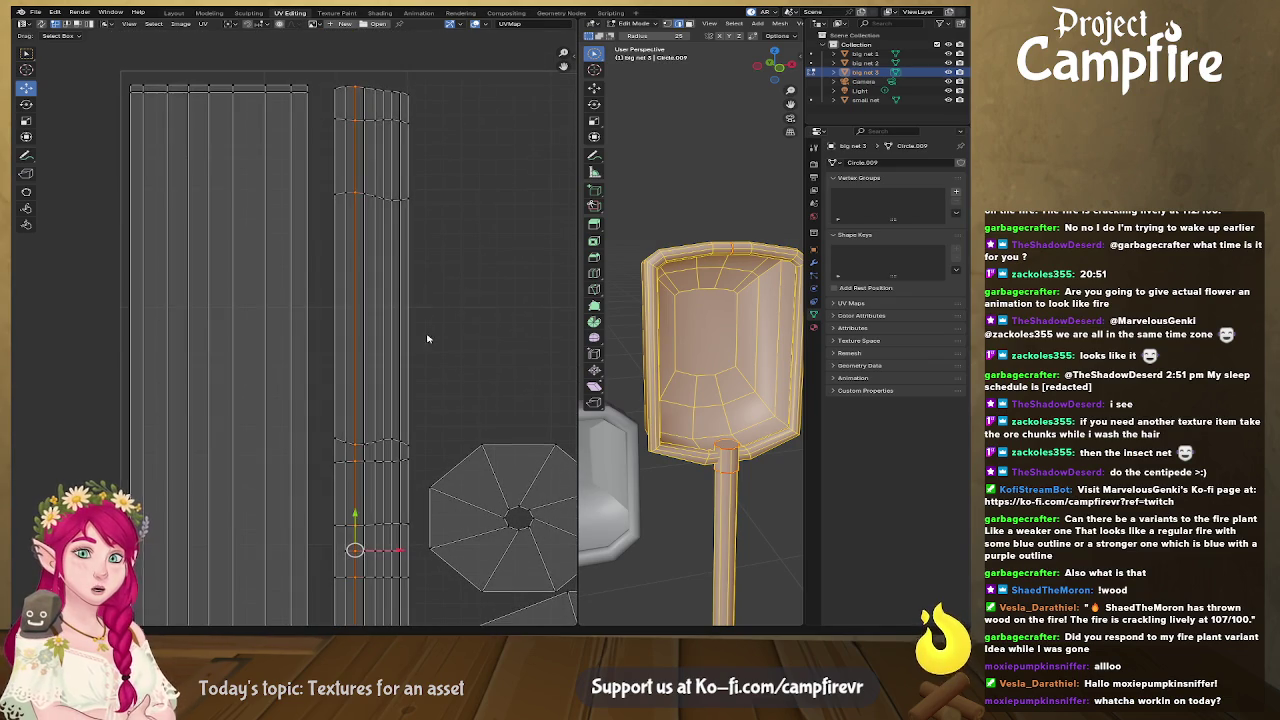
pyautogui.rightClick(369, 92)
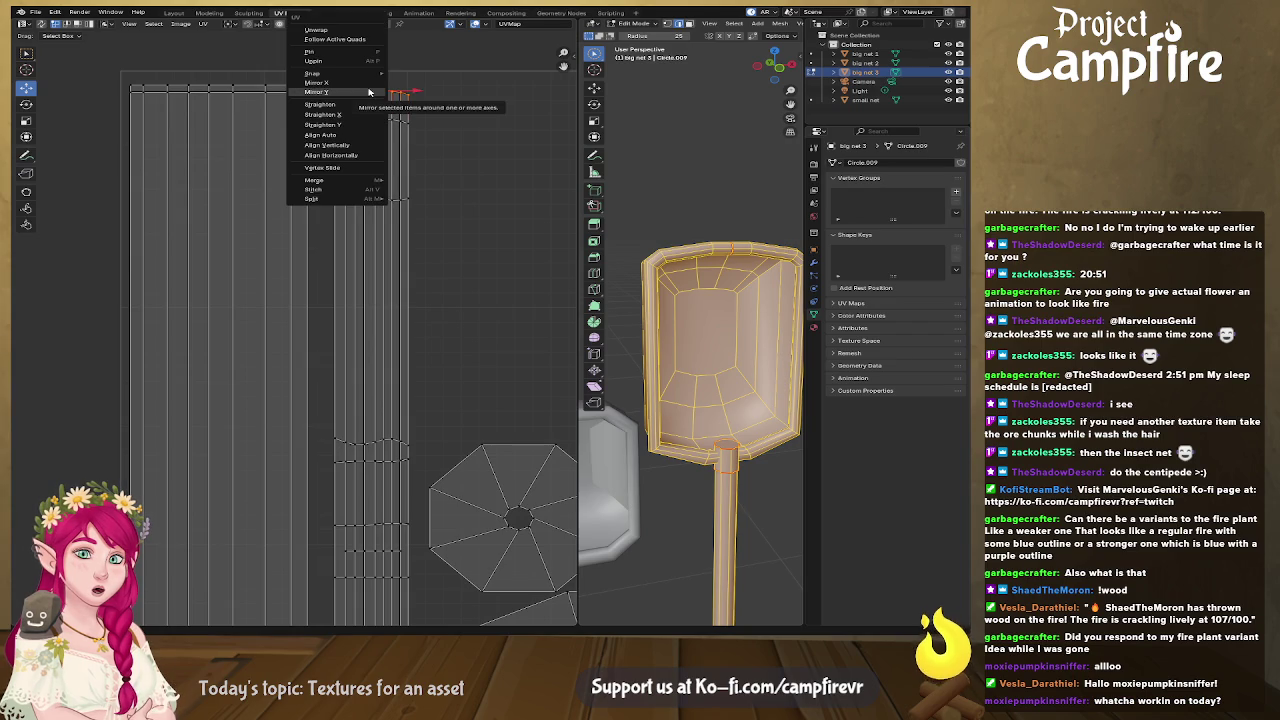
pyautogui.click(370, 157)
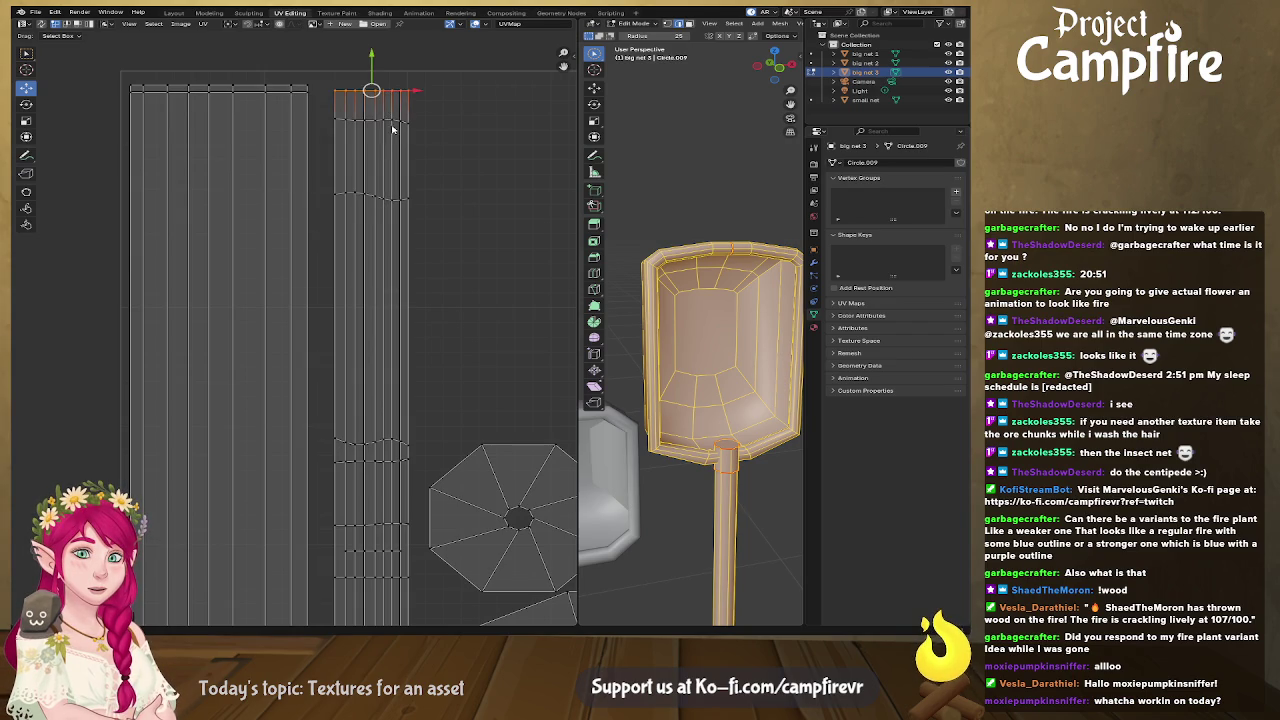
pyautogui.rightClick(395, 124)
pyautogui.keyDown('alt'); pyautogui.click(395, 122); pyautogui.keyUp('alt')
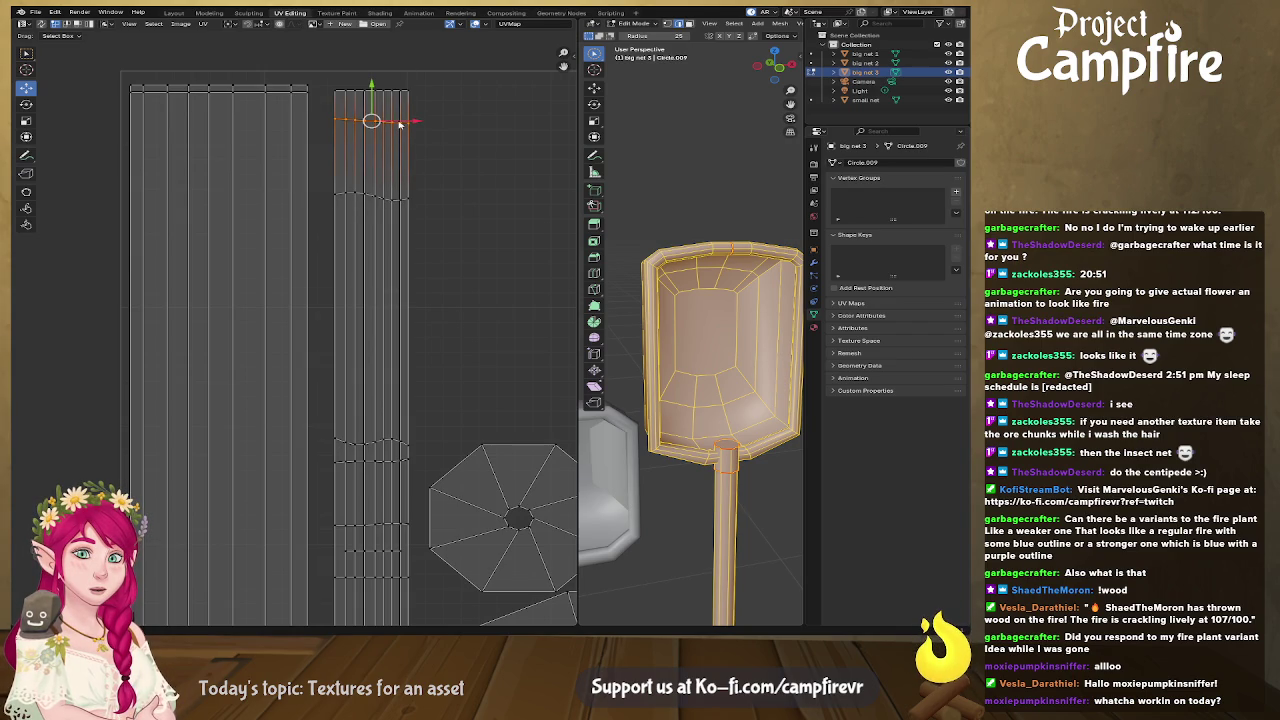
pyautogui.rightClick(398, 124)
pyautogui.press('Escape')
pyautogui.rightClick(414, 180)
pyautogui.press('Escape')
# Step: Level each following edge row down the strip horizontally
pyautogui.moveTo(459, 259); pyautogui.dragTo(389, 286, button='middle')
pyautogui.press('u')
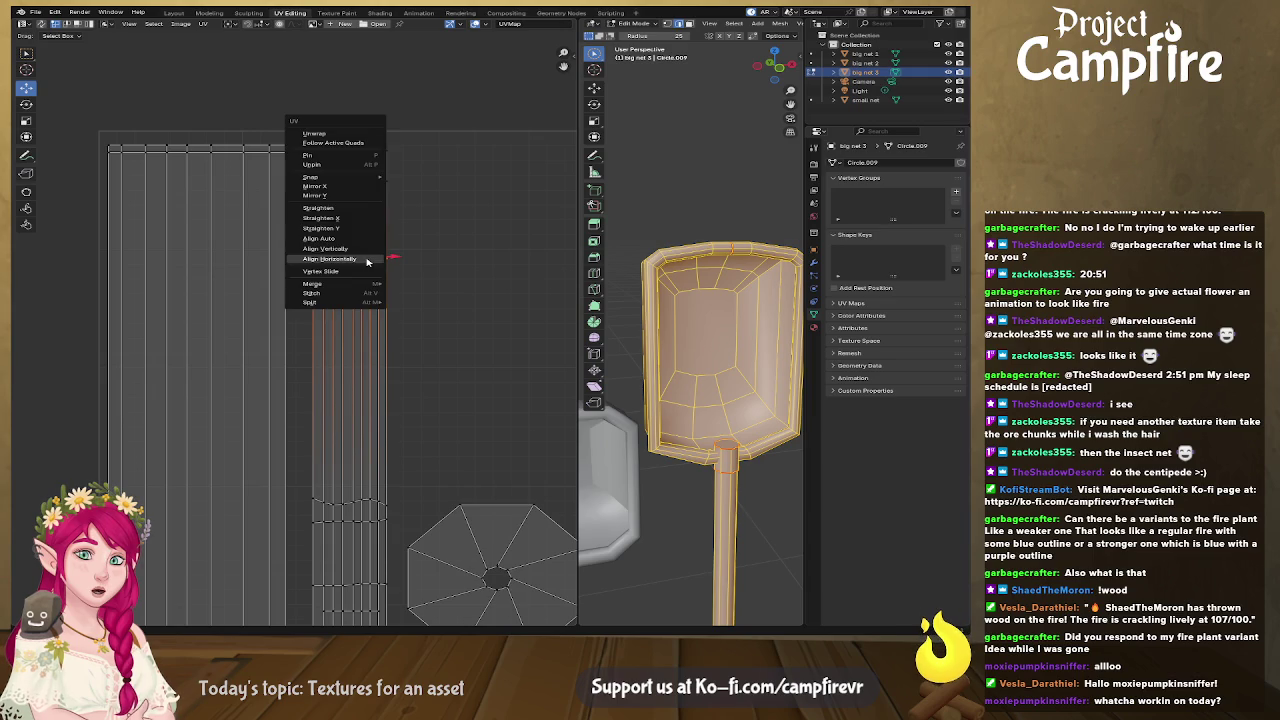
pyautogui.click(367, 261)
pyautogui.keyDown('shift'); pyautogui.rightClick(352, 503); pyautogui.keyUp('shift')
pyautogui.press('u')
pyautogui.click(358, 503)
pyautogui.moveTo(363, 525); pyautogui.dragTo(366, 428, button='middle')
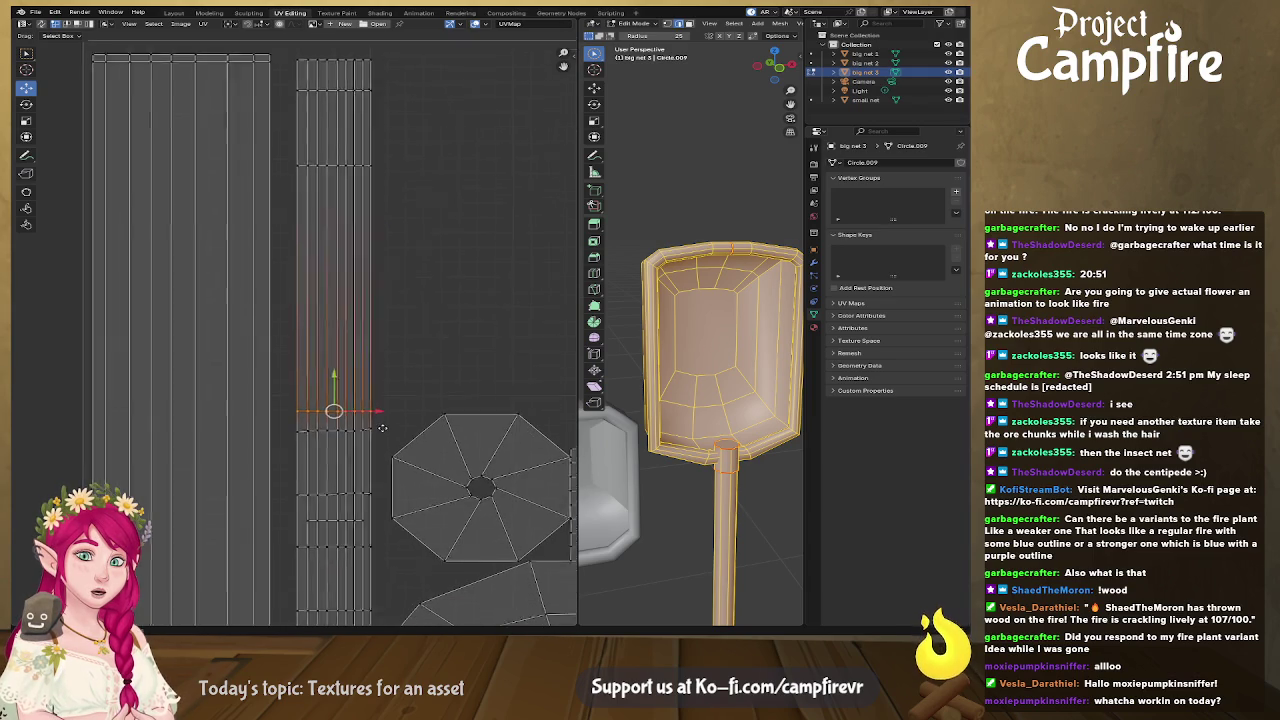
pyautogui.press('u')
pyautogui.click(366, 426)
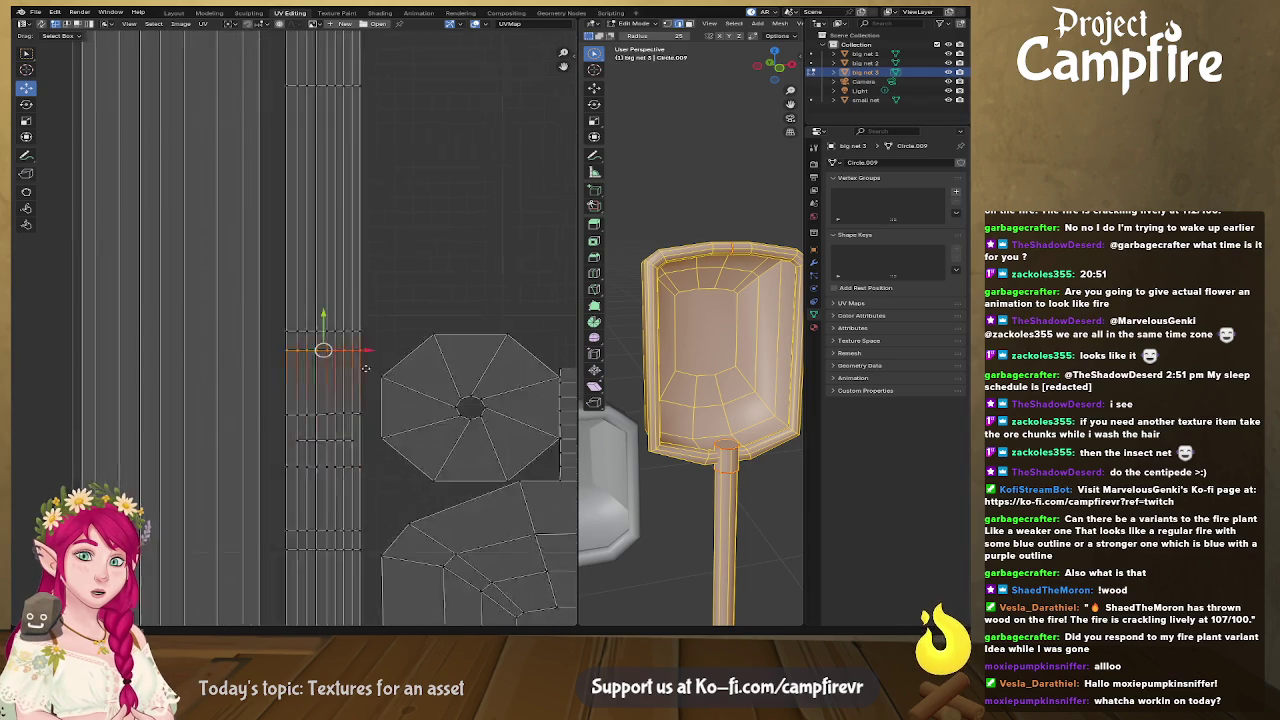
pyautogui.moveTo(359, 500); pyautogui.dragTo(307, 300, button='middle')
pyautogui.press('u')
pyautogui.click(308, 290)
pyautogui.moveTo(334, 366)
pyautogui.mouseDown(button='middle')
pyautogui.moveTo(279, 254)
pyautogui.moveTo(190, 262)
pyautogui.mouseUp(button='middle')
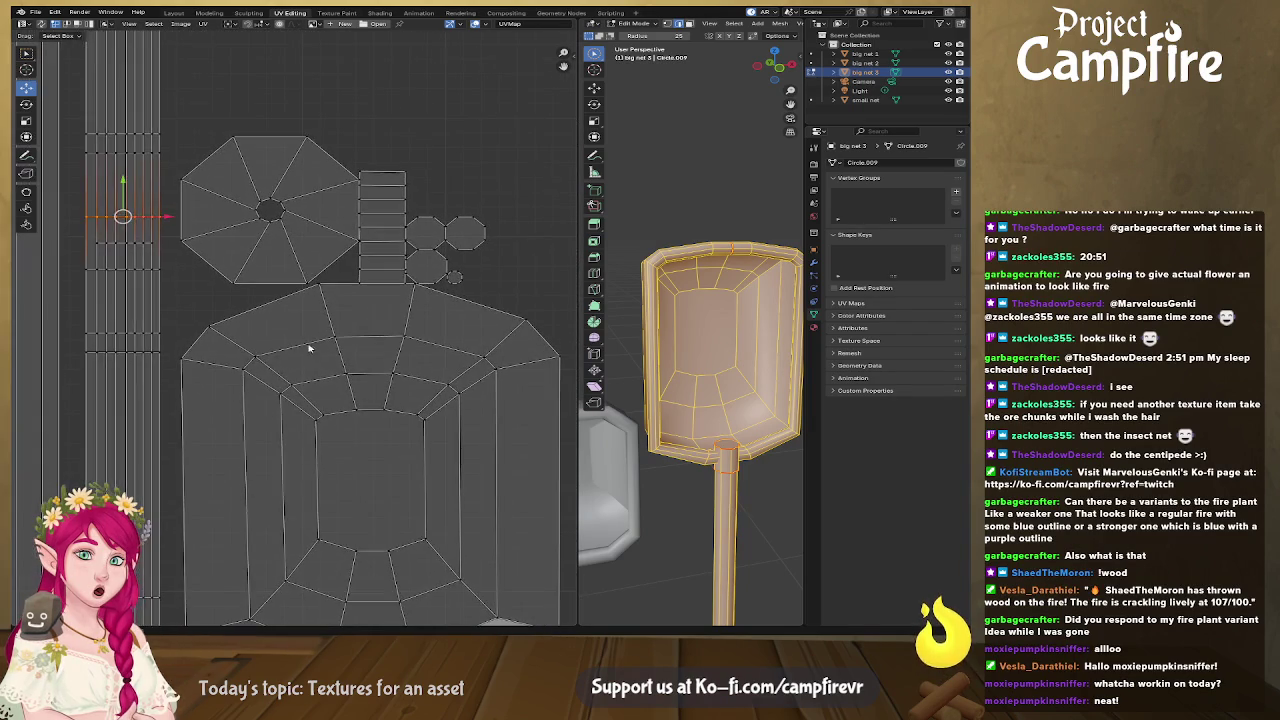
# Step: Frame the octagon islands and trial-move the small octagon island, then undo the move
pyautogui.moveTo(306, 343); pyautogui.dragTo(308, 221, button='middle')
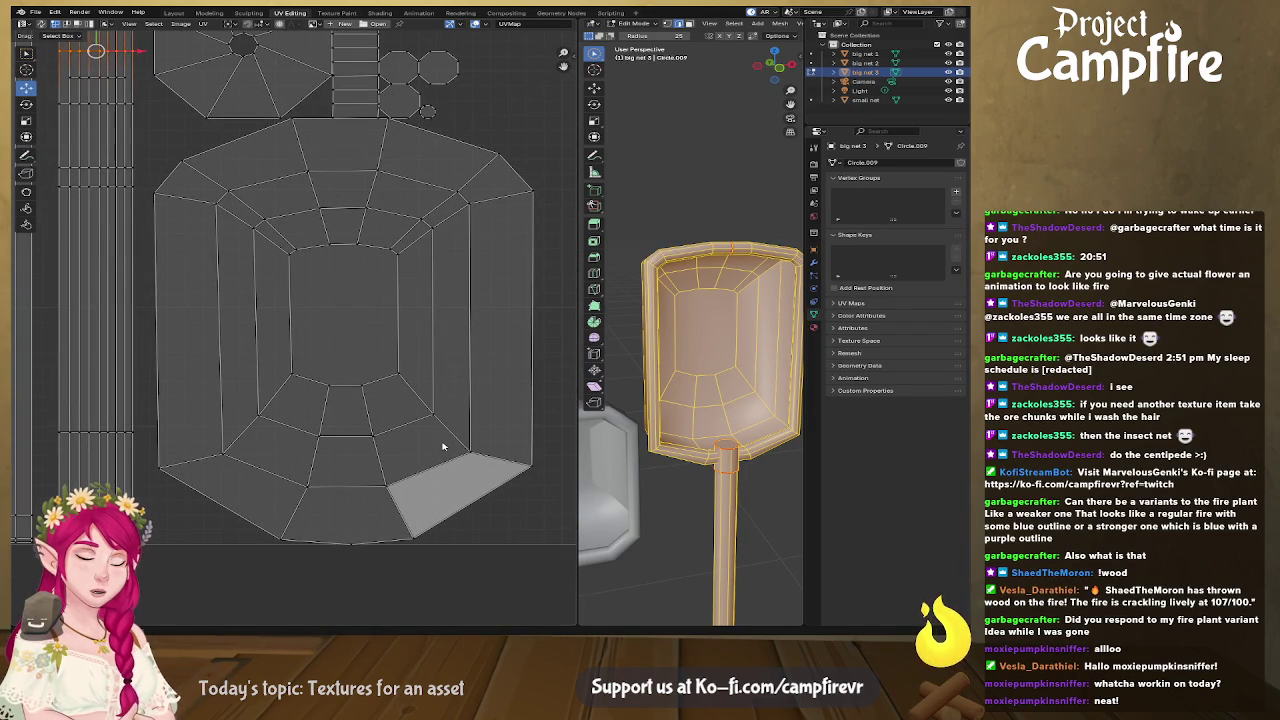
pyautogui.moveTo(403, 178); pyautogui.dragTo(393, 395, button='middle')
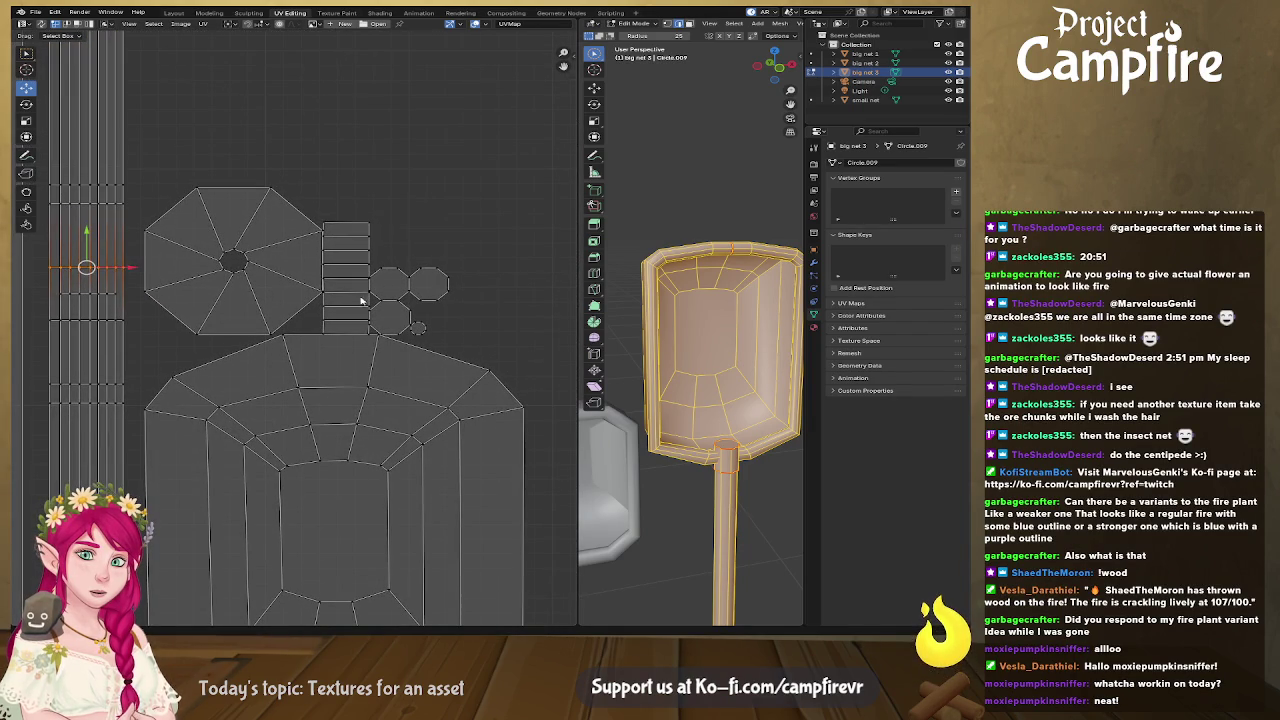
pyautogui.click(427, 287)
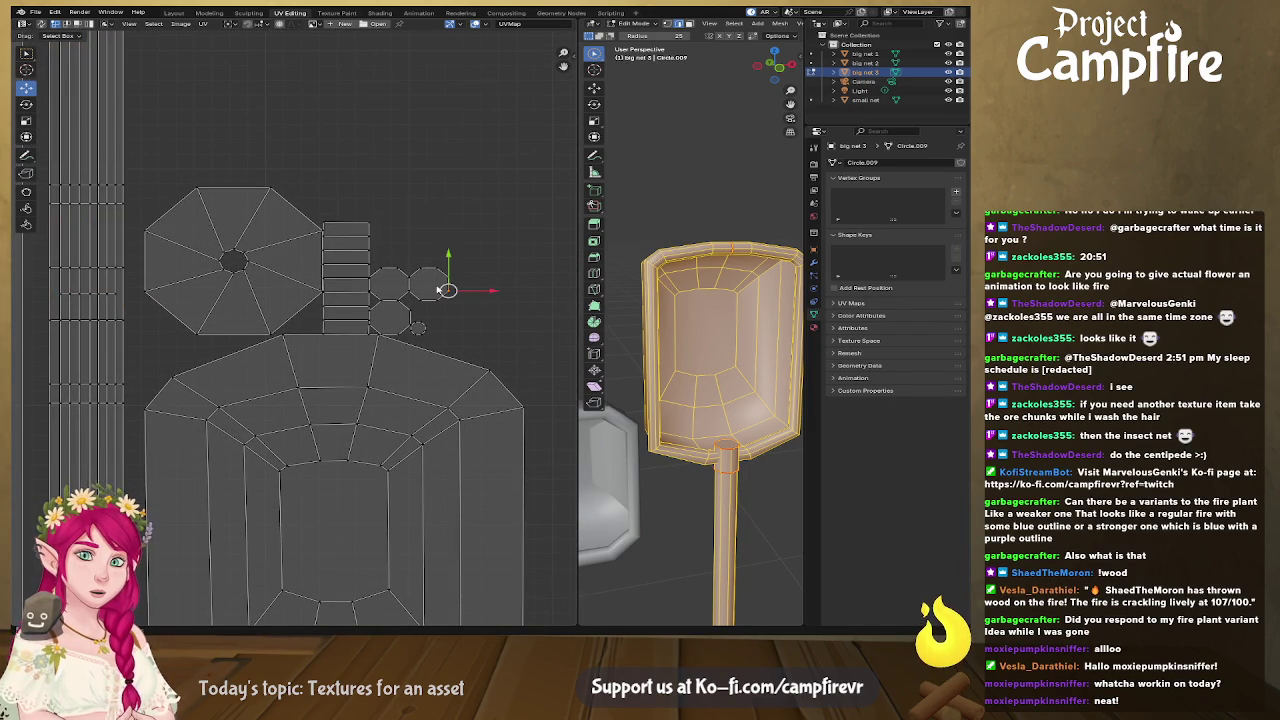
pyautogui.moveTo(433, 287); pyautogui.dragTo(388, 284)
pyautogui.hotkey('ctrl', 'z')
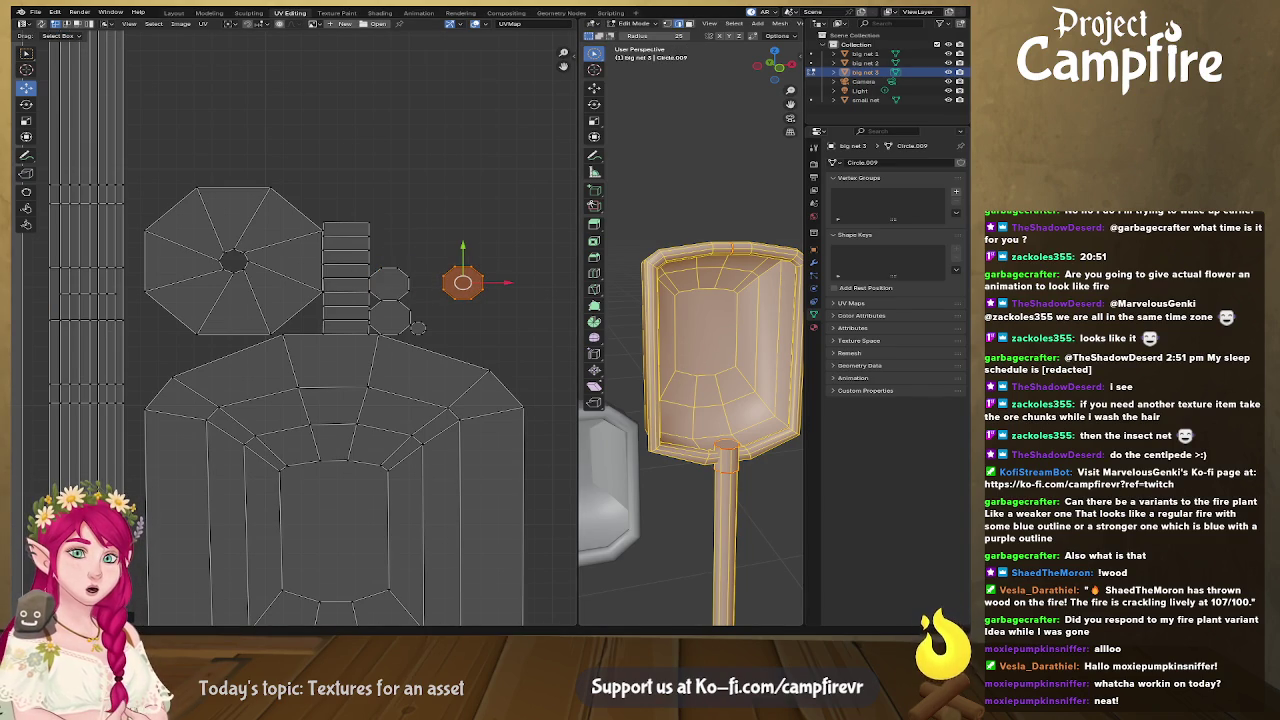
# Step: In face select mode, move the small octagon islands into open space at the upper right
pyautogui.press('a')
pyautogui.hotkey('alt', 'a')
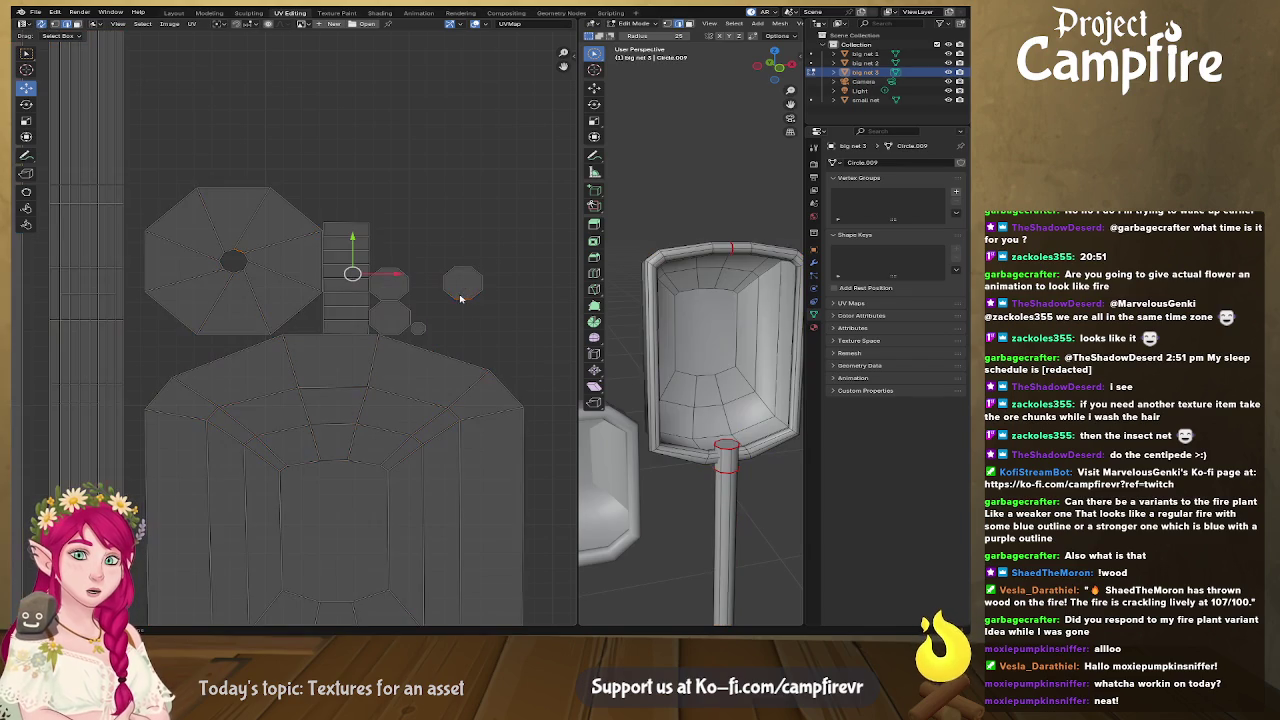
pyautogui.press('3')
pyautogui.click(463, 285)
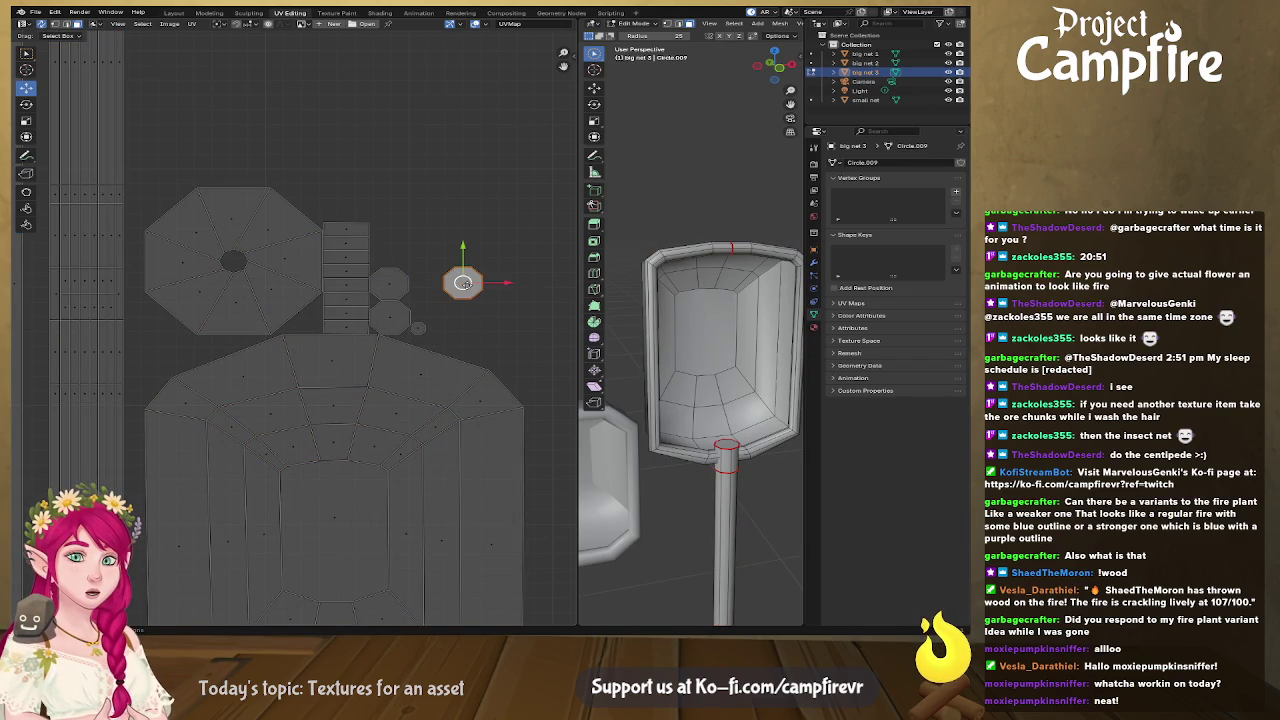
pyautogui.click(390, 285)
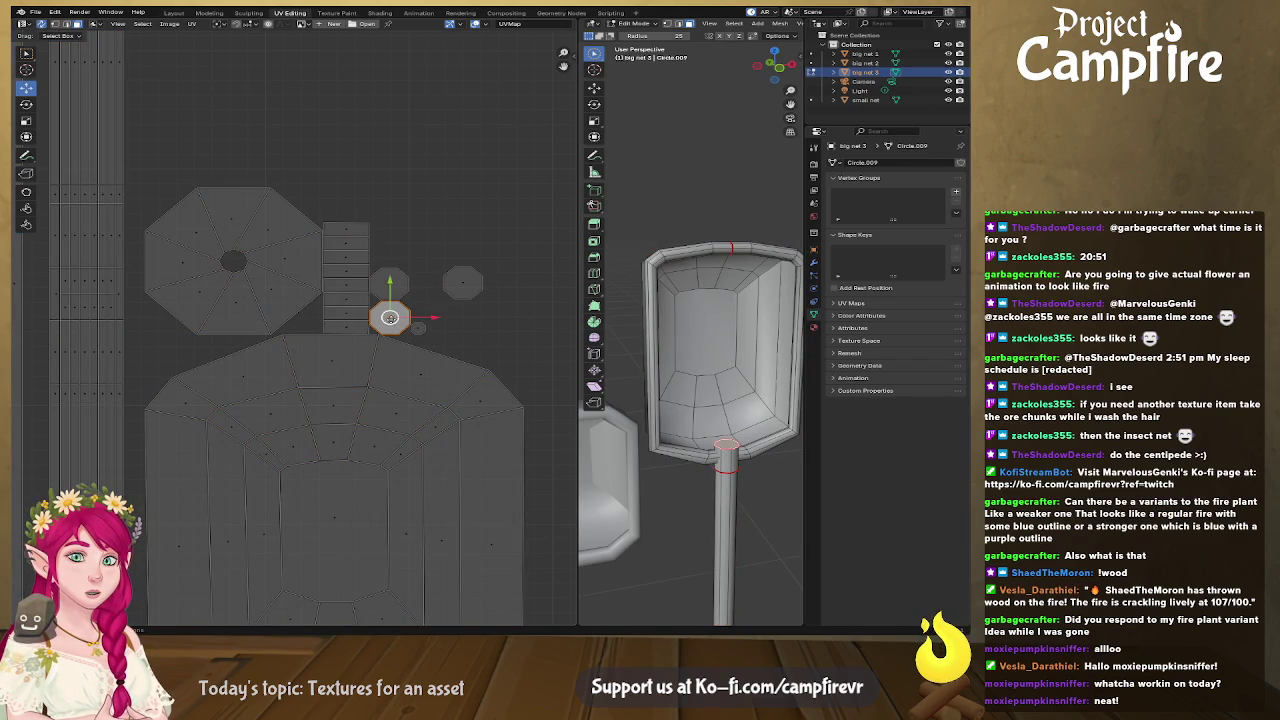
pyautogui.press('g')
pyautogui.click(522, 162)
# Step: Shift the octagon island beside the strip further to the right
pyautogui.click(460, 289)
pyautogui.click(389, 285)
pyautogui.press('g')
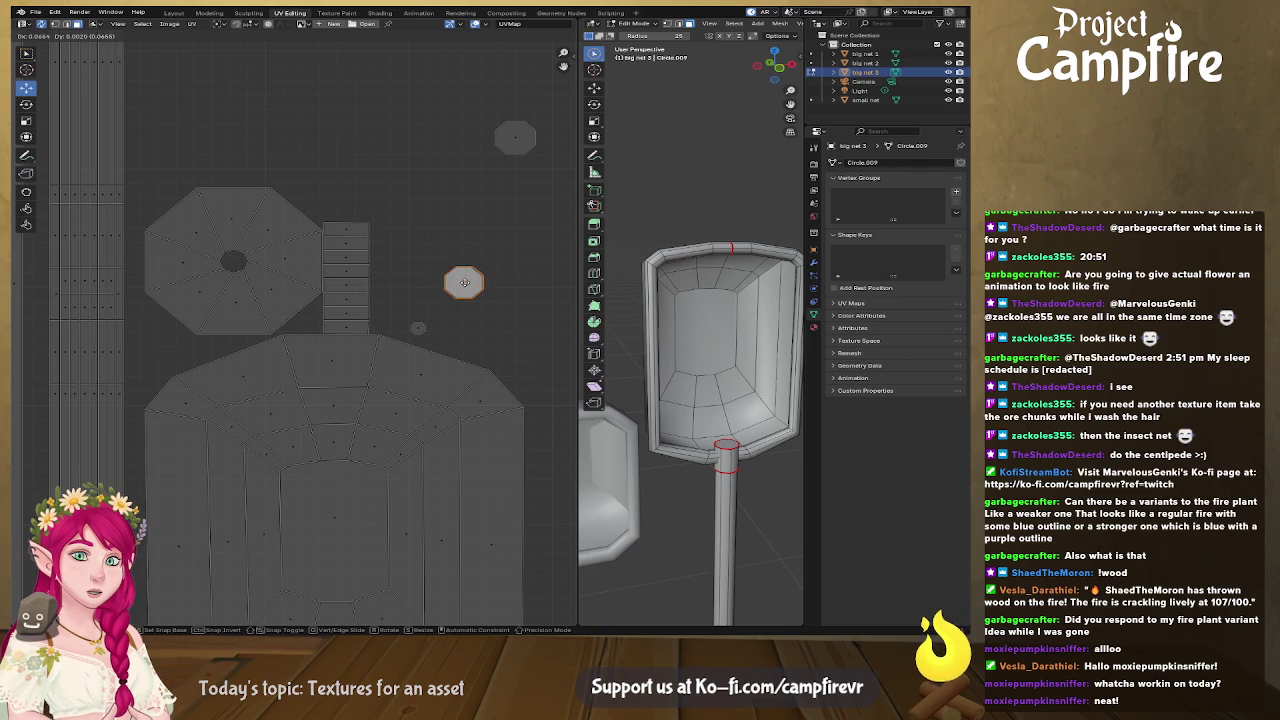
pyautogui.click(463, 282)
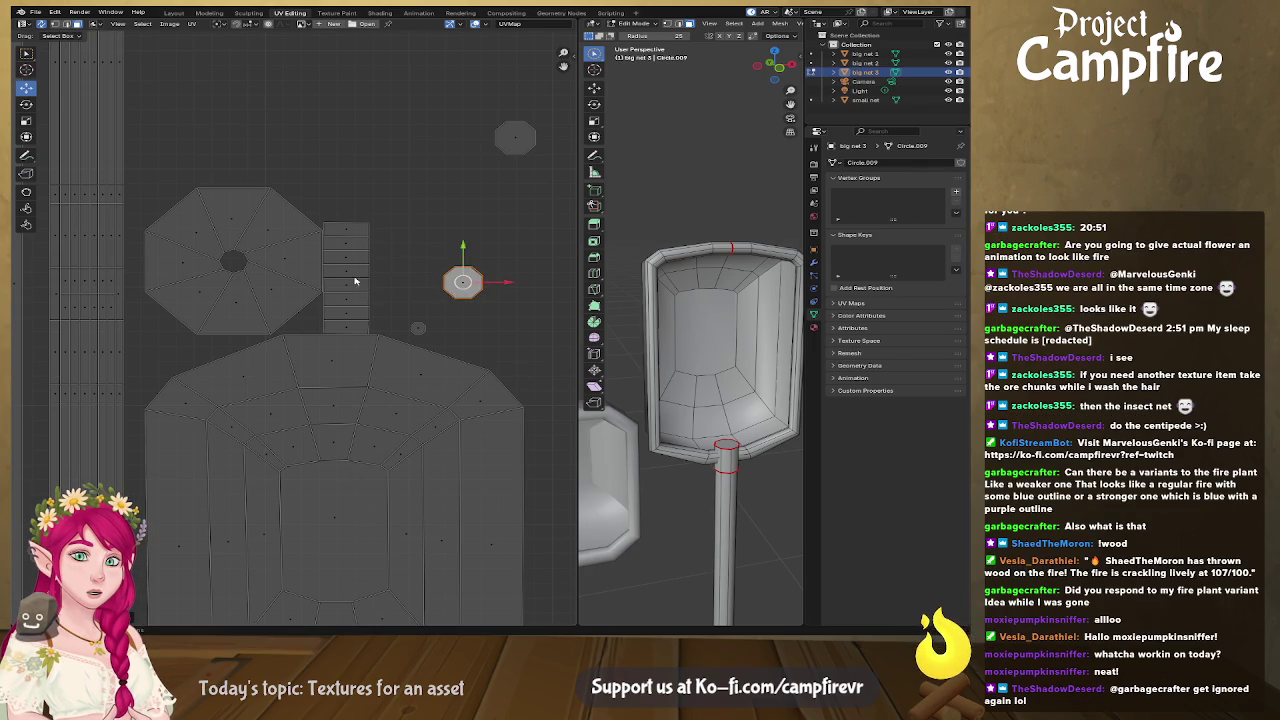
# Step: Select the whole short strip island and show it on its own
pyautogui.click(352, 258)
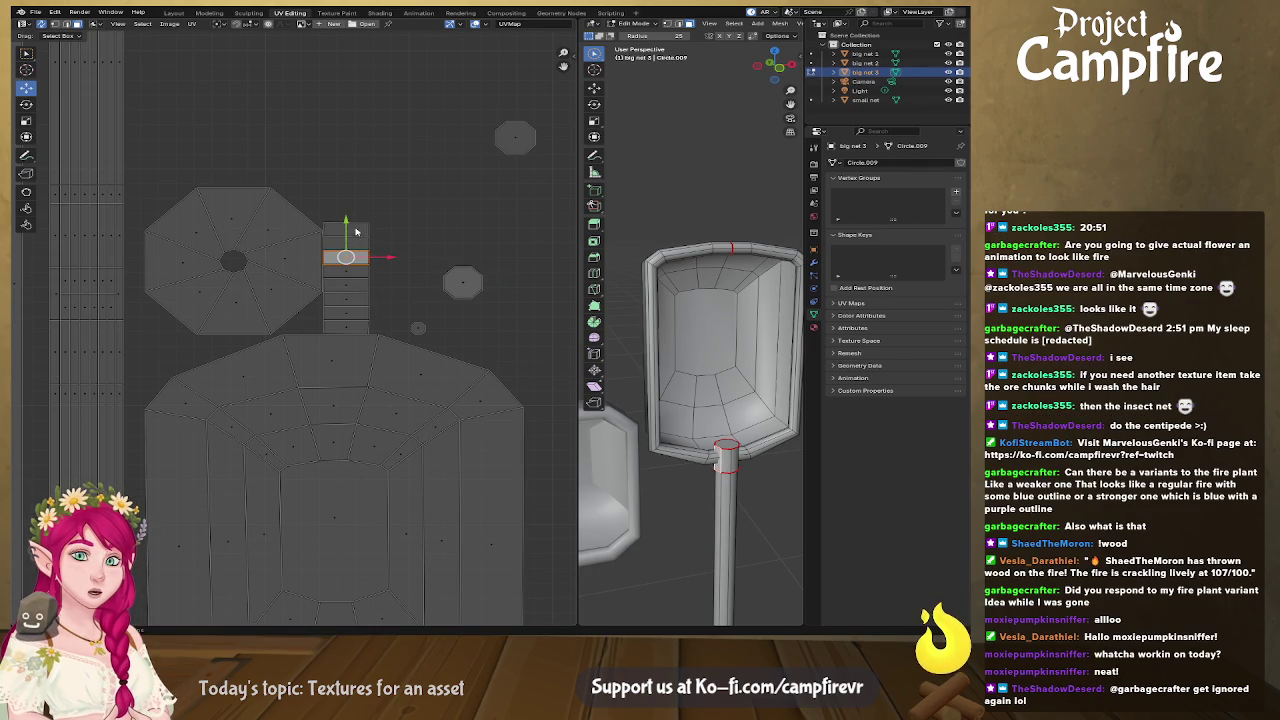
pyautogui.click(355, 231)
pyautogui.press('l')
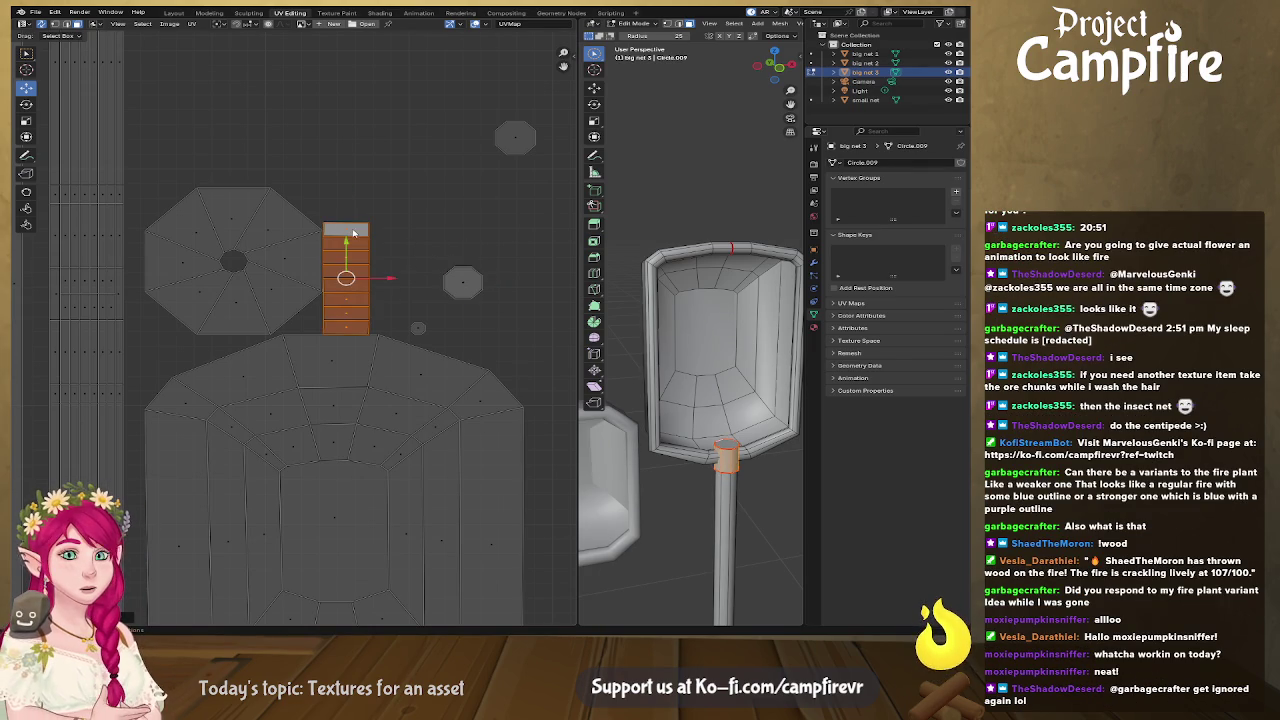
pyautogui.click(39, 23)
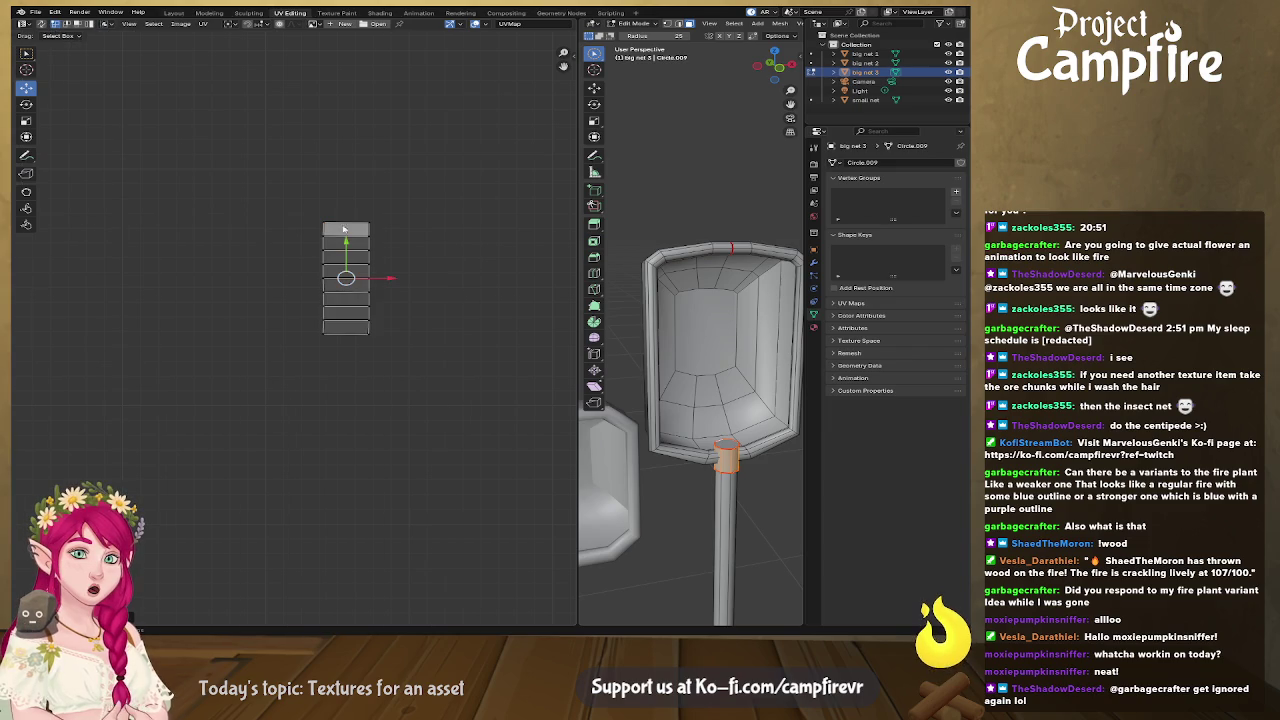
pyautogui.moveTo(290, 188); pyautogui.dragTo(372, 336)
# Step: Rotate the strip 90 degrees to horizontal, level its top edge, and reselect all islands
pyautogui.write('r90')
pyautogui.press('Return')
pyautogui.keyDown('alt'); pyautogui.click(367, 259); pyautogui.keyUp('alt')
pyautogui.rightClick(367, 259)
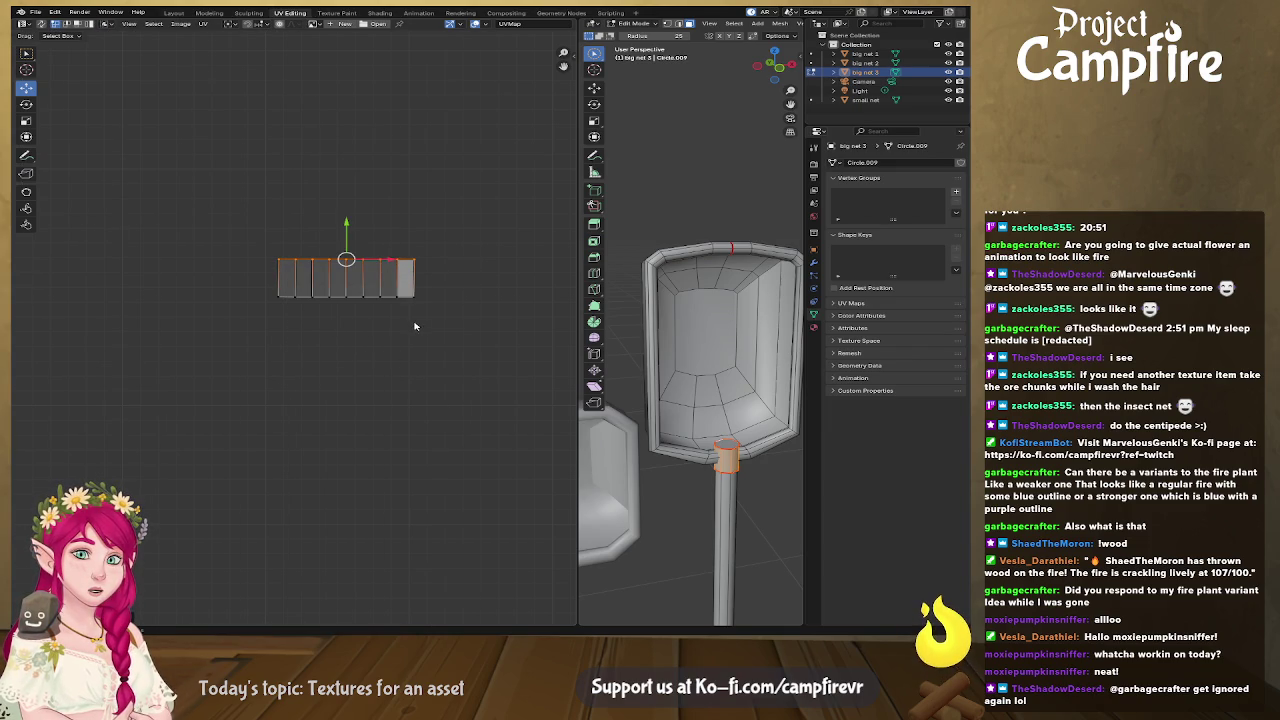
pyautogui.press('a')
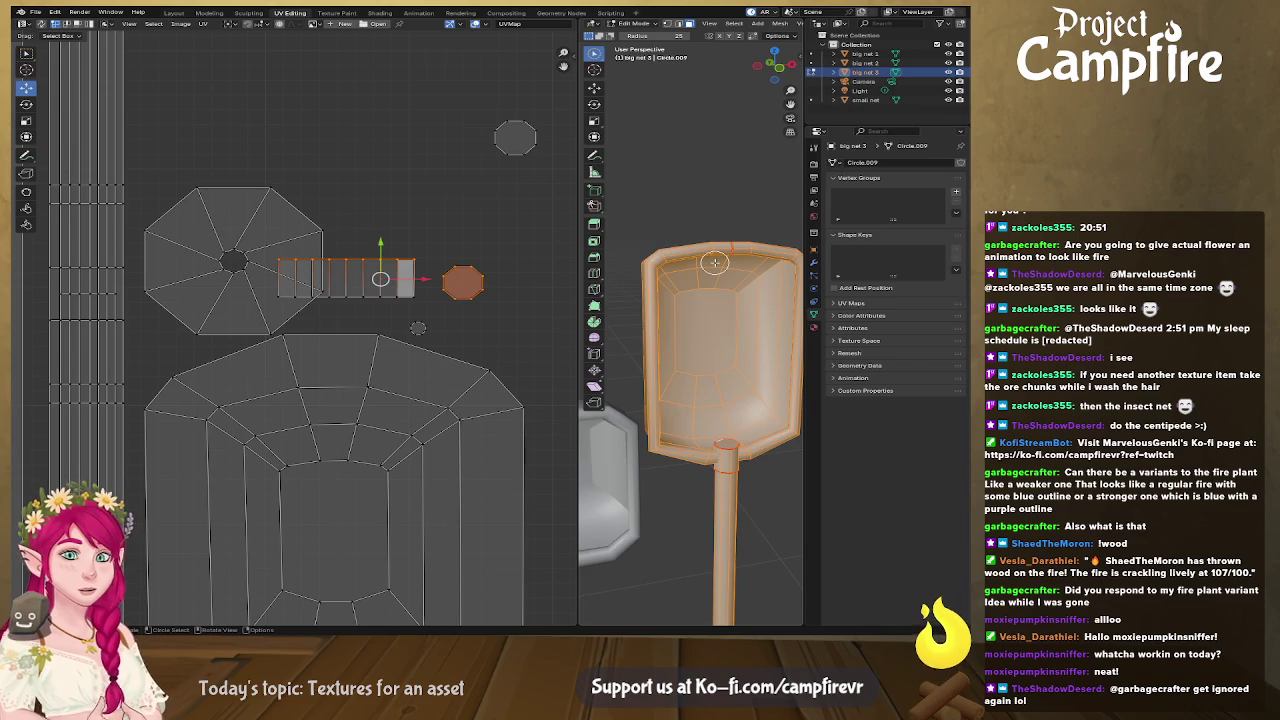
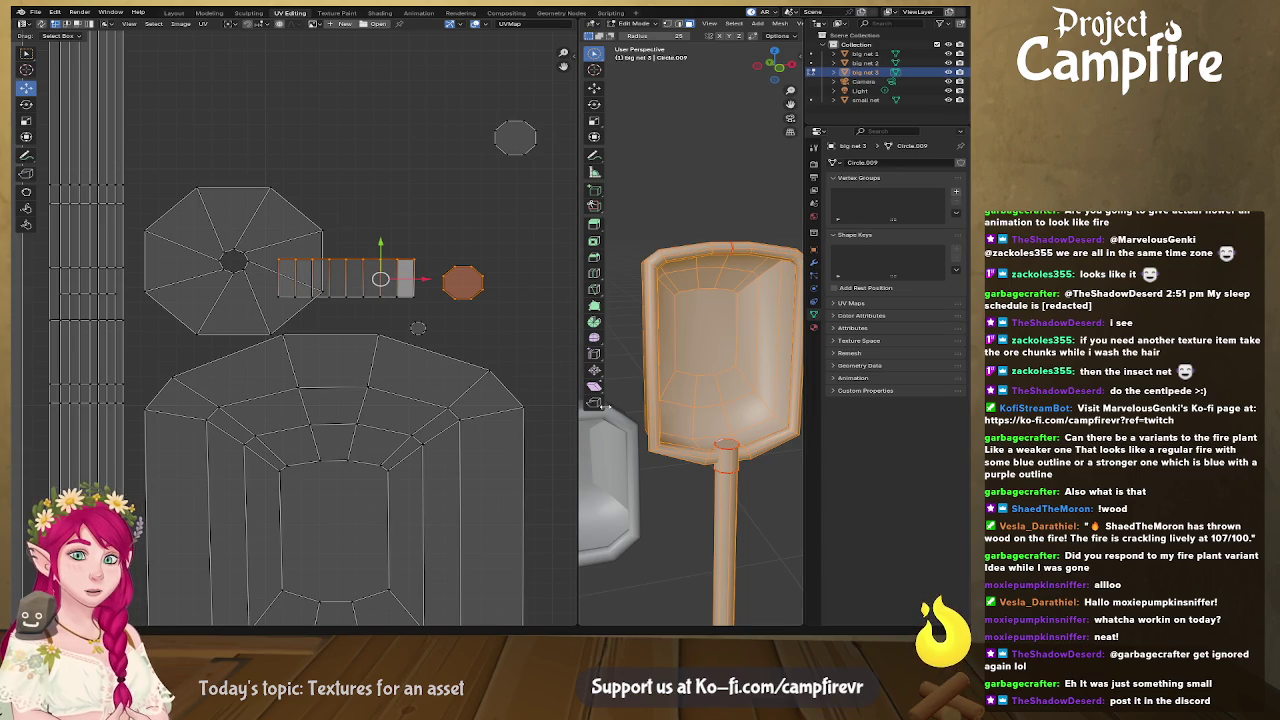
# Step: Move the small strip UV island up and right, clear of the little octagon island
pyautogui.click(398, 297)
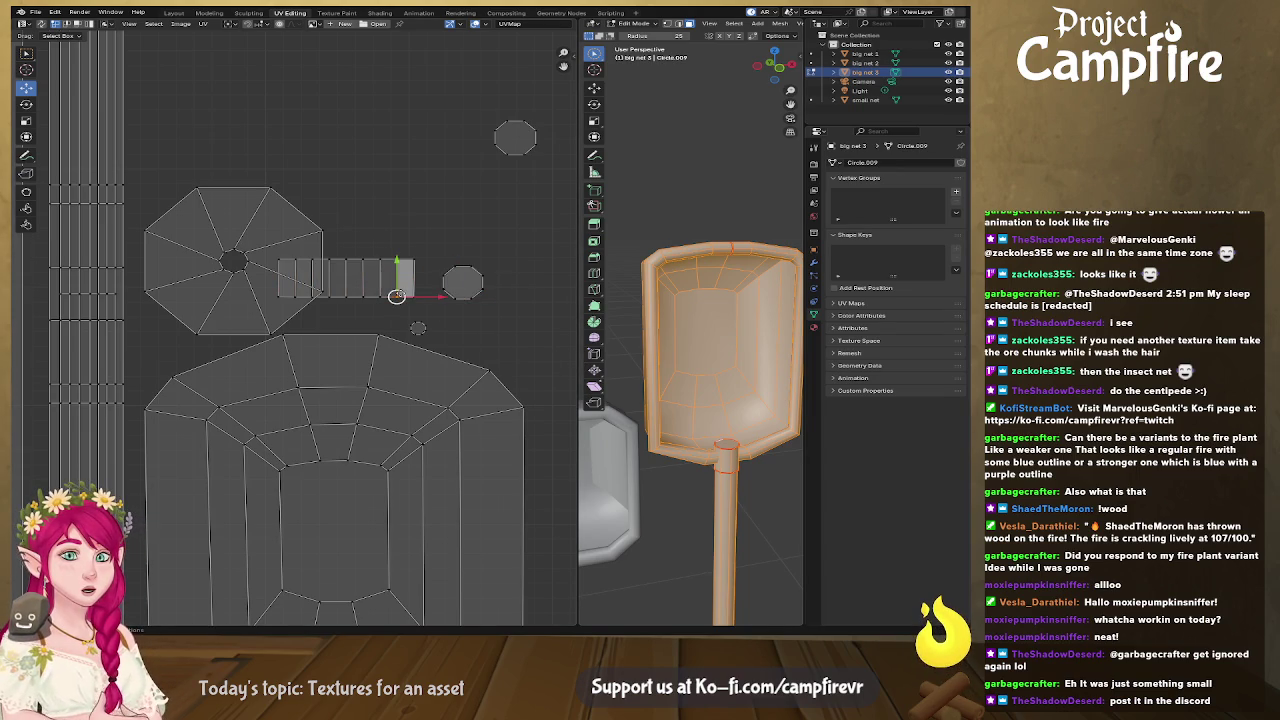
pyautogui.press('l')
pyautogui.moveTo(408, 282)
pyautogui.mouseDown()
pyautogui.moveTo(540, 225)
pyautogui.moveTo(430, 298)
pyautogui.mouseUp()
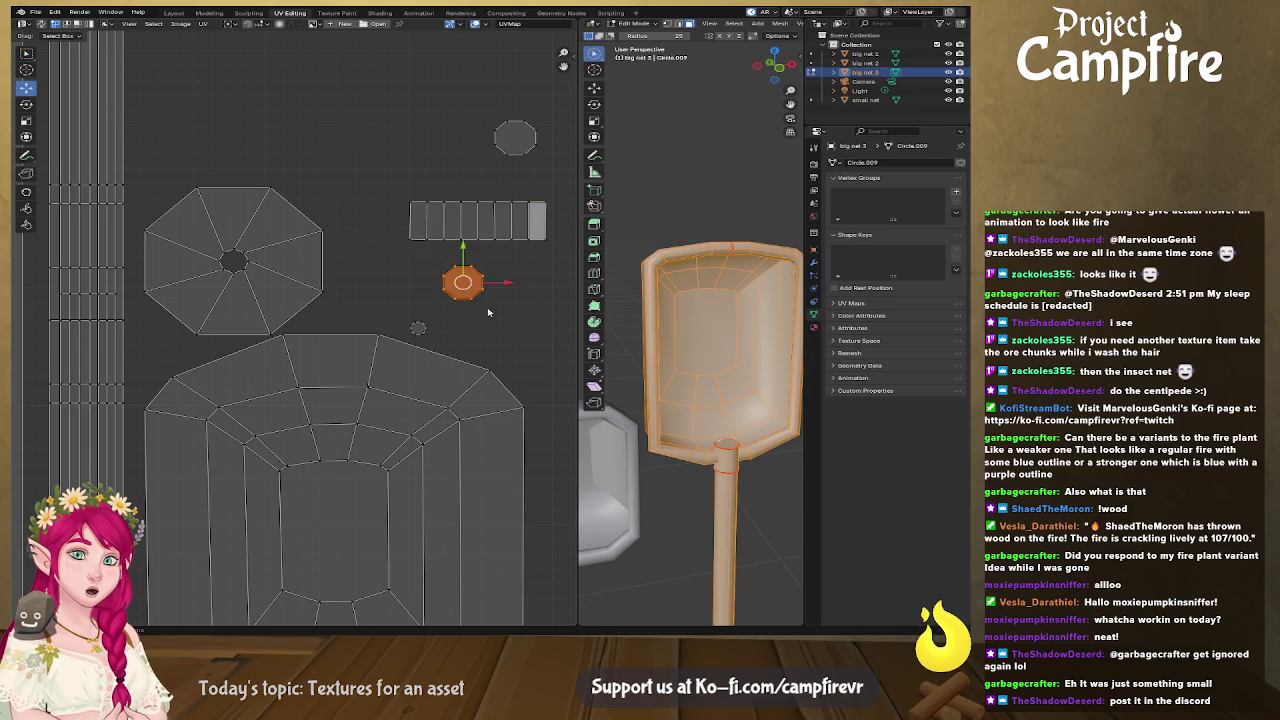
pyautogui.scroll(-3, 430, 310)
pyautogui.scroll(-1, 430, 330)
pyautogui.moveTo(432, 347); pyautogui.dragTo(396, 351, button='middle')
# Step: Select the small circle island and orbit the 3D view in on the net's handle
pyautogui.click(324, 368)
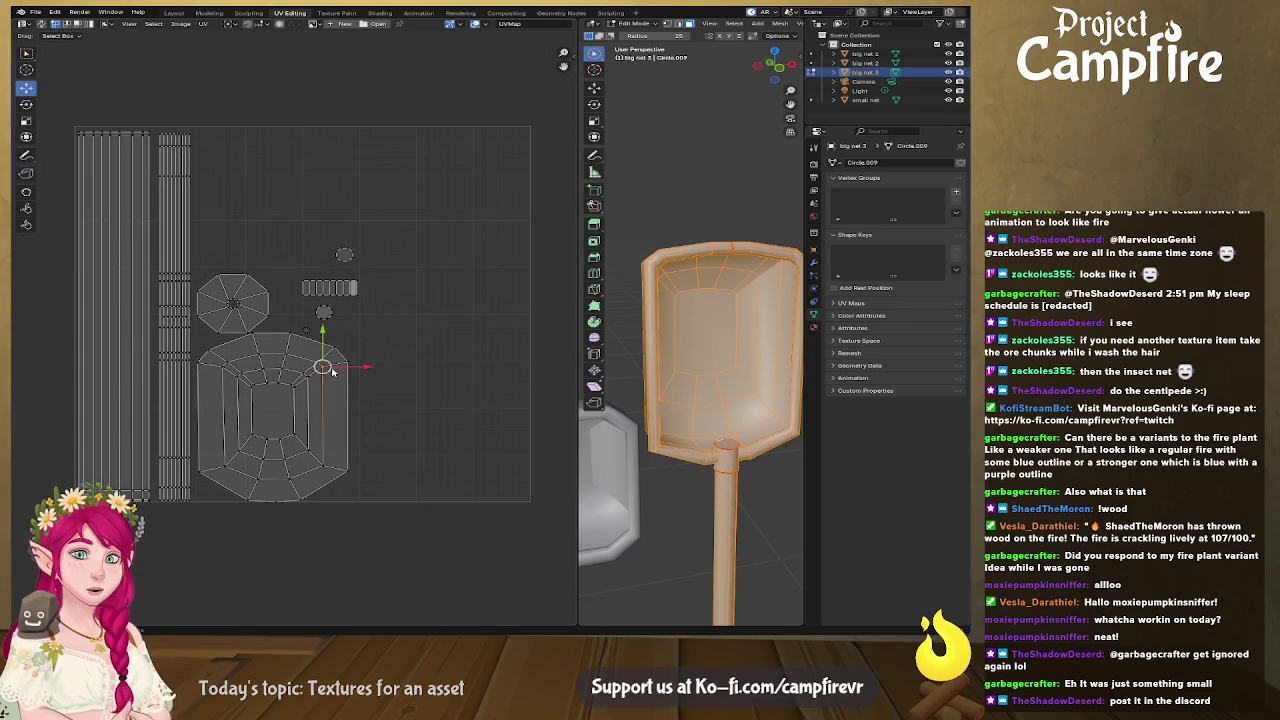
pyautogui.click(236, 301)
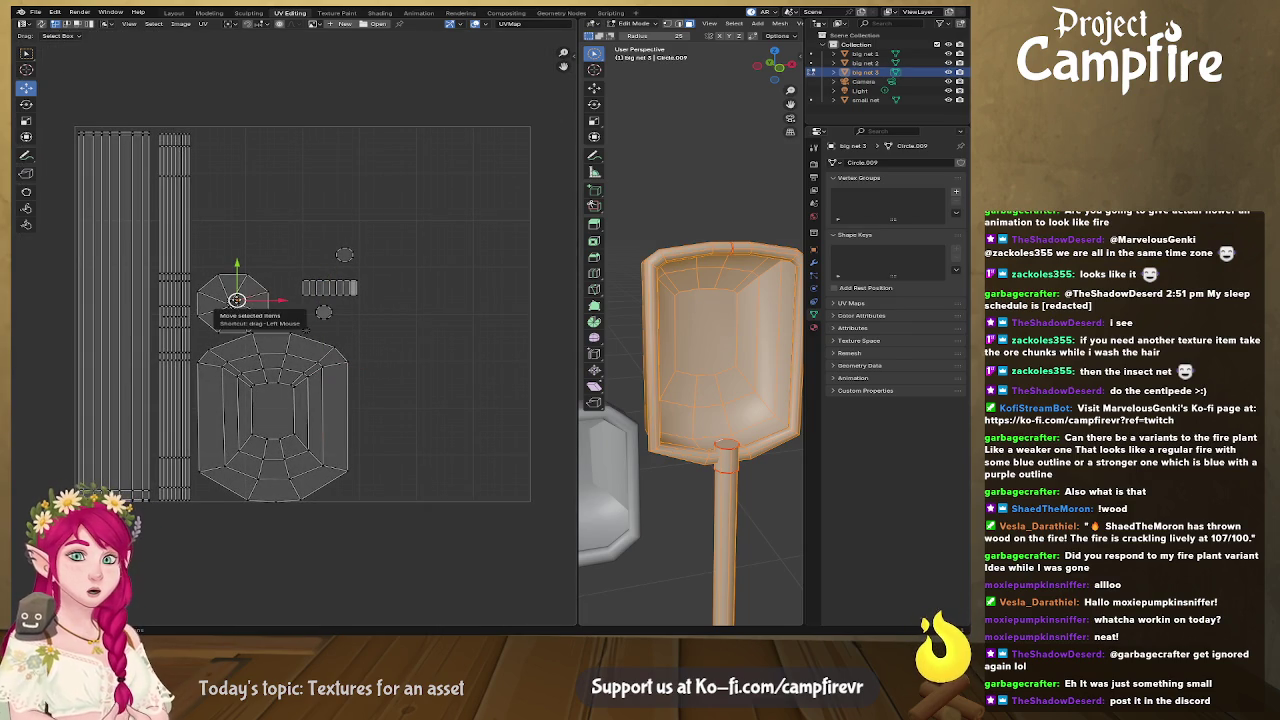
pyautogui.moveTo(700, 440); pyautogui.dragTo(688, 418, button='middle')
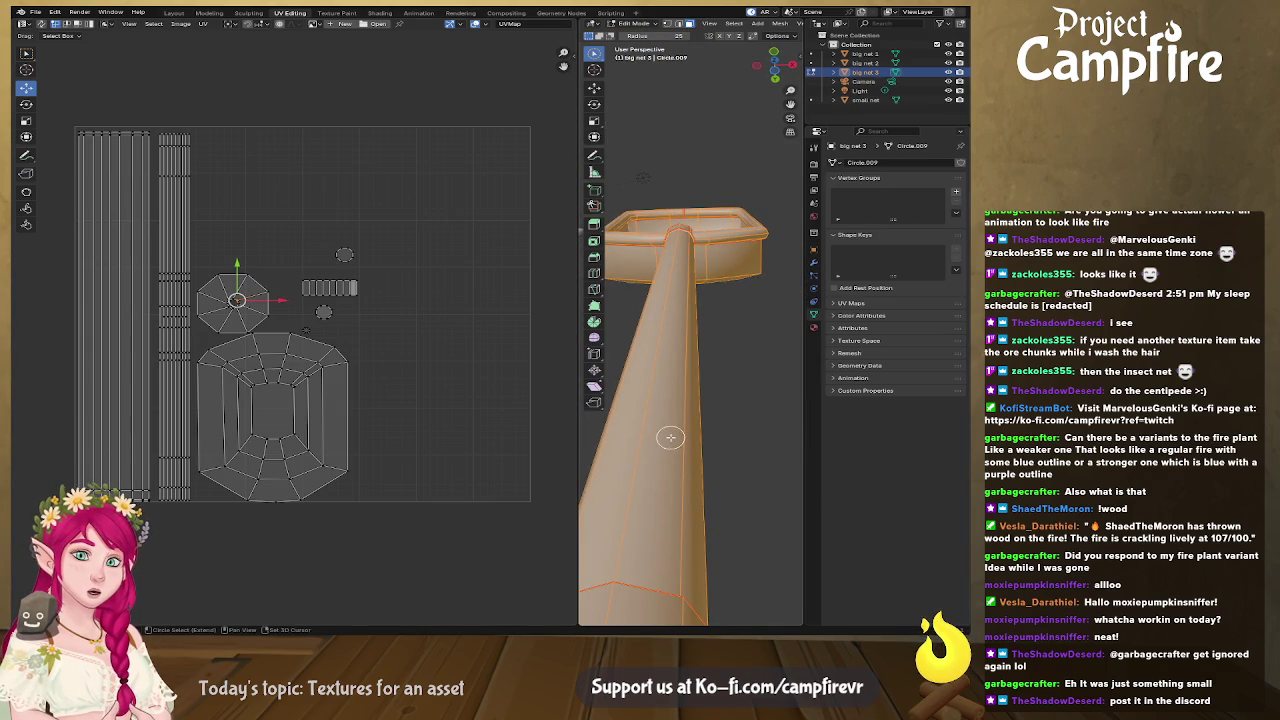
pyautogui.moveTo(668, 474)
pyautogui.mouseDown(button='middle')
pyautogui.moveTo(681, 442)
pyautogui.moveTo(680, 531)
pyautogui.moveTo(677, 418)
pyautogui.mouseUp(button='middle')
pyautogui.moveTo(693, 502)
pyautogui.mouseDown(button='middle')
pyautogui.moveTo(719, 262)
pyautogui.moveTo(710, 312)
pyautogui.mouseUp(button='middle')
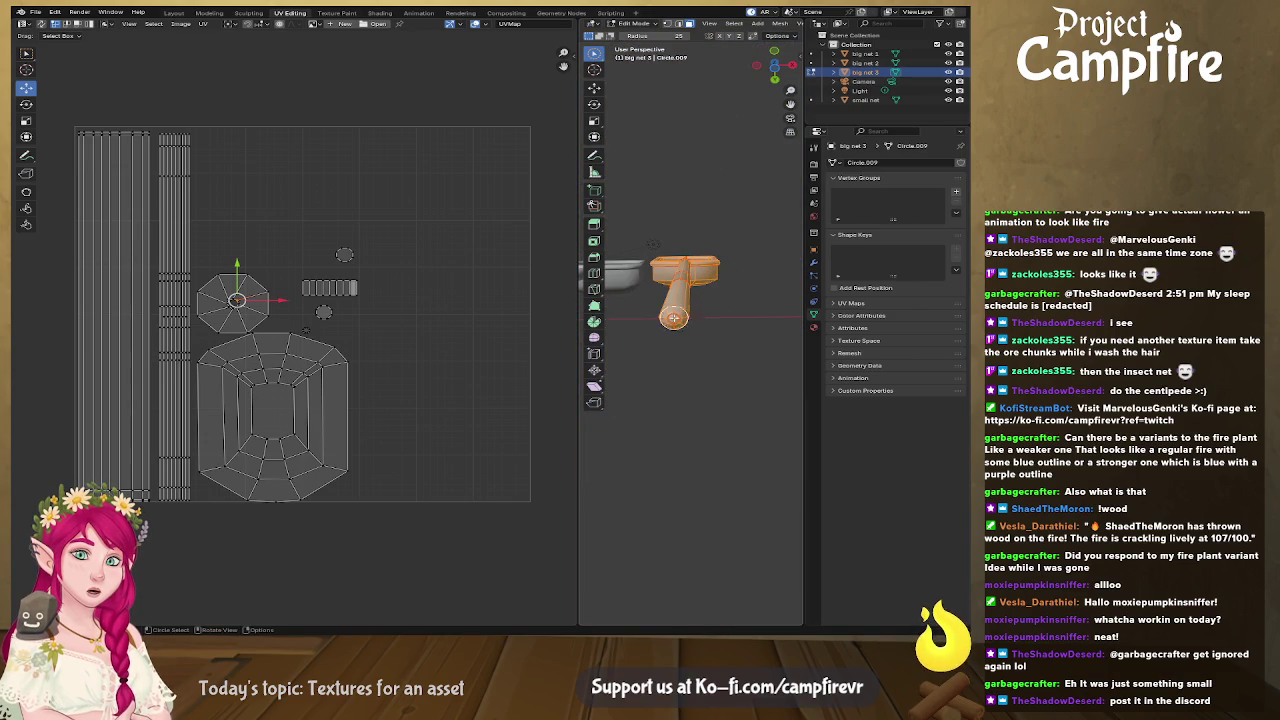
pyautogui.click(254, 303)
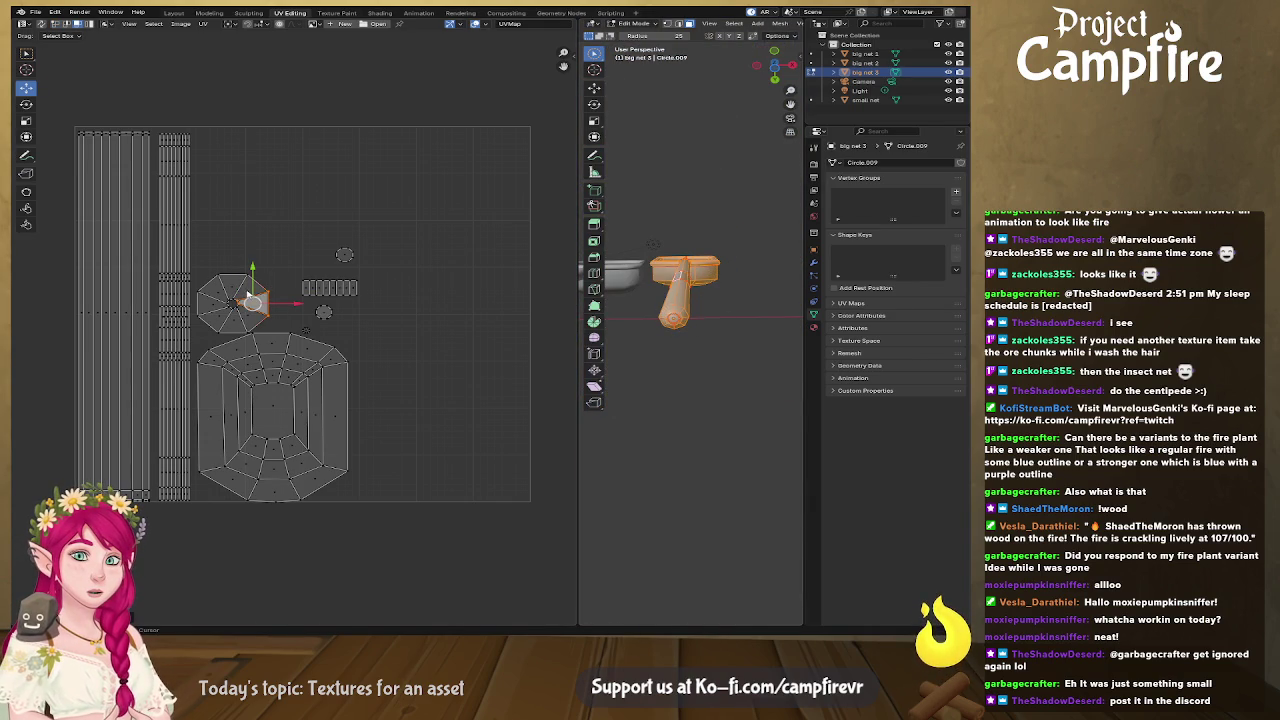
pyautogui.moveTo(690, 330); pyautogui.dragTo(660, 420, button='middle')
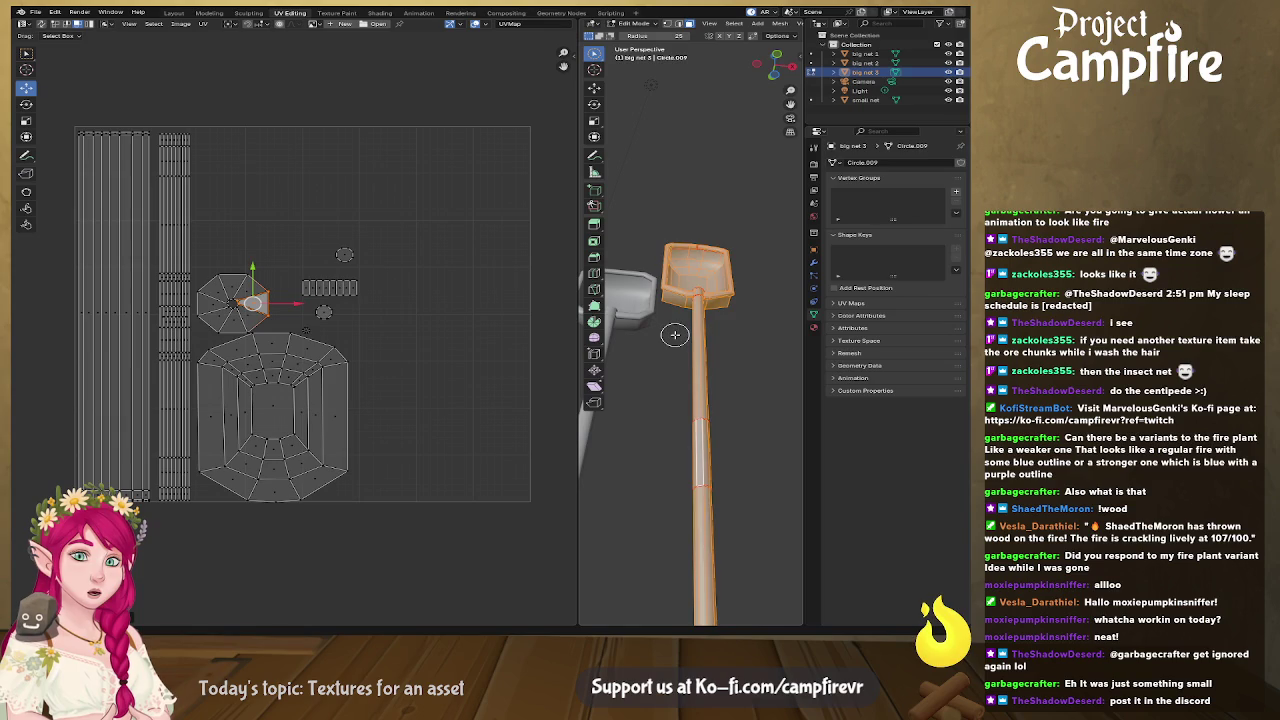
pyautogui.moveTo(594, 461)
pyautogui.mouseDown(button='middle')
pyautogui.moveTo(732, 423)
pyautogui.moveTo(708, 520)
pyautogui.moveTo(711, 337)
pyautogui.moveTo(686, 363)
pyautogui.moveTo(754, 347)
pyautogui.moveTo(728, 355)
pyautogui.moveTo(692, 342)
pyautogui.moveTo(698, 333)
pyautogui.mouseUp(button='middle')
# Step: Mark a seam on the vertical edge of the handle's middle section
pyautogui.click(708, 336)
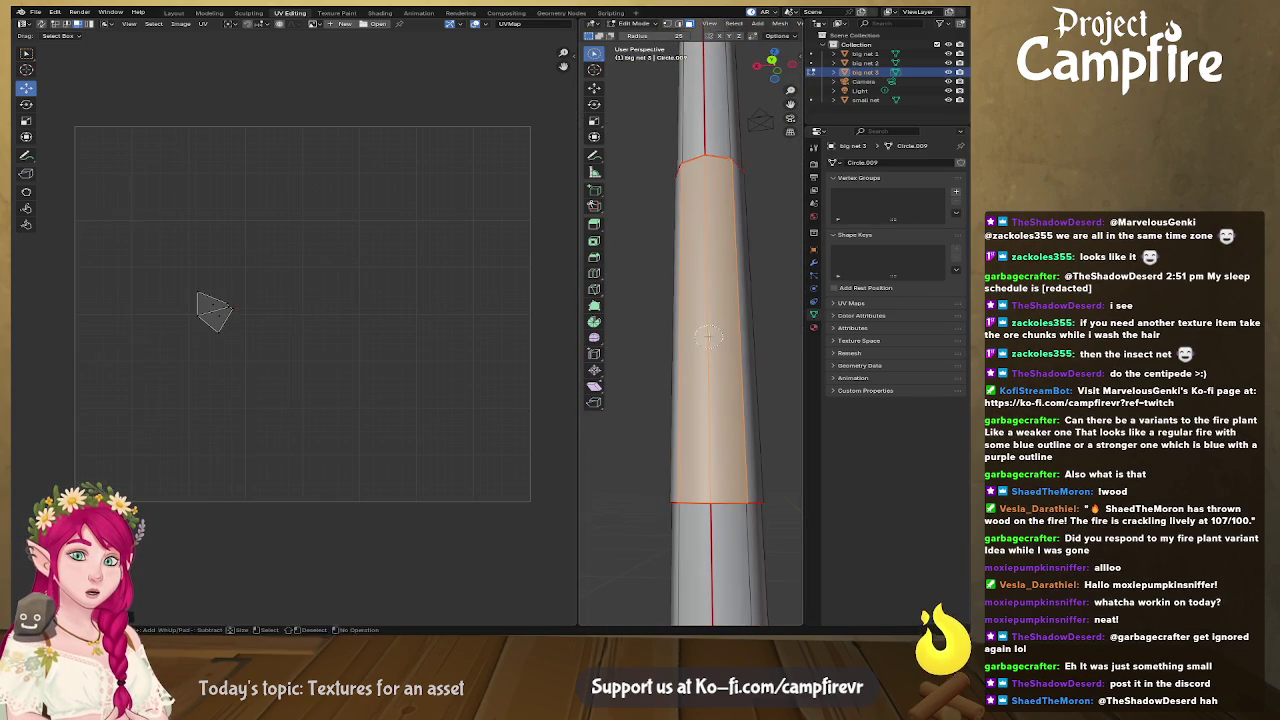
pyautogui.press('2')
pyautogui.click(708, 337)
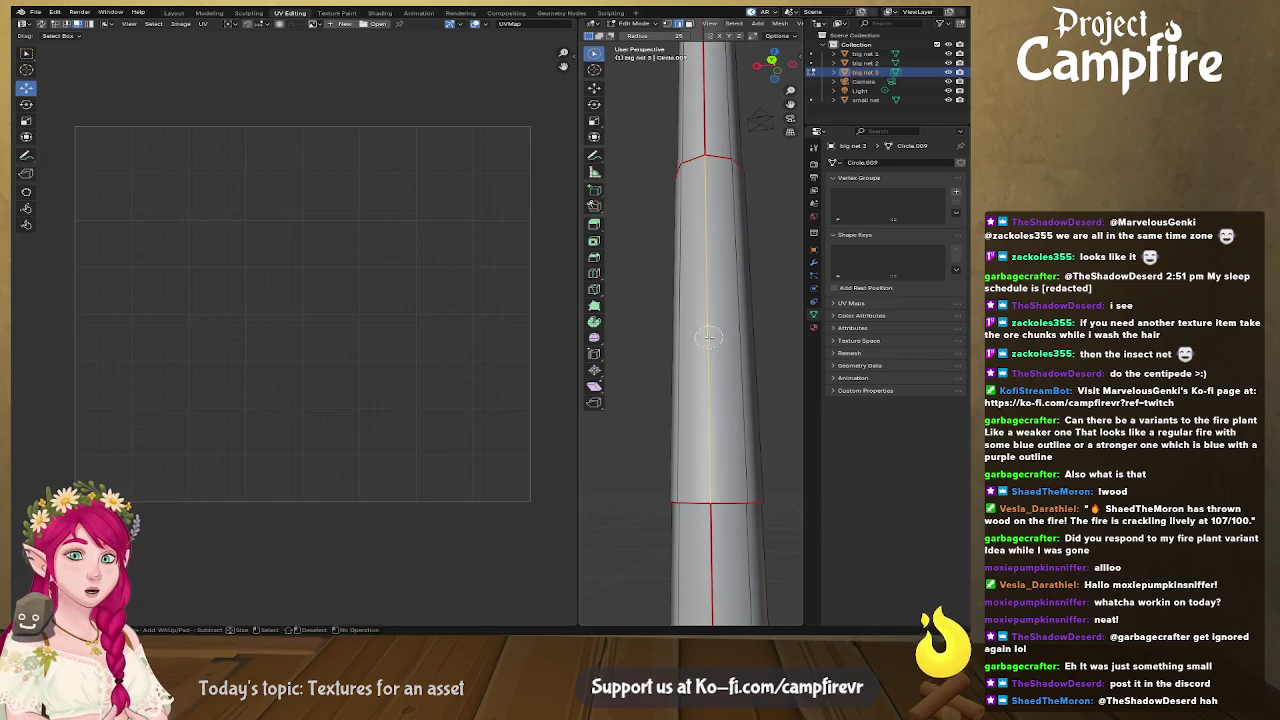
pyautogui.hotkey('ctrl', 'e')
pyautogui.click(709, 341)
pyautogui.press('c')
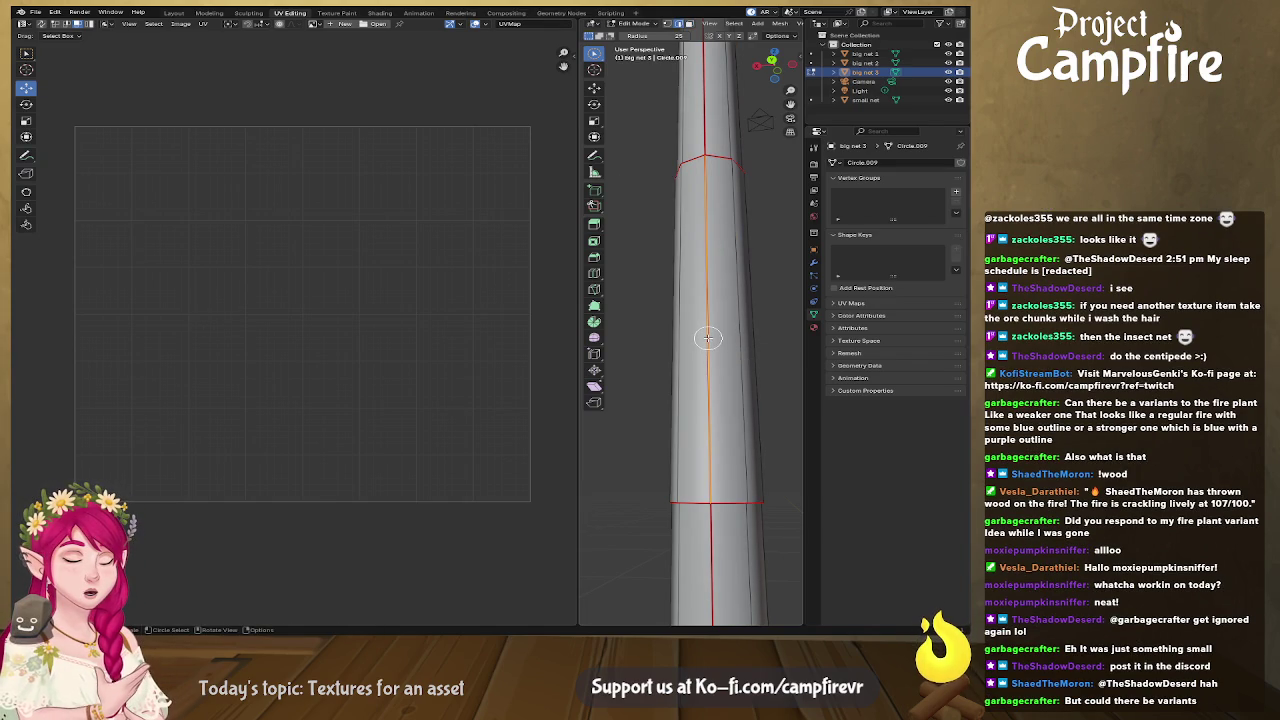
pyautogui.hotkey('ctrl', 'l')
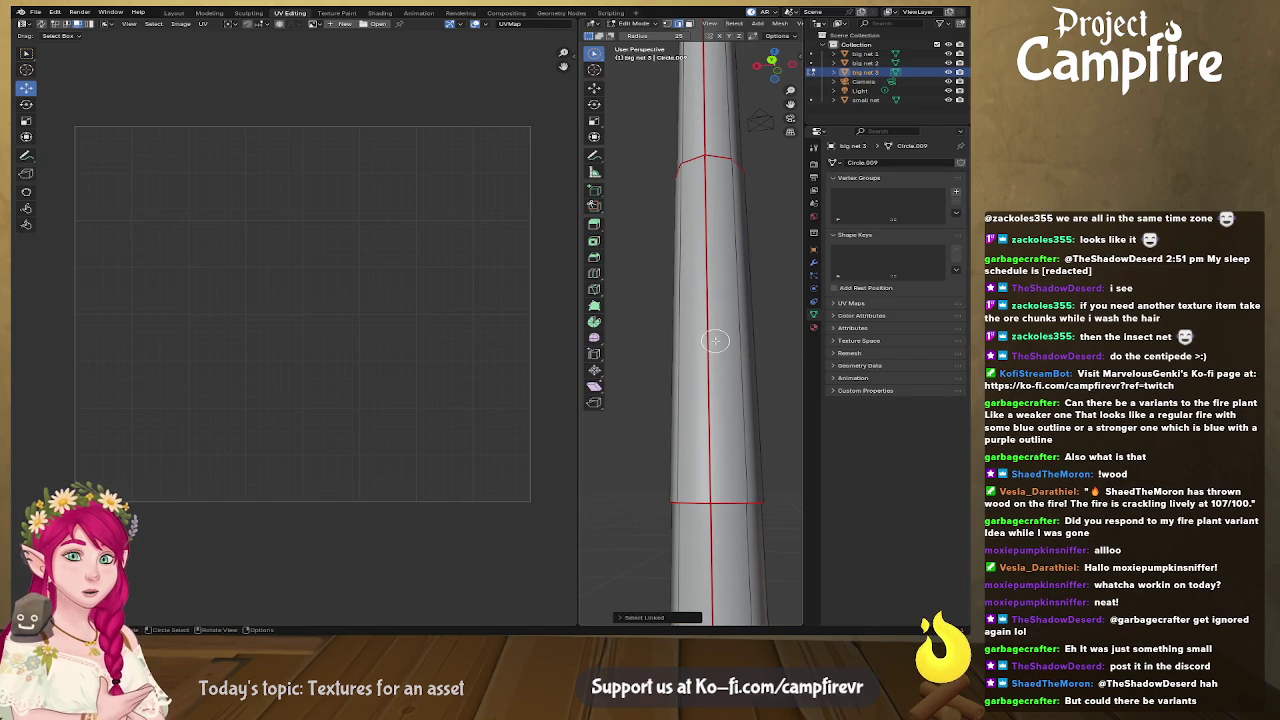
# Step: Select the seam-bounded handle section with L and unwrap it into UV strips
pyautogui.press('l')
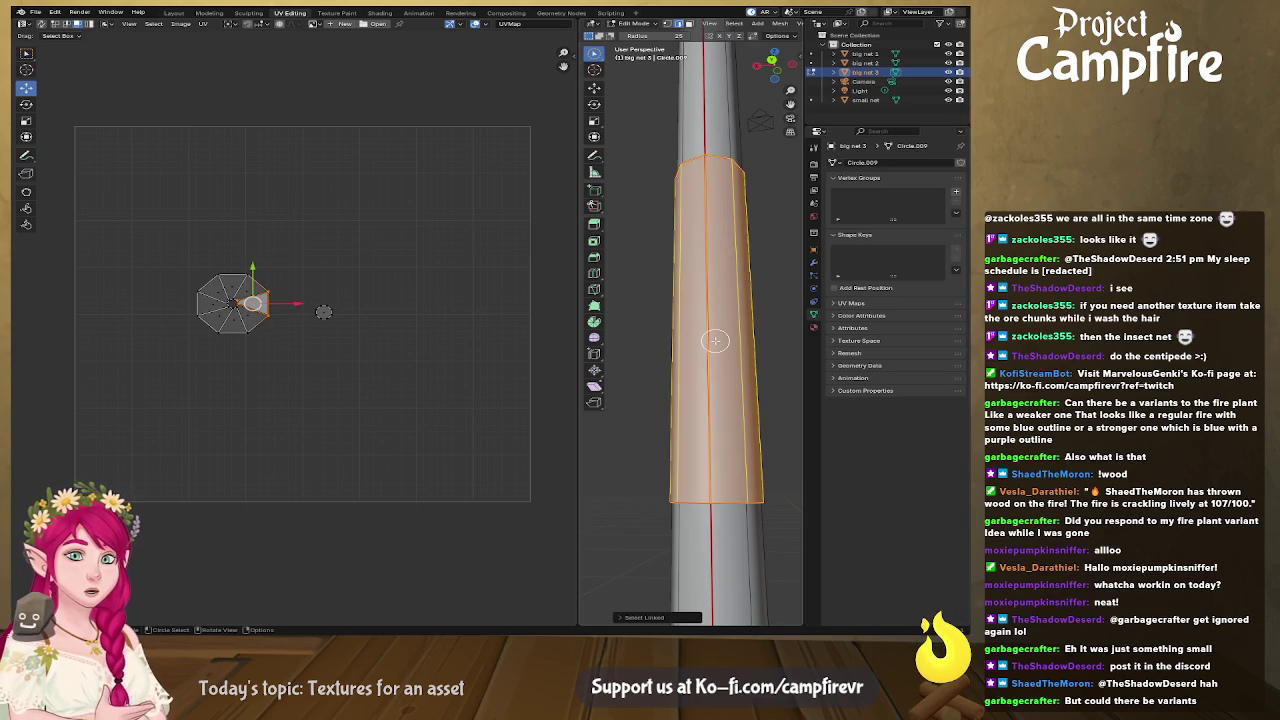
pyautogui.hotkey('ctrl', 'e')
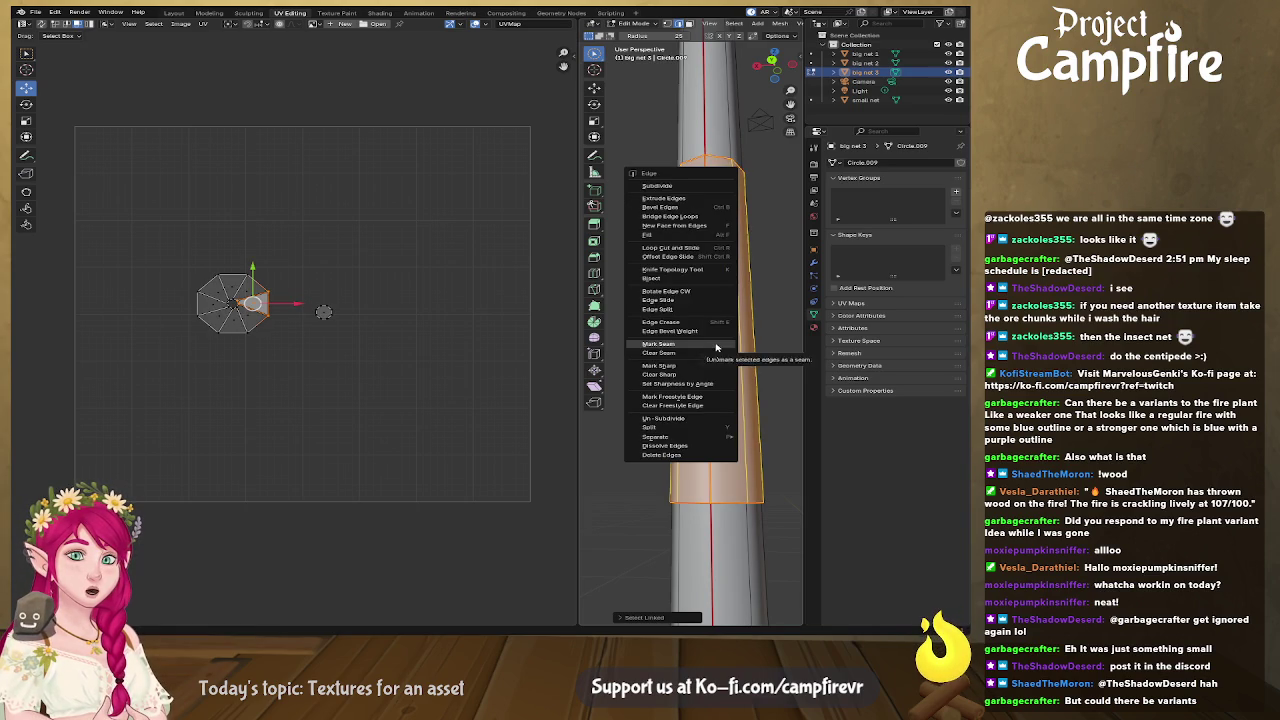
pyautogui.press('Escape')
pyautogui.press('u')
pyautogui.click(706, 207)
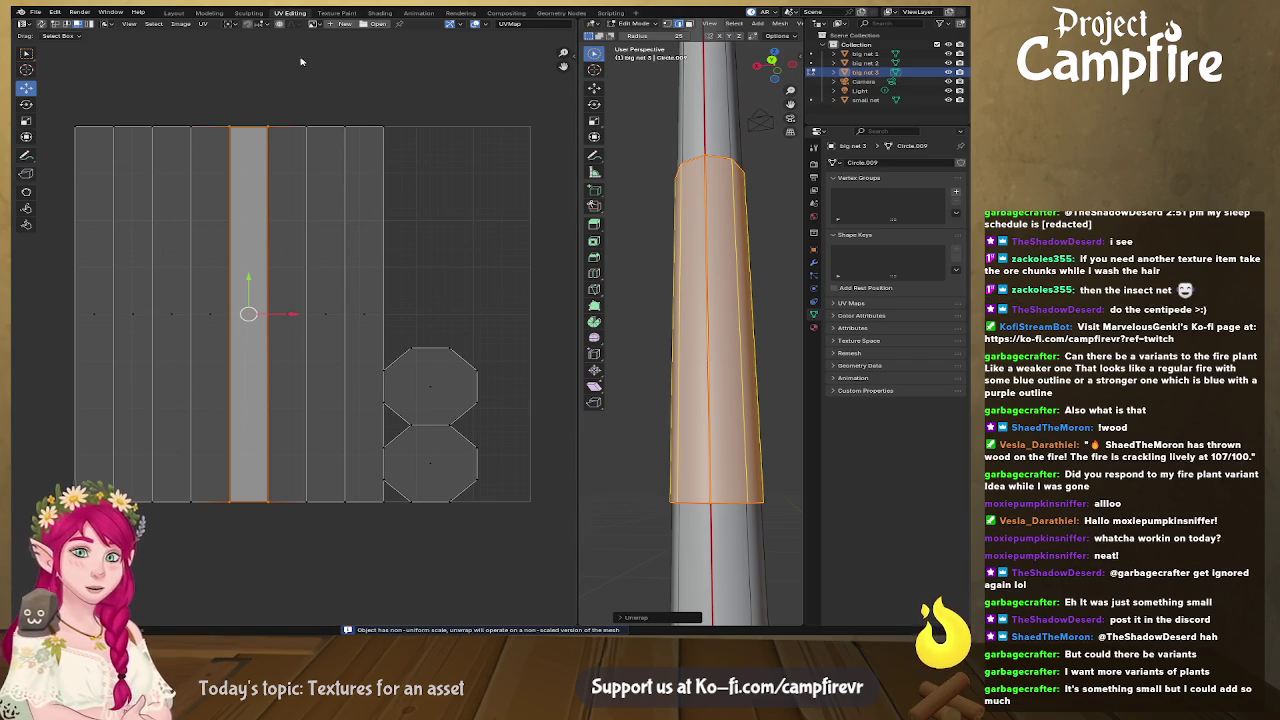
# Step: Squash the handle strips vertically, shrink them, and move them to the top of the layout
pyautogui.click(354, 315)
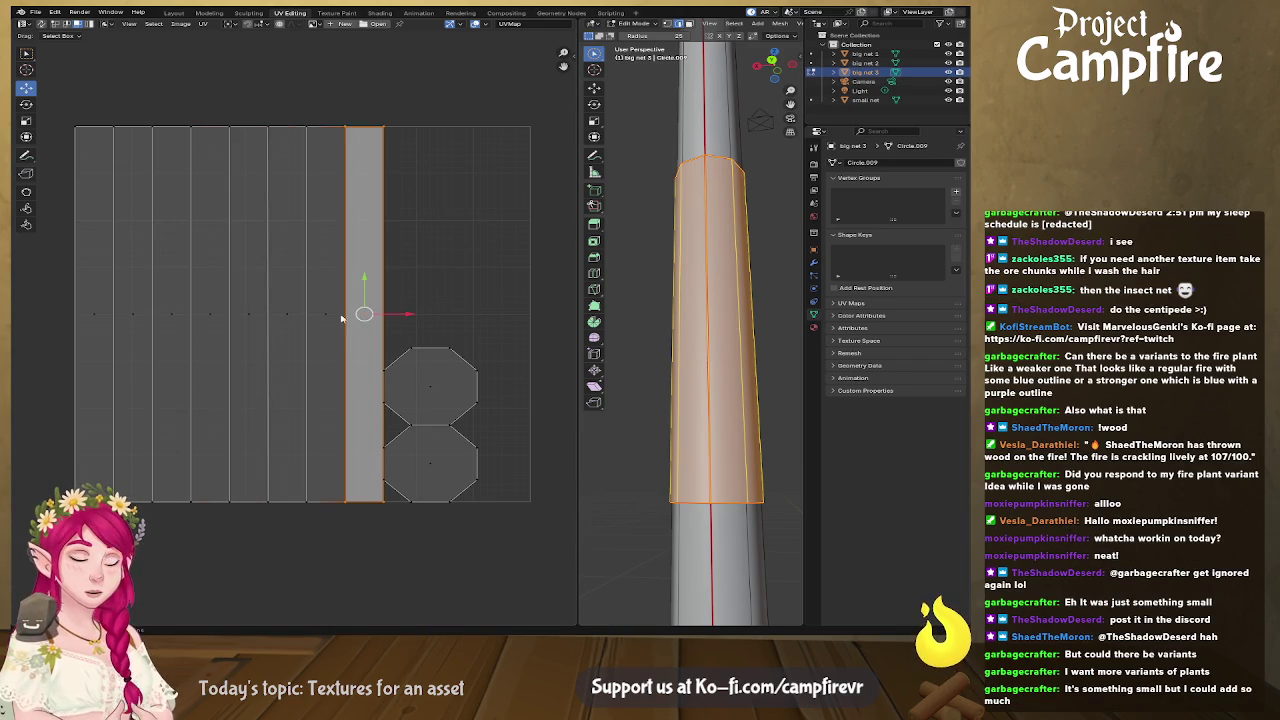
pyautogui.press('l')
pyautogui.press('s')
pyautogui.press('y')
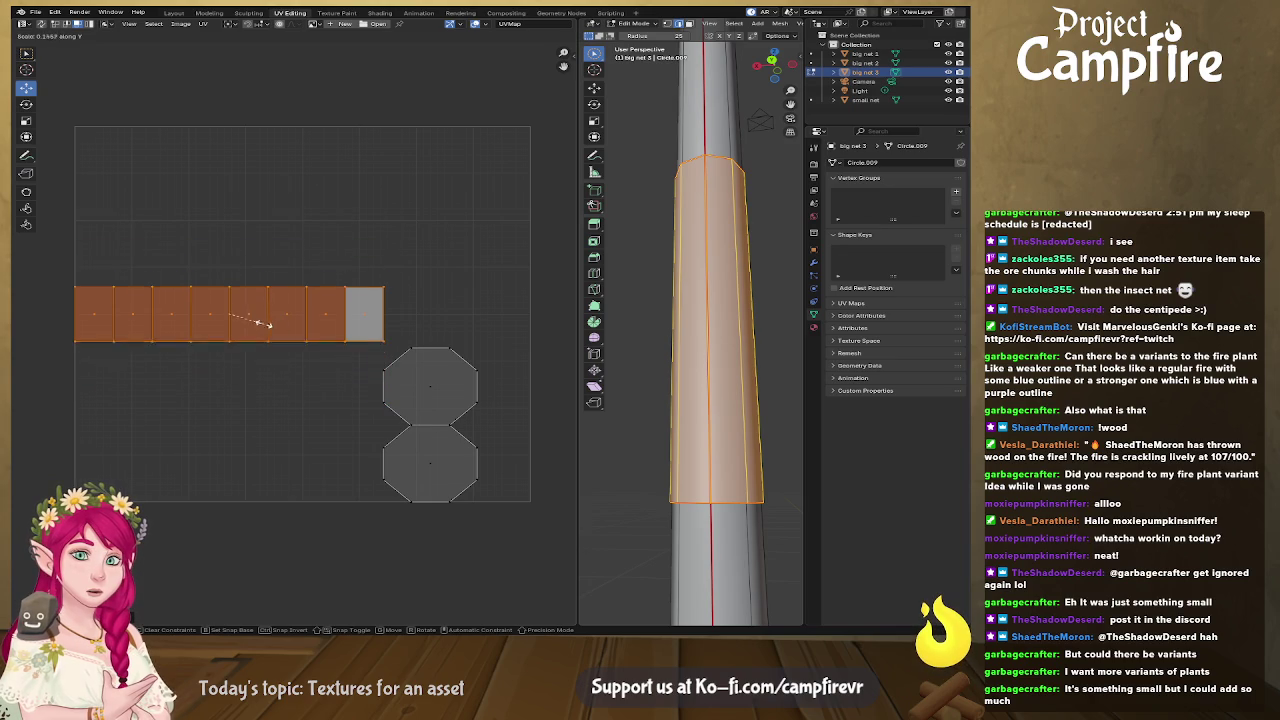
pyautogui.click(299, 390)
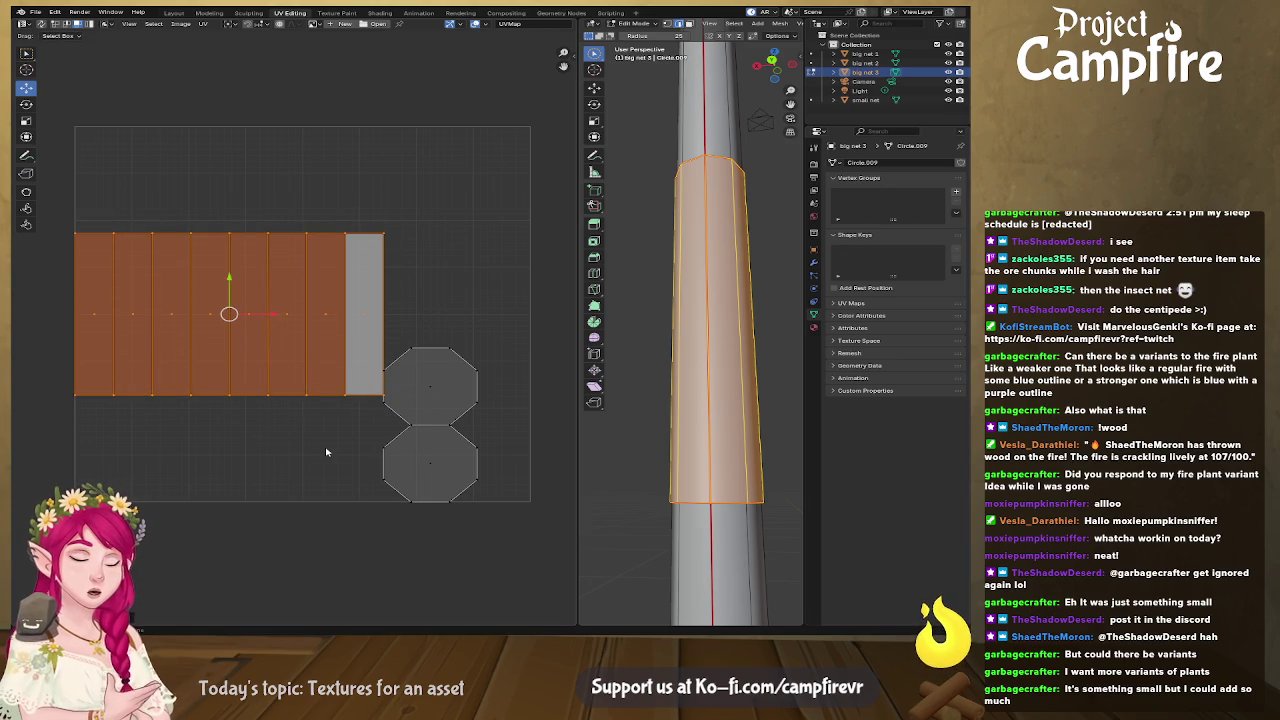
pyautogui.press('s')
pyautogui.click(266, 362)
pyautogui.moveTo(229, 313)
pyautogui.mouseDown()
pyautogui.moveTo(413, 289)
pyautogui.moveTo(418, 180)
pyautogui.mouseUp()
pyautogui.hotkey('alt', 'a')
pyautogui.press('a')
# Step: Stack the upper octagon onto its twin, shrink both, and place them beside the strip block
pyautogui.click(432, 184)
pyautogui.rightClick(432, 184)
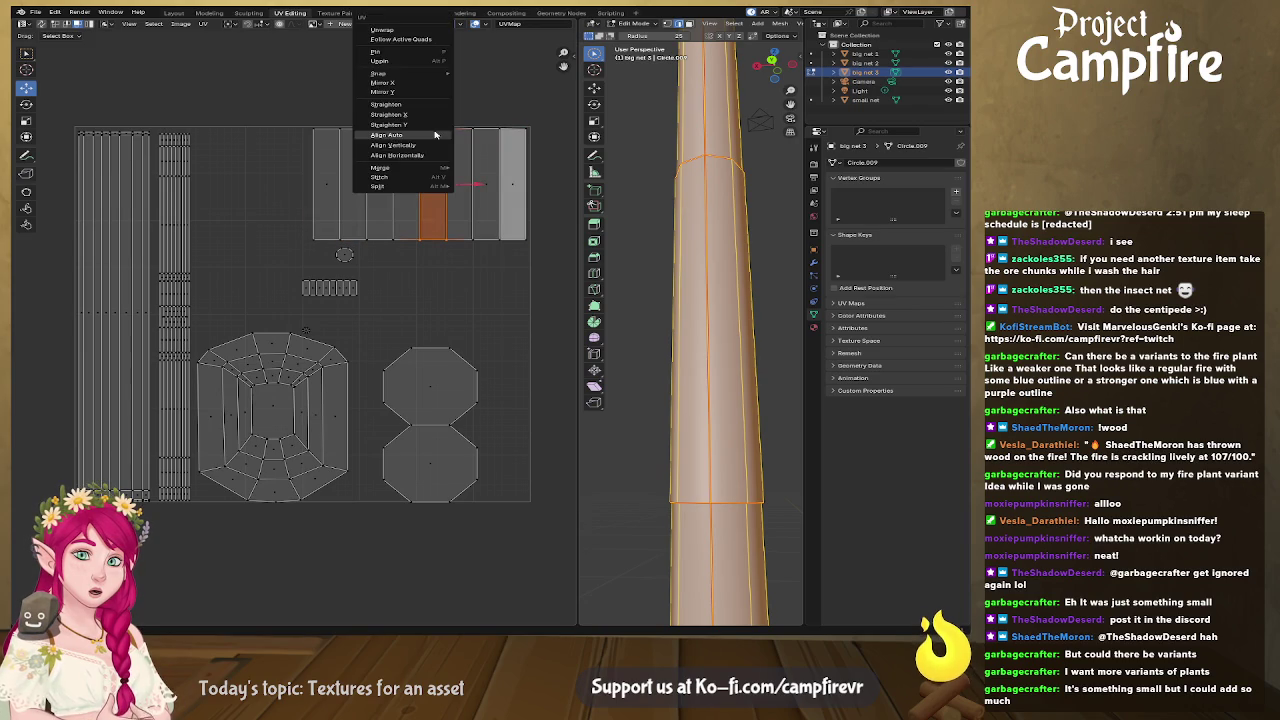
pyautogui.hotkey('alt', 'a')
pyautogui.click(432, 388)
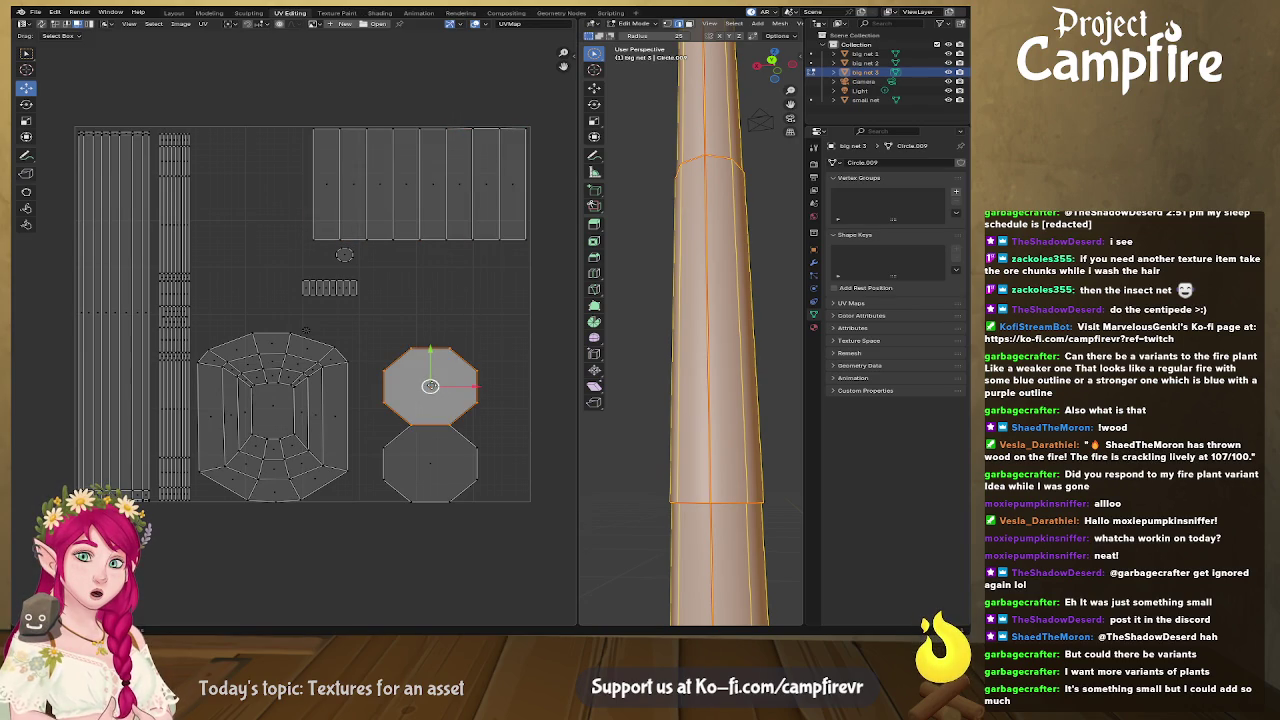
pyautogui.moveTo(431, 386); pyautogui.dragTo(430, 463)
pyautogui.moveTo(528, 398); pyautogui.dragTo(363, 540)
pyautogui.press('s')
pyautogui.click(448, 489)
pyautogui.moveTo(430, 463); pyautogui.dragTo(505, 262)
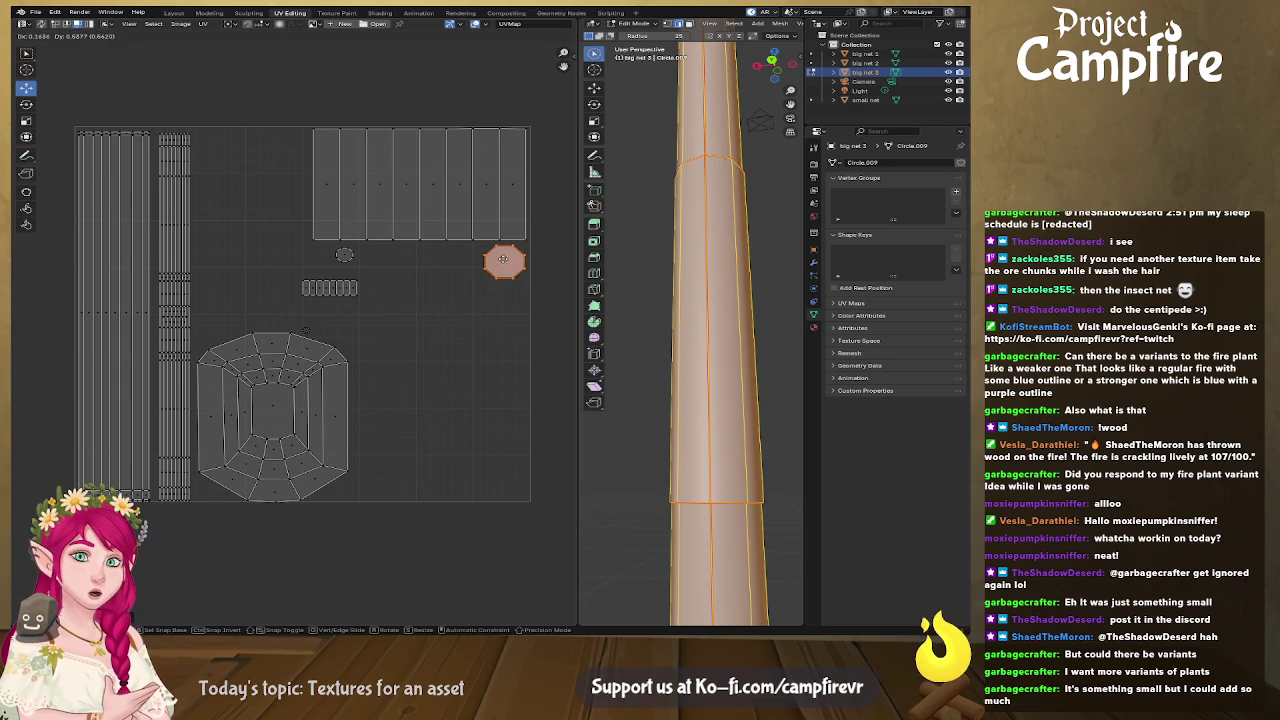
# Step: Enlarge the small circle island and place it at the top left of the layout
pyautogui.click(344, 257)
pyautogui.press('g')
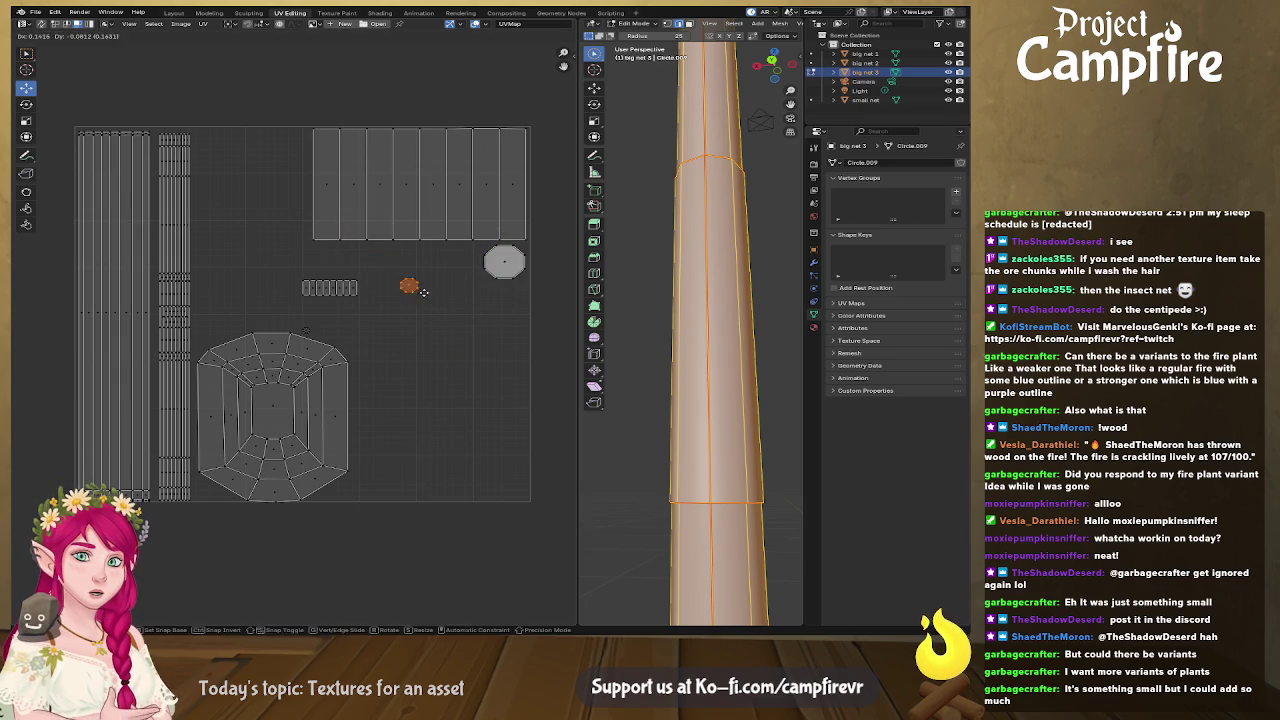
pyautogui.press('s')
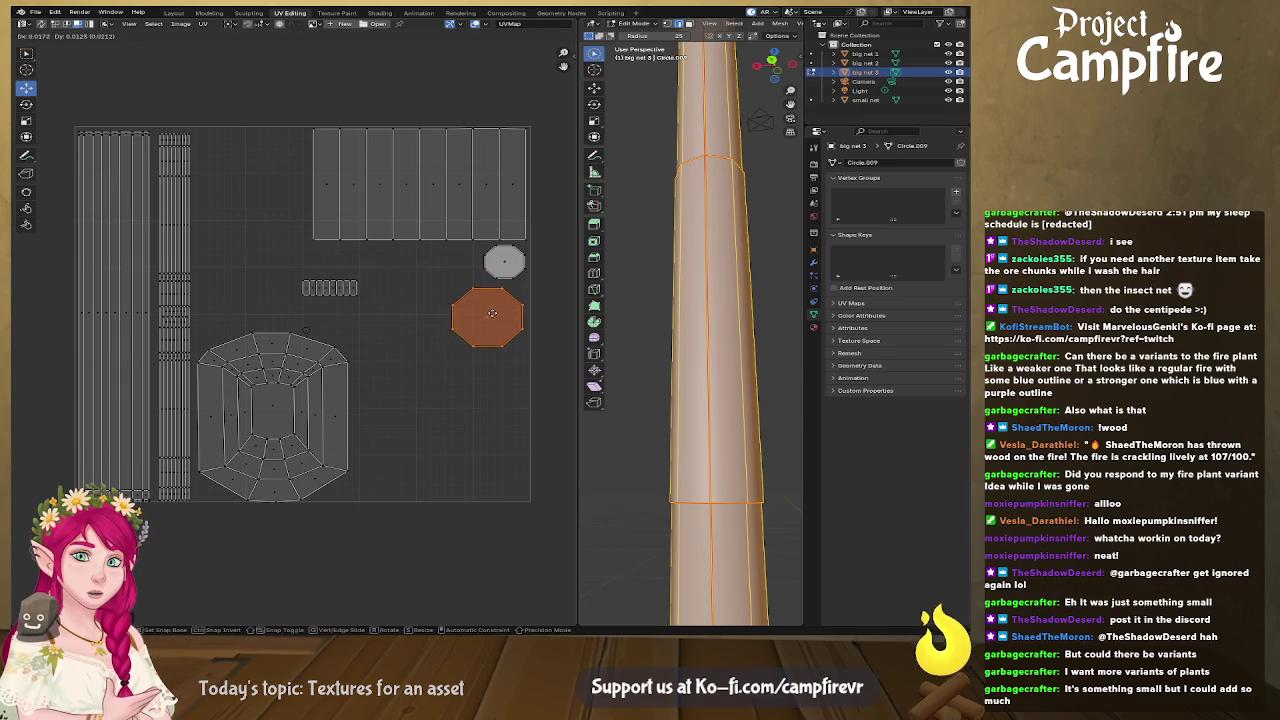
pyautogui.click(500, 345)
pyautogui.press('g')
pyautogui.click(275, 158)
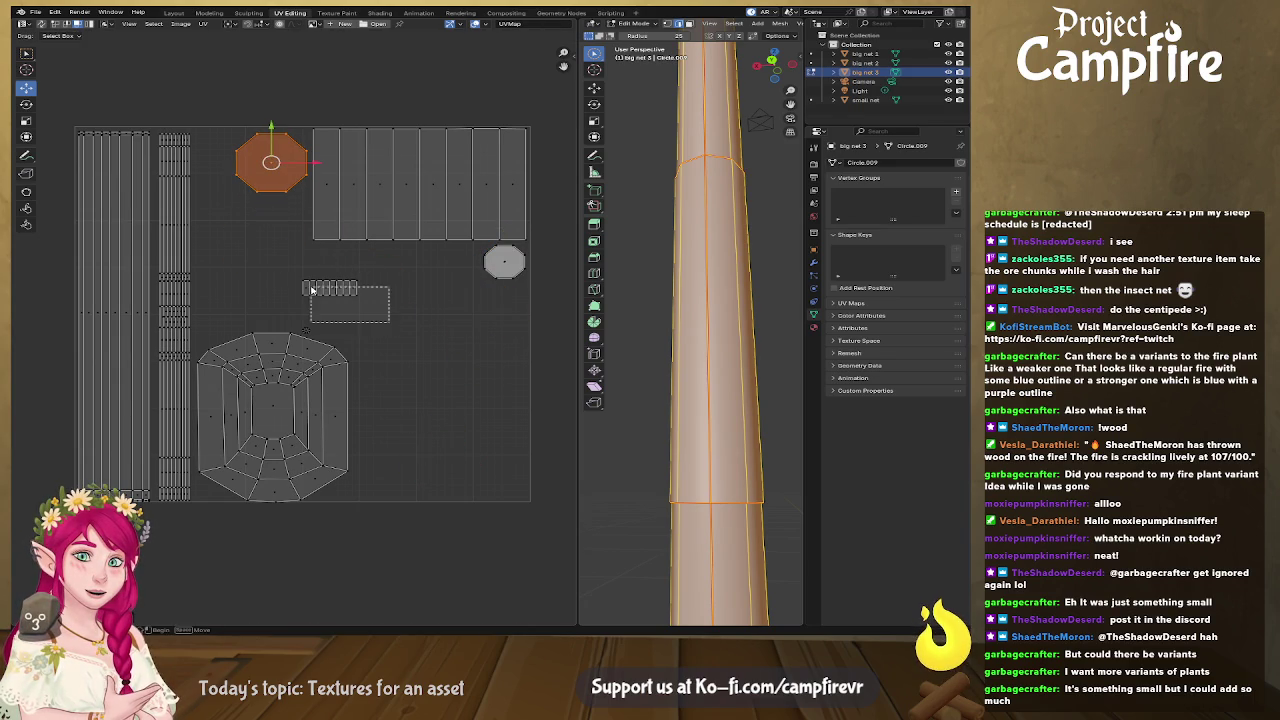
# Step: Enlarge the small strip island
pyautogui.click(307, 282)
pyautogui.moveTo(563, 262); pyautogui.dragTo(581, 297, button='middle')
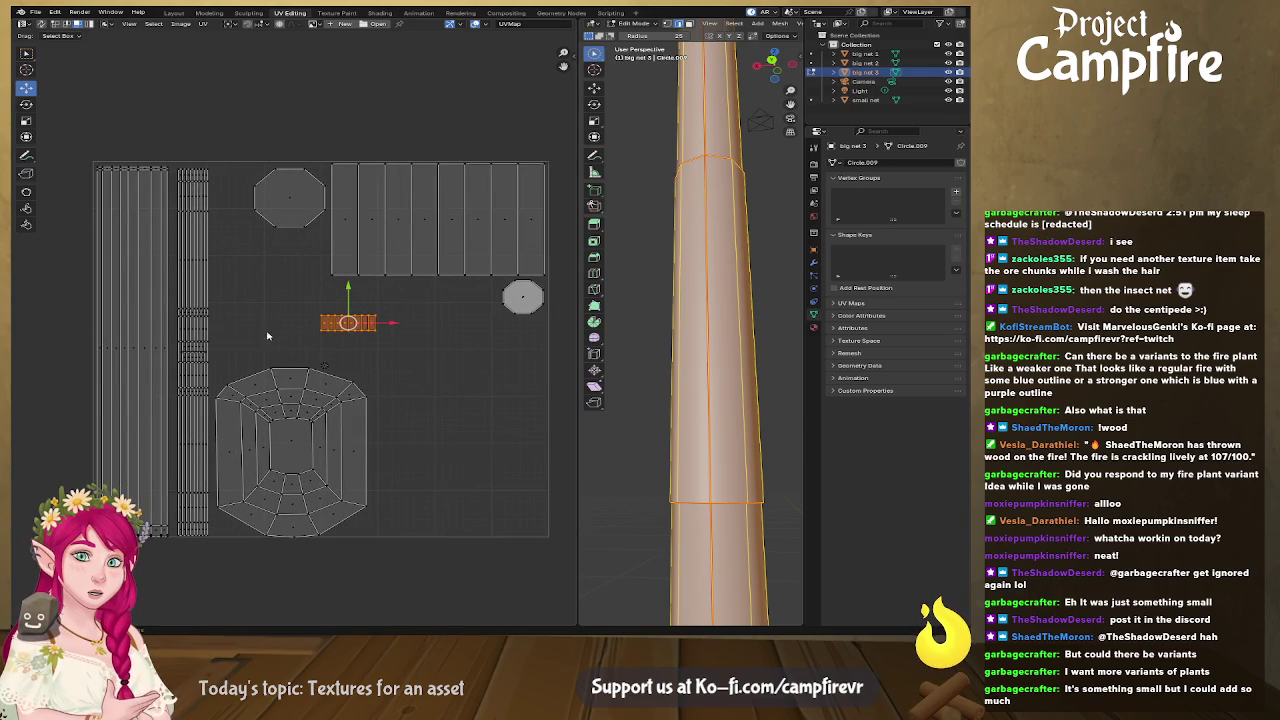
pyautogui.scroll(-3, 663, 334)
pyautogui.moveTo(663, 334)
pyautogui.mouseDown(button='middle')
pyautogui.moveTo(689, 331)
pyautogui.moveTo(665, 200)
pyautogui.moveTo(705, 240)
pyautogui.mouseUp(button='middle')
pyautogui.press('c')
pyautogui.press('s')
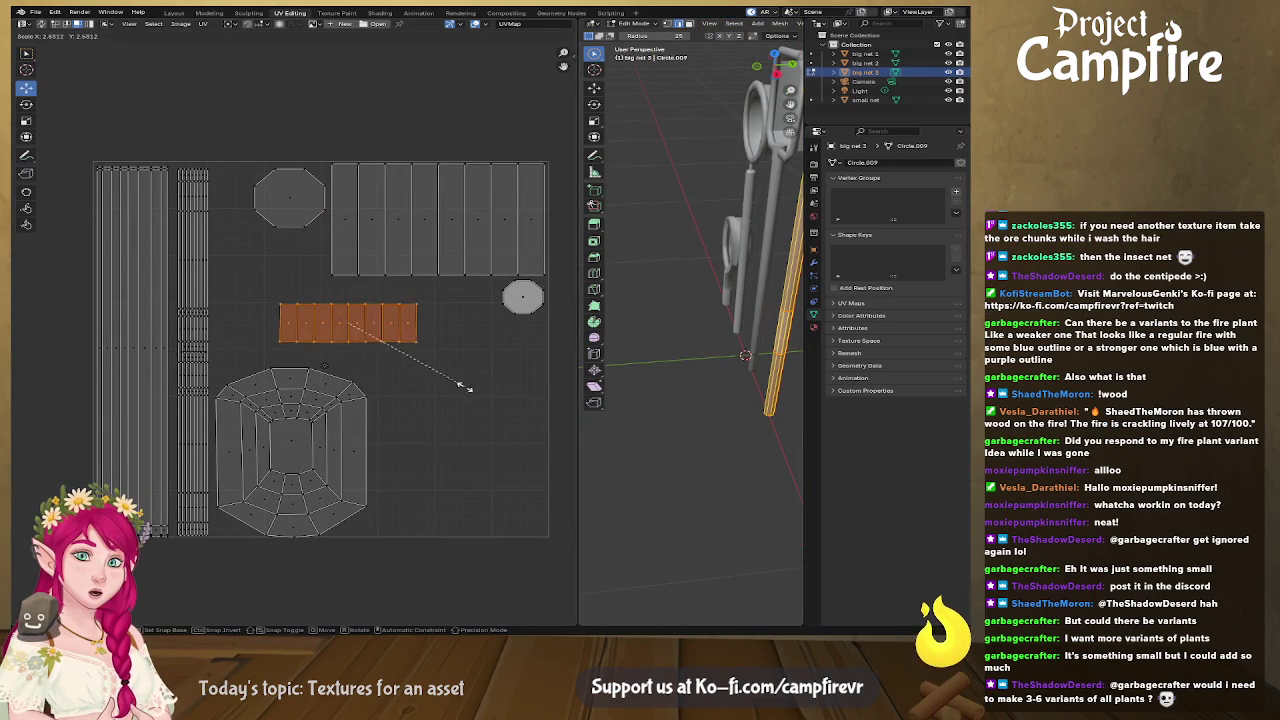
pyautogui.click(457, 322)
# Step: Position the enlarged strip row beneath the handle strip block
pyautogui.moveTo(357, 357); pyautogui.dragTo(206, 363, button='middle')
pyautogui.press('g')
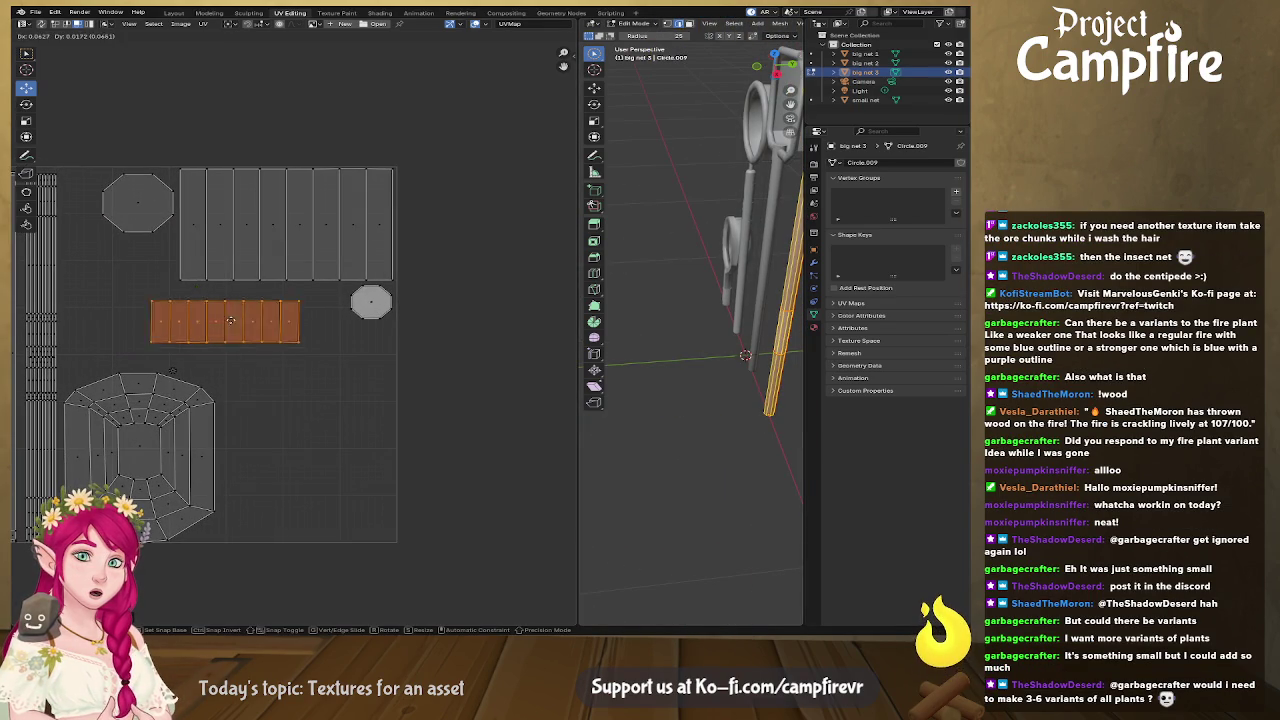
pyautogui.click(265, 304)
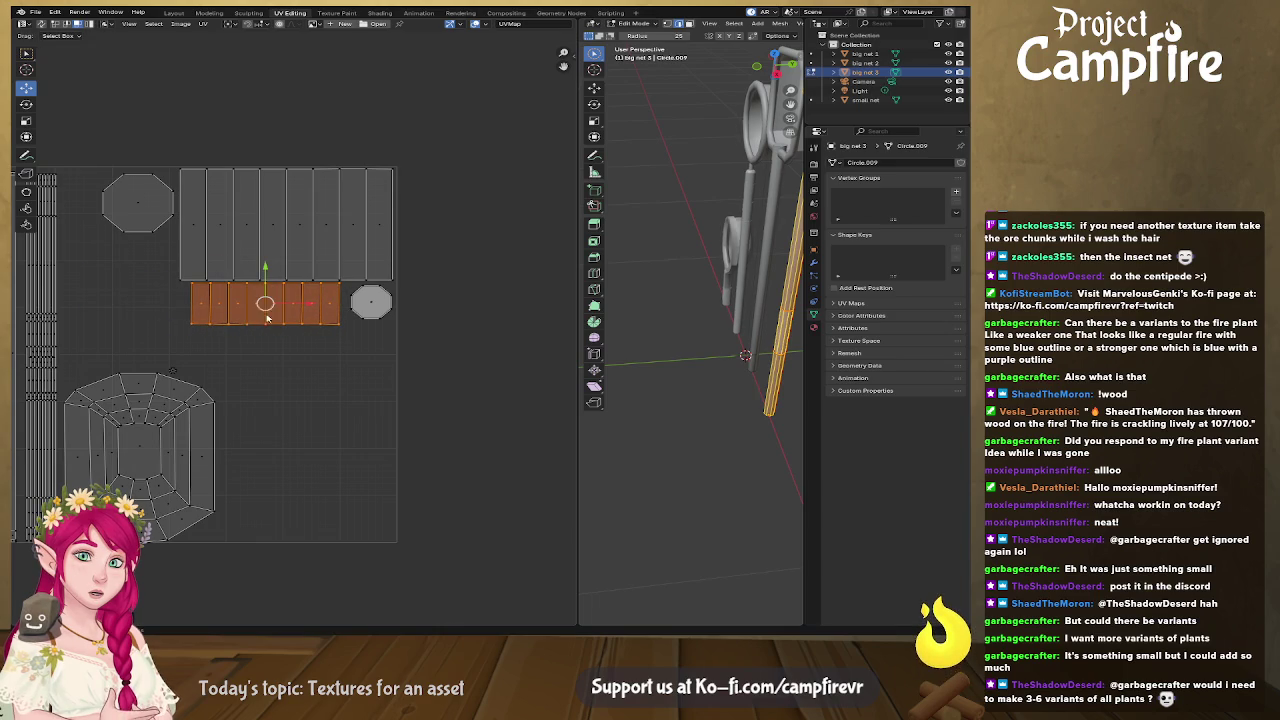
pyautogui.moveTo(170, 377); pyautogui.dragTo(171, 368)
pyautogui.press('g')
pyautogui.click(65, 178)
pyautogui.moveTo(223, 408)
pyautogui.mouseDown(button='middle')
pyautogui.moveTo(308, 379)
pyautogui.moveTo(380, 318)
pyautogui.mouseUp(button='middle')
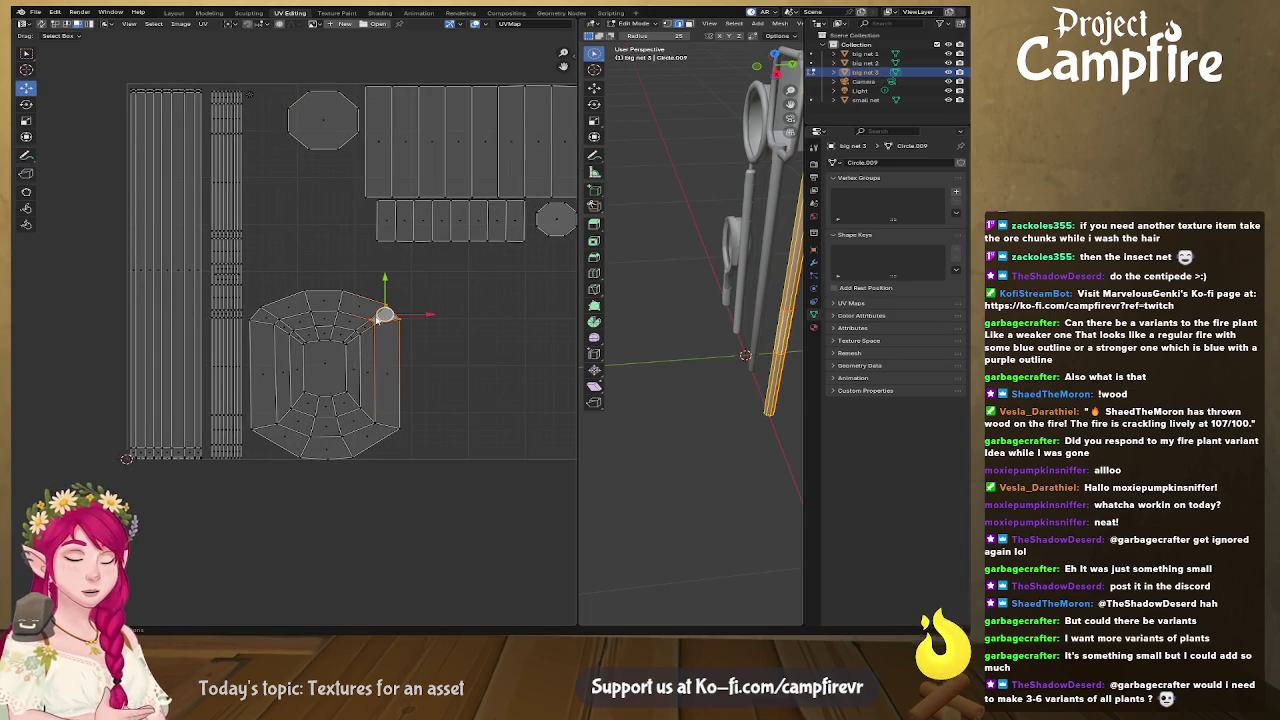
pyautogui.click(370, 328)
pyautogui.write('r90')
pyautogui.press('Return')
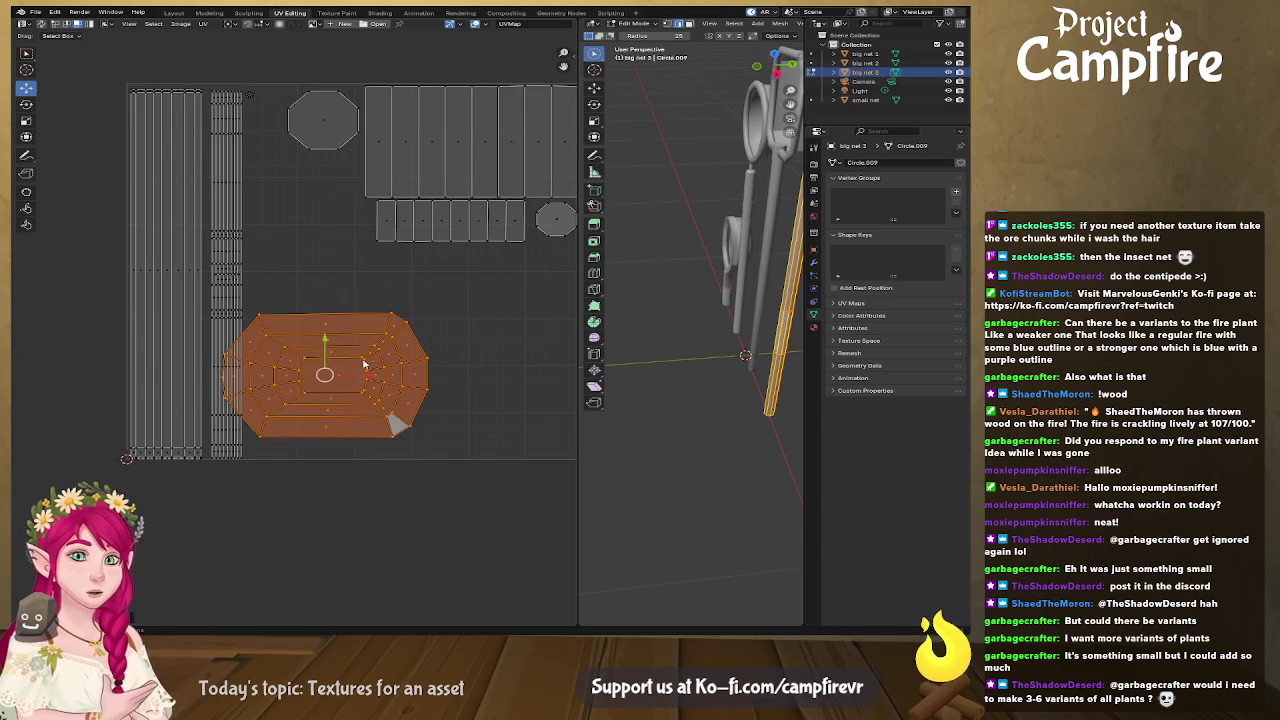
pyautogui.press('g')
pyautogui.click(446, 414)
pyautogui.press('s')
pyautogui.click(505, 474)
pyautogui.moveTo(503, 474); pyautogui.dragTo(348, 474, button='middle')
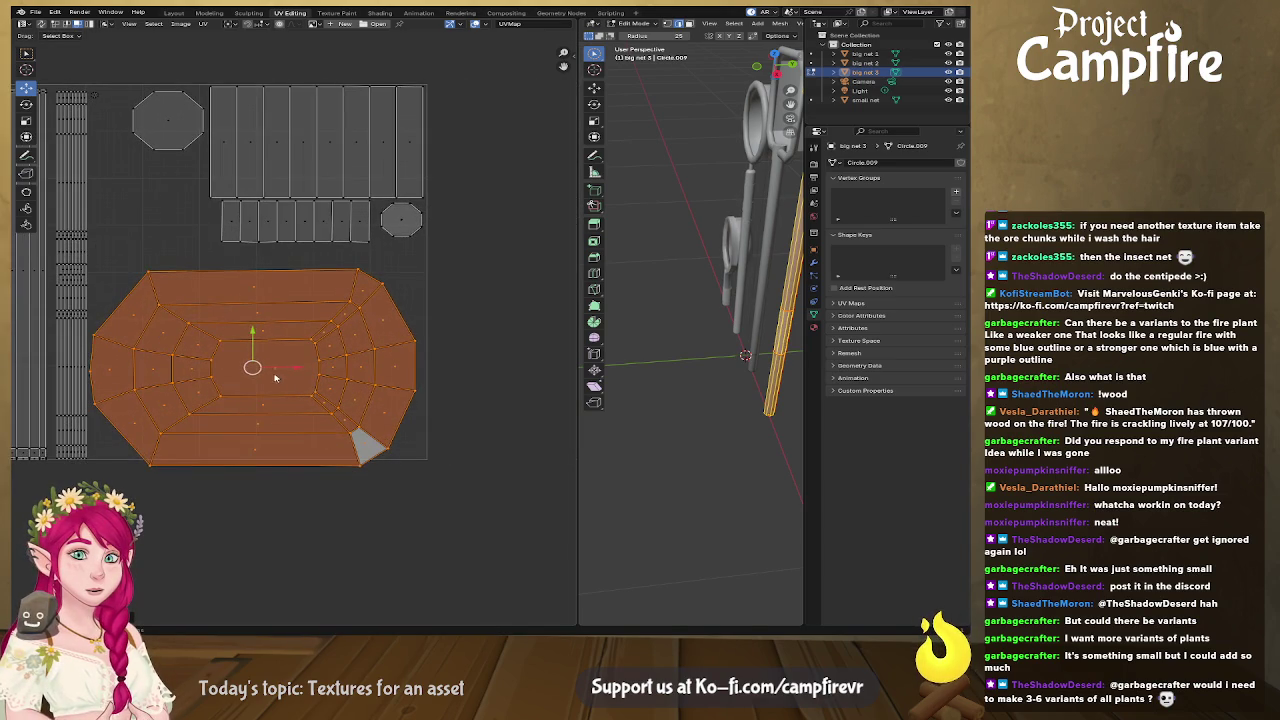
pyautogui.press('g')
pyautogui.click(258, 356)
pyautogui.moveTo(258, 356)
pyautogui.mouseDown(button='middle')
pyautogui.moveTo(368, 428)
pyautogui.moveTo(404, 434)
pyautogui.mouseUp(button='middle')
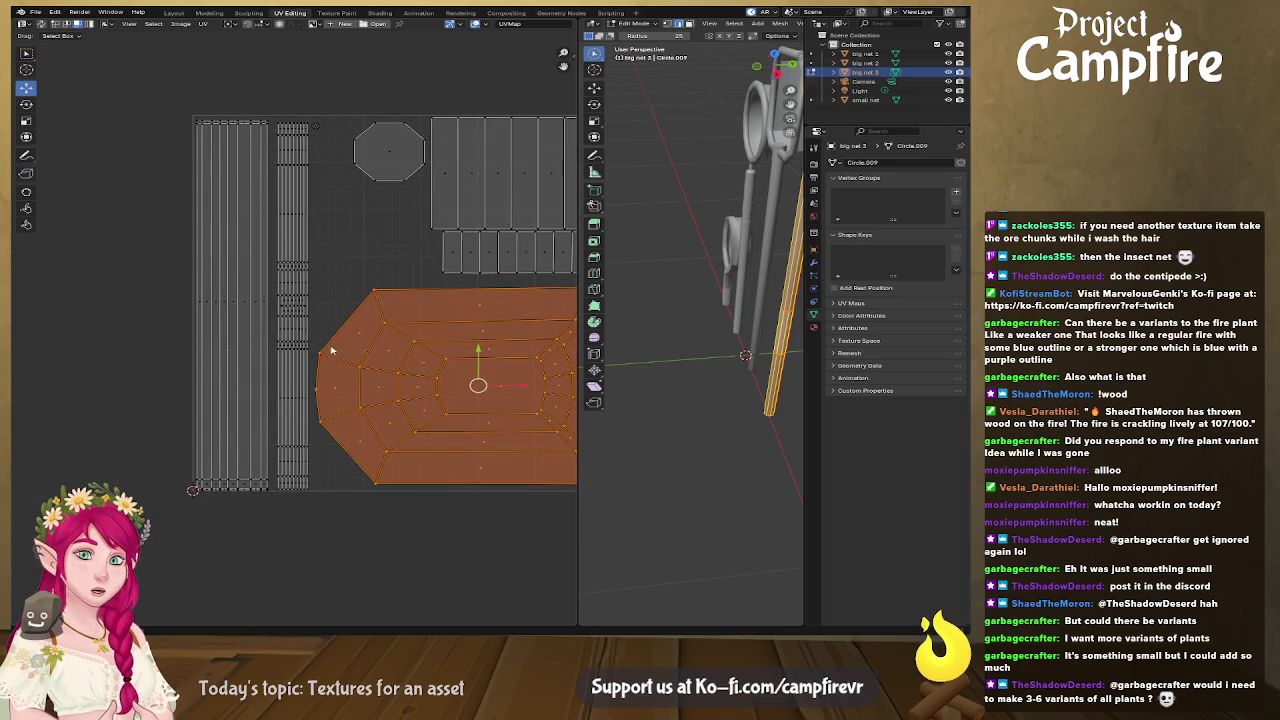
pyautogui.moveTo(284, 226); pyautogui.dragTo(146, 243, button='middle')
pyautogui.moveTo(752, 287); pyautogui.dragTo(770, 292, button='middle')
pyautogui.scroll(2, 420, 374)
pyautogui.scroll(-2, 420, 374)
pyautogui.moveTo(340, 250); pyautogui.dragTo(323, 298, button='middle')
pyautogui.press('KP_1')
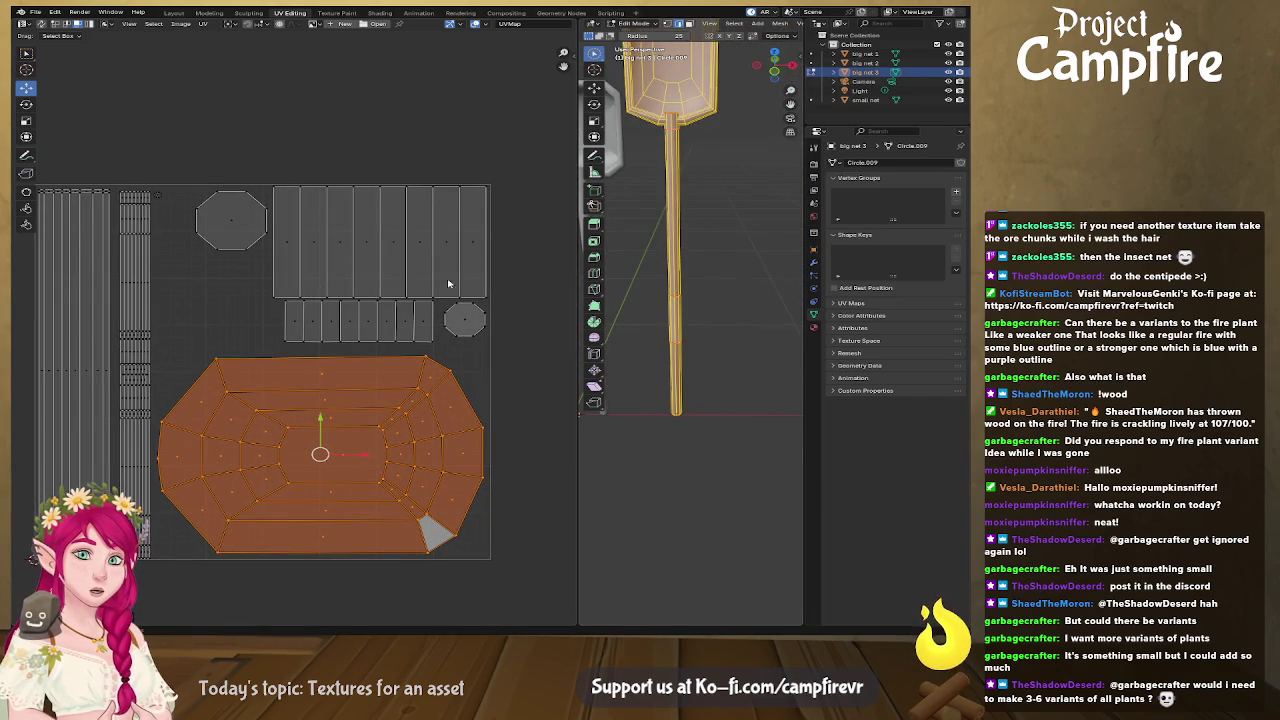
pyautogui.click(141, 373)
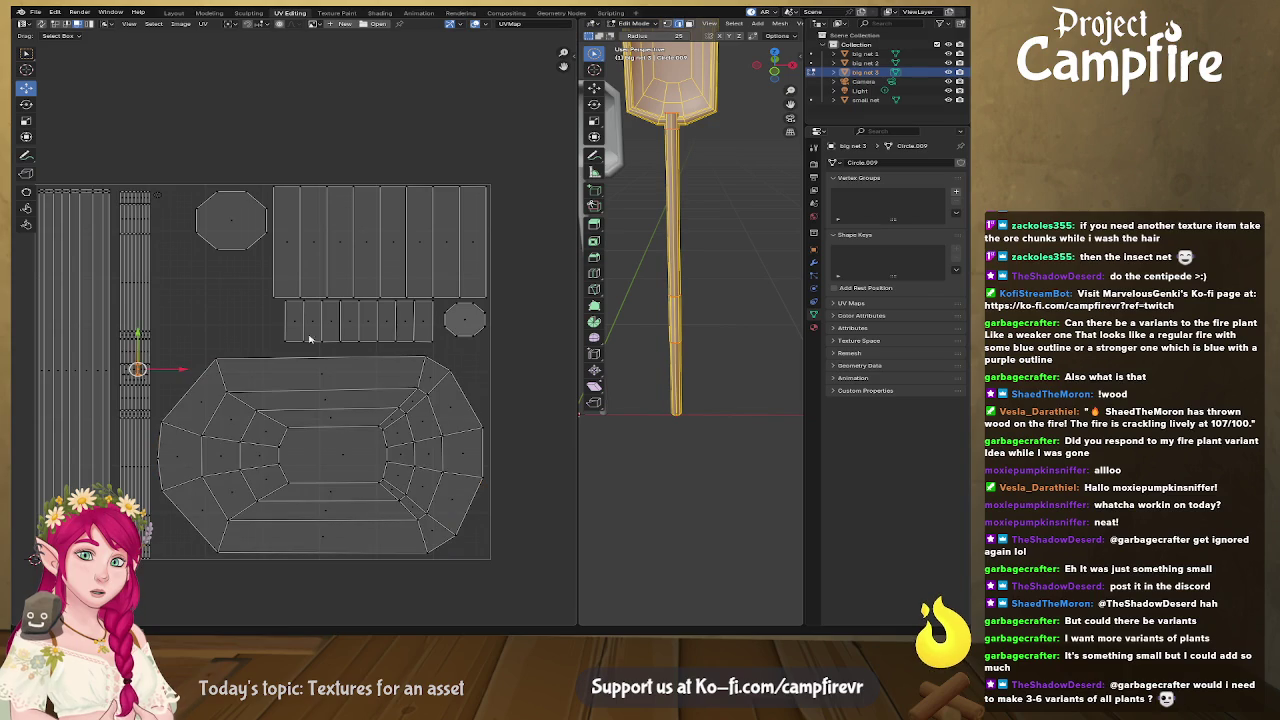
pyautogui.moveTo(687, 128); pyautogui.dragTo(700, 240, button='middle')
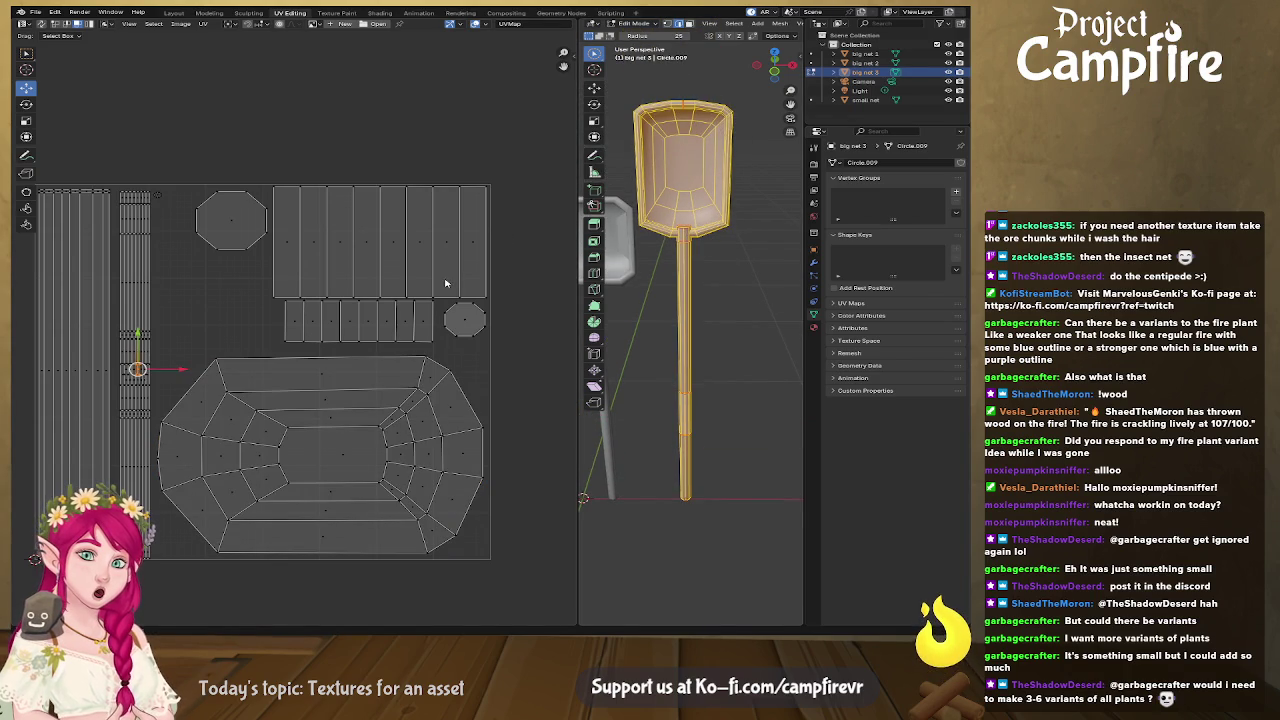
pyautogui.keyDown('alt'); pyautogui.click(722, 226); pyautogui.keyUp('alt')
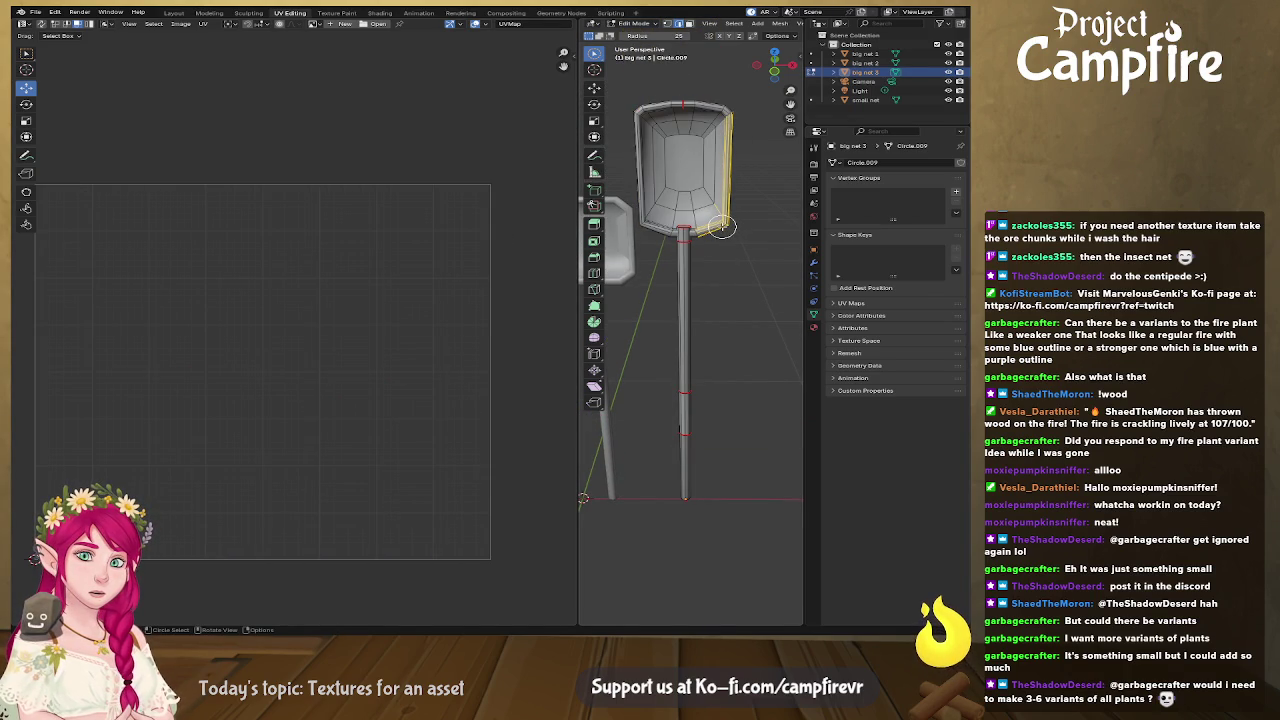
# Step: Show all UV islands, select the net head's top rim loop, and frame it in view
pyautogui.click(42, 22)
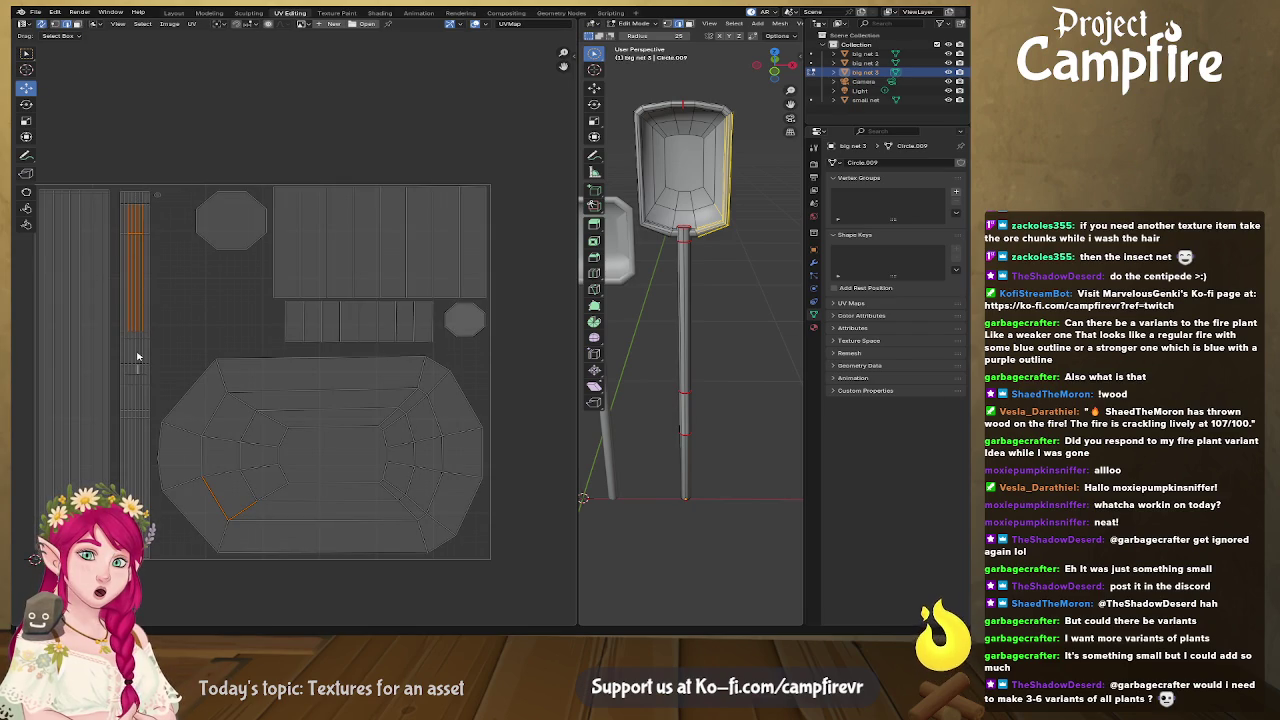
pyautogui.keyDown('alt'); pyautogui.click(692, 105); pyautogui.keyUp('alt')
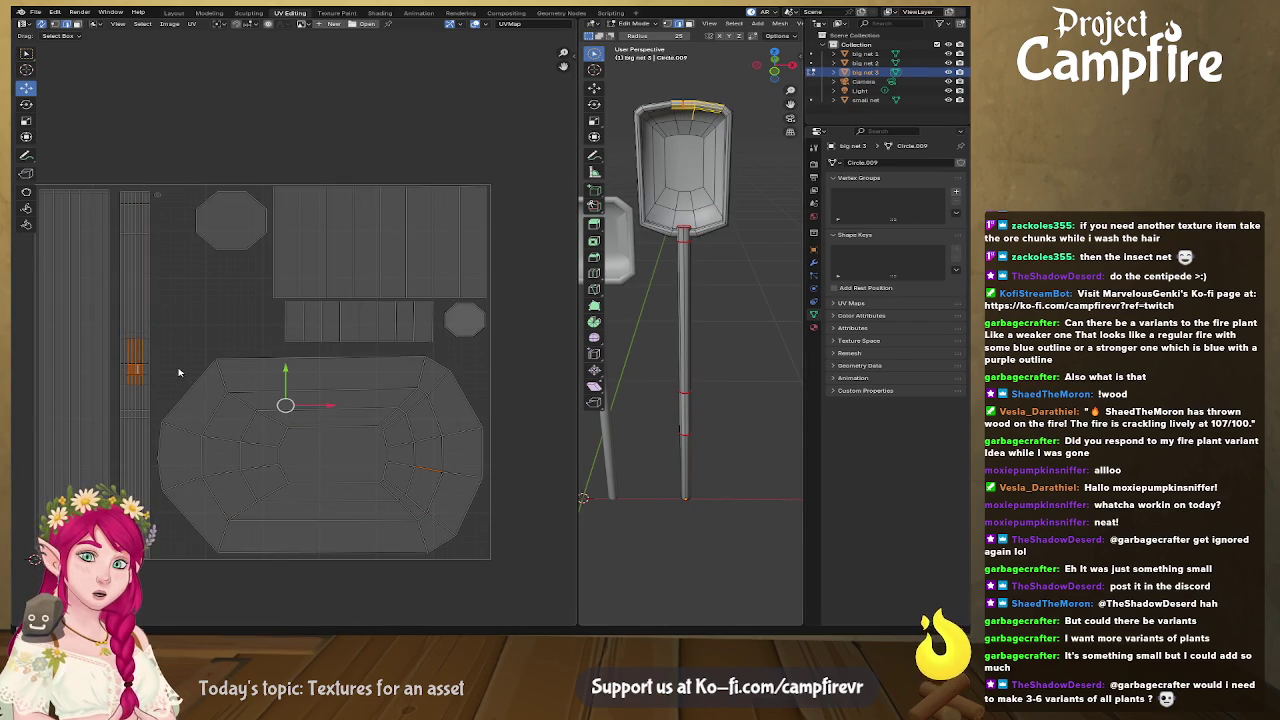
pyautogui.scroll(2, 283, 314)
pyautogui.scroll(1, 283, 314)
pyautogui.scroll(1, 283, 314)
pyautogui.scroll(1, 283, 314)
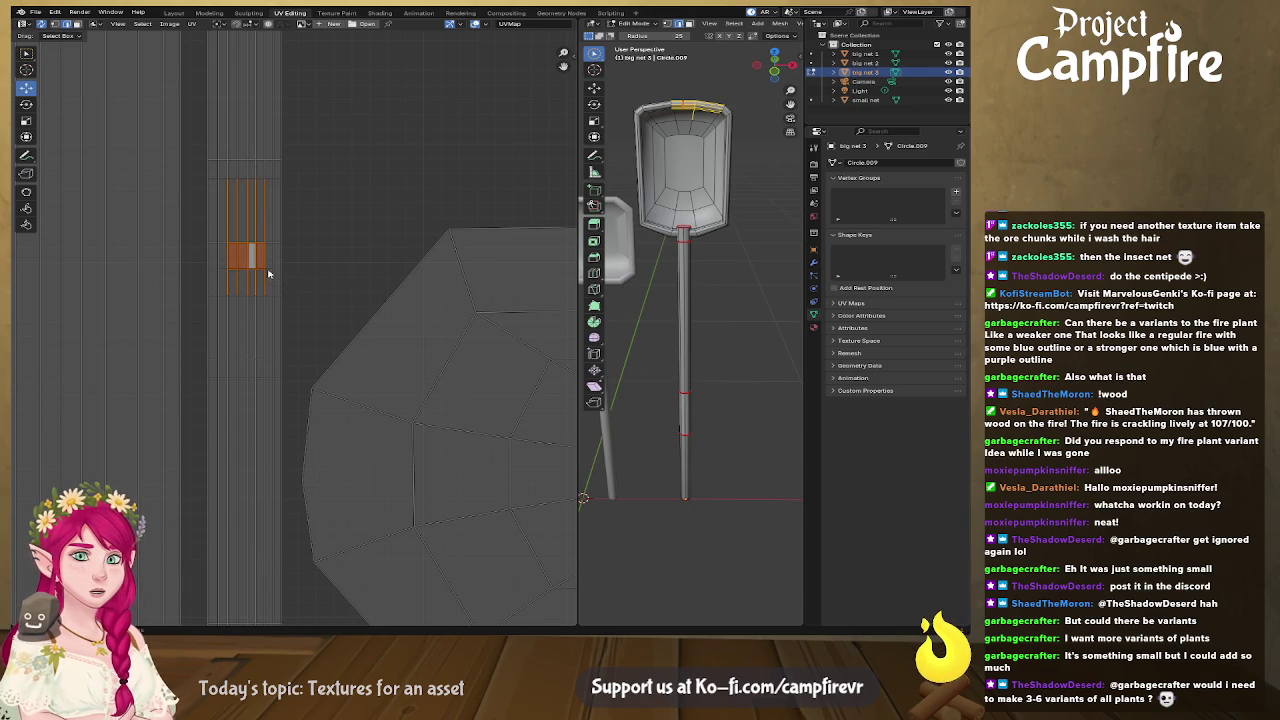
pyautogui.press('KP_Decimal')
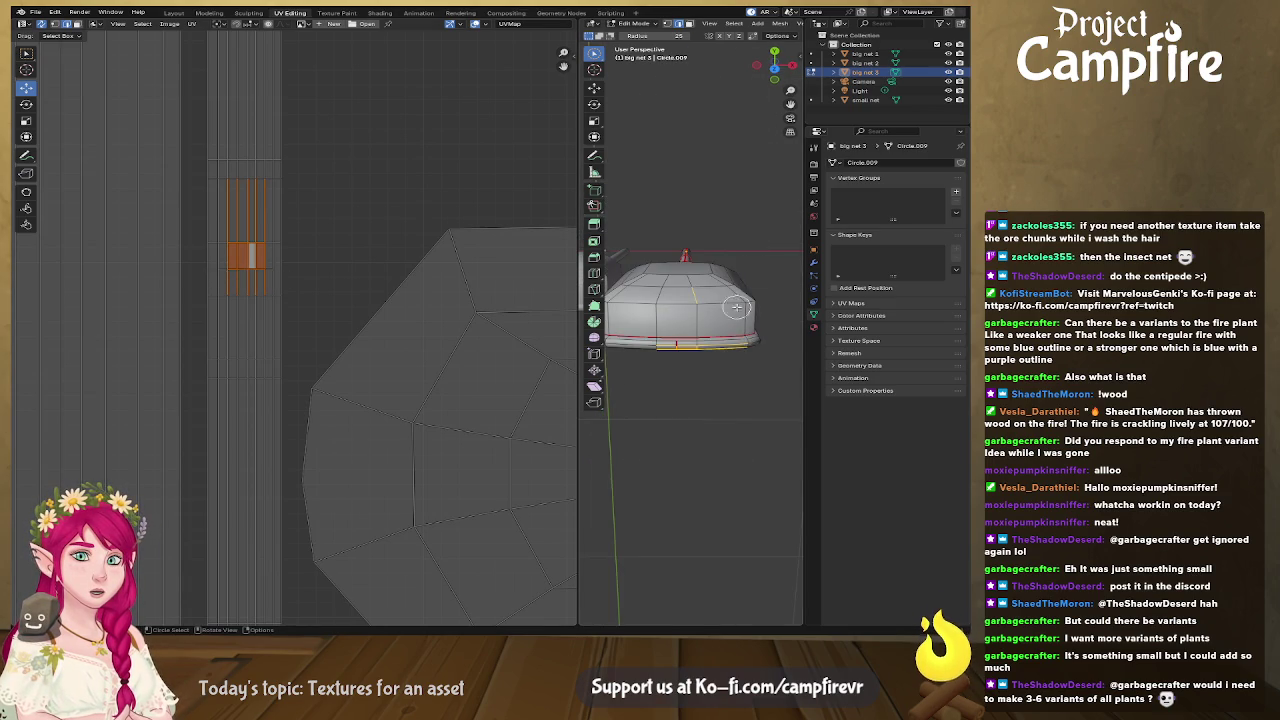
pyautogui.scroll(2, 713, 347)
pyautogui.moveTo(713, 347)
pyautogui.mouseDown(button='middle')
pyautogui.moveTo(723, 381)
pyautogui.moveTo(705, 379)
pyautogui.moveTo(691, 318)
pyautogui.mouseUp(button='middle')
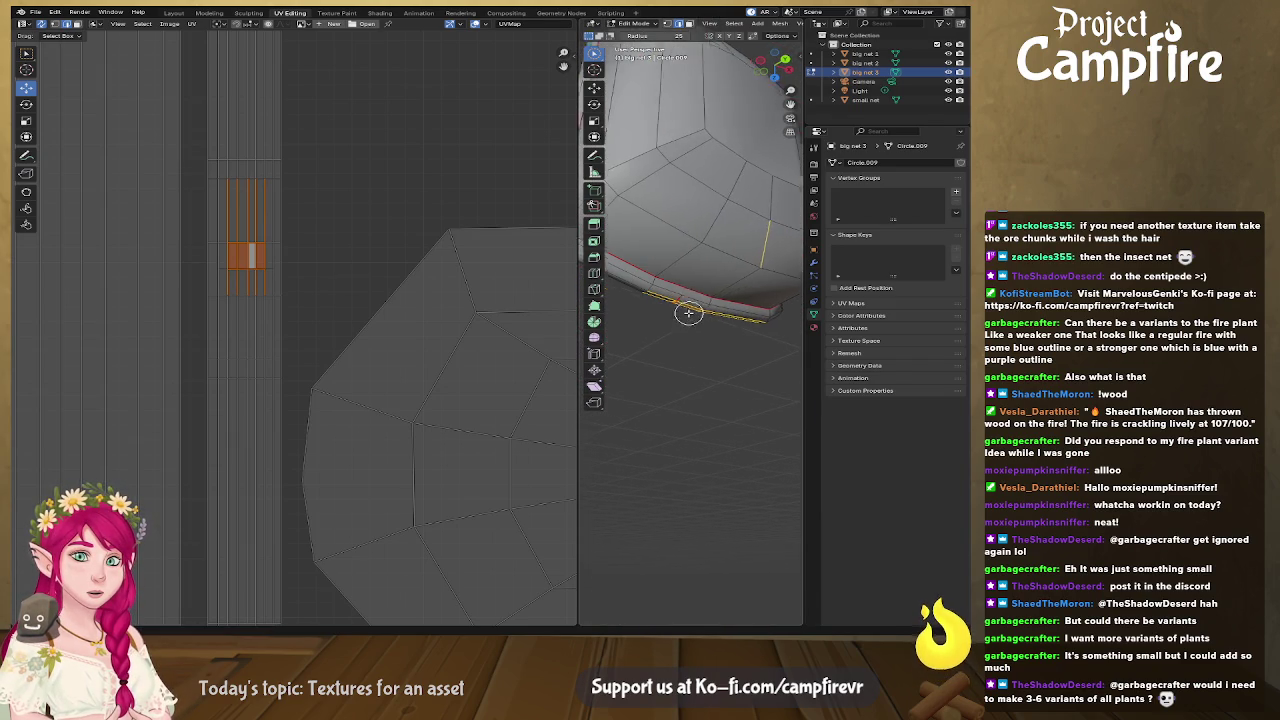
# Step: Orbit close to the rim tube, starting and cancelling knife cuts along the way
pyautogui.press('k')
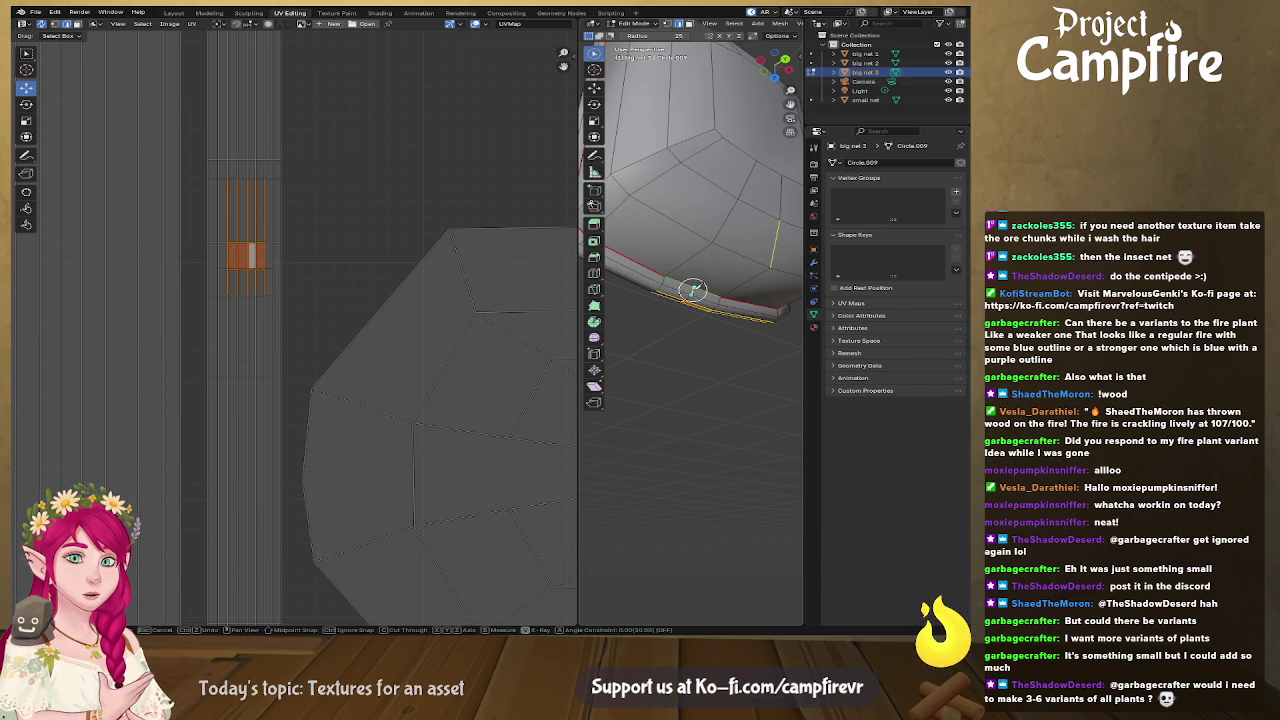
pyautogui.press('Escape')
pyautogui.moveTo(692, 290)
pyautogui.mouseDown(button='middle')
pyautogui.moveTo(753, 227)
pyautogui.moveTo(690, 300)
pyautogui.mouseUp(button='middle')
pyautogui.moveTo(645, 343)
pyautogui.mouseDown(button='middle')
pyautogui.moveTo(688, 280)
pyautogui.moveTo(506, 306)
pyautogui.mouseUp(button='middle')
pyautogui.scroll(3, 688, 280)
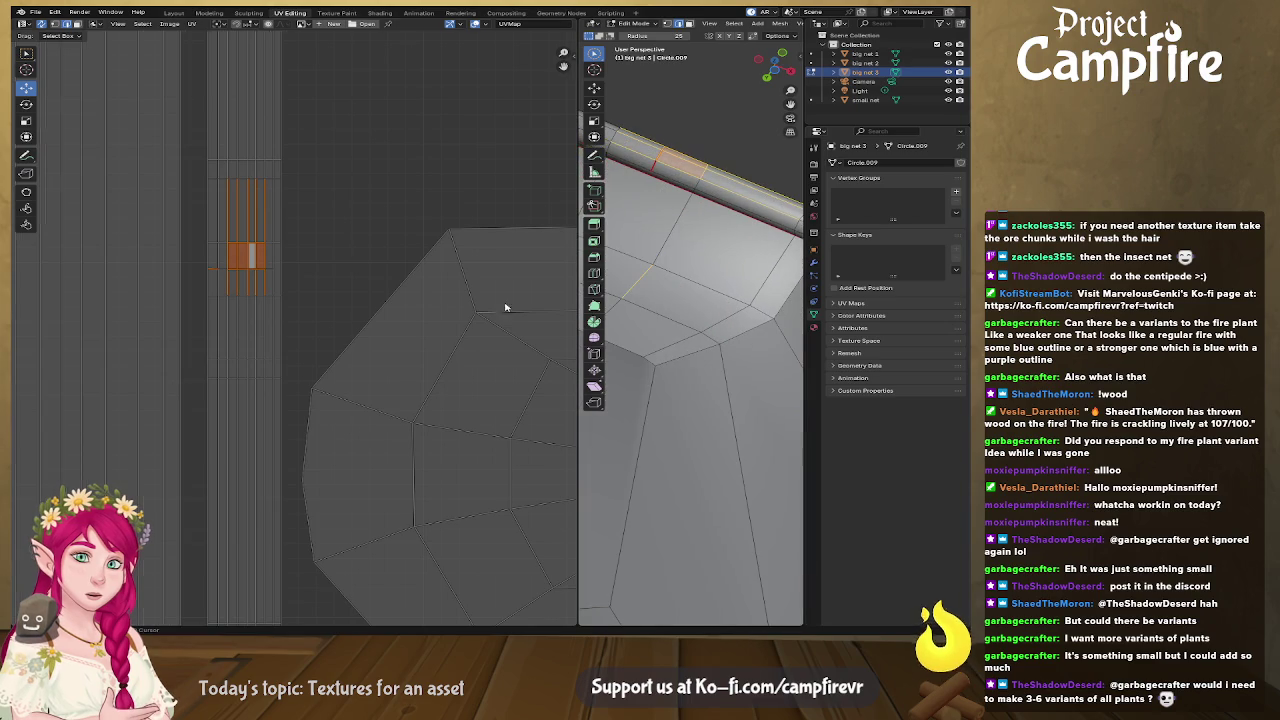
pyautogui.scroll(2, 70, 281)
pyautogui.moveTo(690, 190); pyautogui.dragTo(775, 178, button='middle')
pyautogui.press('c')
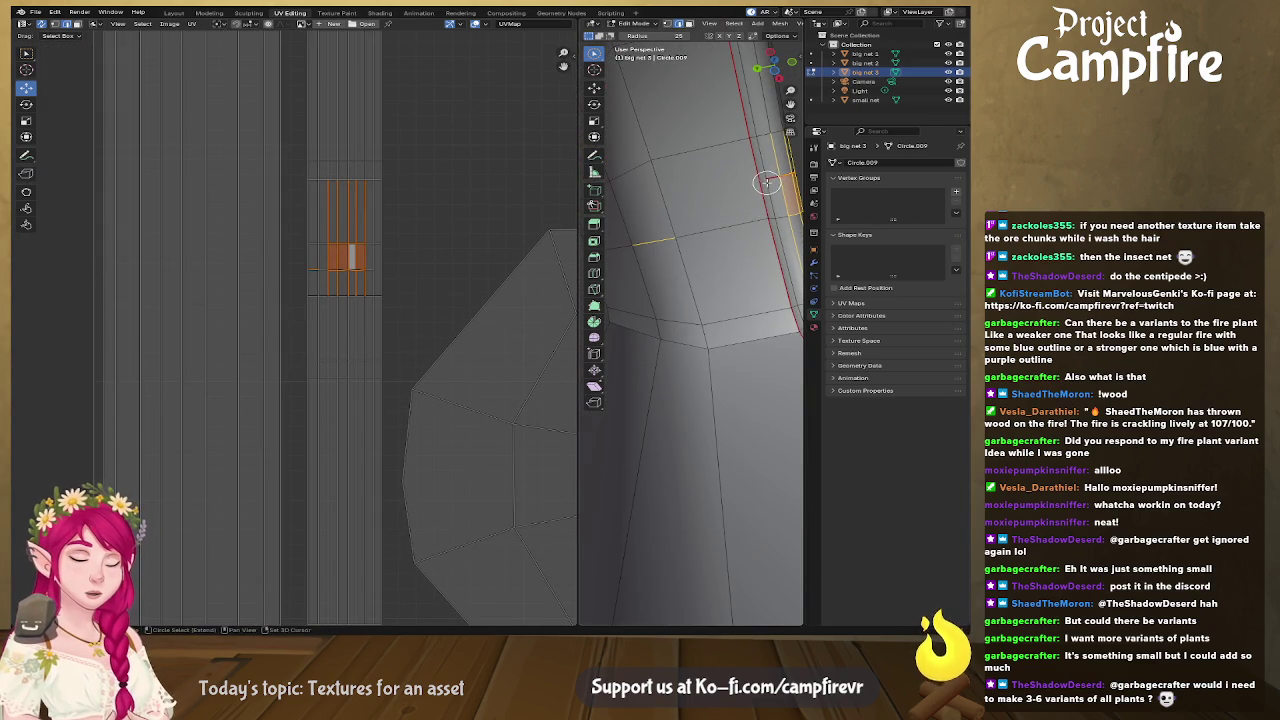
pyautogui.press('k')
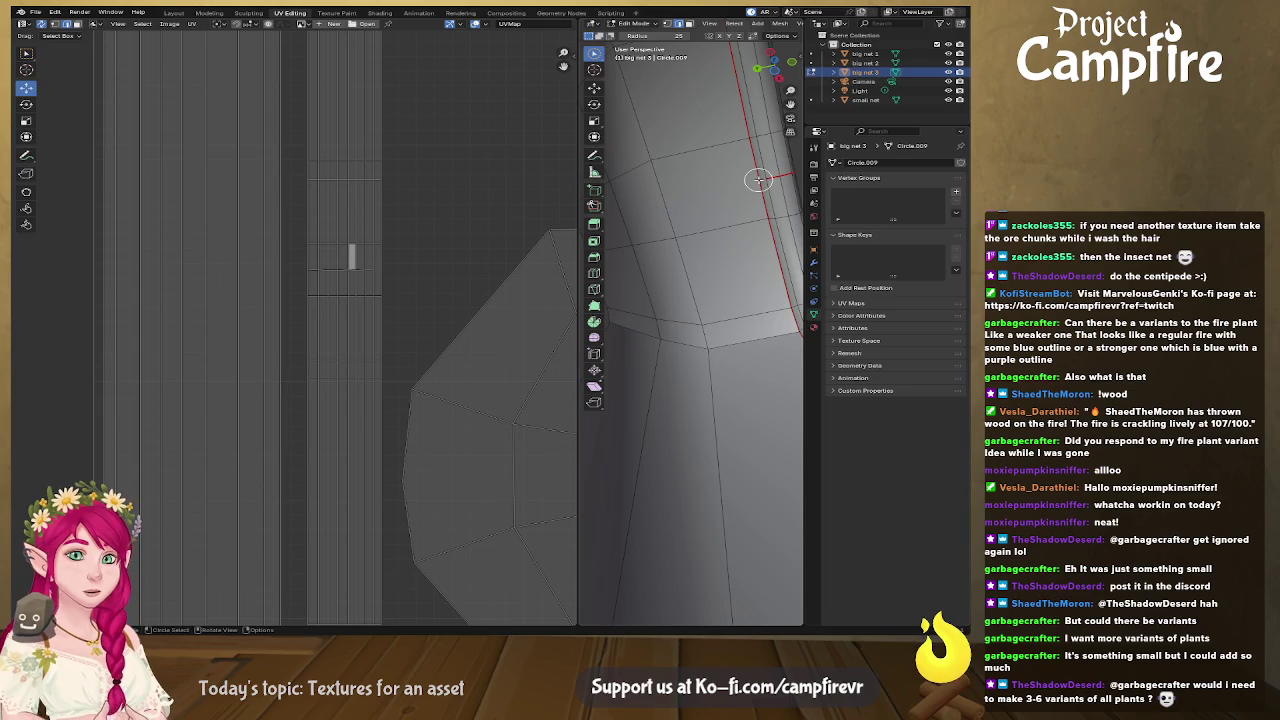
pyautogui.press('Return')
pyautogui.moveTo(763, 189)
pyautogui.mouseDown(button='middle')
pyautogui.moveTo(720, 206)
pyautogui.moveTo(748, 188)
pyautogui.moveTo(677, 323)
pyautogui.mouseUp(button='middle')
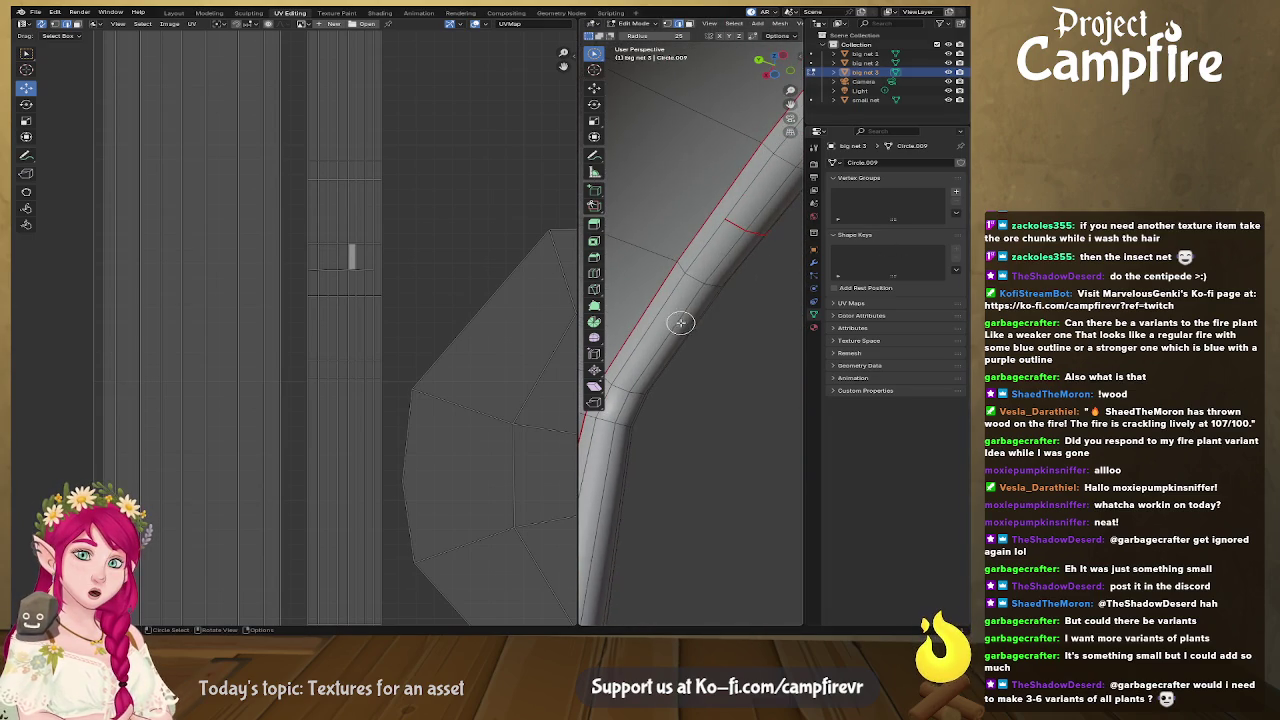
# Step: Select edges and then faces on the rim tube, cancelling another knife cut
pyautogui.press('u')
pyautogui.click(729, 225)
pyautogui.press('u')
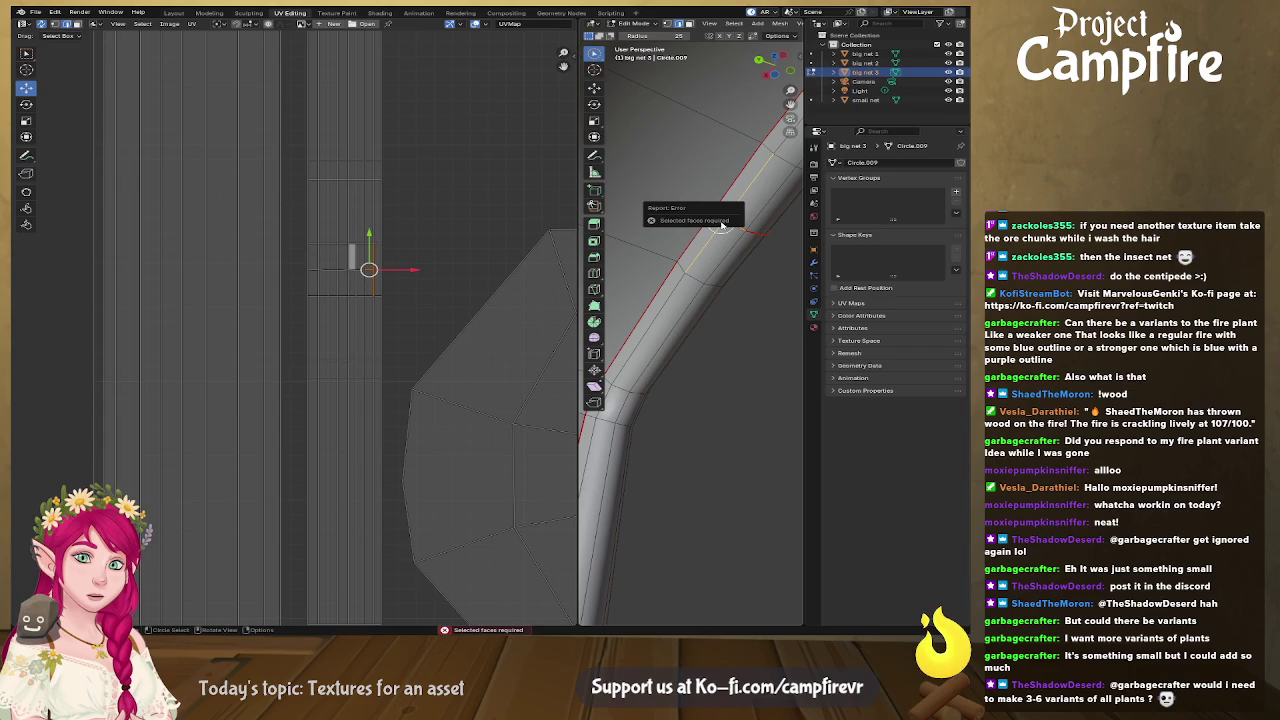
pyautogui.keyDown('alt'); pyautogui.click(722, 221); pyautogui.keyUp('alt')
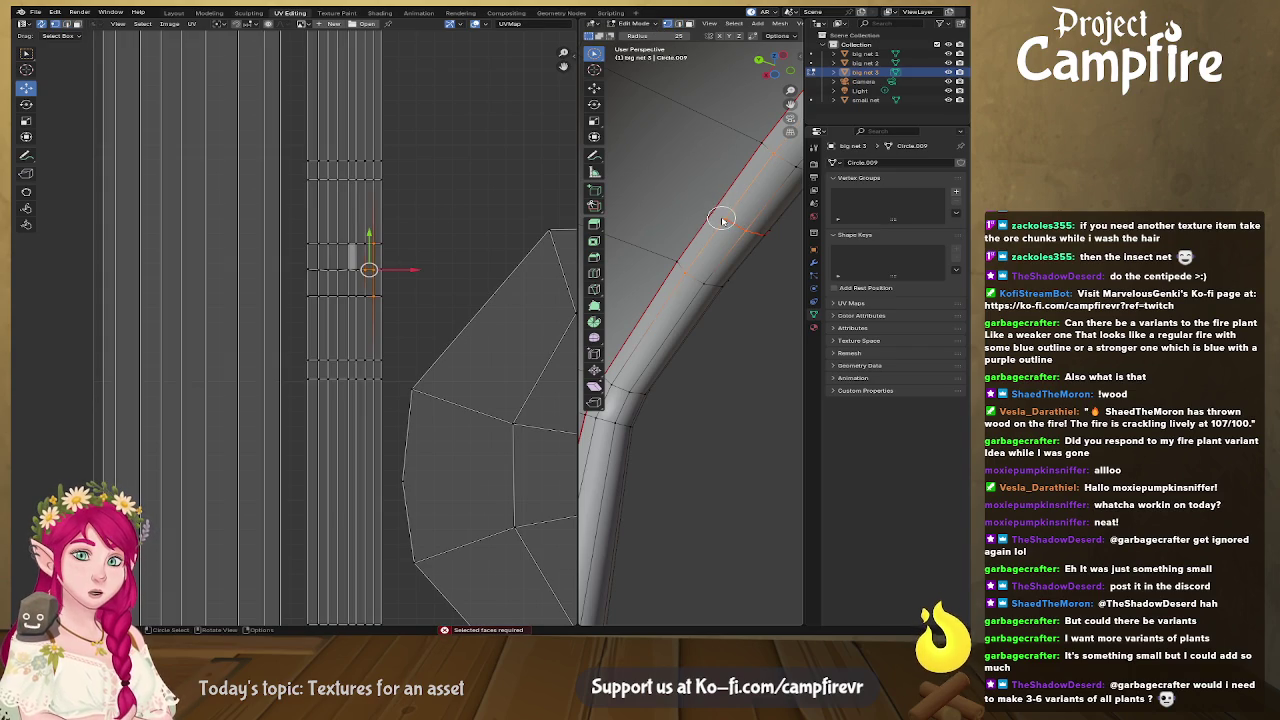
pyautogui.hotkey('alt', 'a')
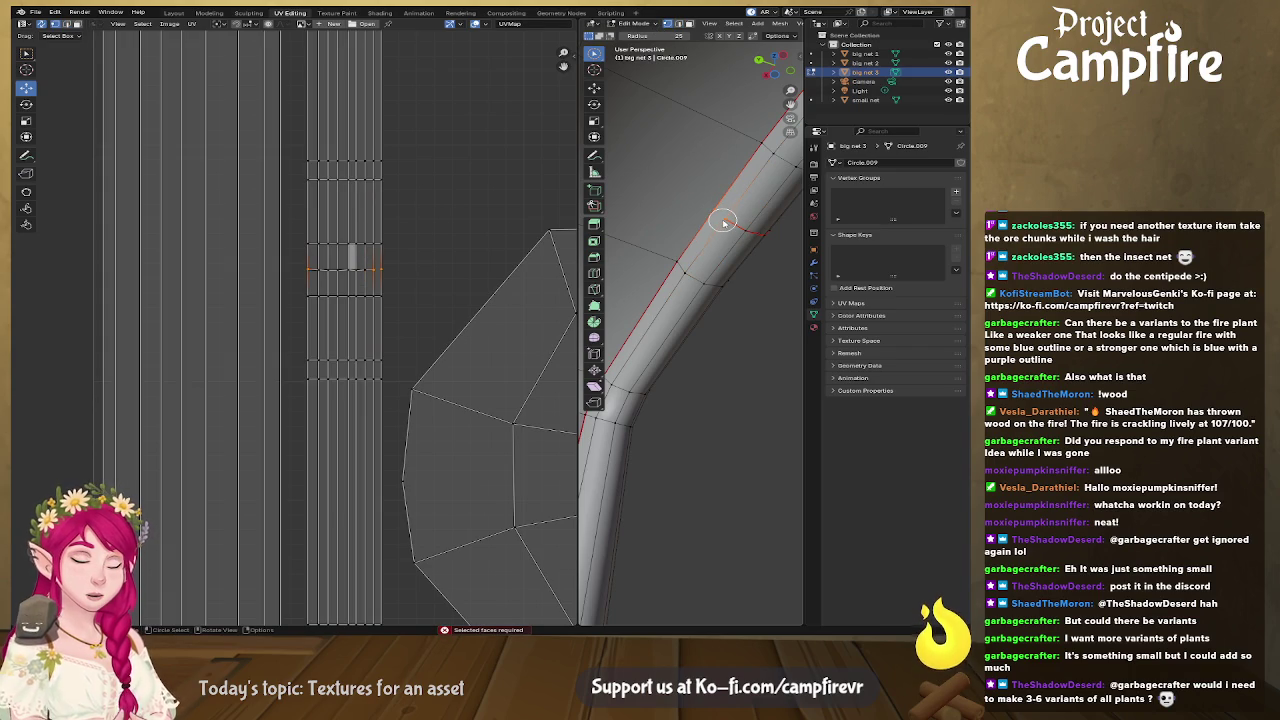
pyautogui.press('u')
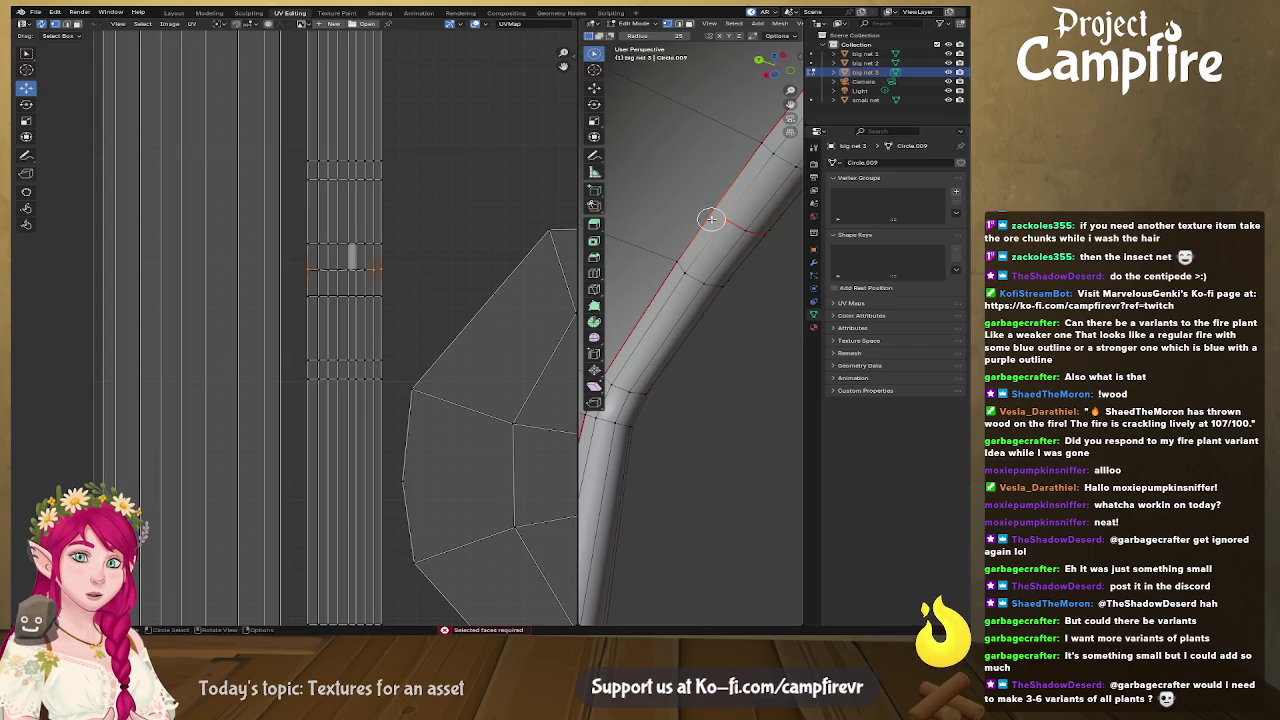
pyautogui.press('3')
pyautogui.click(712, 218)
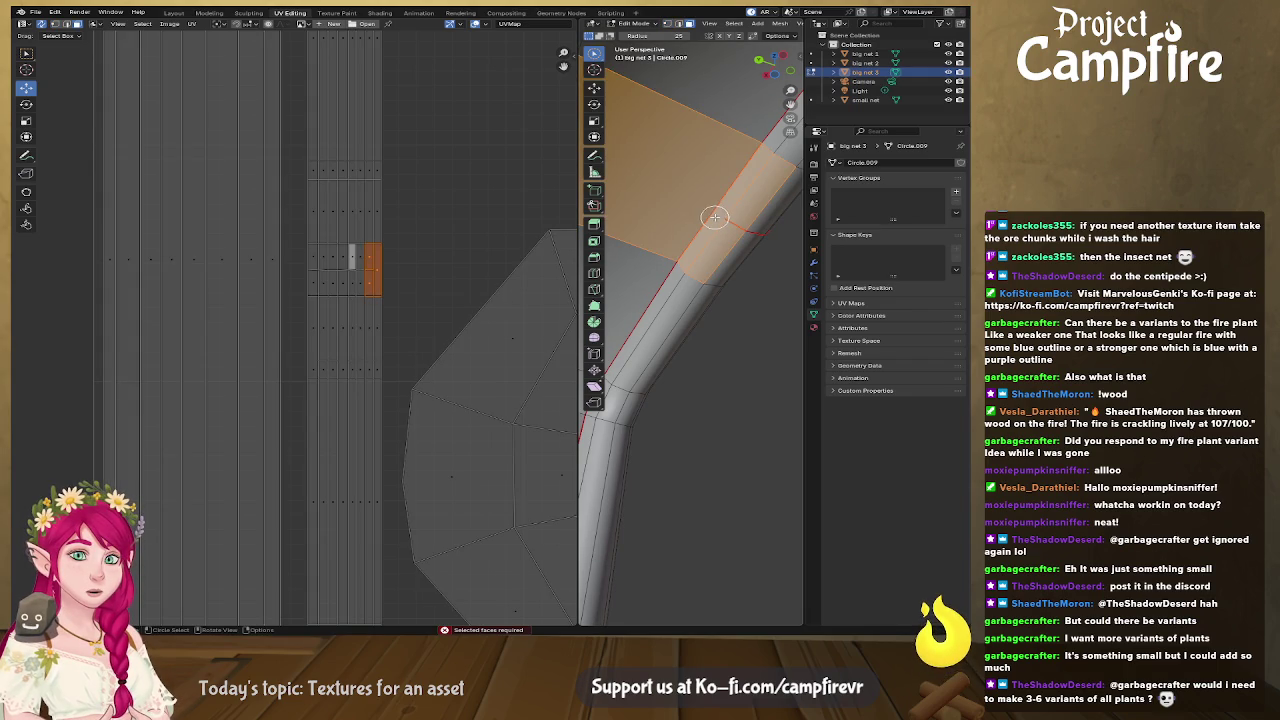
pyautogui.press('k')
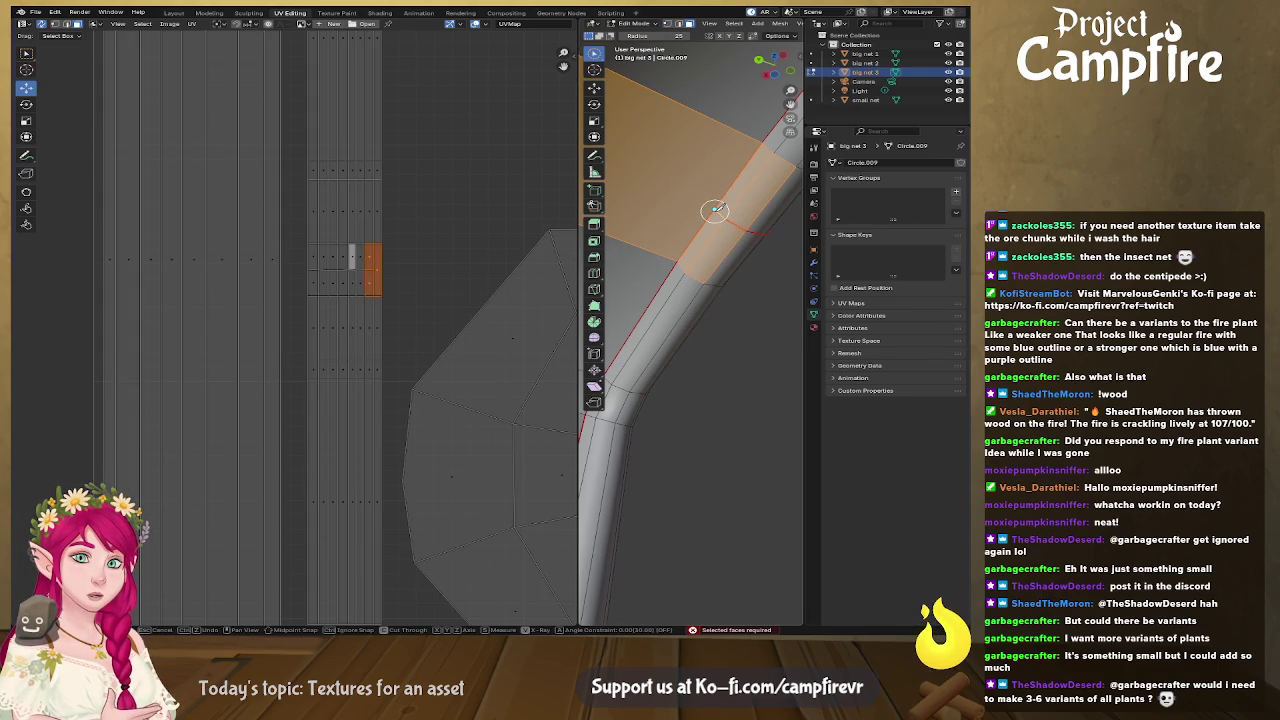
pyautogui.press('Return')
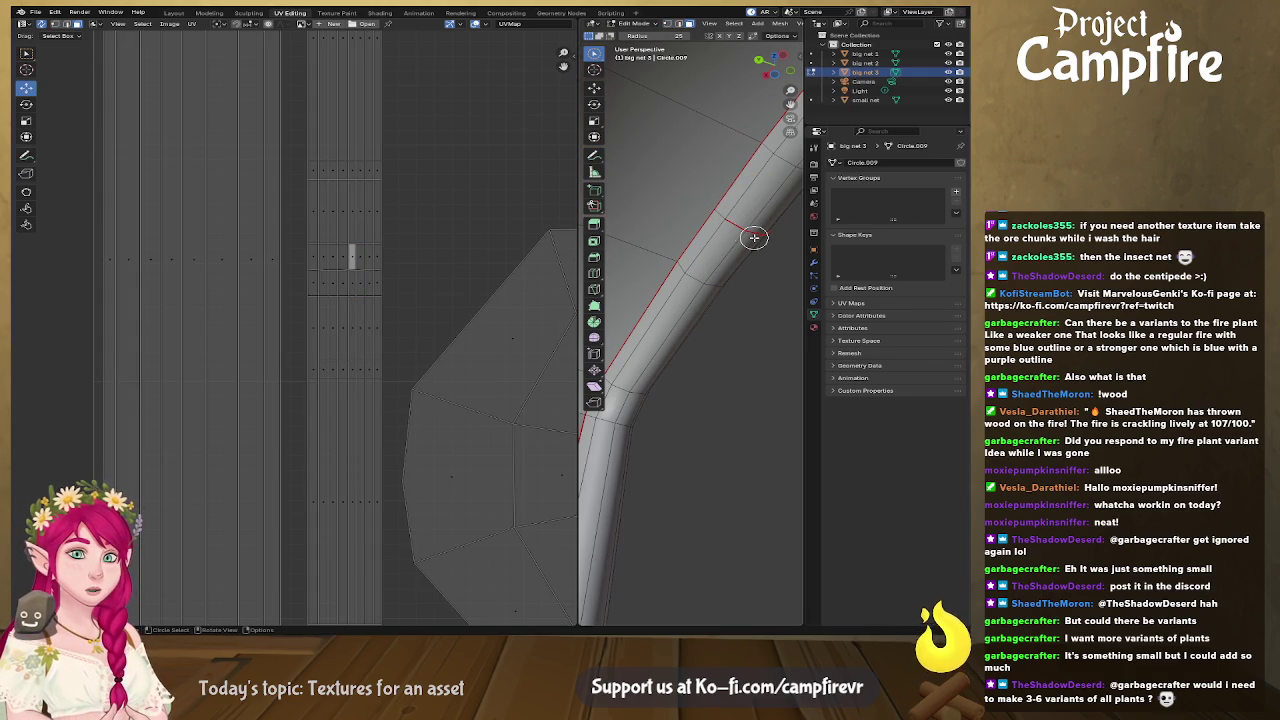
# Step: Box-select the edges across the rim tube and mark them as a seam
pyautogui.moveTo(722, 210); pyautogui.dragTo(719, 215)
pyautogui.moveTo(596, 56); pyautogui.dragTo(643, 94)
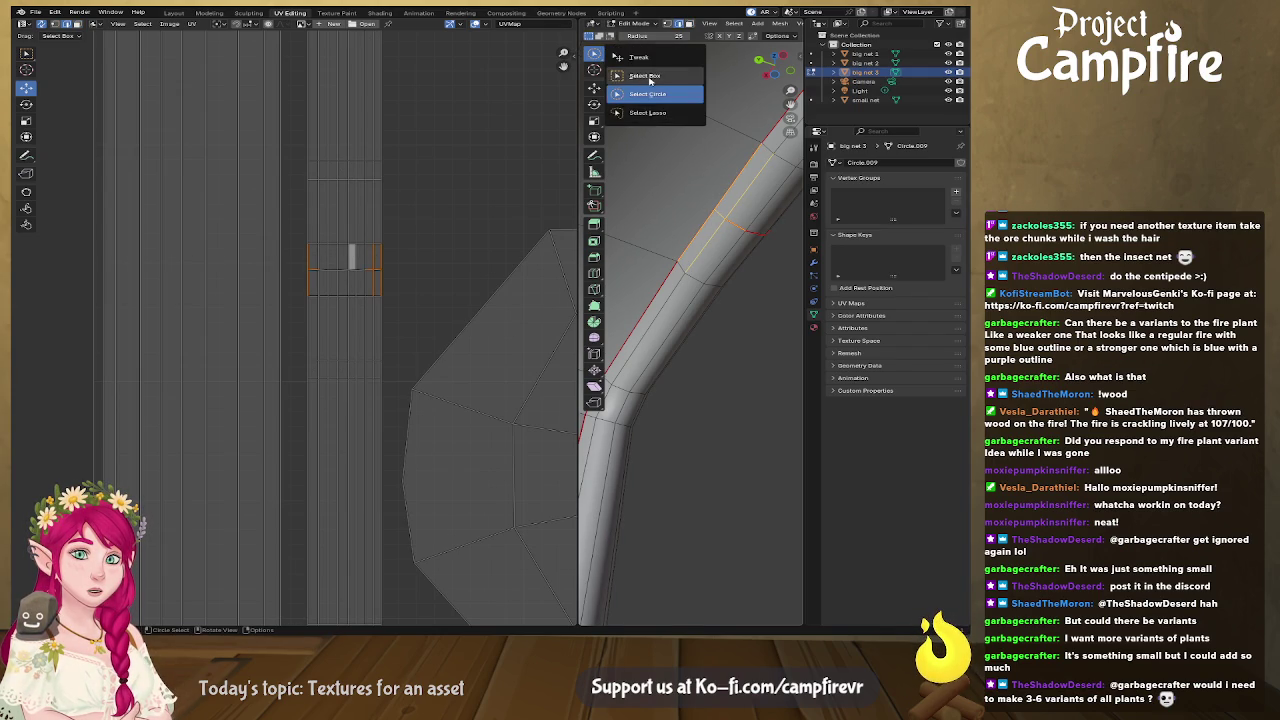
pyautogui.moveTo(595, 57); pyautogui.dragTo(650, 80)
pyautogui.click(722, 210)
pyautogui.moveTo(722, 210)
pyautogui.mouseDown(button='middle')
pyautogui.moveTo(740, 223)
pyautogui.moveTo(739, 174)
pyautogui.moveTo(709, 389)
pyautogui.moveTo(641, 509)
pyautogui.moveTo(703, 490)
pyautogui.mouseUp(button='middle')
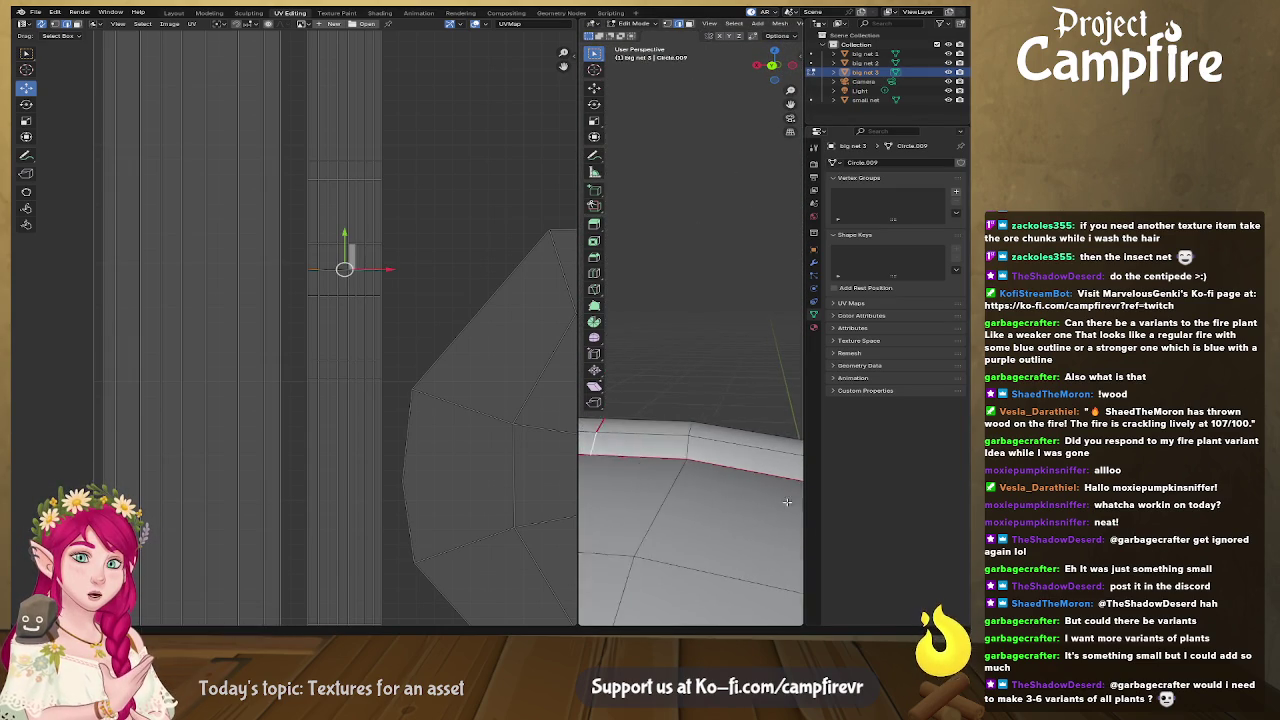
pyautogui.rightClick(650, 451)
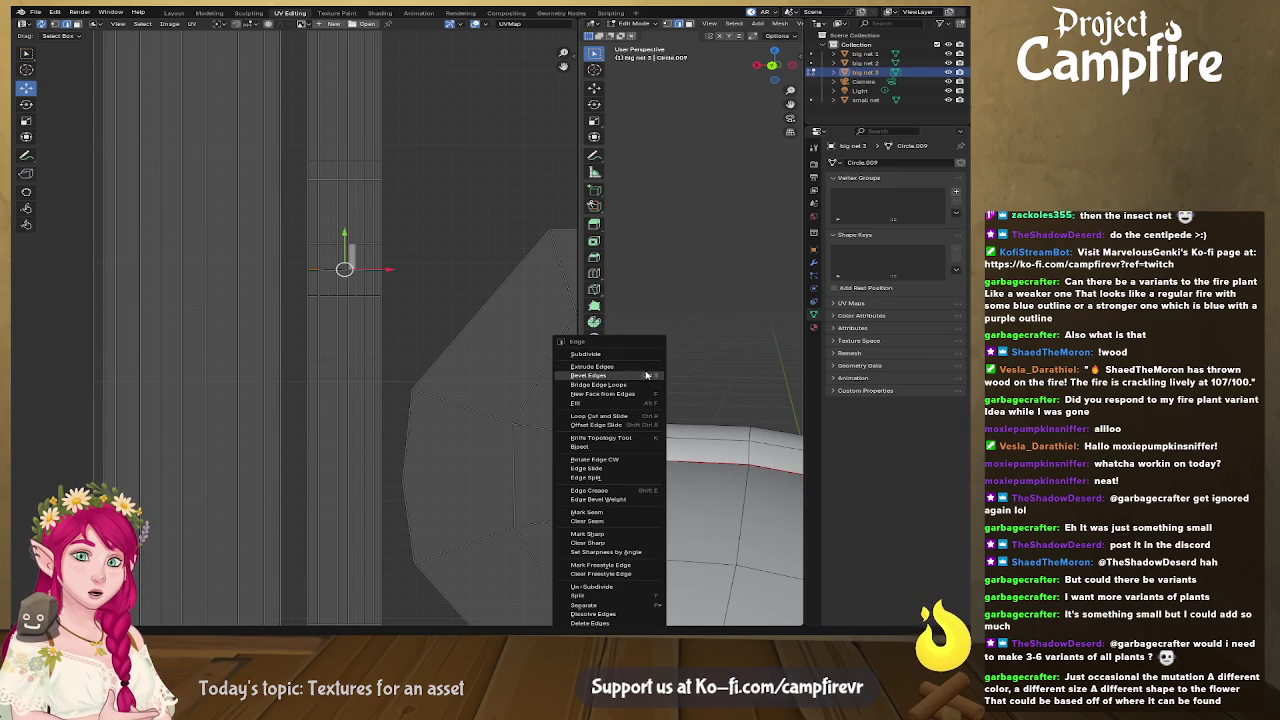
pyautogui.click(628, 515)
# Step: Orbit around the tube to check the new seam, widening the 3D view
pyautogui.moveTo(628, 515); pyautogui.dragTo(608, 485, button='middle')
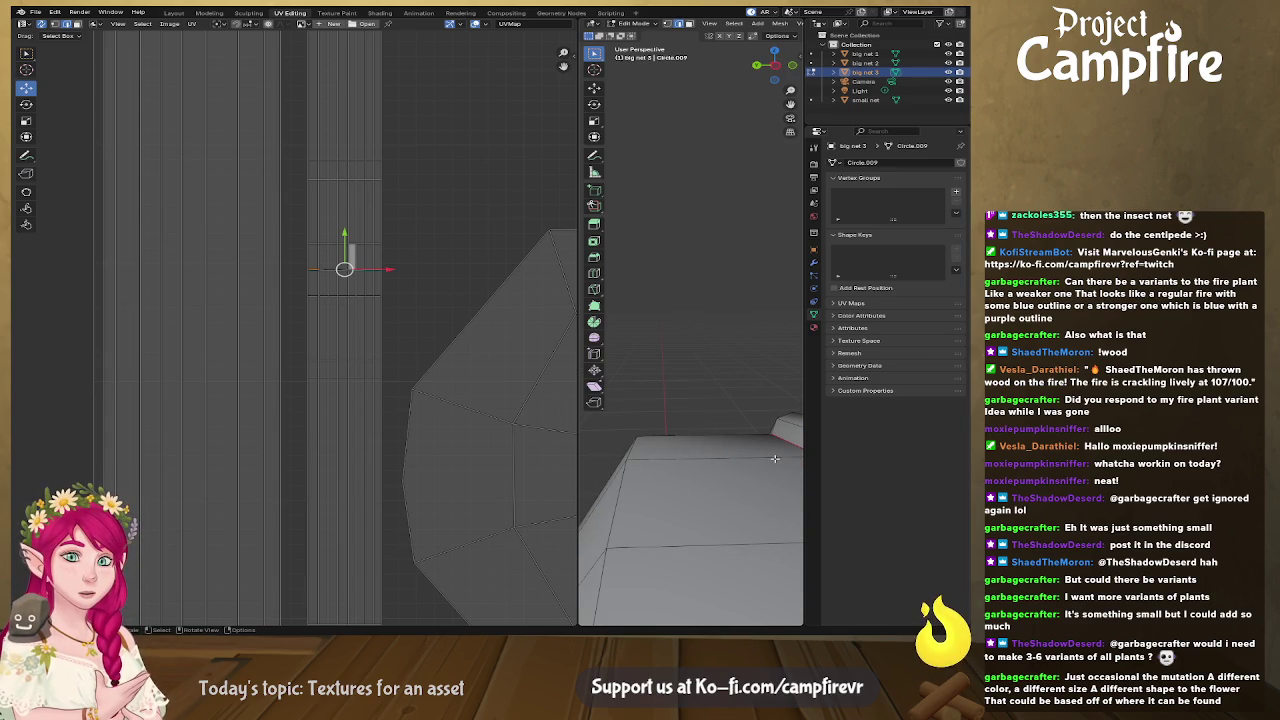
pyautogui.moveTo(775, 458); pyautogui.dragTo(687, 480, button='middle')
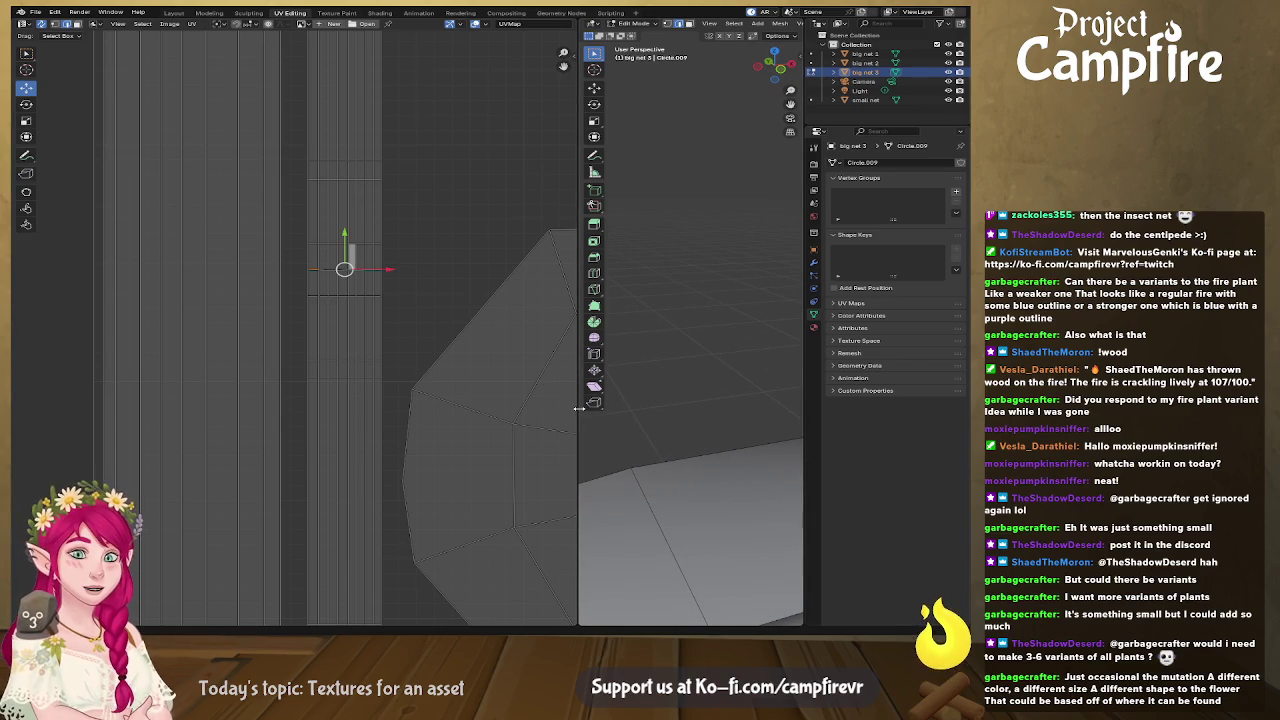
pyautogui.moveTo(579, 409); pyautogui.dragTo(288, 409)
pyautogui.moveTo(678, 438)
pyautogui.mouseDown(button='middle')
pyautogui.moveTo(637, 455)
pyautogui.moveTo(611, 335)
pyautogui.mouseUp(button='middle')
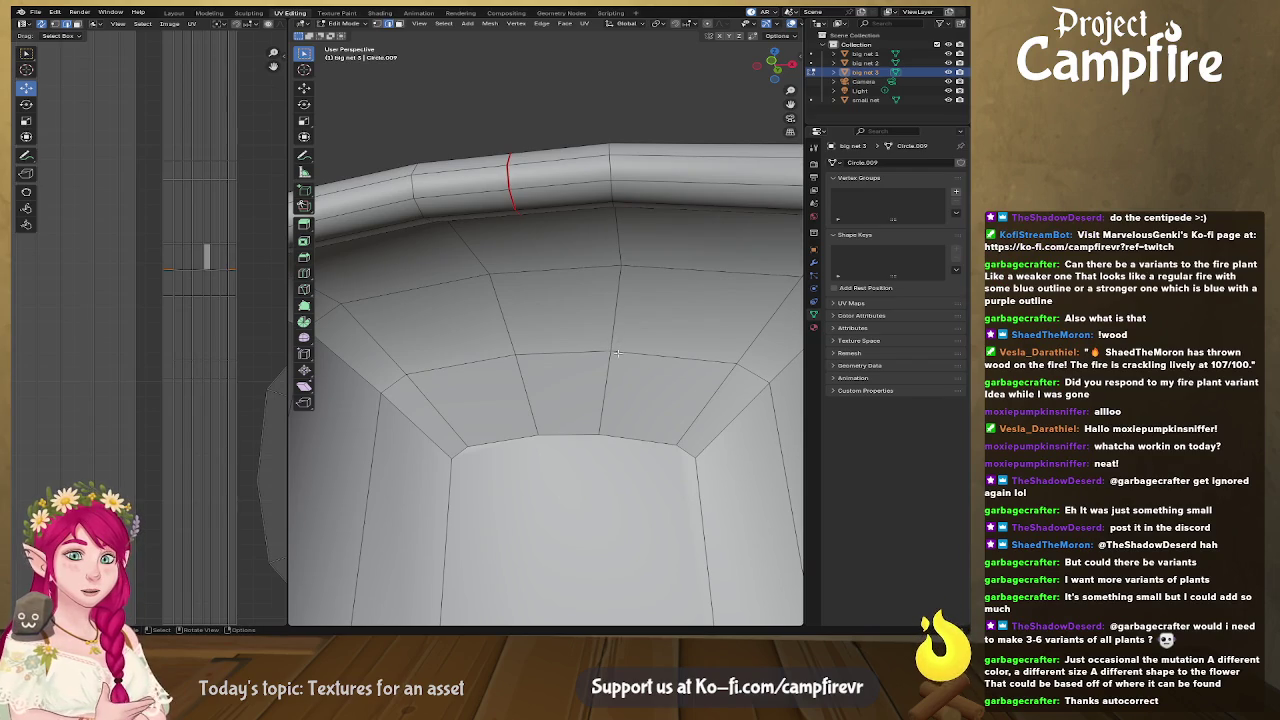
# Step: Select the rim edge loop, grow it twice with Ctrl+Numpad+, and unwrap the rim faces
pyautogui.moveTo(611, 352); pyautogui.dragTo(577, 214, button='middle')
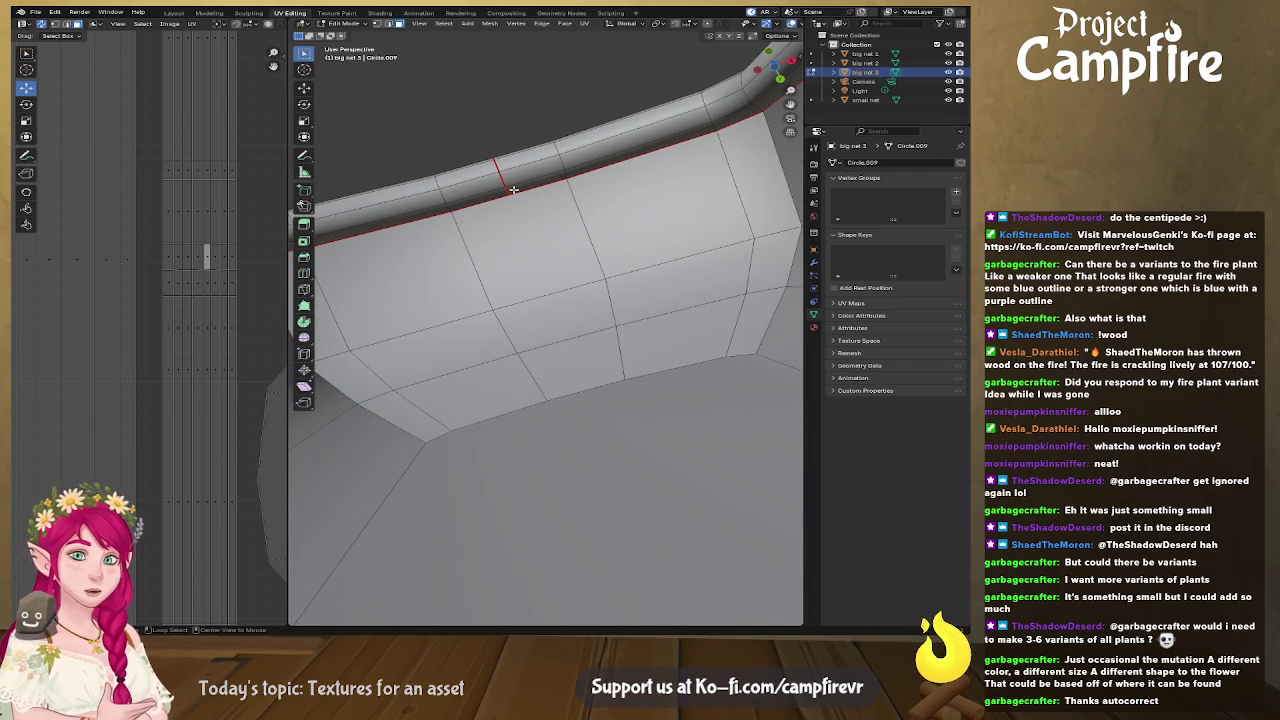
pyautogui.keyDown('alt'); pyautogui.click(507, 190); pyautogui.keyUp('alt')
pyautogui.moveTo(507, 190)
pyautogui.mouseDown(button='middle')
pyautogui.moveTo(537, 254)
pyautogui.moveTo(649, 386)
pyautogui.moveTo(651, 360)
pyautogui.moveTo(682, 459)
pyautogui.mouseUp(button='middle')
pyautogui.press('ctrl+KP_Add')
pyautogui.press('ctrl+KP_Add')
pyautogui.press('ctrl+KP_Add')
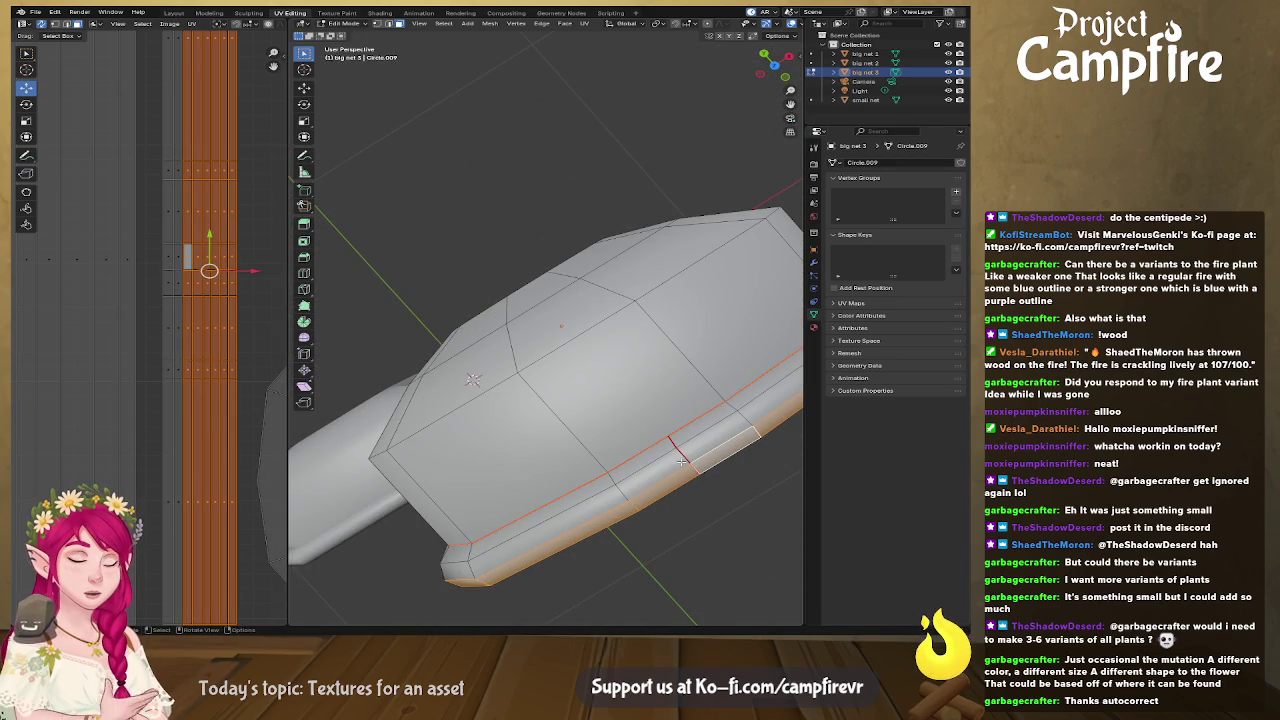
pyautogui.press('ctrl+KP_Add')
pyautogui.press('ctrl+KP_Add')
pyautogui.moveTo(682, 459)
pyautogui.mouseDown(button='middle')
pyautogui.moveTo(609, 387)
pyautogui.moveTo(742, 425)
pyautogui.mouseUp(button='middle')
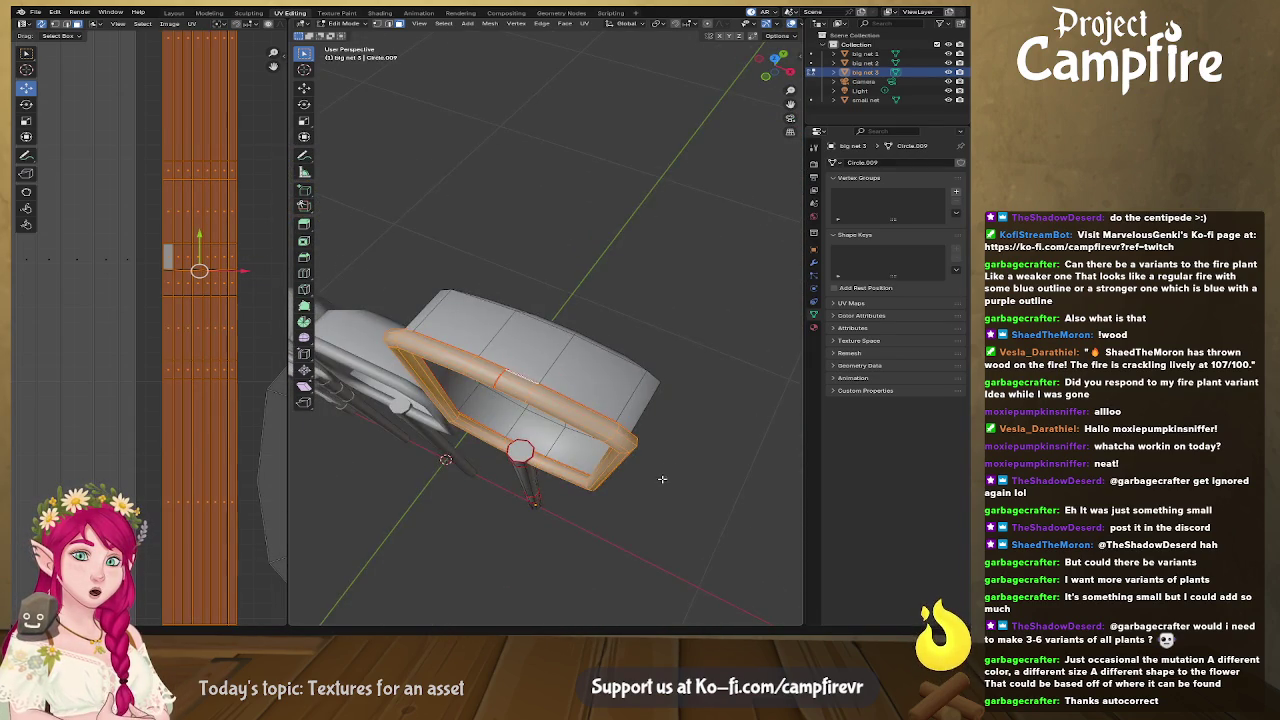
pyautogui.moveTo(661, 479); pyautogui.dragTo(594, 390, button='middle')
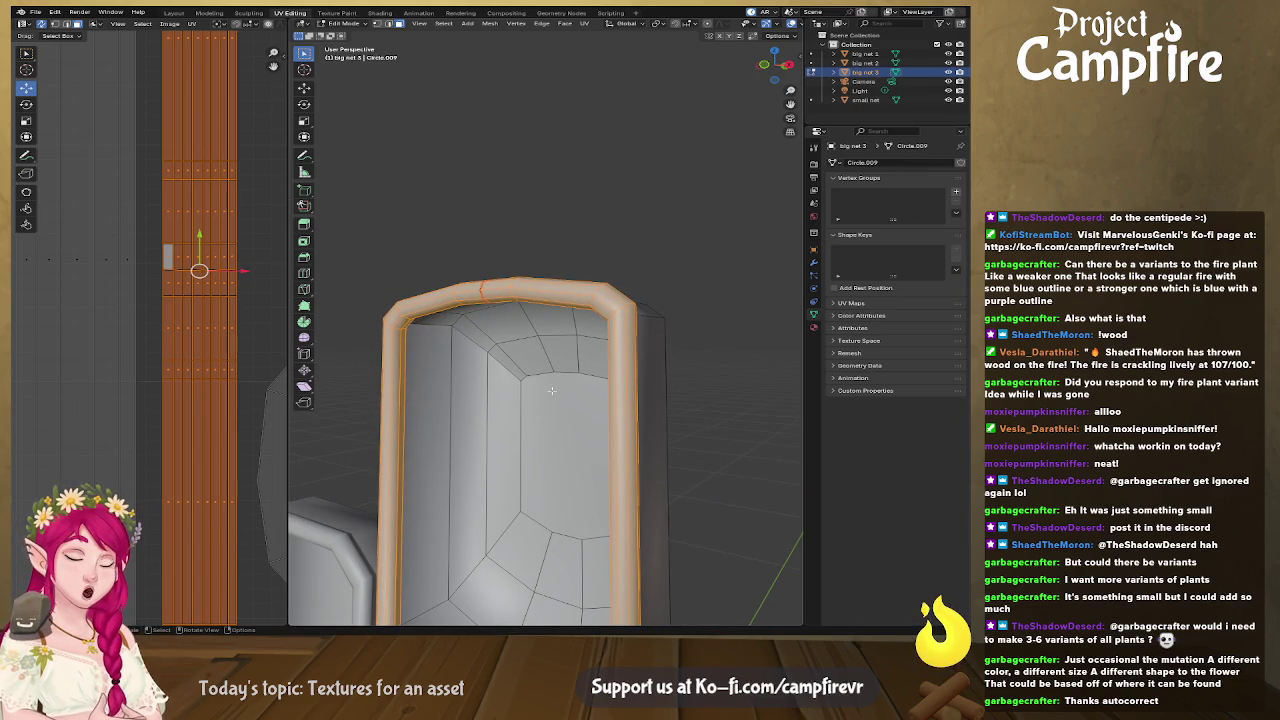
pyautogui.press('u')
pyautogui.click(430, 452)
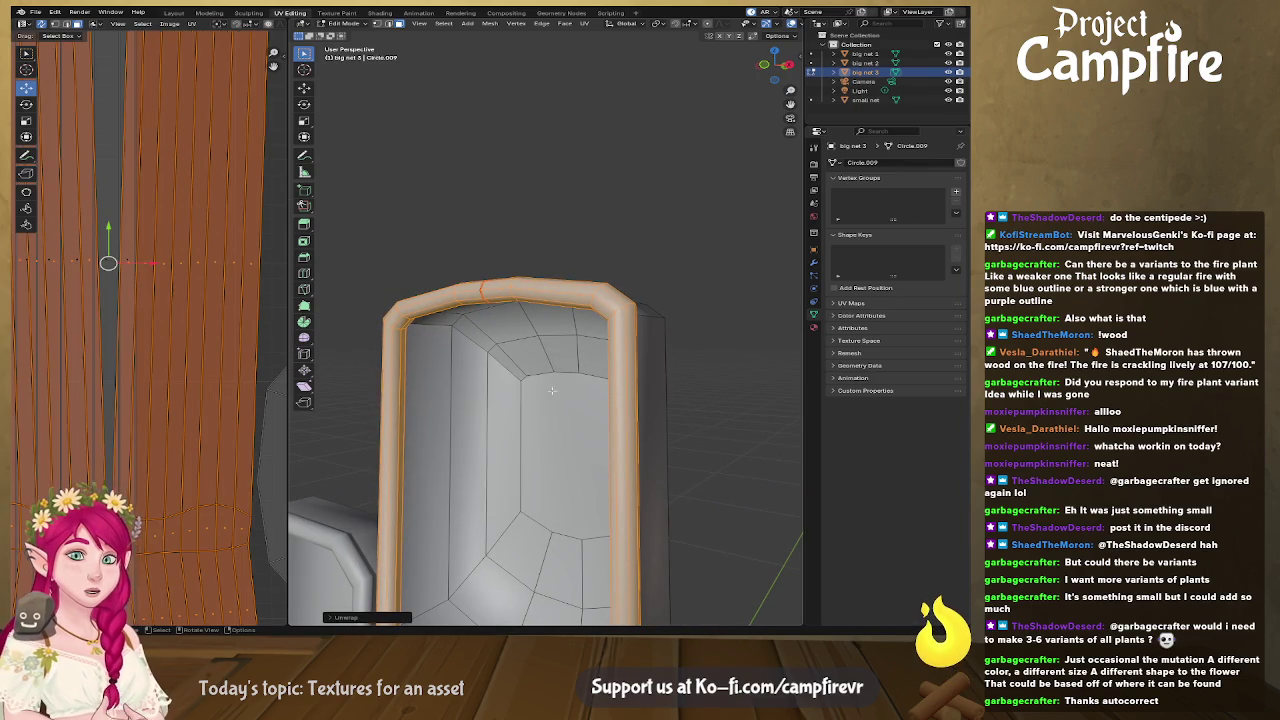
# Step: Turn UV Sync off to show only the rim strip and move it to the left
pyautogui.scroll(-3, 520, 400)
pyautogui.scroll(-3, 520, 400)
pyautogui.scroll(-2, 157, 446)
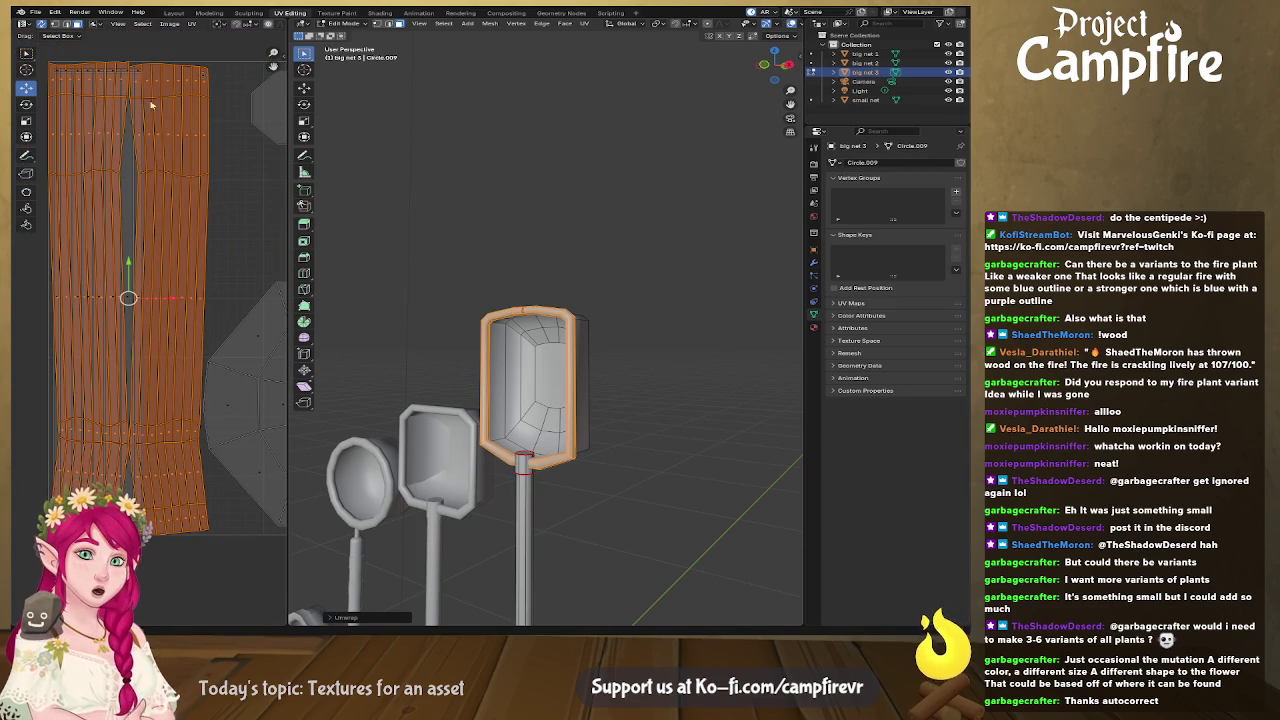
pyautogui.press('a')
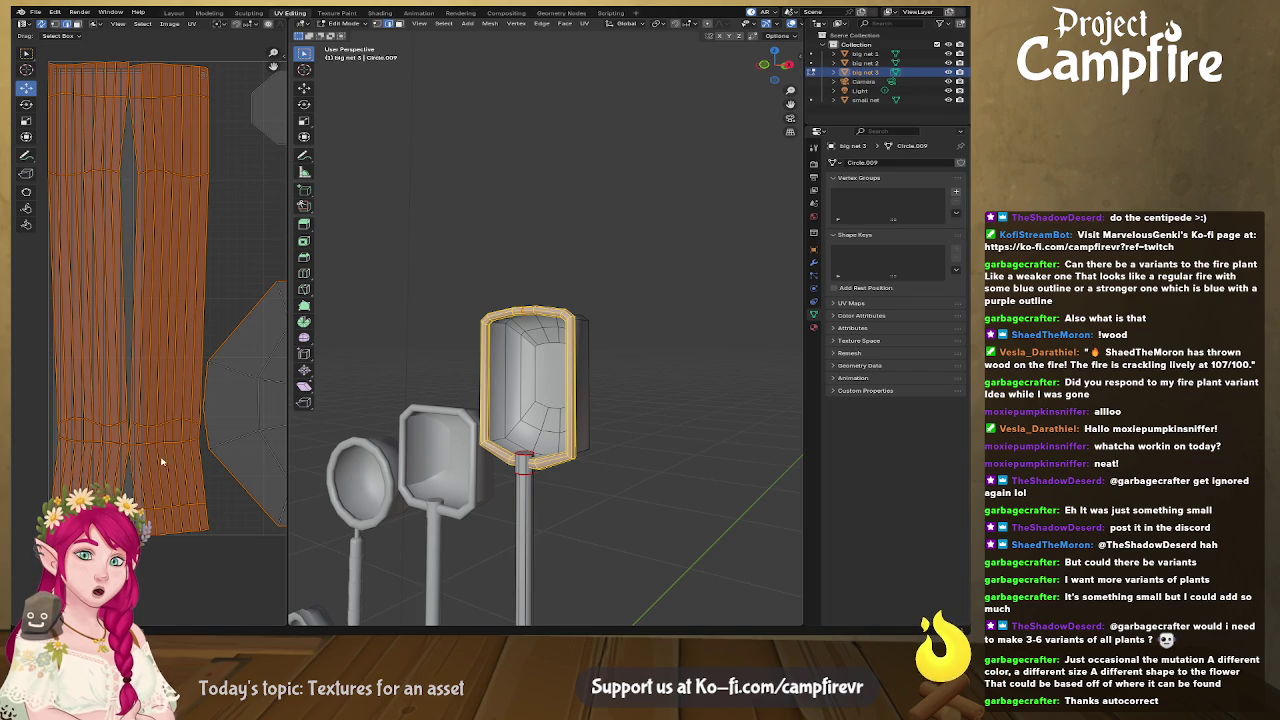
pyautogui.scroll(-1, 187, 217)
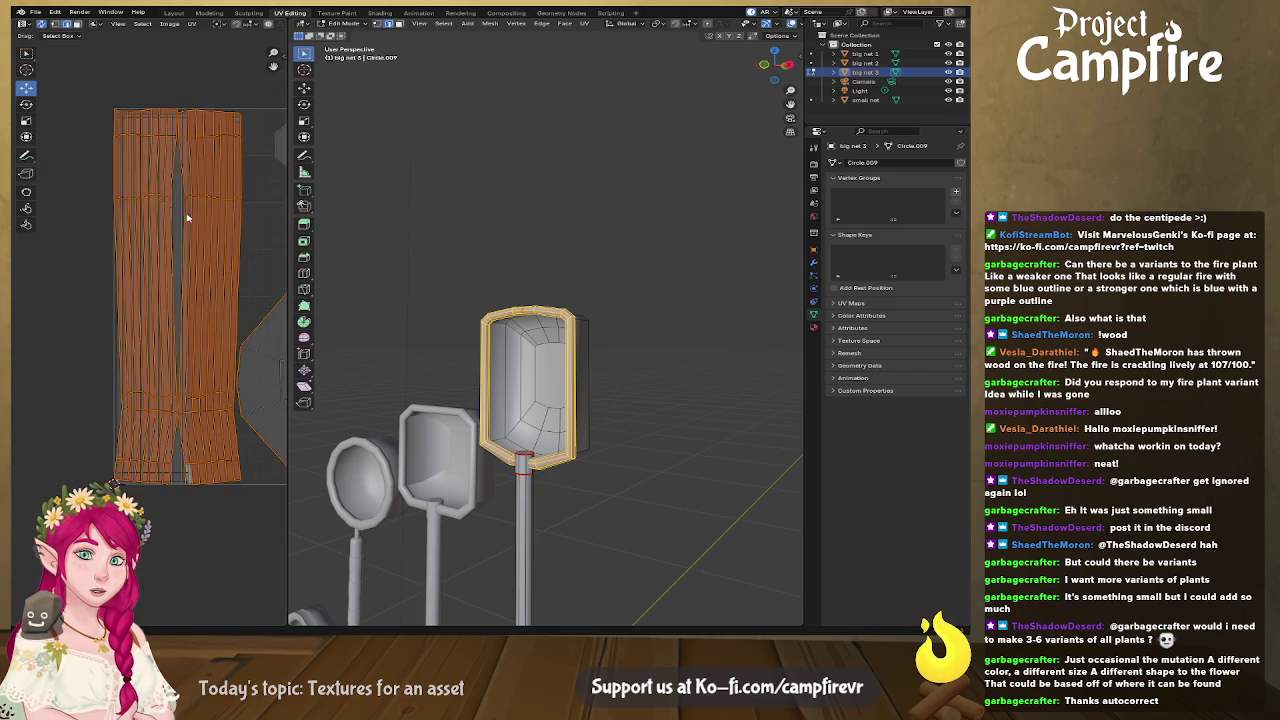
pyautogui.scroll(-4, 187, 291)
pyautogui.click(78, 26)
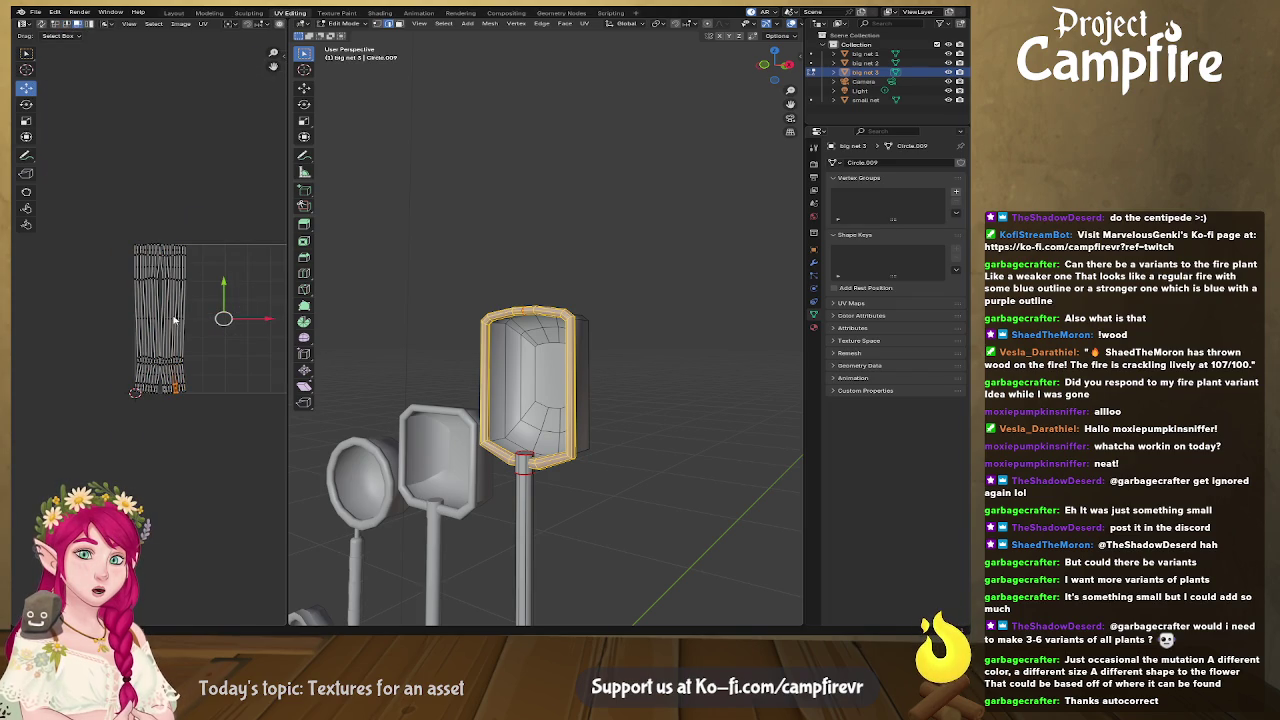
pyautogui.moveTo(103, 200); pyautogui.dragTo(225, 442)
pyautogui.moveTo(223, 319); pyautogui.dragTo(116, 322)
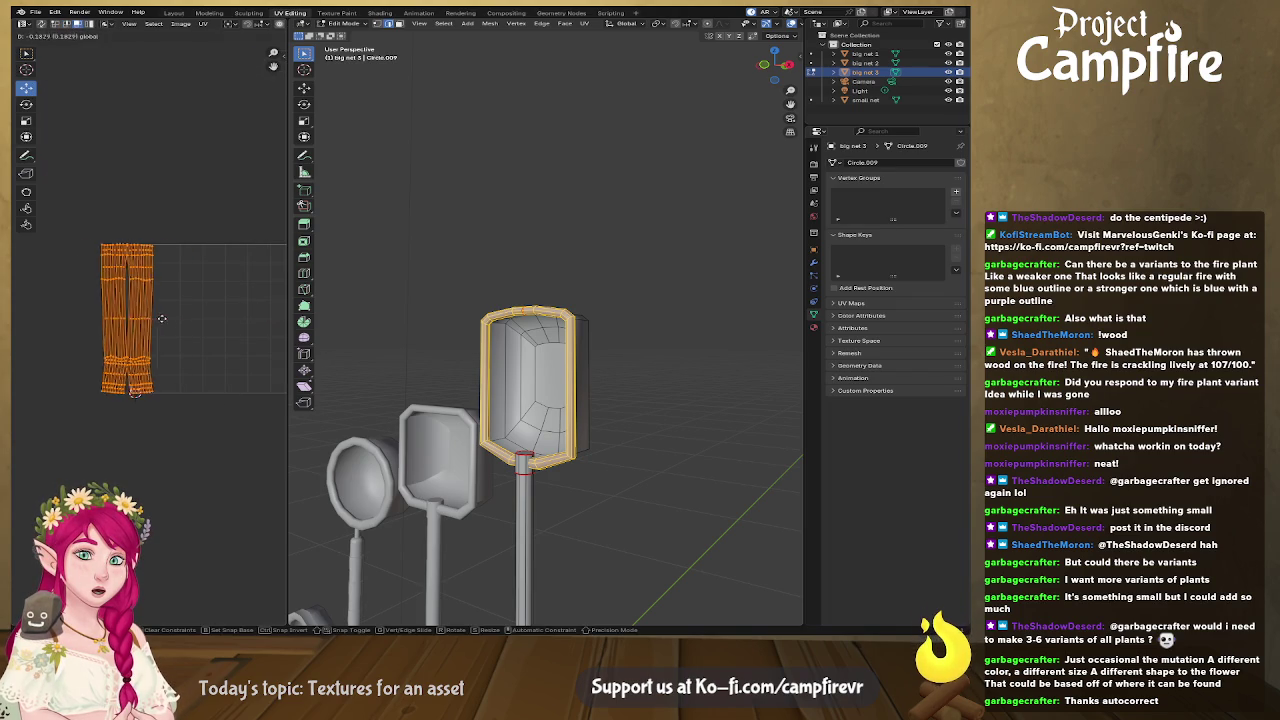
pyautogui.moveTo(113, 360); pyautogui.dragTo(199, 363, button='middle')
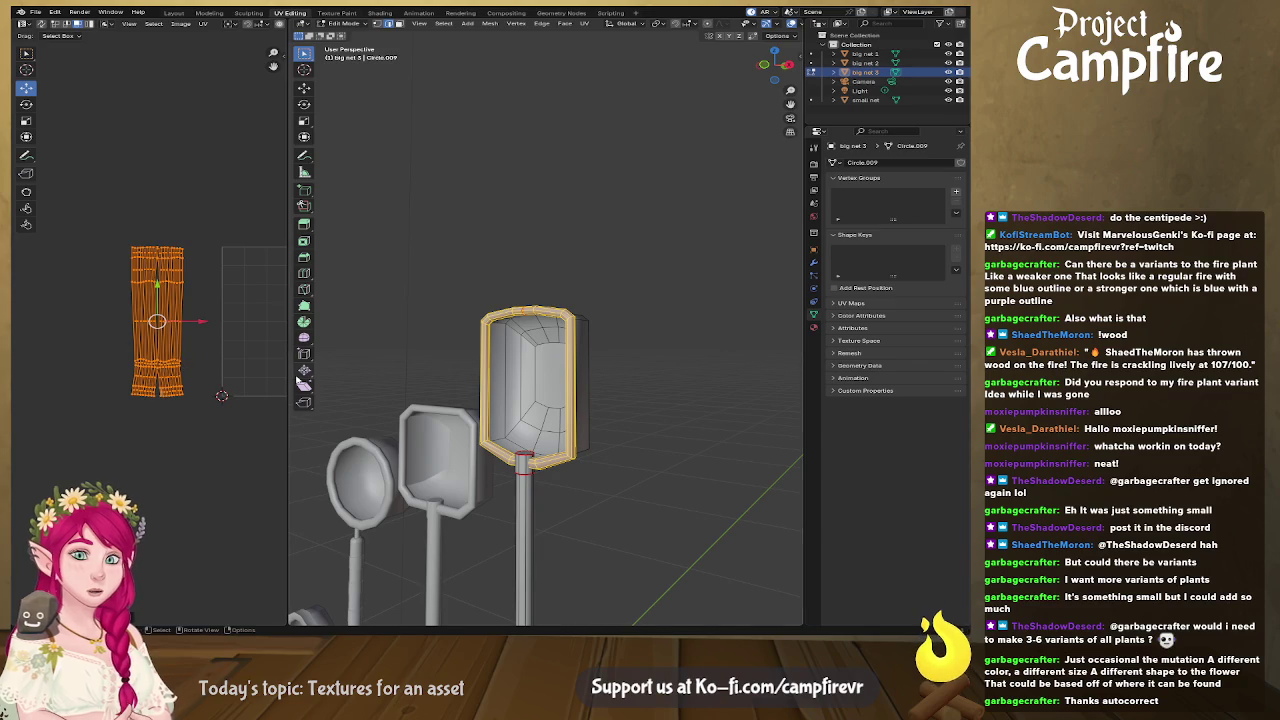
# Step: Widen the UV editor, switch to island selection, and select the strip's left half
pyautogui.moveTo(290, 425); pyautogui.dragTo(524, 430)
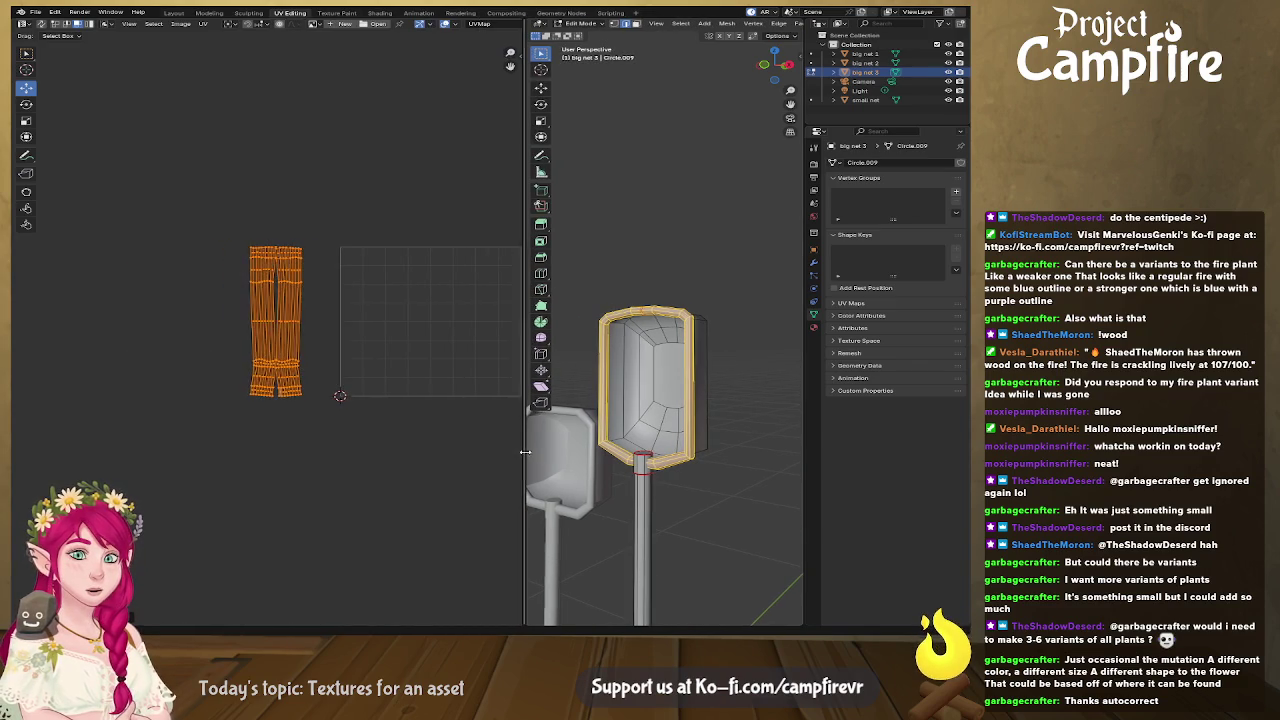
pyautogui.scroll(4, 362, 437)
pyautogui.scroll(2, 362, 437)
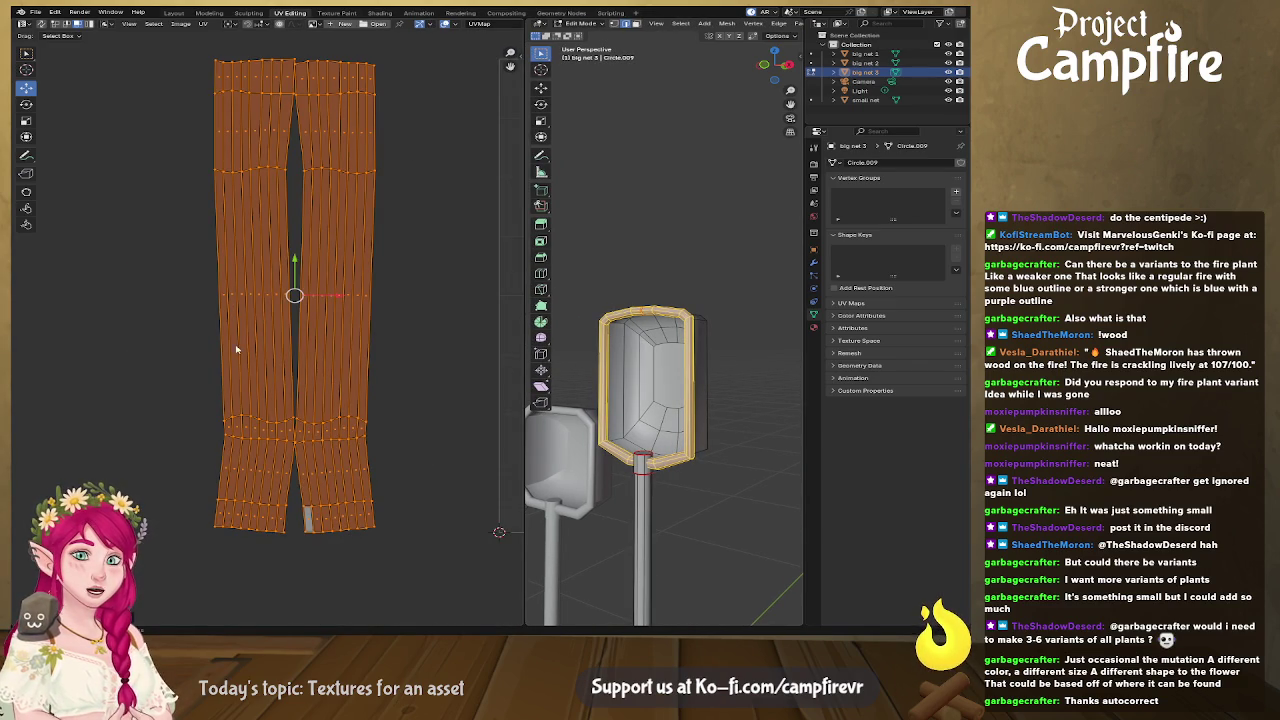
pyautogui.hotkey('alt', 'a')
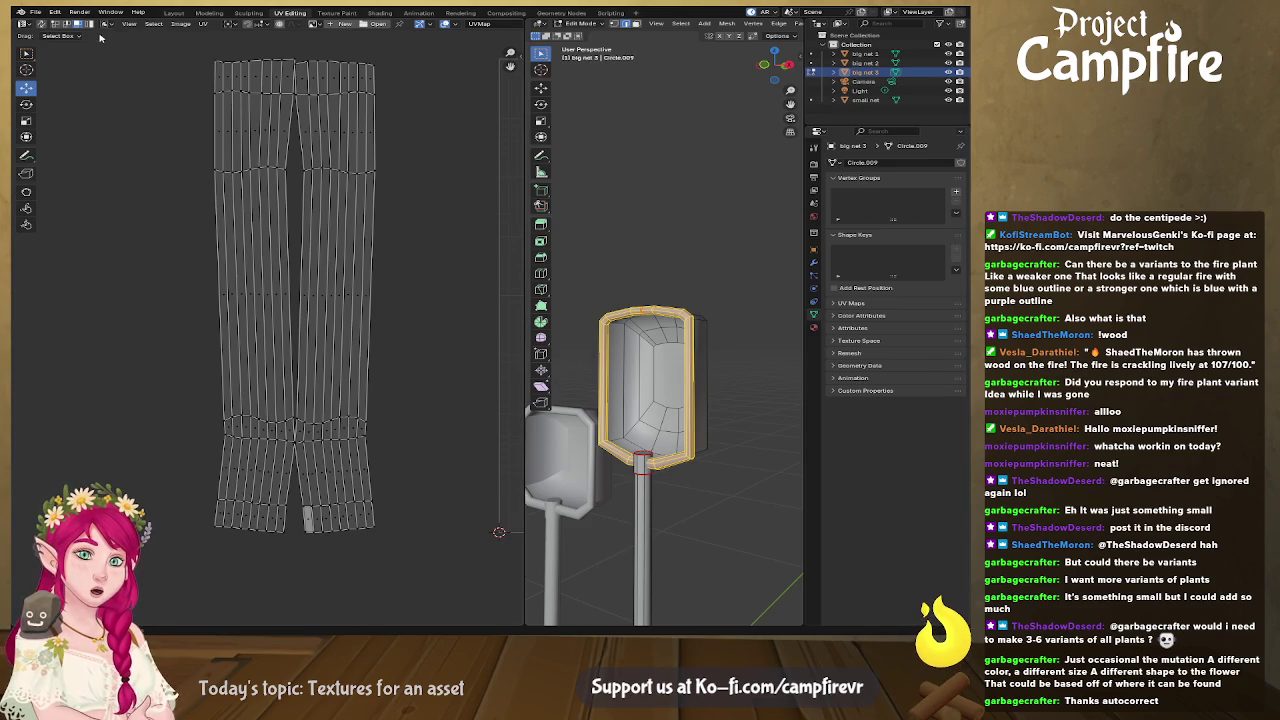
pyautogui.click(70, 24)
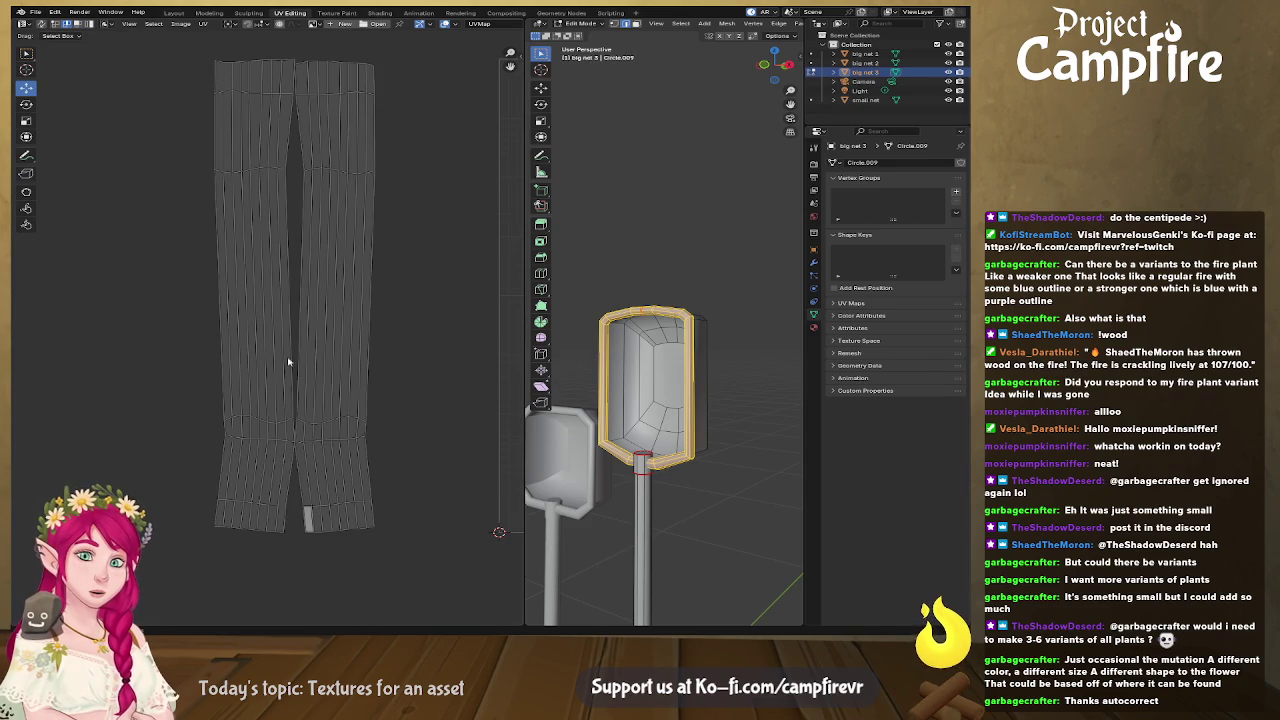
pyautogui.click(262, 207)
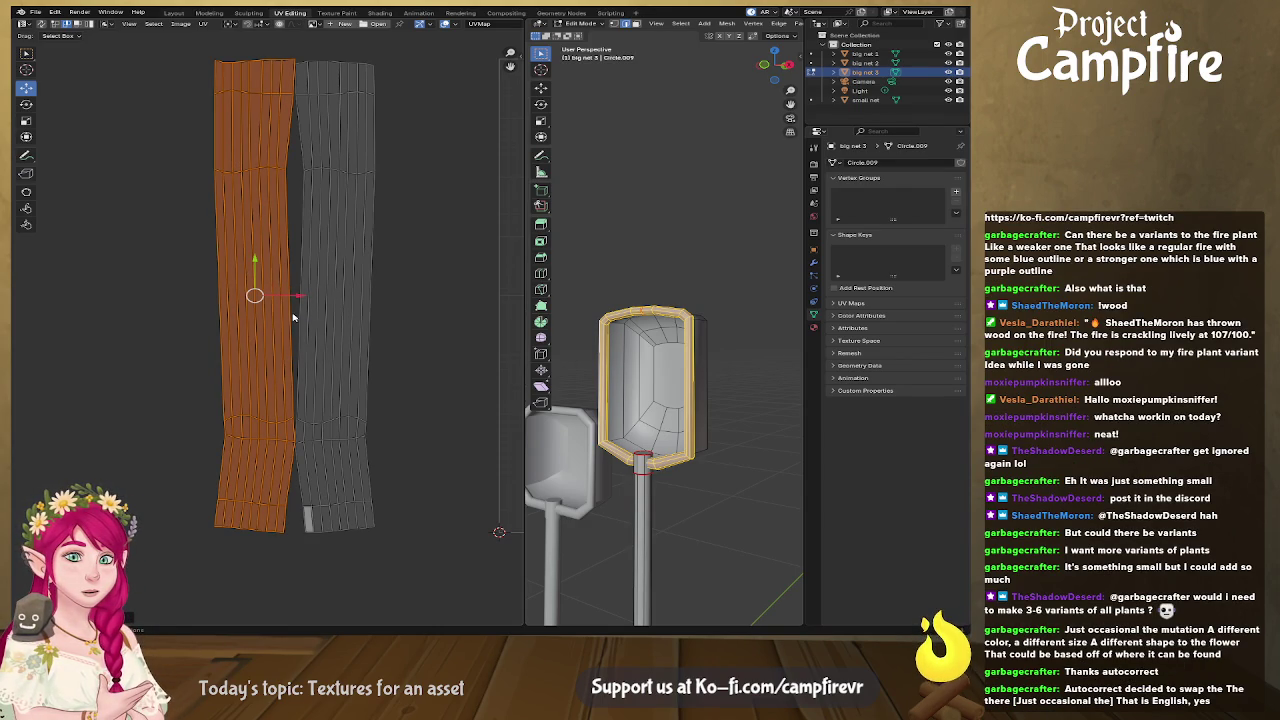
# Step: Mirror the strip's left half onto the right and straighten its left boundary vertically
pyautogui.rightClick(265, 295)
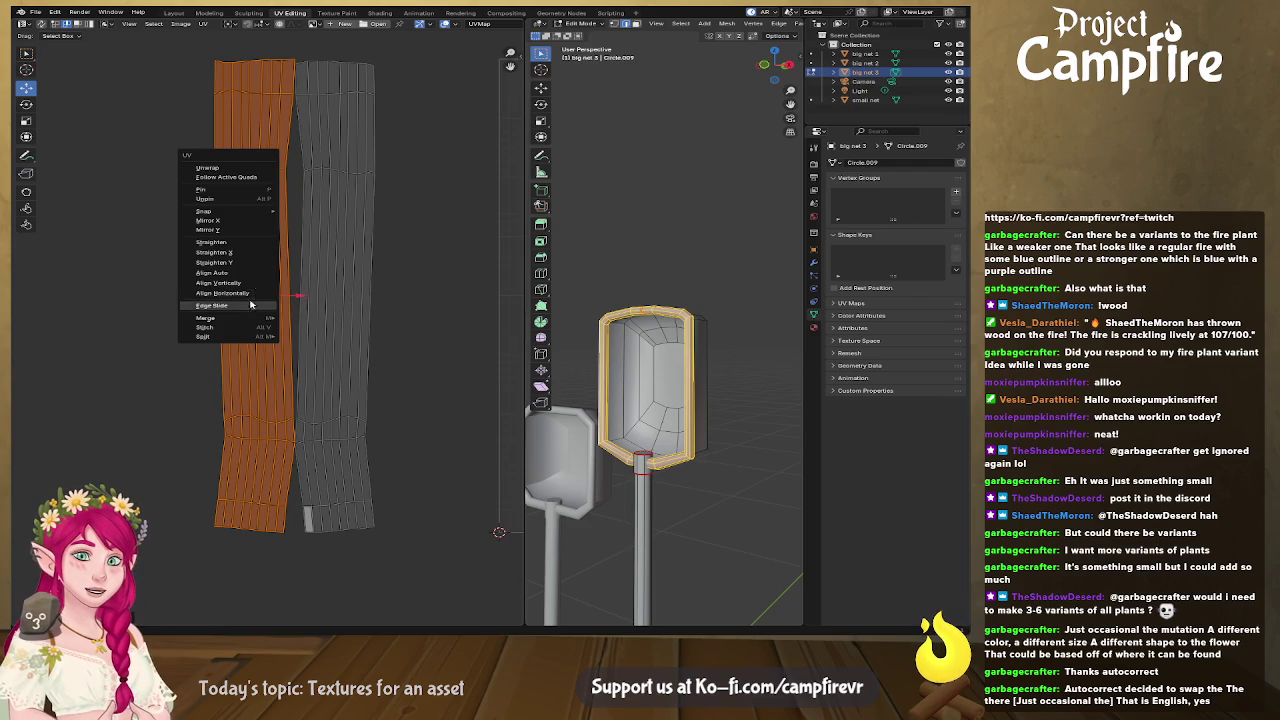
pyautogui.click(245, 225)
pyautogui.moveTo(307, 295)
pyautogui.mouseDown()
pyautogui.moveTo(382, 302)
pyautogui.moveTo(379, 312)
pyautogui.mouseUp()
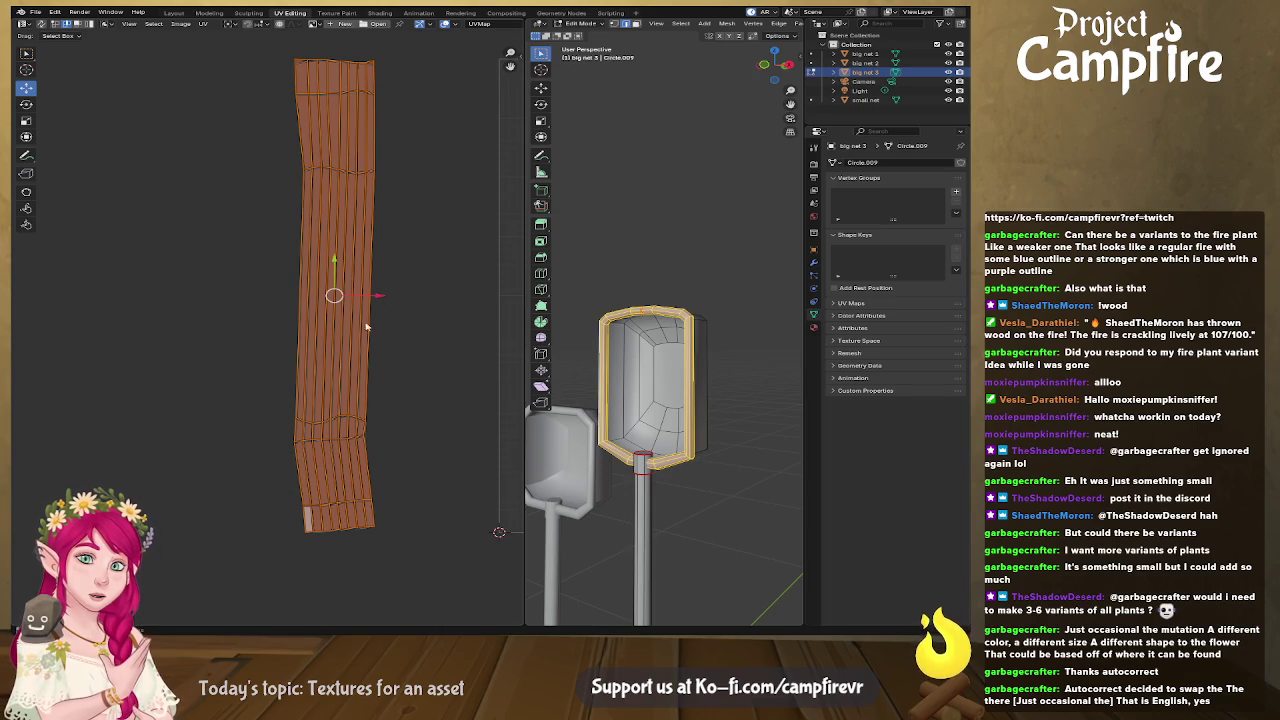
pyautogui.click(297, 352)
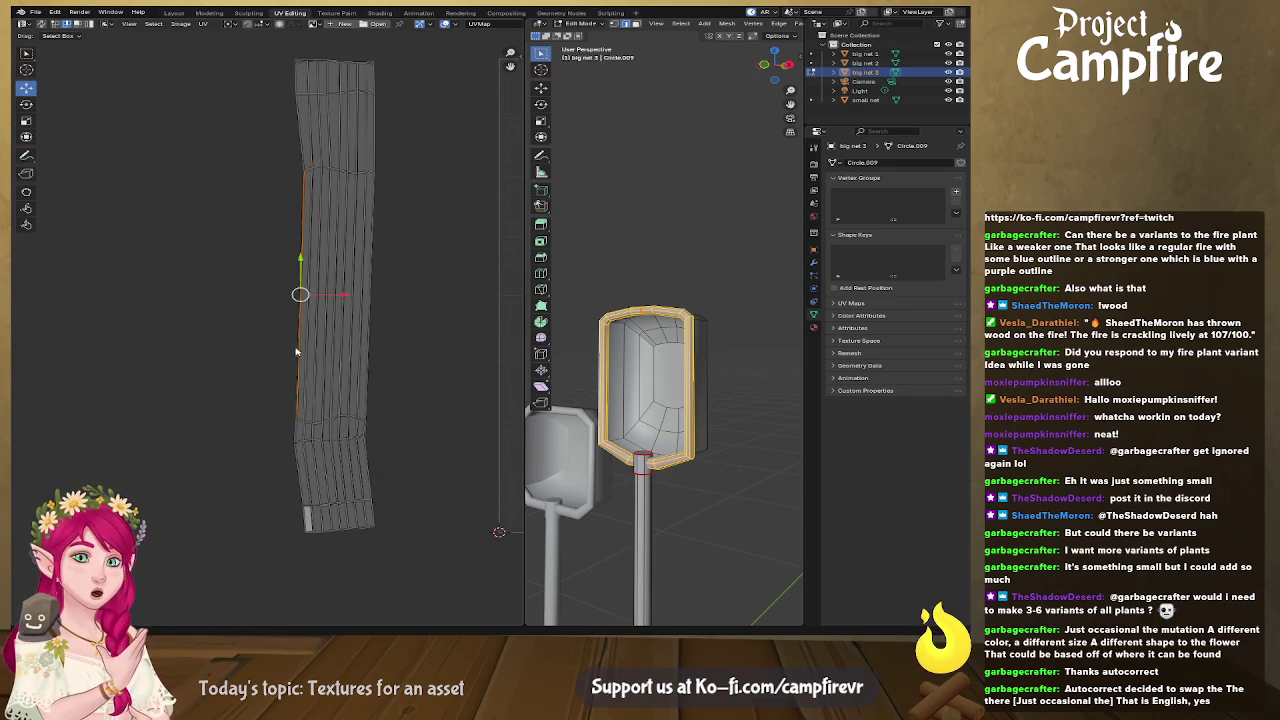
pyautogui.keyDown('alt'); pyautogui.click(299, 352); pyautogui.keyUp('alt')
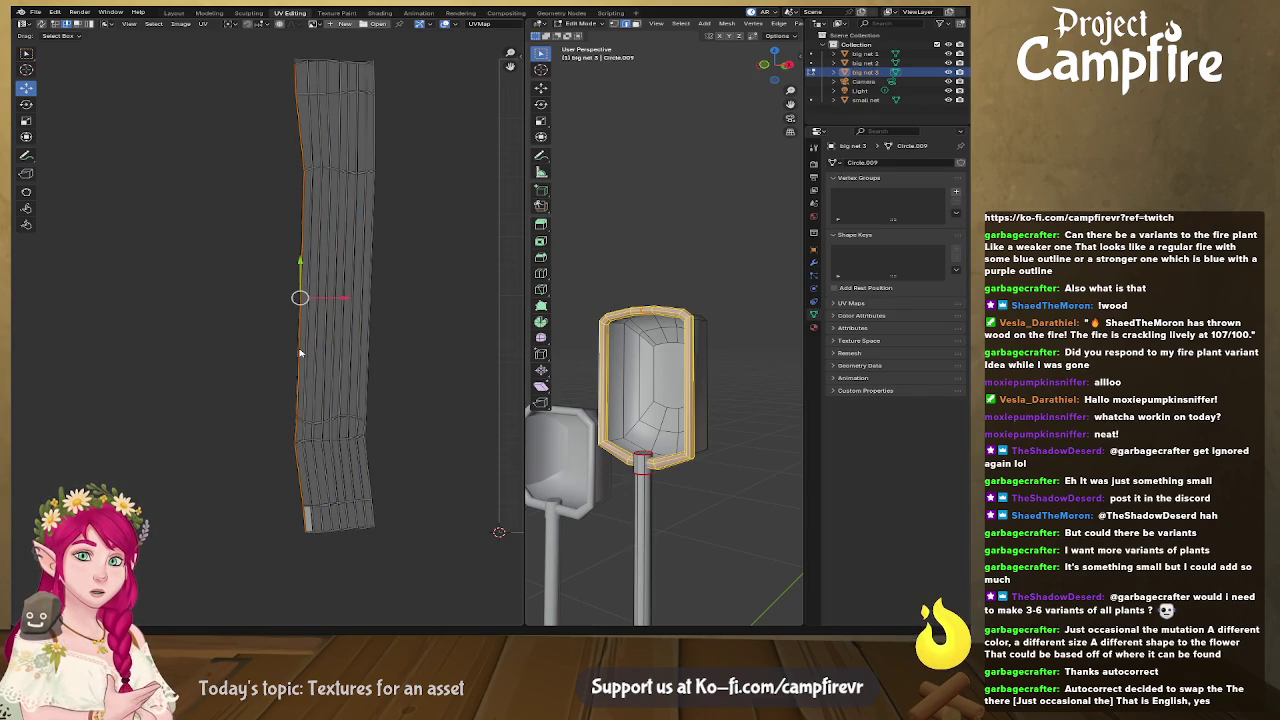
pyautogui.rightClick(296, 405)
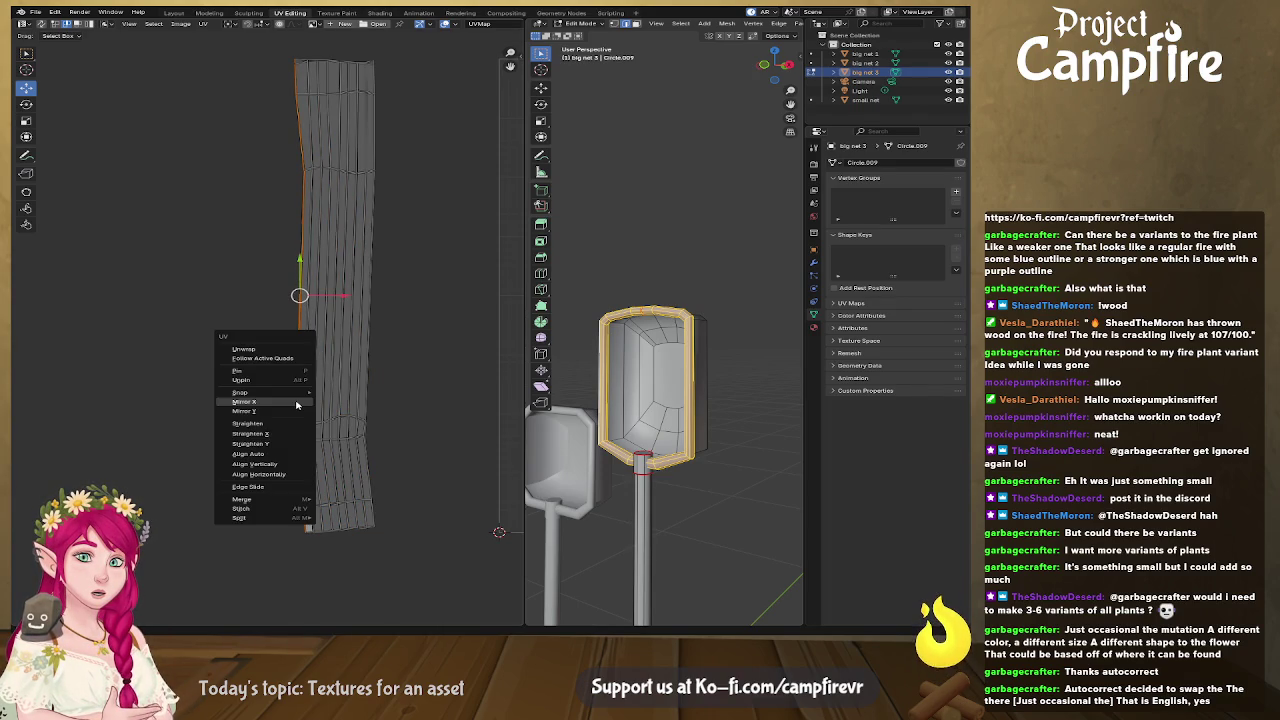
pyautogui.click(282, 464)
pyautogui.moveTo(309, 478); pyautogui.dragTo(310, 479)
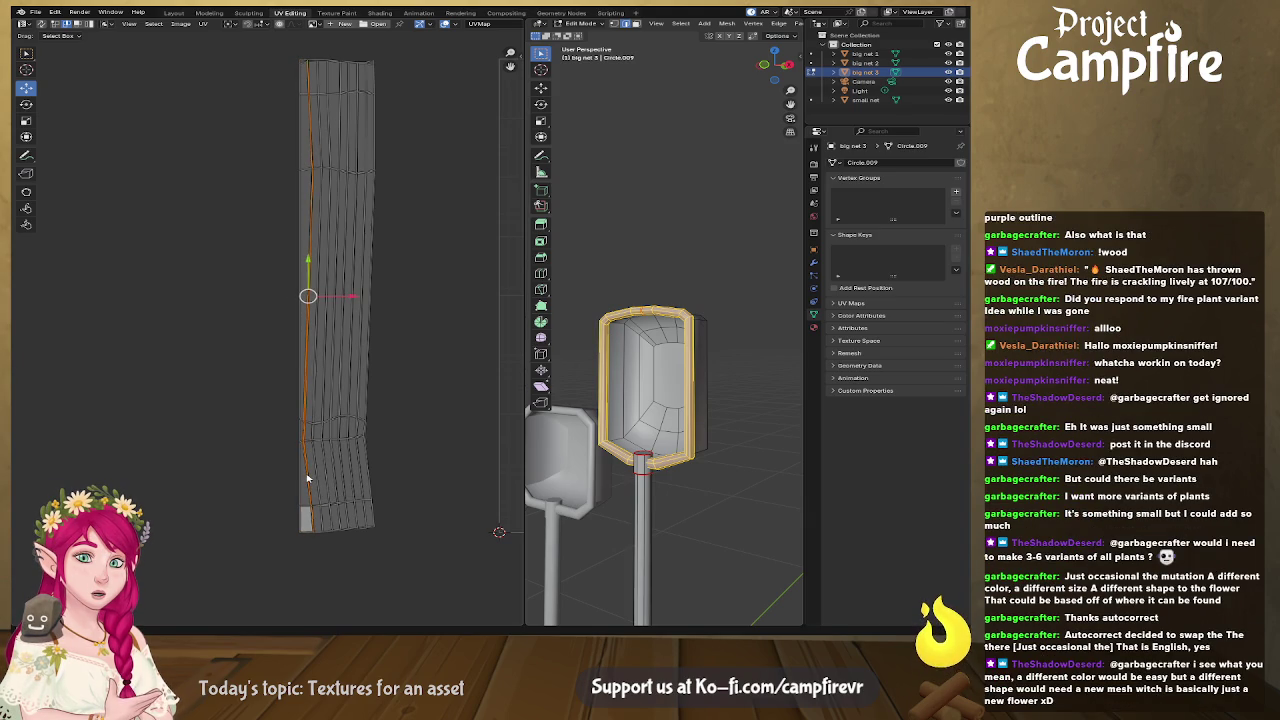
# Step: Further straighten the lower left edge and the curved seam line
pyautogui.rightClick(307, 478)
pyautogui.click(324, 481)
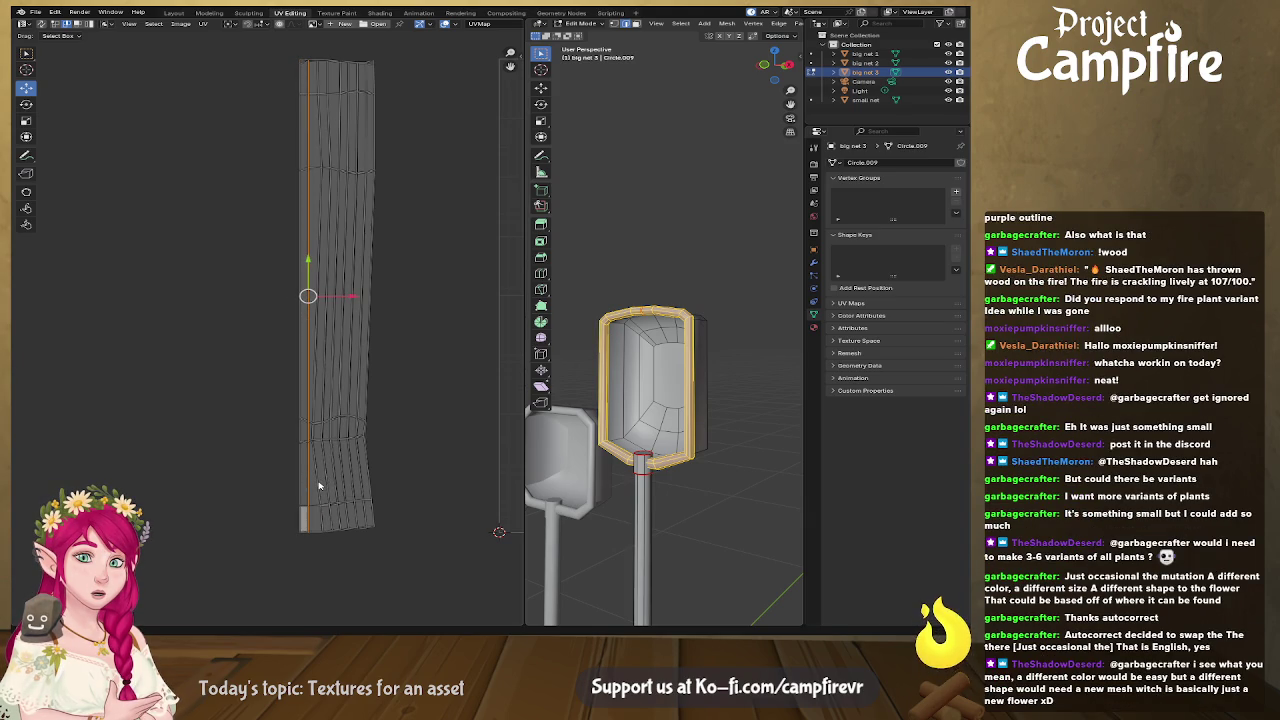
pyautogui.click(318, 485)
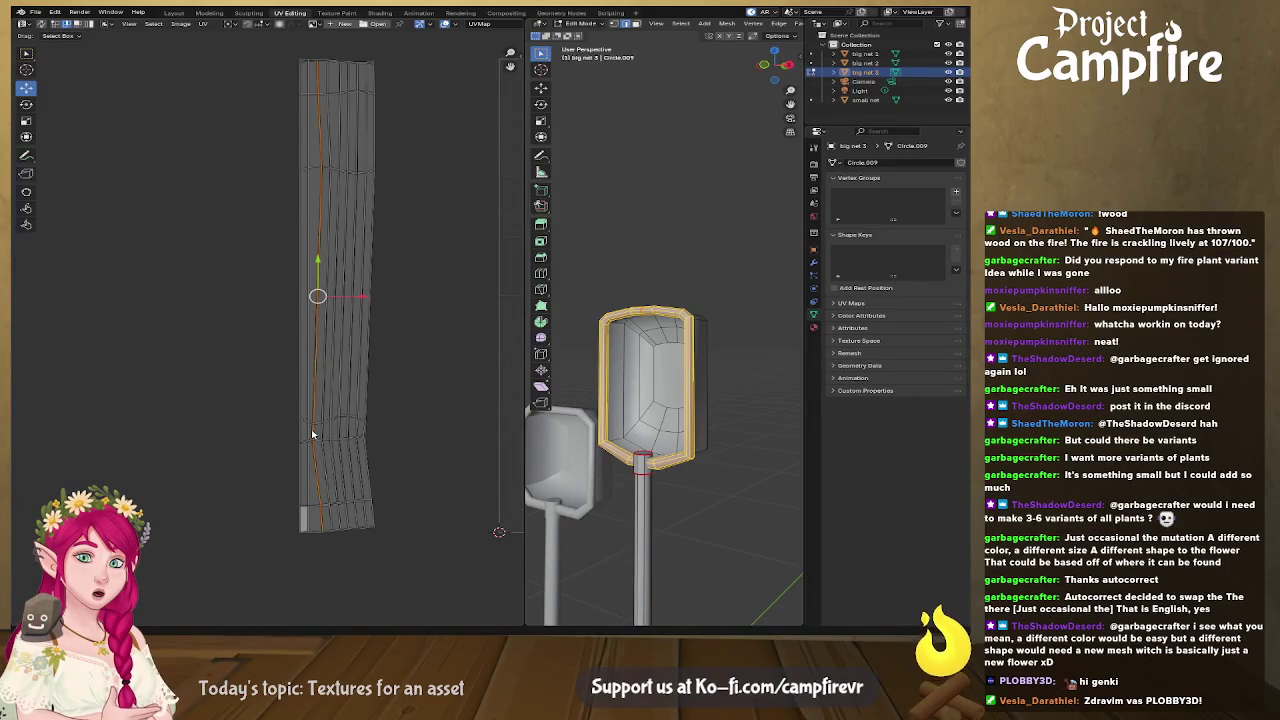
pyautogui.rightClick(311, 429)
pyautogui.click(311, 431)
pyautogui.scroll(2, 311, 431)
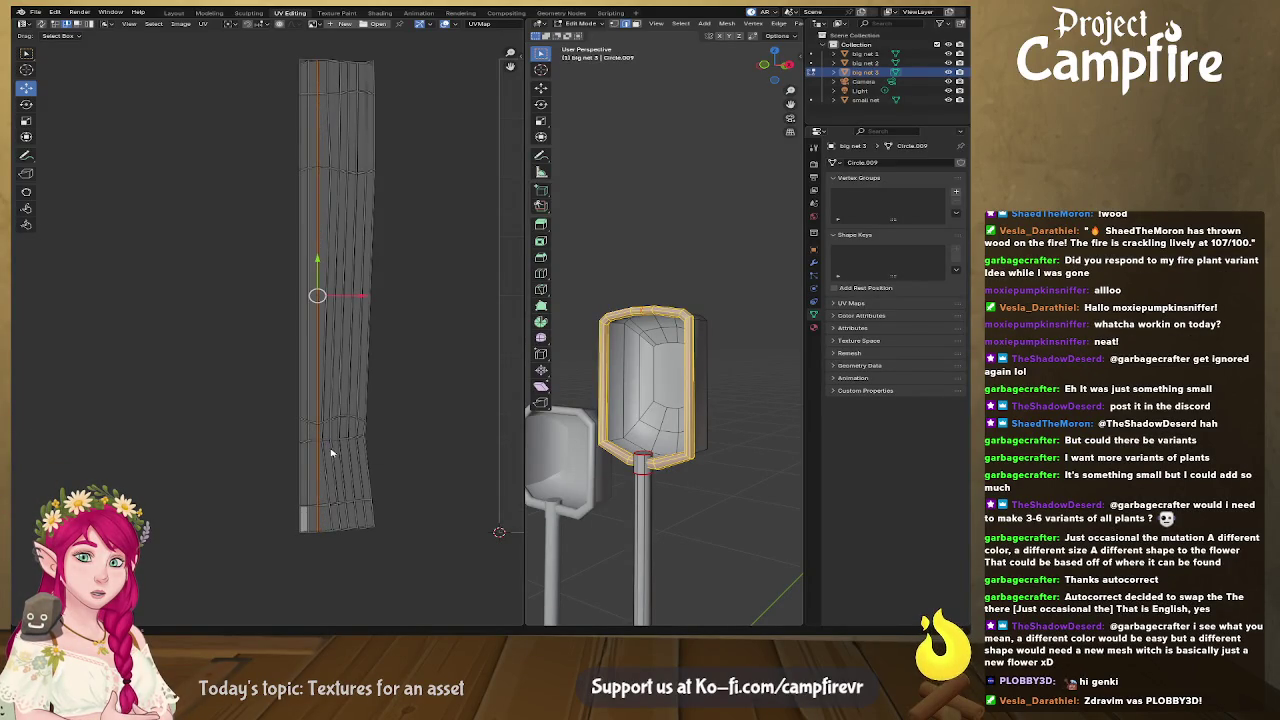
pyautogui.scroll(2, 330, 435)
pyautogui.moveTo(360, 440); pyautogui.dragTo(283, 383, button='middle')
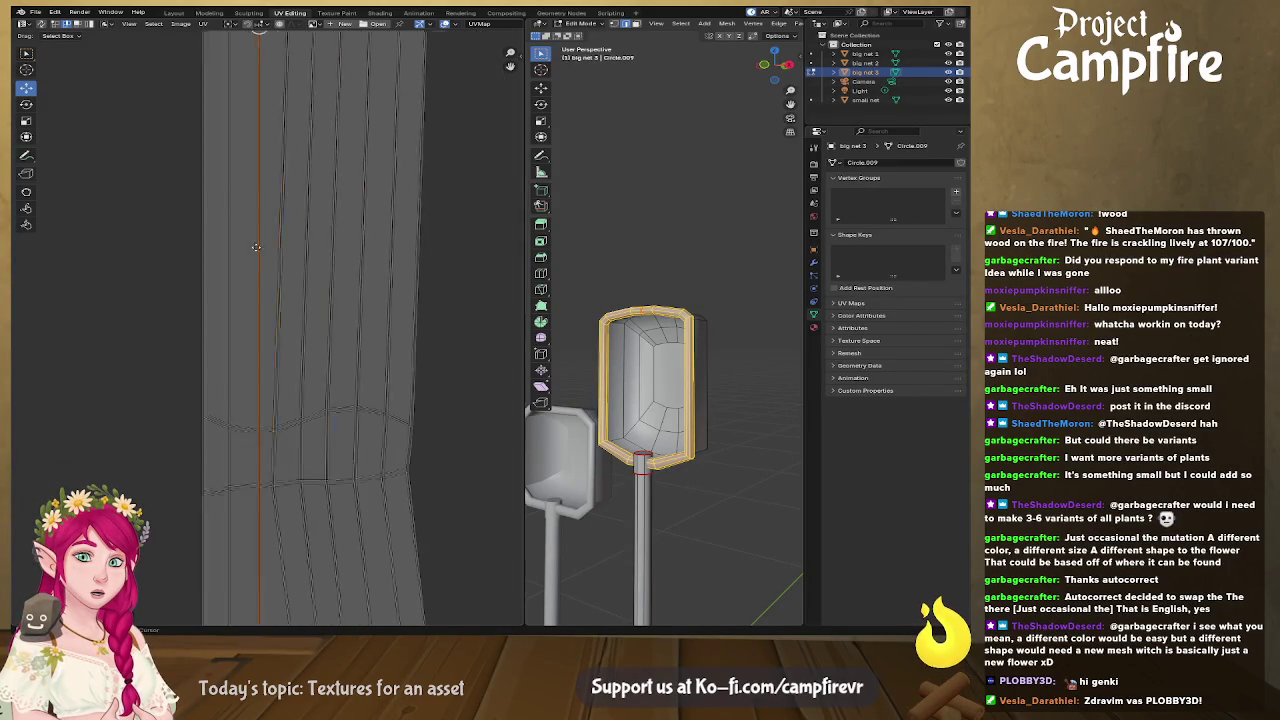
# Step: Align the first three wavy edge loops into straight vertical lines
pyautogui.keyDown('alt'); pyautogui.click(275, 390); pyautogui.keyUp('alt')
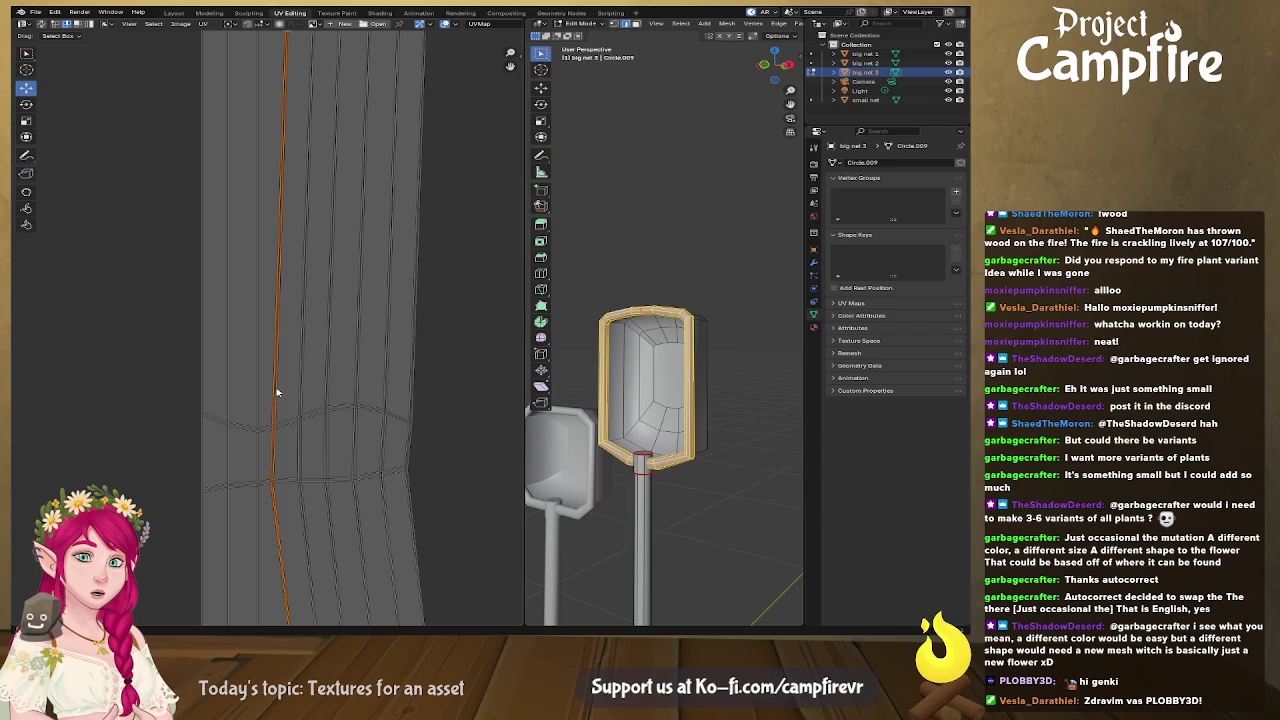
pyautogui.rightClick(277, 392)
pyautogui.click(277, 392)
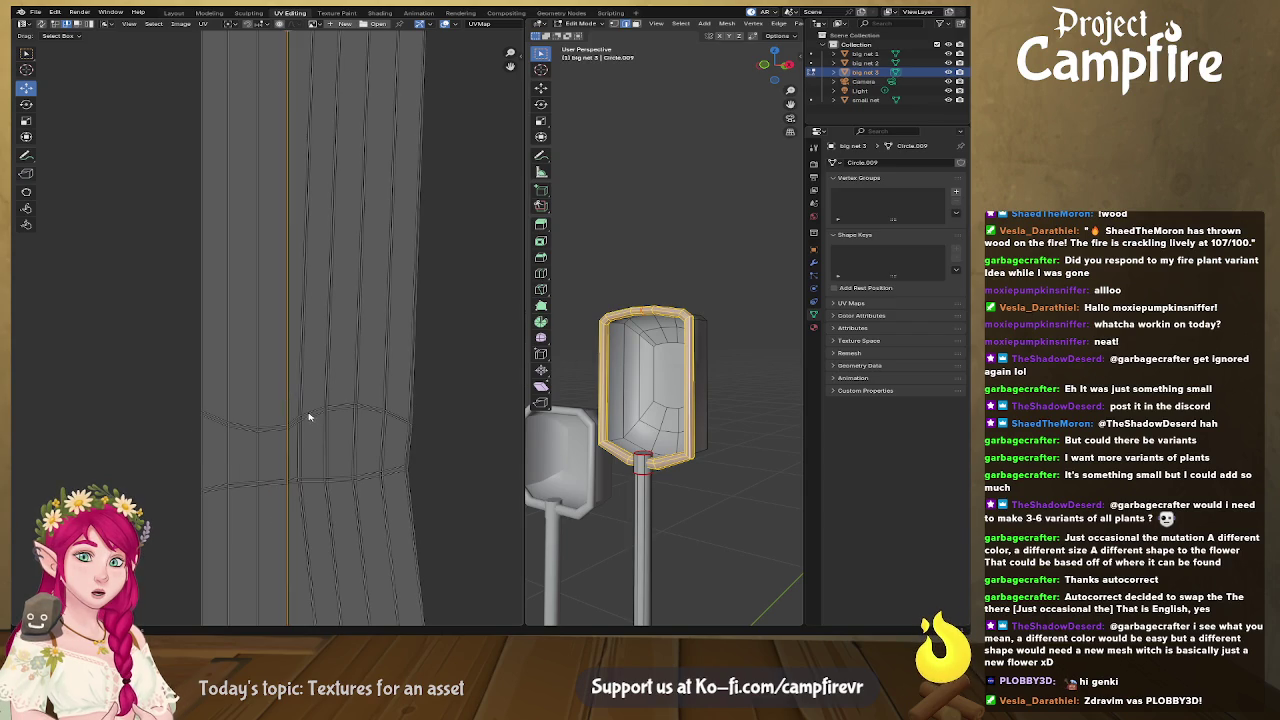
pyautogui.keyDown('alt'); pyautogui.click(304, 407); pyautogui.keyUp('alt')
pyautogui.rightClick(304, 407)
pyautogui.click(303, 405)
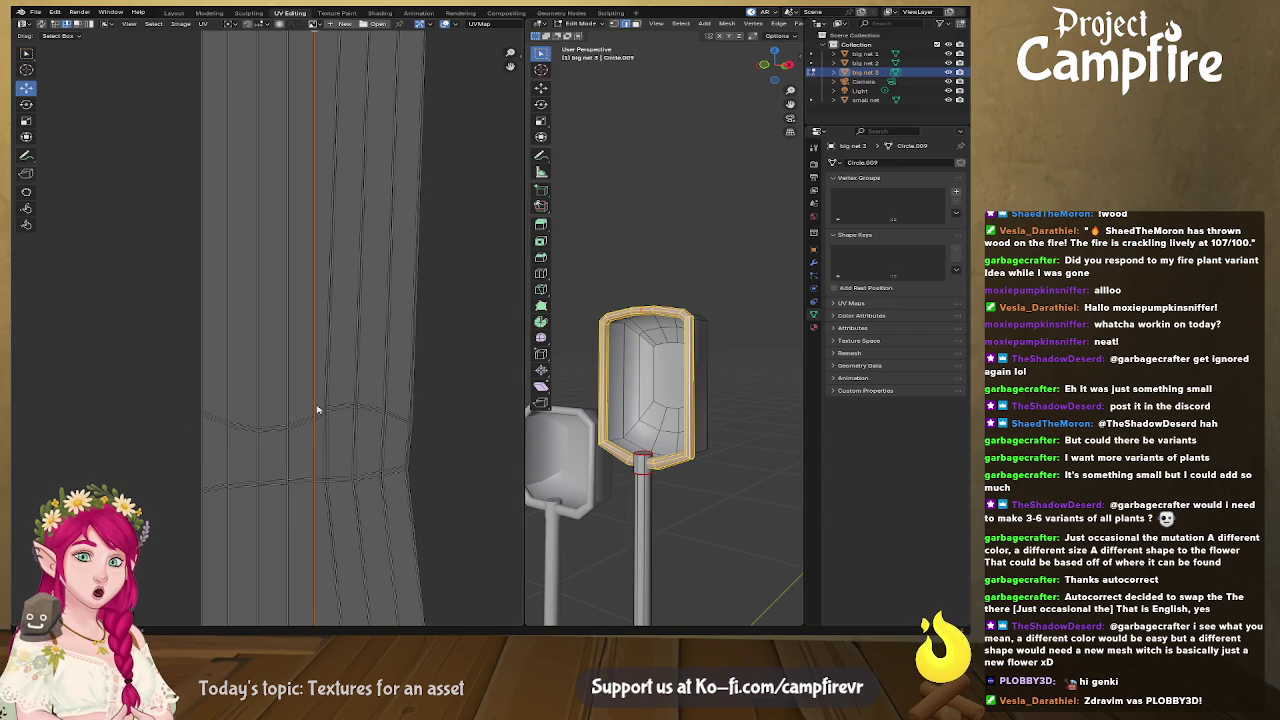
pyautogui.keyDown('alt'); pyautogui.click(326, 398); pyautogui.keyUp('alt')
pyautogui.rightClick(325, 398)
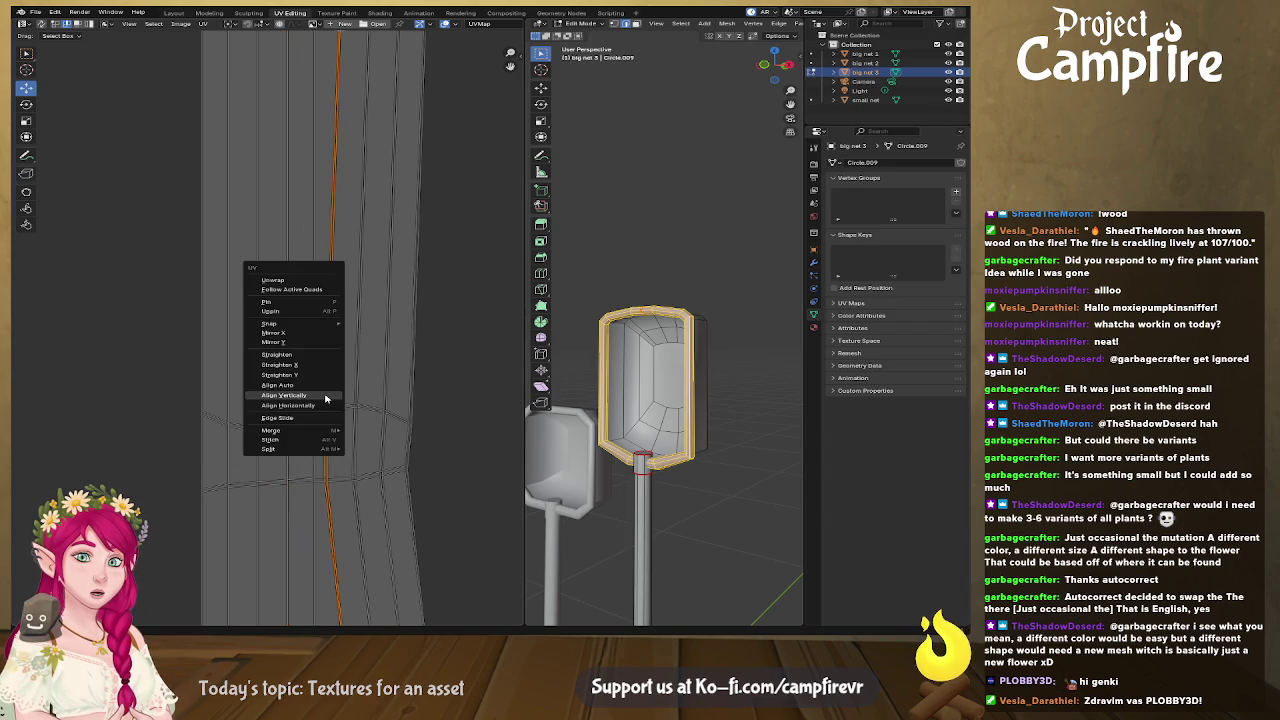
pyautogui.click(325, 396)
# Step: Straighten the remaining vertical edge loops through the last one
pyautogui.keyDown('alt'); pyautogui.click(356, 402); pyautogui.keyUp('alt')
pyautogui.rightClick(357, 421)
pyautogui.keyDown('alt'); pyautogui.click(383, 420); pyautogui.keyUp('alt')
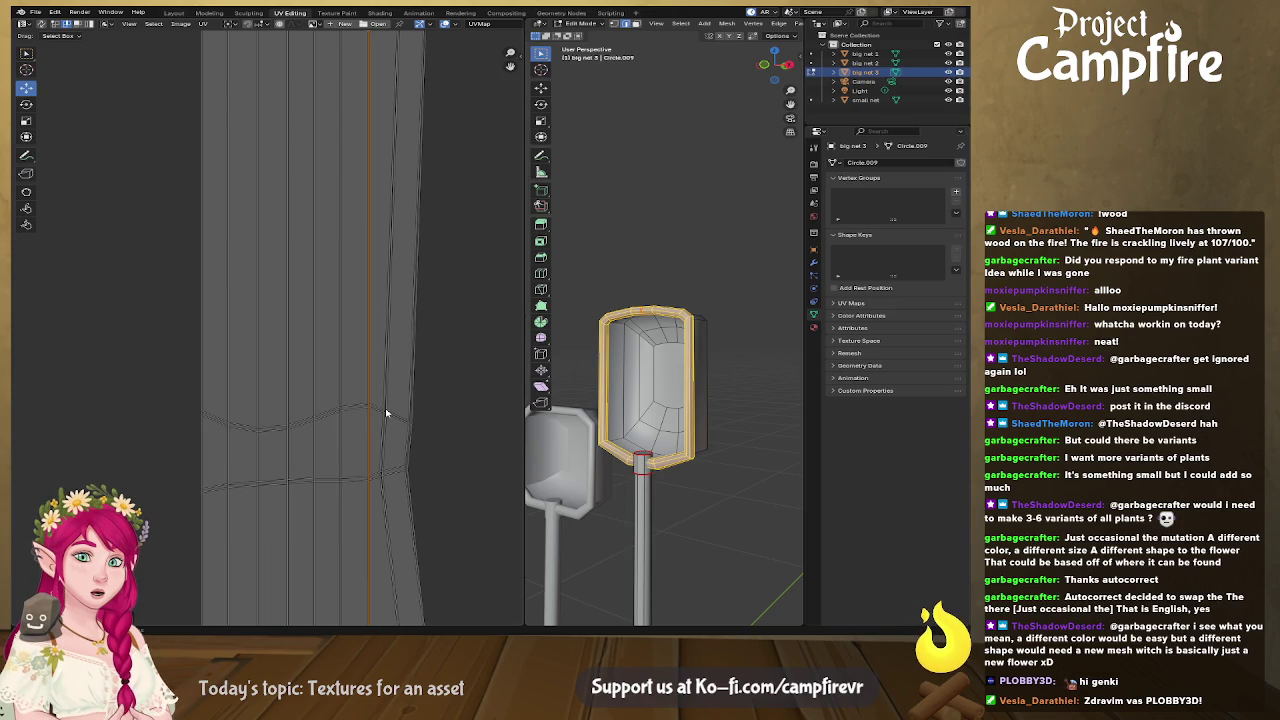
pyautogui.rightClick(383, 403)
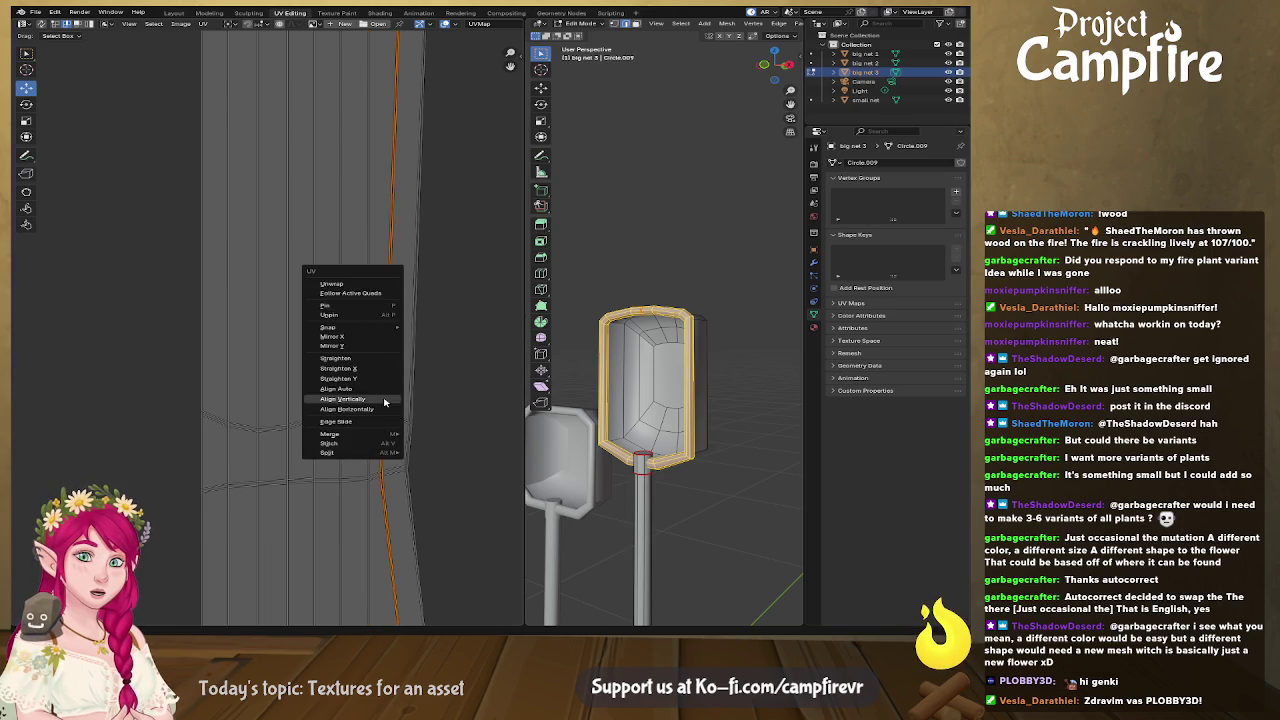
pyautogui.click(384, 402)
pyautogui.keyDown('alt'); pyautogui.click(410, 406); pyautogui.keyUp('alt')
pyautogui.rightClick(410, 405)
pyautogui.click(410, 404)
pyautogui.scroll(-3, 385, 357)
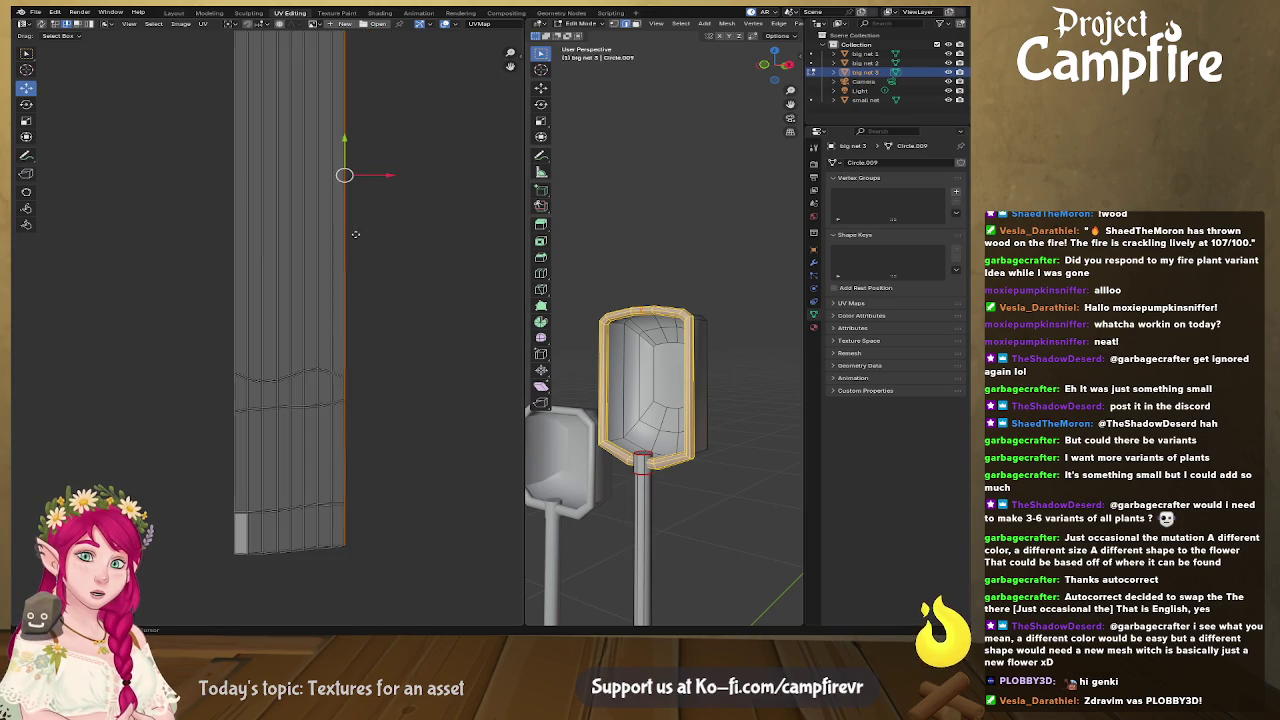
pyautogui.scroll(-2, 357, 250)
pyautogui.scroll(5, 340, 202)
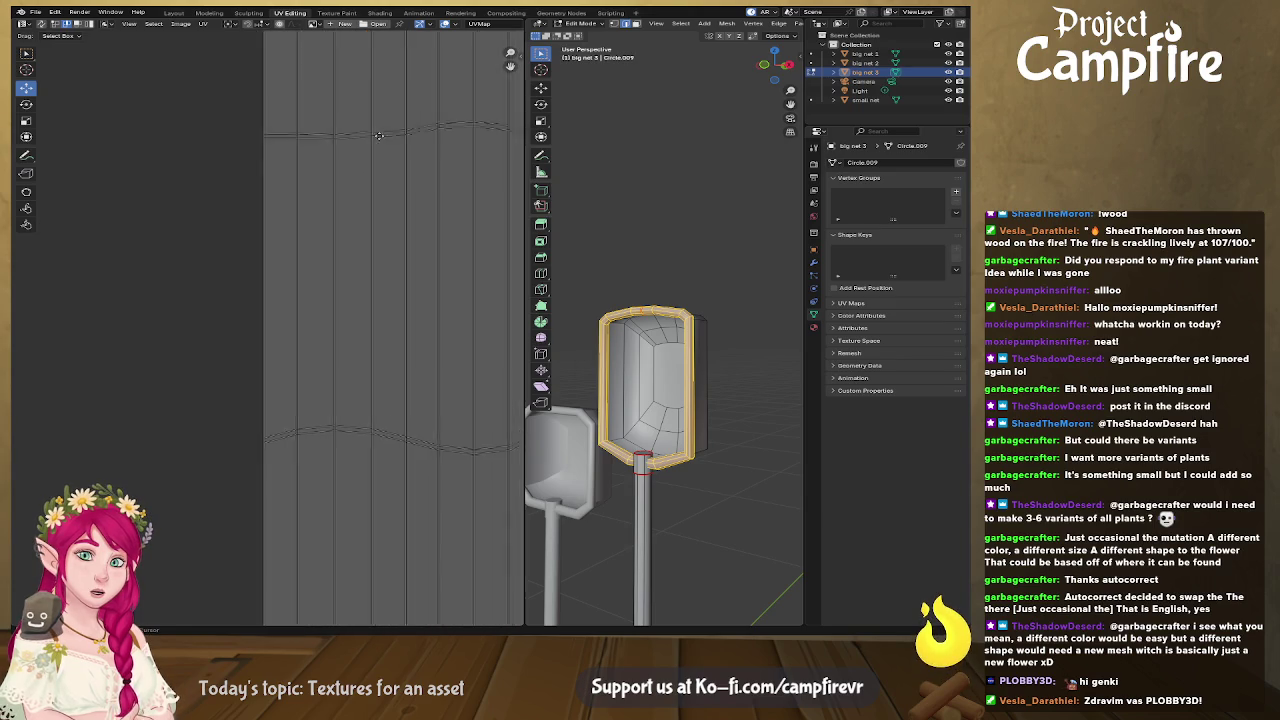
# Step: Flatten the strip's top edge and the next wavy row onto horizontal lines
pyautogui.moveTo(383, 128); pyautogui.dragTo(343, 226, button='middle')
pyautogui.rightClick(343, 206)
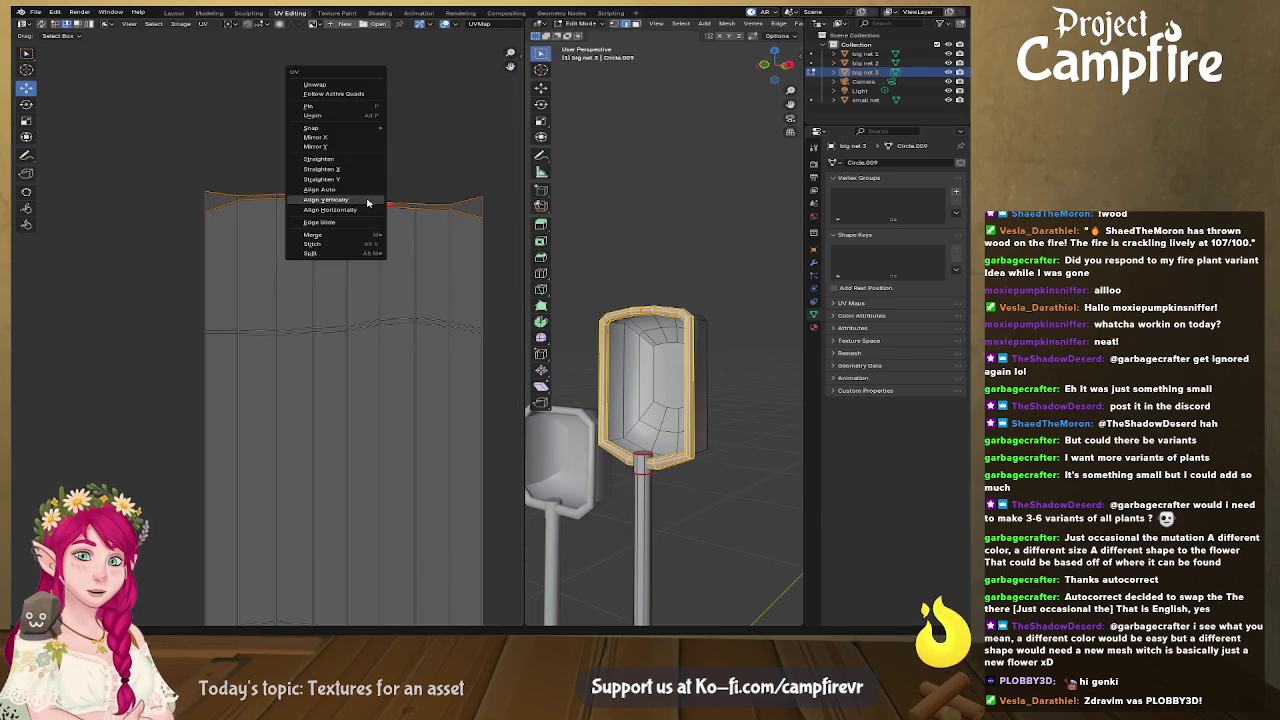
pyautogui.click(363, 219)
pyautogui.keyDown('alt'); pyautogui.click(356, 329); pyautogui.keyUp('alt')
pyautogui.keyDown('shift'); pyautogui.scroll(-5, 340, 320); pyautogui.keyUp('shift')
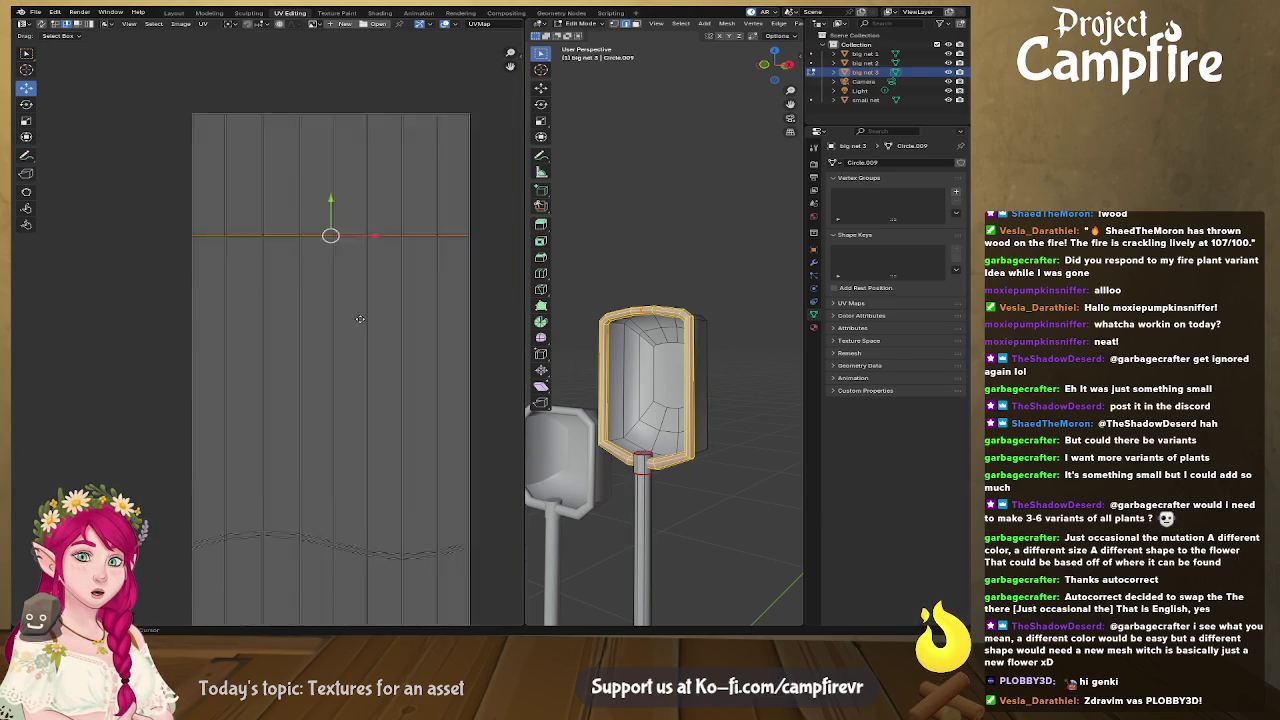
pyautogui.keyDown('alt'); pyautogui.click(320, 357); pyautogui.keyUp('alt')
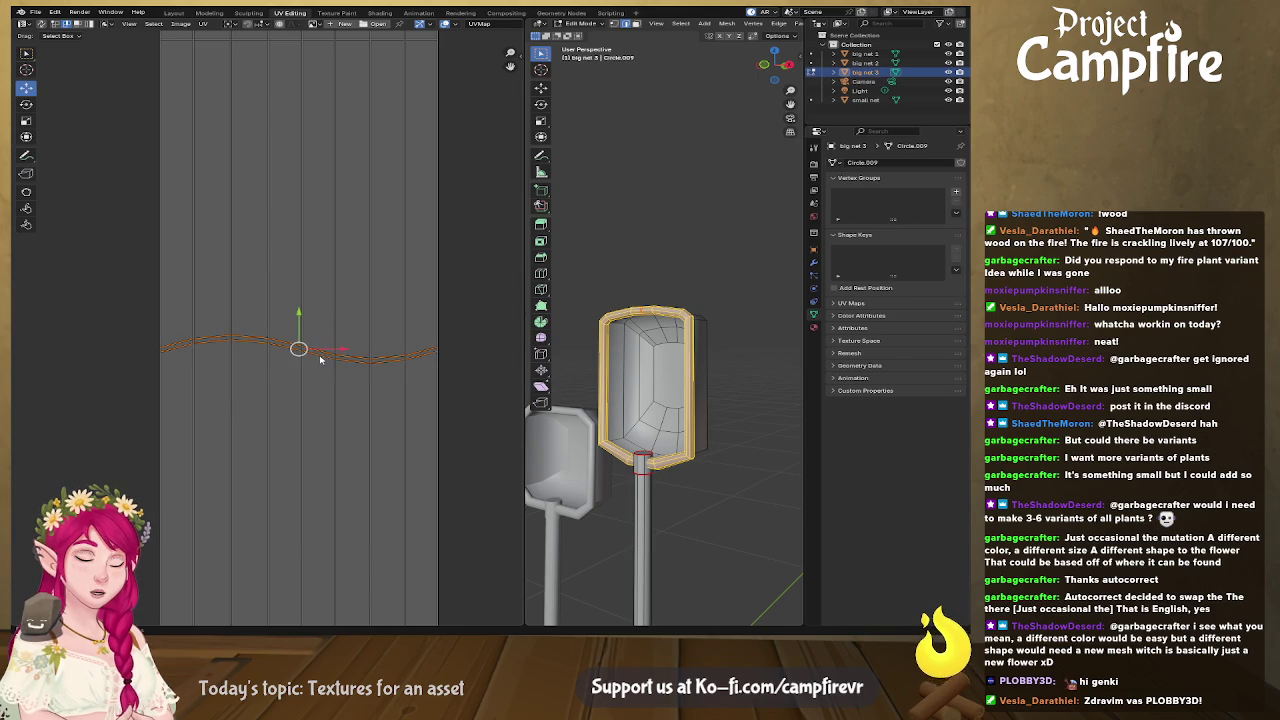
pyautogui.press('u')
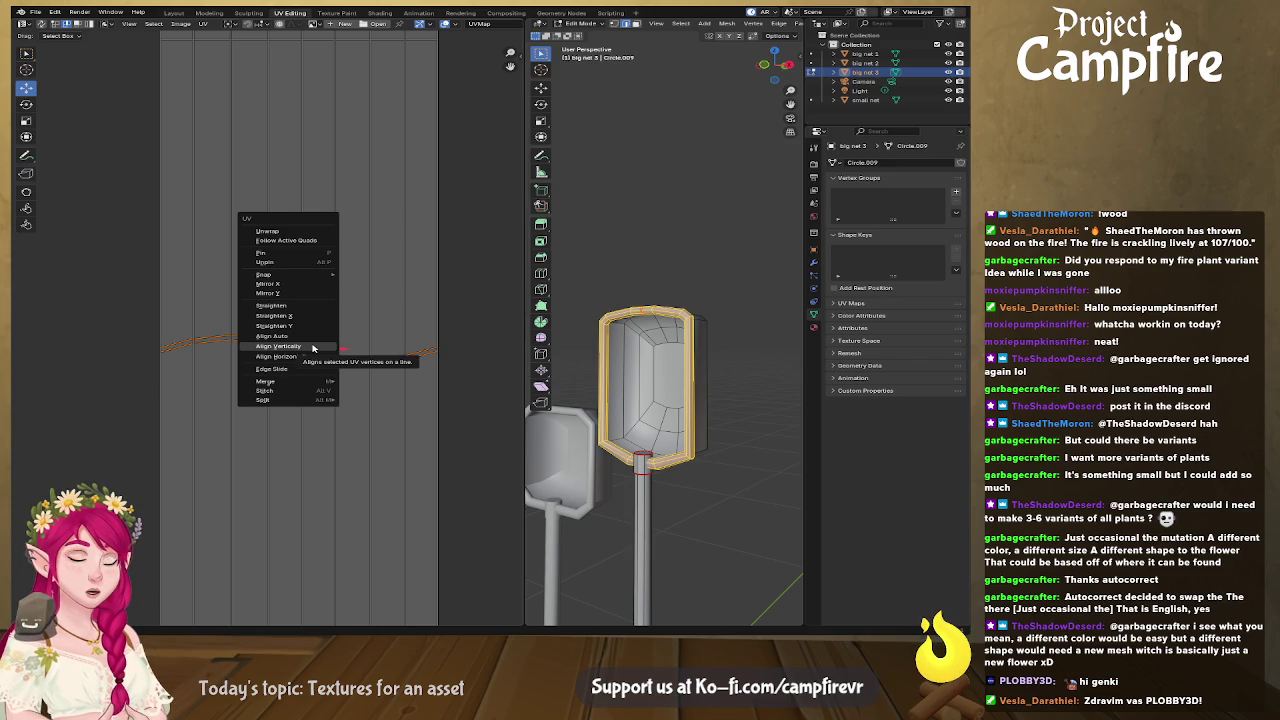
pyautogui.click(310, 347)
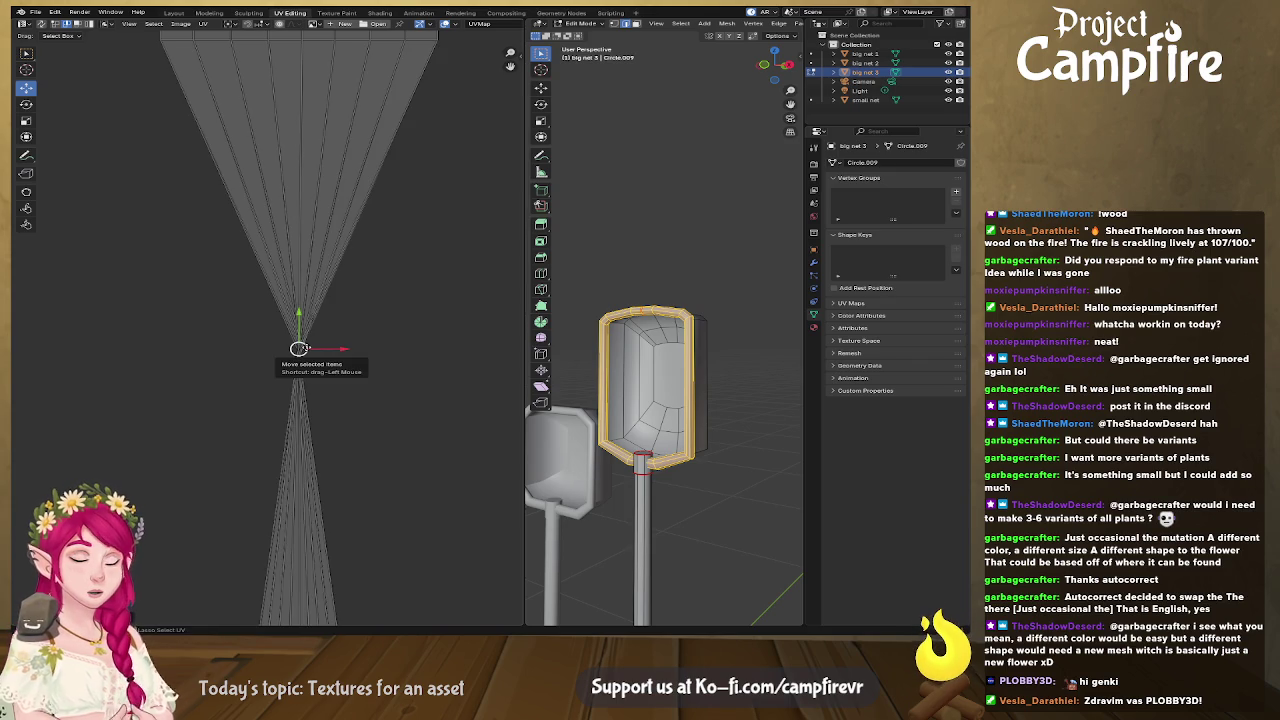
pyautogui.hotkey('ctrl', 'z')
pyautogui.hotkey('shift', 'w')
pyautogui.click(311, 355)
# Step: Level the upper wavy row and the strip's lower edge horizontally
pyautogui.keyDown('shift'); pyautogui.scroll(-2, 347, 409); pyautogui.keyUp('shift')
pyautogui.keyDown('shift'); pyautogui.scroll(-4, 350, 350); pyautogui.keyUp('shift')
pyautogui.keyDown('shift'); pyautogui.scroll(-2, 354, 277); pyautogui.keyUp('shift')
pyautogui.keyDown('shift'); pyautogui.scroll(-2, 362, 404); pyautogui.keyUp('shift')
pyautogui.keyDown('shift'); pyautogui.scroll(-4, 358, 375); pyautogui.keyUp('shift')
pyautogui.click(343, 322)
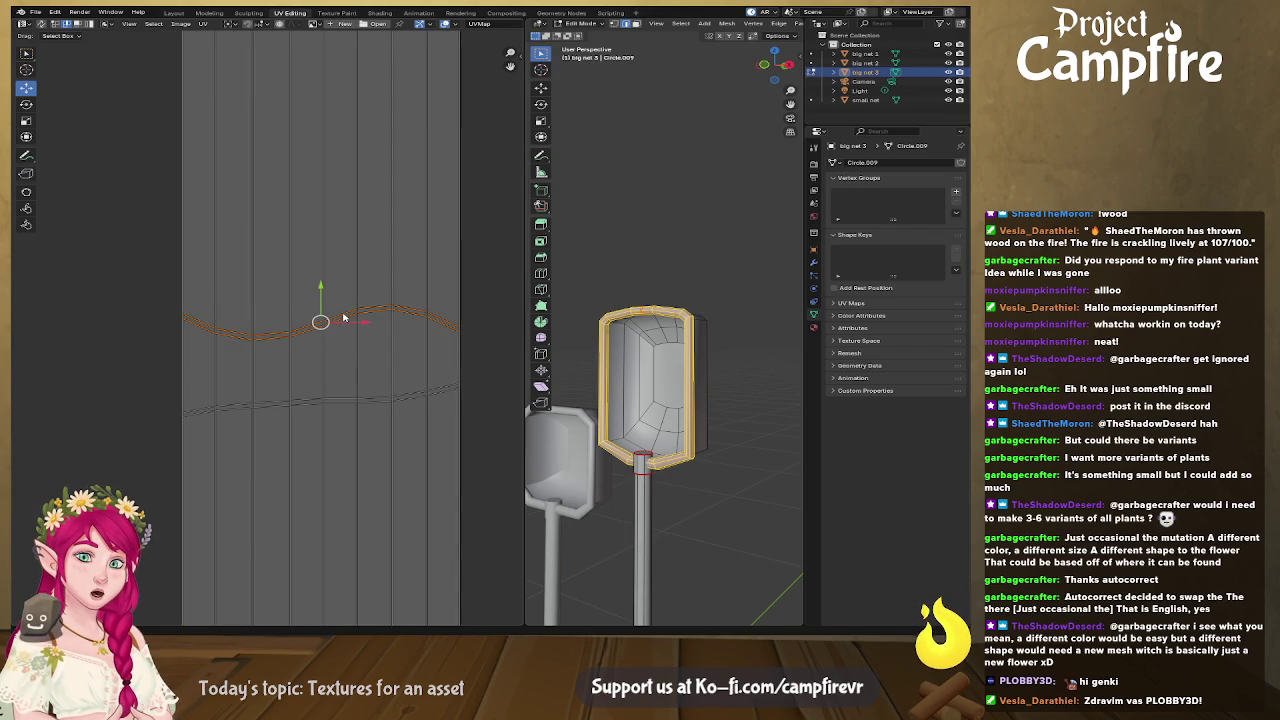
pyautogui.press('u')
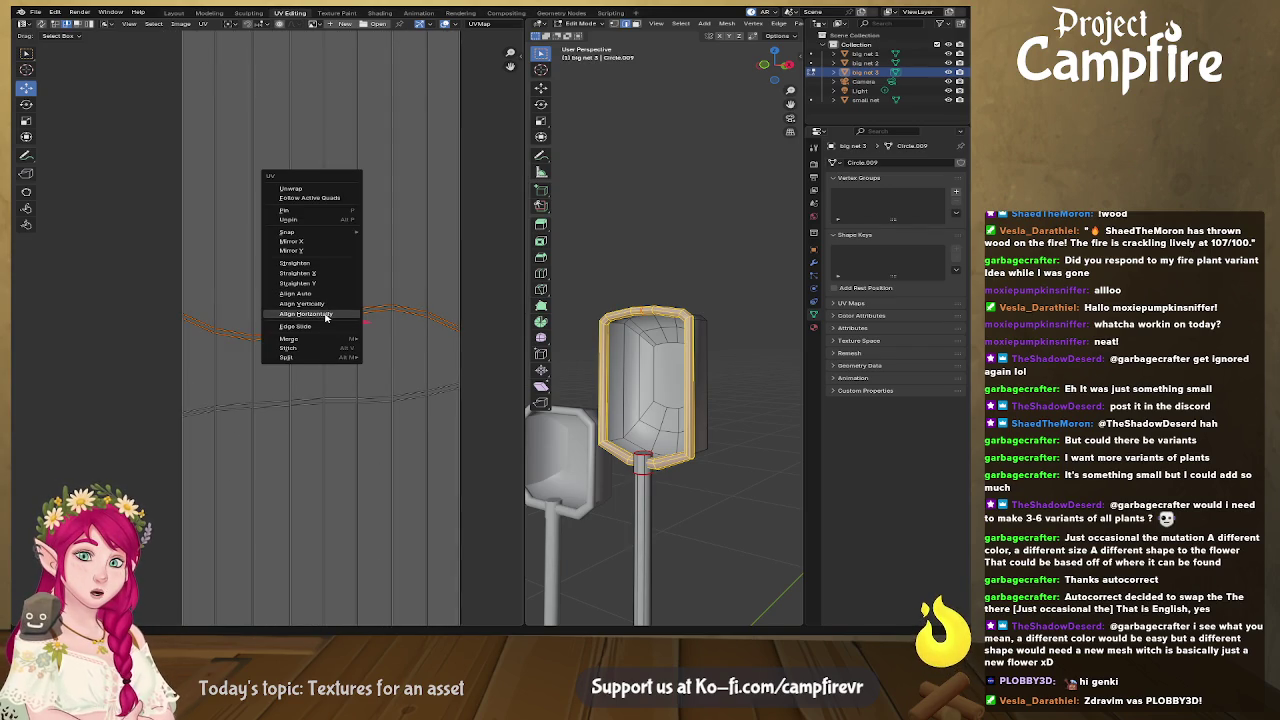
pyautogui.click(325, 318)
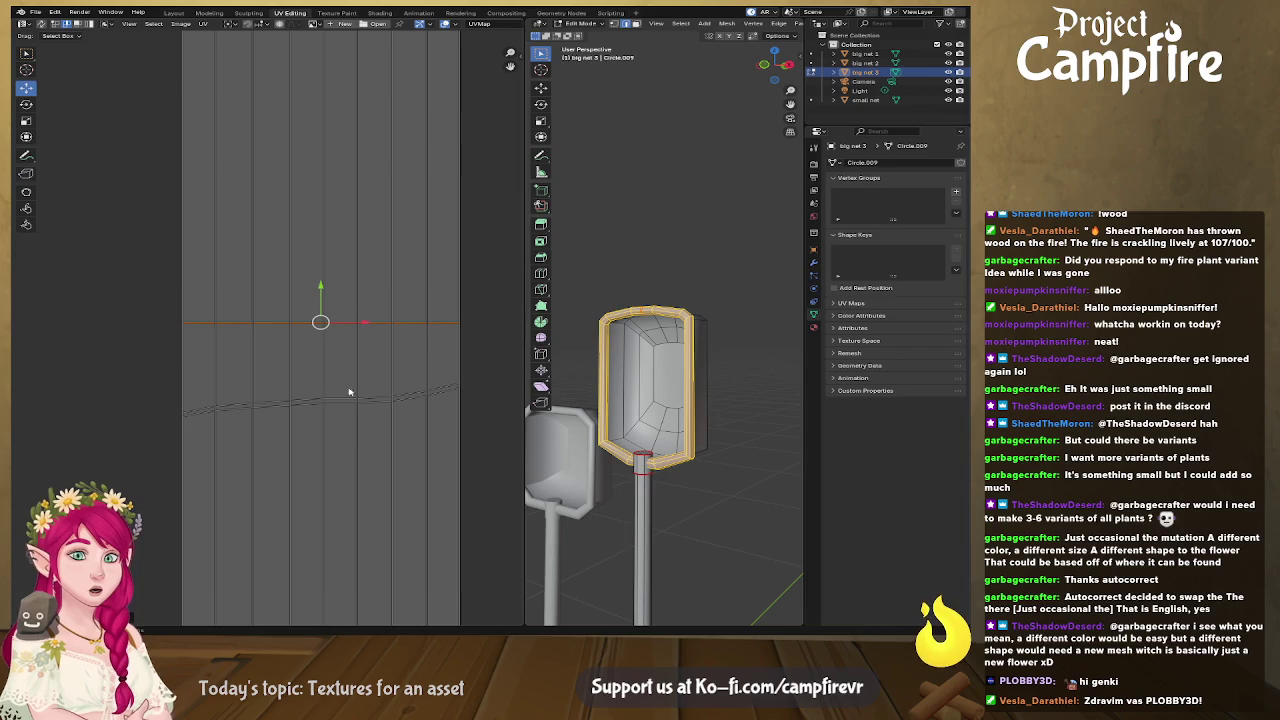
pyautogui.click(340, 399)
pyautogui.keyDown('alt'); pyautogui.click(320, 403); pyautogui.keyUp('alt')
pyautogui.press('u')
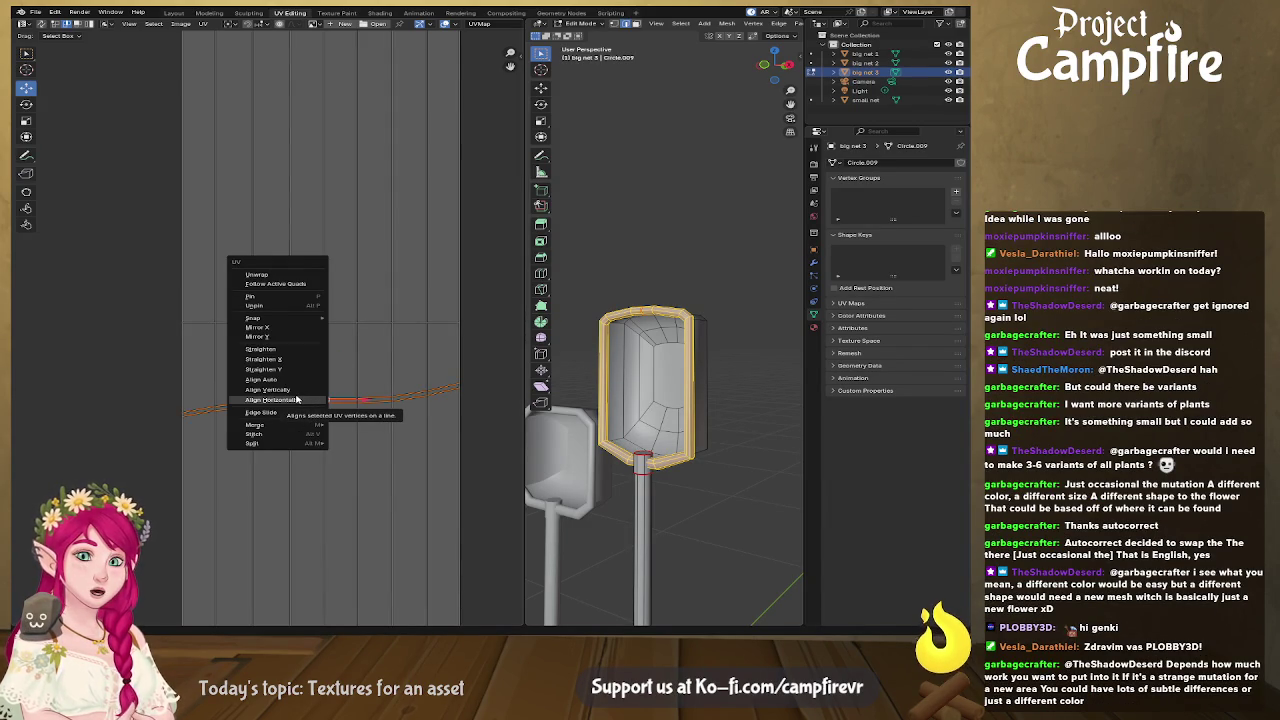
pyautogui.click(297, 399)
# Step: Level the remaining wavy row and the bottom edge horizontally
pyautogui.scroll(-3, 334, 473)
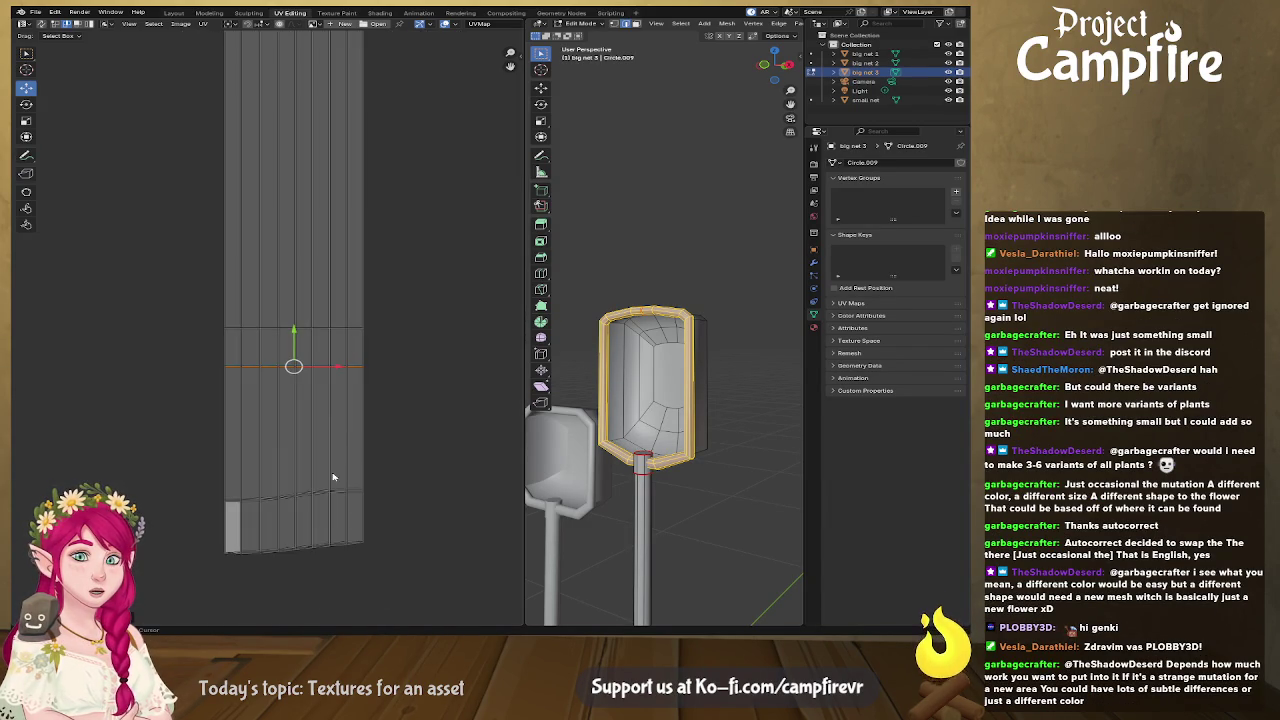
pyautogui.scroll(2, 334, 473)
pyautogui.scroll(2, 360, 470)
pyautogui.scroll(2, 390, 467)
pyautogui.scroll(1, 418, 464)
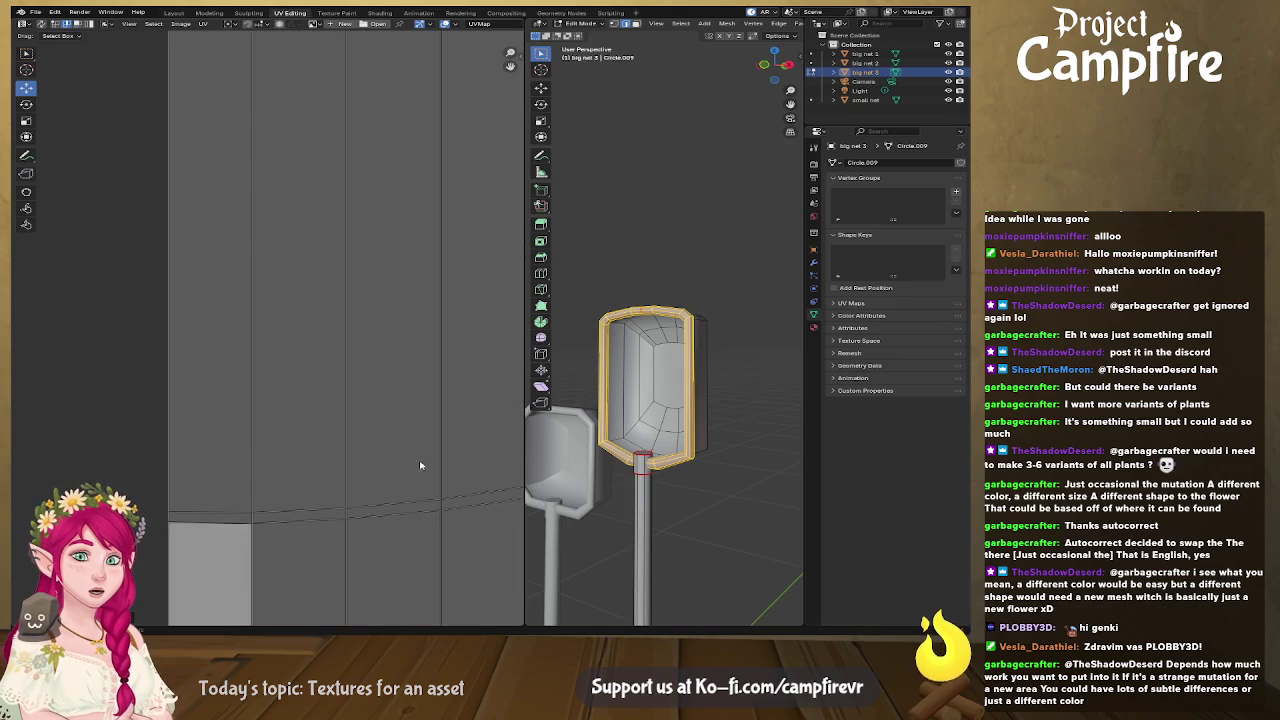
pyautogui.moveTo(418, 464); pyautogui.dragTo(336, 334, button='middle')
pyautogui.keyDown('alt'); pyautogui.click(320, 378); pyautogui.keyUp('alt')
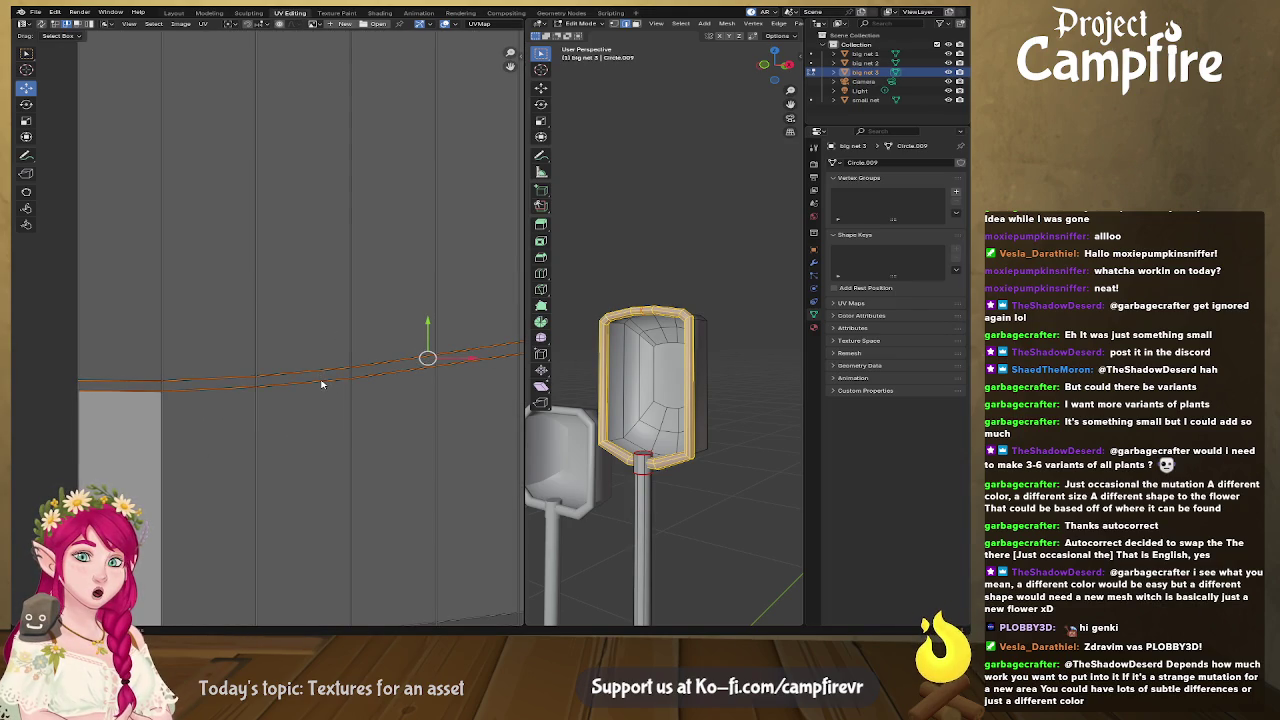
pyautogui.rightClick(320, 380)
pyautogui.click(321, 383)
pyautogui.scroll(-3, 380, 437)
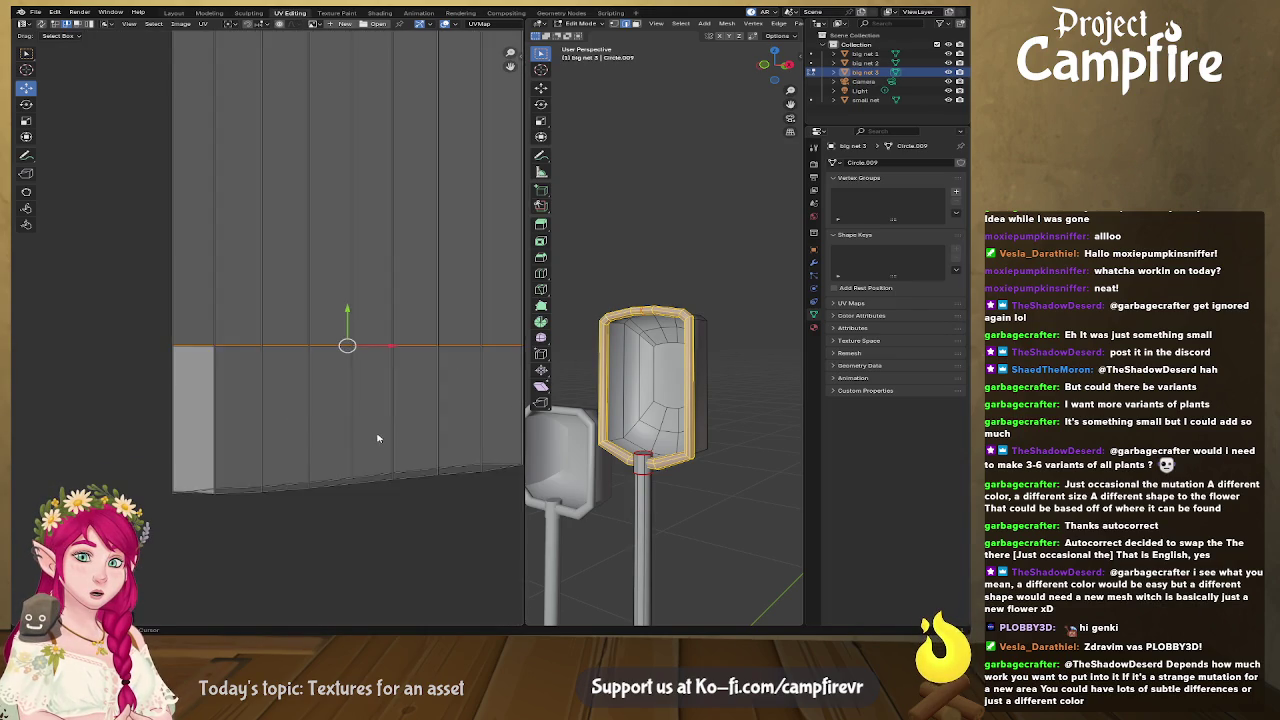
pyautogui.moveTo(380, 437); pyautogui.dragTo(331, 405, button='middle')
pyautogui.keyDown('alt'); pyautogui.click(328, 408); pyautogui.keyUp('alt')
pyautogui.rightClick(333, 411)
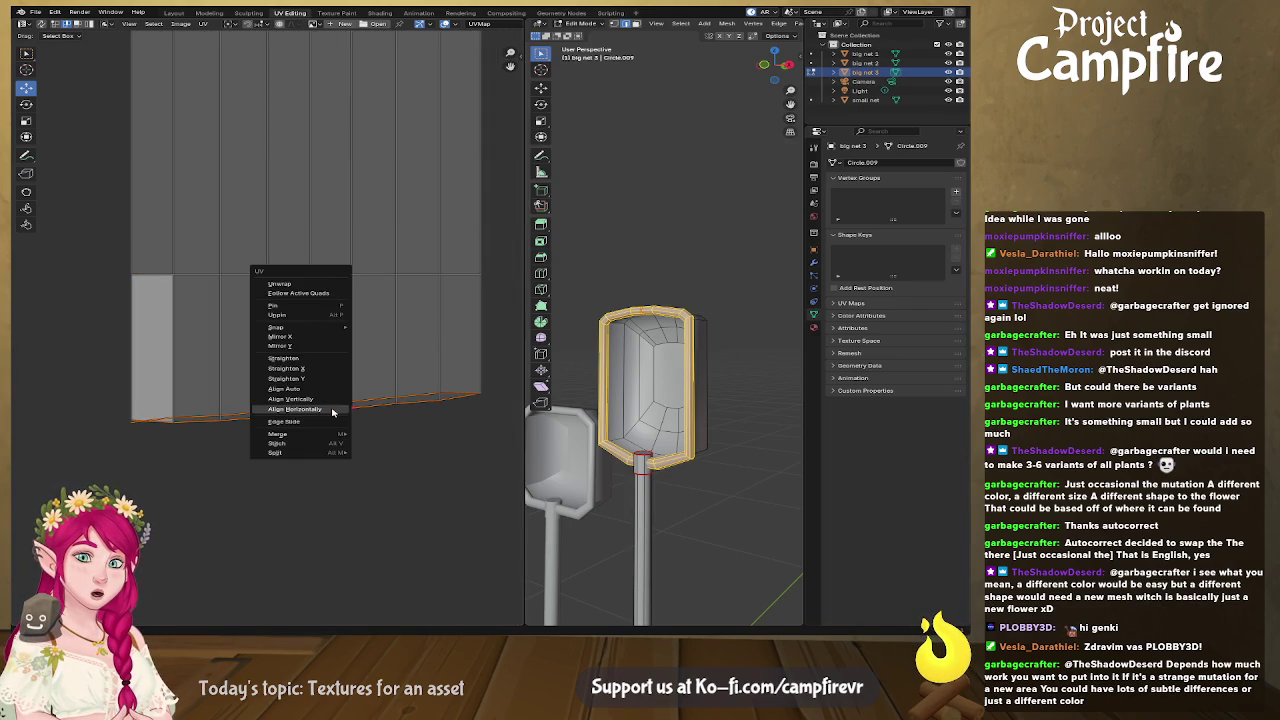
pyautogui.click(335, 410)
# Step: Scale the UV island into a tall, narrow strip
pyautogui.press('s')
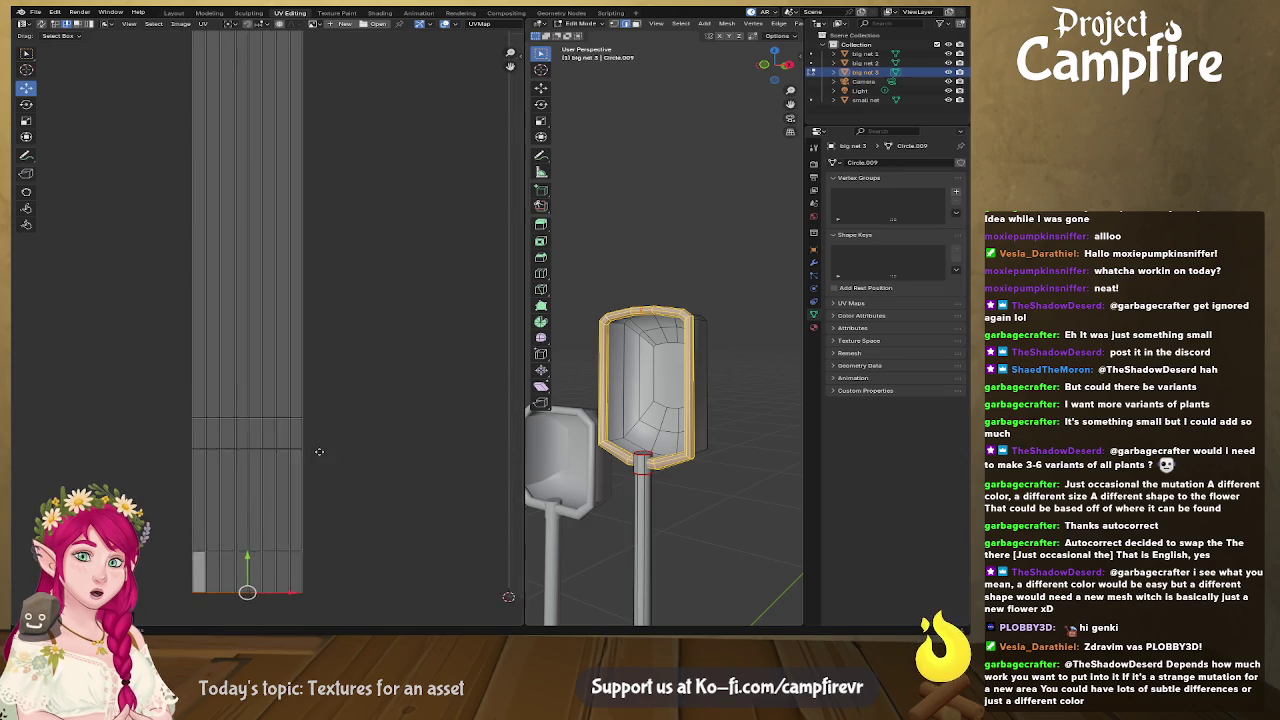
pyautogui.click(337, 258)
pyautogui.scroll(-3, 340, 258)
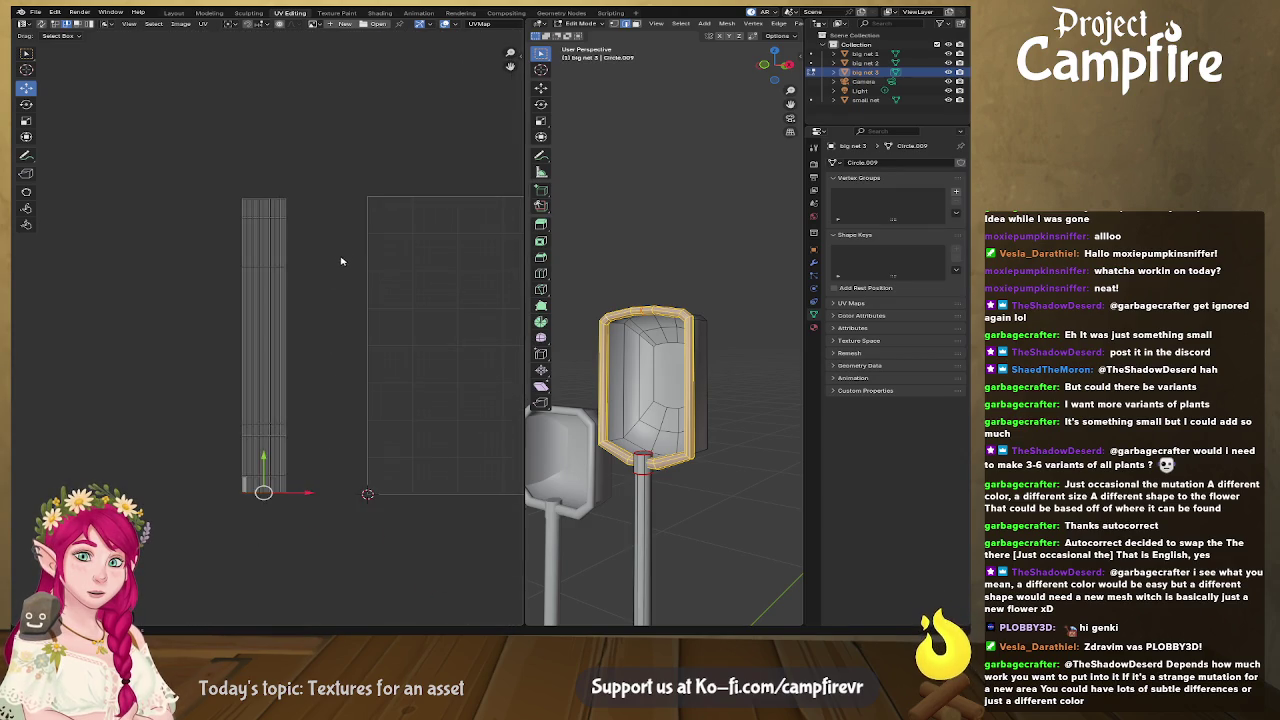
# Step: Box-select the handle strip and move it onto the wood texture area
pyautogui.scroll(-2, 280, 260)
pyautogui.press('a')
pyautogui.moveTo(400, 340)
pyautogui.mouseDown(button='middle')
pyautogui.moveTo(363, 317)
pyautogui.moveTo(350, 326)
pyautogui.mouseUp(button='middle')
pyautogui.moveTo(140, 105); pyautogui.dragTo(270, 480)
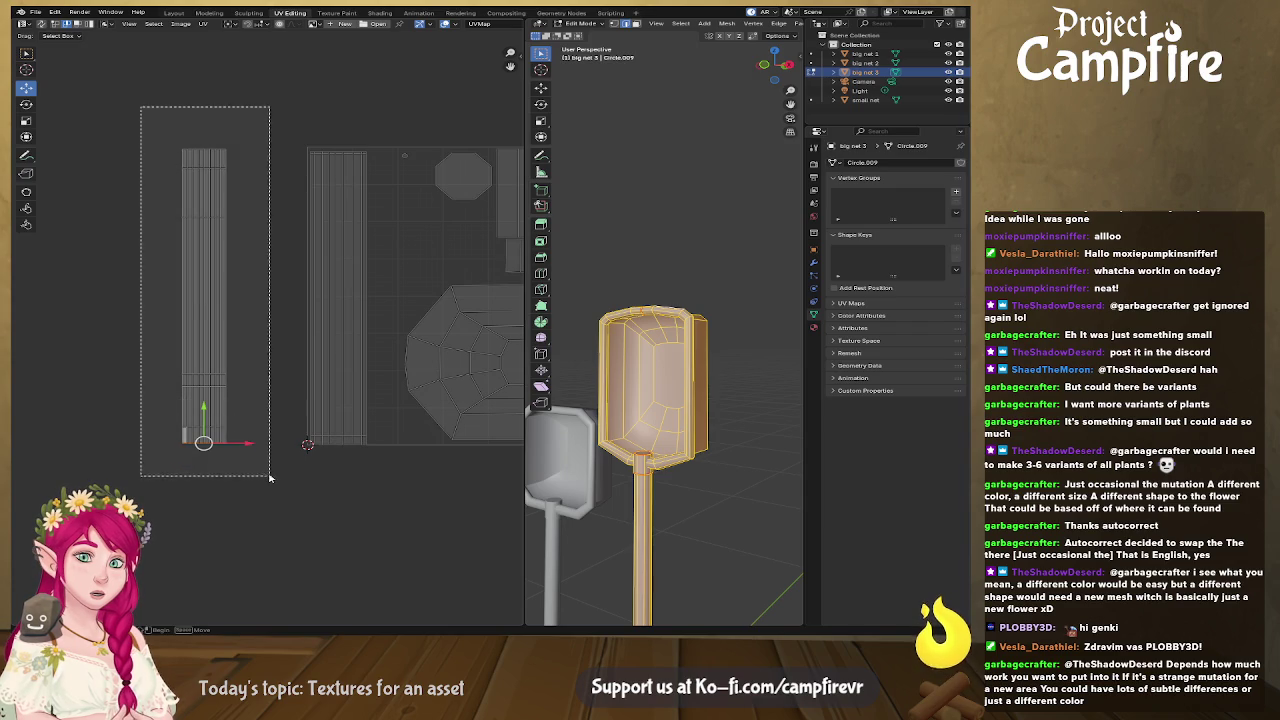
pyautogui.moveTo(211, 297); pyautogui.dragTo(345, 297)
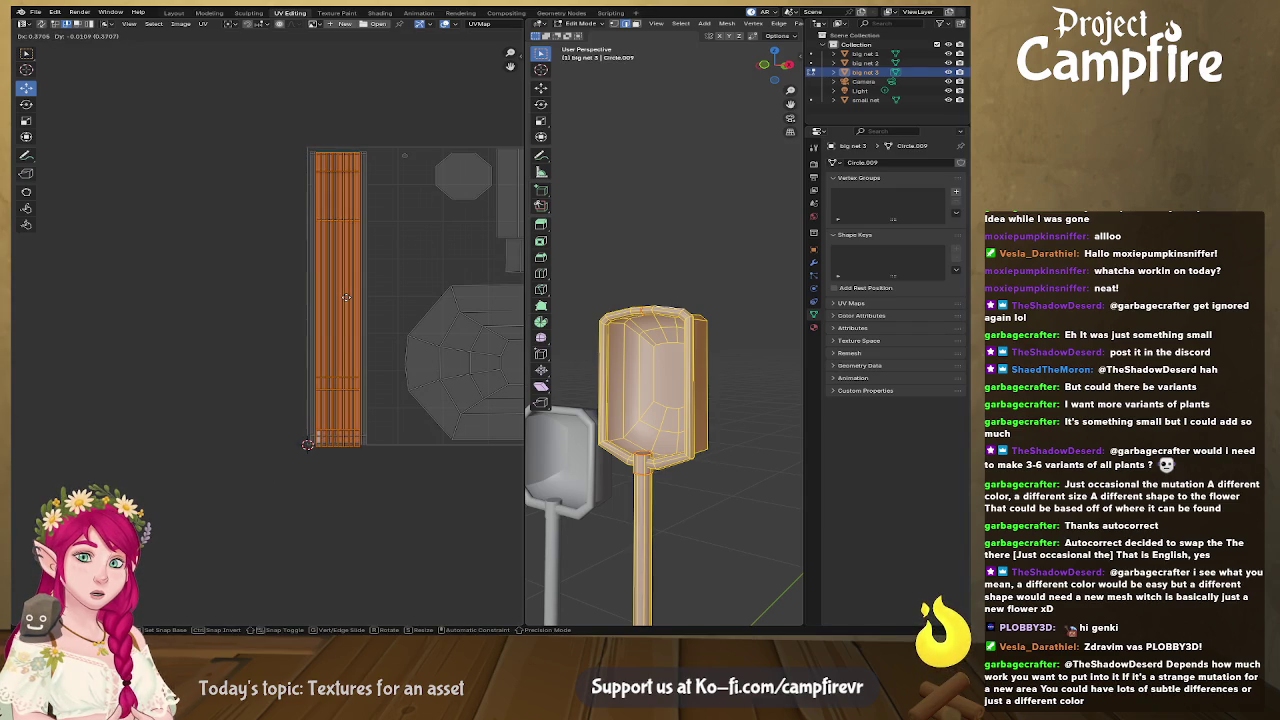
pyautogui.moveTo(345, 297); pyautogui.dragTo(345, 298)
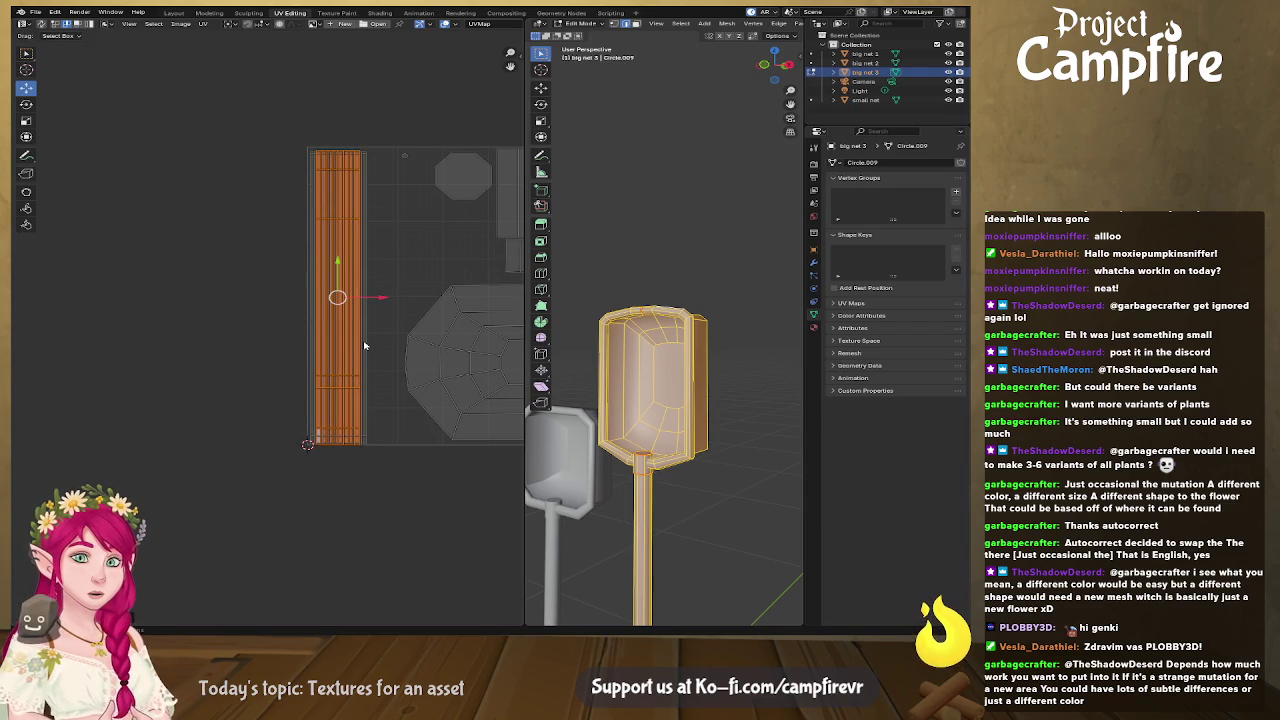
# Step: Widen the strip along X twice and line it up with the wood texture
pyautogui.press('s')
pyautogui.press('s')
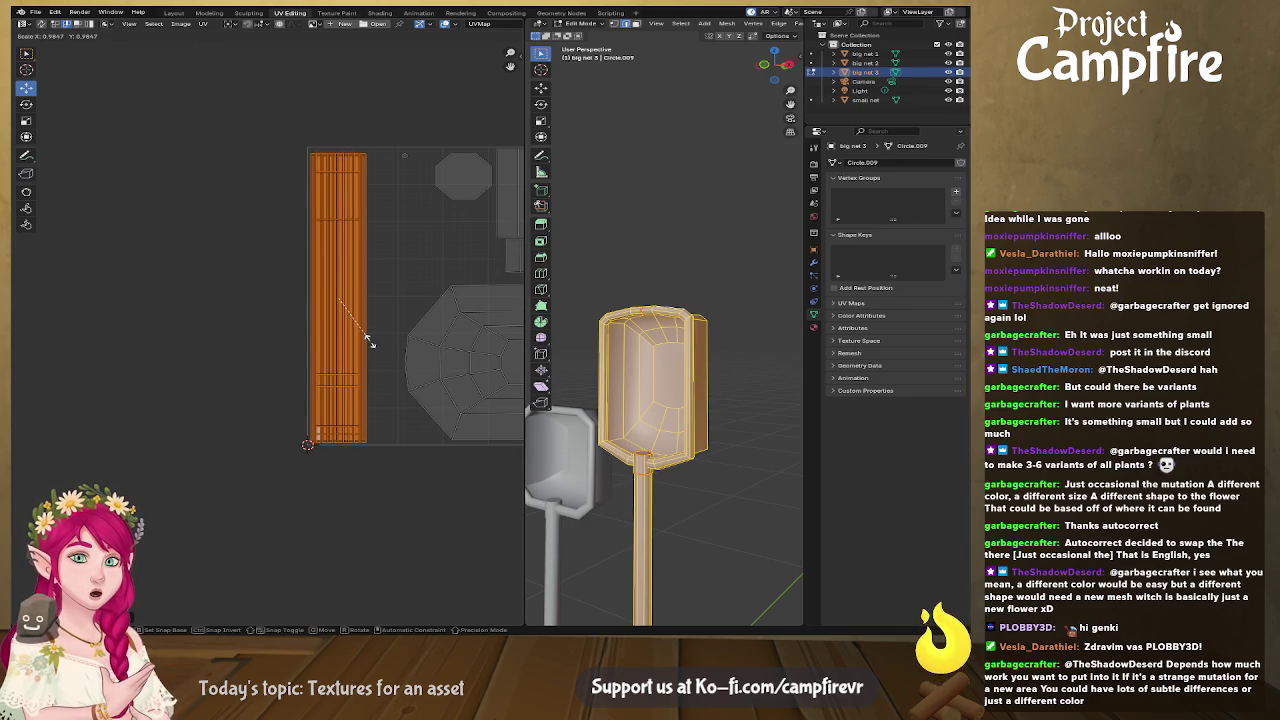
pyautogui.press('x')
pyautogui.click(390, 340)
pyautogui.moveTo(339, 298); pyautogui.dragTo(347, 297)
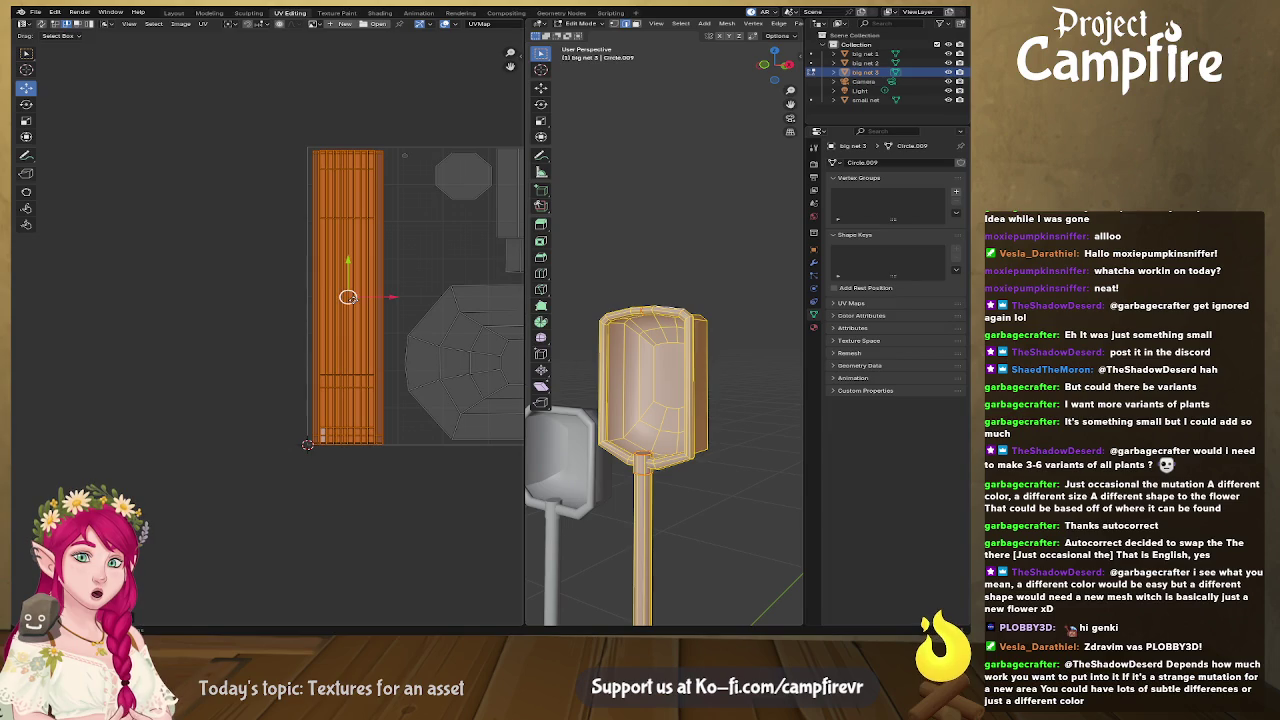
pyautogui.press('s')
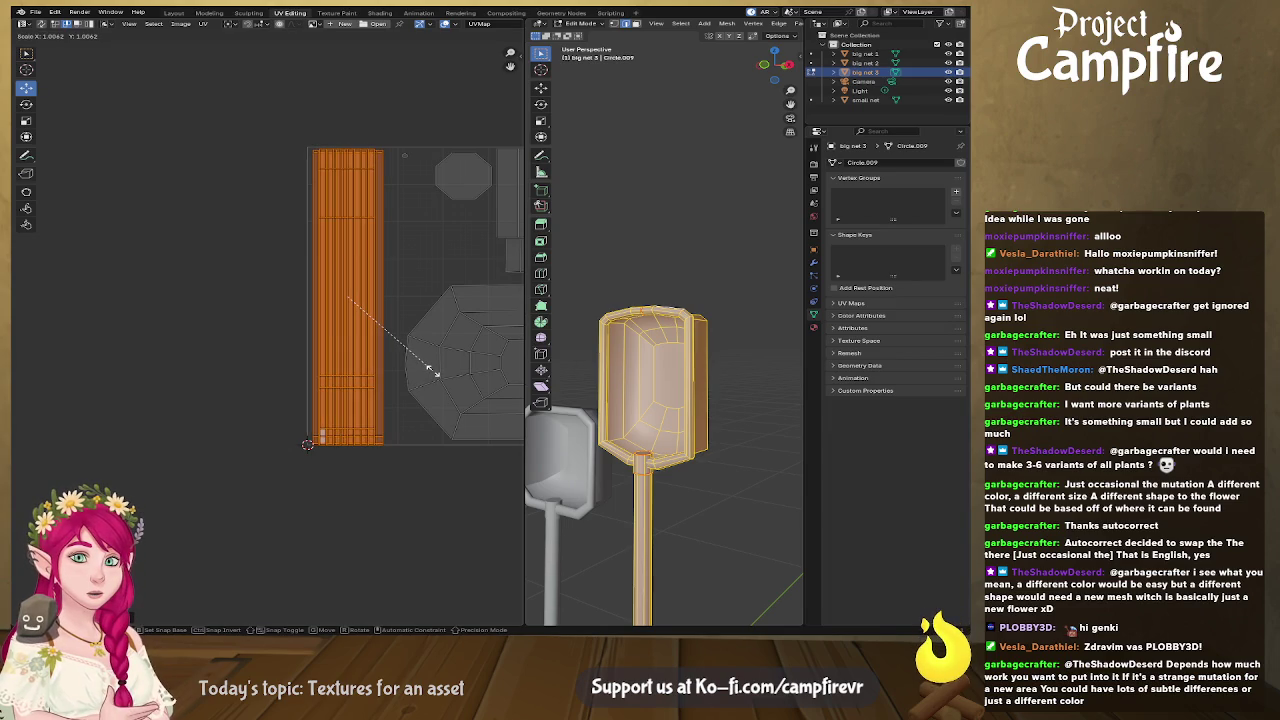
pyautogui.press('x')
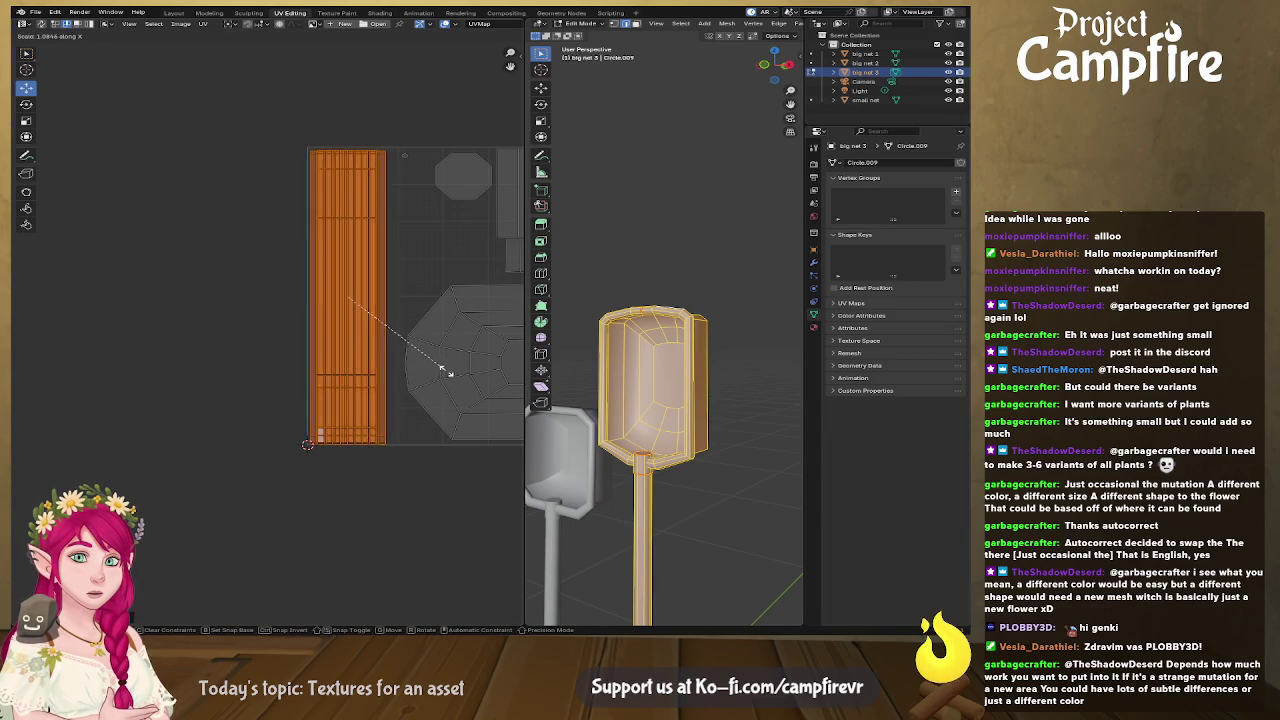
pyautogui.click(438, 344)
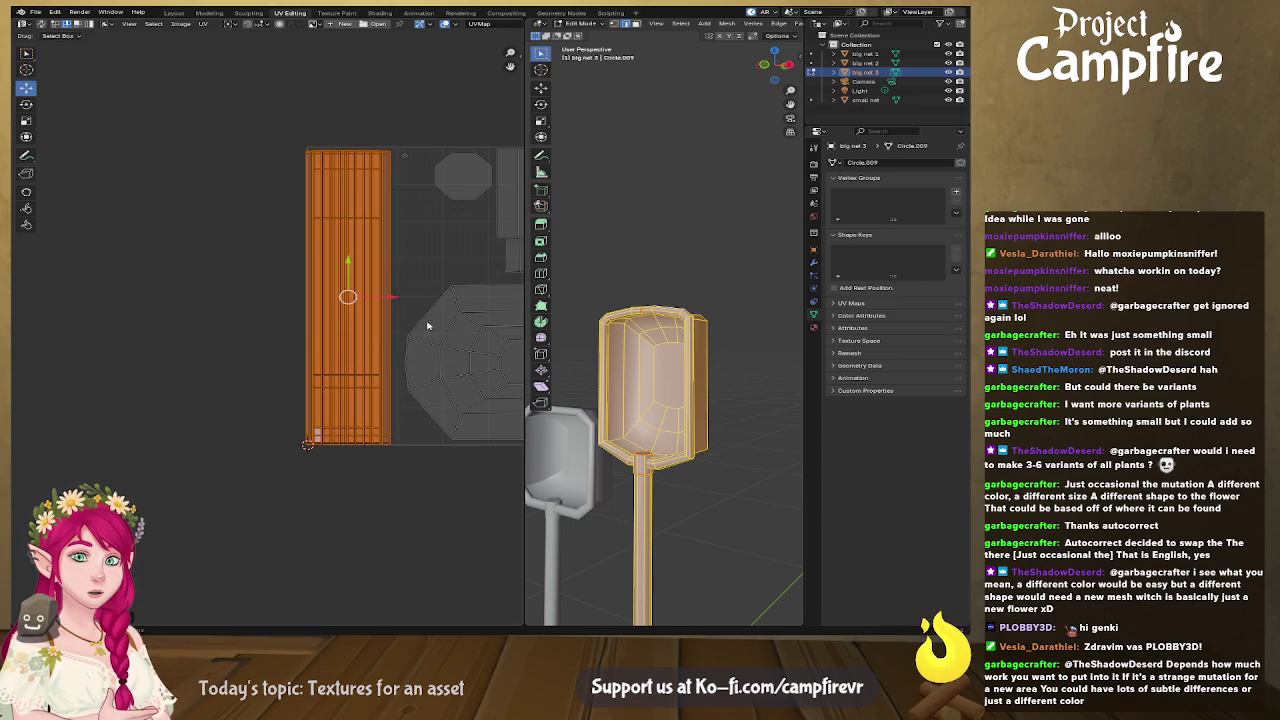
pyautogui.moveTo(392, 297); pyautogui.dragTo(358, 255)
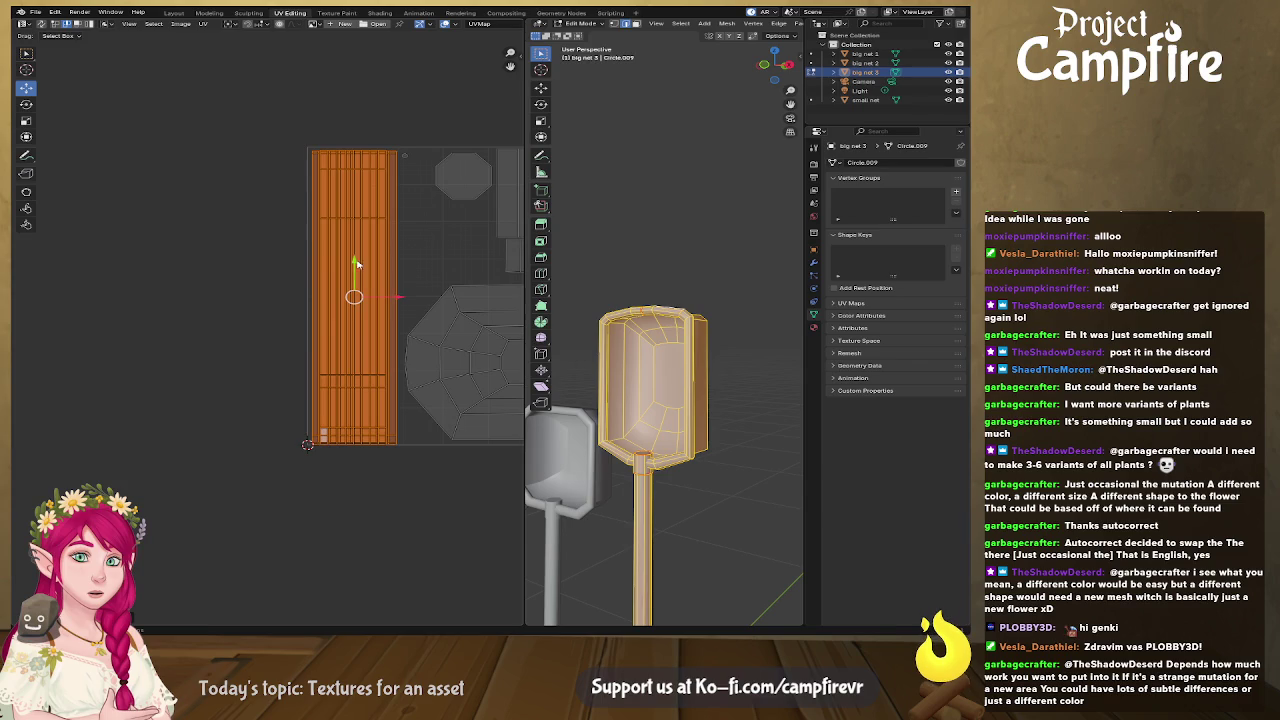
# Step: Zoom out and box-select all UV islands, dismissing the UV options menu unchanged
pyautogui.moveTo(358, 255); pyautogui.dragTo(164, 241, button='middle')
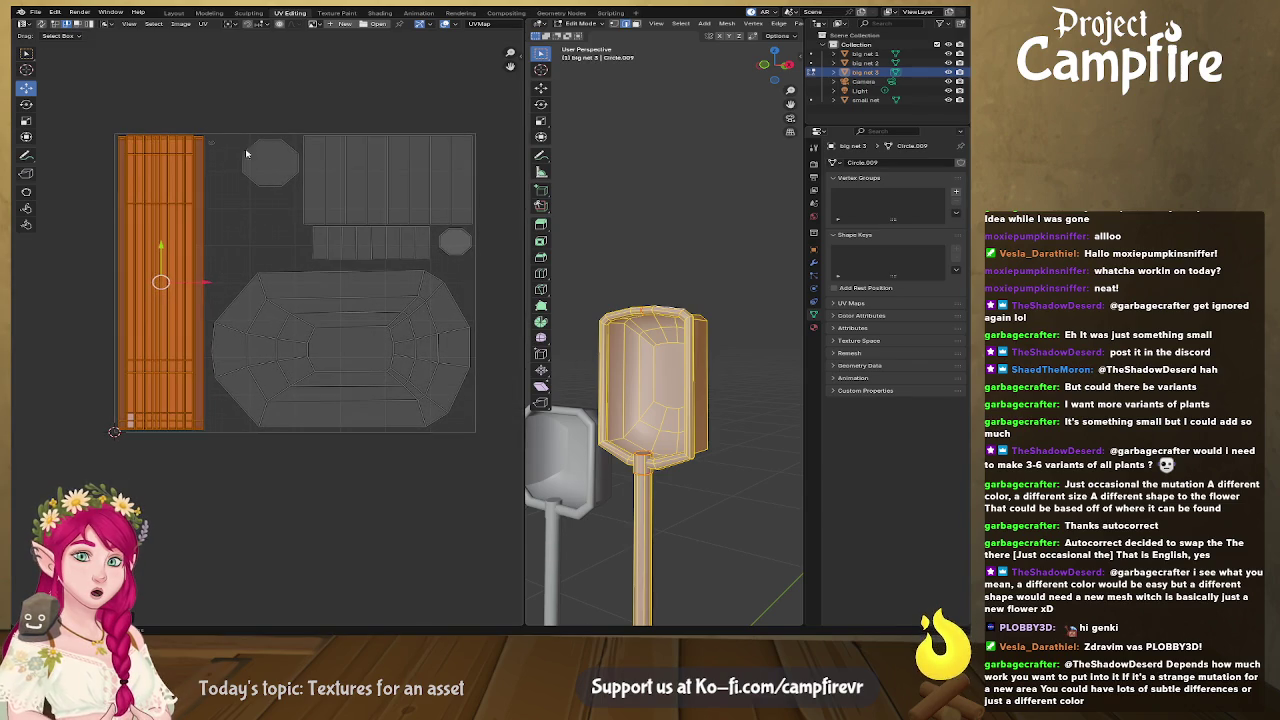
pyautogui.scroll(-1, 348, 231)
pyautogui.scroll(-1, 380, 243)
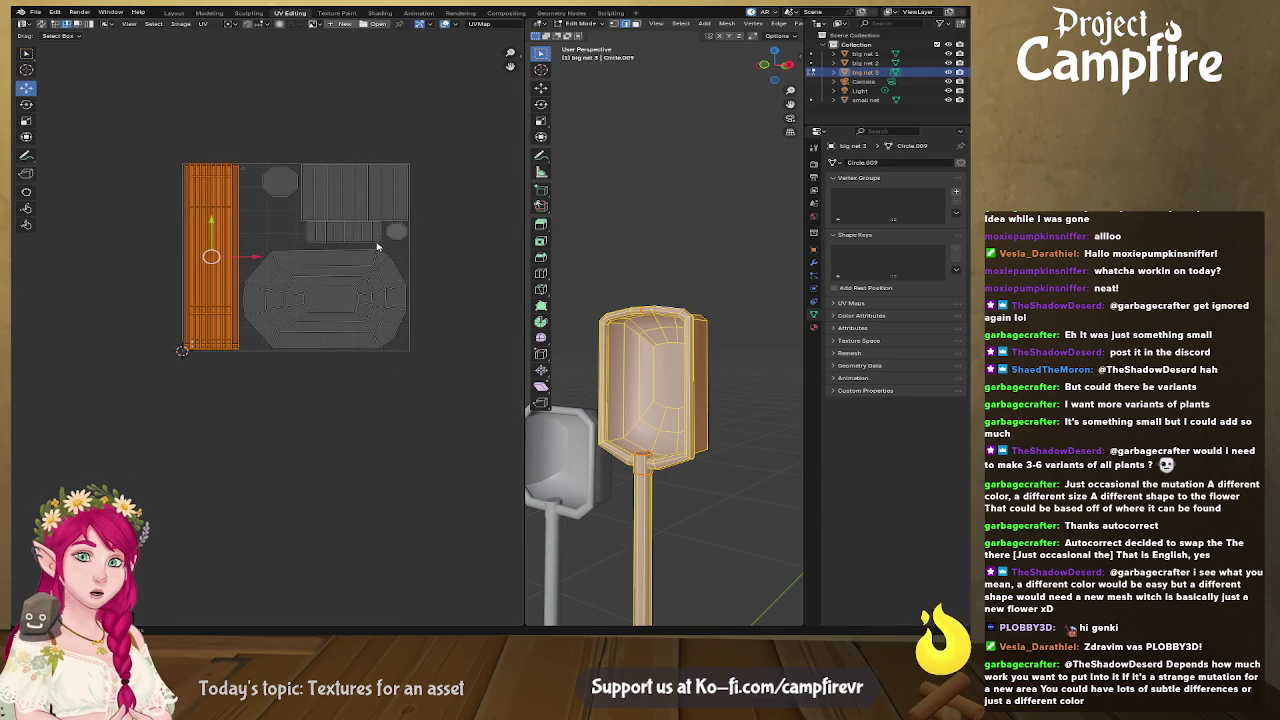
pyautogui.moveTo(146, 121); pyautogui.dragTo(500, 396)
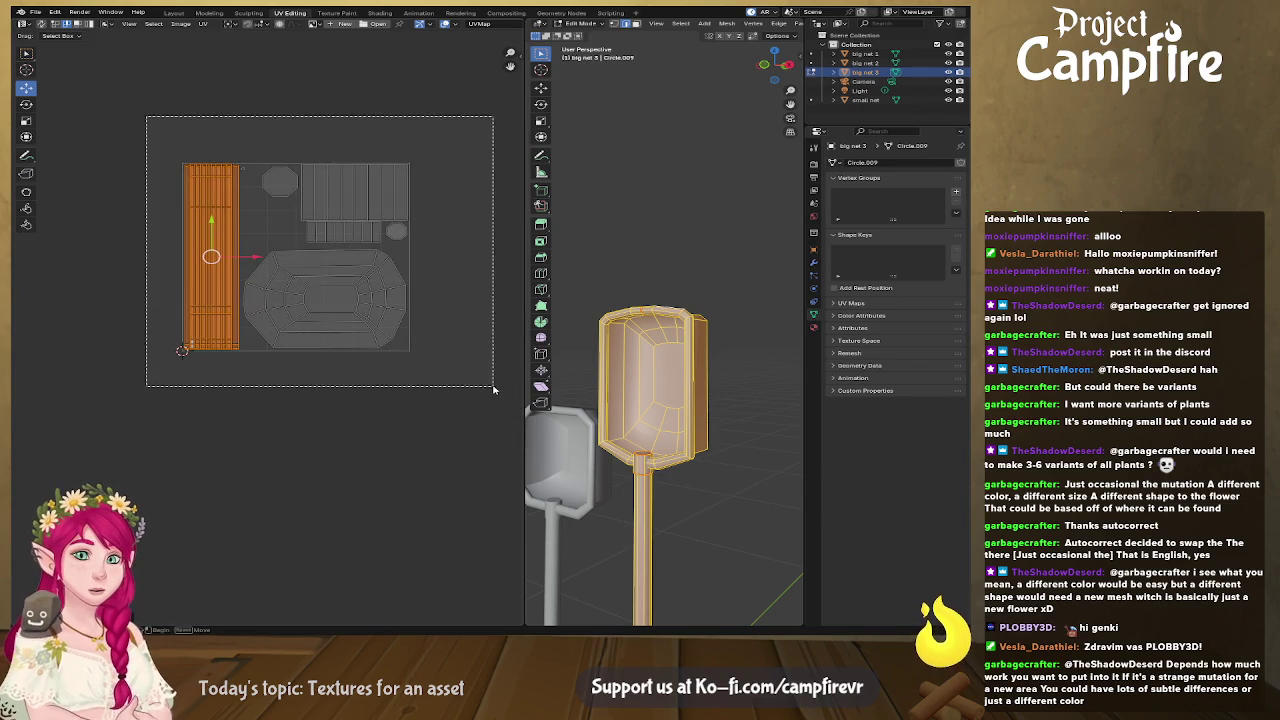
pyautogui.click(212, 24)
pyautogui.click(268, 317)
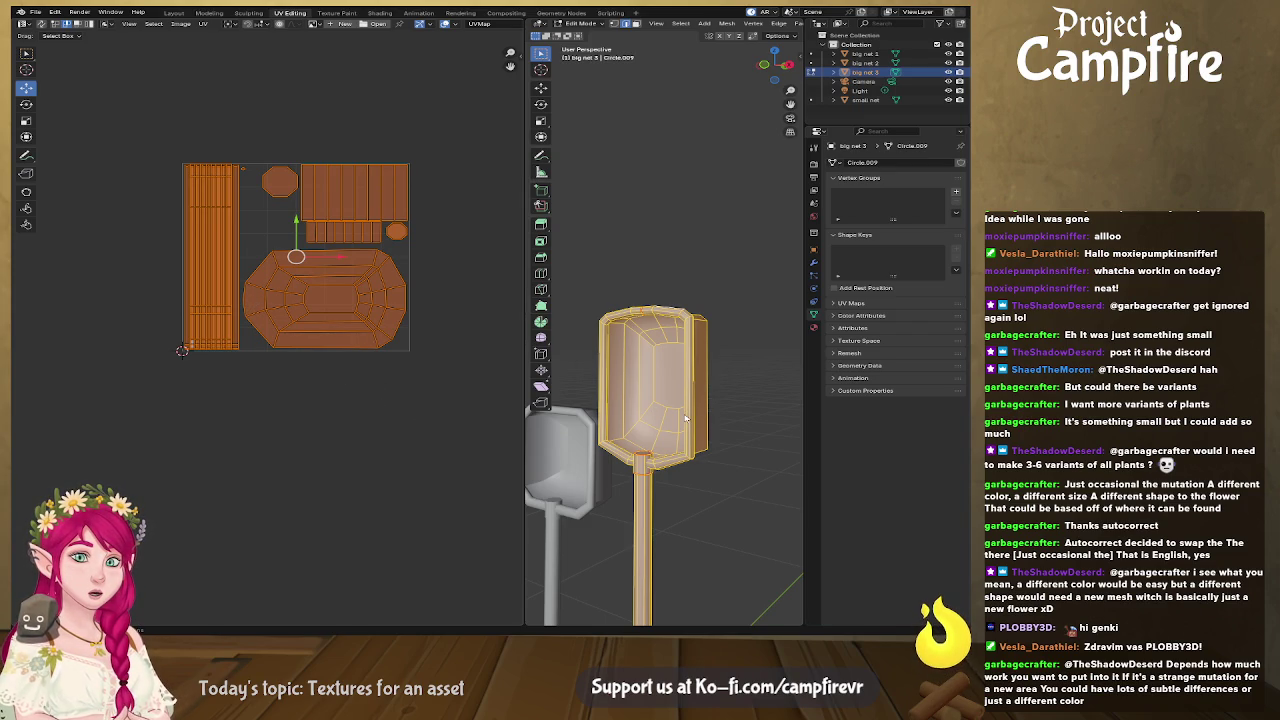
# Step: Deselect the islands, save the project as Bugnets.blend, and switch to Affinity
pyautogui.click(419, 325)
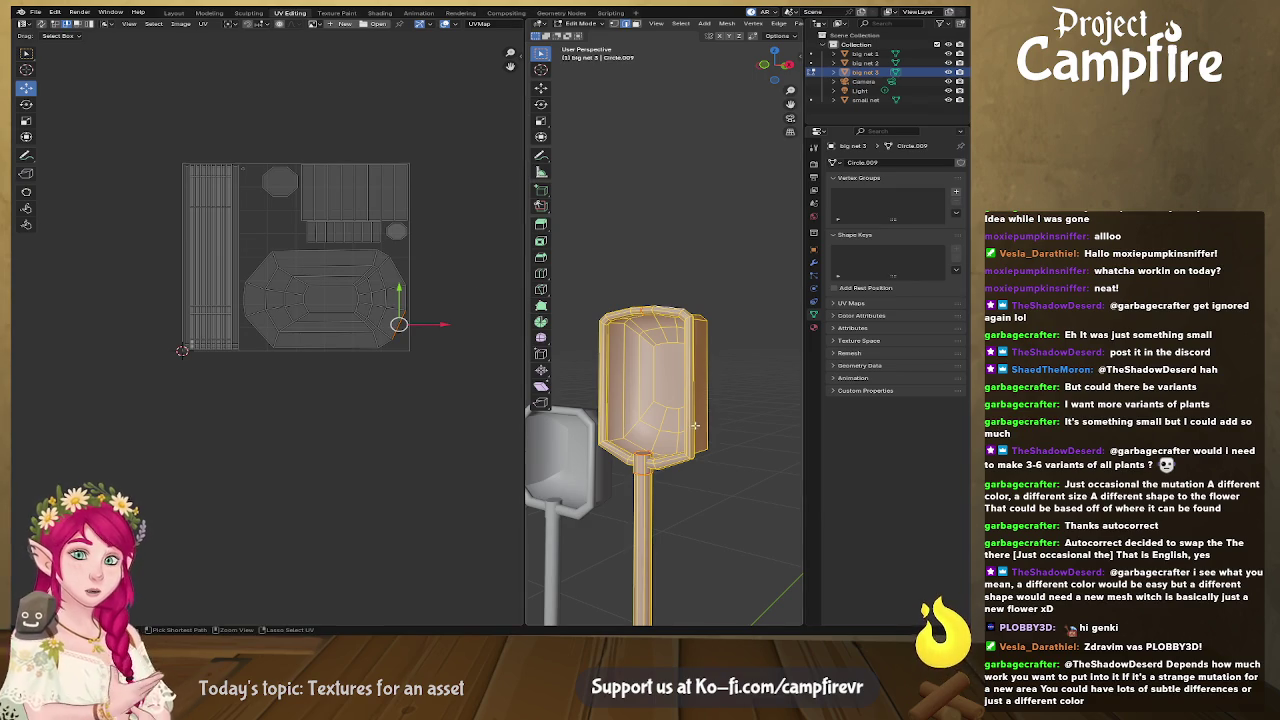
pyautogui.hotkey('ctrl', 's')
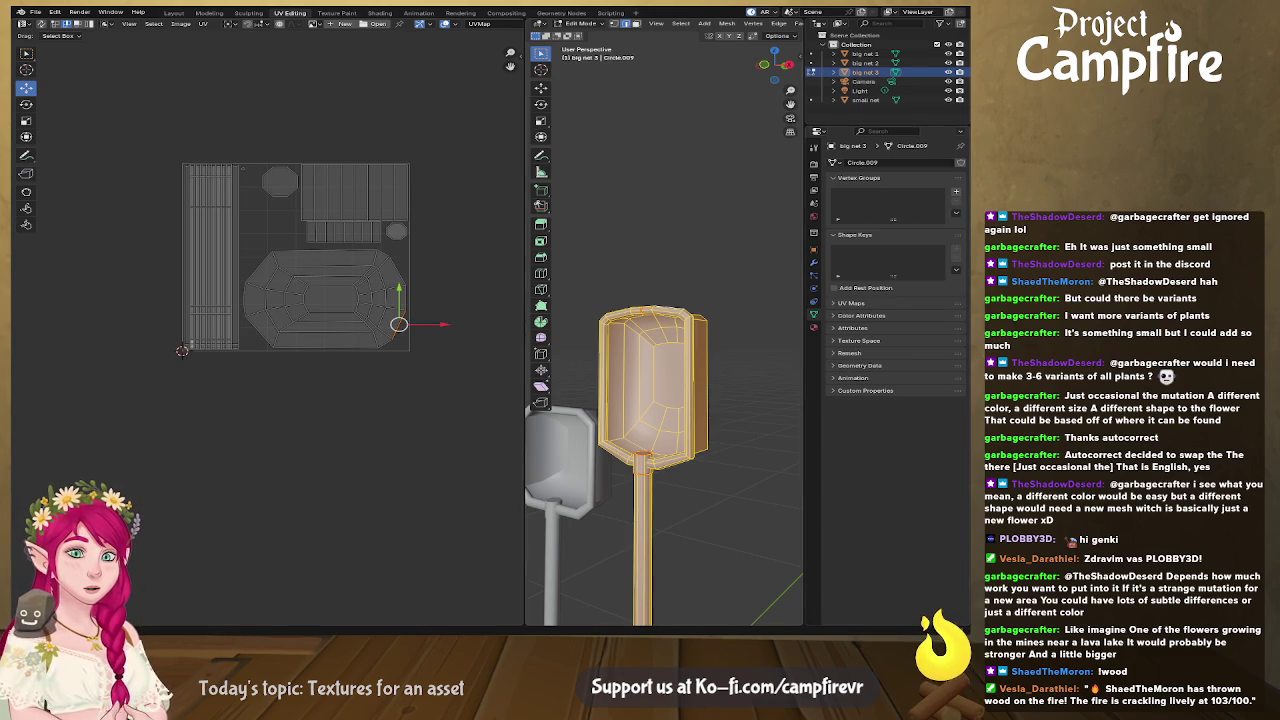
pyautogui.hotkey('alt', 'Tab')
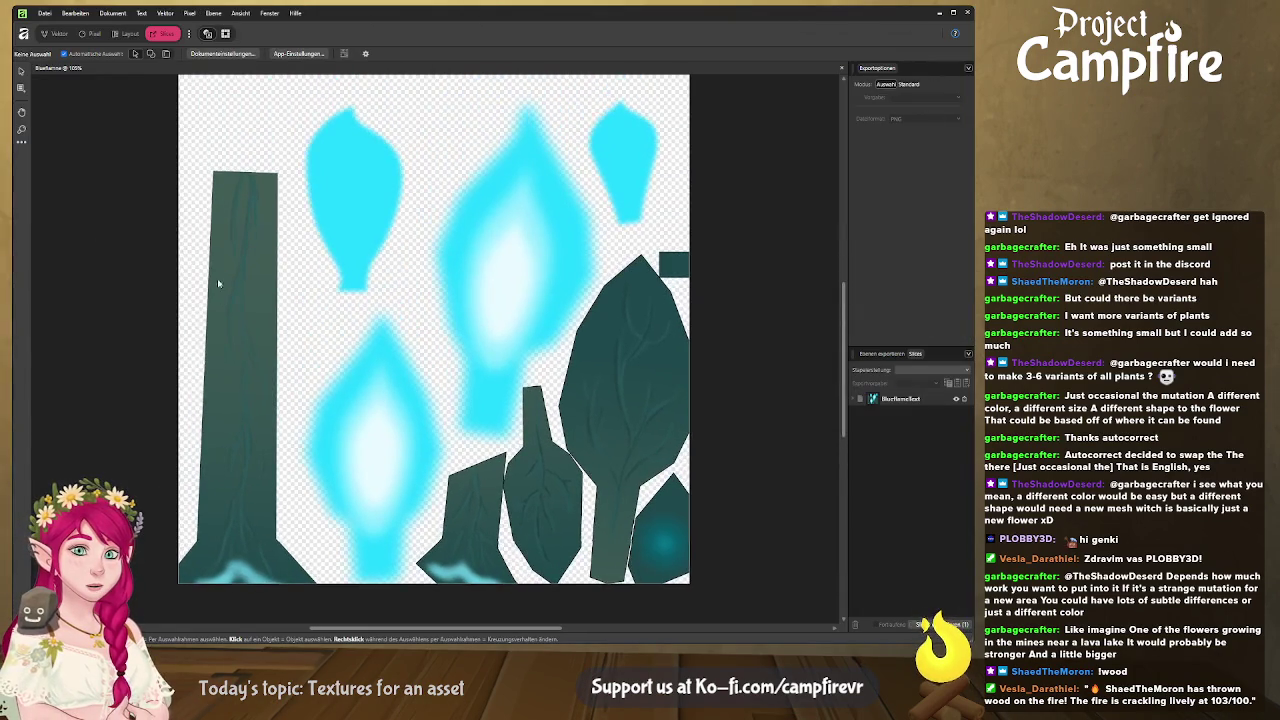
# Step: Select the plant texture group, create a new blank document, and return to Blender
pyautogui.click(165, 239)
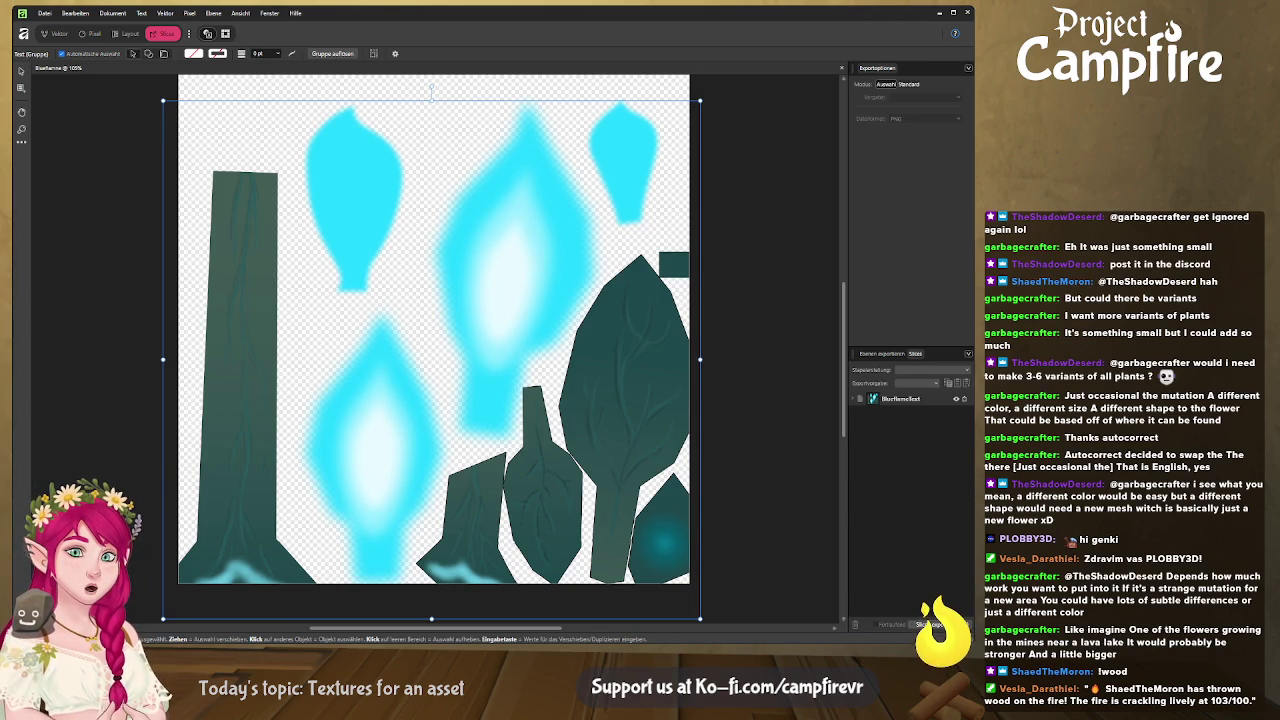
pyautogui.hotkey('ctrl', 'n')
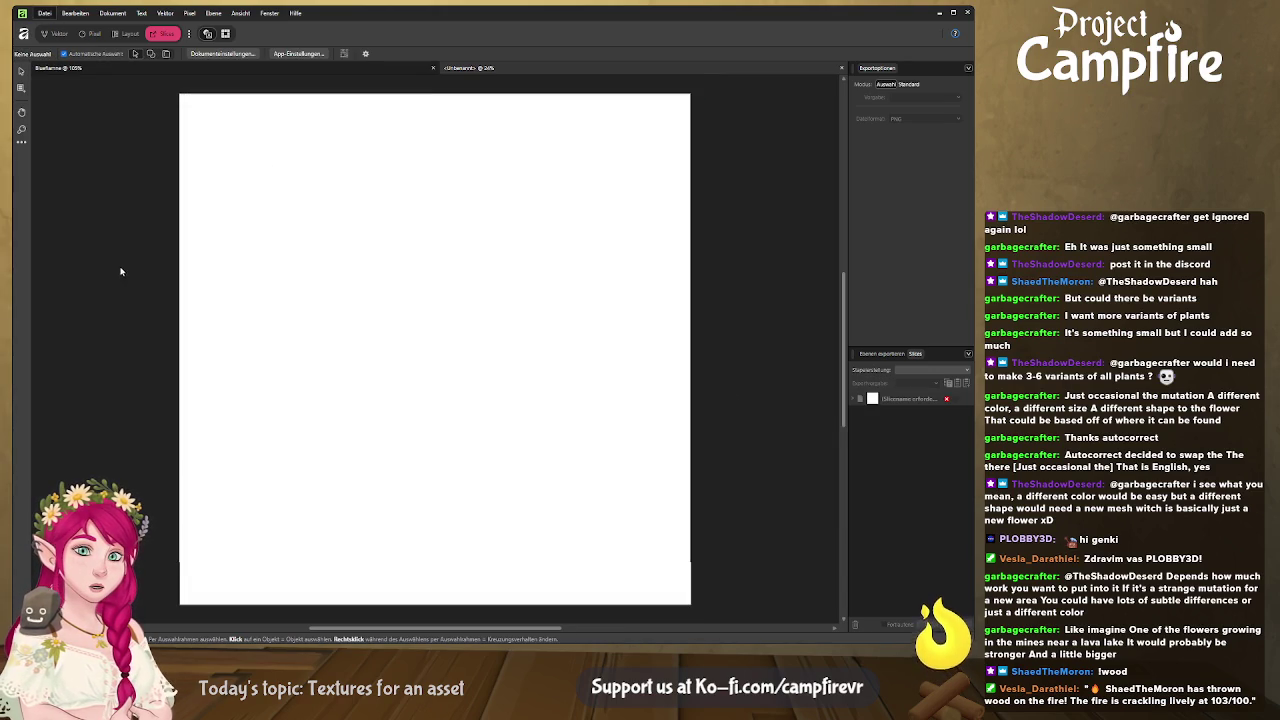
pyautogui.hotkey('alt', 'Tab')
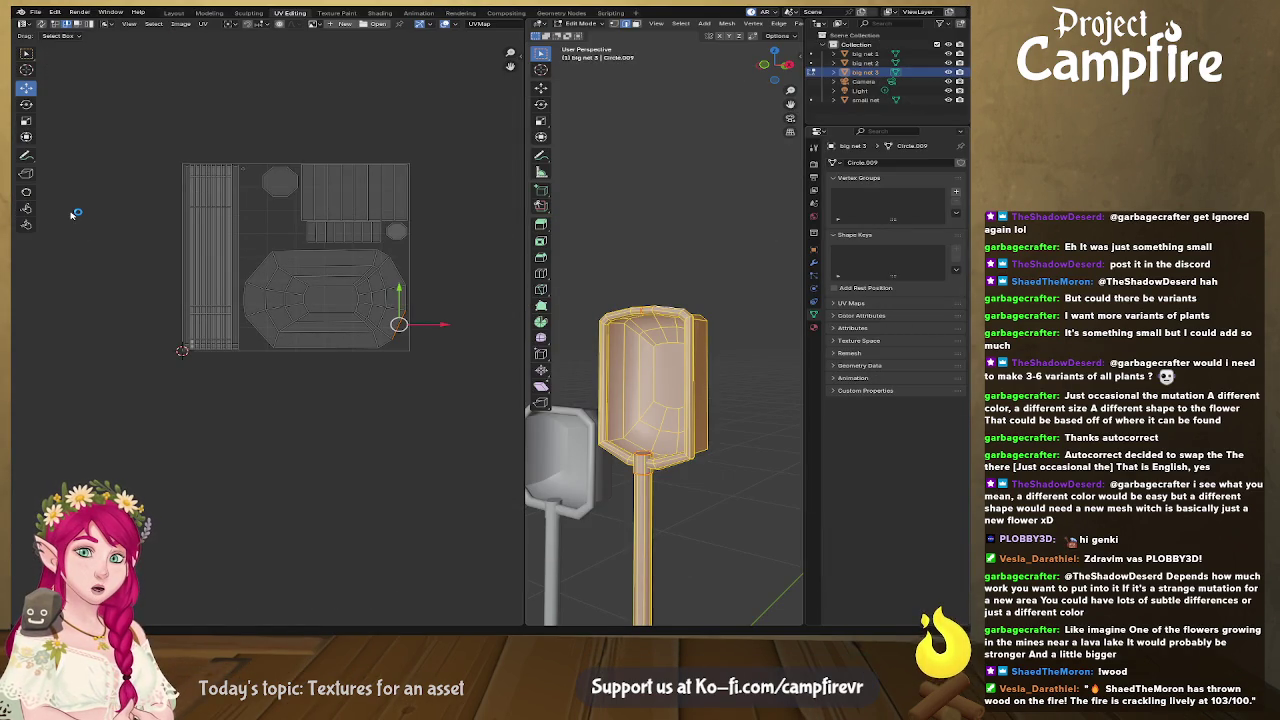
# Step: Paste the bug net UV layout image into the new document, undoing a trial resize and move
pyautogui.hotkey('alt', 'Tab')
pyautogui.hotkey('ctrl', 'v')
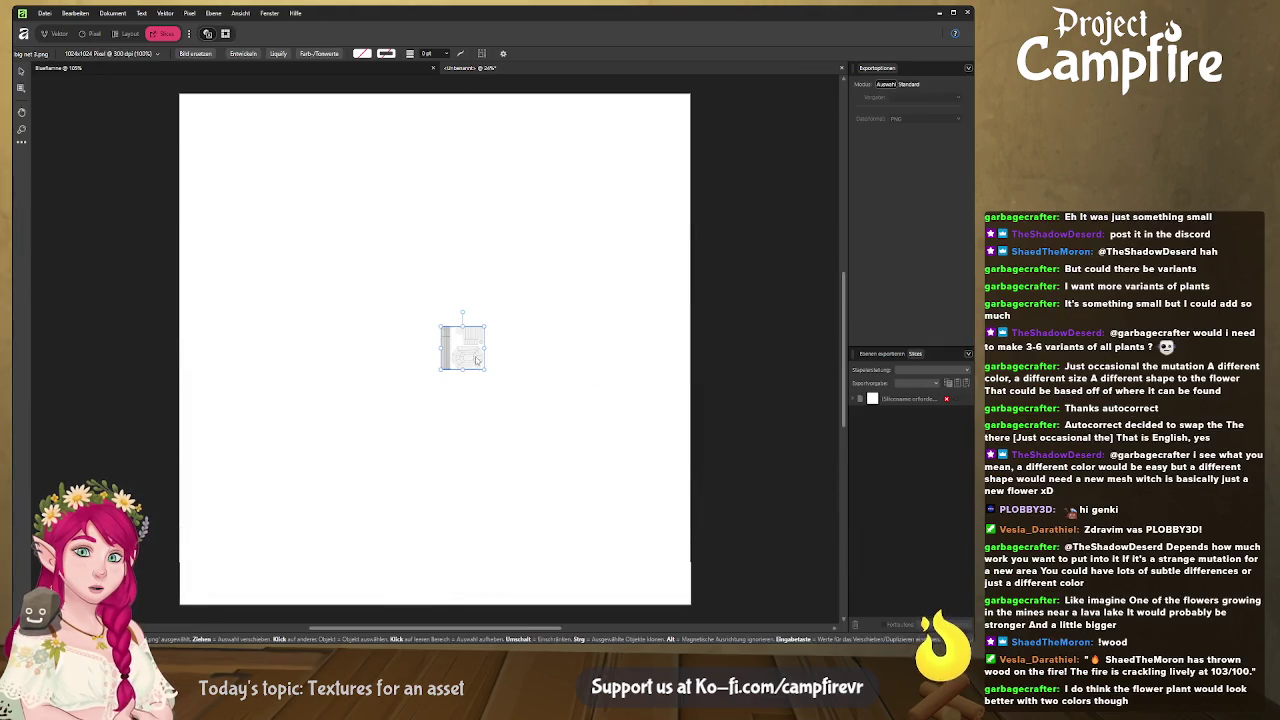
pyautogui.moveTo(484, 369); pyautogui.dragTo(606, 441)
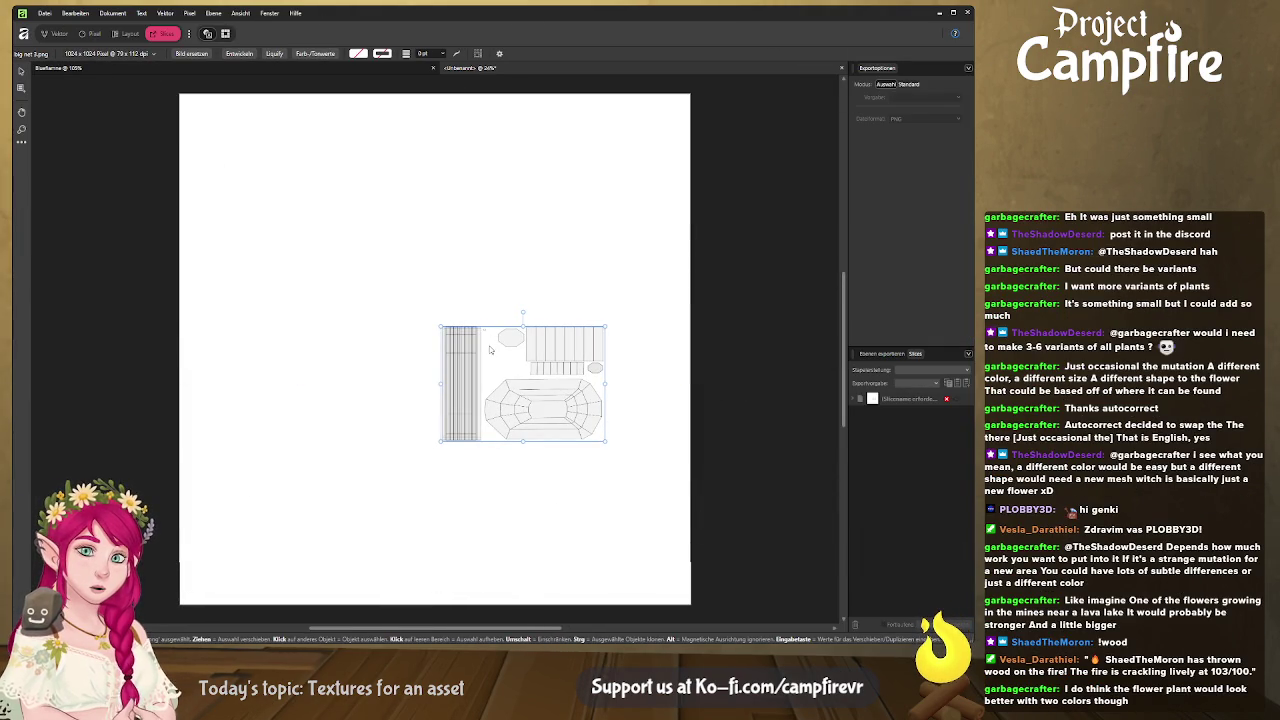
pyautogui.moveTo(530, 391); pyautogui.dragTo(413, 321)
pyautogui.hotkey('ctrl', 'z')
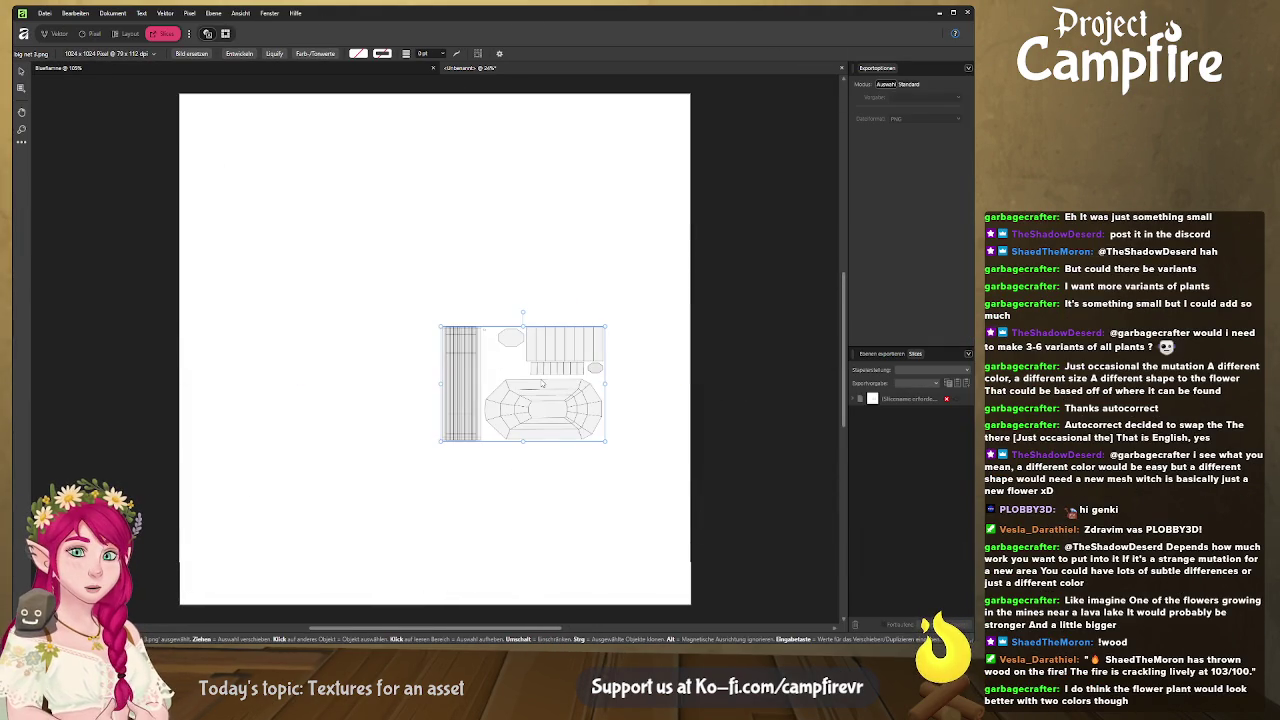
pyautogui.hotkey('ctrl', 'z')
# Step: Enlarge the UV layout from its corners to nearly fill the page
pyautogui.moveTo(484, 369); pyautogui.dragTo(662, 567)
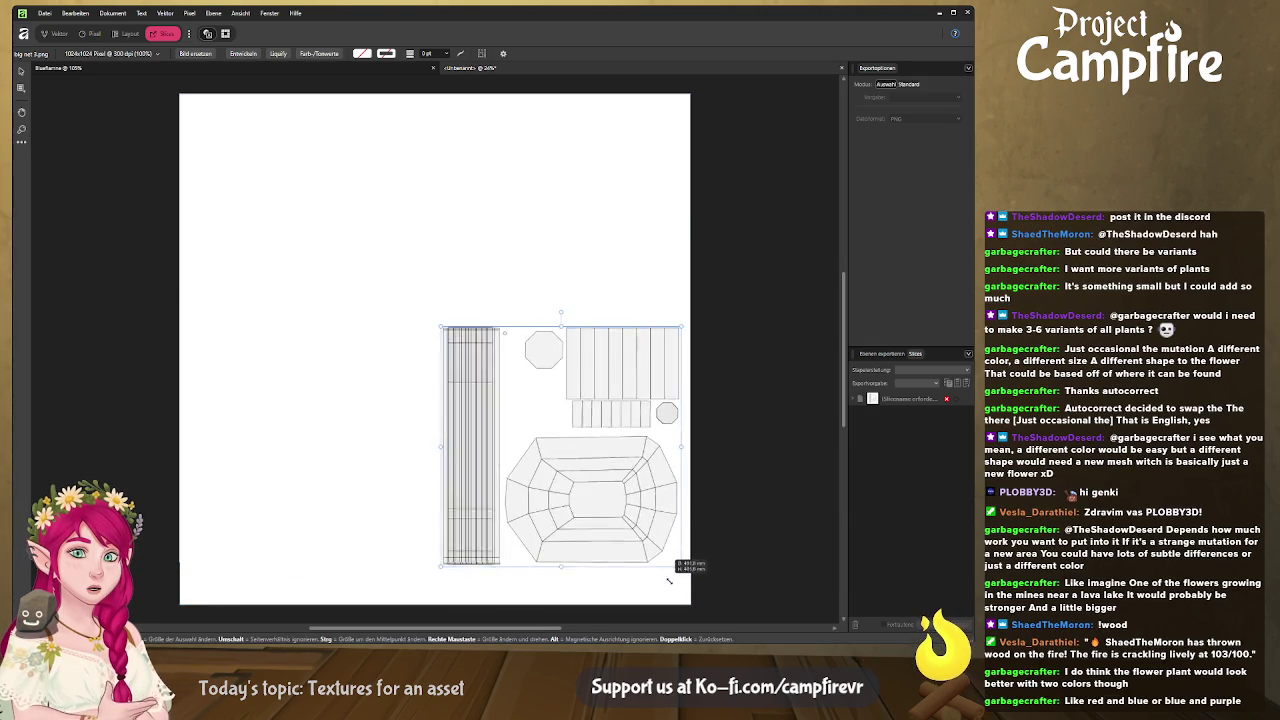
pyautogui.moveTo(662, 567); pyautogui.dragTo(686, 572)
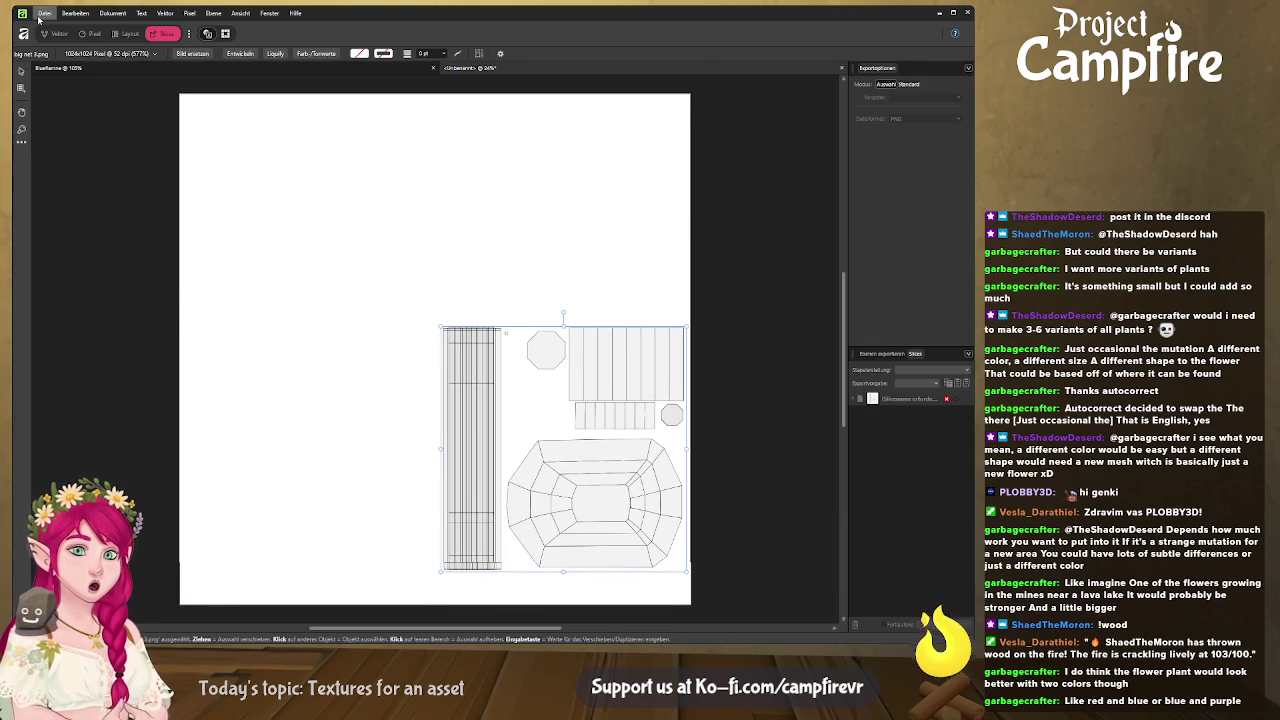
pyautogui.hotkey('ctrl', '1')
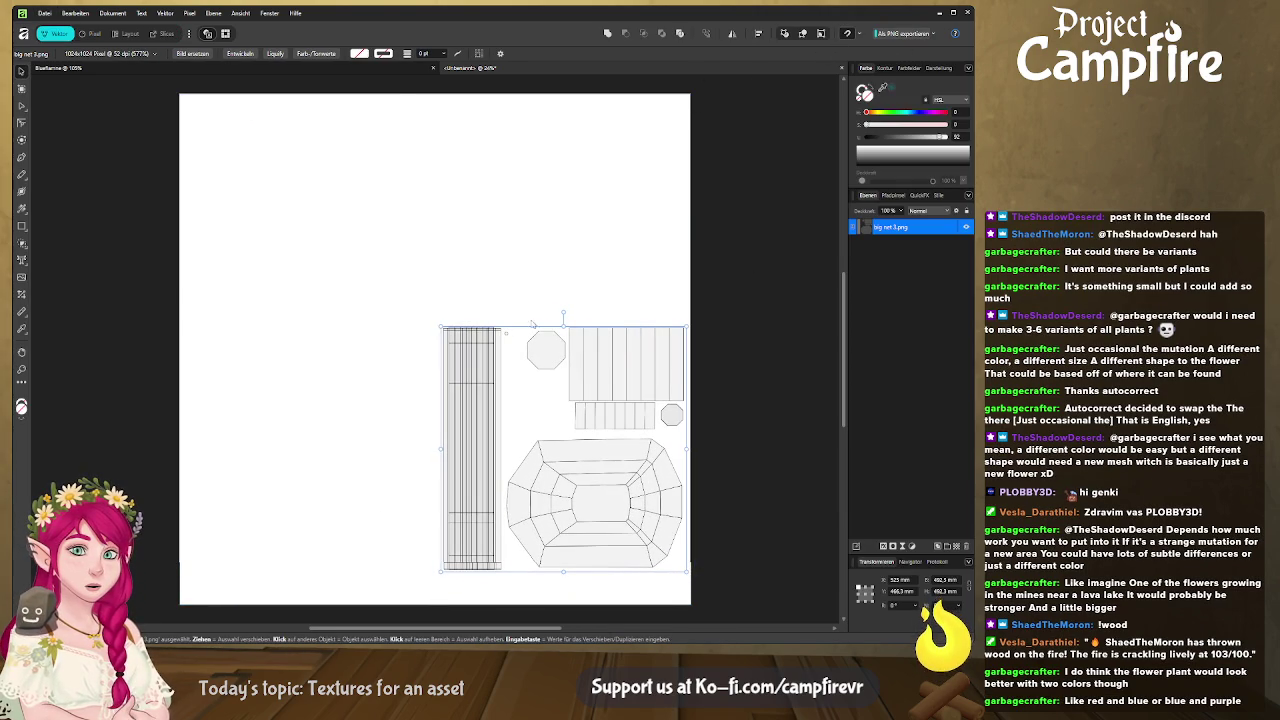
pyautogui.moveTo(441, 327)
pyautogui.mouseDown()
pyautogui.moveTo(371, 251)
pyautogui.moveTo(228, 150)
pyautogui.moveTo(210, 95)
pyautogui.mouseUp()
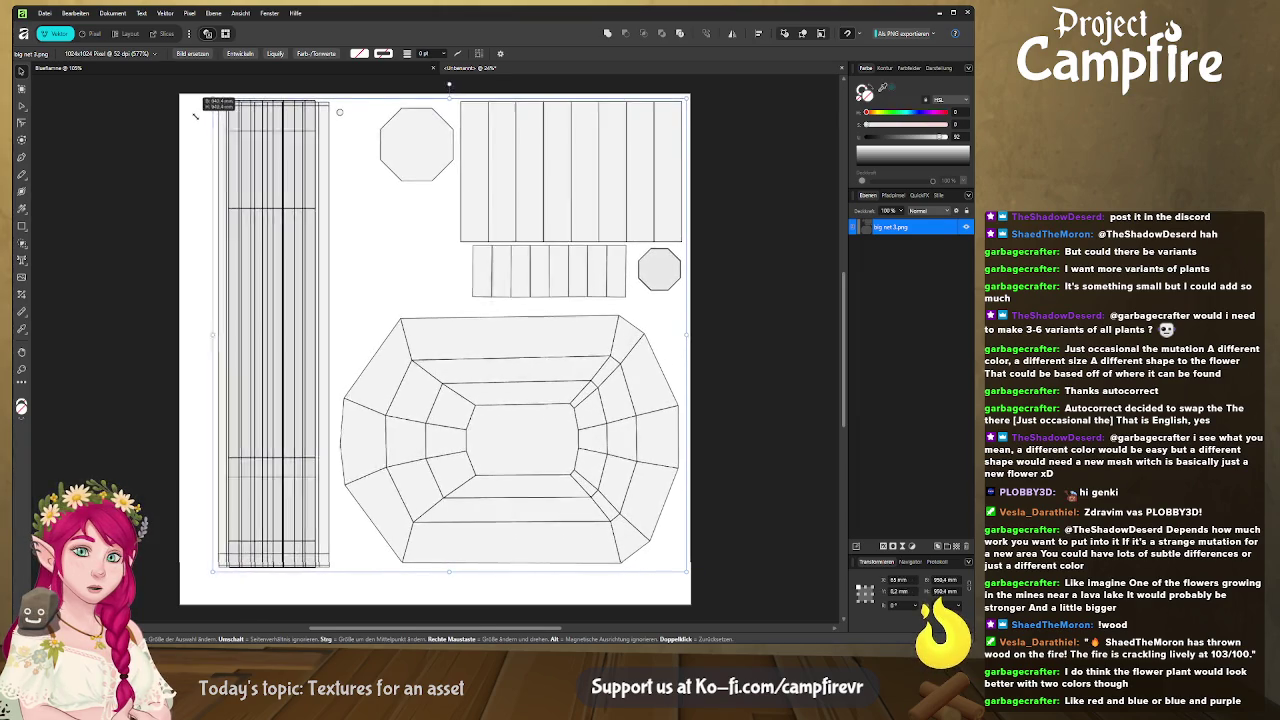
pyautogui.moveTo(316, 165); pyautogui.dragTo(285, 165)
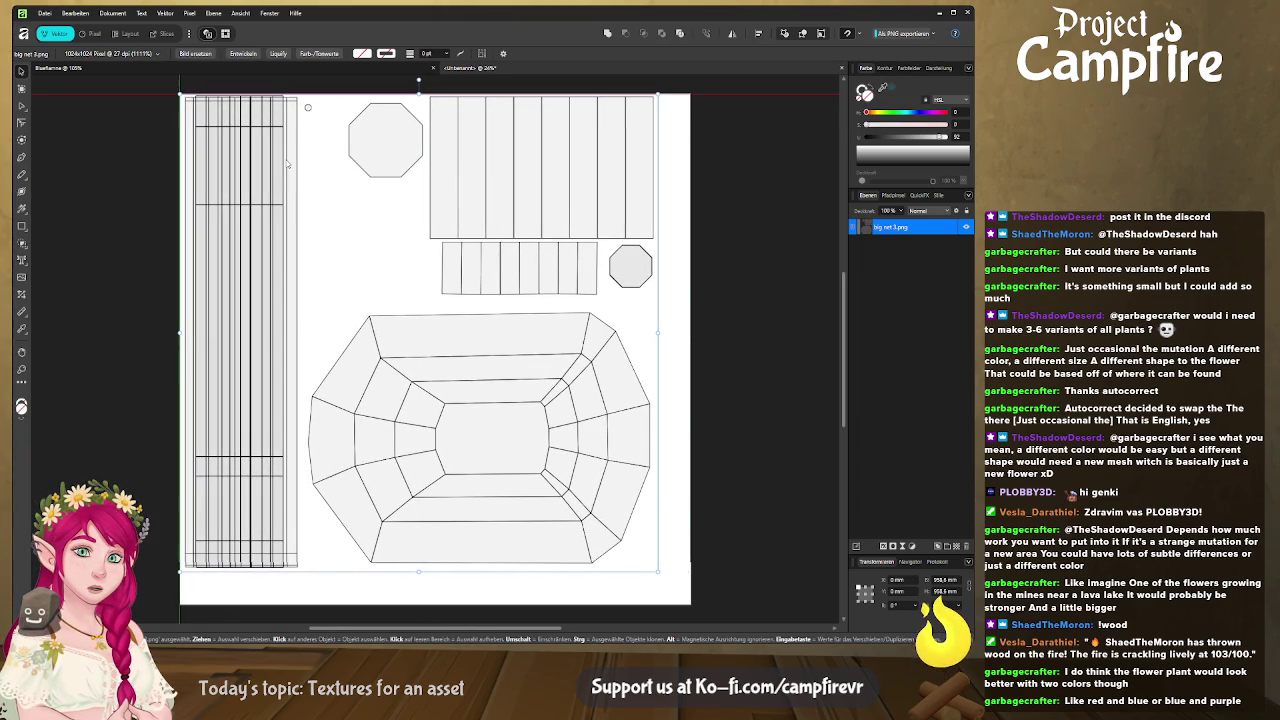
pyautogui.moveTo(656, 569); pyautogui.dragTo(690, 604)
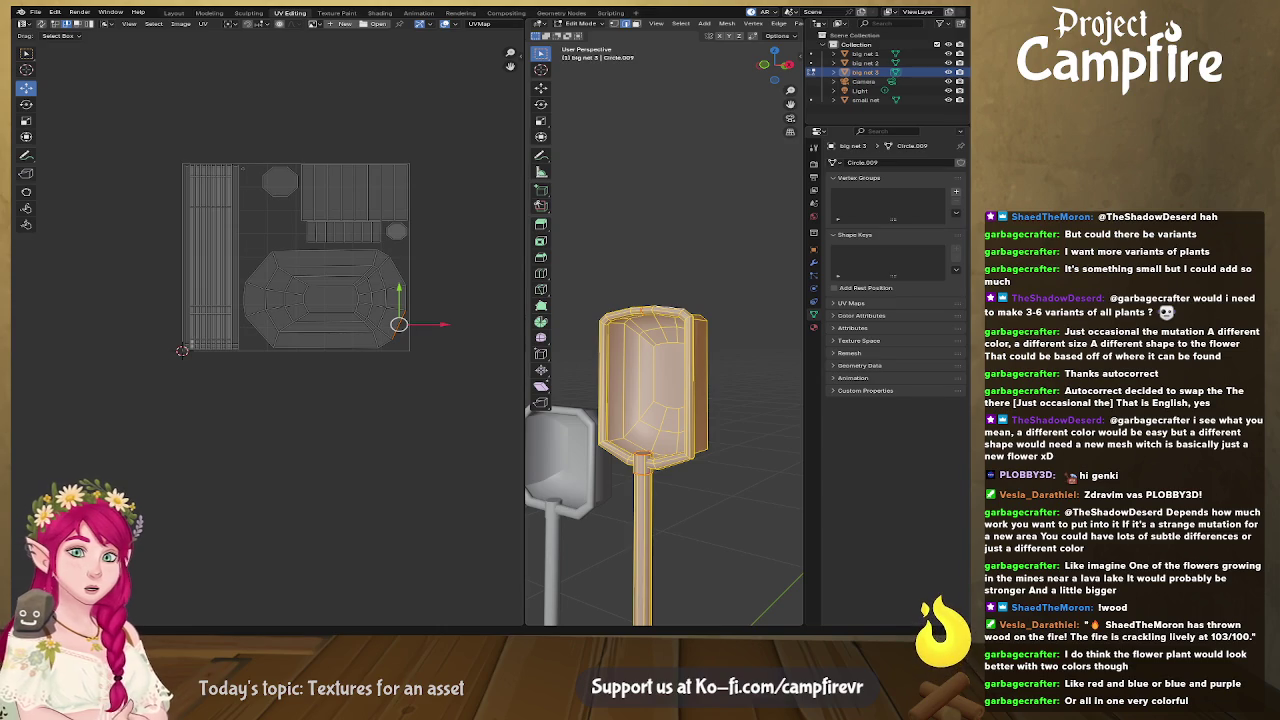
# Step: Bring the firewood texture image over onto the UV sheet document
pyautogui.hotkey('alt', 'Tab')
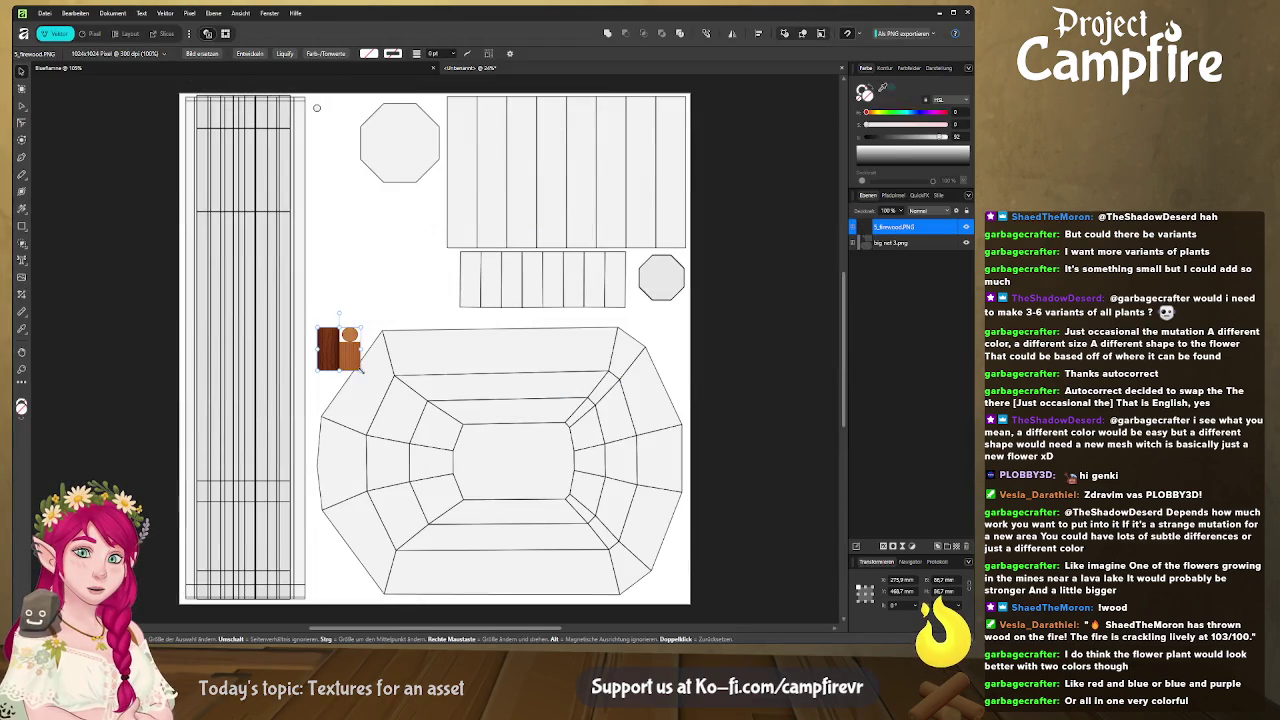
# Step: Scale up the firewood texture by its corners, then park it left of the page
pyautogui.moveTo(362, 370); pyautogui.dragTo(440, 445)
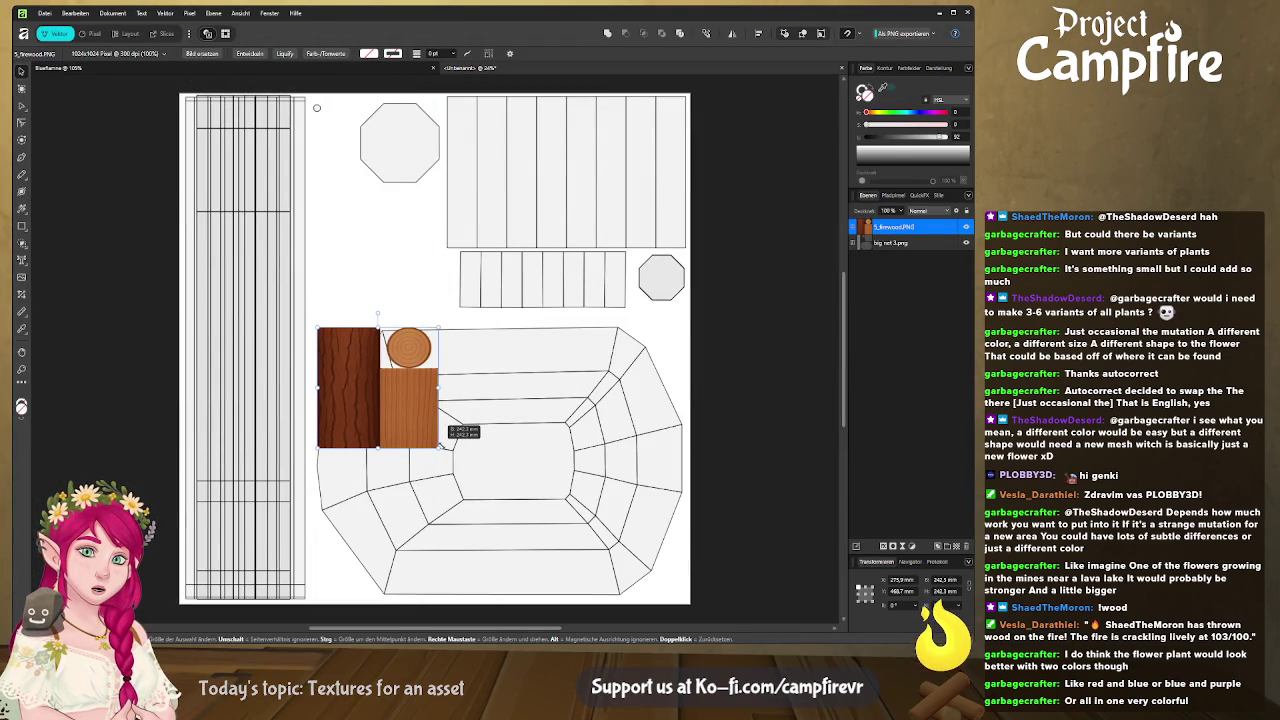
pyautogui.moveTo(443, 443)
pyautogui.mouseDown()
pyautogui.moveTo(573, 583)
pyautogui.moveTo(628, 580)
pyautogui.mouseUp()
pyautogui.moveTo(545, 519); pyautogui.dragTo(440, 386)
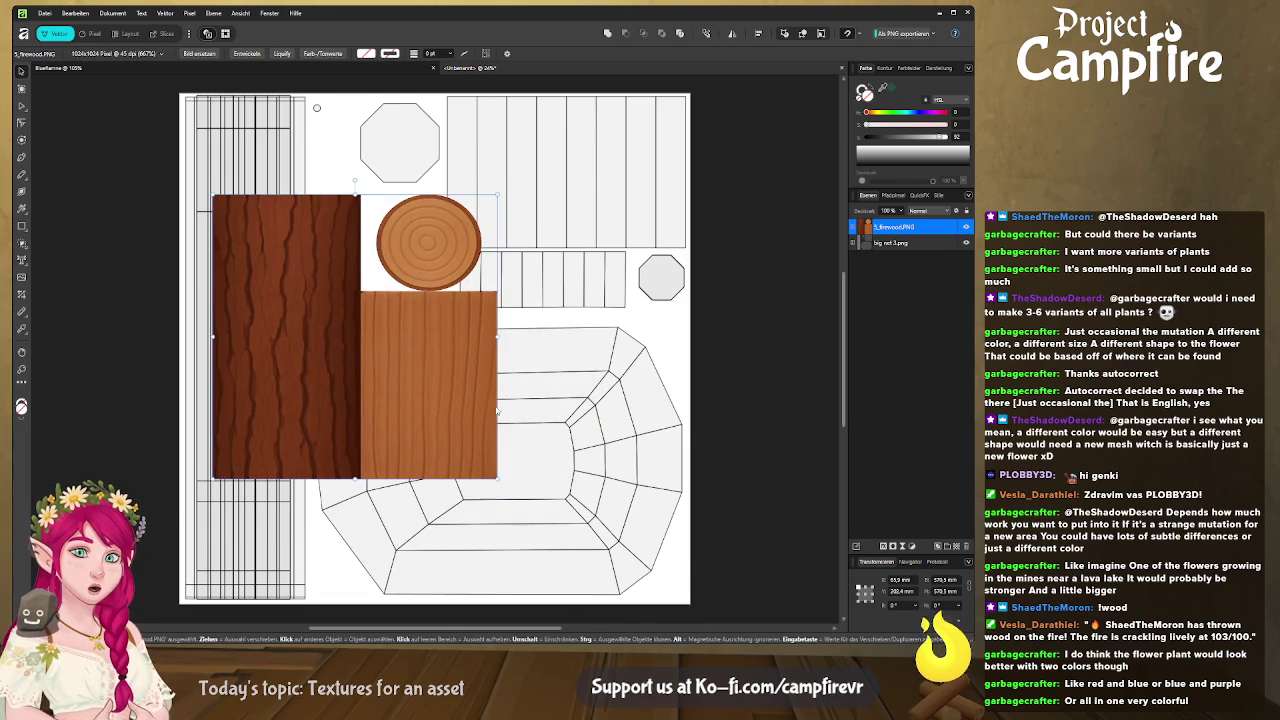
pyautogui.moveTo(497, 478); pyautogui.dragTo(600, 580)
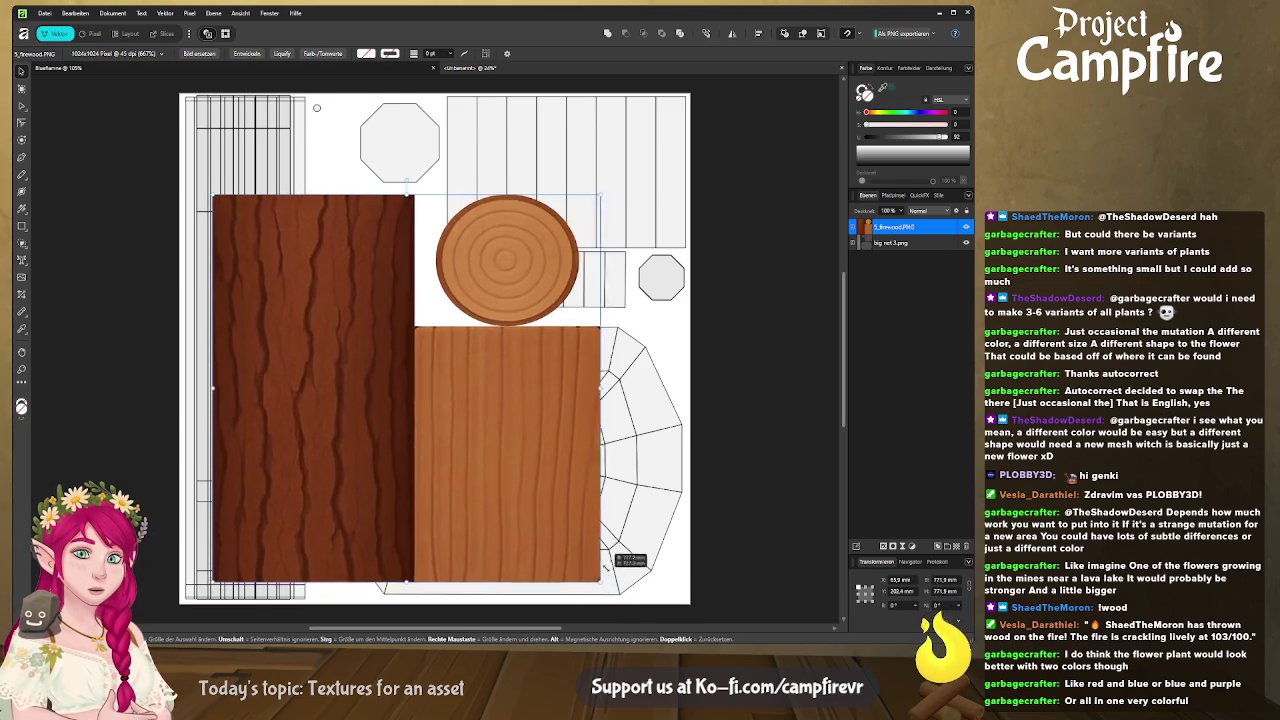
pyautogui.keyDown('ctrl'); pyautogui.scroll(1, 423, 446); pyautogui.keyUp('ctrl')
pyautogui.keyDown('ctrl'); pyautogui.scroll(-1, 500, 446); pyautogui.keyUp('ctrl')
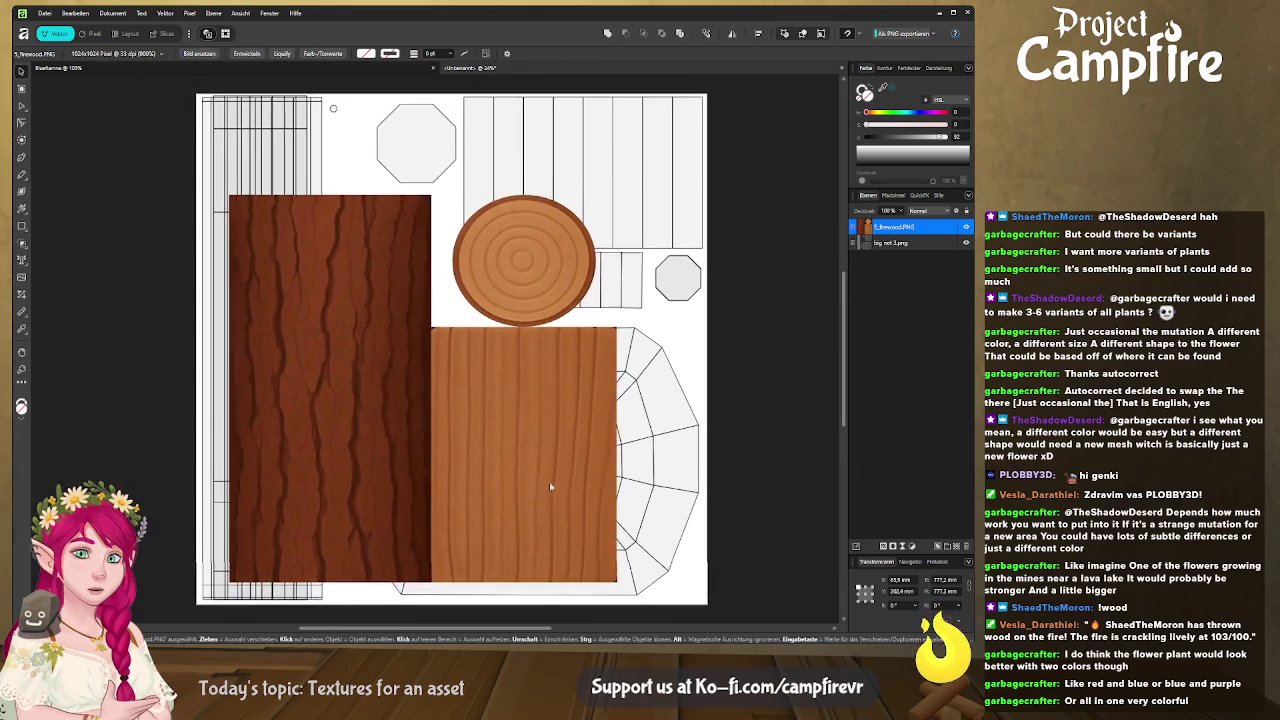
pyautogui.scroll(-2, 500, 450)
pyautogui.keyDown('ctrl'); pyautogui.scroll(-1, 500, 450); pyautogui.keyUp('ctrl')
pyautogui.keyDown('ctrl'); pyautogui.scroll(-2, 500, 450); pyautogui.keyUp('ctrl')
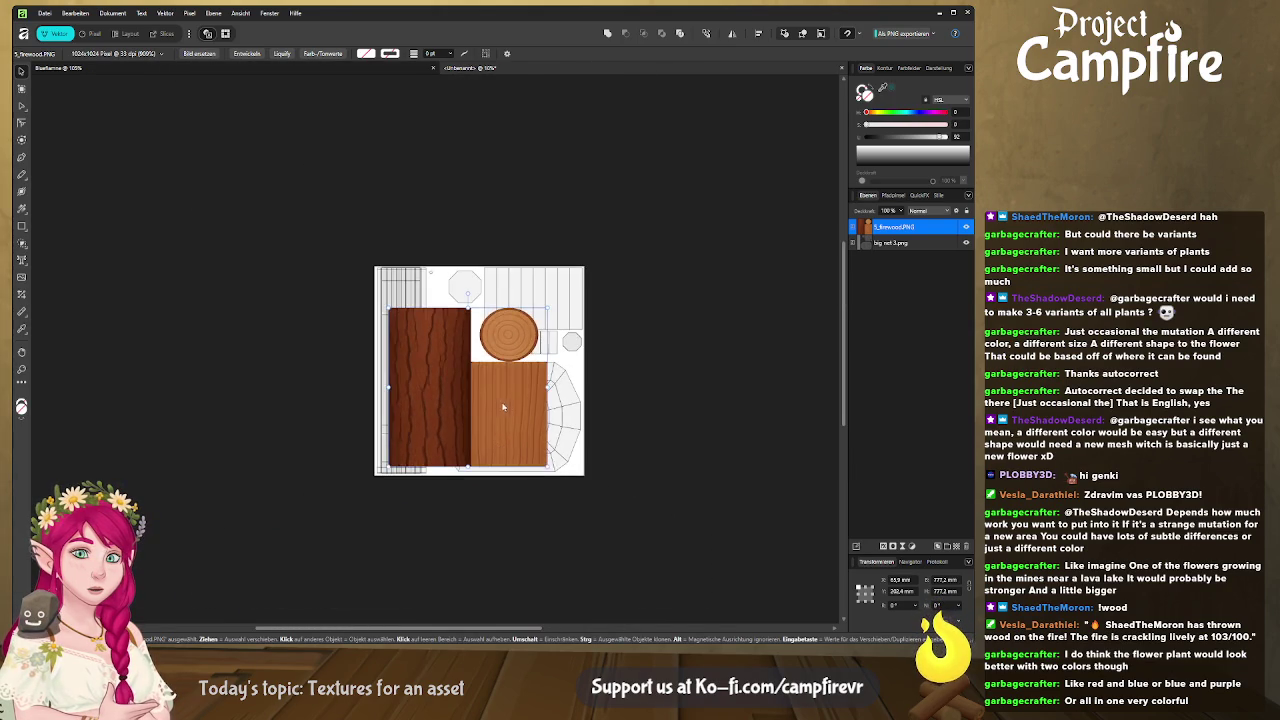
pyautogui.moveTo(505, 407)
pyautogui.mouseDown()
pyautogui.moveTo(393, 358)
pyautogui.moveTo(402, 309)
pyautogui.moveTo(291, 294)
pyautogui.mouseUp()
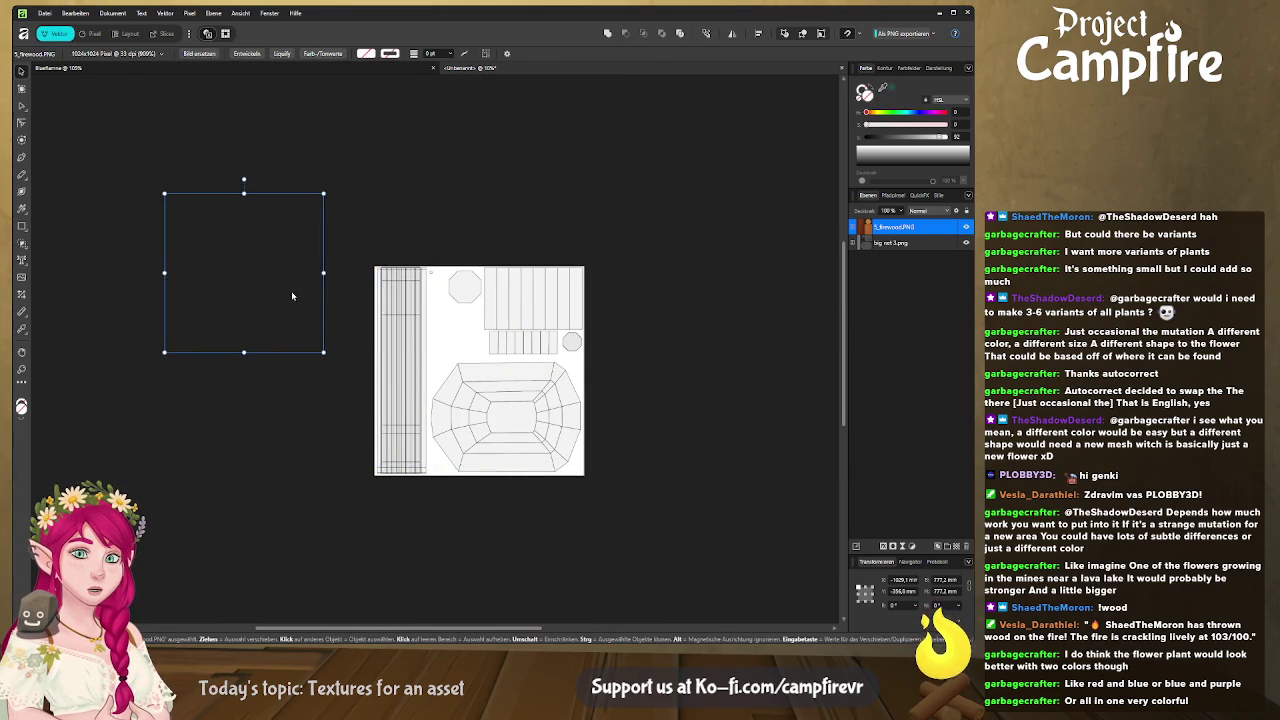
# Step: Draw a rectangle over the long left UV strip and move the firewood texture back onto the page
pyautogui.click(21, 225)
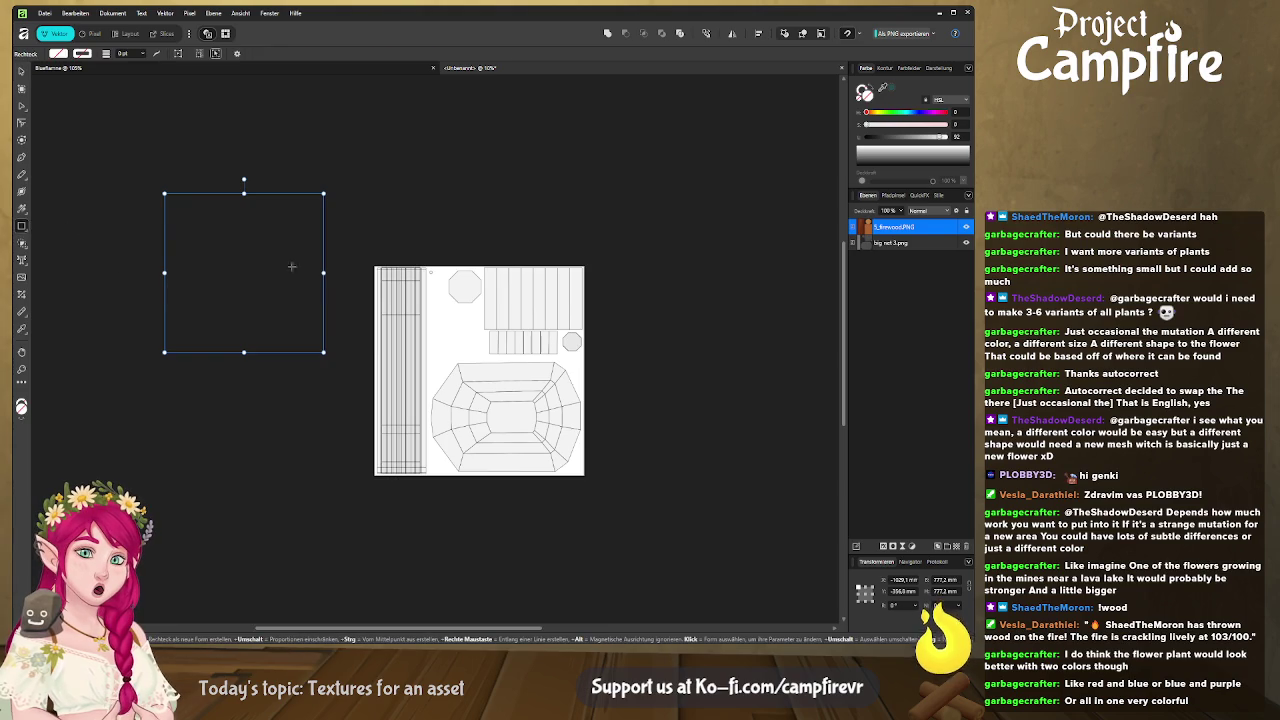
pyautogui.moveTo(364, 247)
pyautogui.mouseDown()
pyautogui.moveTo(405, 467)
pyautogui.moveTo(428, 507)
pyautogui.mouseUp()
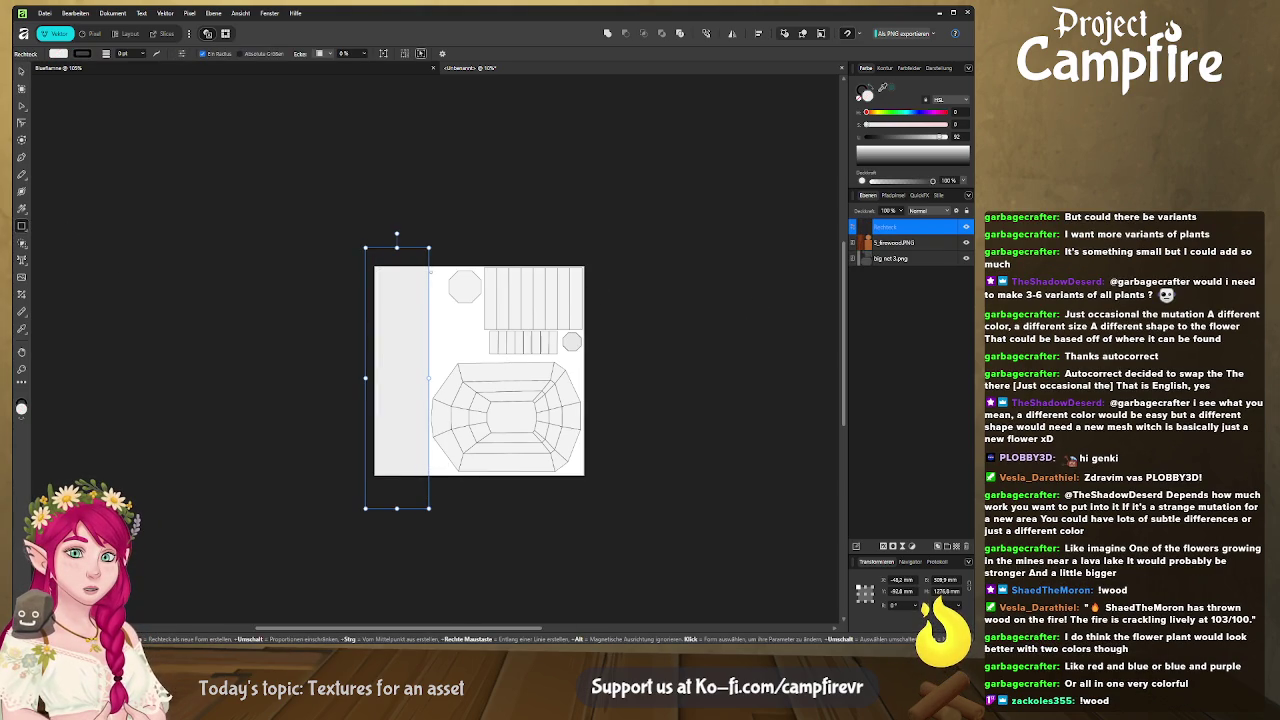
pyautogui.click(885, 242)
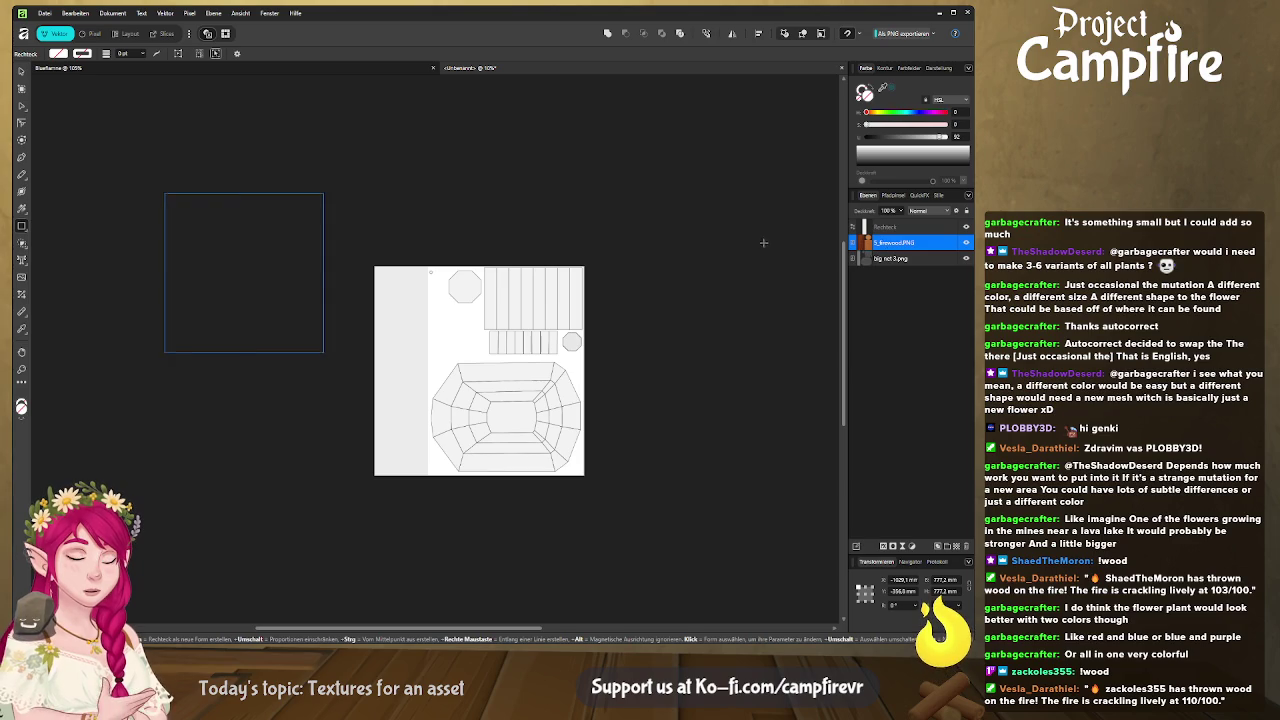
pyautogui.click(18, 71)
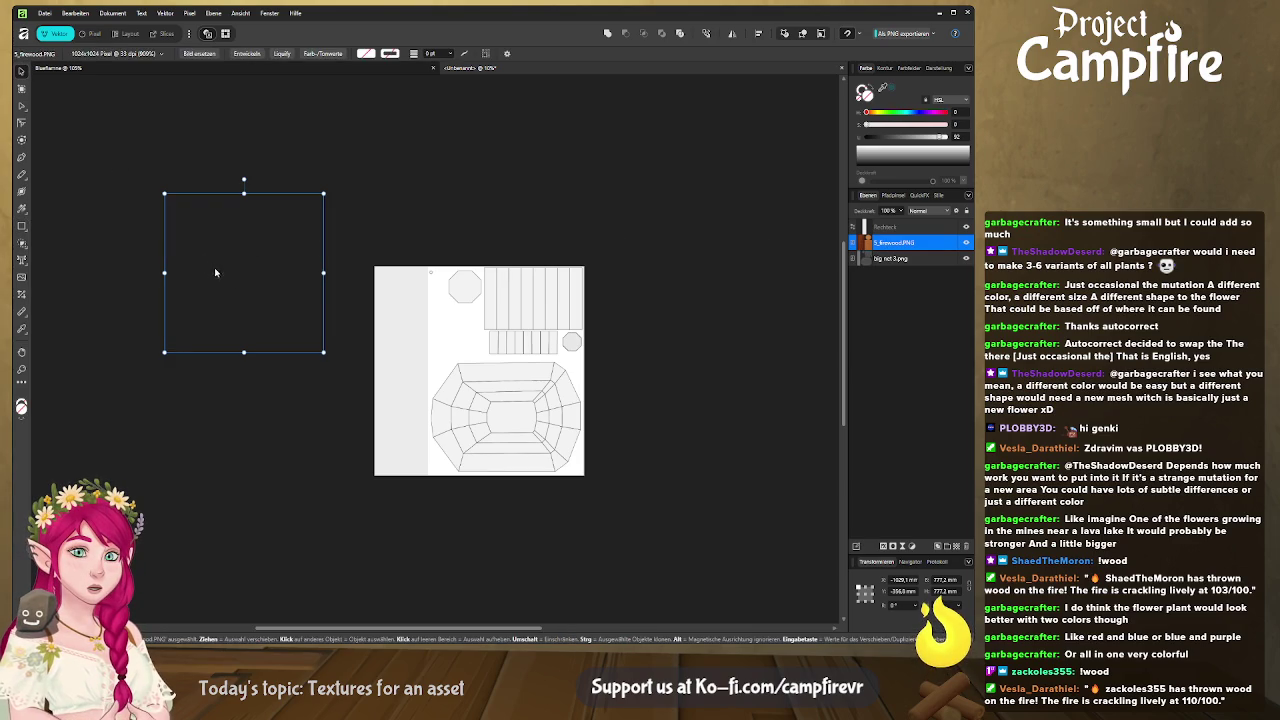
pyautogui.moveTo(214, 271); pyautogui.dragTo(459, 363)
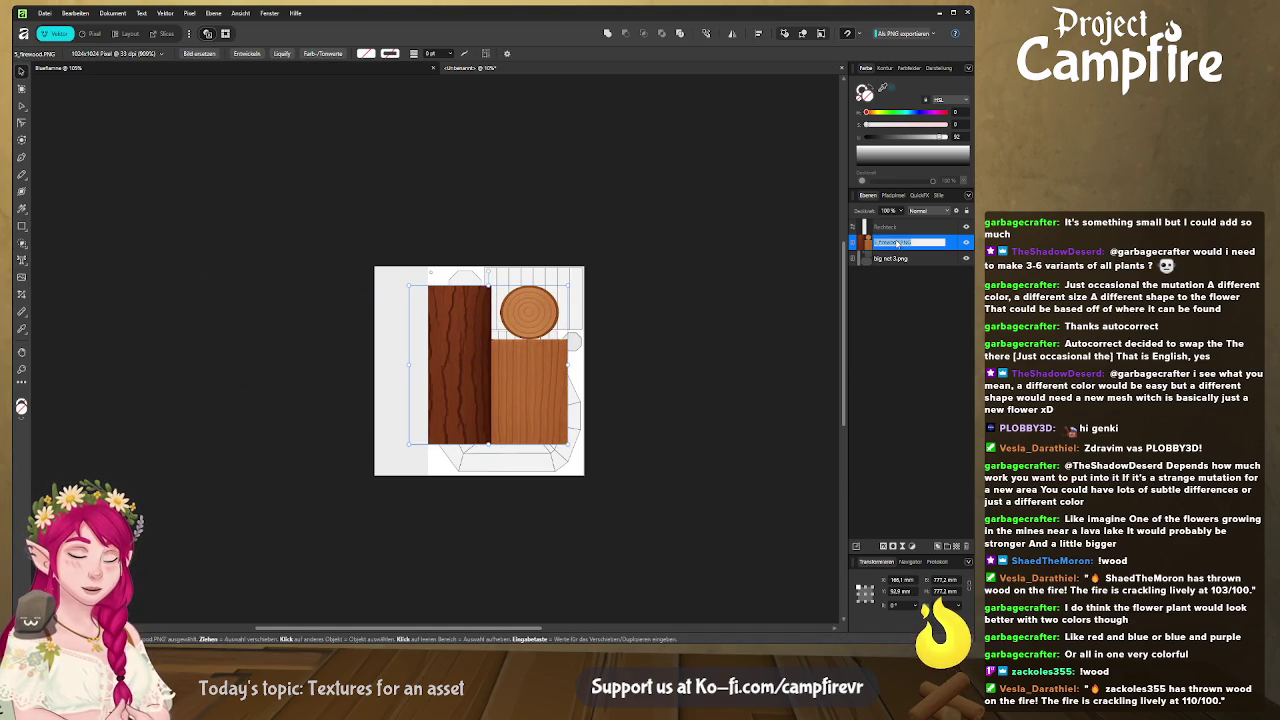
# Step: Duplicate the firewood texture layer and try clipping the copy into the rectangle
pyautogui.click(899, 280)
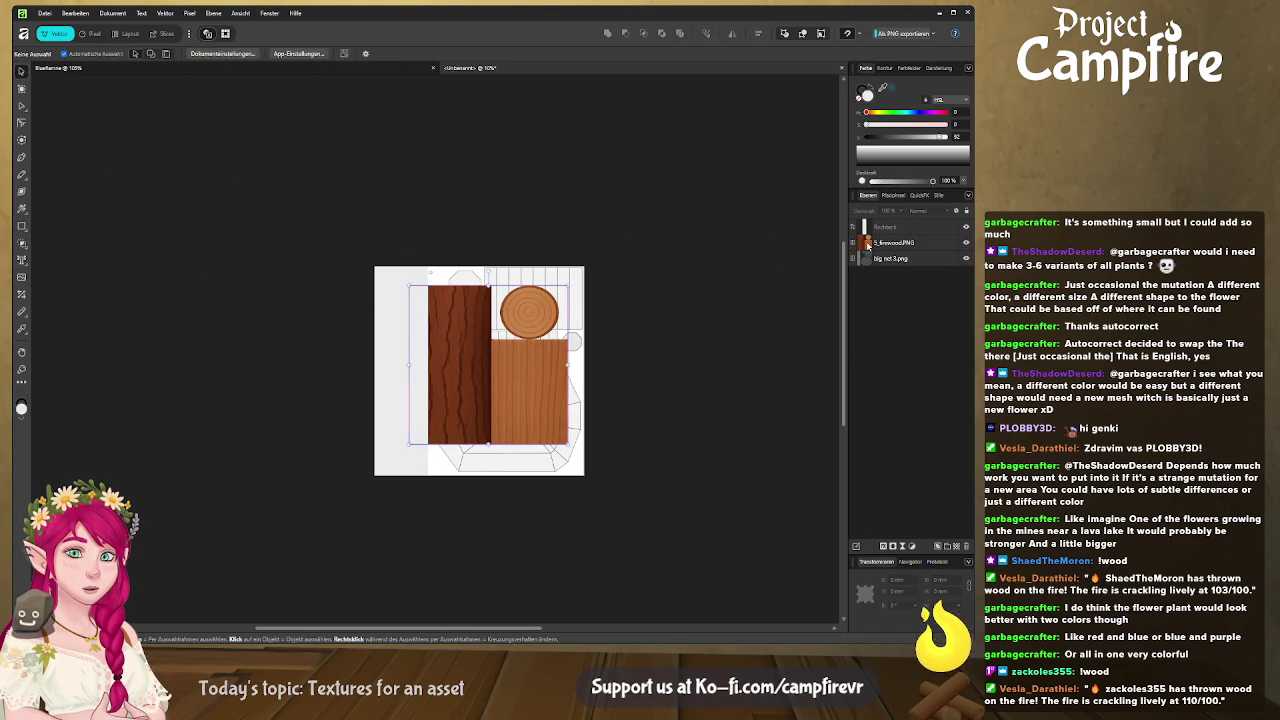
pyautogui.click(873, 243)
pyautogui.hotkey('ctrl', 'j')
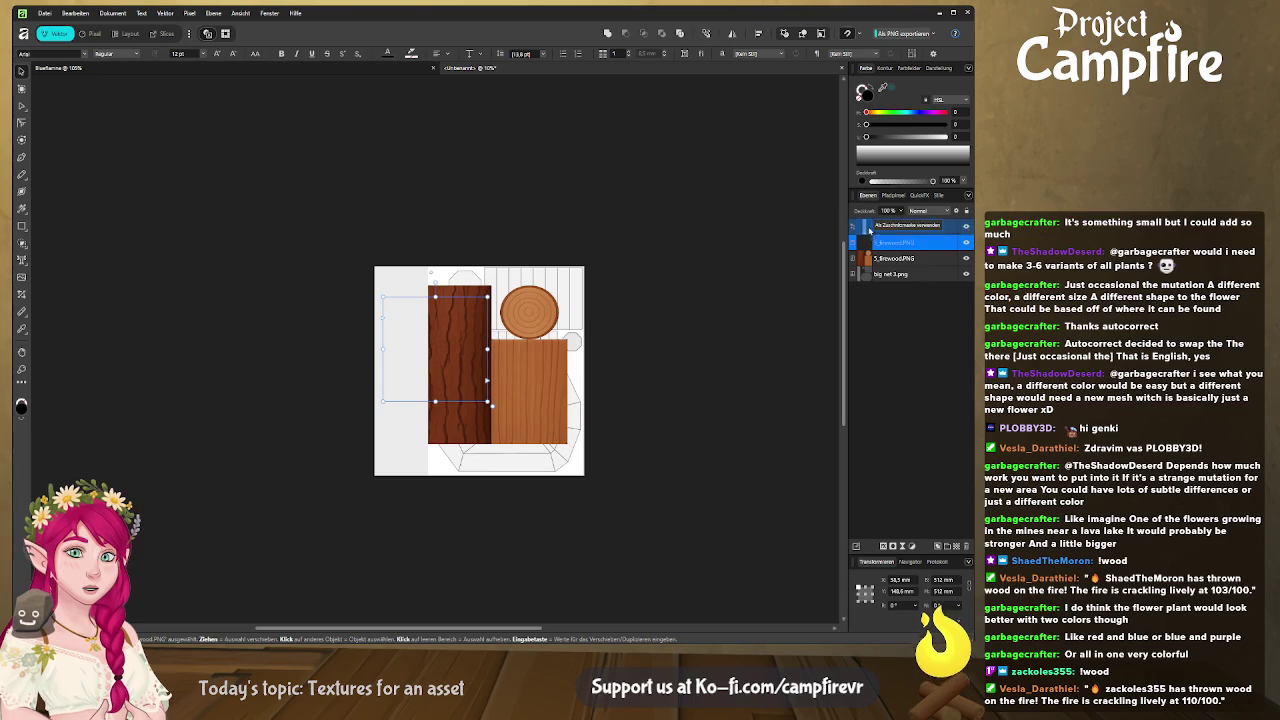
pyautogui.moveTo(866, 247); pyautogui.dragTo(868, 230)
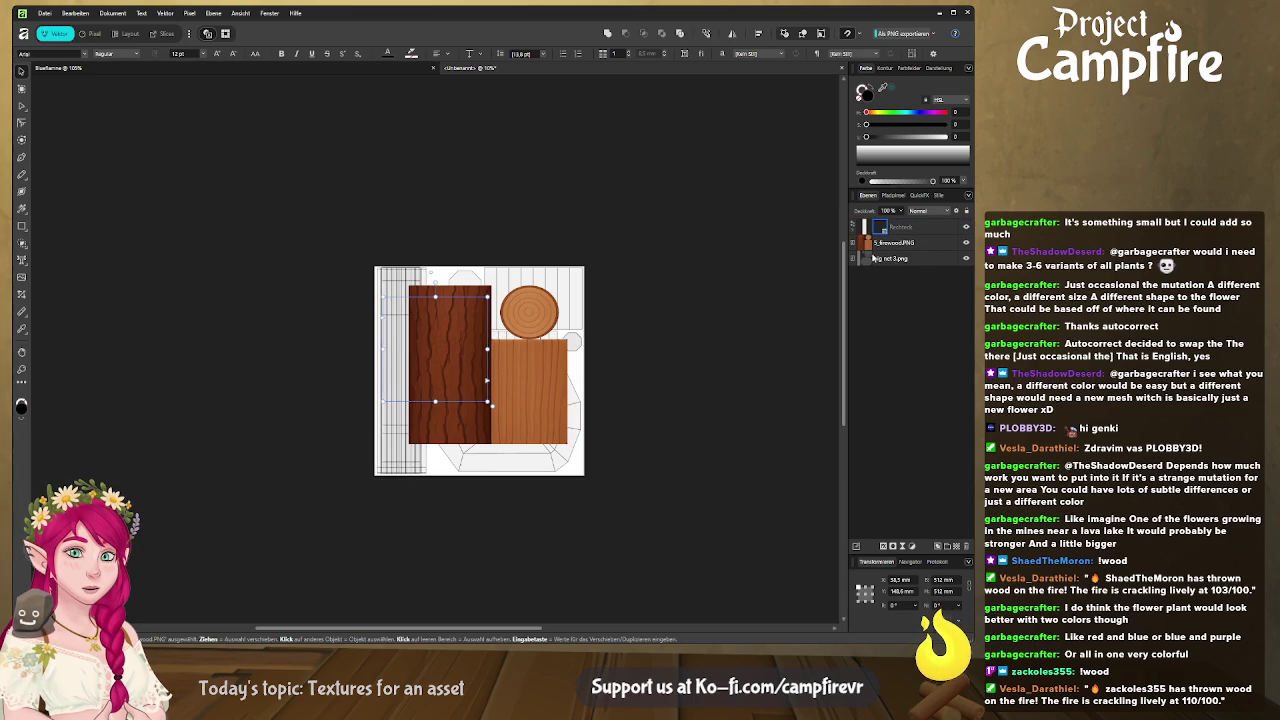
pyautogui.click(855, 227)
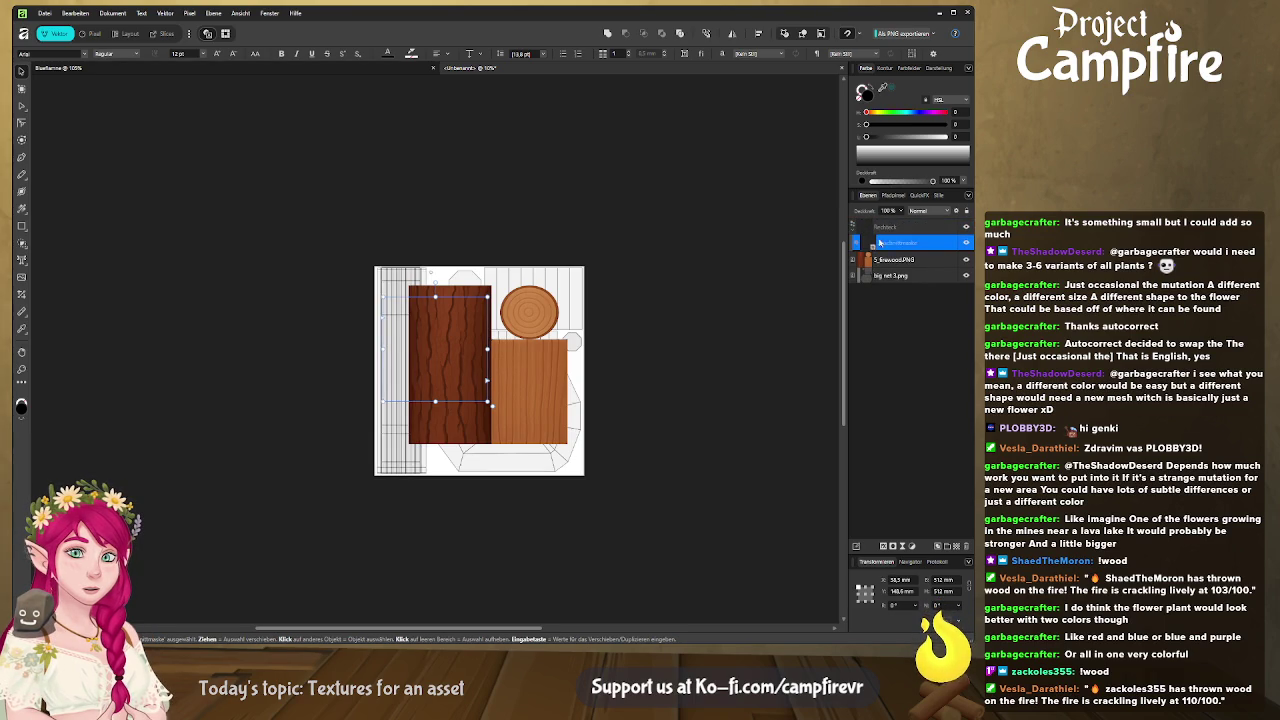
pyautogui.moveTo(870, 244); pyautogui.dragTo(868, 244)
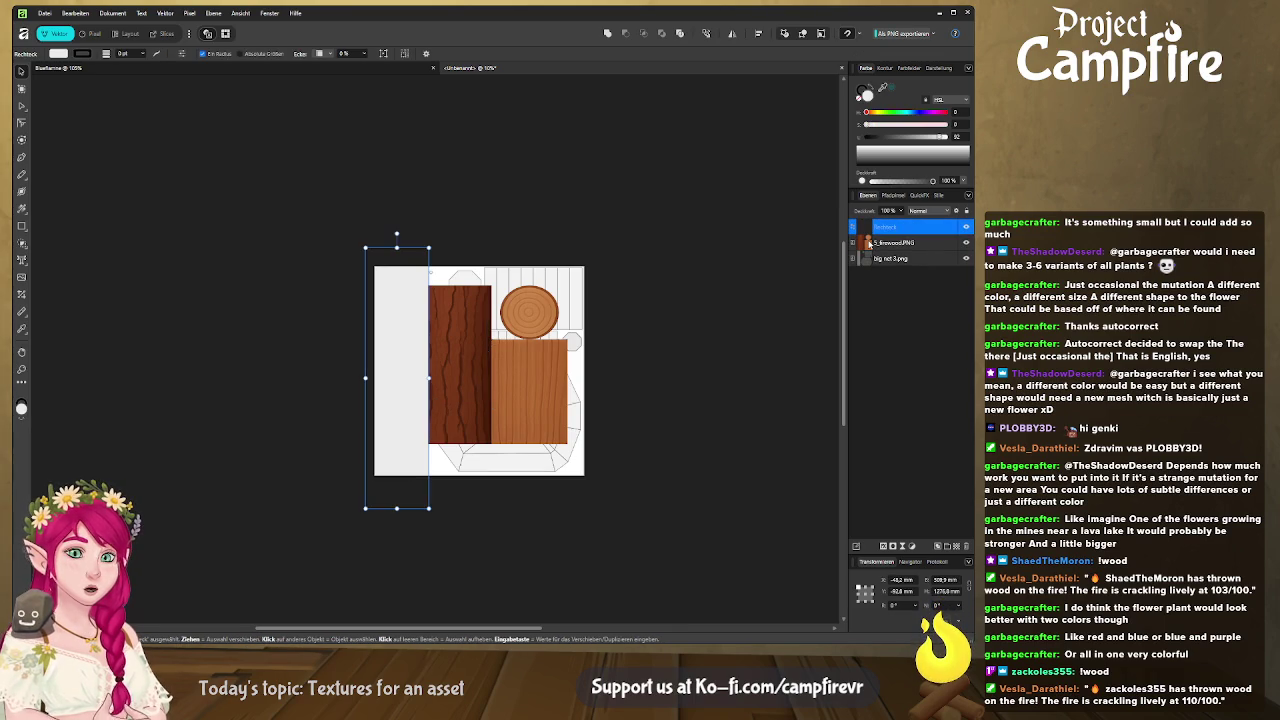
pyautogui.click(868, 243)
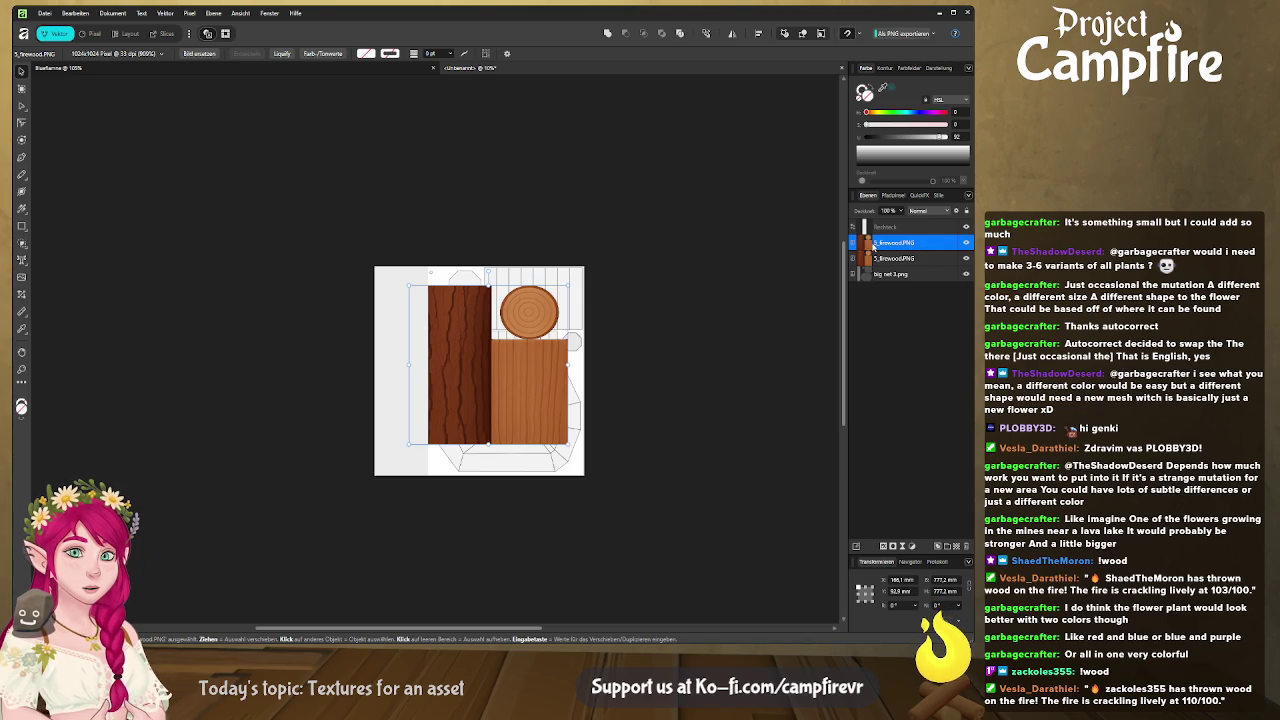
# Step: Clip the firewood texture into the Rechteck strip and hide the other firewood copy
pyautogui.moveTo(873, 244); pyautogui.dragTo(885, 228)
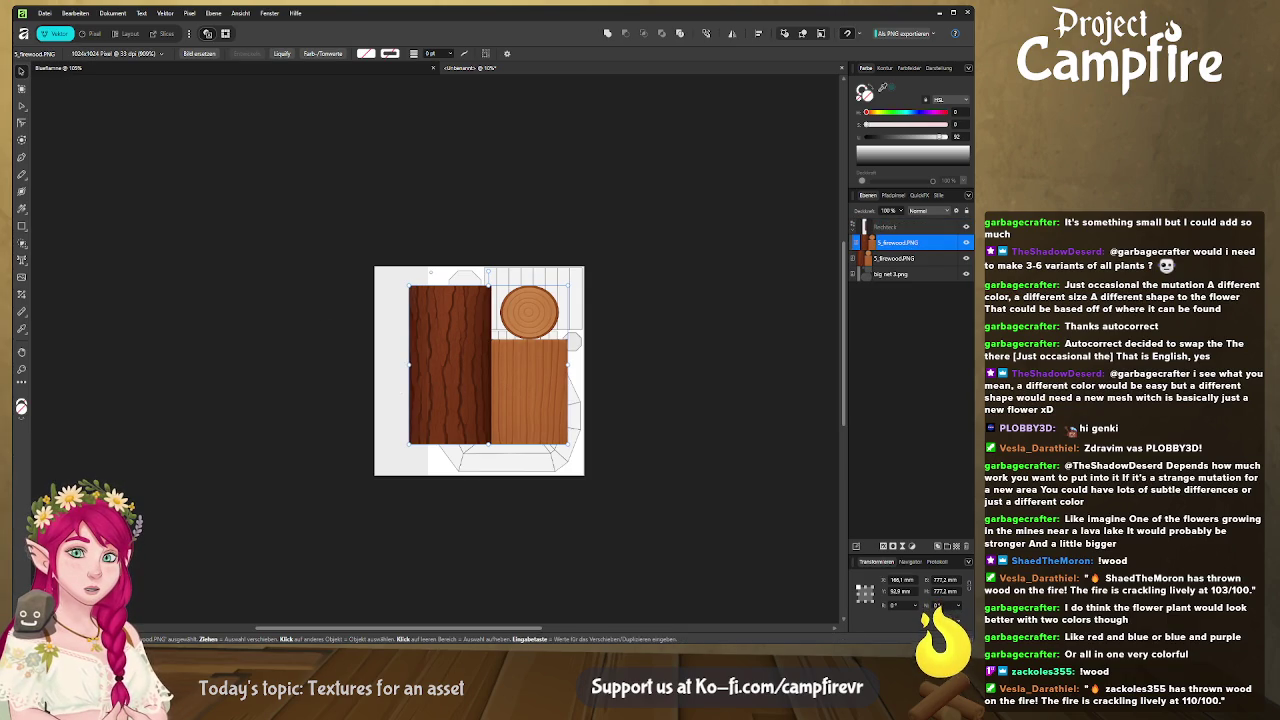
pyautogui.click(966, 258)
pyautogui.doubleClick(898, 242)
# Step: Stretch the clipped firewood texture so its wood planks fill the whole left strip
pyautogui.moveTo(417, 359)
pyautogui.mouseDown()
pyautogui.moveTo(309, 338)
pyautogui.moveTo(291, 282)
pyautogui.mouseUp()
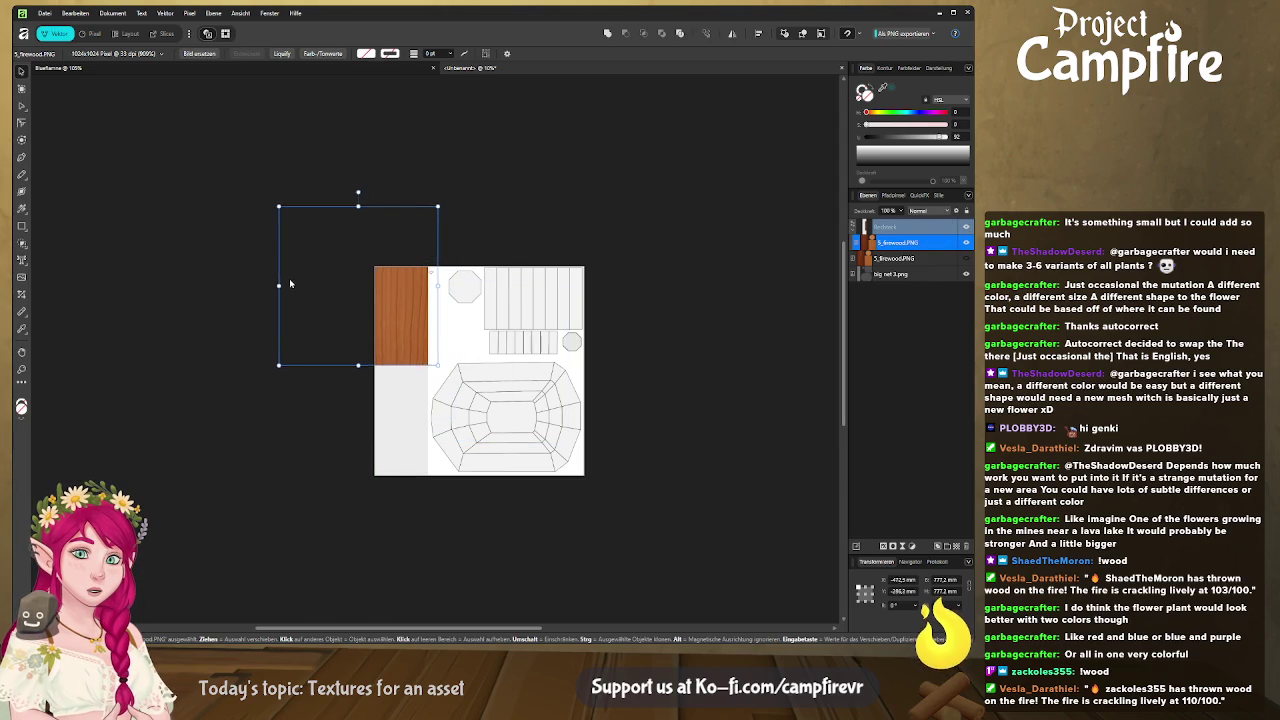
pyautogui.moveTo(357, 362); pyautogui.dragTo(357, 482)
pyautogui.moveTo(357, 204); pyautogui.dragTo(357, 145)
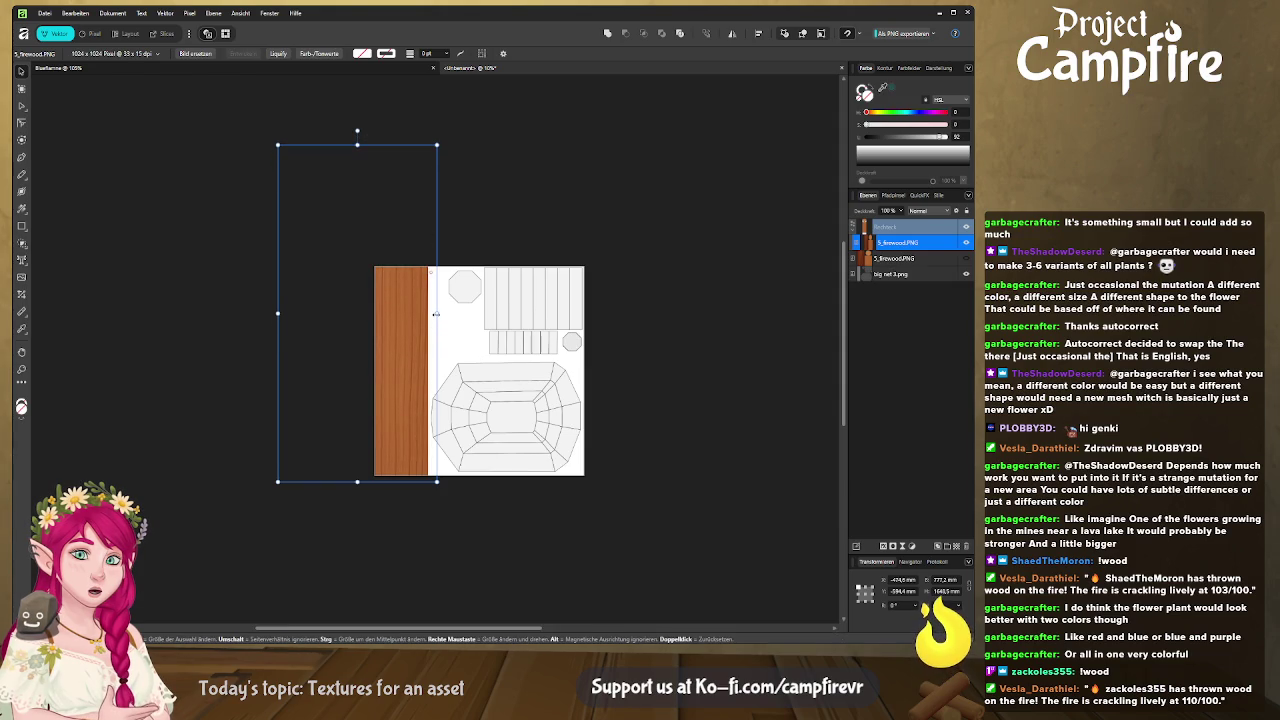
pyautogui.moveTo(436, 313); pyautogui.dragTo(479, 313)
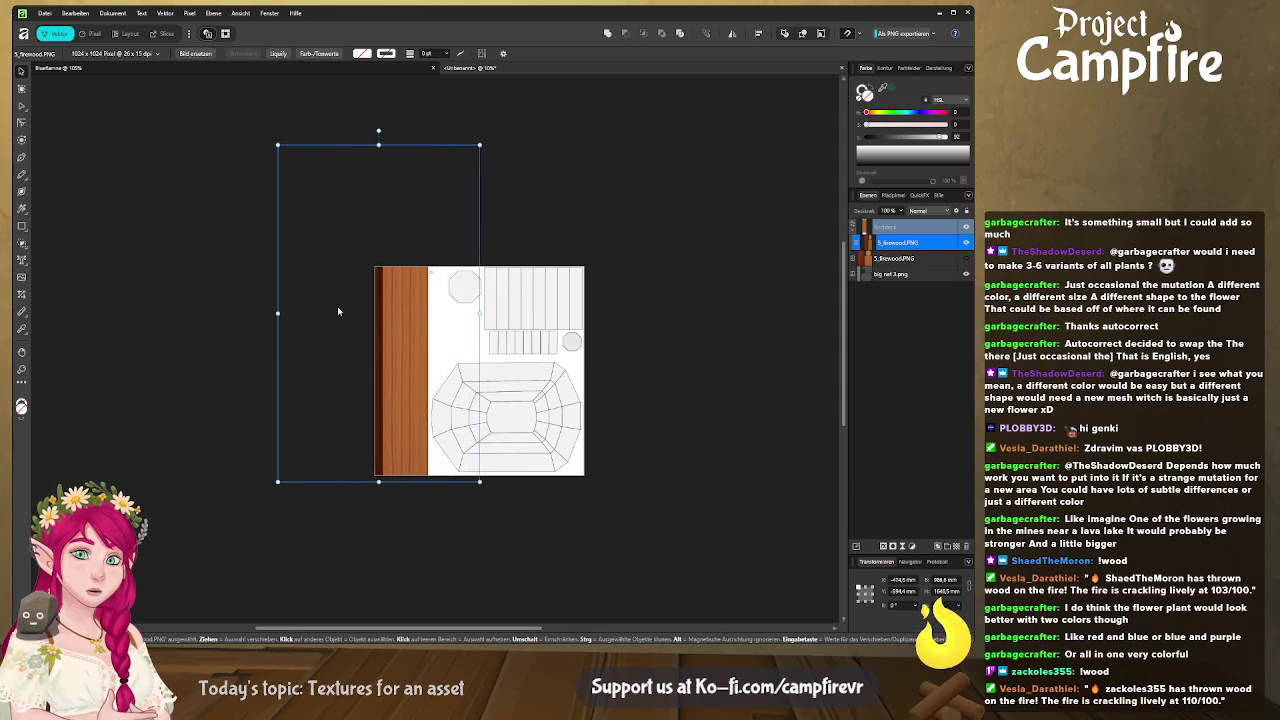
pyautogui.moveTo(277, 313); pyautogui.dragTo(242, 313)
pyautogui.moveTo(479, 313); pyautogui.dragTo(467, 313)
pyautogui.keyDown('ctrl'); pyautogui.scroll(3, 467, 313); pyautogui.keyUp('ctrl')
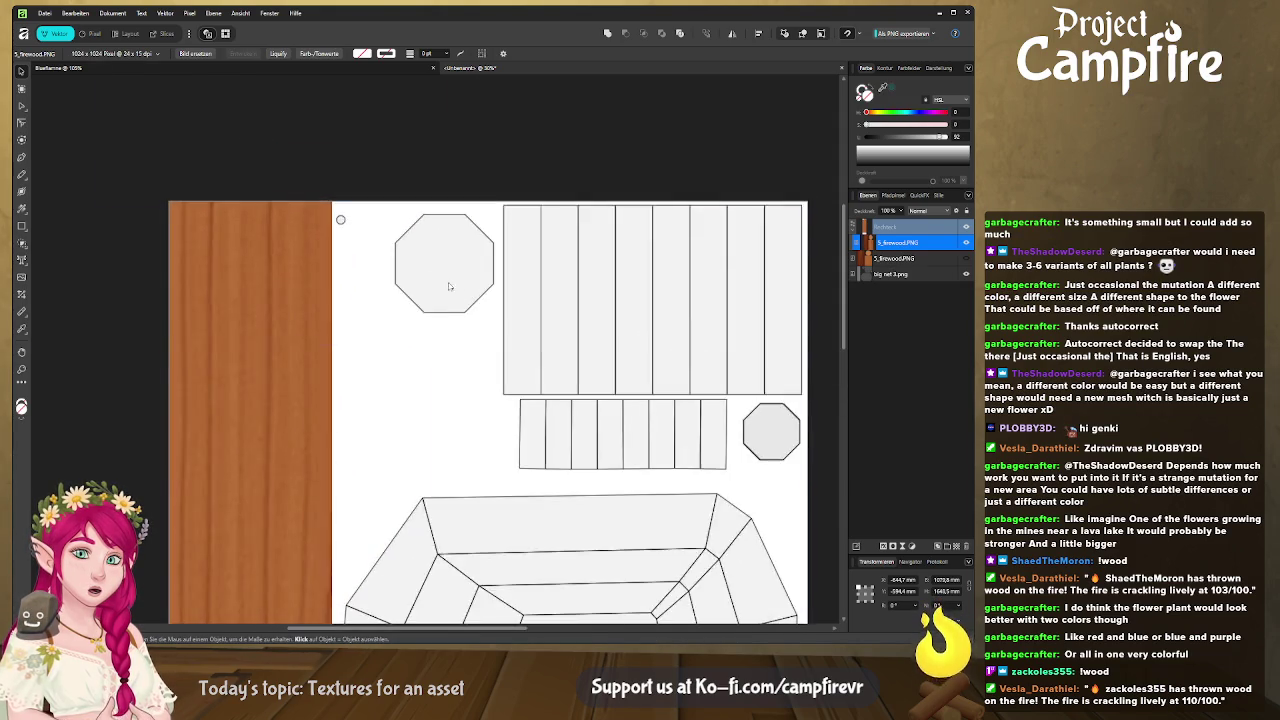
# Step: Draw a small square beside the top of the wood strip and fill it brown
pyautogui.keyDown('ctrl'); pyautogui.scroll(3, 467, 313); pyautogui.keyUp('ctrl')
pyautogui.moveTo(383, 268); pyautogui.dragTo(548, 318, button='middle')
pyautogui.press('m')
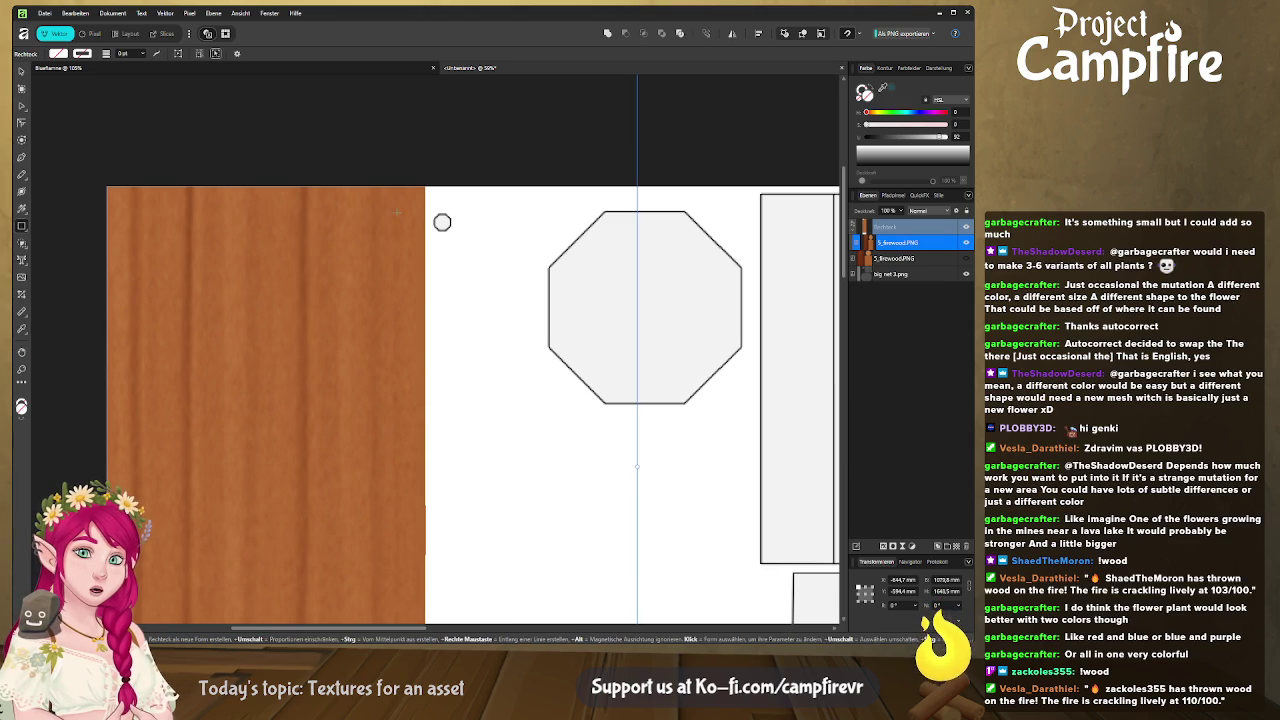
pyautogui.moveTo(476, 200); pyautogui.dragTo(432, 241)
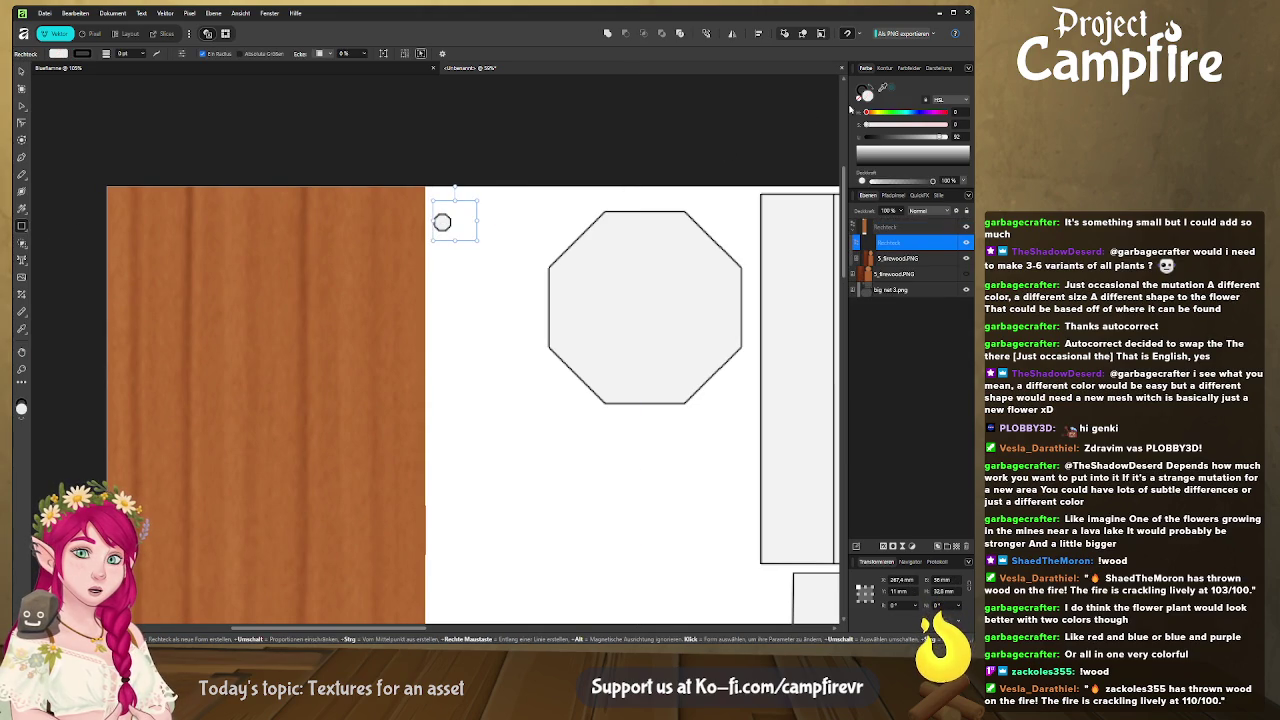
pyautogui.click(864, 92)
pyautogui.click(876, 92)
pyautogui.moveTo(883, 88); pyautogui.dragTo(380, 230)
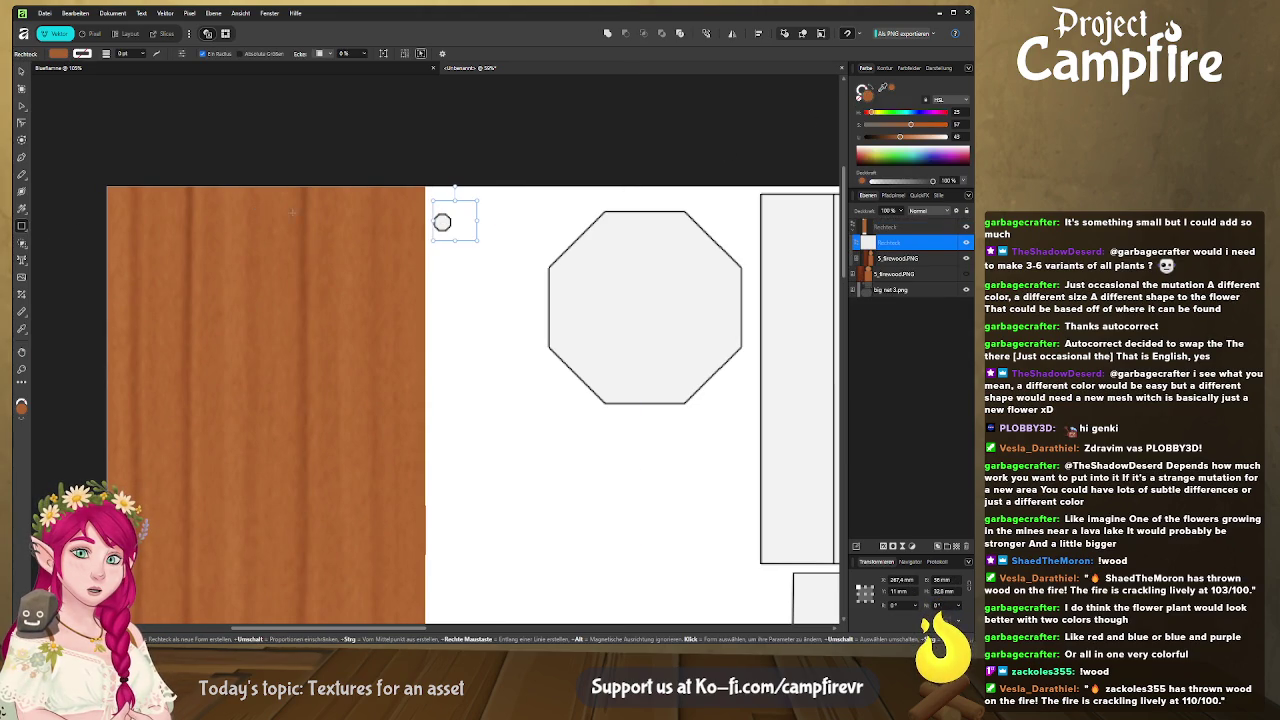
pyautogui.click(916, 224)
# Step: Draw a brown polygon over the upper octagon UV island
pyautogui.keyDown('ctrl'); pyautogui.scroll(-5, 516, 339); pyautogui.keyUp('ctrl')
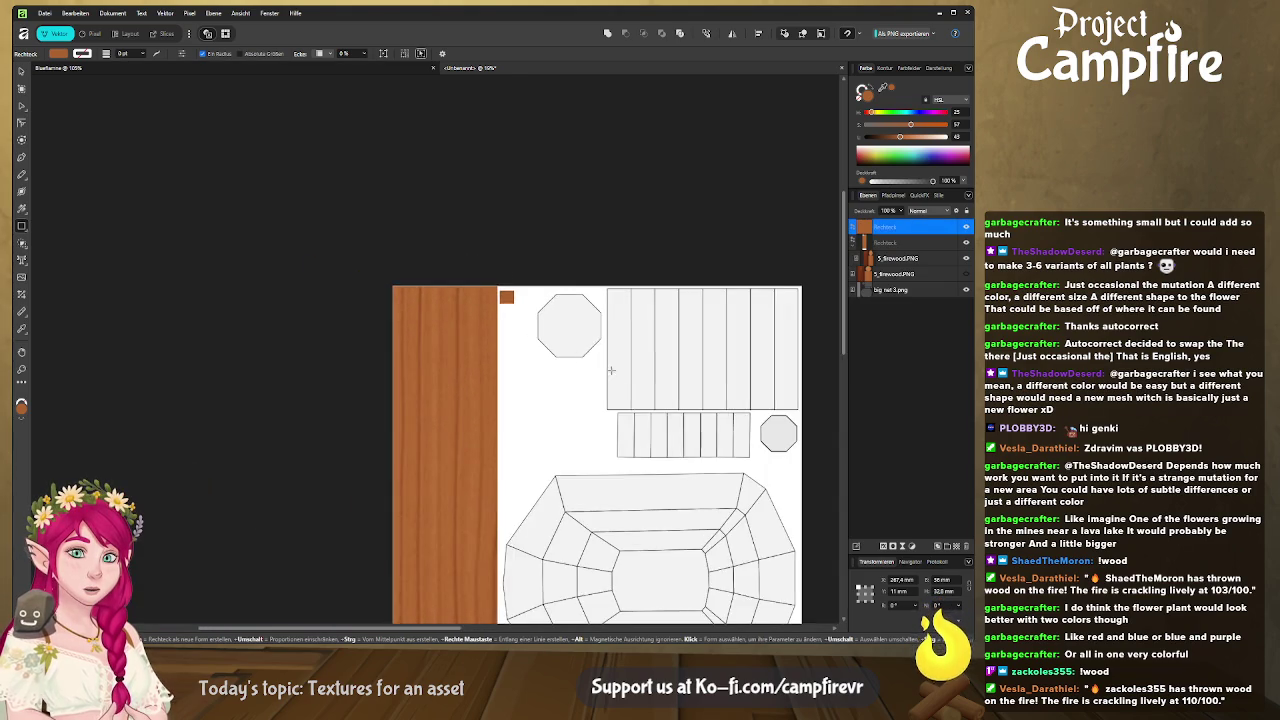
pyautogui.scroll(-2, 549, 234)
pyautogui.keyDown('shift'); pyautogui.hscroll(3, 500, 240); pyautogui.keyUp('shift')
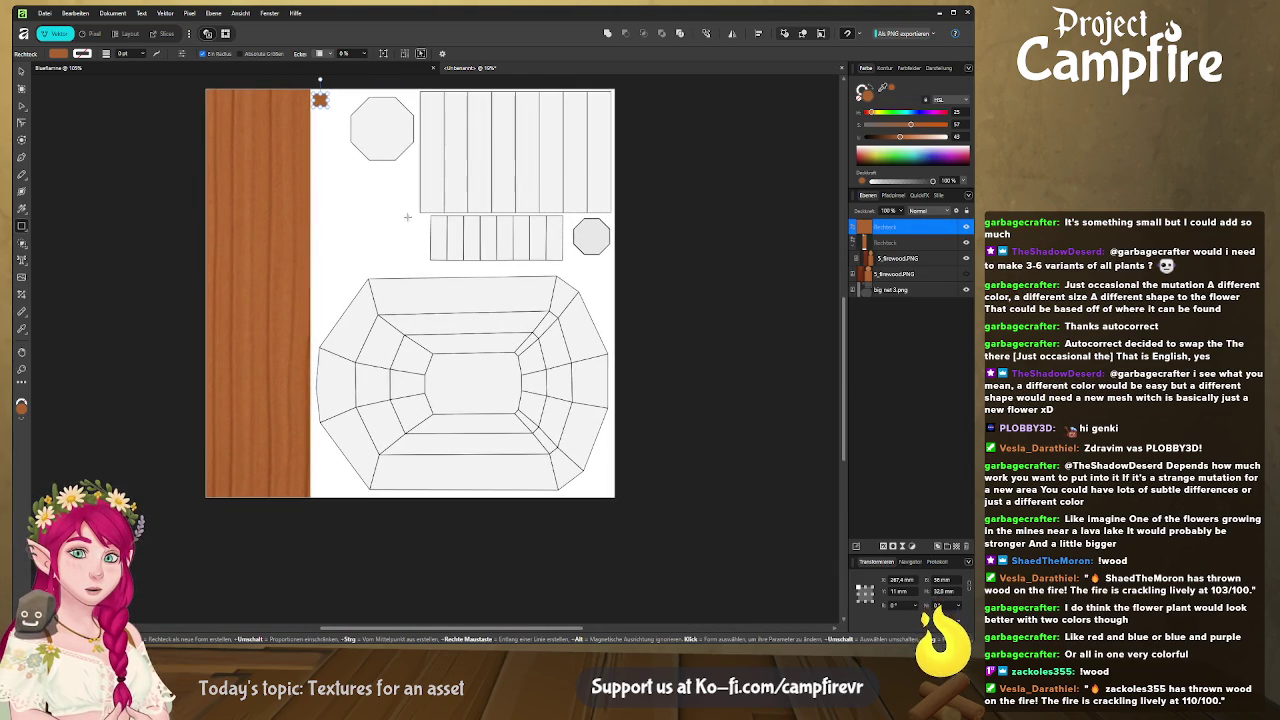
pyautogui.scroll(3, 356, 153)
pyautogui.keyDown('shift'); pyautogui.hscroll(-3, 356, 153); pyautogui.keyUp('shift')
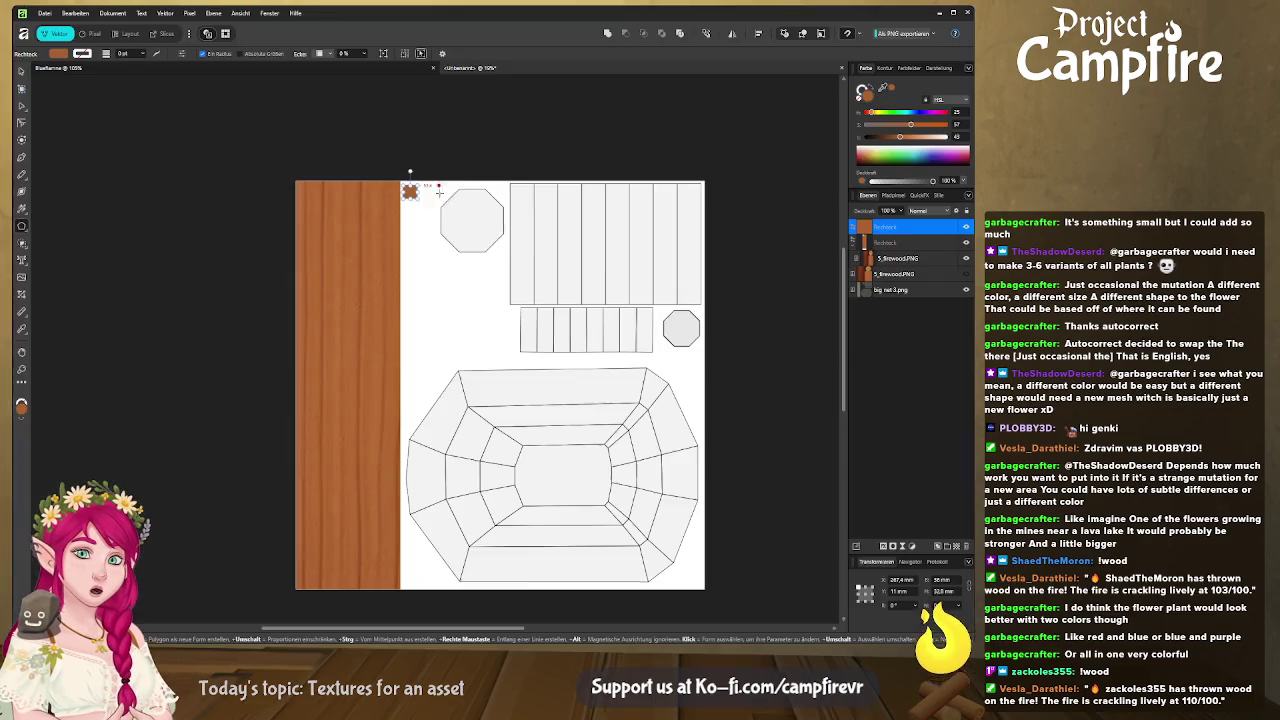
pyautogui.moveTo(440, 185); pyautogui.dragTo(512, 258)
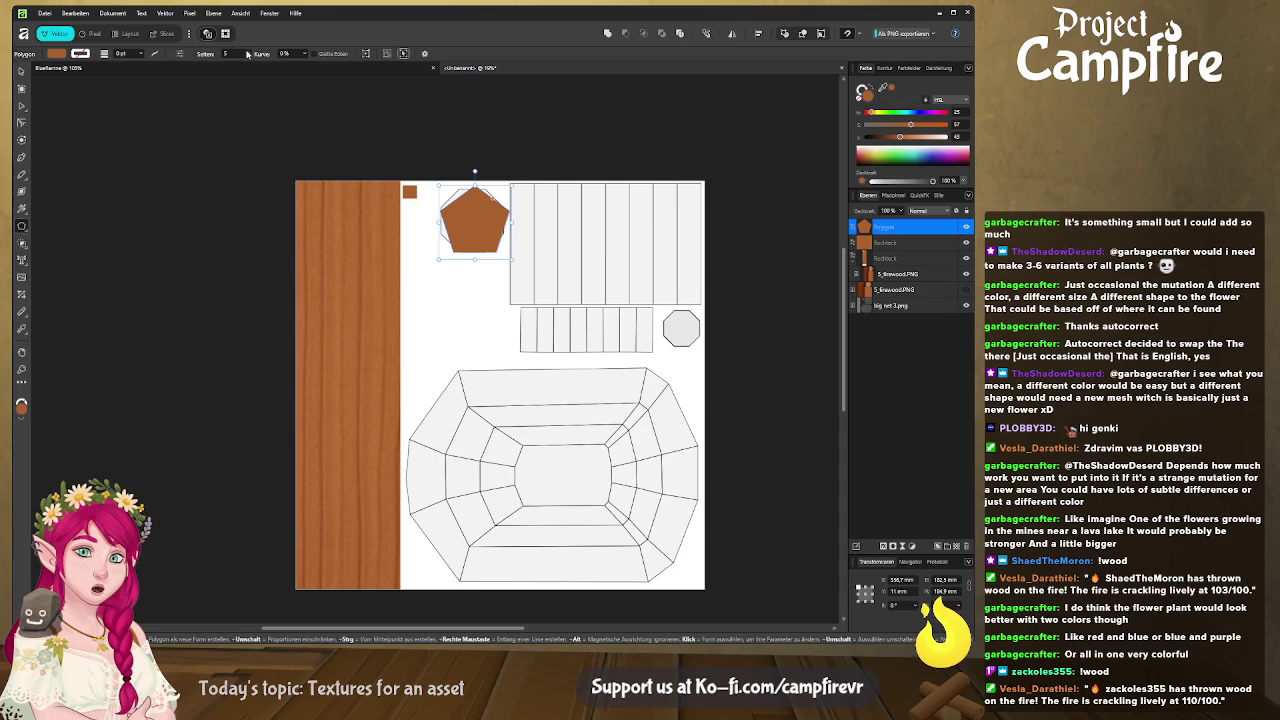
# Step: Make the polygon eight-sided and rotate it to line up with the octagon island
pyautogui.press('Up')
pyautogui.press('Up')
pyautogui.press('Up')
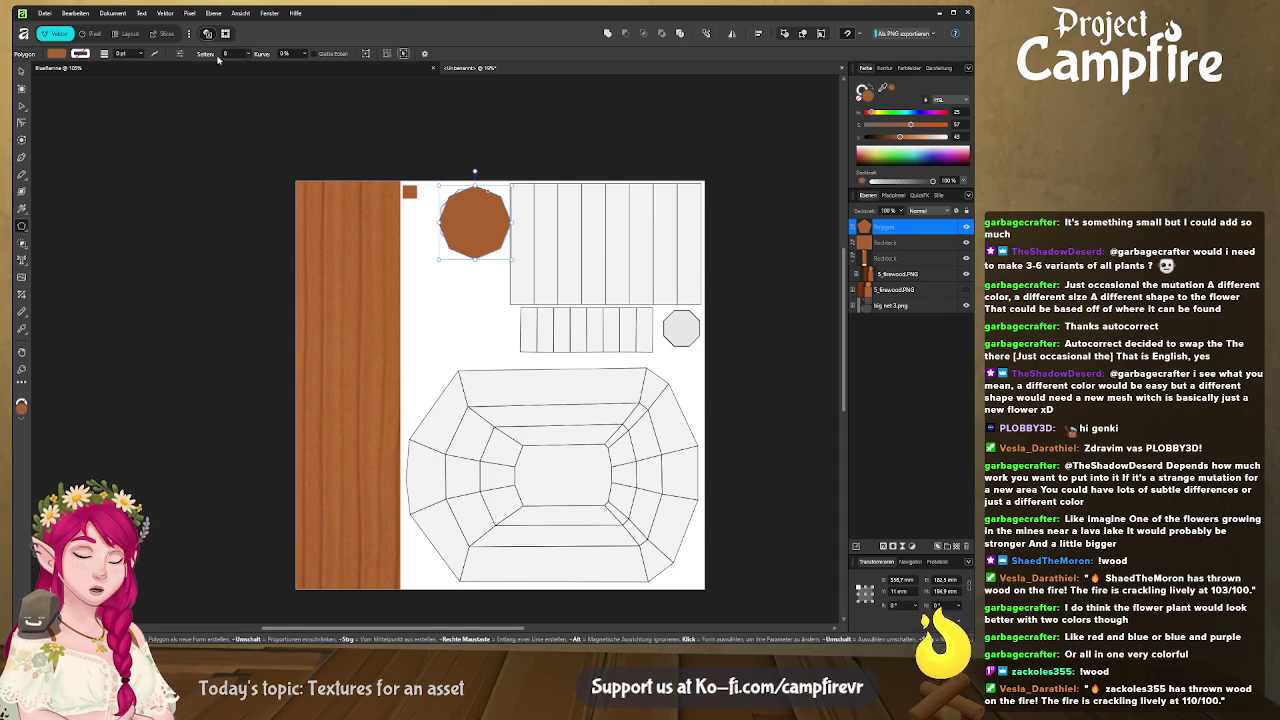
pyautogui.press('v')
pyautogui.moveTo(474, 172)
pyautogui.mouseDown()
pyautogui.moveTo(497, 176)
pyautogui.moveTo(481, 212)
pyautogui.moveTo(522, 200)
pyautogui.mouseUp()
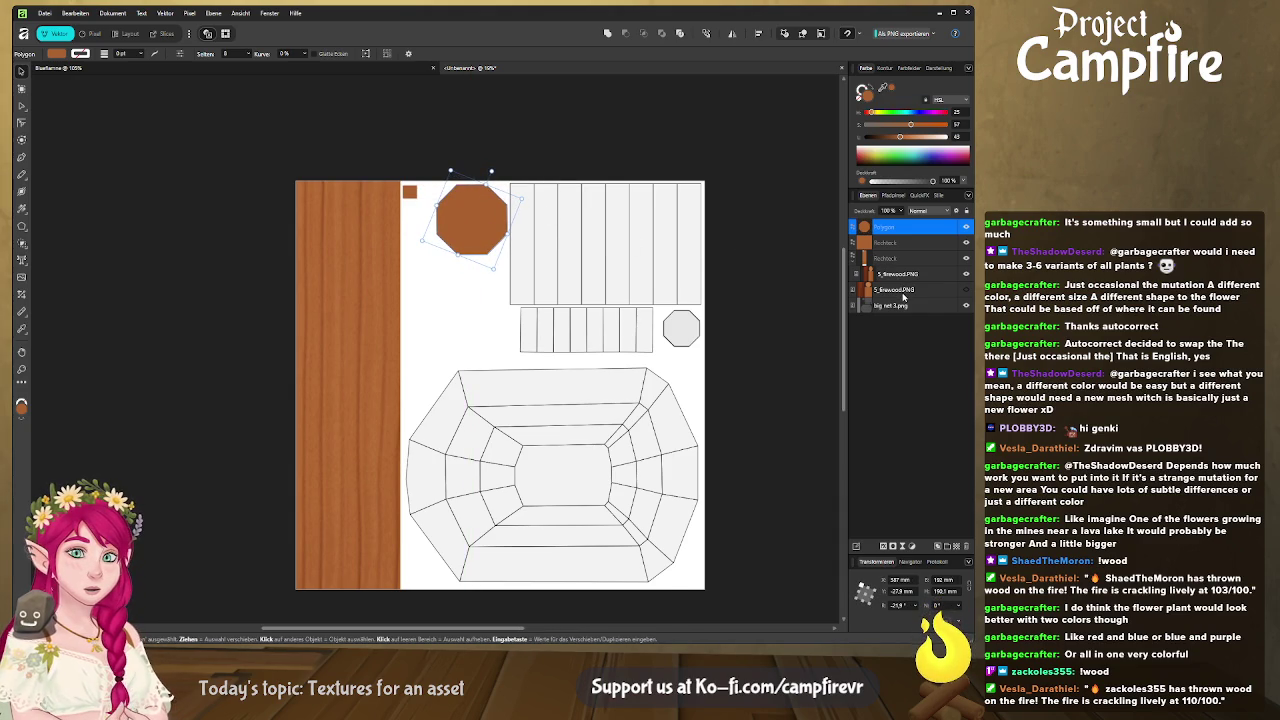
# Step: Duplicate 5_firewood.PNG, clip the copy into the octagon, and position its end-grain rings
pyautogui.click(900, 289)
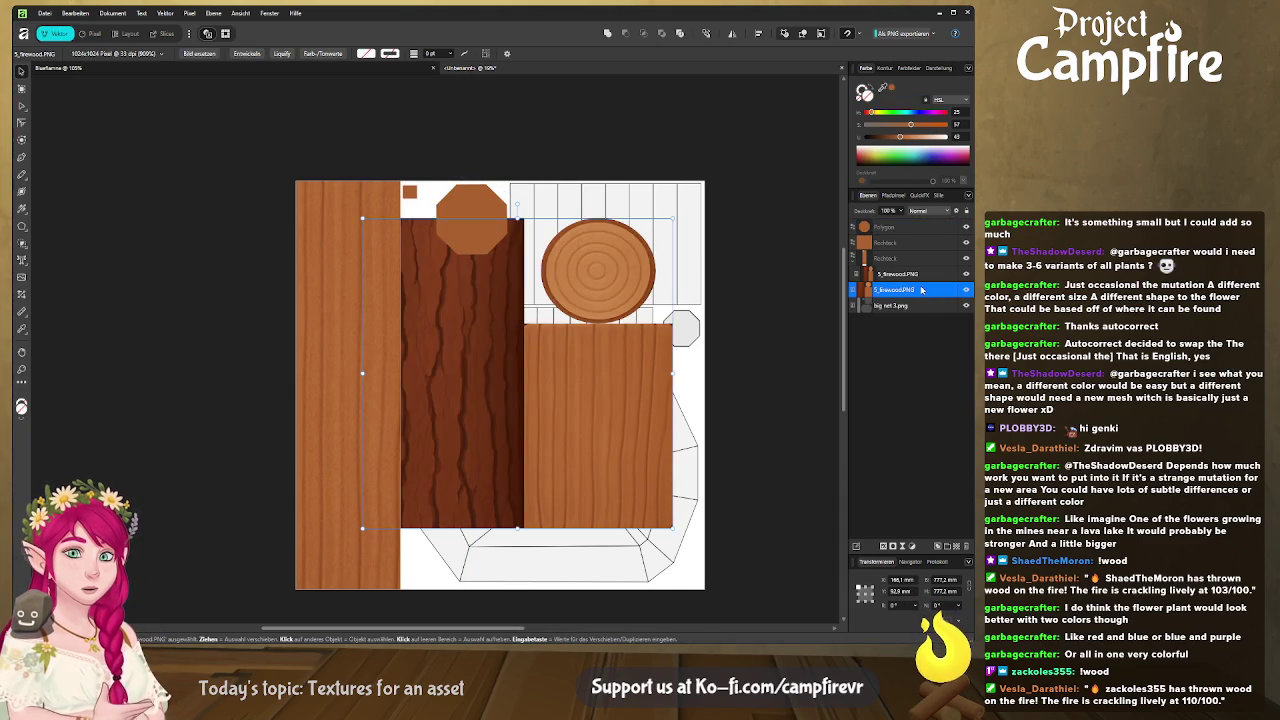
pyautogui.hotkey('ctrl', 'j')
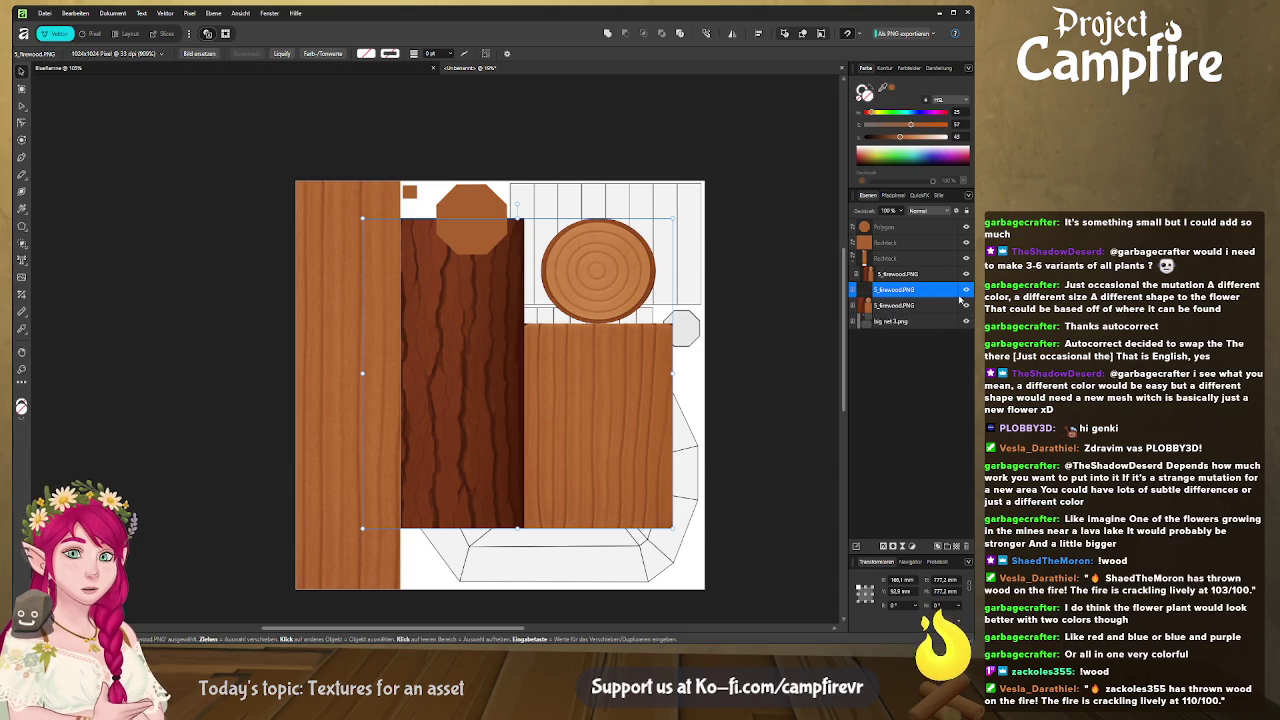
pyautogui.moveTo(900, 289); pyautogui.dragTo(885, 228)
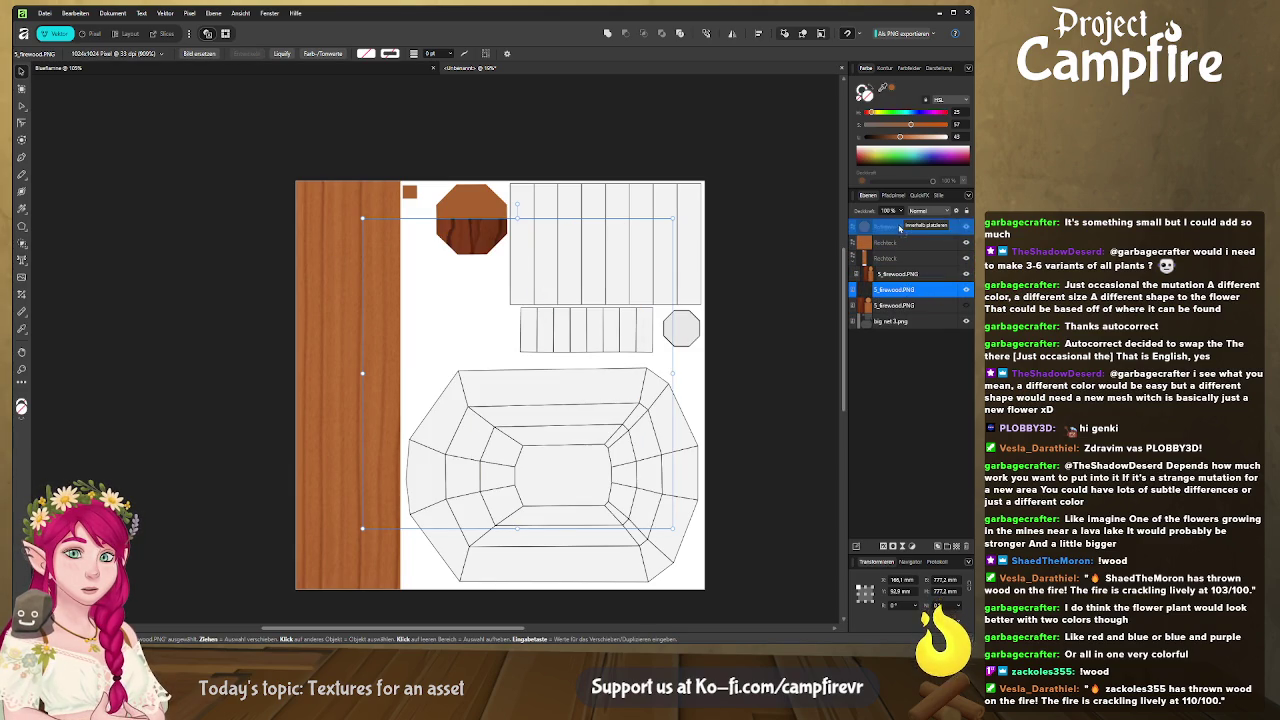
pyautogui.moveTo(542, 404); pyautogui.dragTo(418, 345)
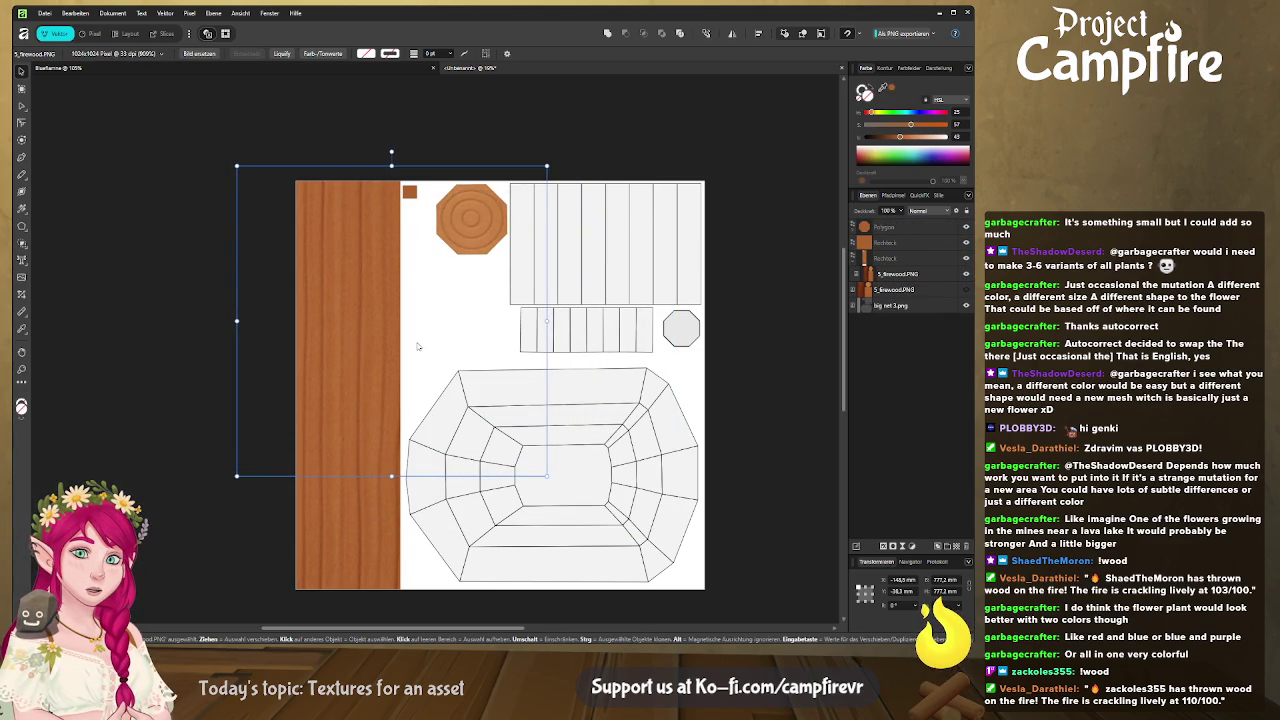
pyautogui.click(704, 266)
pyautogui.moveTo(707, 266); pyautogui.dragTo(655, 168, button='middle')
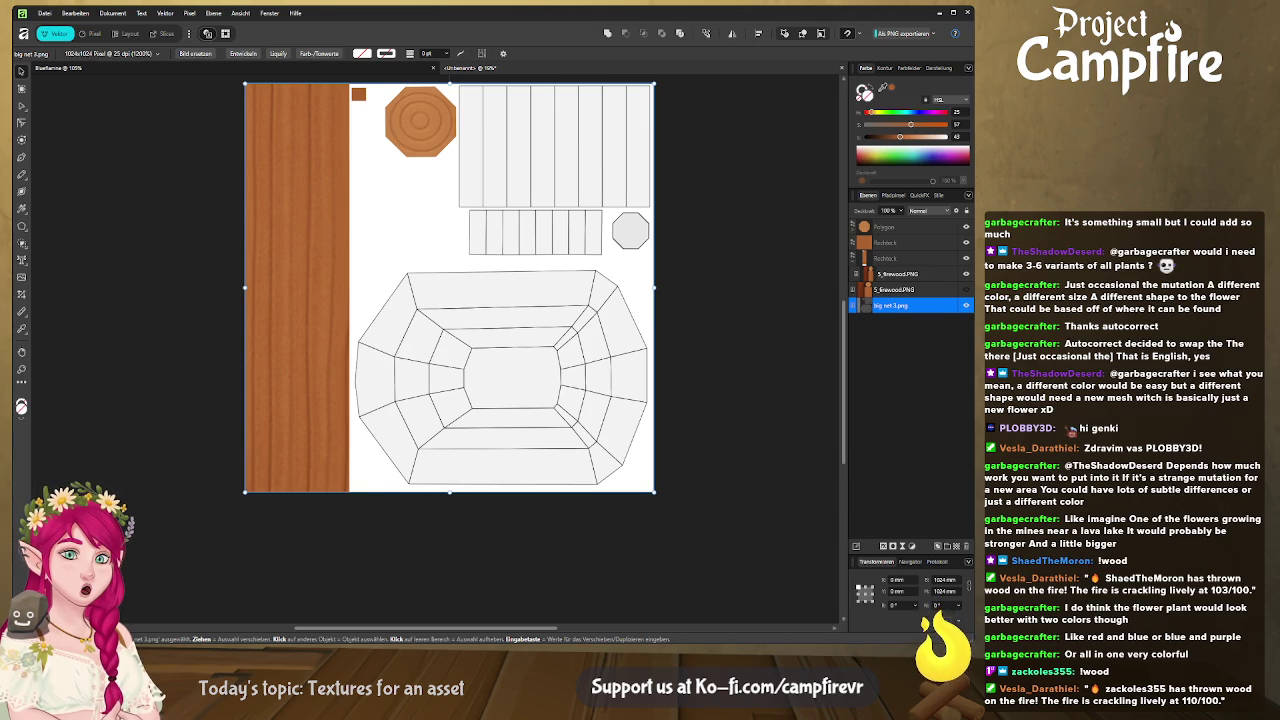
# Step: Add metal master.png to the sheet, enlarge it and move it off the wood strip
pyautogui.moveTo(459, 285); pyautogui.dragTo(627, 450)
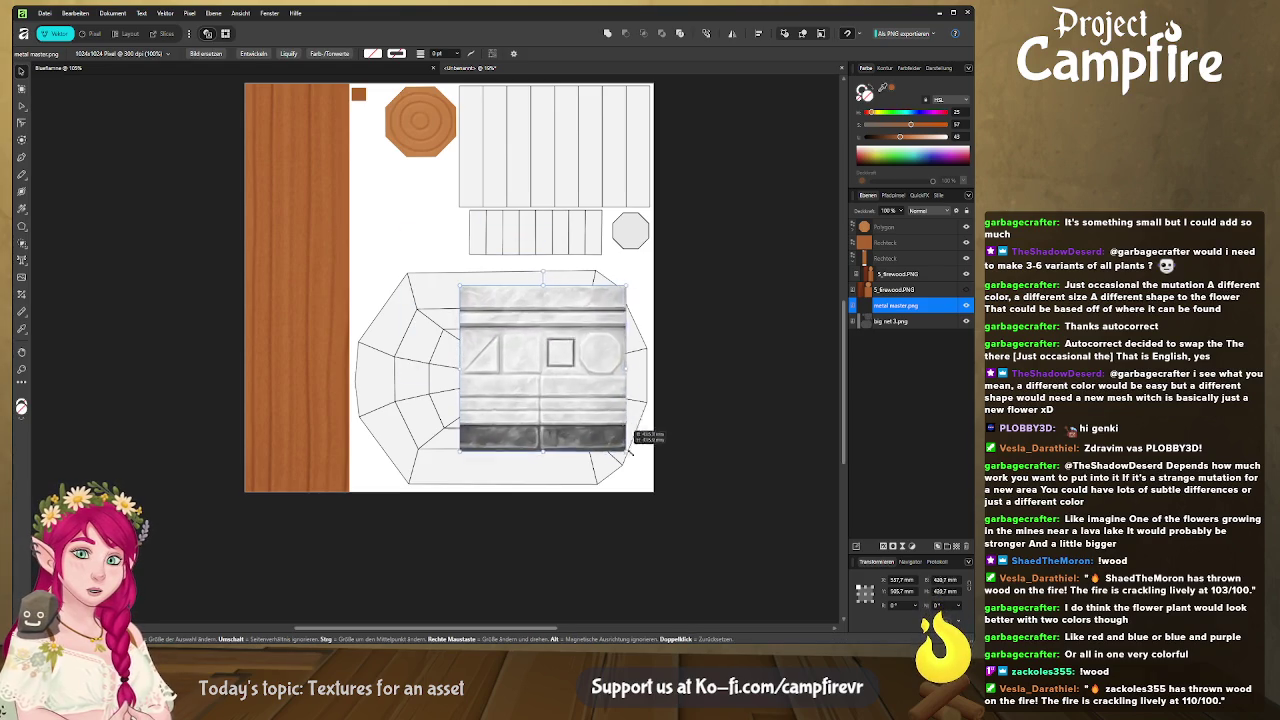
pyautogui.moveTo(605, 420)
pyautogui.mouseDown()
pyautogui.moveTo(479, 360)
pyautogui.moveTo(466, 336)
pyautogui.mouseUp()
pyautogui.scroll(1, 520, 400)
pyautogui.scroll(2, 555, 427)
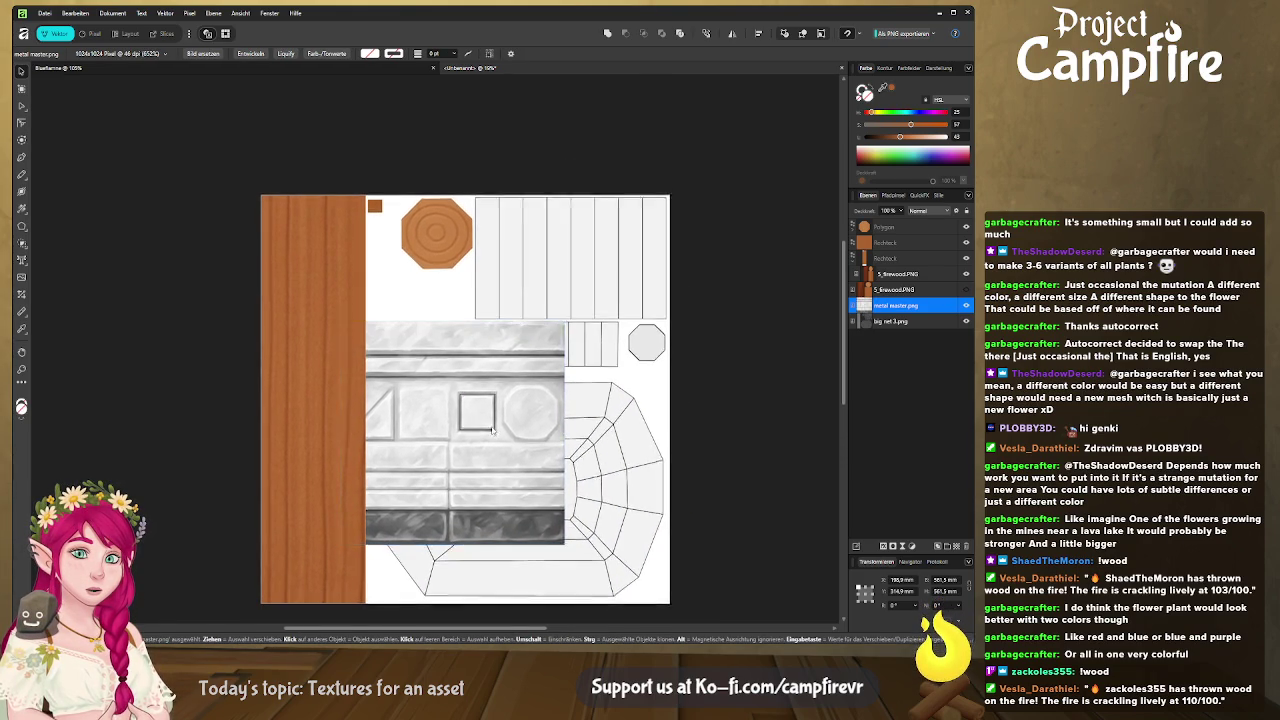
pyautogui.moveTo(493, 432)
pyautogui.mouseDown()
pyautogui.moveTo(532, 452)
pyautogui.moveTo(562, 410)
pyautogui.mouseUp()
pyautogui.moveTo(603, 522)
pyautogui.mouseDown()
pyautogui.moveTo(498, 298)
pyautogui.moveTo(608, 410)
pyautogui.moveTo(797, 555)
pyautogui.mouseUp()
# Step: Fit the metal texture to the page's right side and hide its layer
pyautogui.moveTo(546, 311); pyautogui.dragTo(507, 311)
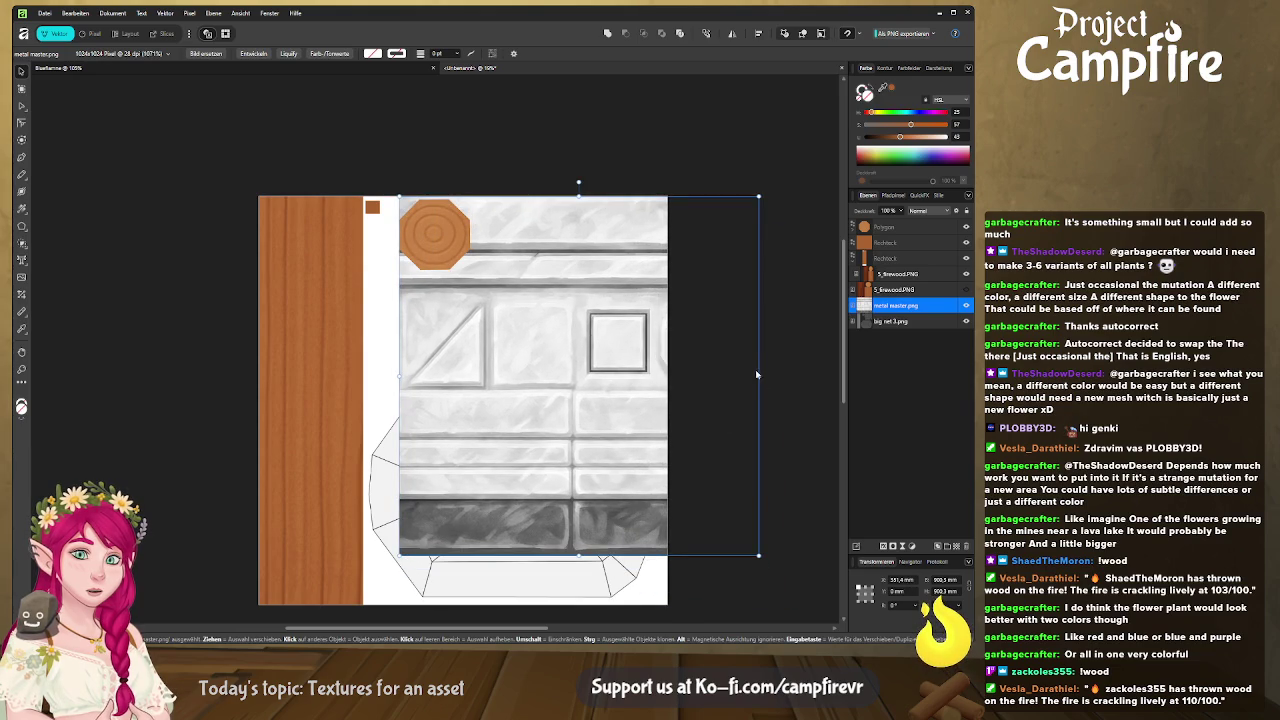
pyautogui.moveTo(758, 374); pyautogui.dragTo(668, 374)
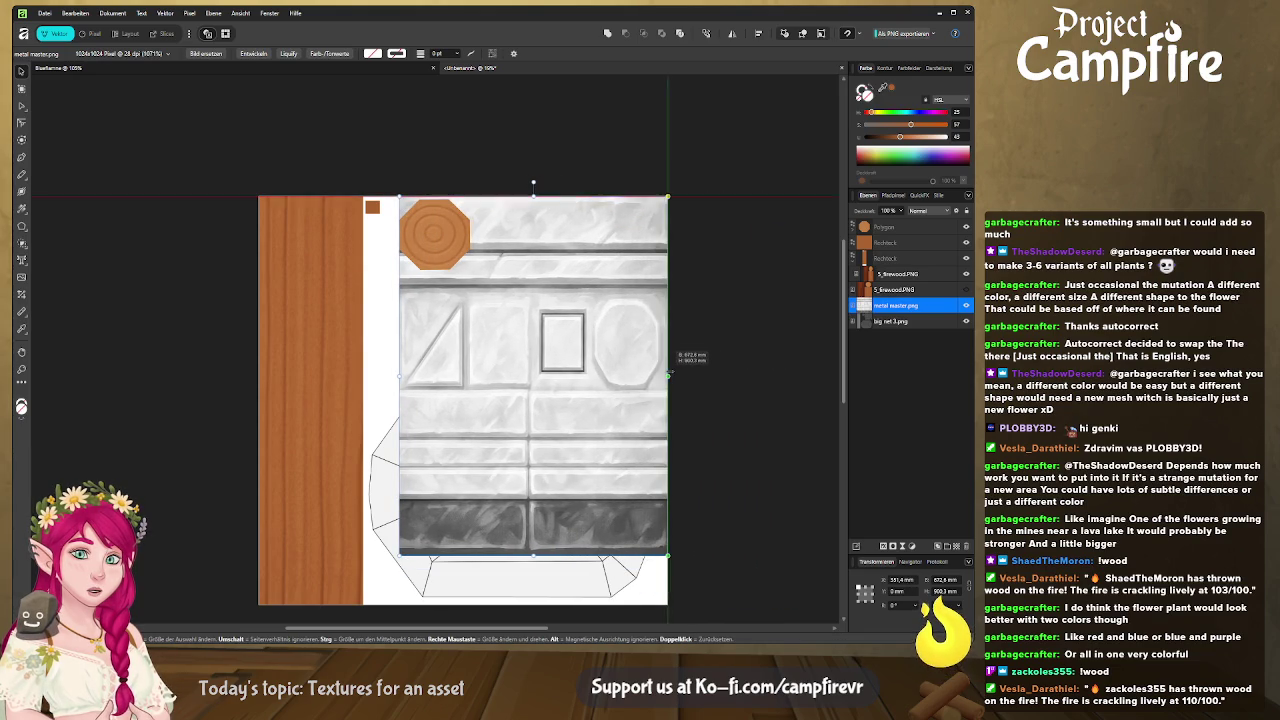
pyautogui.moveTo(399, 376); pyautogui.dragTo(470, 376)
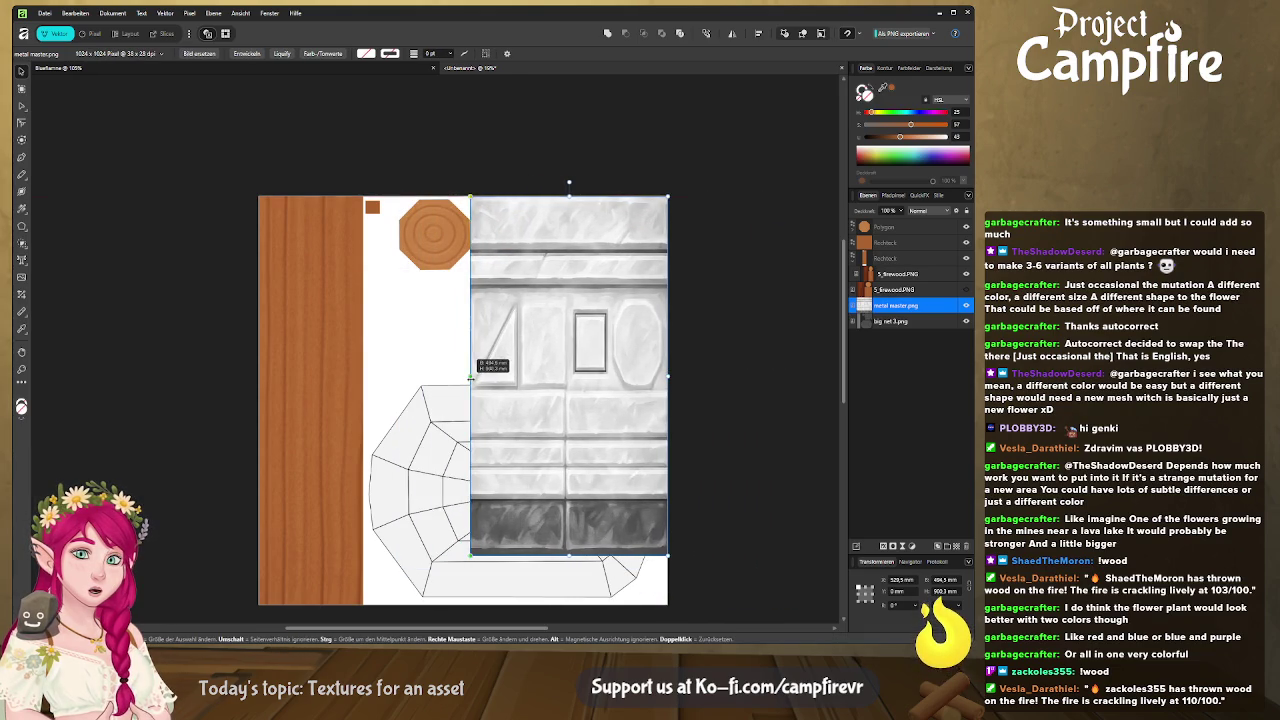
pyautogui.moveTo(575, 555); pyautogui.dragTo(545, 590)
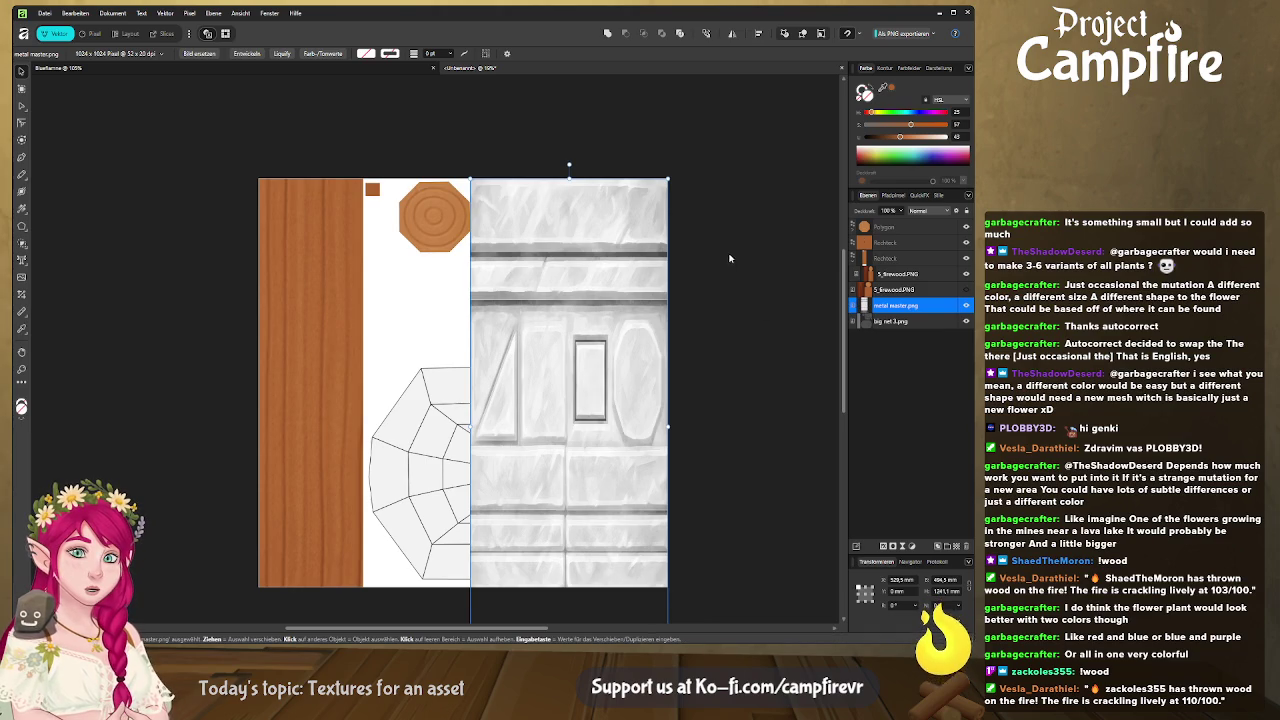
pyautogui.click(966, 306)
pyautogui.moveTo(711, 268); pyautogui.dragTo(683, 257, button='middle')
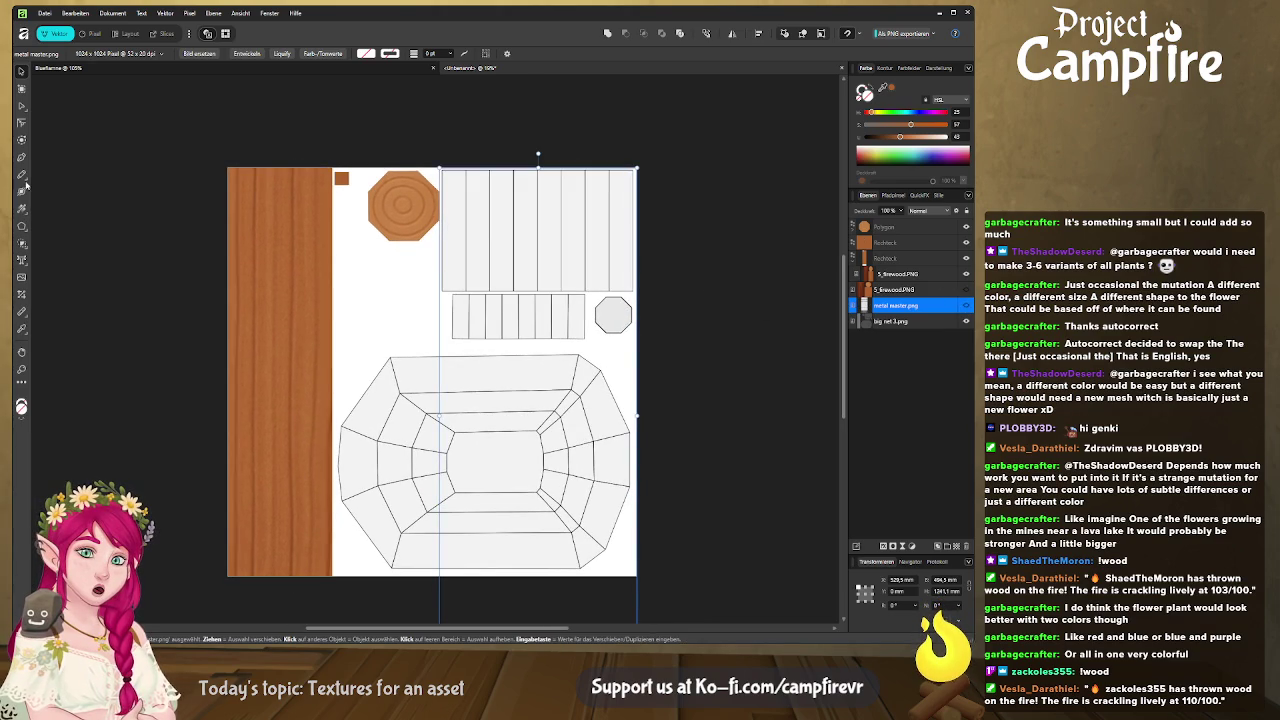
# Step: Draw a rectangle over the top-right UV strips and stretch the metal texture across it
pyautogui.press('m')
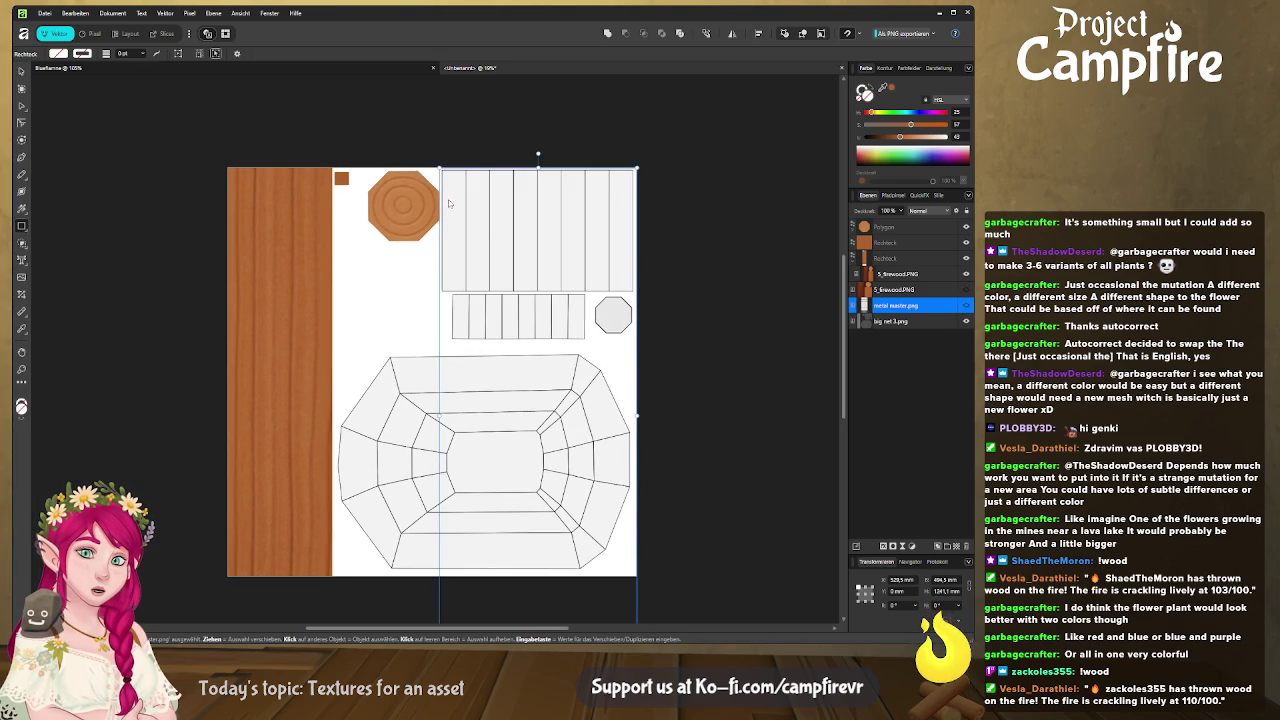
pyautogui.moveTo(652, 153); pyautogui.dragTo(439, 293)
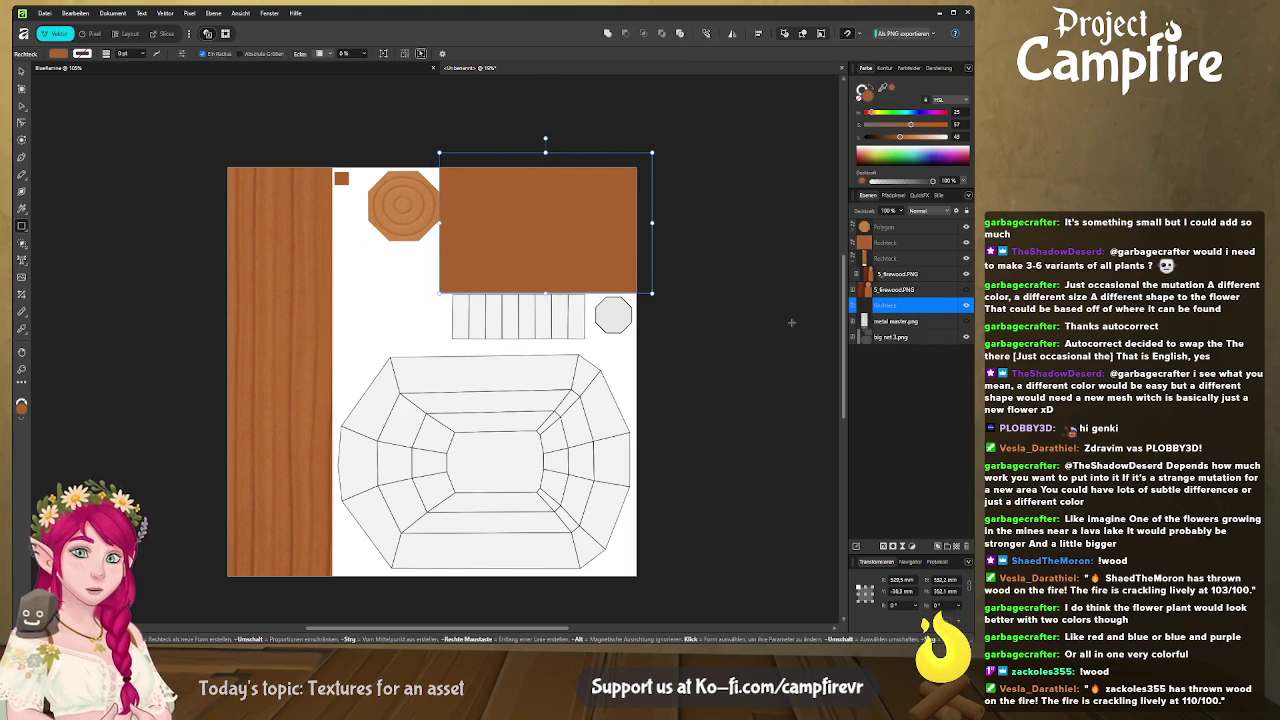
pyautogui.click(899, 321)
pyautogui.moveTo(538, 576); pyautogui.dragTo(484, 605)
pyautogui.scroll(3, 518, 328)
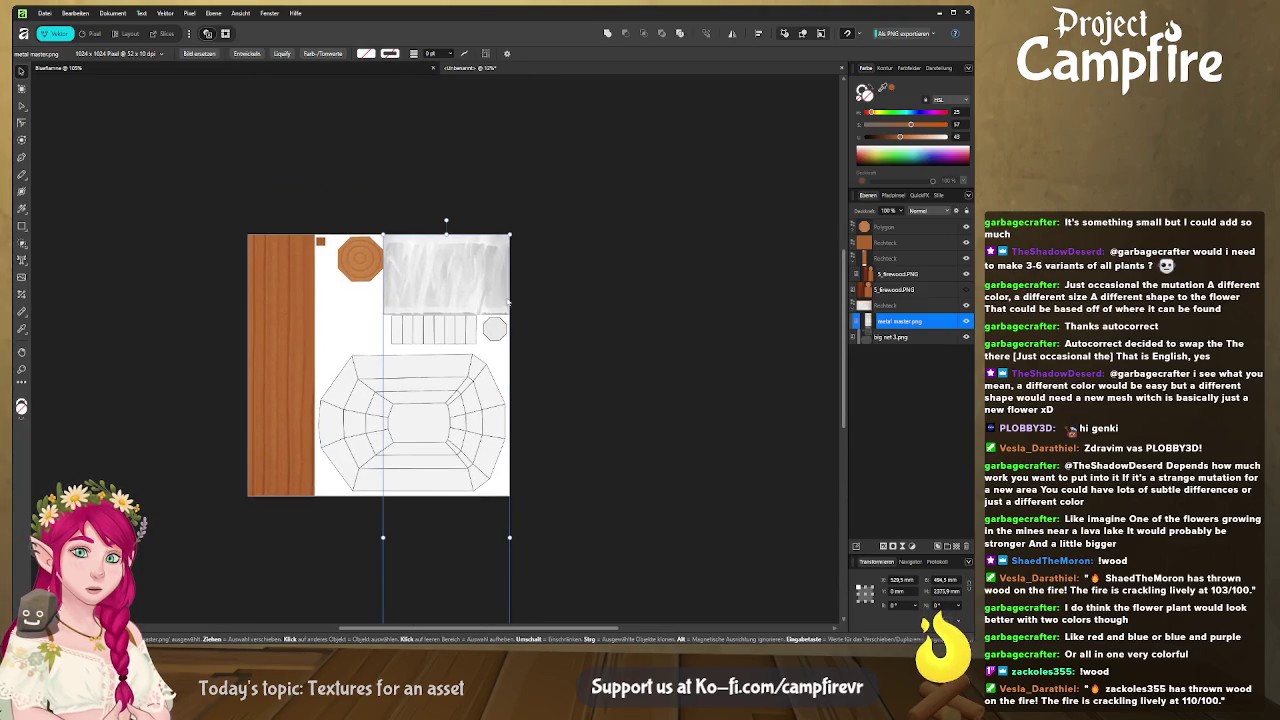
pyautogui.moveTo(510, 537); pyautogui.dragTo(596, 537)
pyautogui.moveTo(383, 537); pyautogui.dragTo(333, 537)
pyautogui.hscroll(-1, 450, 380)
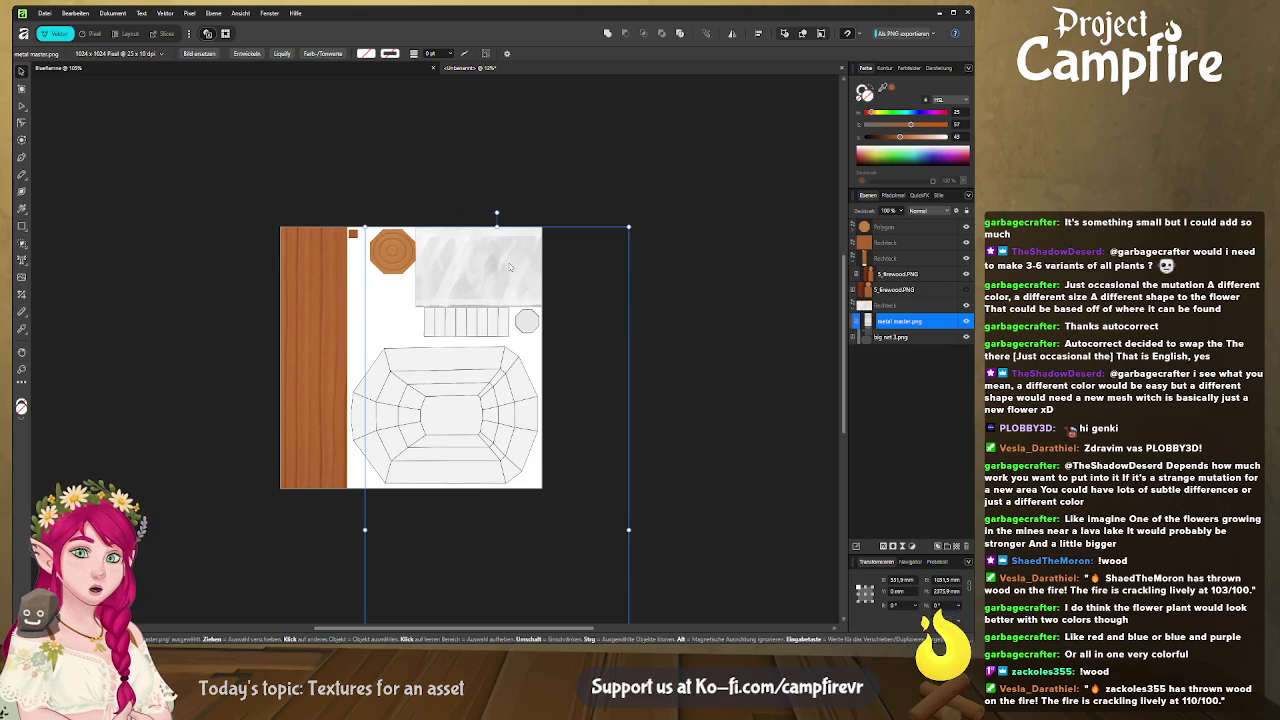
# Step: Align the metal texture to the page top and lengthen it downward
pyautogui.click(714, 189)
pyautogui.click(480, 265)
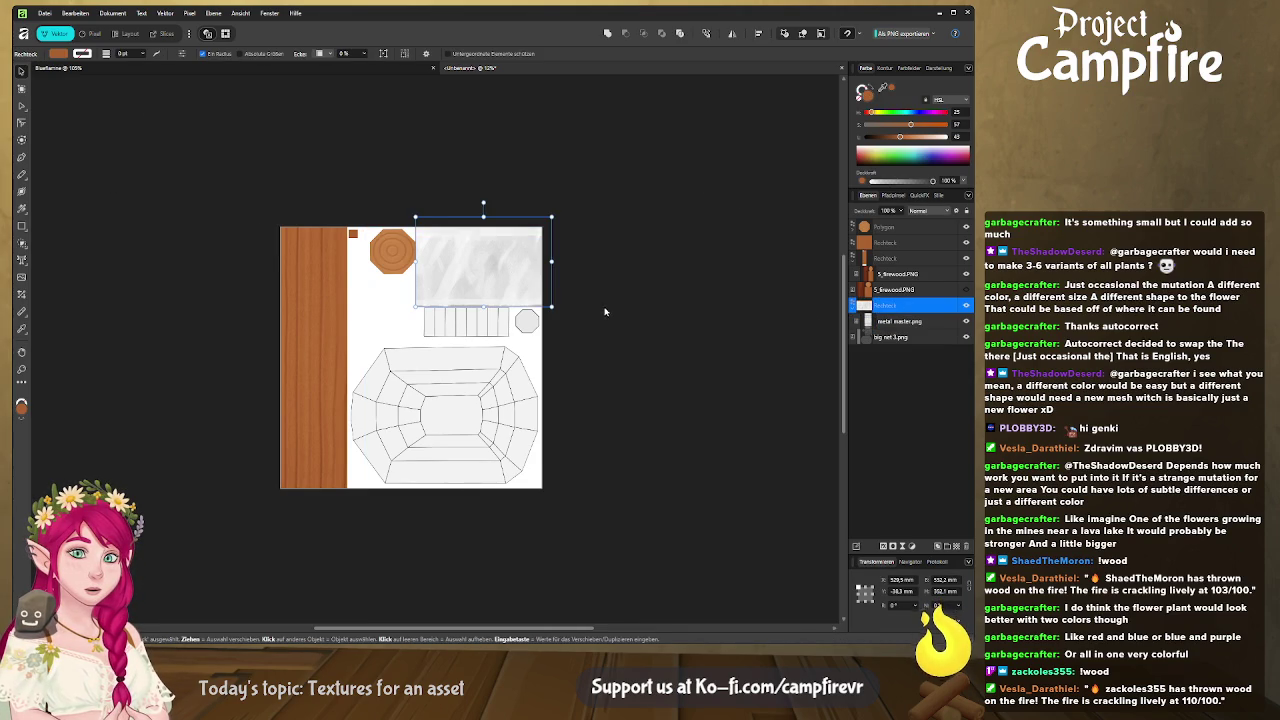
pyautogui.doubleClick(886, 322)
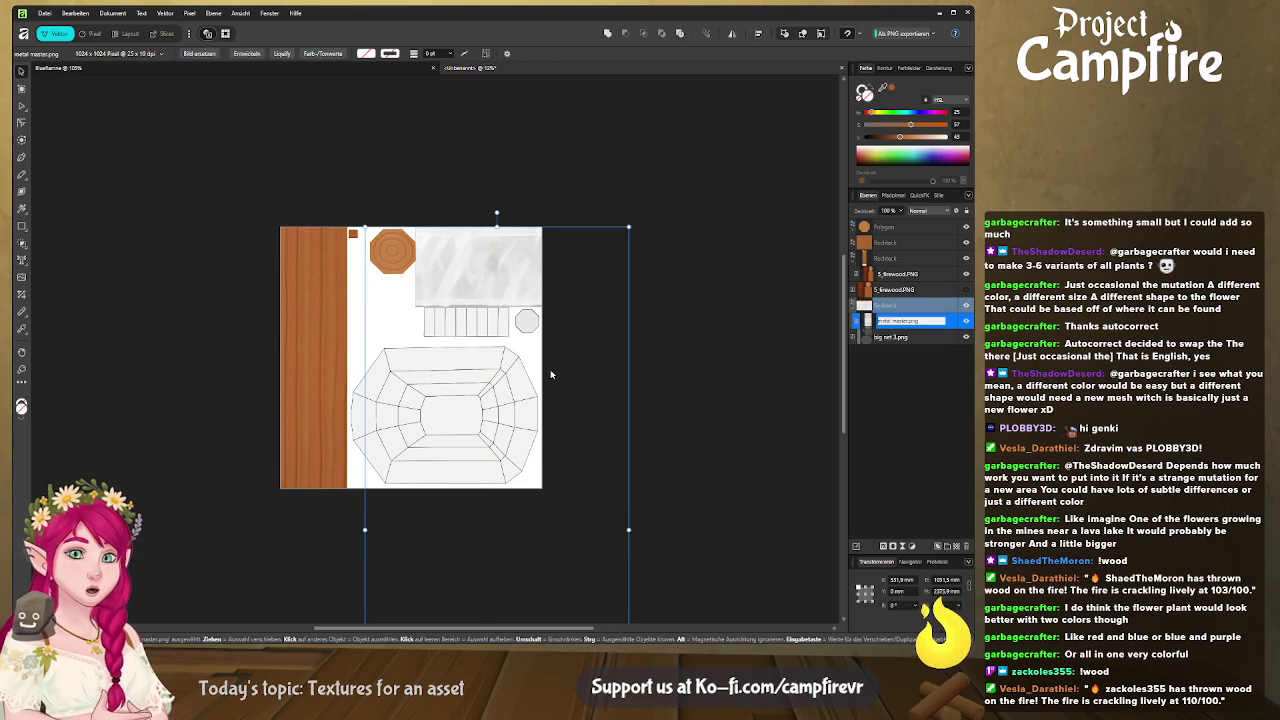
pyautogui.moveTo(519, 288); pyautogui.dragTo(519, 280)
pyautogui.scroll(-2, 537, 444)
pyautogui.scroll(-2, 530, 440)
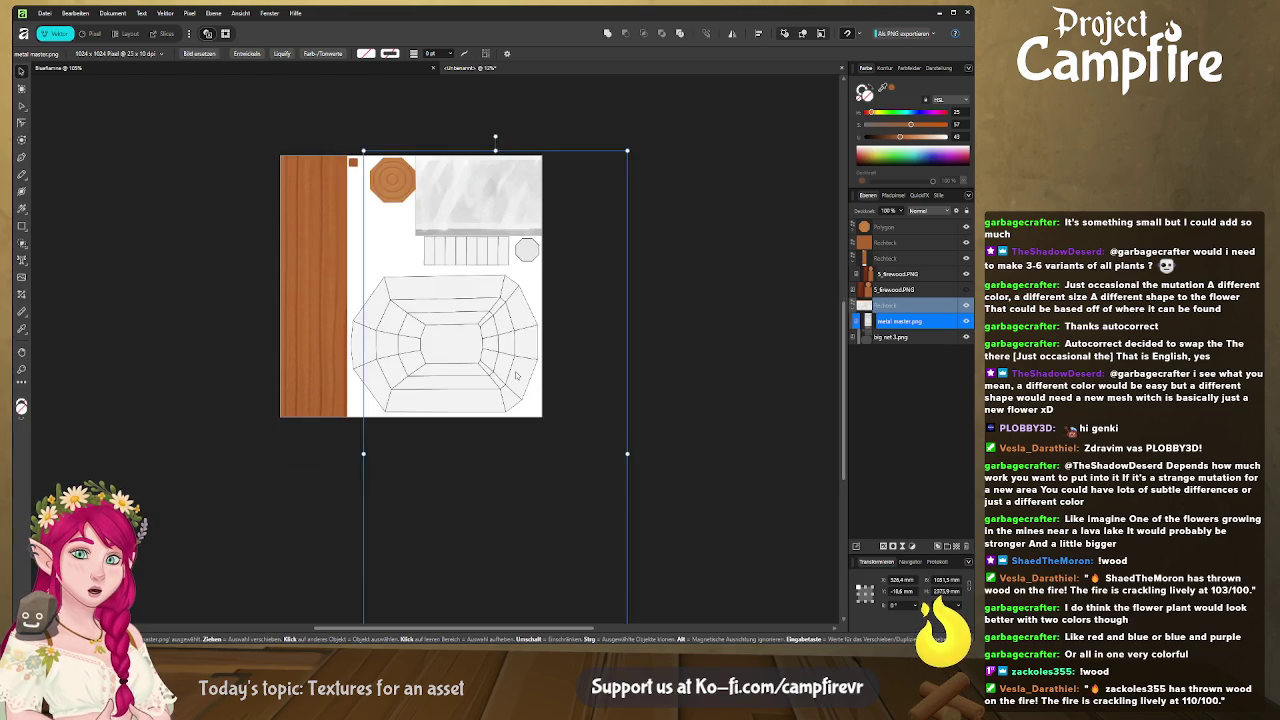
pyautogui.keyDown('ctrl'); pyautogui.scroll(-3, 526, 437); pyautogui.keyUp('ctrl')
pyautogui.moveTo(507, 529); pyautogui.dragTo(507, 556)
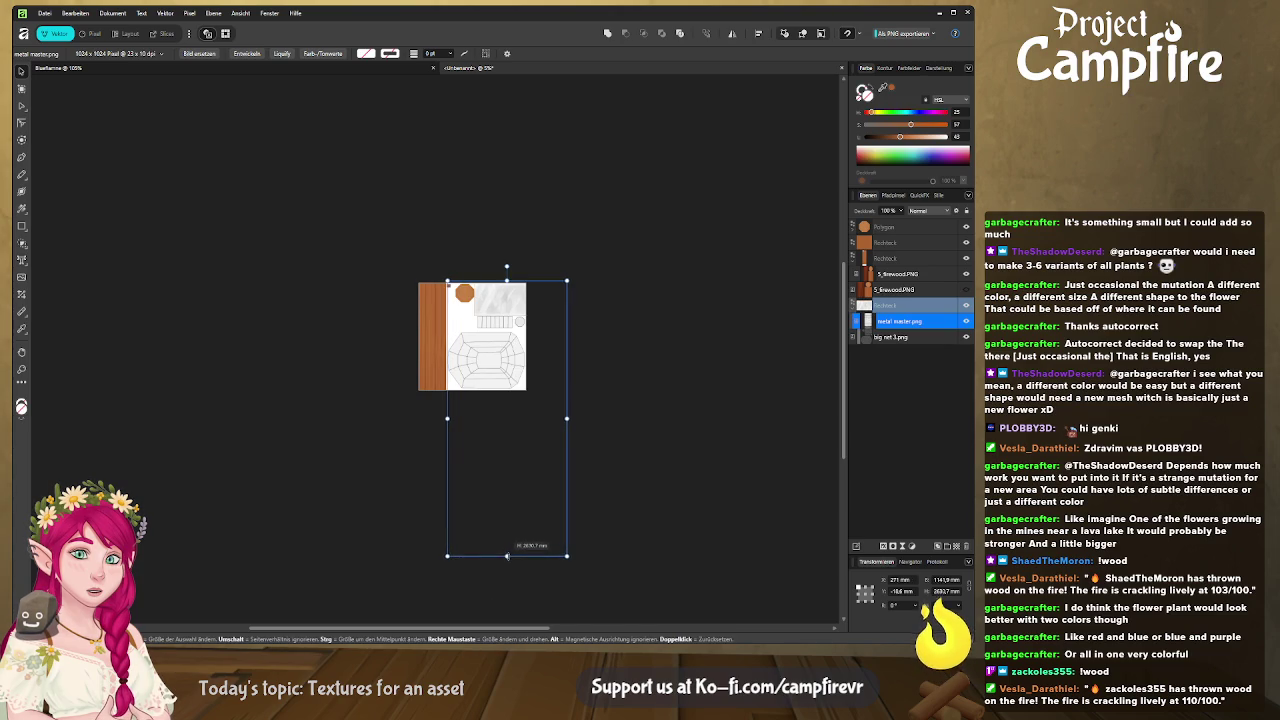
pyautogui.click(601, 395)
pyautogui.scroll(1, 541, 328)
# Step: Duplicate the metal-textured rectangle and fit the copy into the lower strip row
pyautogui.click(505, 381)
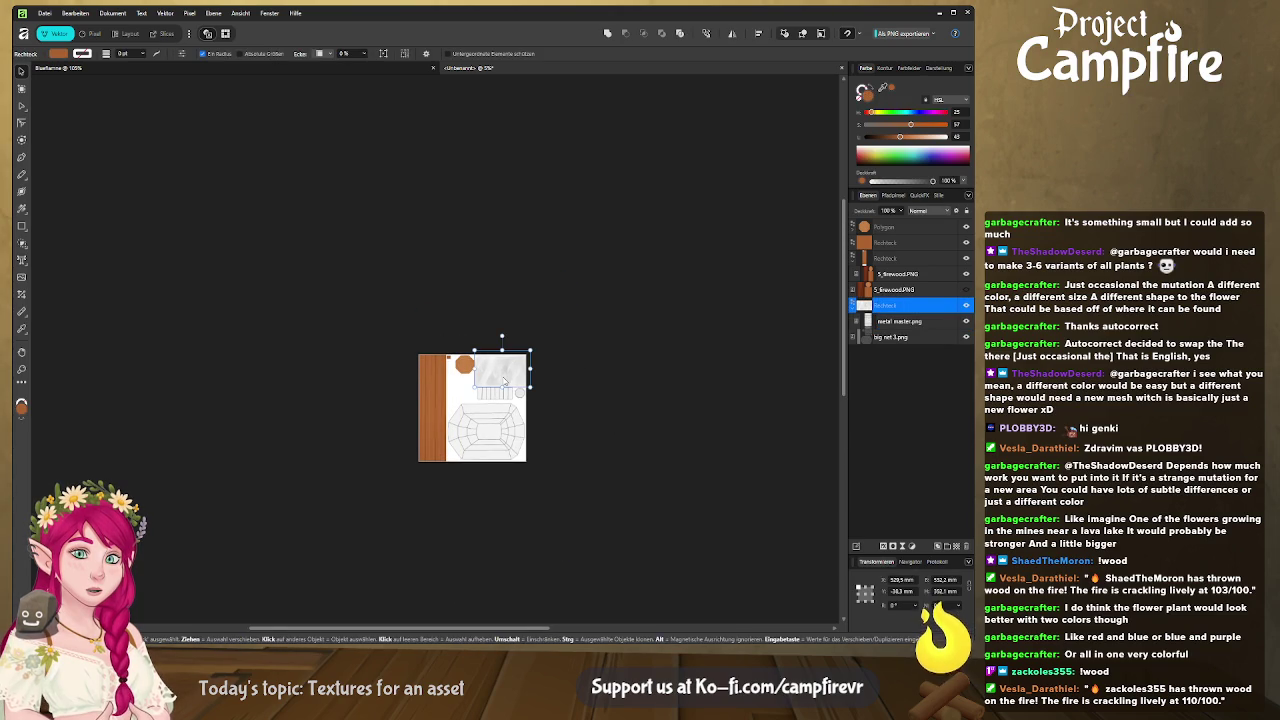
pyautogui.hotkey('ctrl', 'j')
pyautogui.scroll(-2, 540, 360)
pyautogui.scroll(1, 537, 305)
pyautogui.keyDown('ctrl'); pyautogui.scroll(3, 516, 294); pyautogui.keyUp('ctrl')
pyautogui.moveTo(516, 294); pyautogui.dragTo(521, 405)
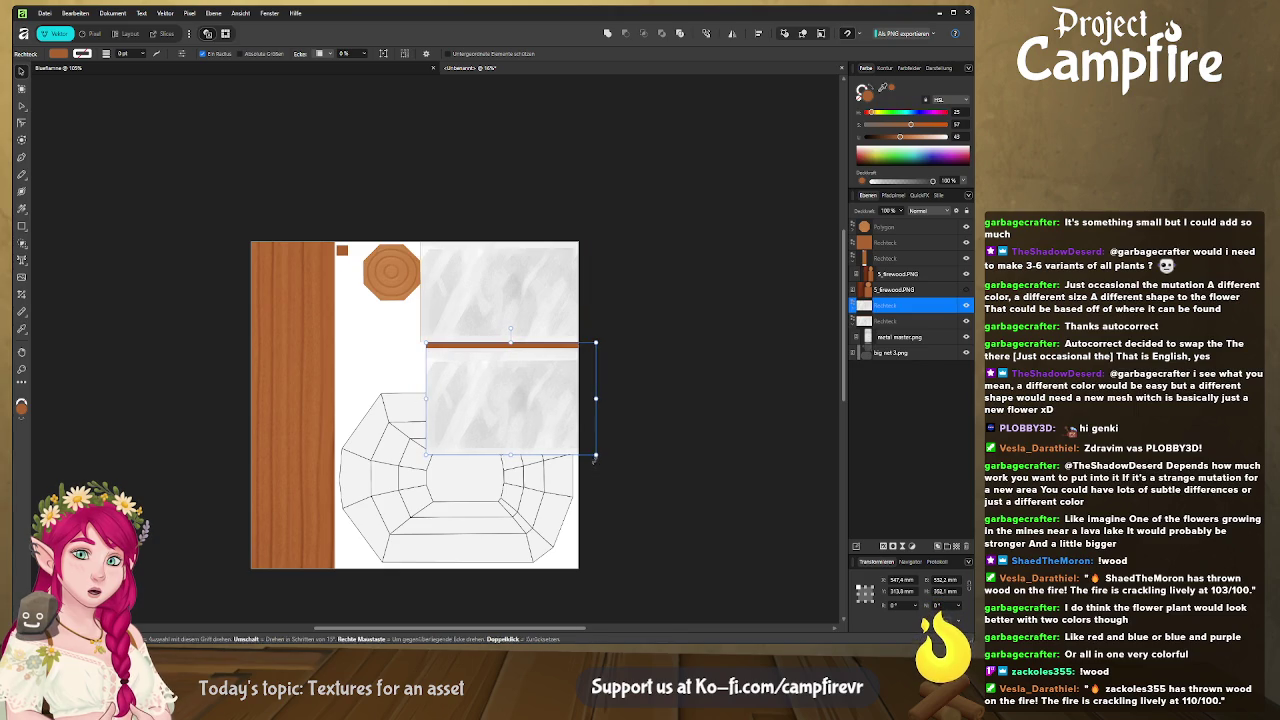
pyautogui.moveTo(596, 455); pyautogui.dragTo(489, 380)
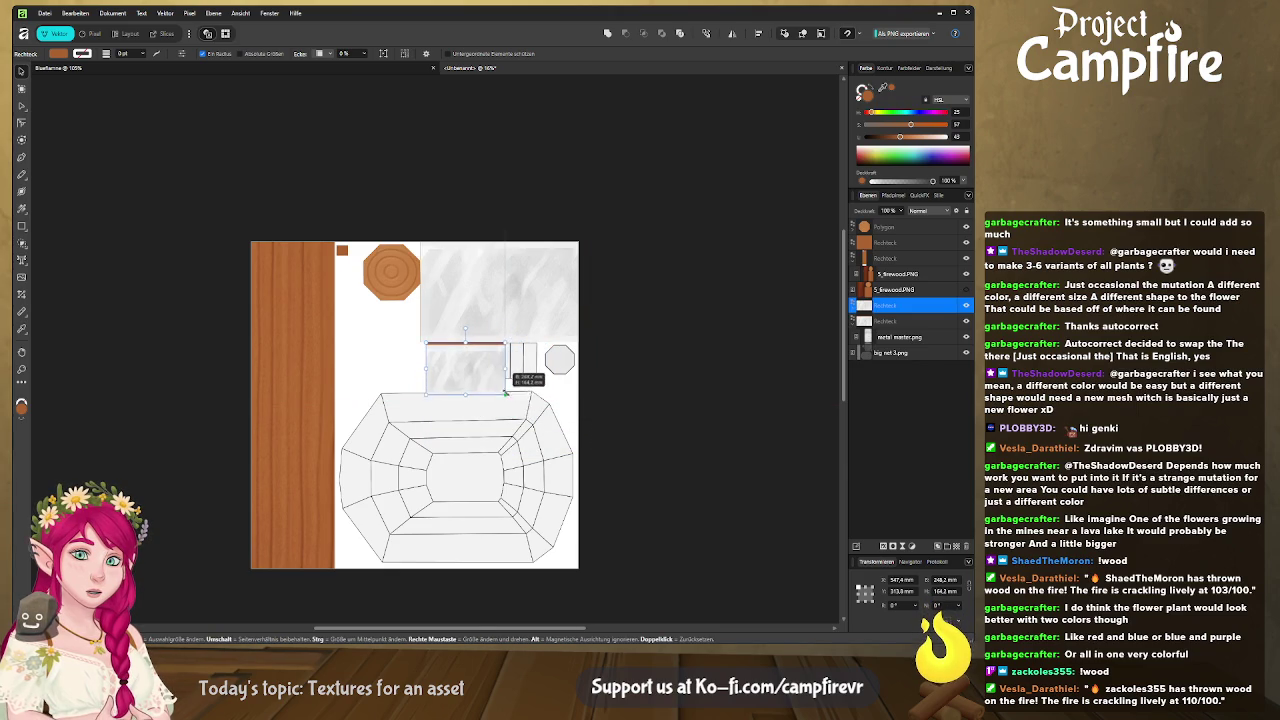
pyautogui.keyDown('ctrl'); pyautogui.scroll(1, 489, 380); pyautogui.keyUp('ctrl')
pyautogui.keyDown('ctrl'); pyautogui.scroll(2, 489, 380); pyautogui.keyUp('ctrl')
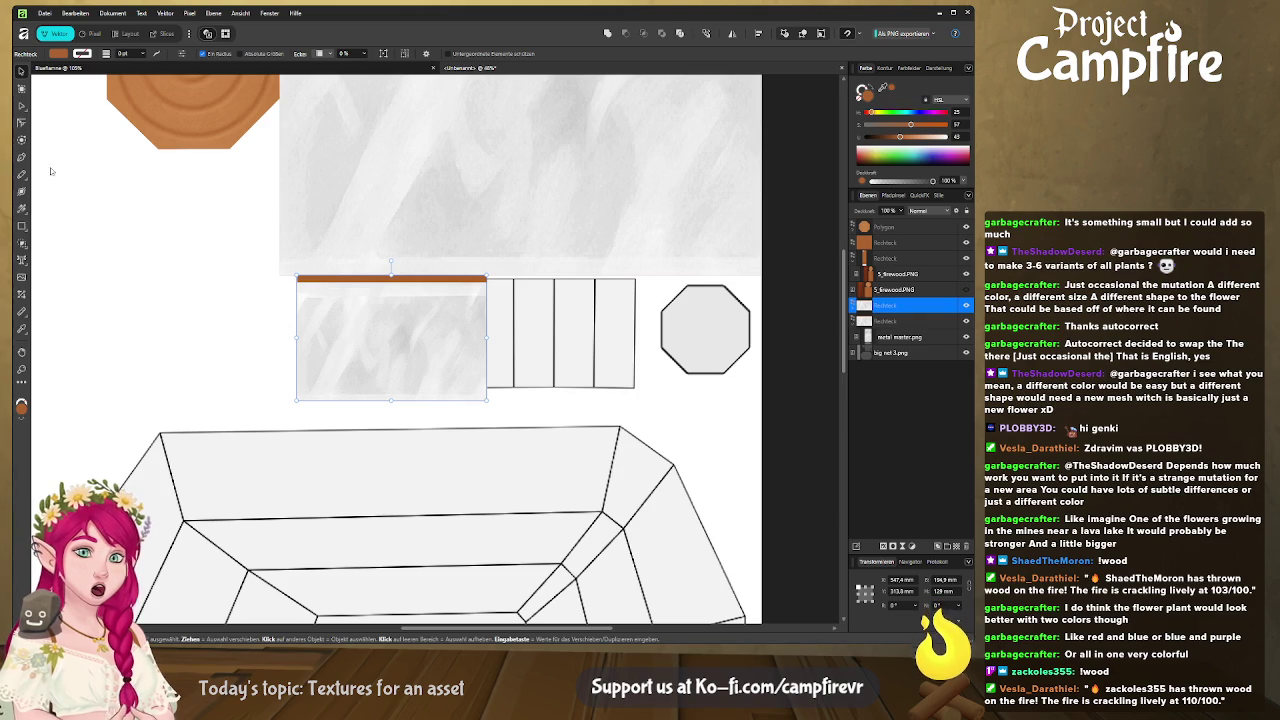
# Step: Stretch the metal texture up to fill the strip, raise the rectangle's bottom edge, then switch to Blender
pyautogui.click(856, 306)
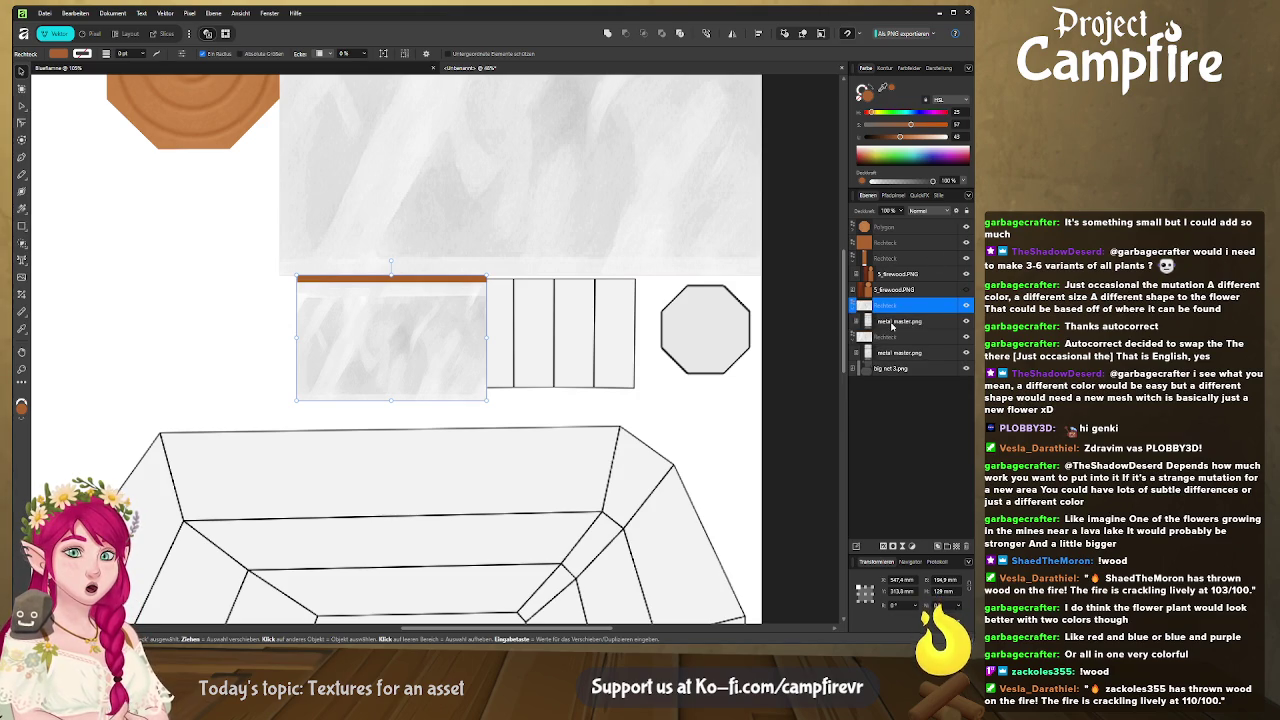
pyautogui.click(895, 321)
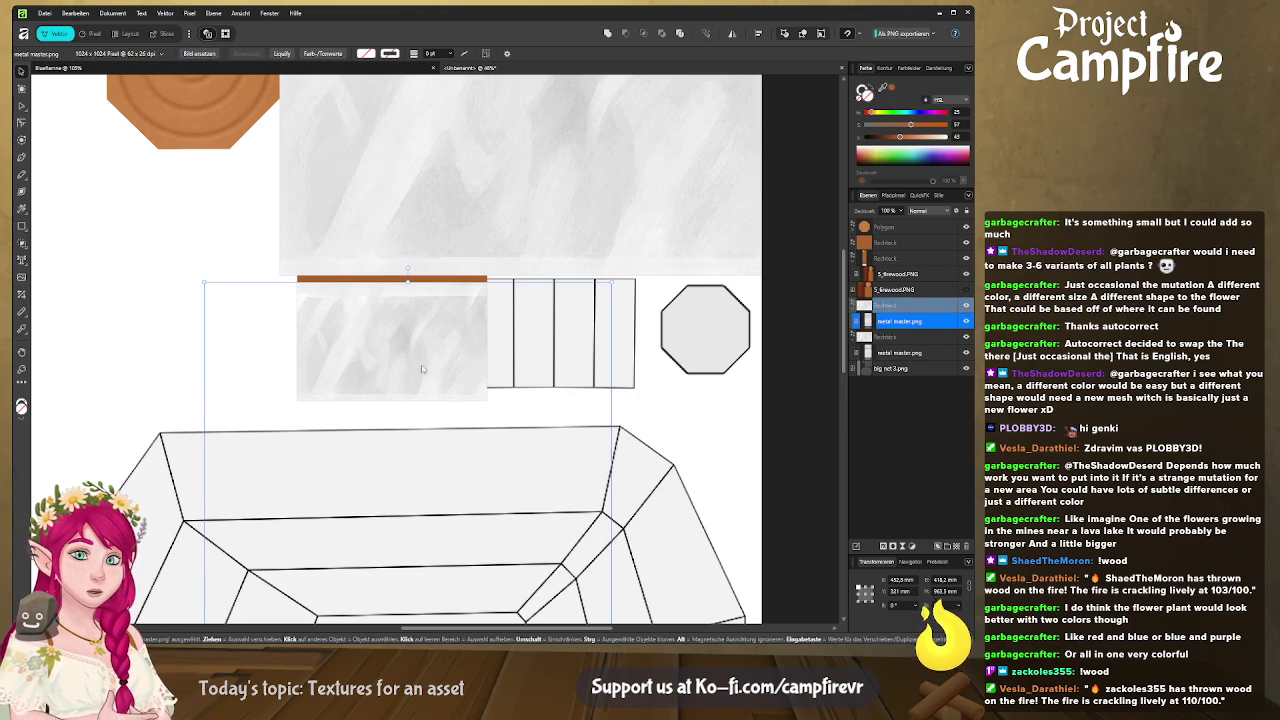
pyautogui.moveTo(408, 282)
pyautogui.mouseDown()
pyautogui.moveTo(408, 270)
pyautogui.moveTo(408, 293)
pyautogui.mouseUp()
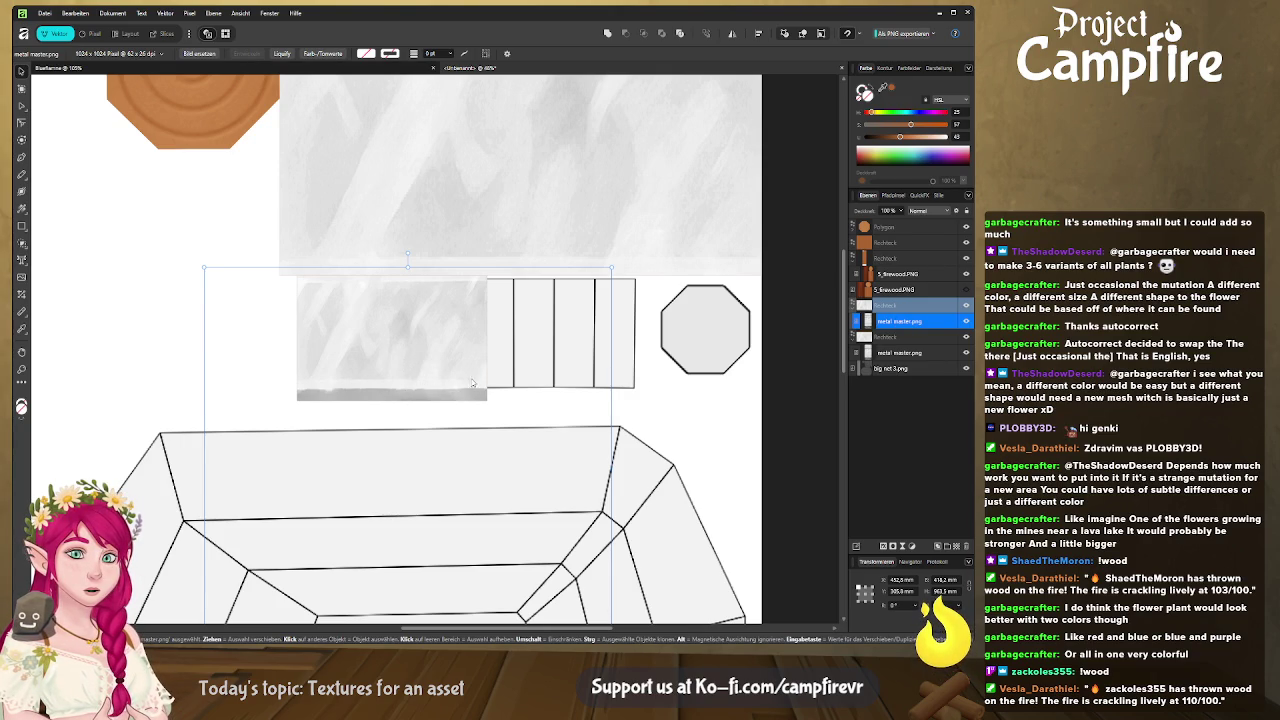
pyautogui.keyDown('ctrl'); pyautogui.scroll(-1, 445, 345); pyautogui.keyUp('ctrl')
pyautogui.keyDown('ctrl'); pyautogui.scroll(-1, 434, 354); pyautogui.keyUp('ctrl')
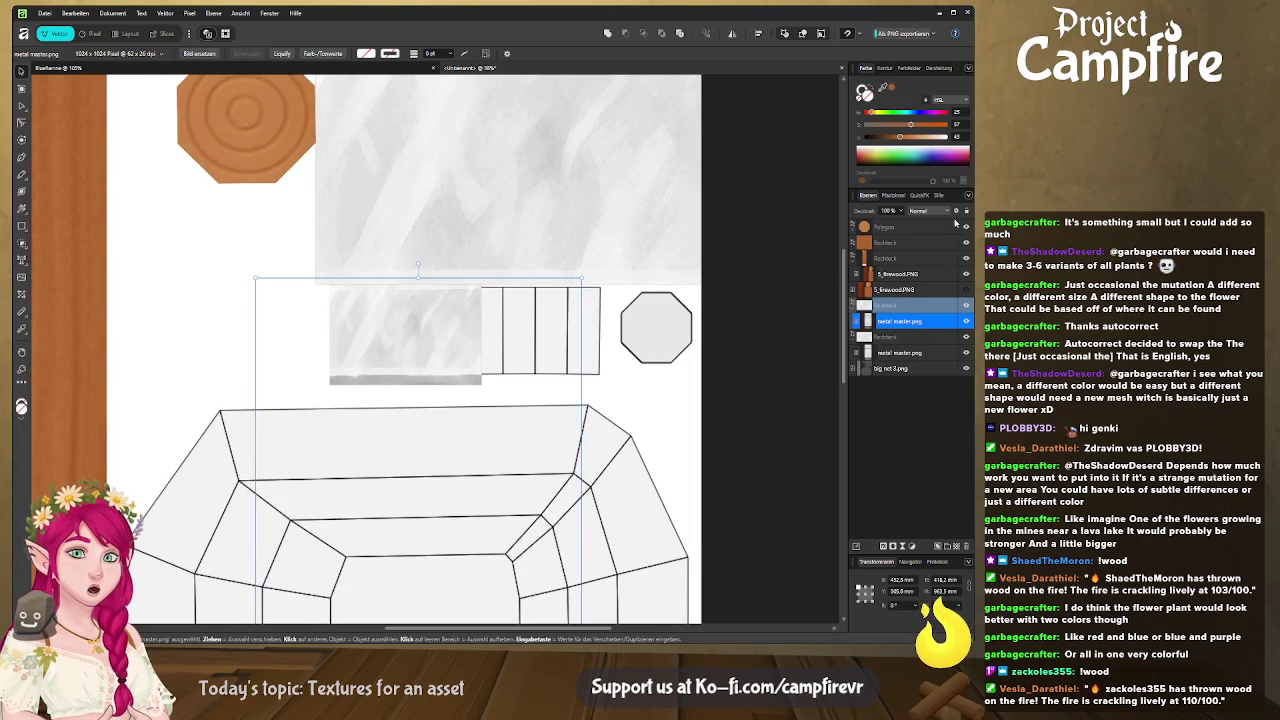
pyautogui.click(905, 308)
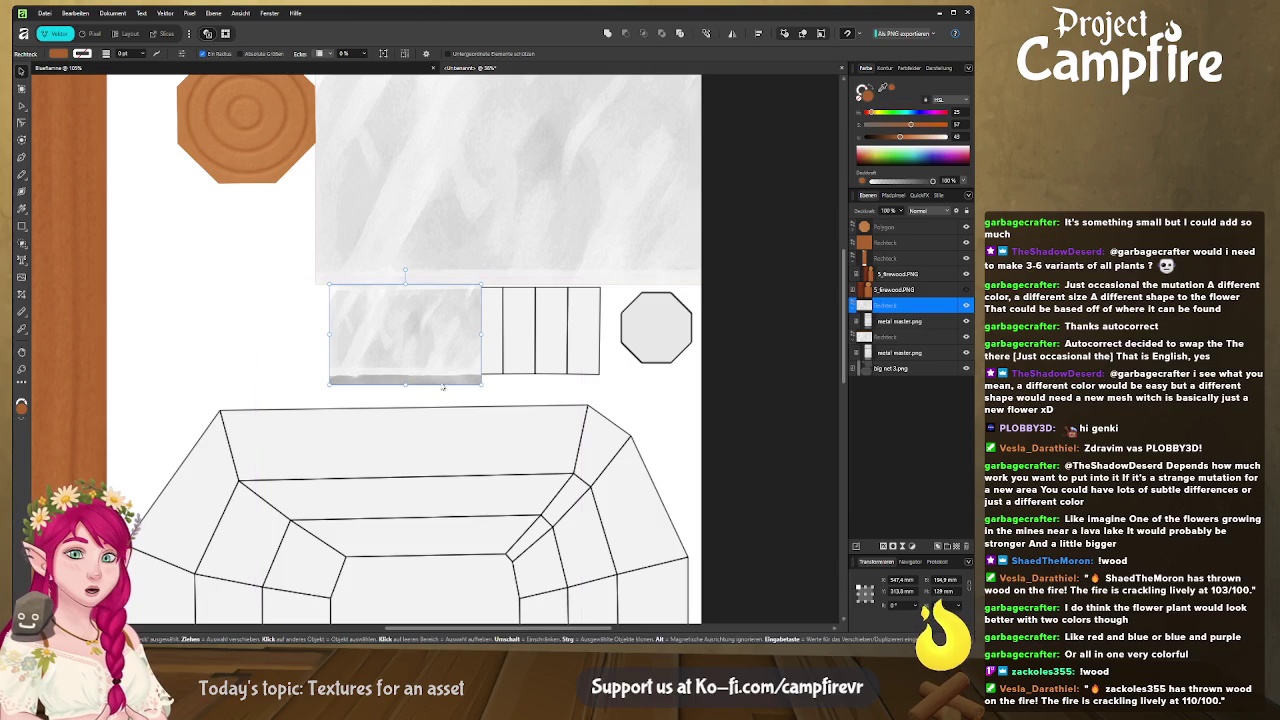
pyautogui.moveTo(405, 381)
pyautogui.mouseDown()
pyautogui.moveTo(433, 337)
pyautogui.moveTo(605, 333)
pyautogui.mouseUp()
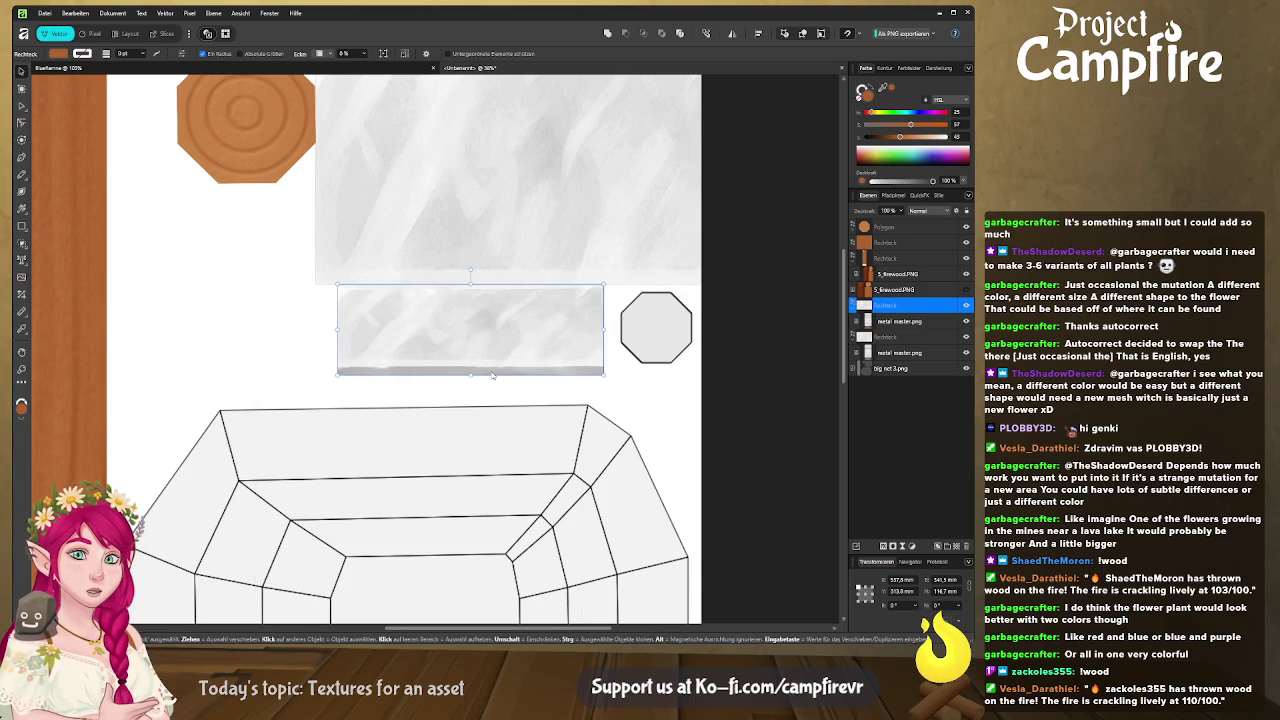
pyautogui.hscroll(2, 570, 338)
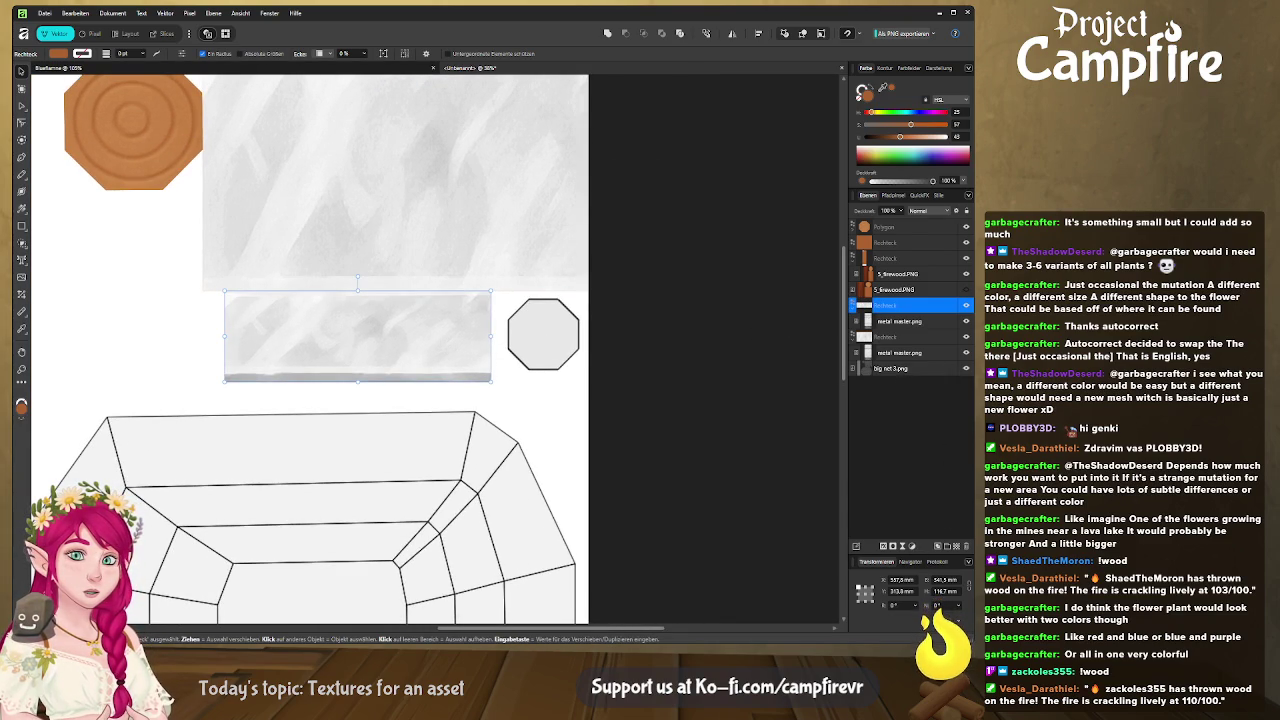
pyautogui.hotkey('alt', 'Tab')
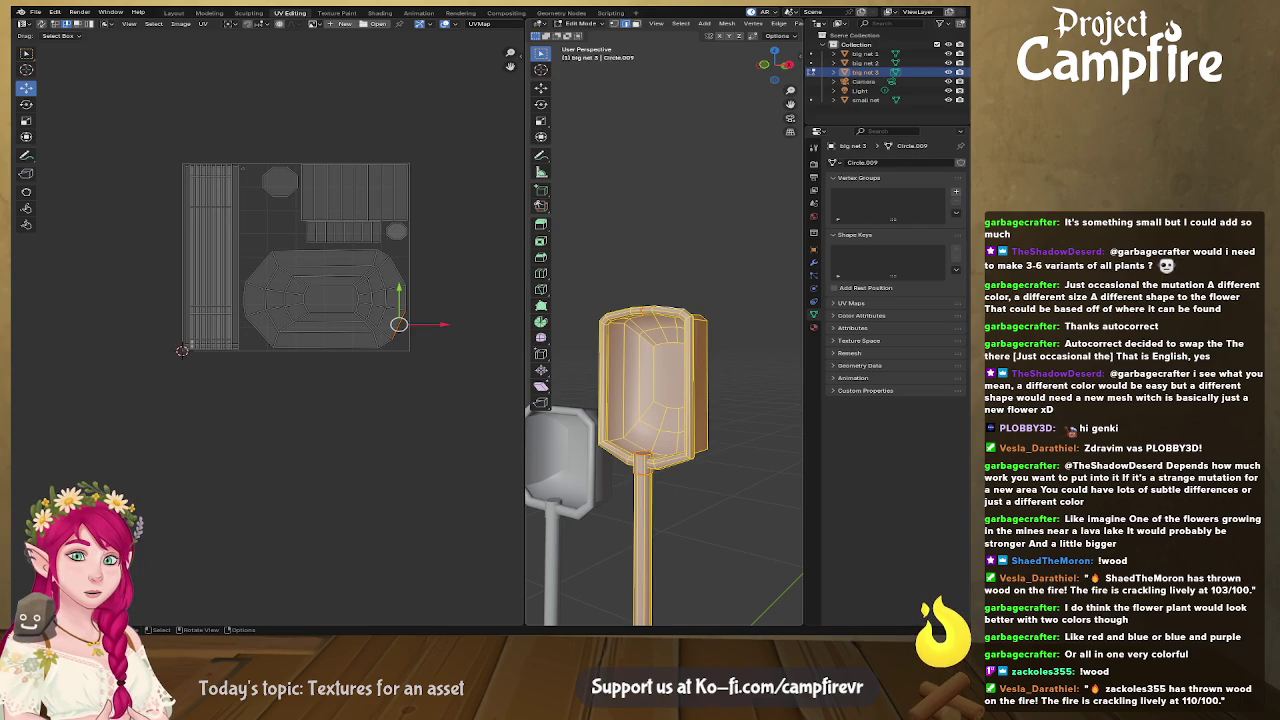
pyautogui.hotkey('alt', 'Tab')
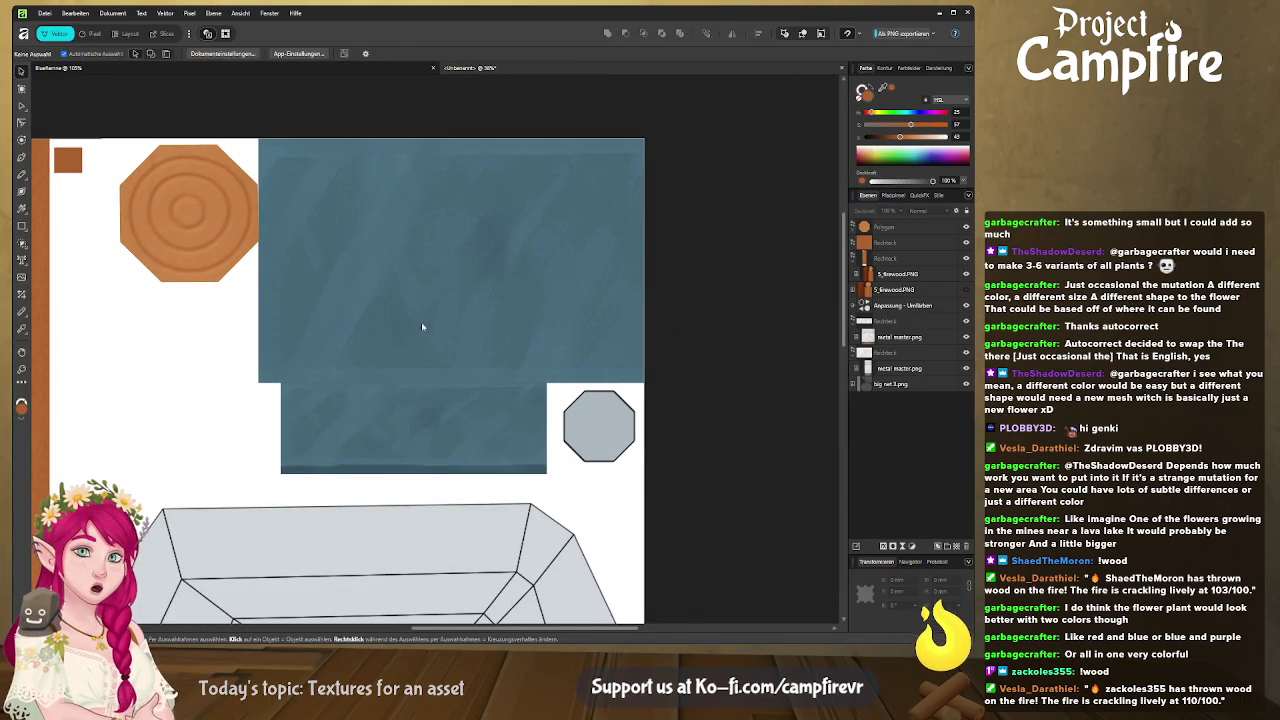
# Step: Draw a rectangle over the small grey octagon and colour it the blue metal tone
pyautogui.keyDown('ctrl'); pyautogui.scroll(-1, 436, 377); pyautogui.keyUp('ctrl')
pyautogui.keyDown('ctrl'); pyautogui.scroll(-1, 434, 372); pyautogui.keyUp('ctrl')
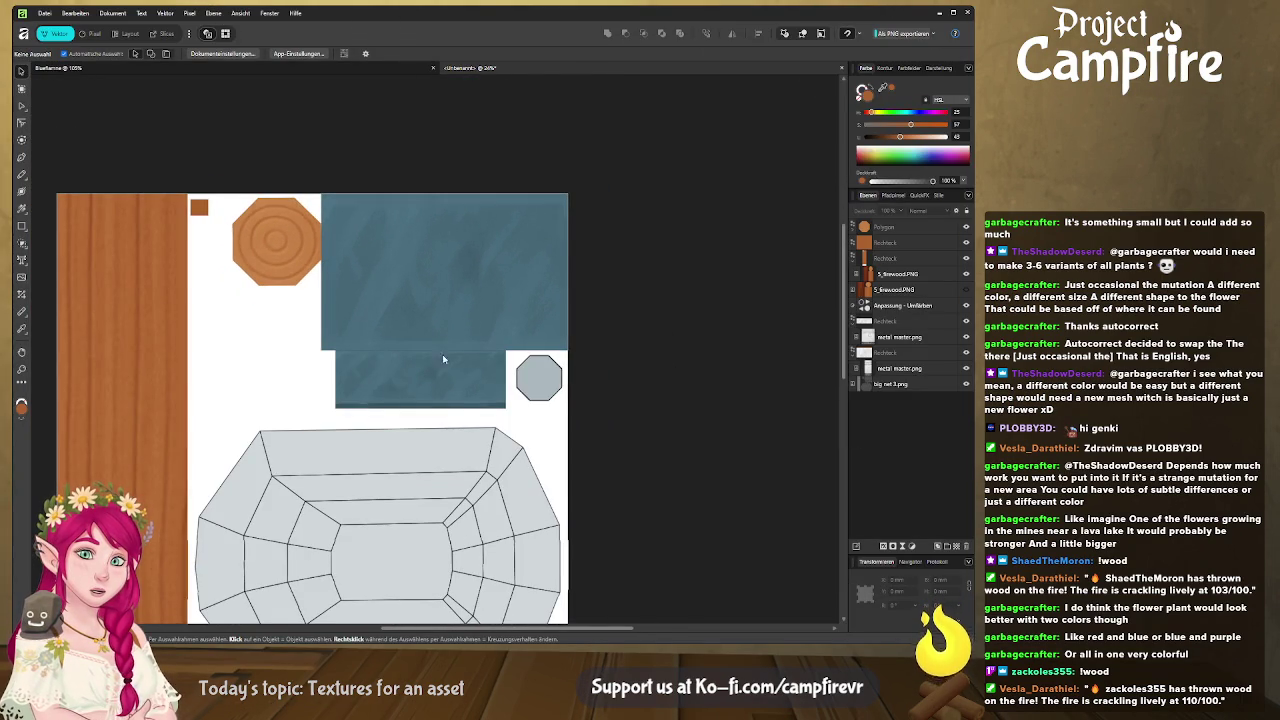
pyautogui.moveTo(431, 353); pyautogui.dragTo(414, 300, button='middle')
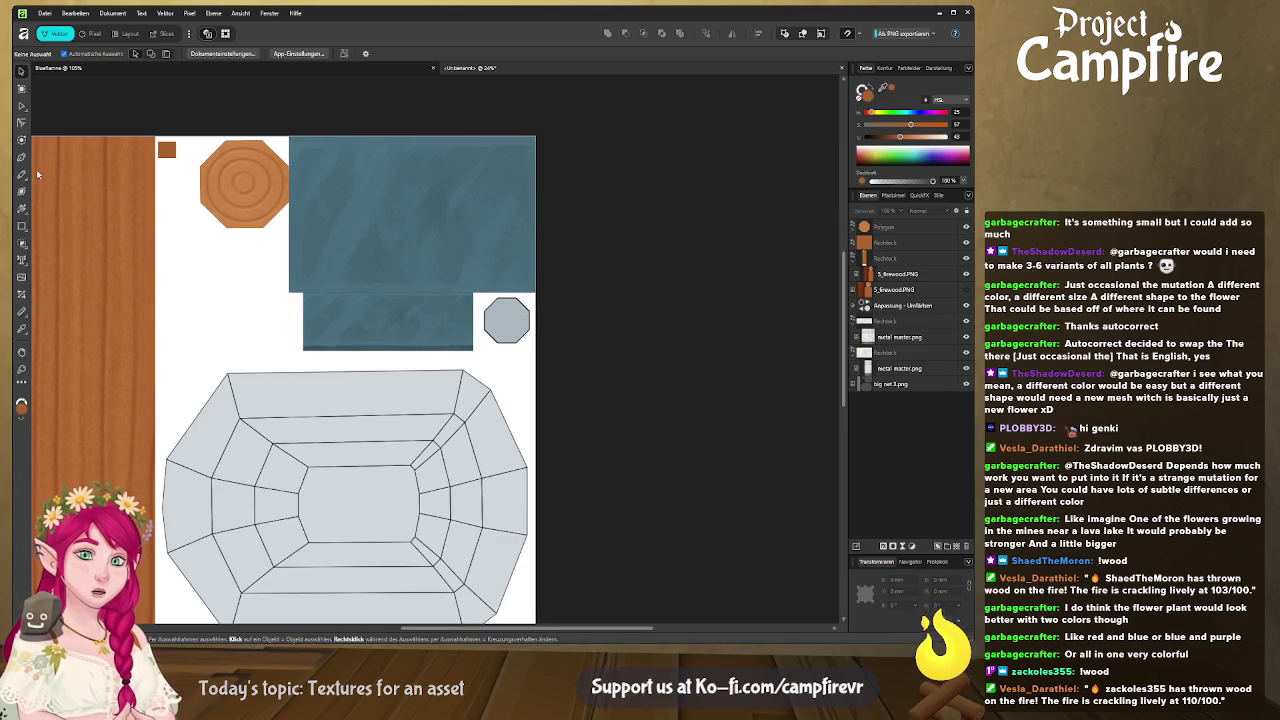
pyautogui.click(21, 226)
pyautogui.moveTo(478, 293); pyautogui.dragTo(535, 351)
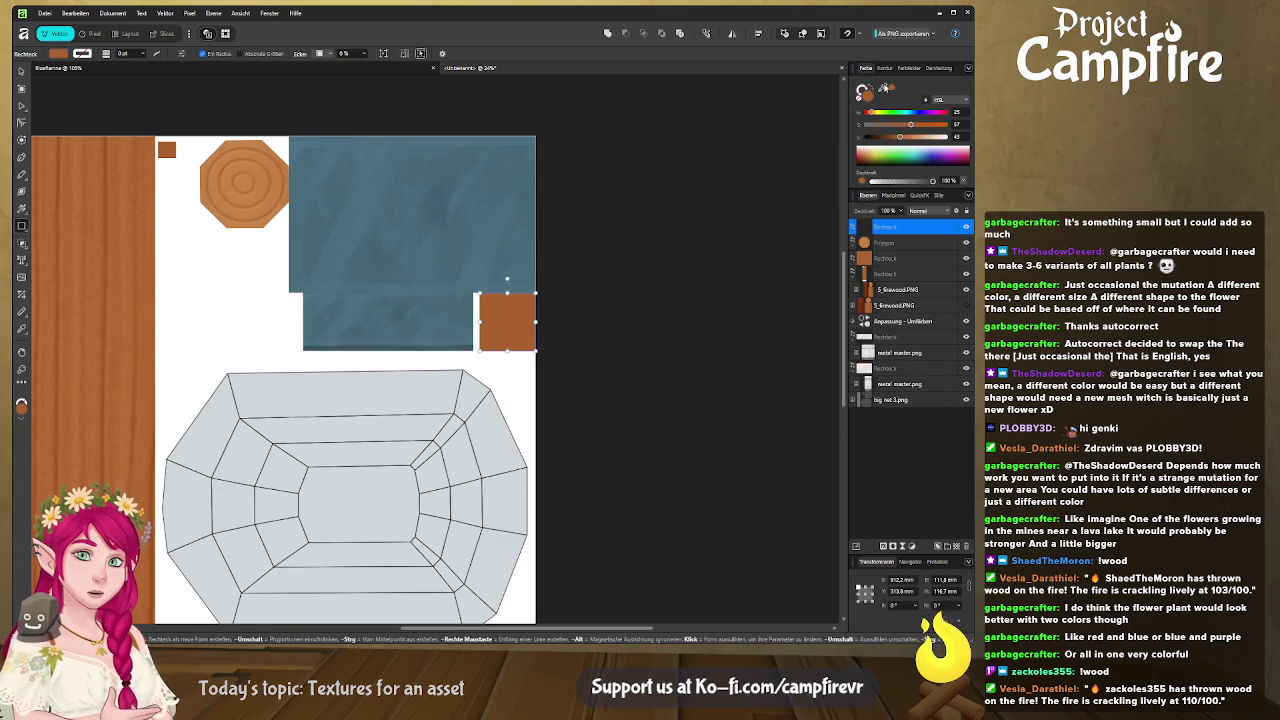
pyautogui.moveTo(863, 90); pyautogui.dragTo(472, 246)
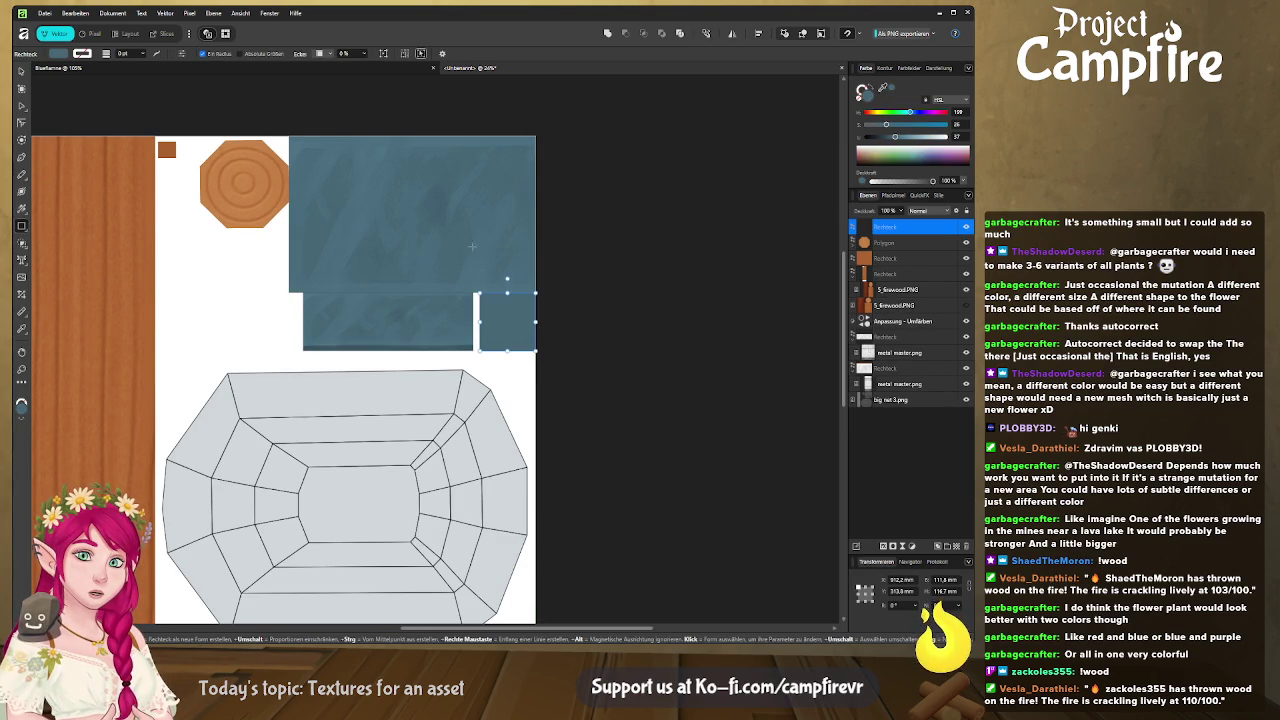
pyautogui.click(575, 307)
# Step: Scroll over the finished sheet, then switch to Blender to check the UV layout
pyautogui.keyDown('ctrl'); pyautogui.scroll(2, 520, 300); pyautogui.keyUp('ctrl')
pyautogui.keyDown('ctrl'); pyautogui.scroll(-2, 446, 278); pyautogui.keyUp('ctrl')
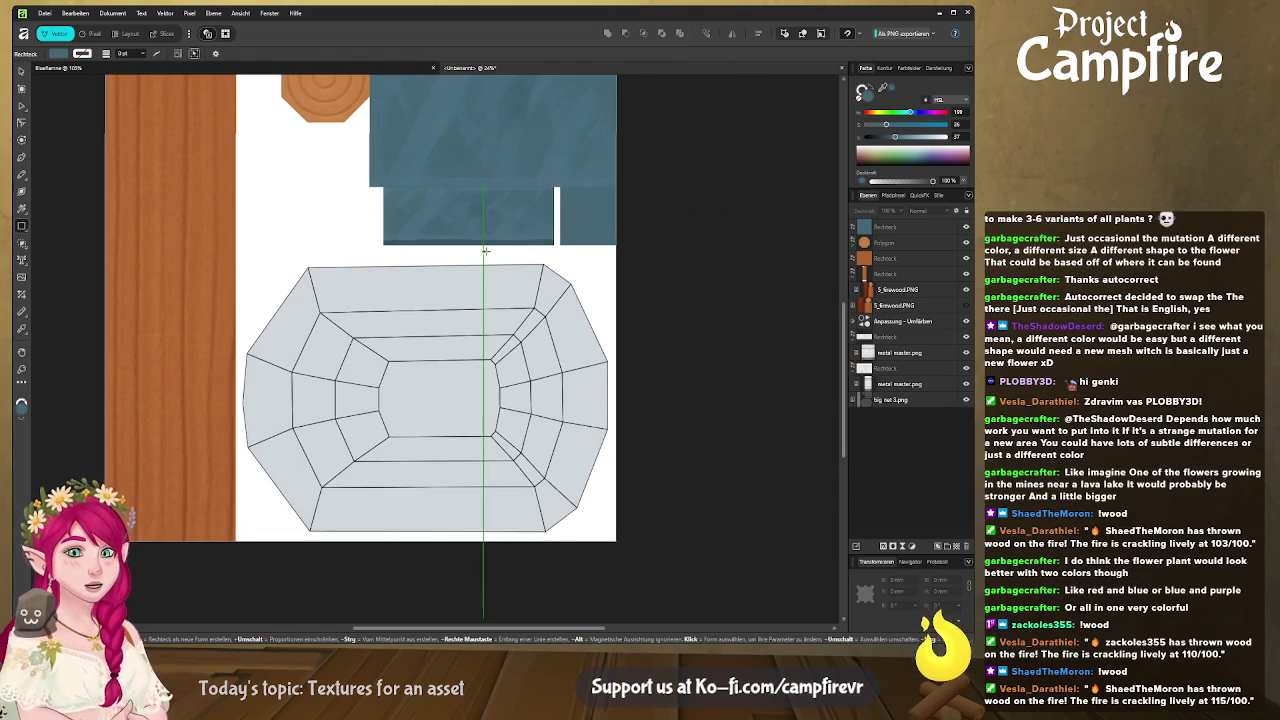
pyautogui.keyDown('ctrl'); pyautogui.scroll(-1, 441, 251); pyautogui.keyUp('ctrl')
pyautogui.keyDown('ctrl'); pyautogui.scroll(1, 380, 300); pyautogui.keyUp('ctrl')
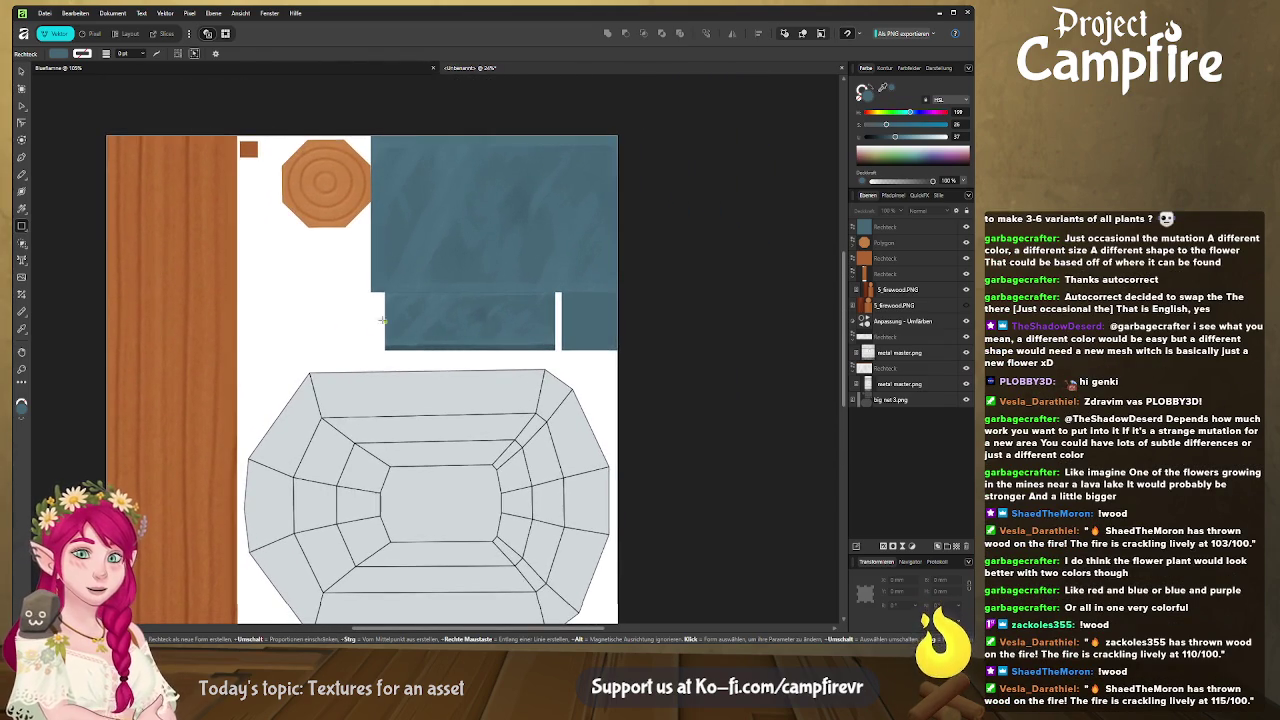
pyautogui.scroll(-1, 301, 329)
pyautogui.keyDown('ctrl'); pyautogui.scroll(-2, 301, 300); pyautogui.keyUp('ctrl')
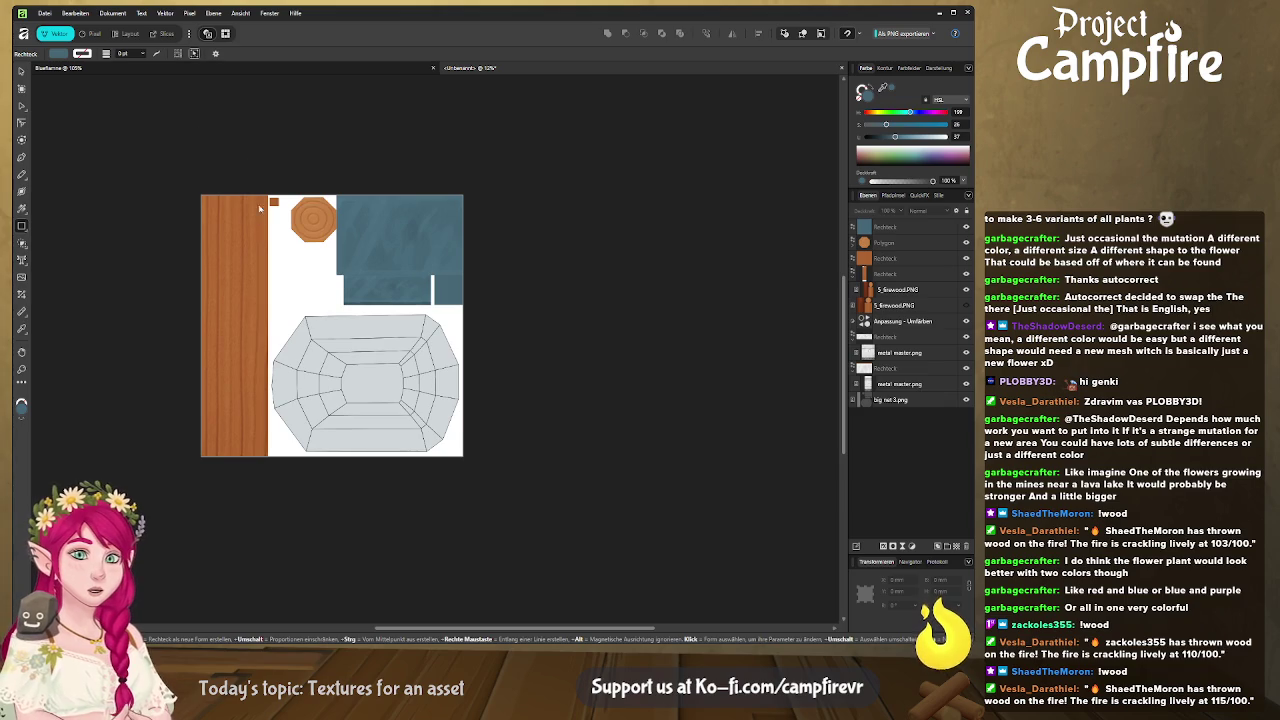
pyautogui.hotkey('alt', 'Tab')
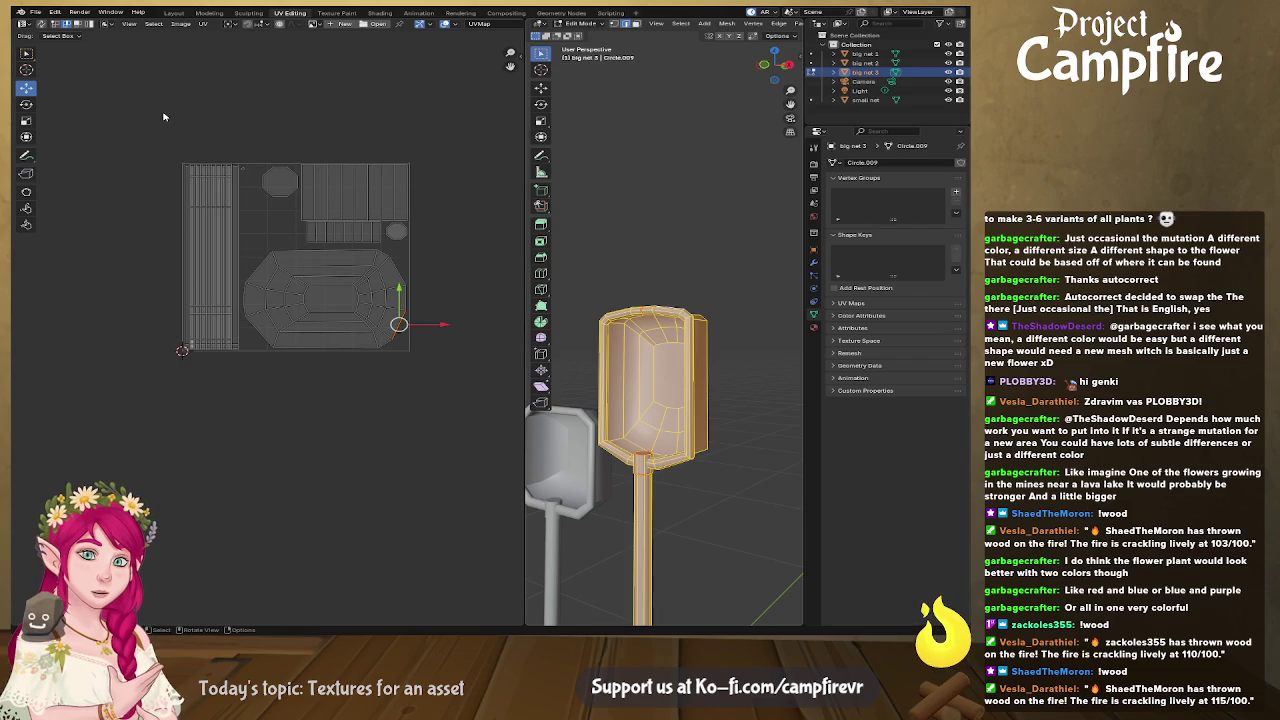
# Step: Return to Affinity and open the Export persona's slices view
pyautogui.hotkey('alt', 'Tab')
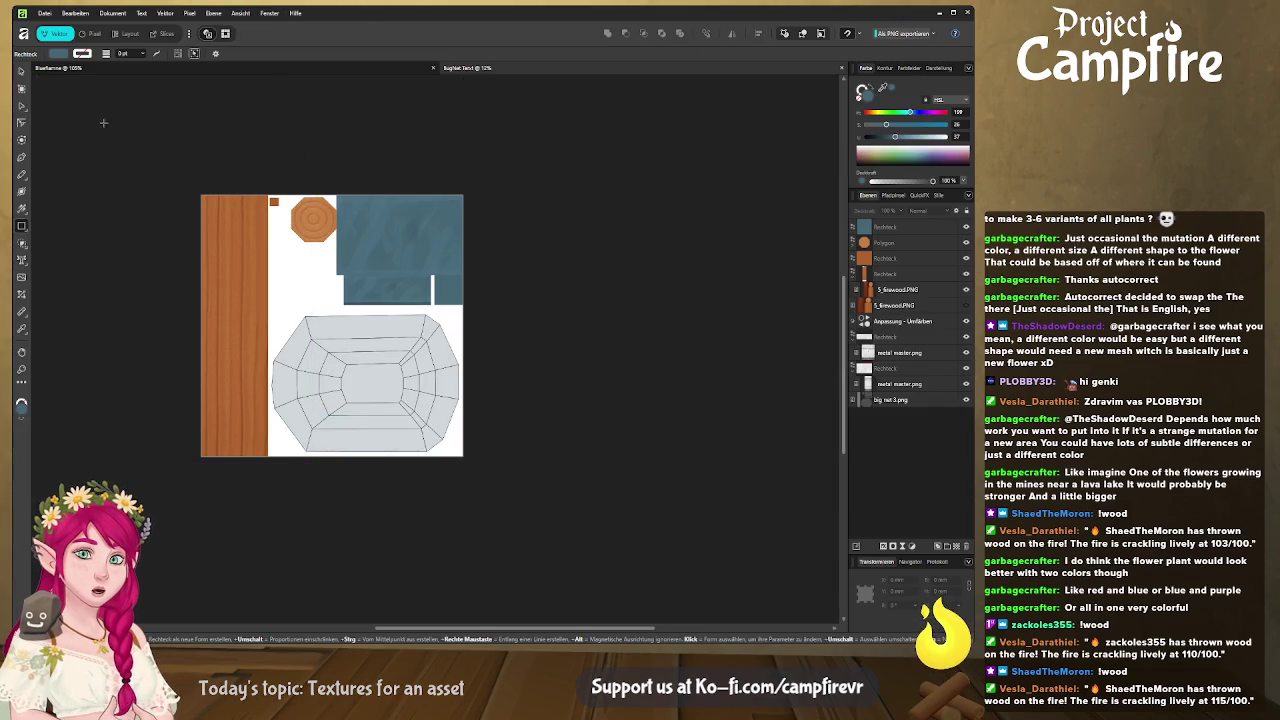
pyautogui.click(175, 37)
# Step: Rename the export slice to 'BugNet Test' and bring Blender back to the front
pyautogui.doubleClick(912, 398)
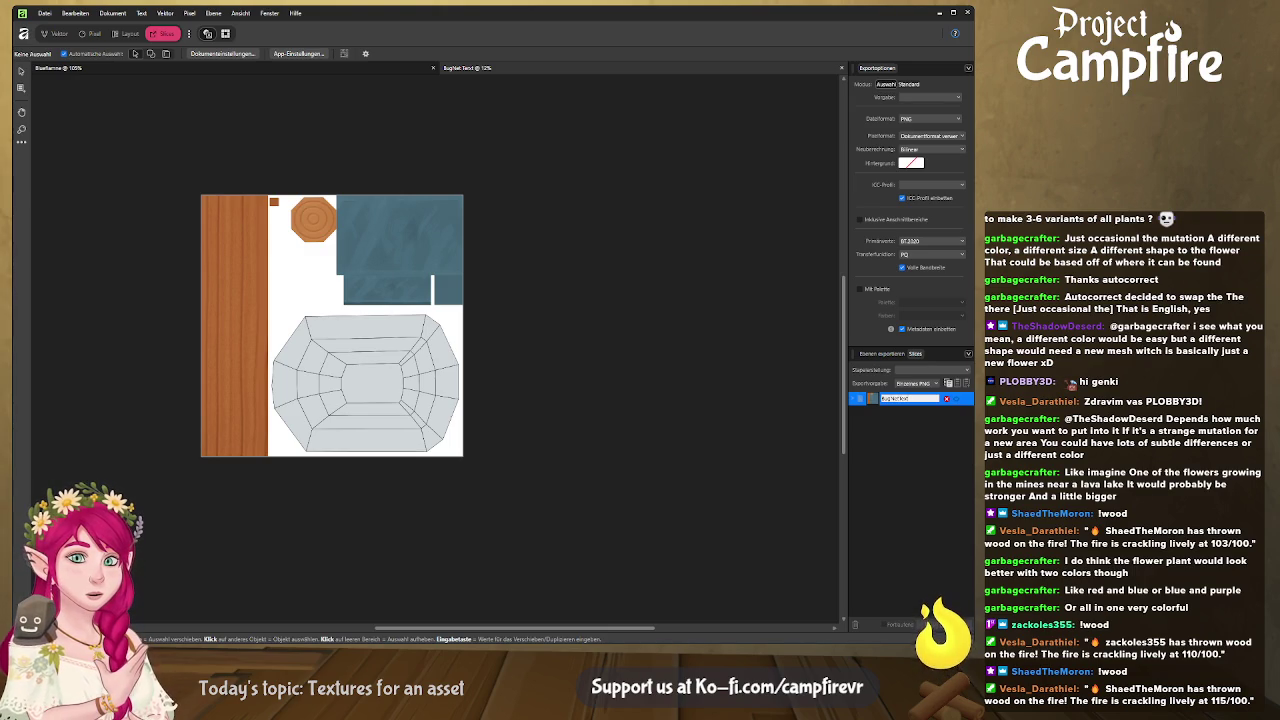
pyautogui.press('Return')
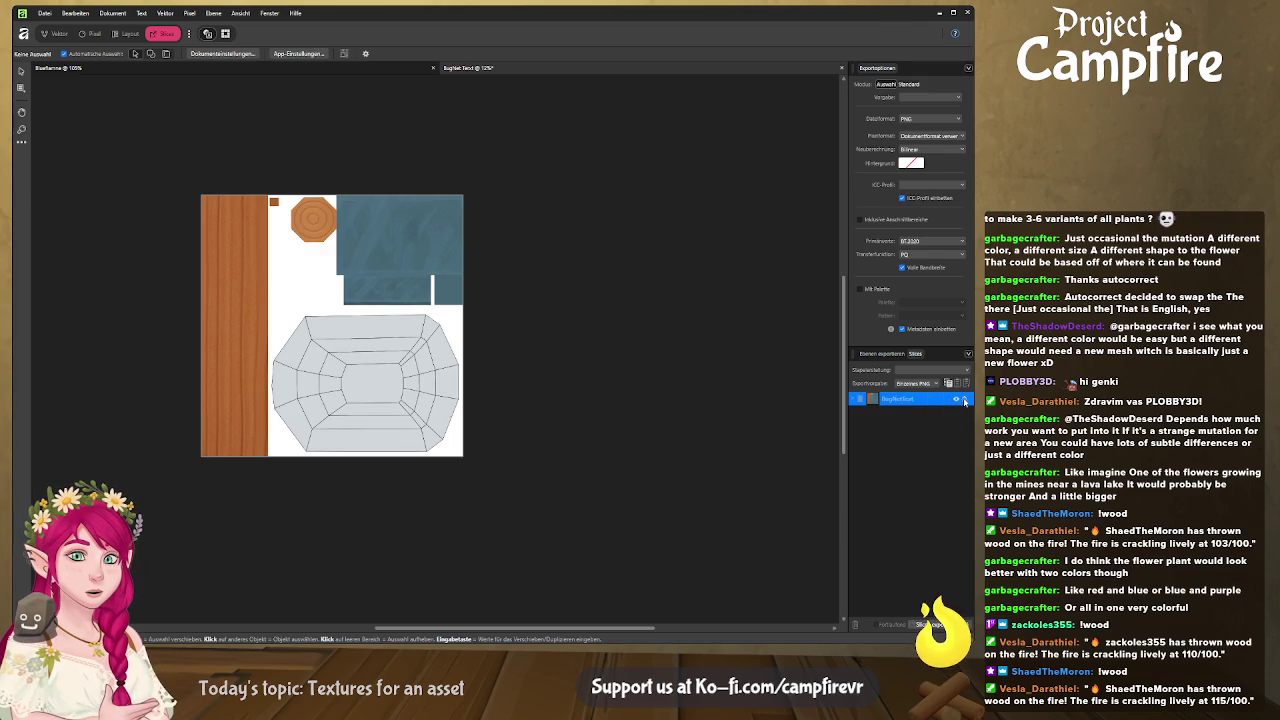
pyautogui.hotkey('alt', 'Tab')
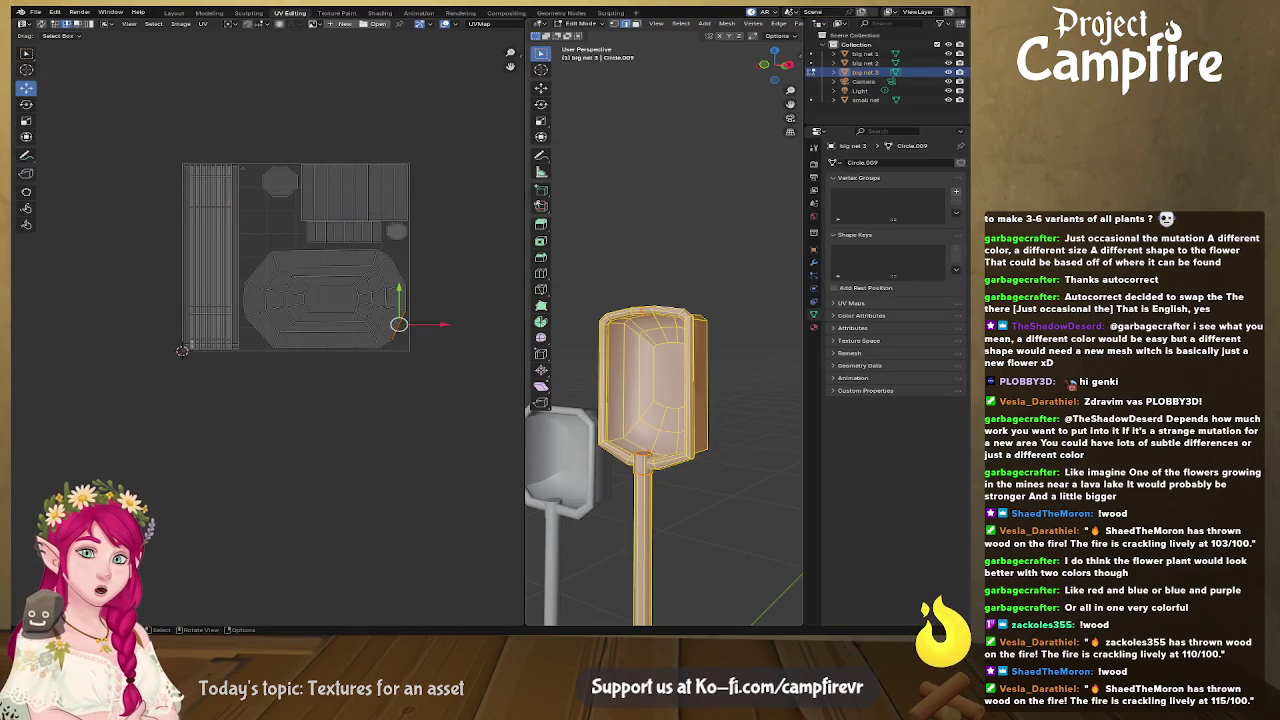
pyautogui.hotkey('alt', 'Tab')
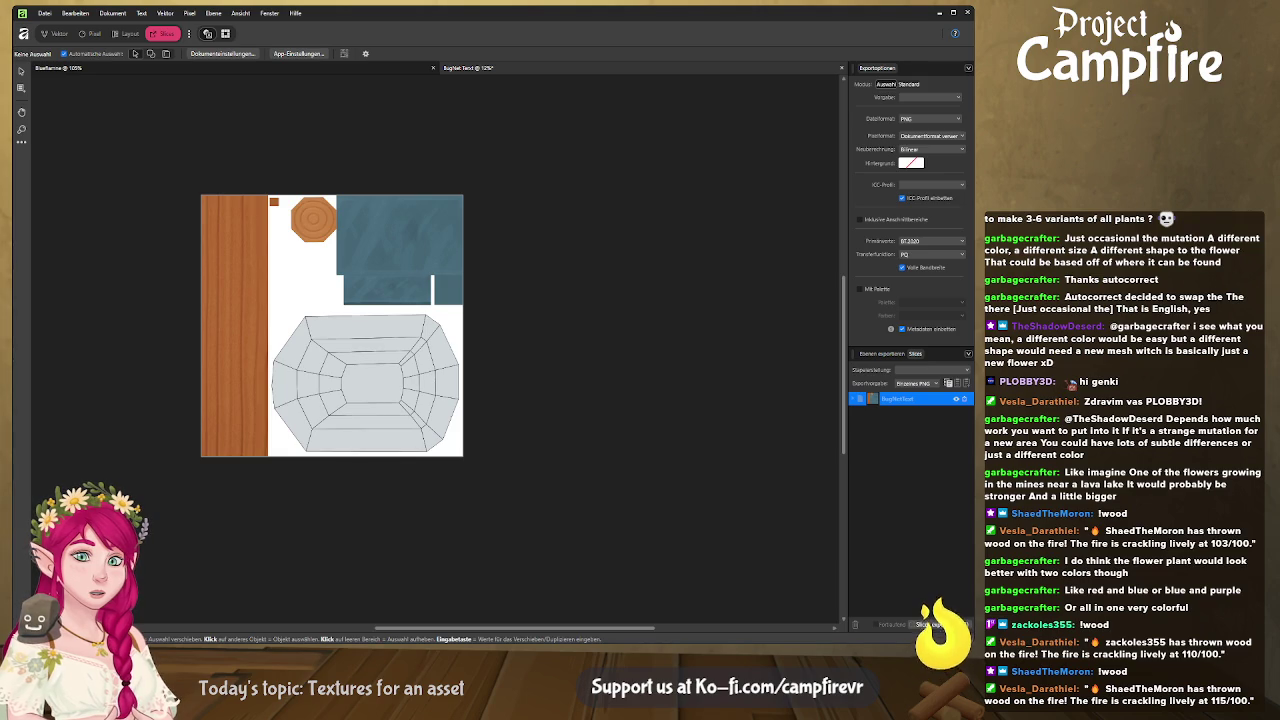
pyautogui.hotkey('alt', 'Tab')
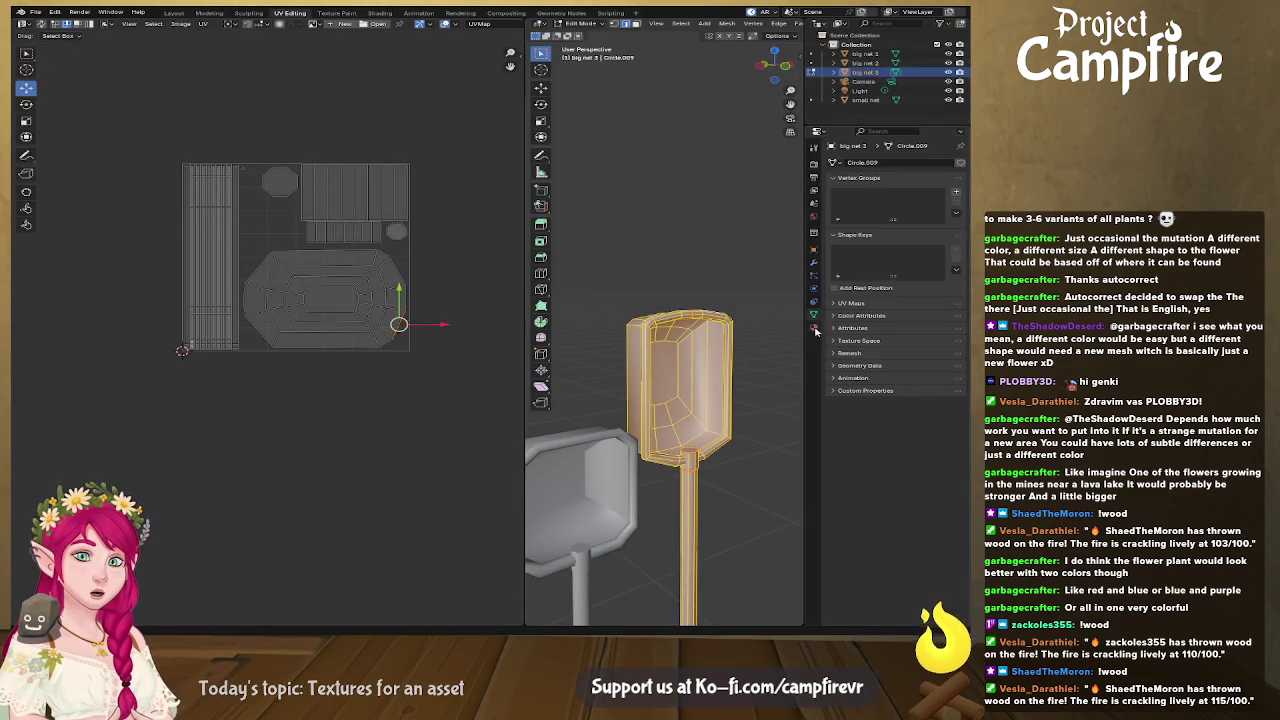
# Step: Feed the net material's Base Color from a BugNetText.png Image Texture, then show the Layout workspace
pyautogui.click(814, 328)
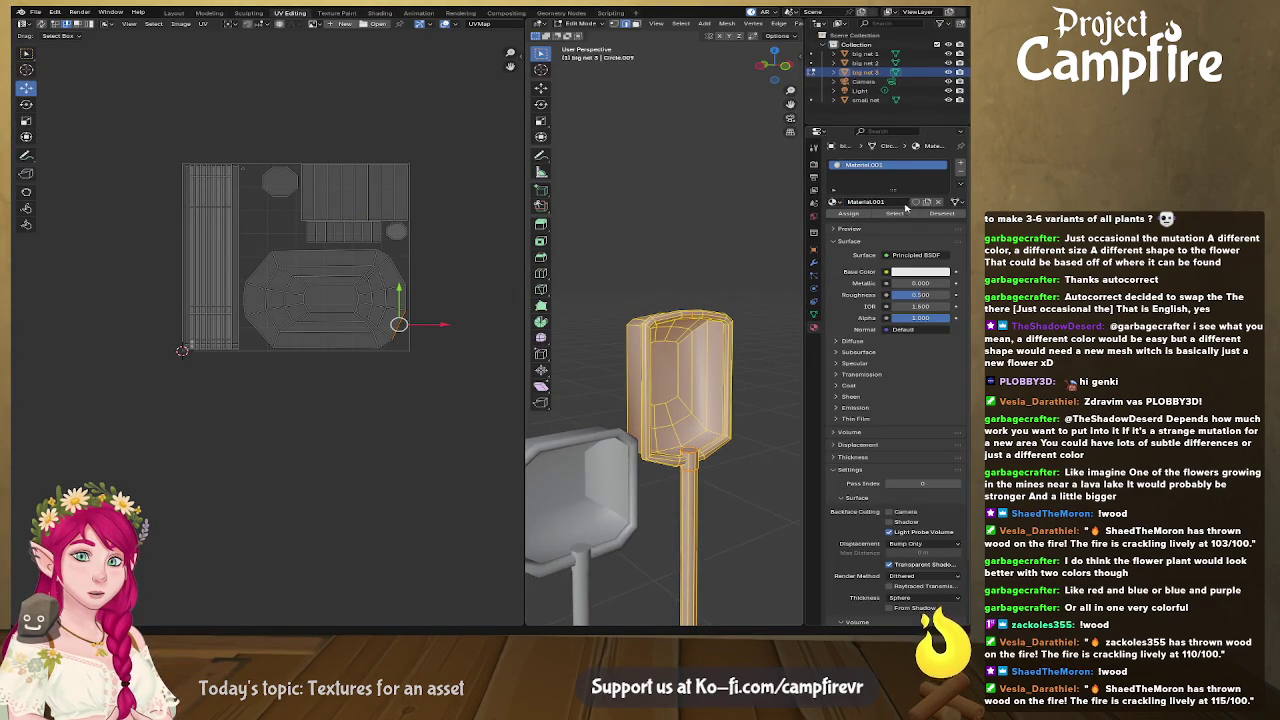
pyautogui.click(886, 272)
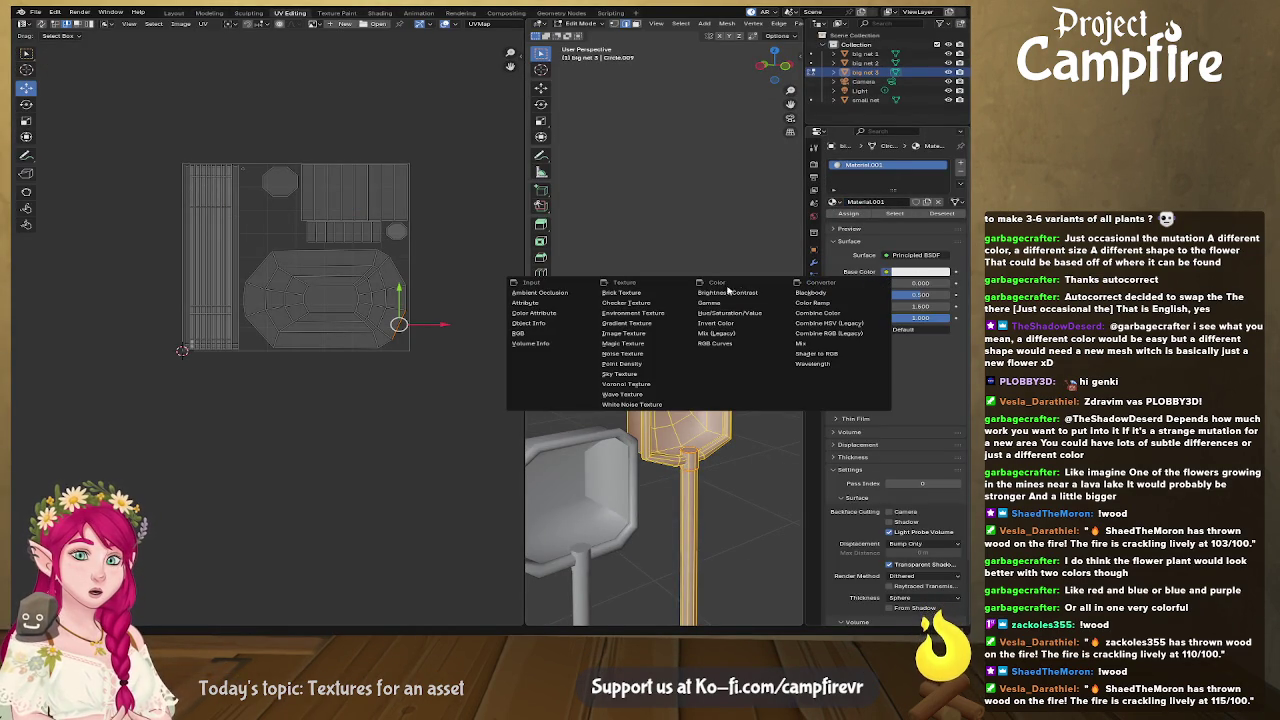
pyautogui.click(626, 333)
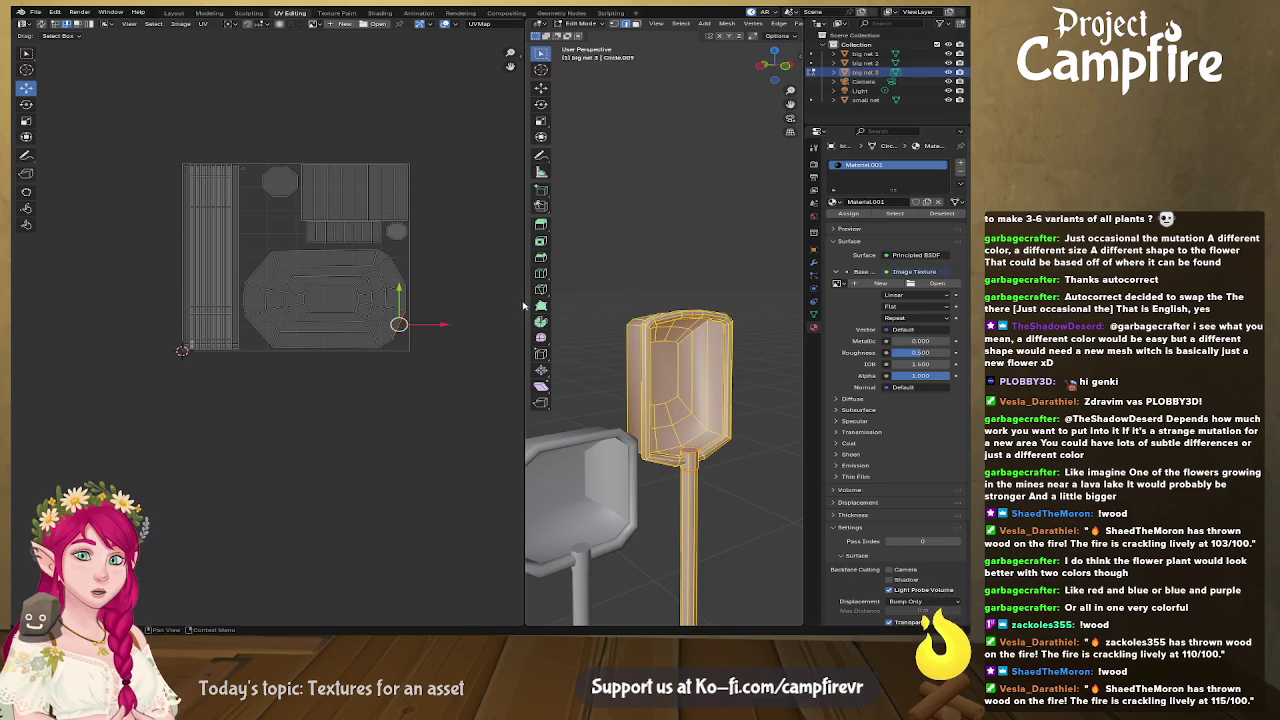
pyautogui.moveTo(527, 305); pyautogui.dragTo(480, 300)
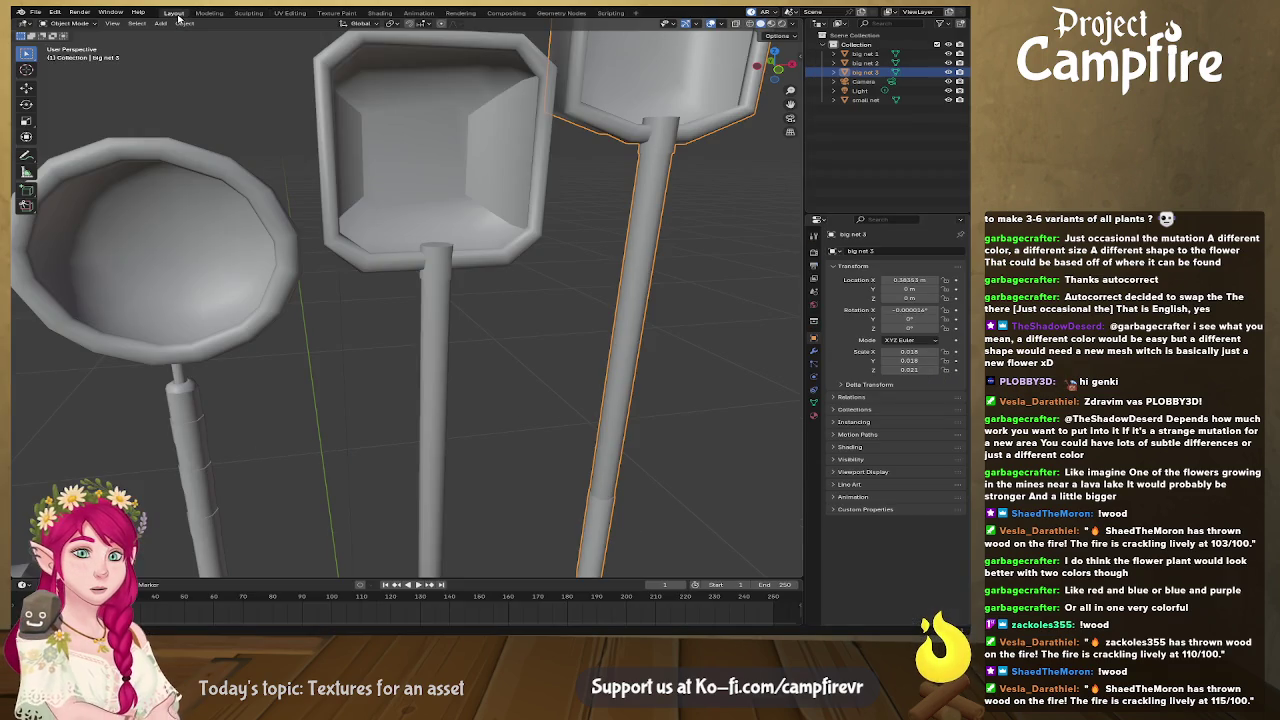
pyautogui.click(175, 13)
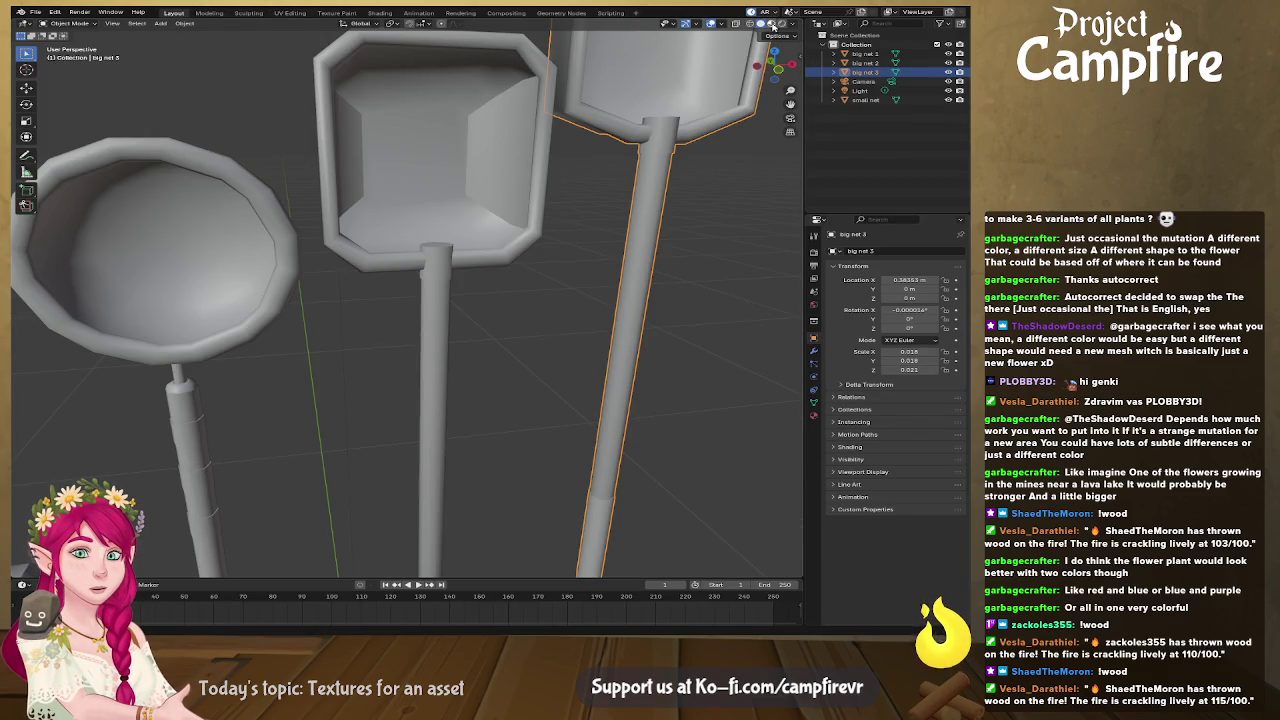
# Step: Switch to Material Preview shading and orbit around the textured bug nets
pyautogui.click(771, 23)
pyautogui.scroll(-3, 654, 240)
pyautogui.scroll(-3, 654, 240)
pyautogui.moveTo(654, 240)
pyautogui.mouseDown(button='middle')
pyautogui.moveTo(610, 268)
pyautogui.moveTo(594, 305)
pyautogui.moveTo(679, 297)
pyautogui.mouseUp(button='middle')
pyautogui.scroll(2, 649, 336)
pyautogui.scroll(3, 443, 251)
pyautogui.scroll(2, 443, 240)
pyautogui.scroll(1, 405, 236)
pyautogui.scroll(-3, 405, 236)
# Step: View the net heads from above, then return to the texture sheet in Affinity
pyautogui.moveTo(405, 236)
pyautogui.mouseDown(button='middle')
pyautogui.moveTo(472, 451)
pyautogui.moveTo(457, 454)
pyautogui.moveTo(457, 166)
pyautogui.moveTo(429, 320)
pyautogui.moveTo(467, 377)
pyautogui.moveTo(257, 363)
pyautogui.moveTo(474, 391)
pyautogui.moveTo(349, 457)
pyautogui.moveTo(434, 471)
pyautogui.moveTo(437, 486)
pyautogui.moveTo(353, 440)
pyautogui.moveTo(311, 312)
pyautogui.moveTo(400, 360)
pyautogui.moveTo(457, 331)
pyautogui.moveTo(451, 303)
pyautogui.moveTo(397, 282)
pyautogui.moveTo(259, 310)
pyautogui.moveTo(356, 320)
pyautogui.mouseUp(button='middle')
pyautogui.scroll(2, 472, 451)
pyautogui.scroll(3, 353, 440)
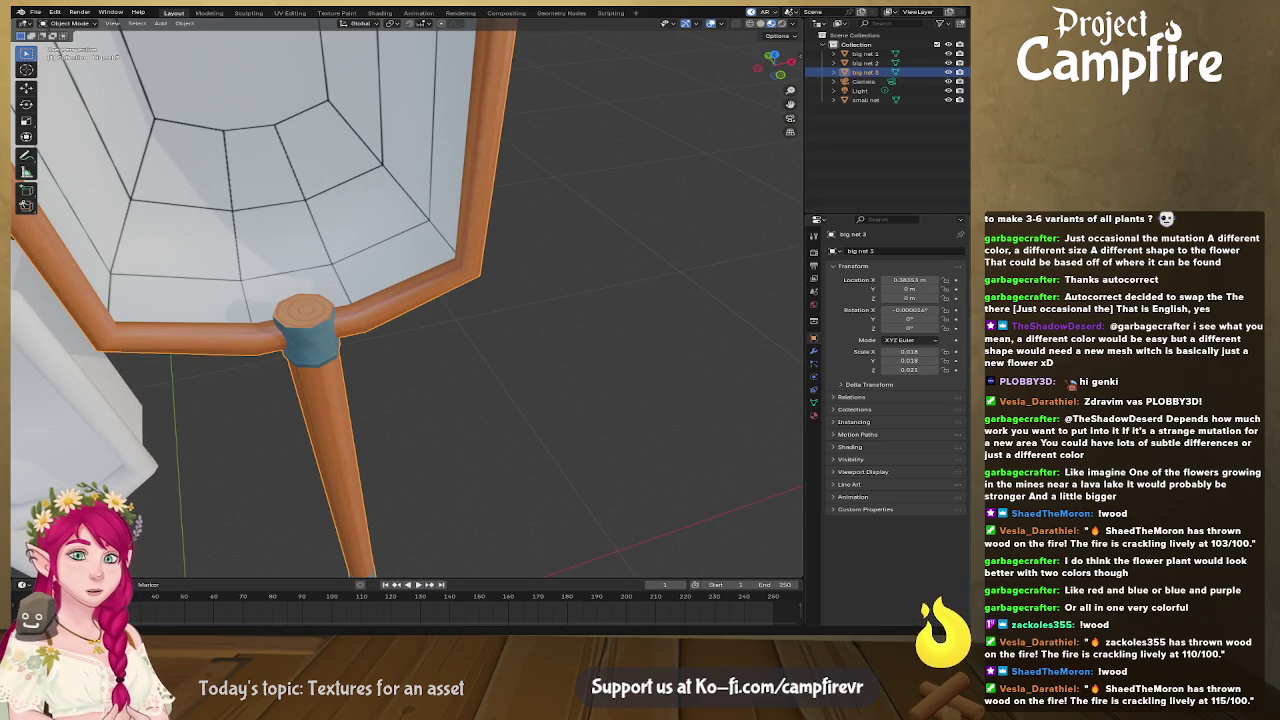
pyautogui.hotkey('alt', 'Tab')
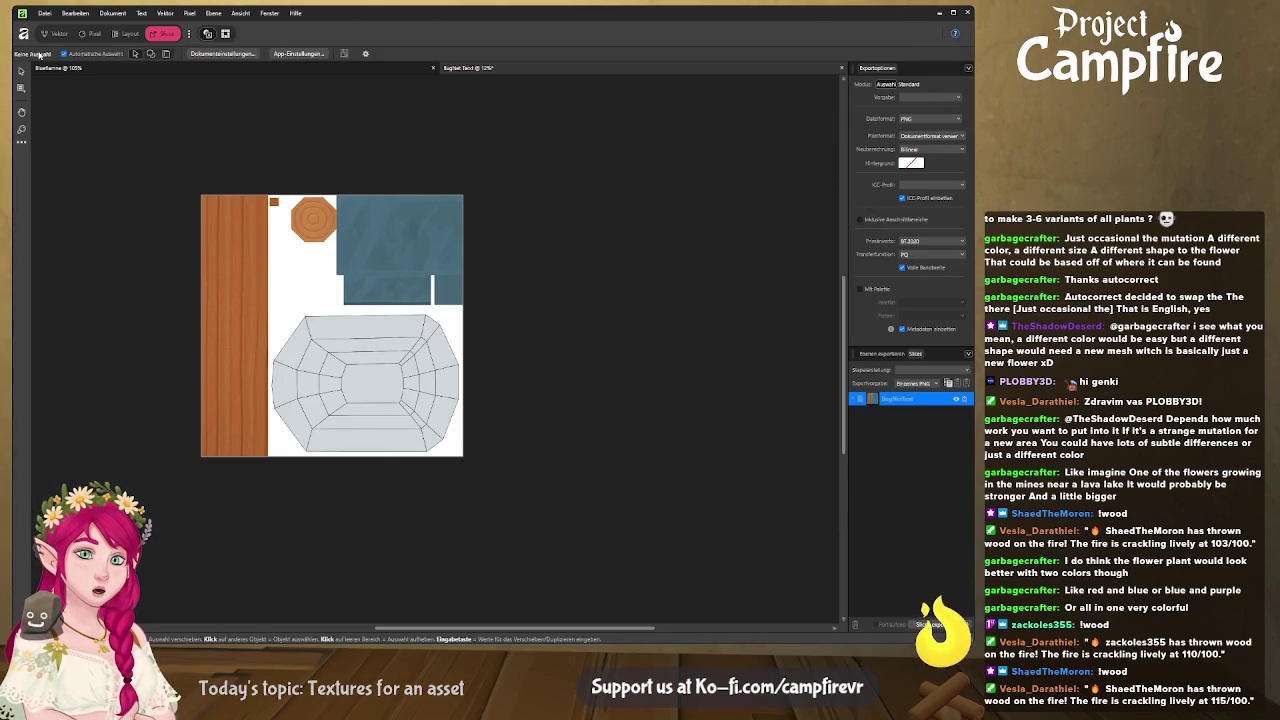
# Step: Clip a copy of the metal master.png texture into the octagon's Polygon layer and move it over the octagon
pyautogui.click(45, 34)
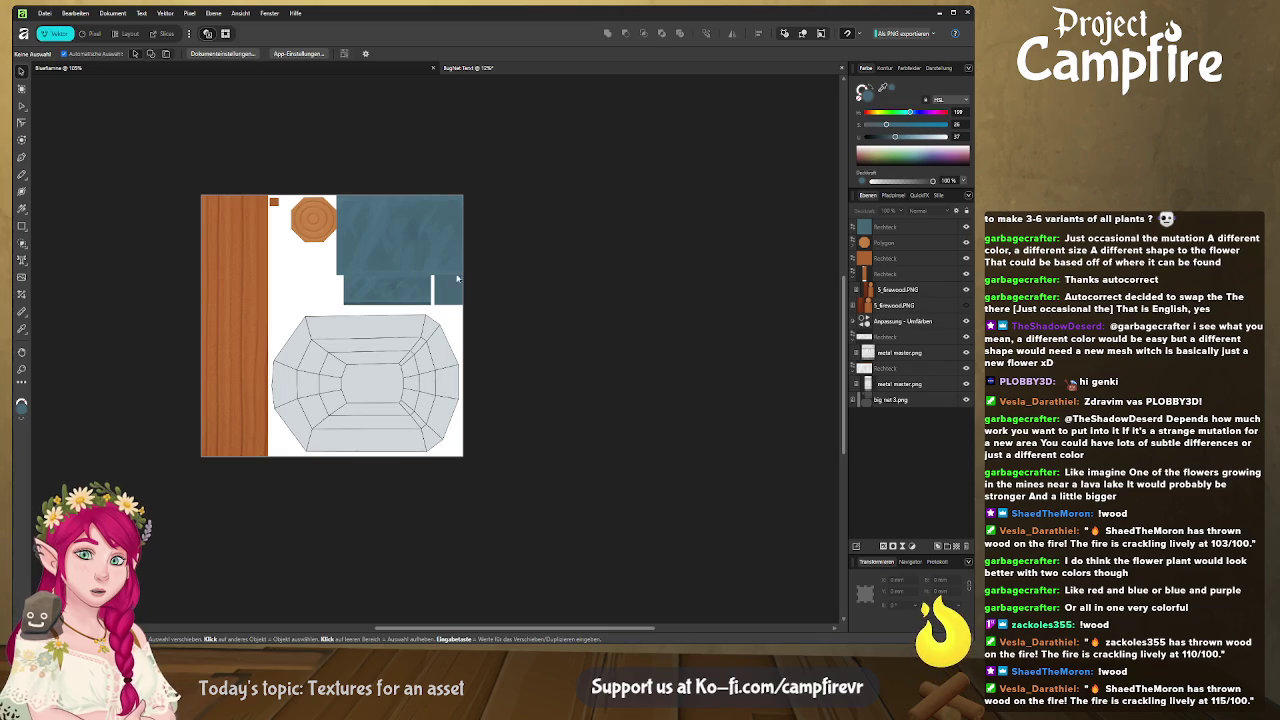
pyautogui.click(406, 265)
pyautogui.click(887, 339)
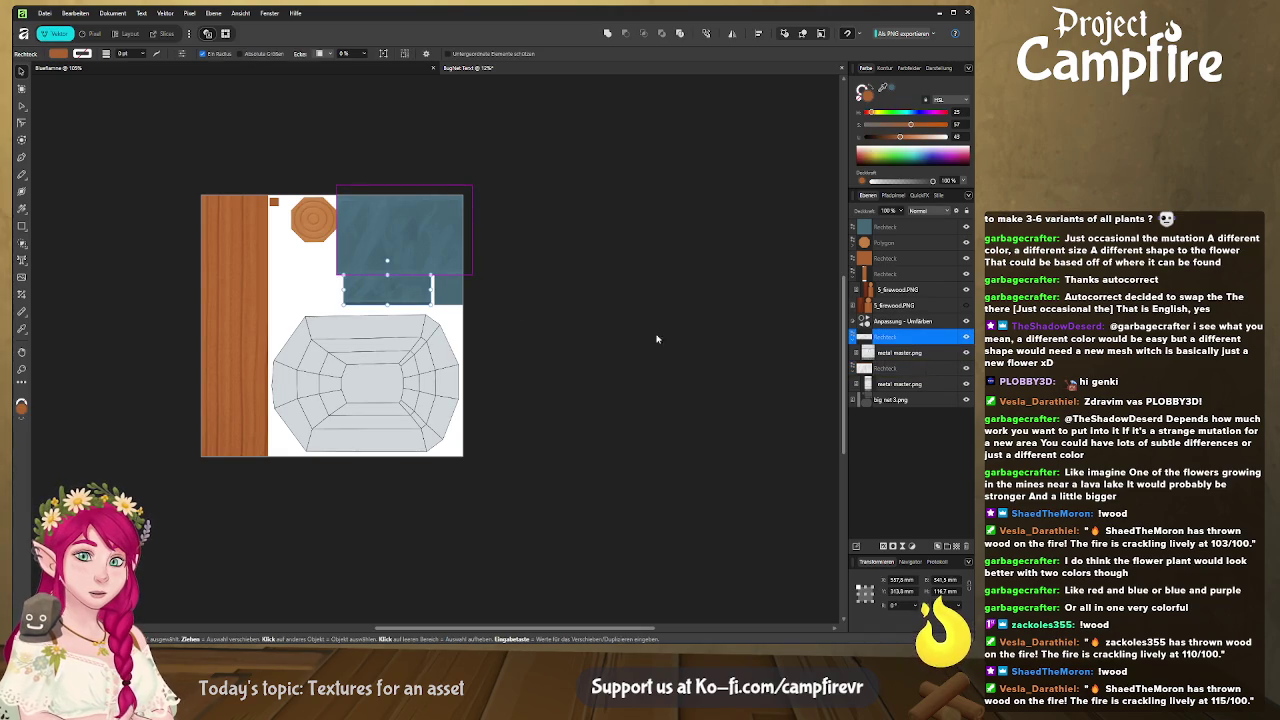
pyautogui.click(884, 353)
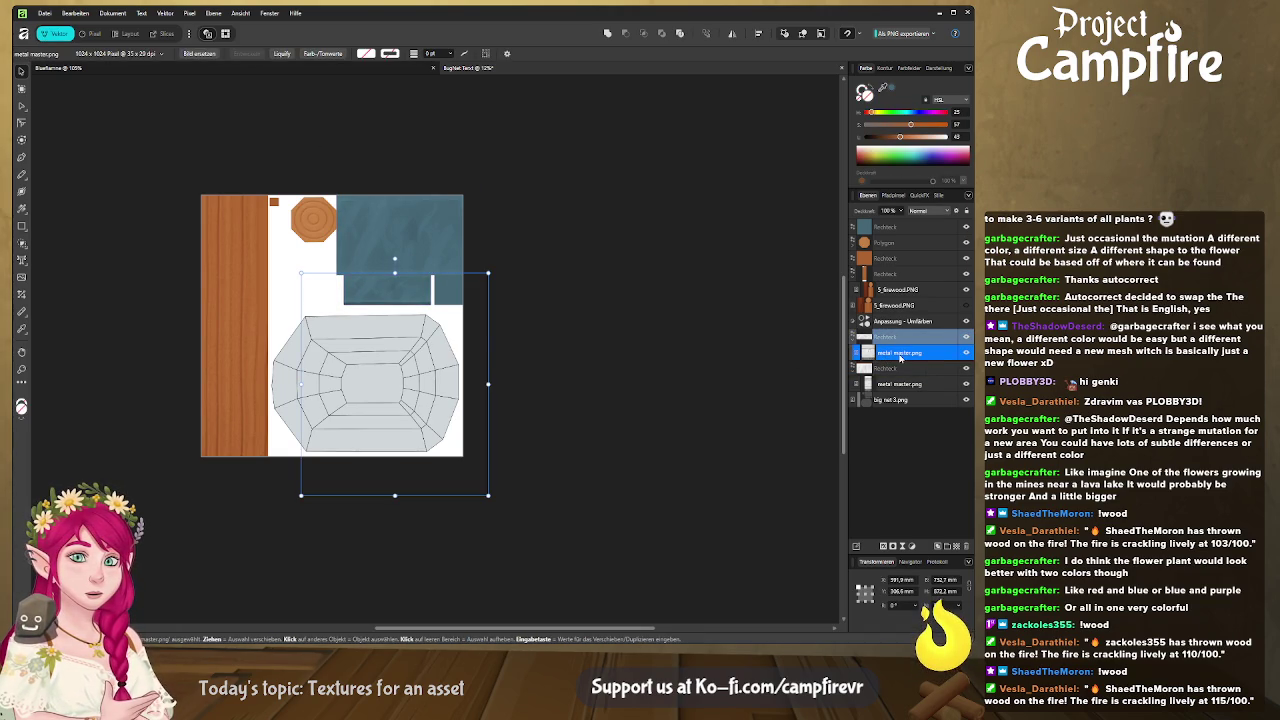
pyautogui.click(885, 242)
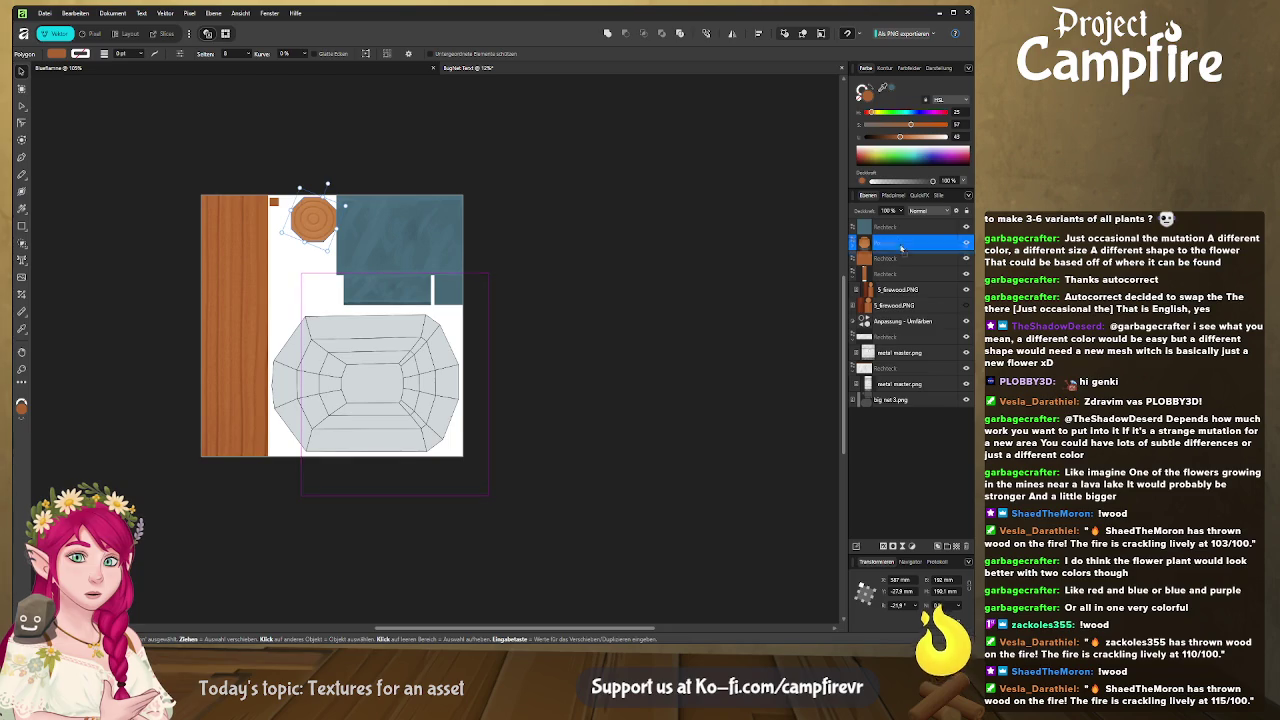
pyautogui.moveTo(904, 321); pyautogui.dragTo(908, 328)
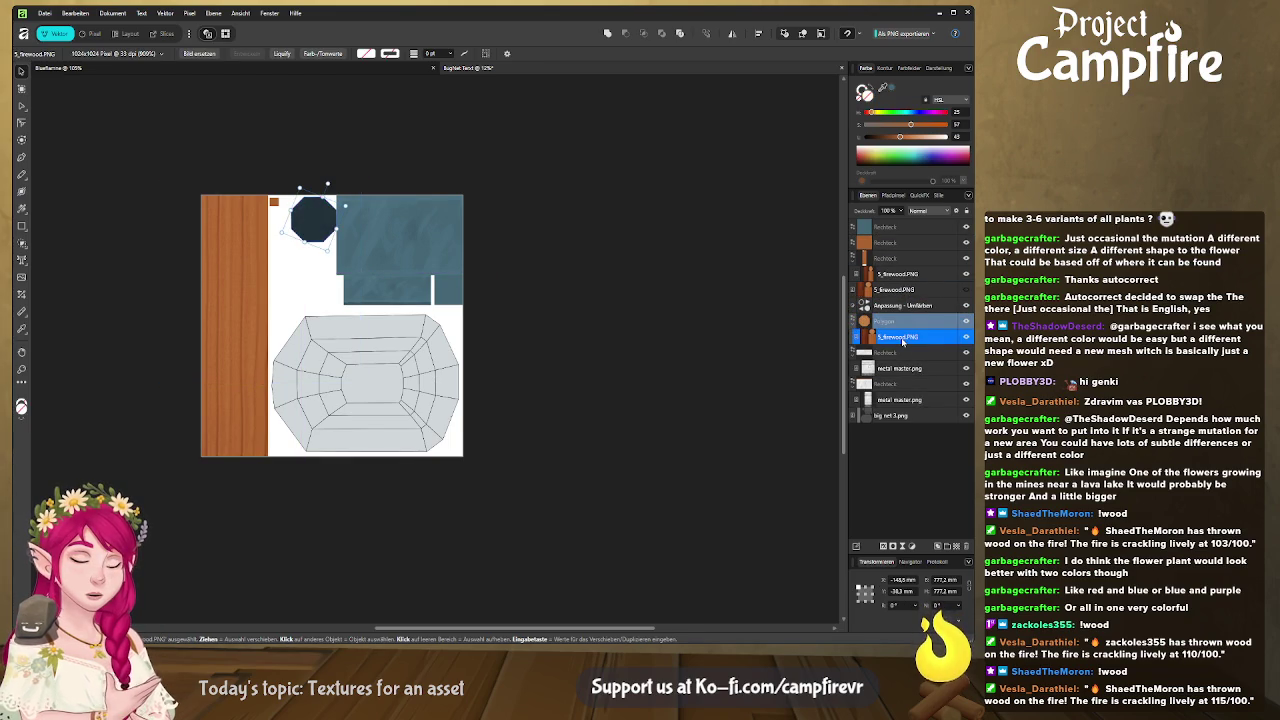
pyautogui.click(897, 354)
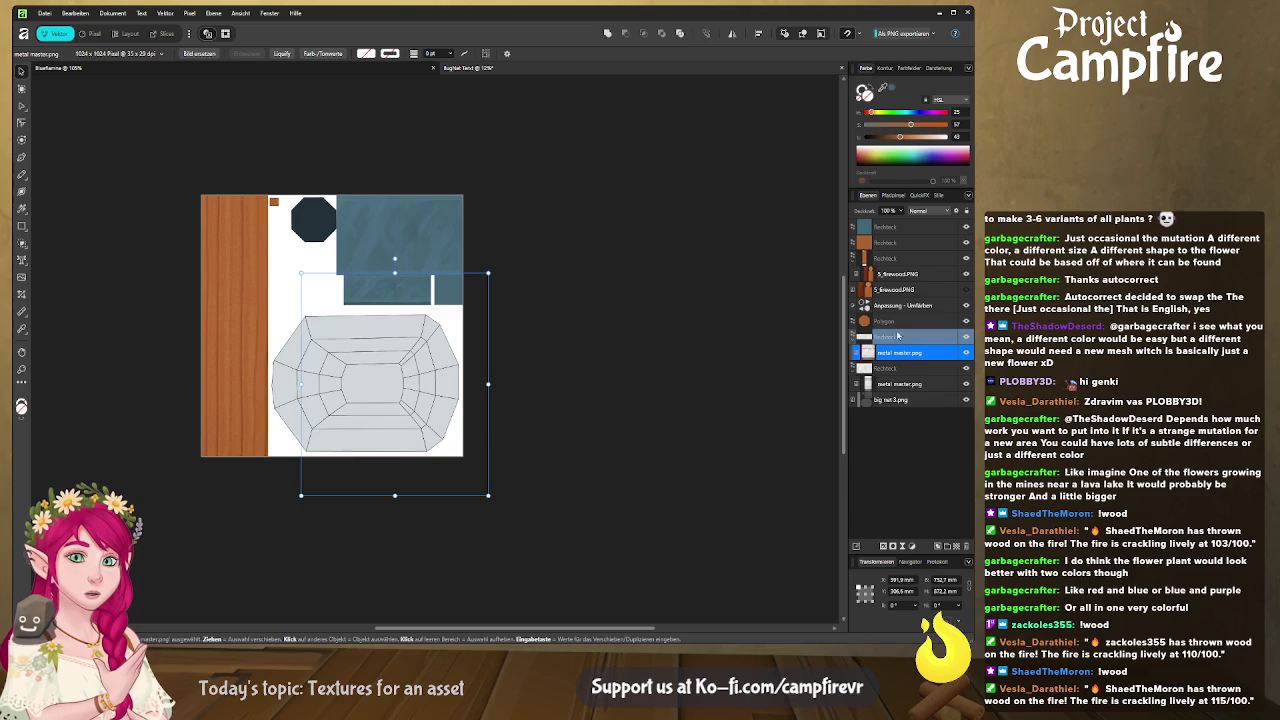
pyautogui.click(906, 322)
pyautogui.keyDown('alt'); pyautogui.moveTo(897, 354); pyautogui.dragTo(905, 338); pyautogui.keyUp('alt')
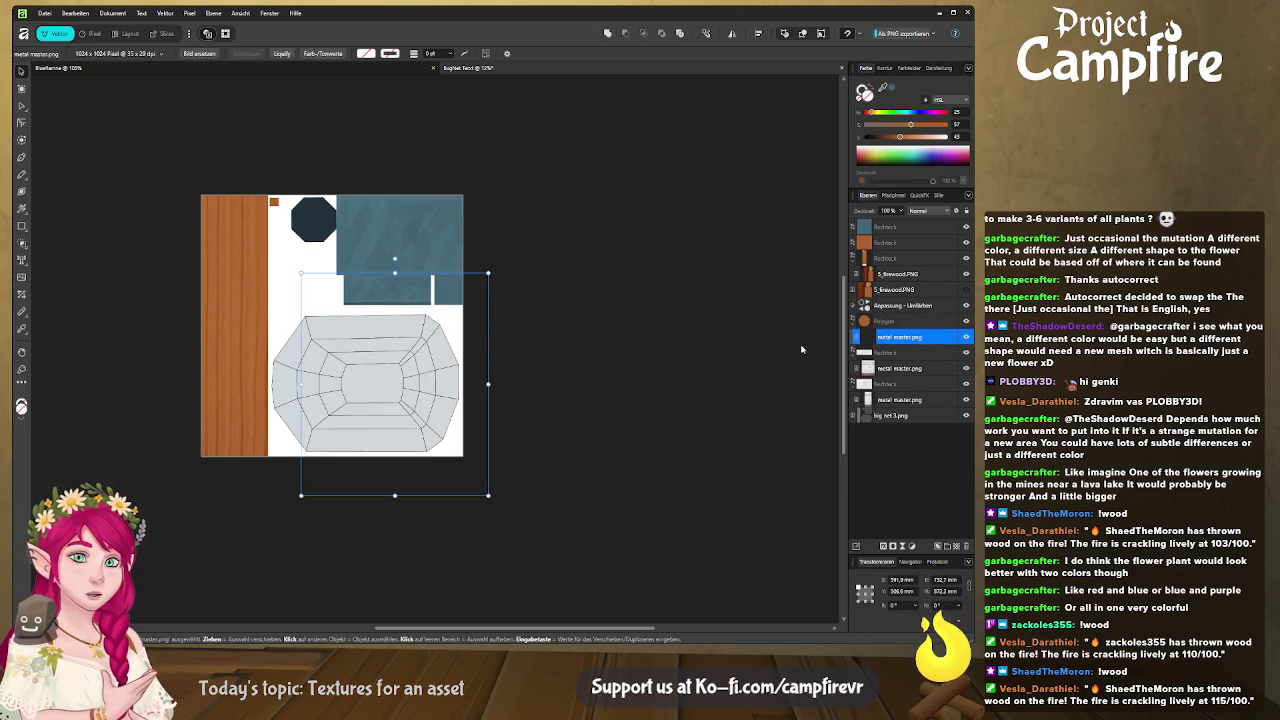
pyautogui.moveTo(420, 367)
pyautogui.mouseDown()
pyautogui.moveTo(369, 209)
pyautogui.moveTo(250, 235)
pyautogui.moveTo(259, 229)
pyautogui.mouseUp()
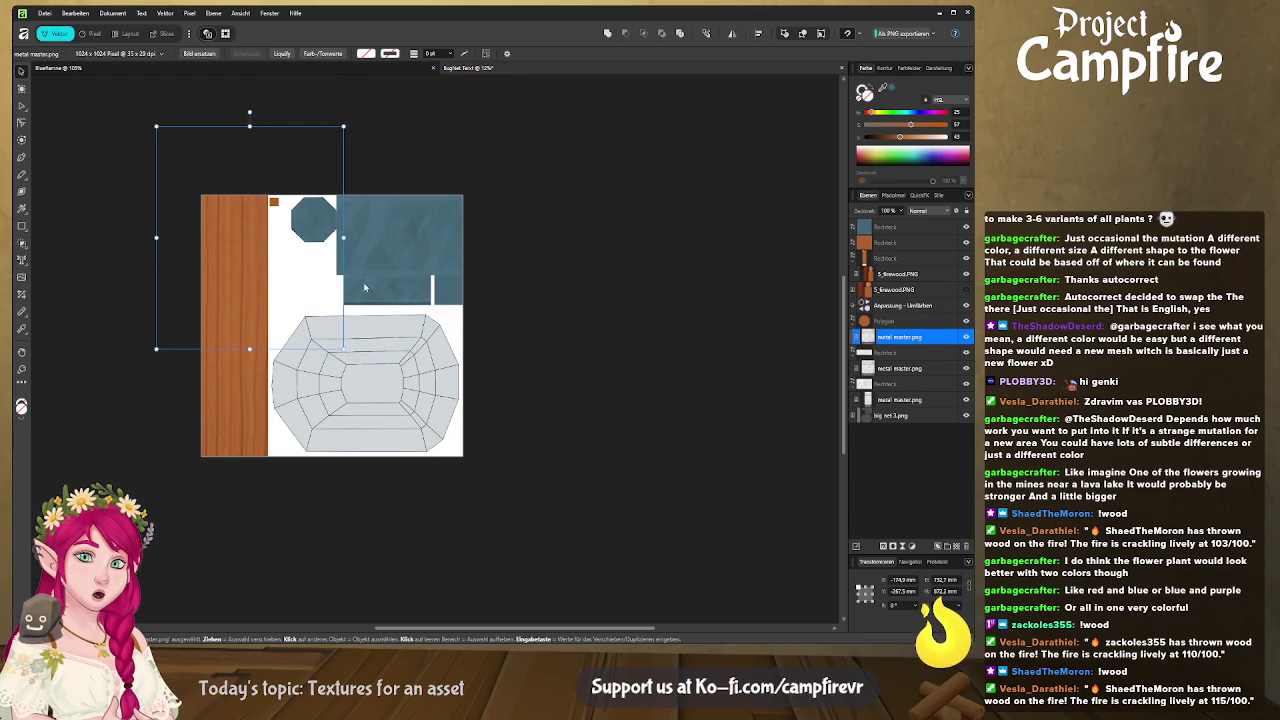
# Step: Shrink the clipped metal texture from its corners and trim its top edge to fit the octagon
pyautogui.keyDown('ctrl'); pyautogui.scroll(3, 327, 276); pyautogui.keyUp('ctrl')
pyautogui.scroll(-1, 320, 265)
pyautogui.keyDown('ctrl'); pyautogui.scroll(-2, 315, 255); pyautogui.keyUp('ctrl')
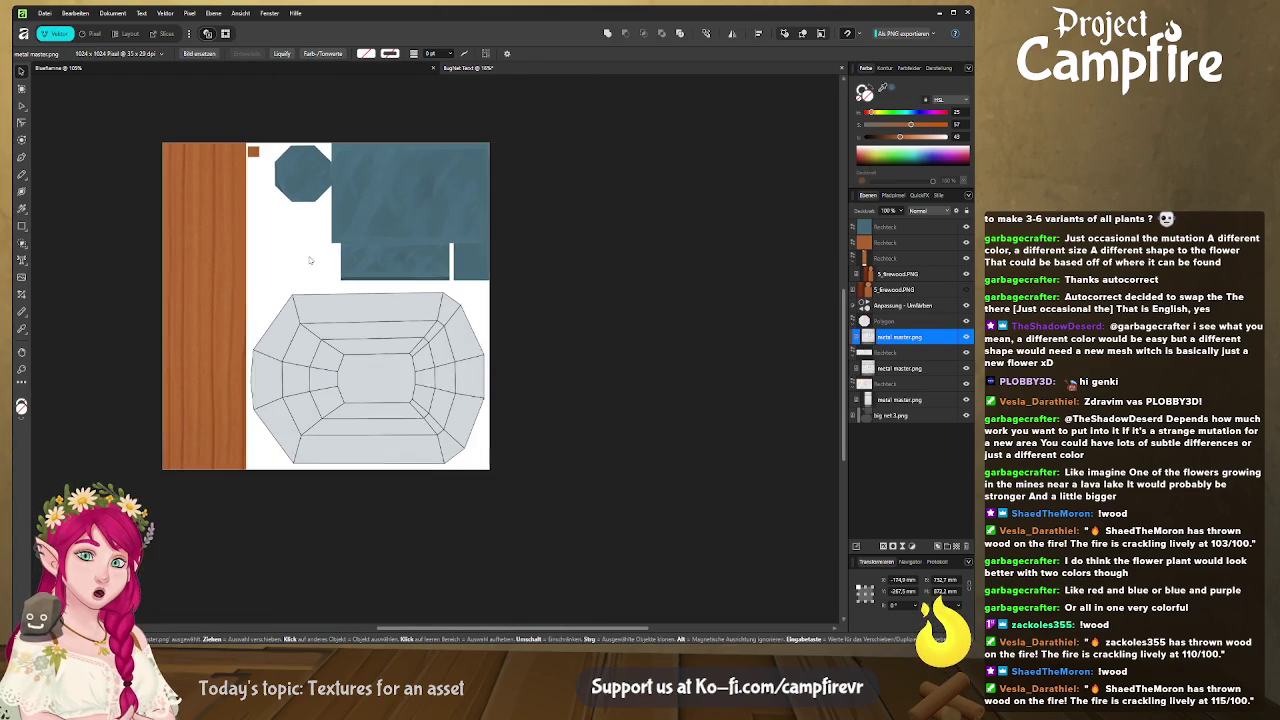
pyautogui.moveTo(107, 335); pyautogui.dragTo(120, 320)
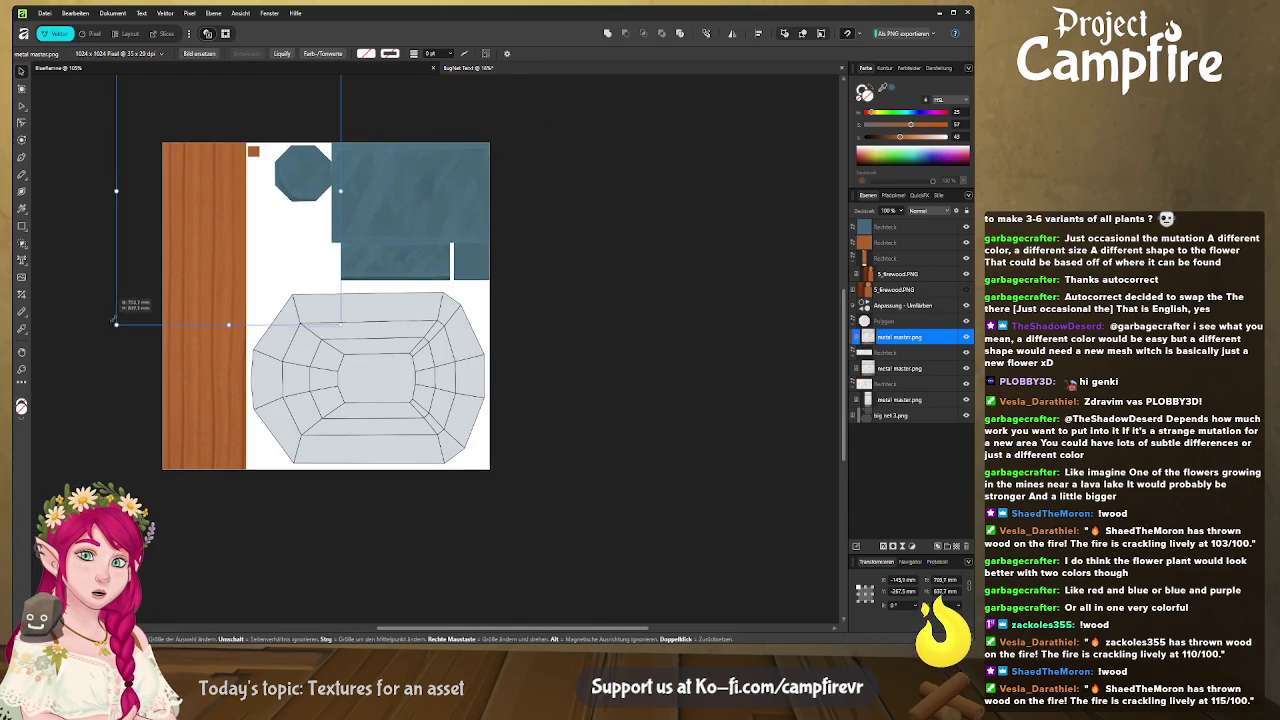
pyautogui.scroll(2, 308, 203)
pyautogui.scroll(1, 308, 203)
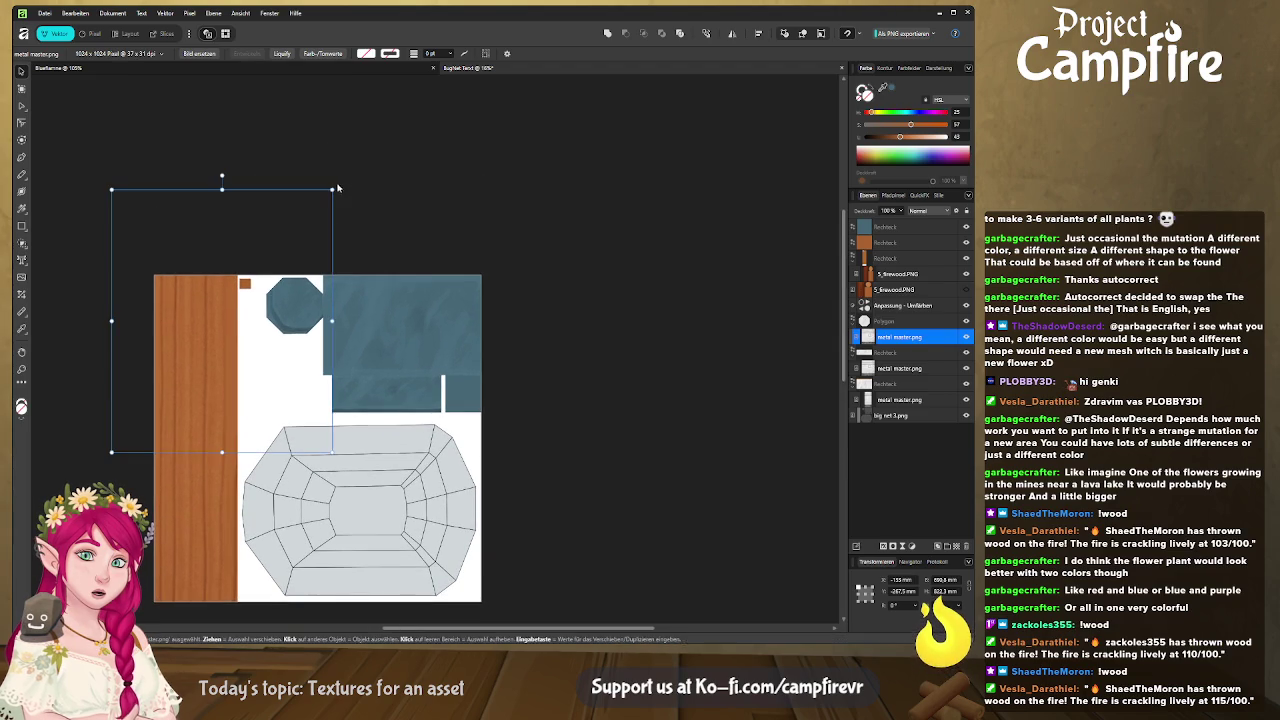
pyautogui.moveTo(332, 200); pyautogui.dragTo(323, 200)
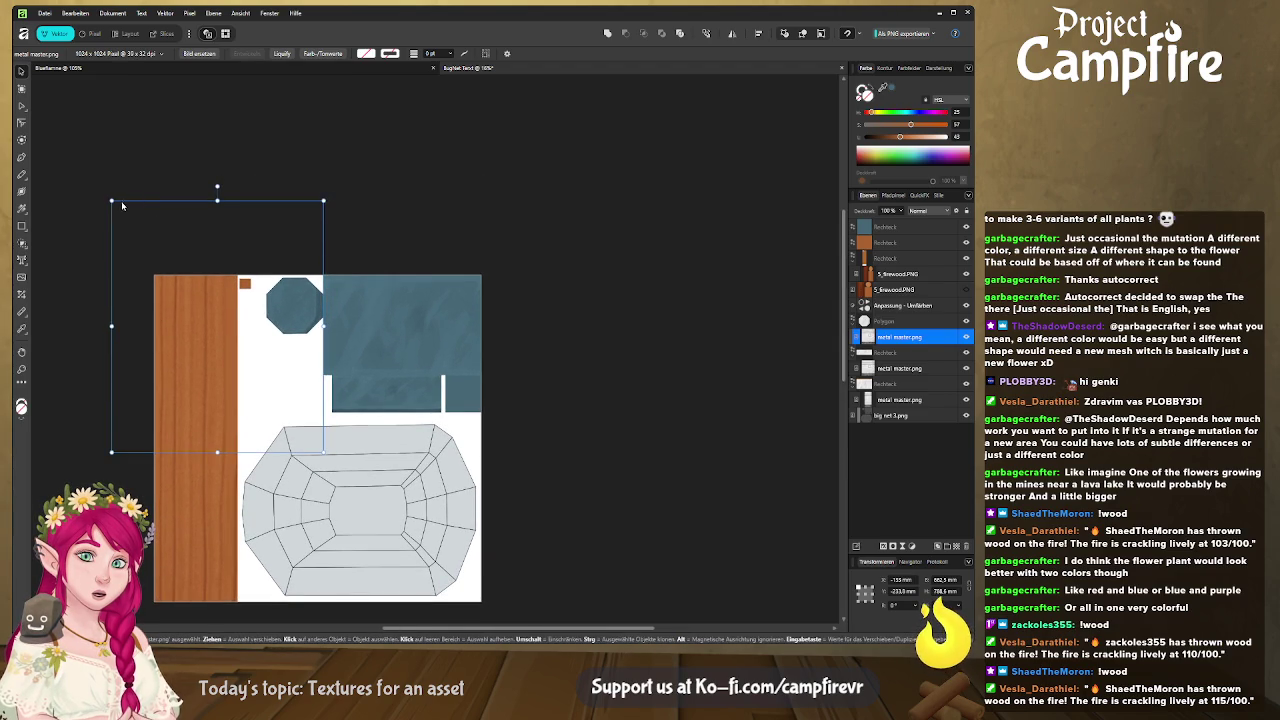
pyautogui.moveTo(111, 200); pyautogui.dragTo(120, 210)
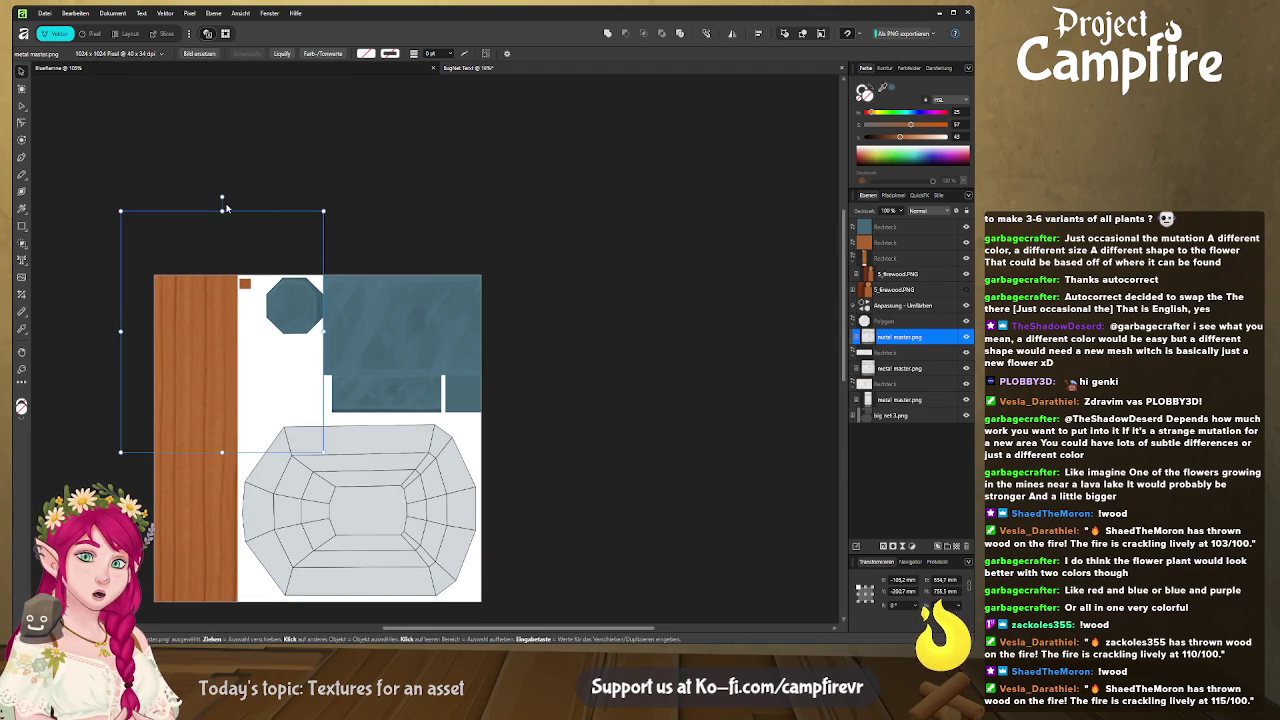
pyautogui.moveTo(222, 210); pyautogui.dragTo(222, 225)
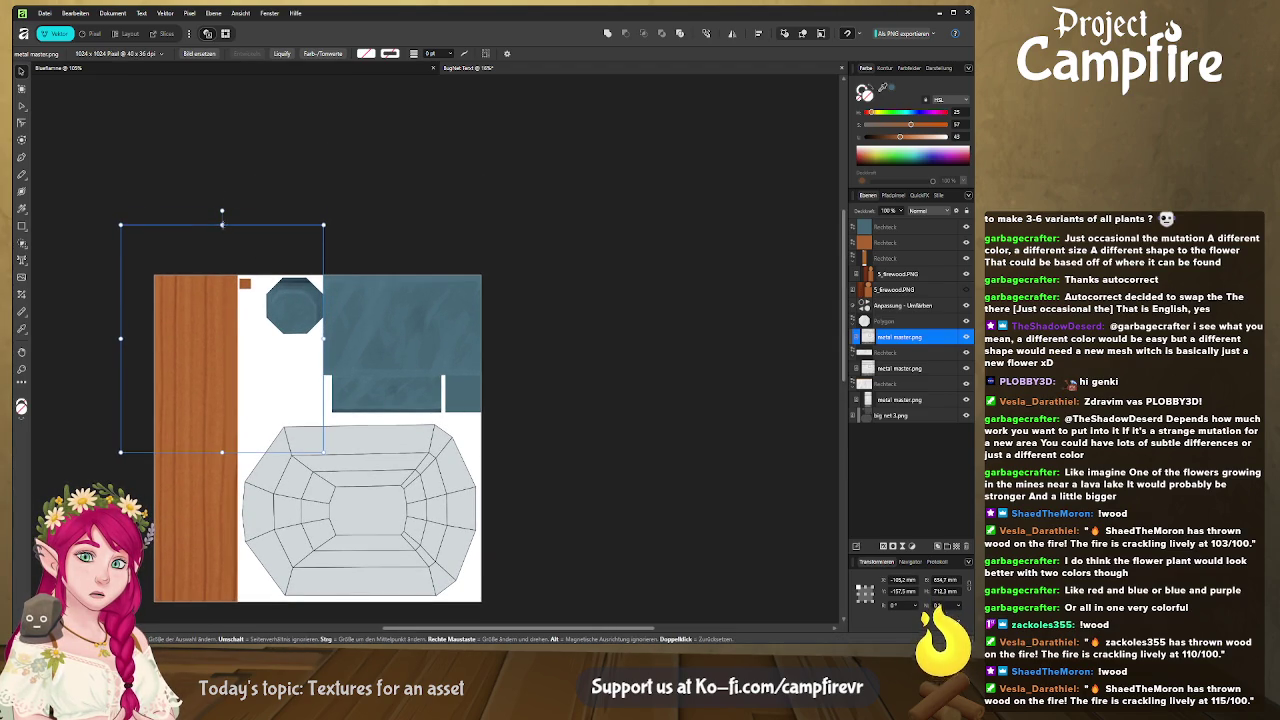
pyautogui.moveTo(302, 316); pyautogui.dragTo(302, 306)
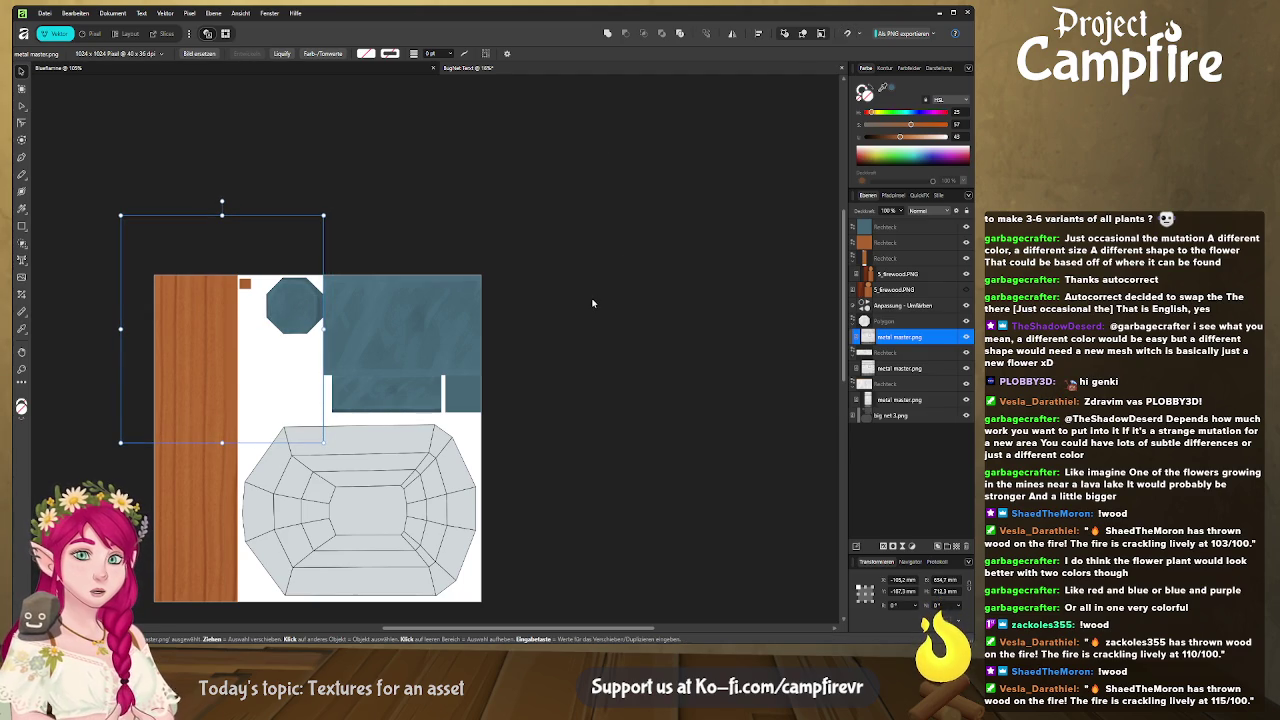
# Step: Nudge the metal texture up and right and fine-tune its width and bottom edge
pyautogui.press('Right')
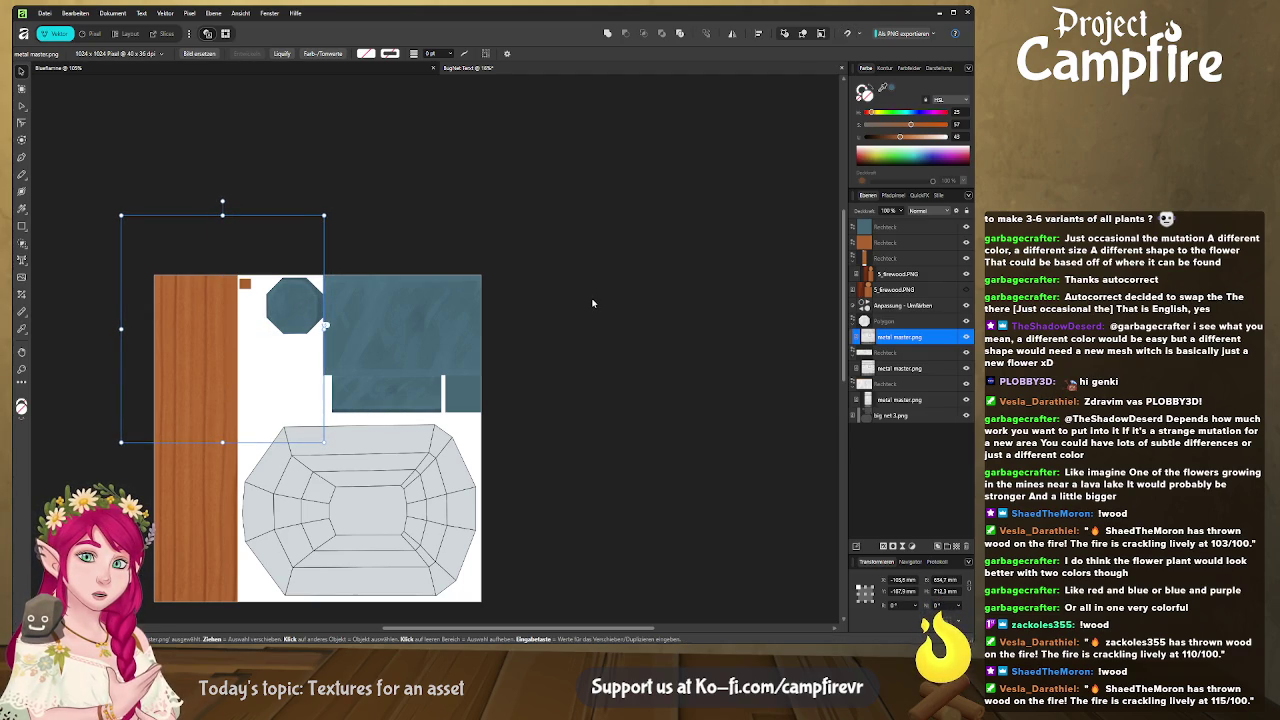
pyautogui.press('Up')
pyautogui.press('Right')
pyautogui.press('Right')
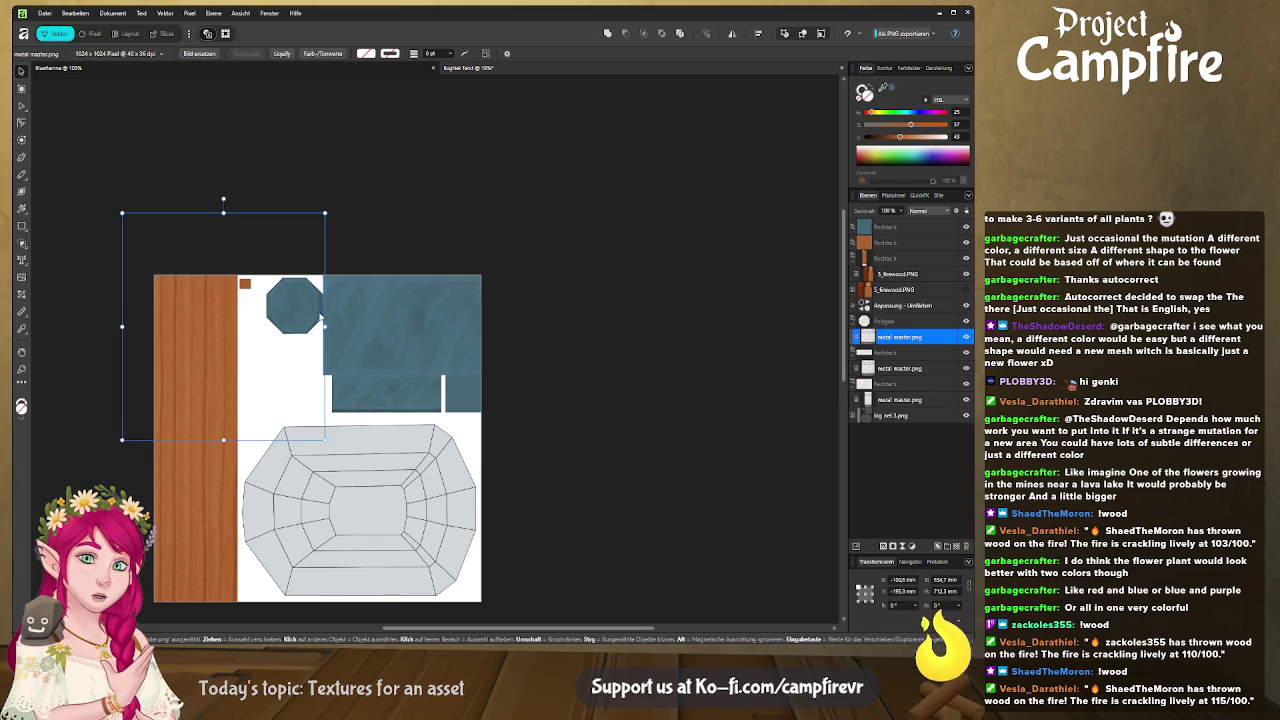
pyautogui.moveTo(324, 325); pyautogui.dragTo(325, 325)
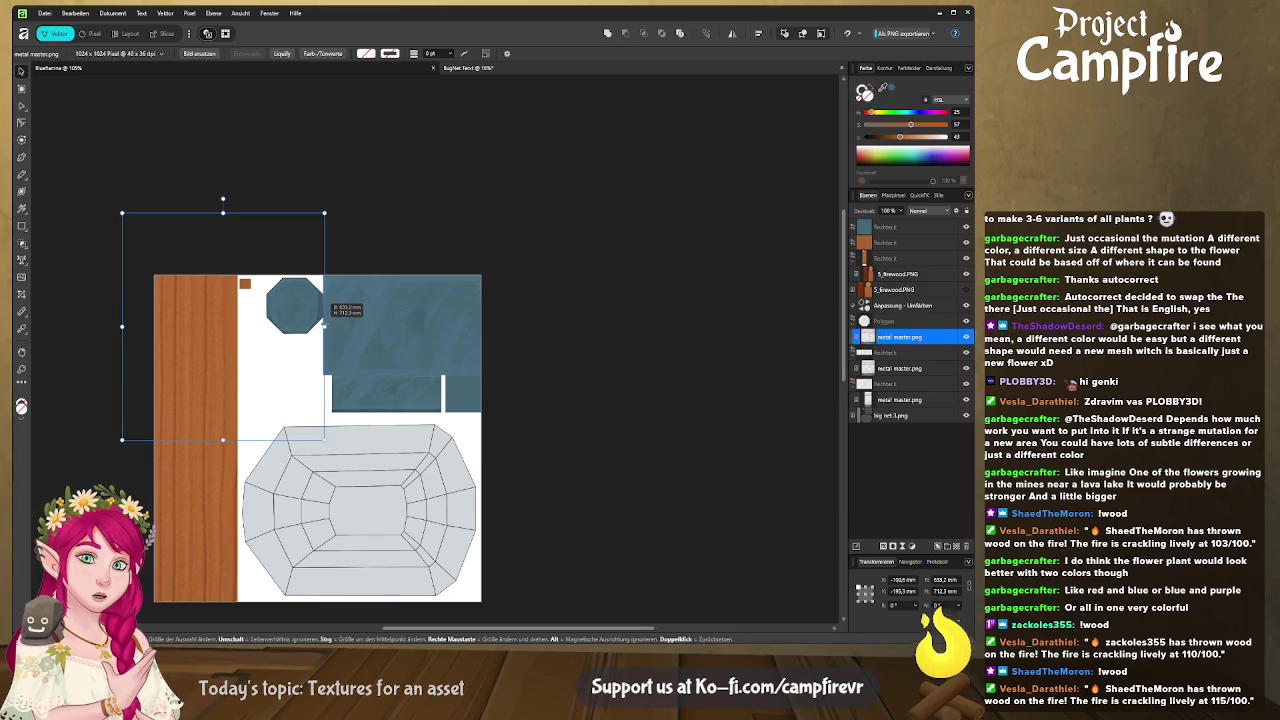
pyautogui.moveTo(223, 439); pyautogui.dragTo(223, 435)
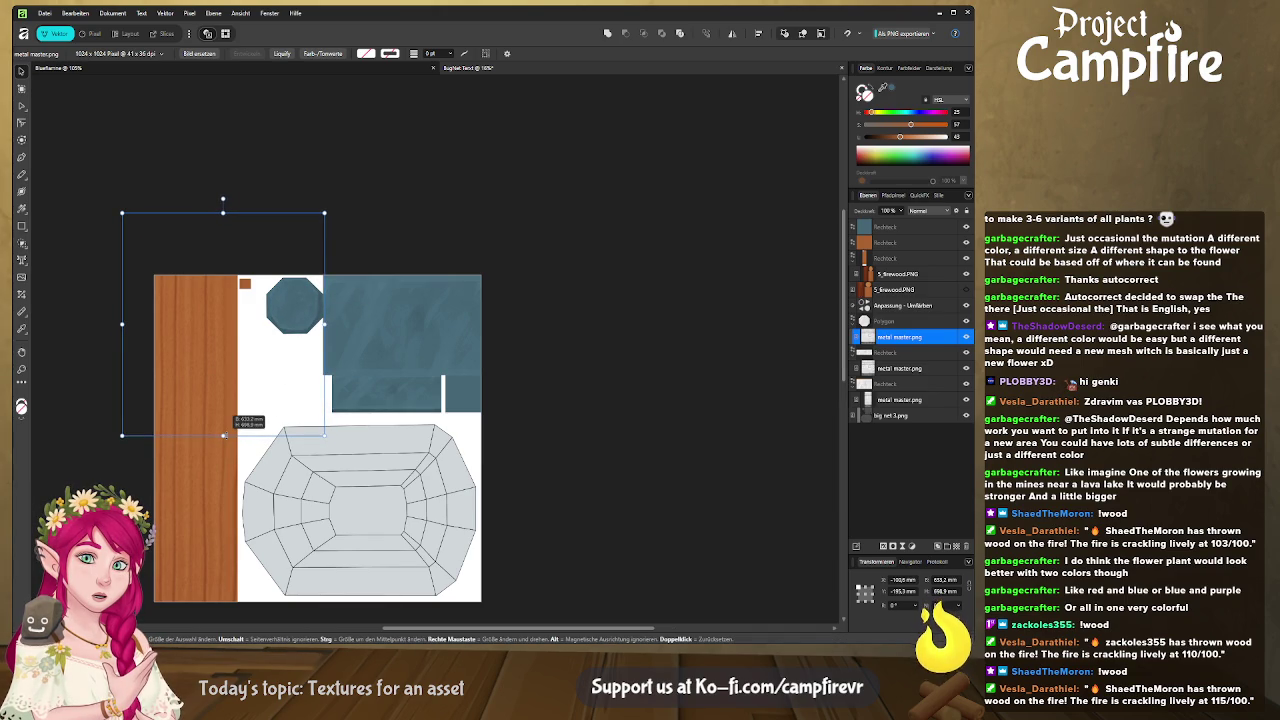
pyautogui.moveTo(287, 319); pyautogui.dragTo(288, 324)
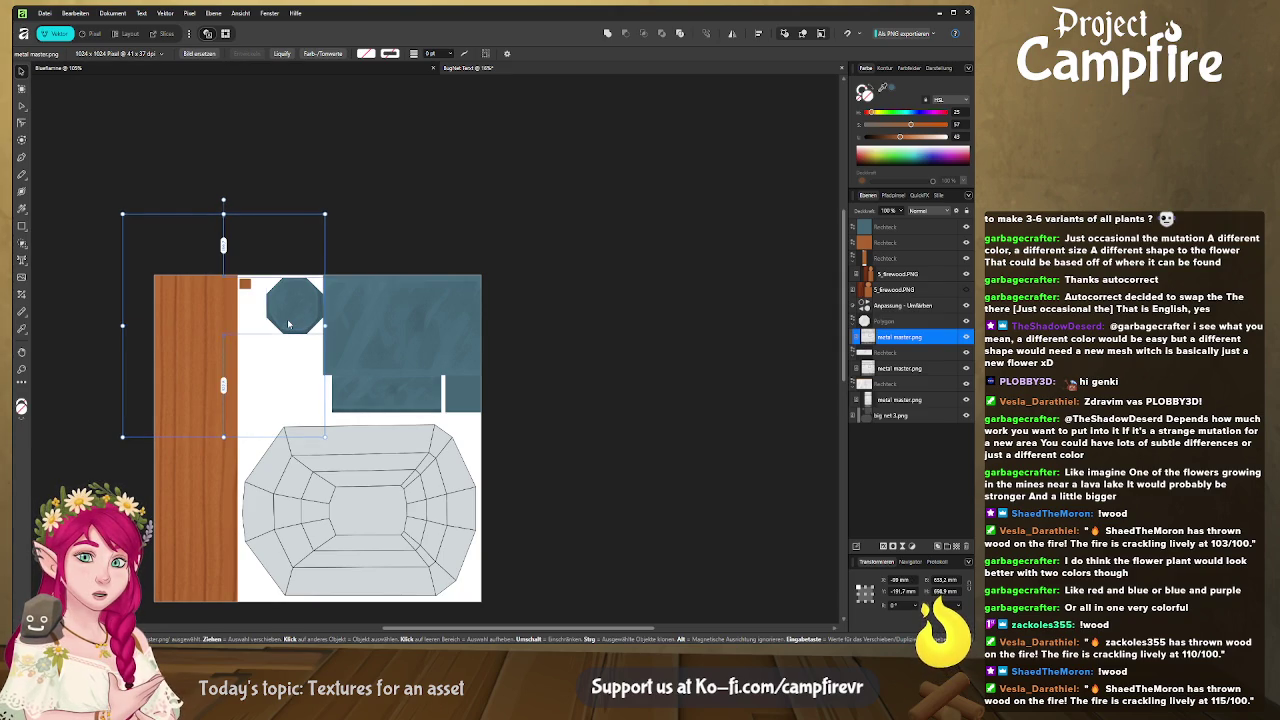
pyautogui.click(414, 180)
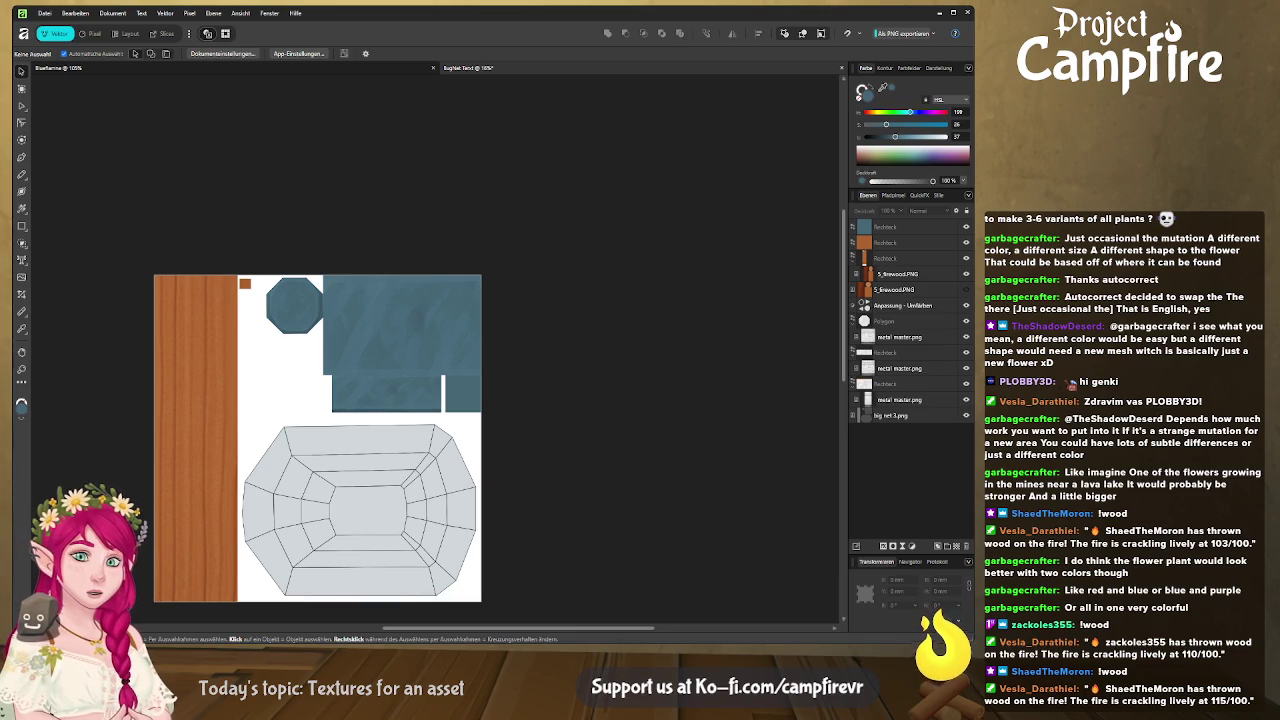
# Step: Paste basket weaving TEXTURE.png and move the tile up onto the blue area
pyautogui.hotkey('ctrl', 'v')
pyautogui.scroll(-4, 418, 522)
pyautogui.scroll(-1, 417, 350)
pyautogui.moveTo(414, 325); pyautogui.dragTo(408, 163)
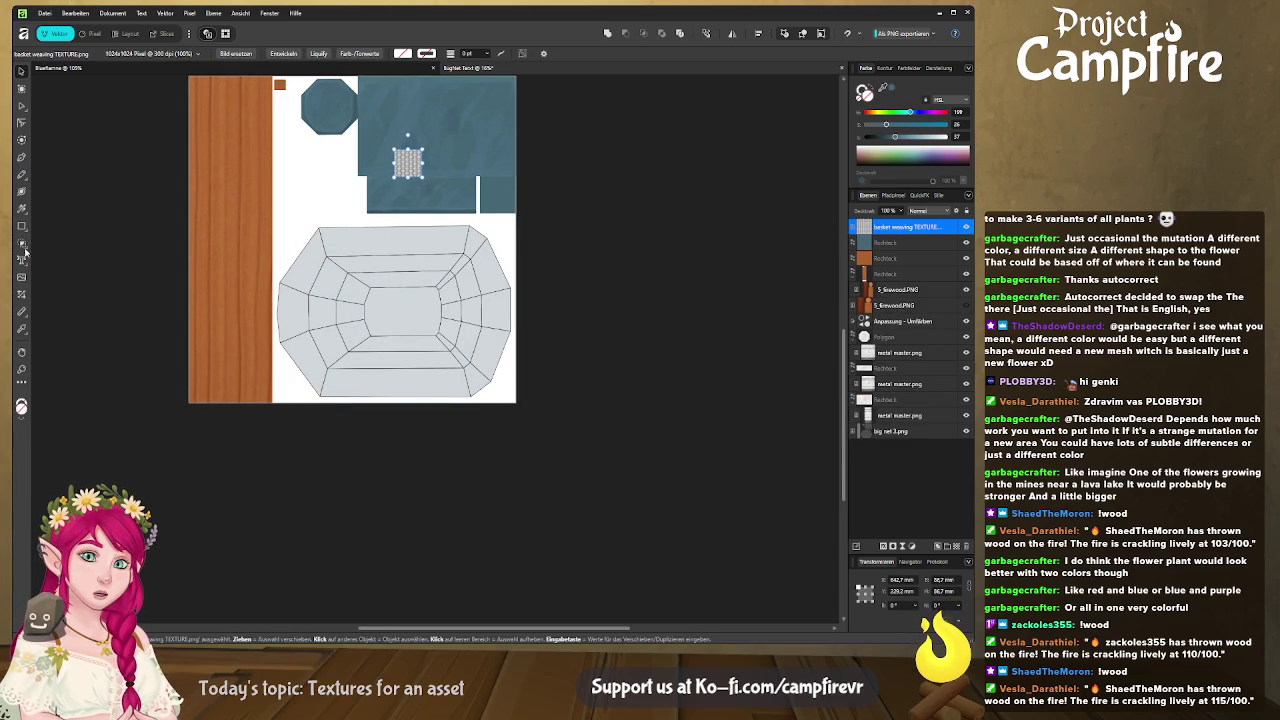
# Step: Trace the large basket UV island's outline as a closed Pen path
pyautogui.click(22, 156)
pyautogui.click(319, 226)
pyautogui.click(278, 281)
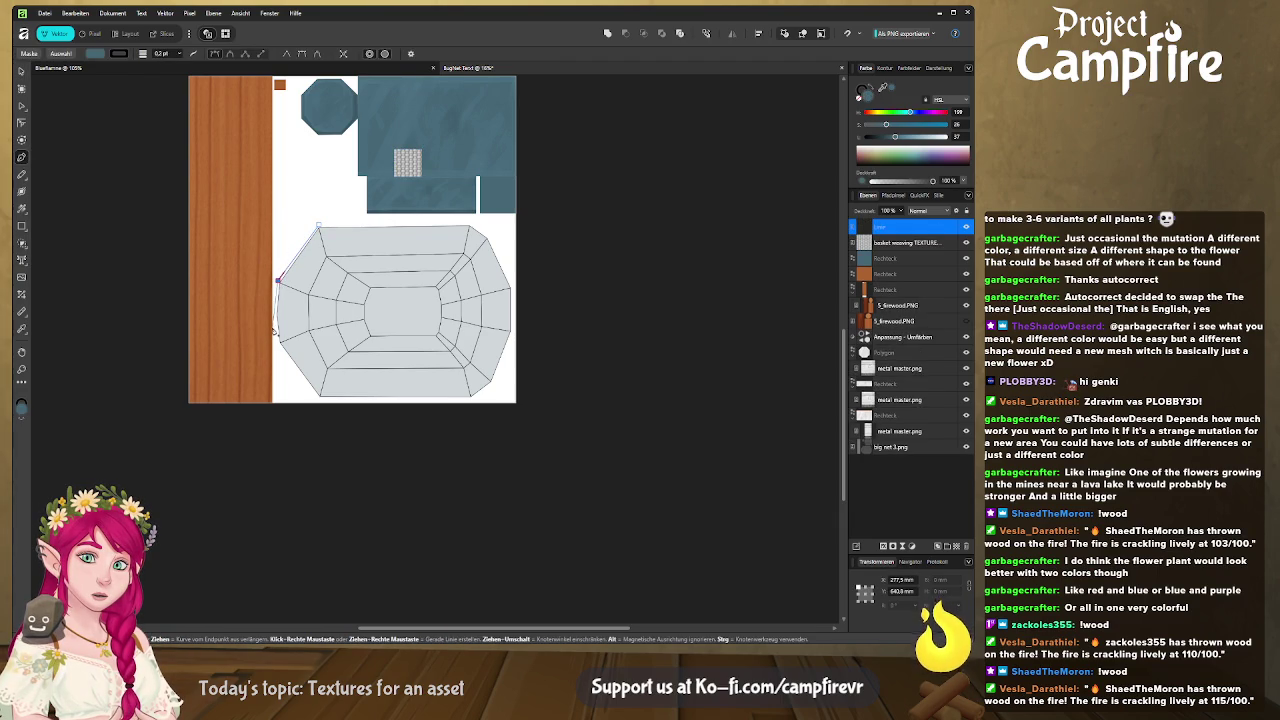
pyautogui.click(274, 313)
pyautogui.click(279, 348)
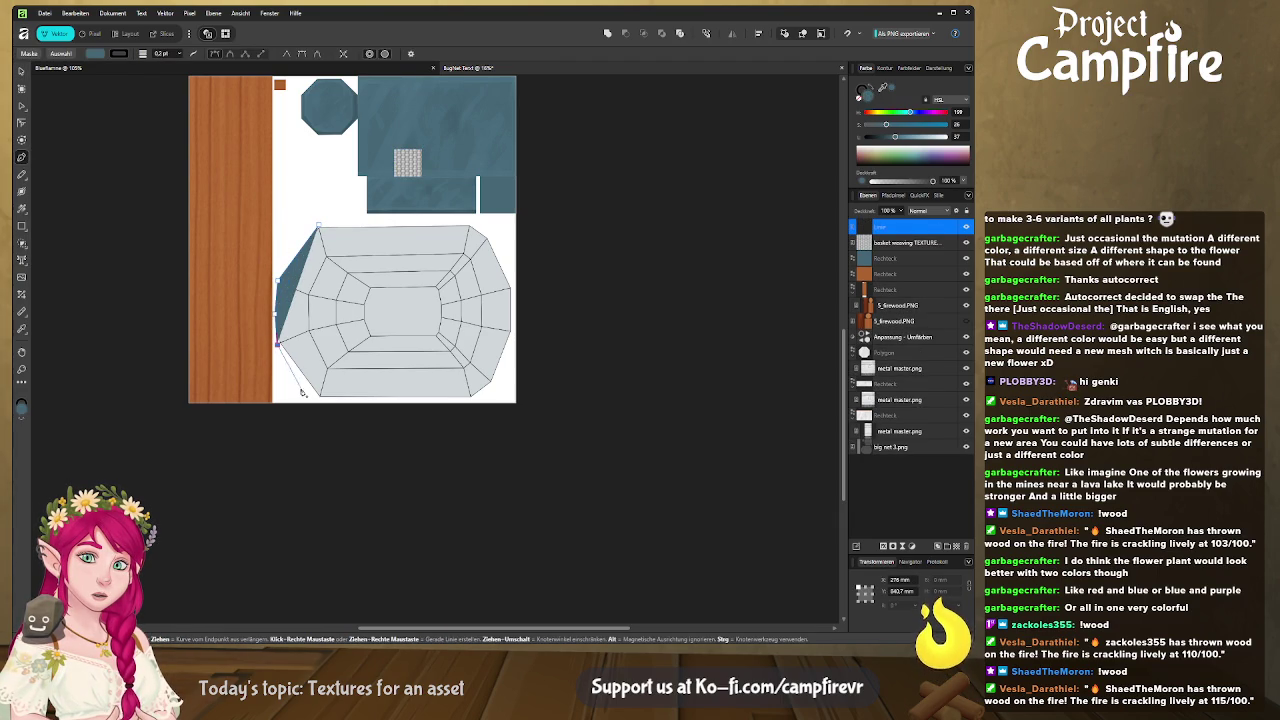
pyautogui.click(318, 400)
pyautogui.click(473, 402)
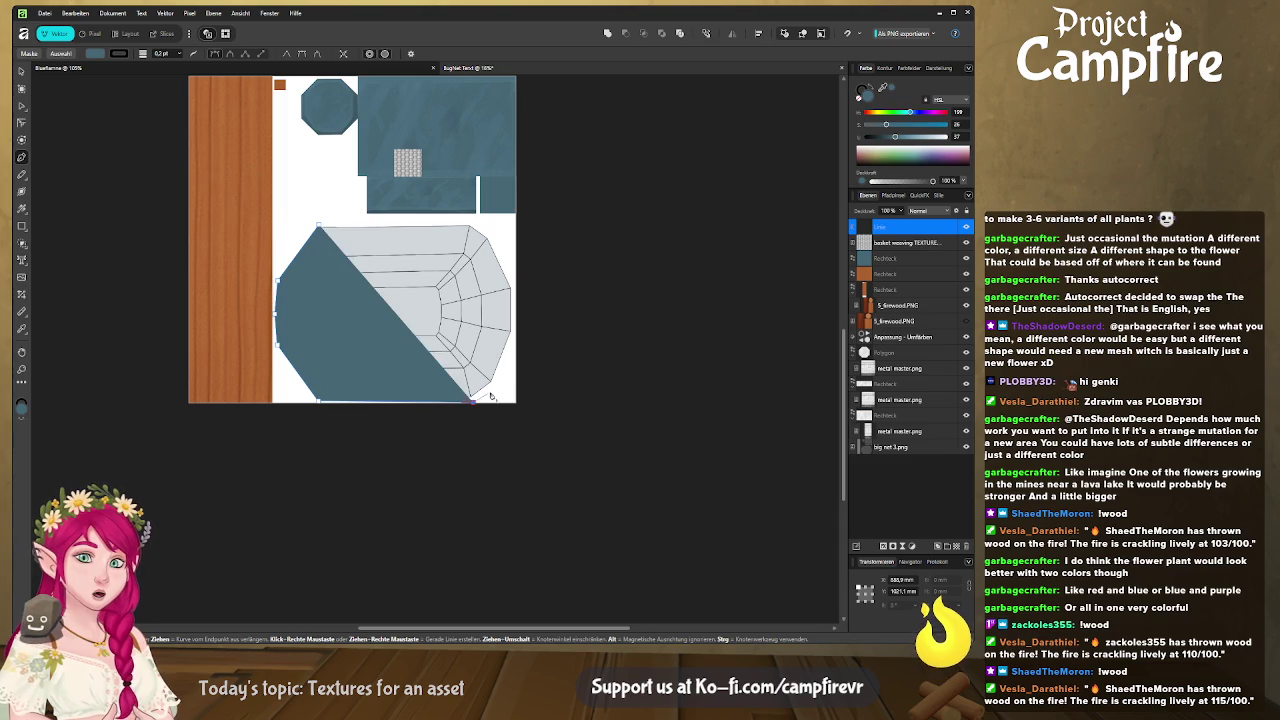
pyautogui.click(494, 383)
pyautogui.click(512, 334)
pyautogui.click(514, 286)
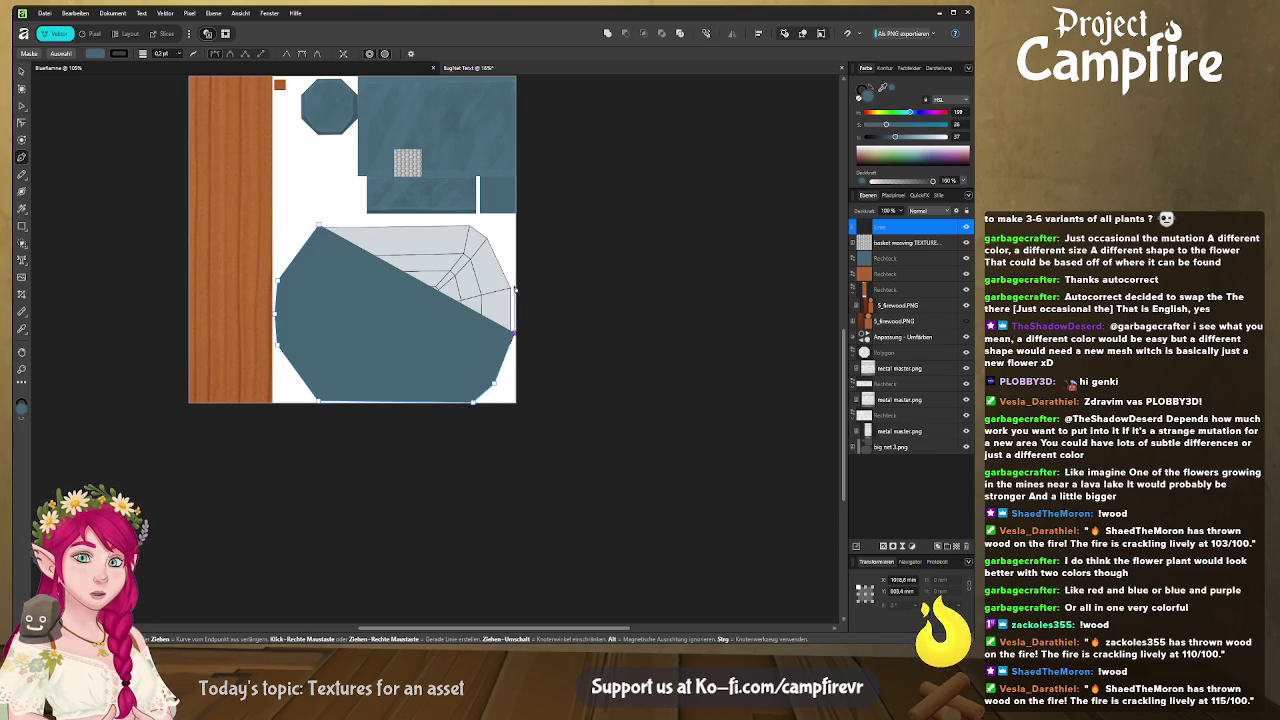
pyautogui.click(492, 237)
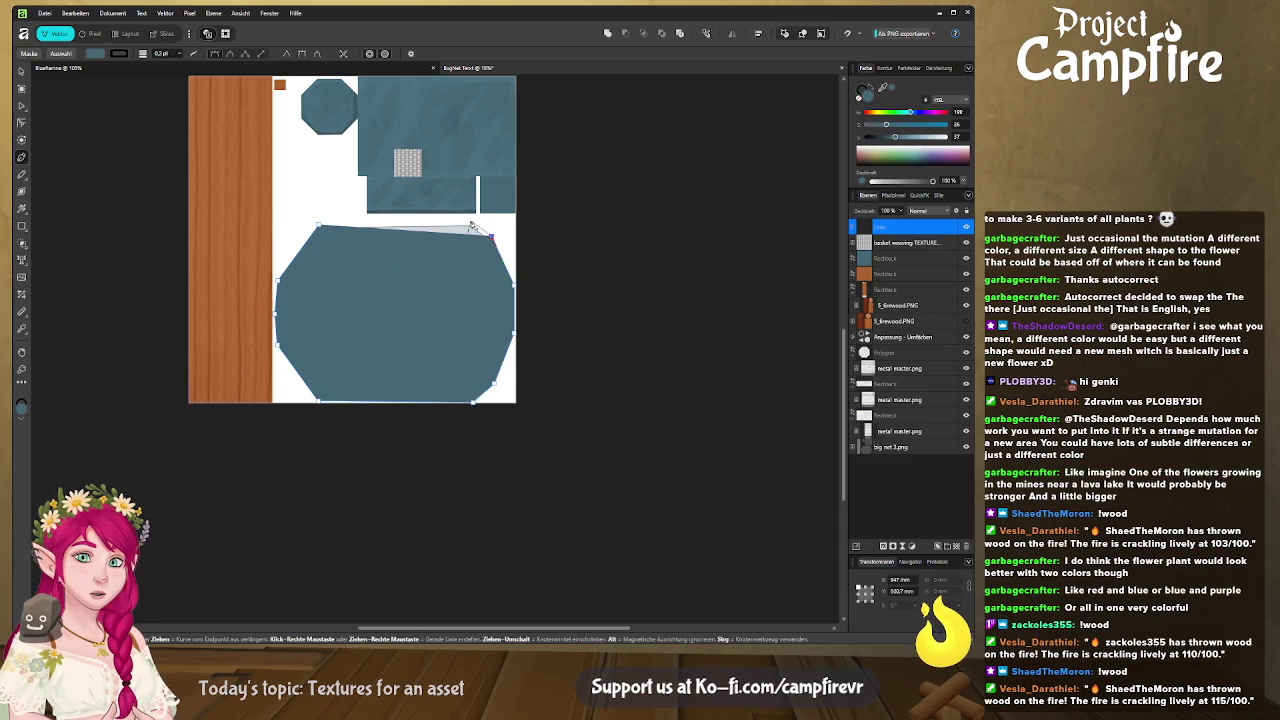
pyautogui.click(472, 221)
pyautogui.click(320, 226)
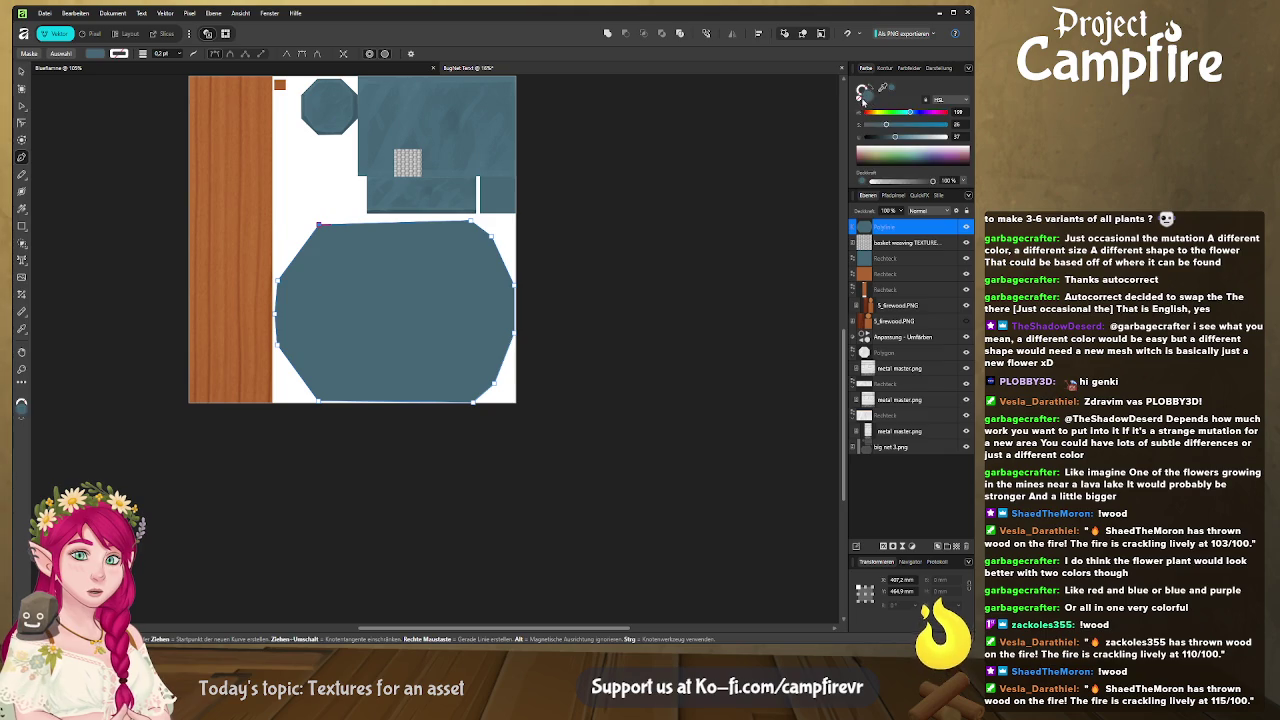
# Step: Set the traced path's fill to none and move the basket-weave tile onto the large mesh
pyautogui.click(859, 100)
pyautogui.click(889, 244)
pyautogui.press('Delete')
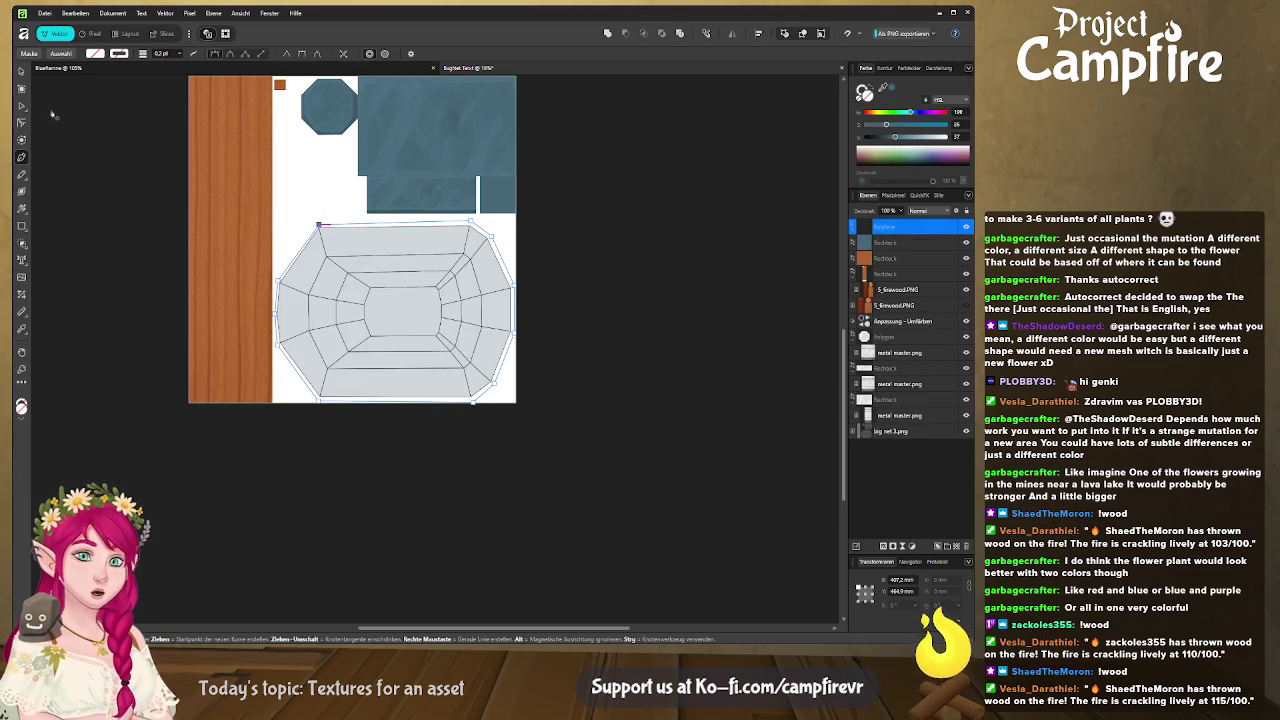
pyautogui.click(21, 71)
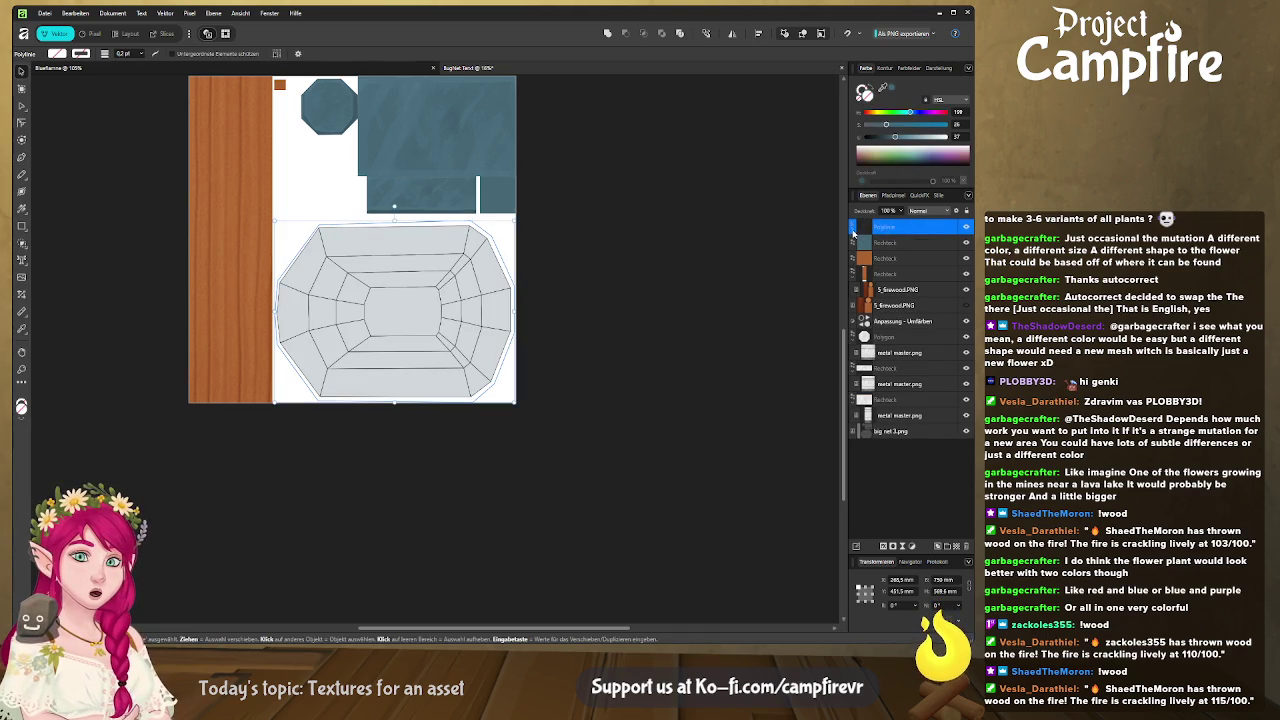
pyautogui.hotkey('ctrl', 'z')
pyautogui.moveTo(405, 163)
pyautogui.mouseDown()
pyautogui.moveTo(397, 245)
pyautogui.moveTo(342, 250)
pyautogui.mouseUp()
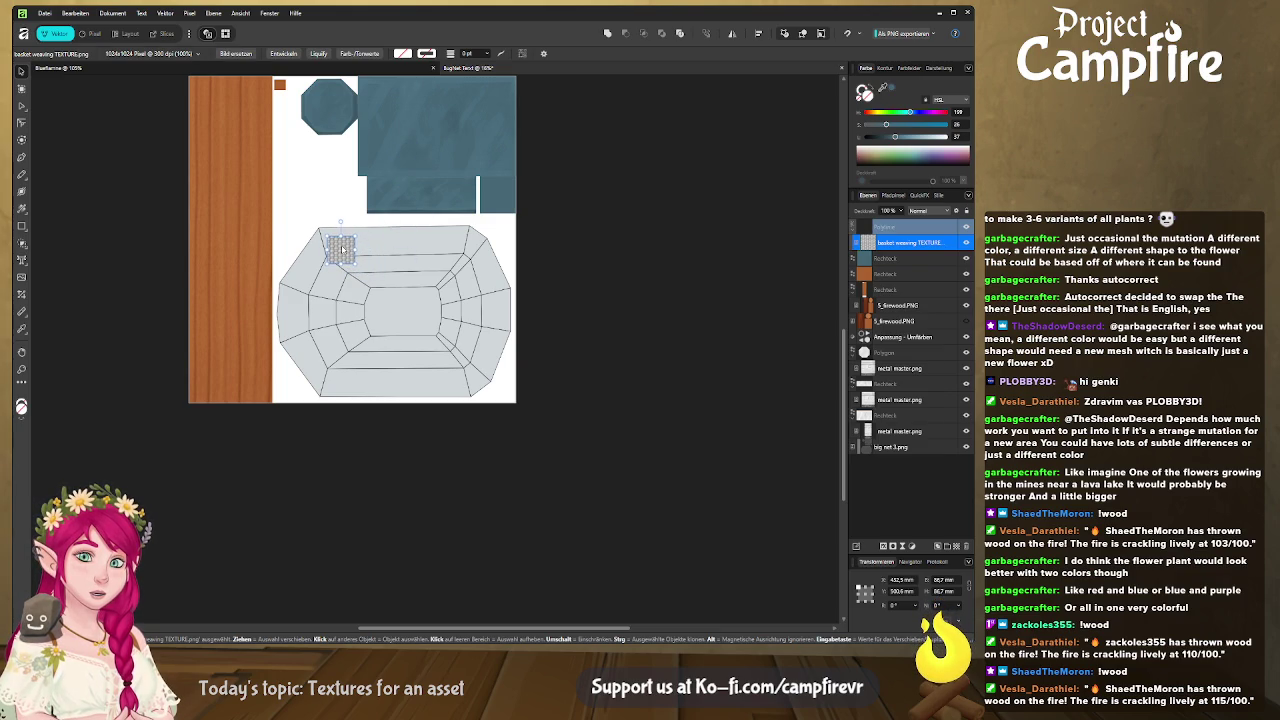
# Step: Enlarge the basket-weave tile and place it at the net shape's top-left corner
pyautogui.keyDown('ctrl'); pyautogui.scroll(5, 350, 256); pyautogui.keyUp('ctrl')
pyautogui.moveTo(351, 262); pyautogui.dragTo(339, 270)
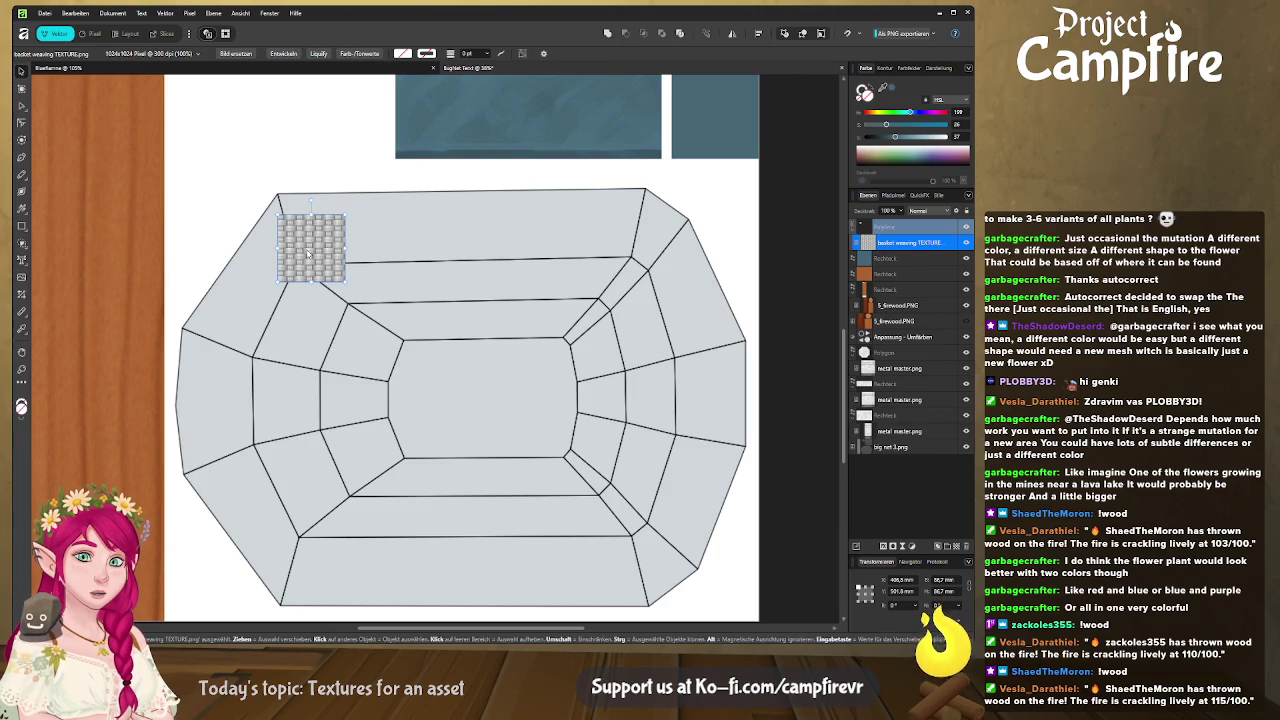
pyautogui.moveTo(345, 281); pyautogui.dragTo(457, 390)
pyautogui.moveTo(366, 339); pyautogui.dragTo(349, 288)
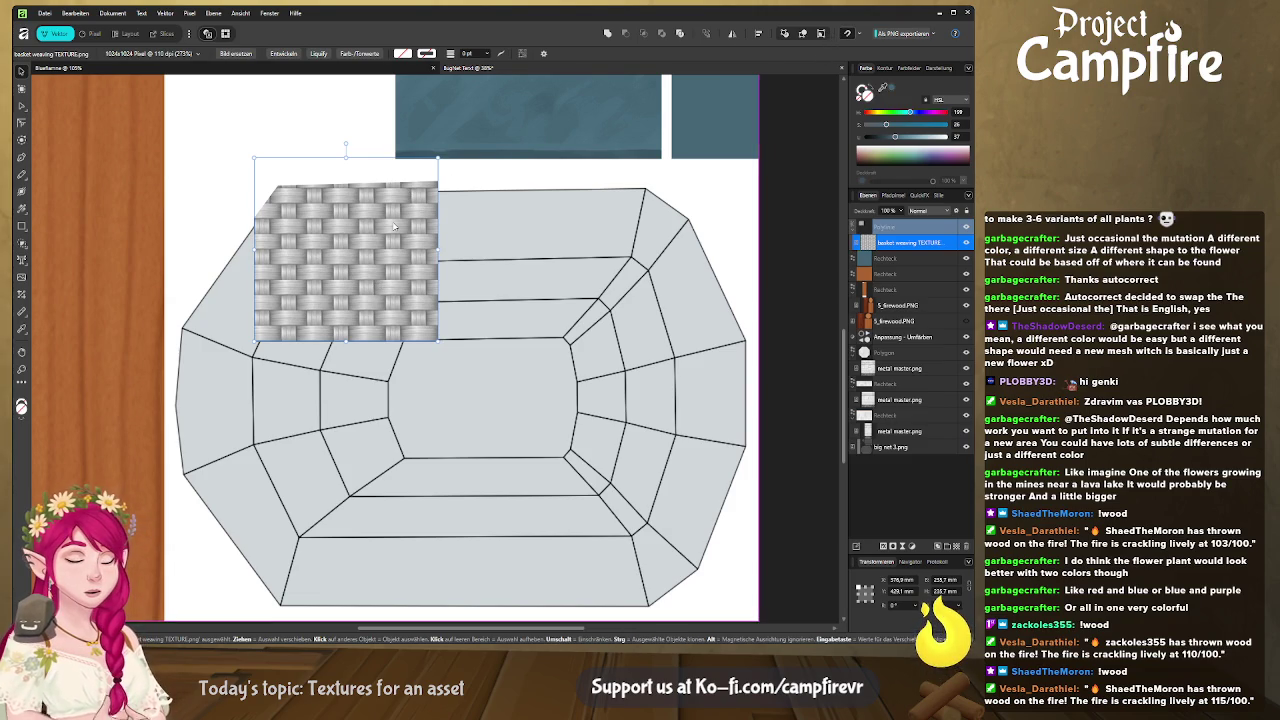
# Step: Duplicate the tile with Ctrl+J and place the copy right beside the original
pyautogui.hotkey('ctrl', 'j')
pyautogui.moveTo(381, 238); pyautogui.dragTo(568, 232)
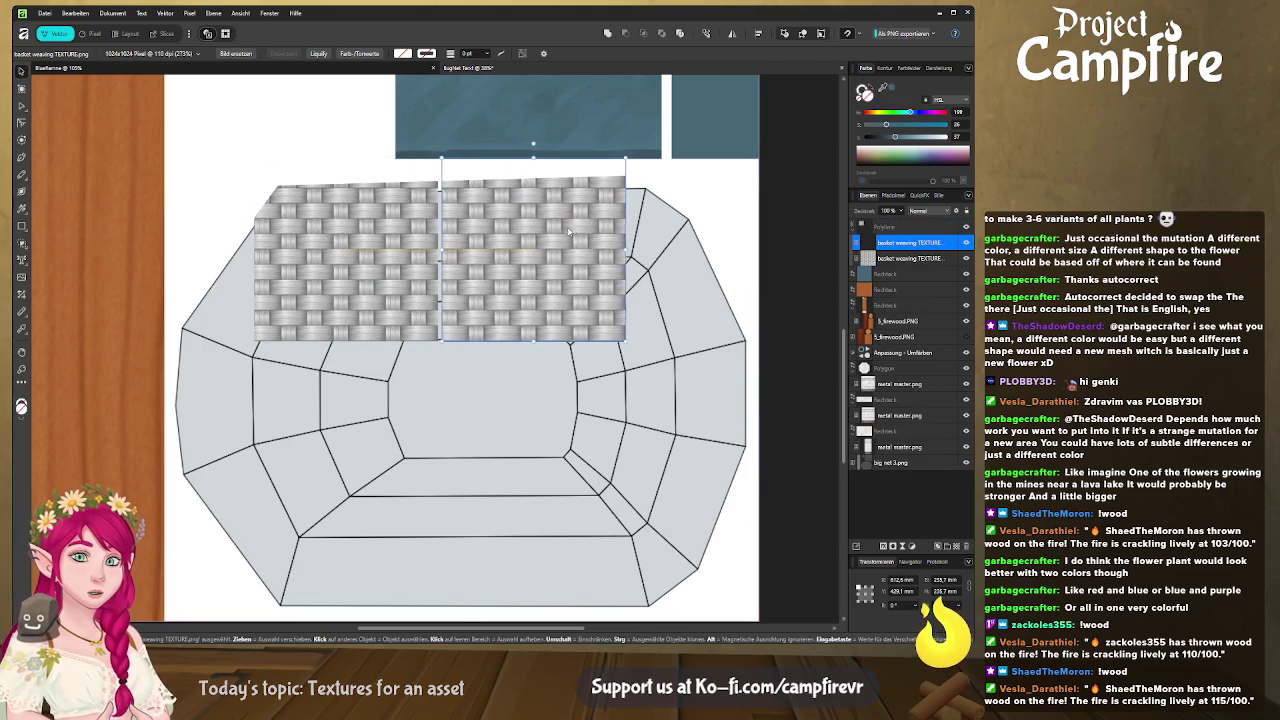
pyautogui.click(476, 370)
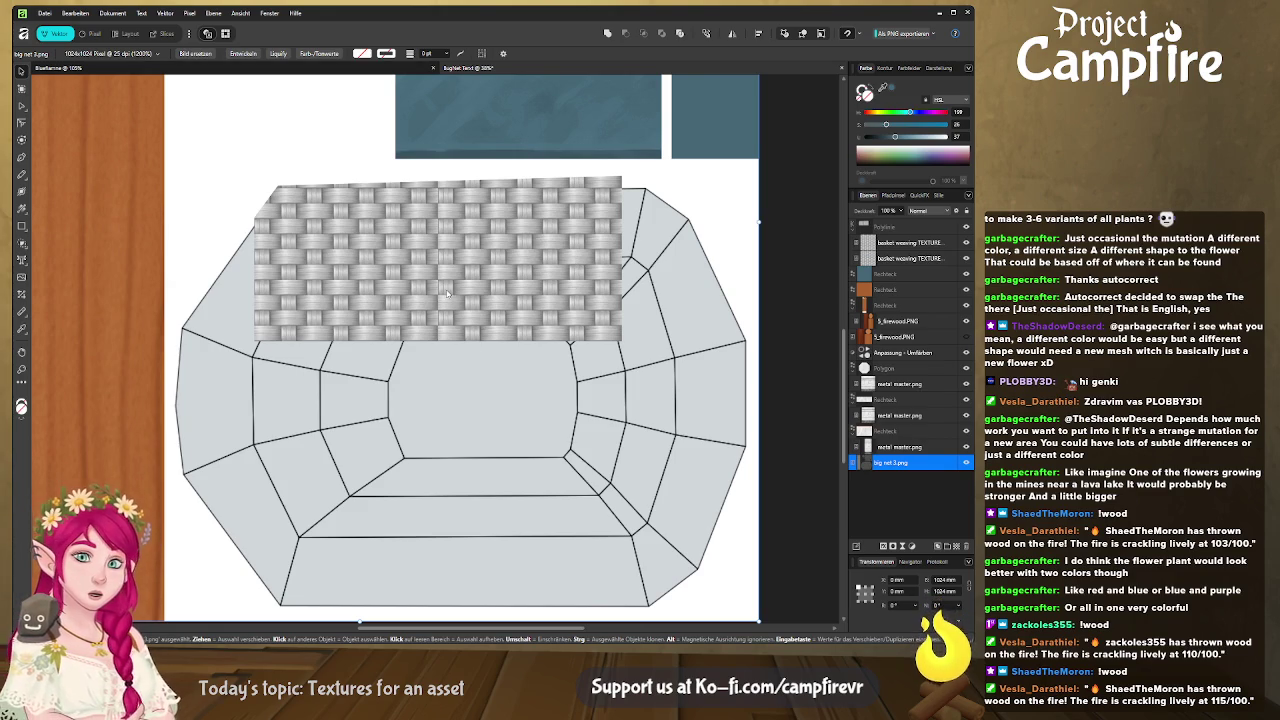
pyautogui.click(525, 289)
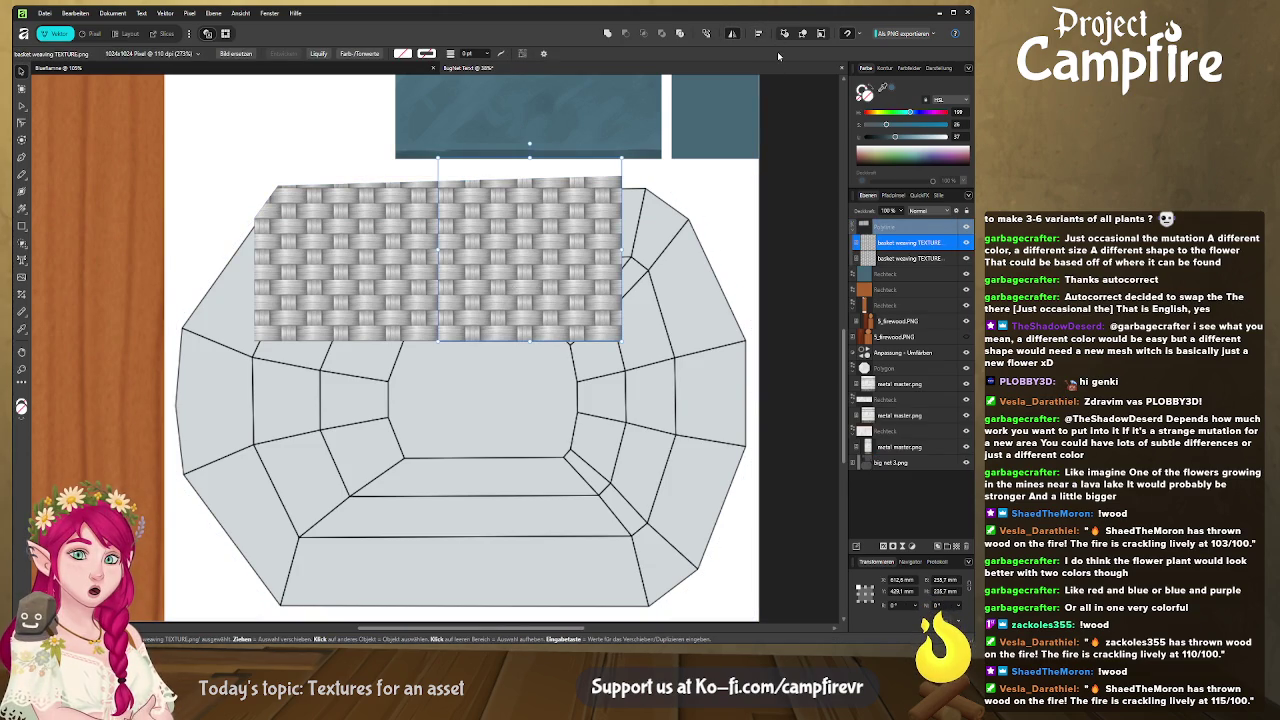
pyautogui.click(477, 388)
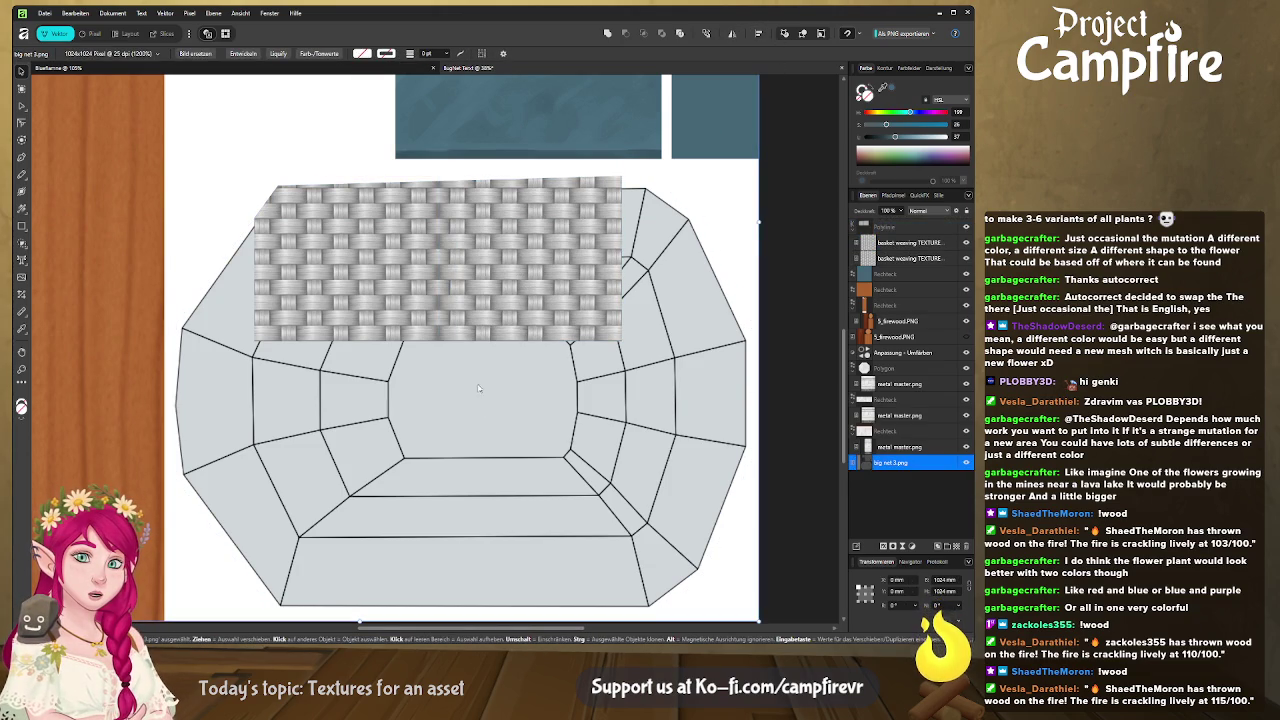
# Step: Shift the basket-weave copy horizontally until it meets the original tile without a gap
pyautogui.click(532, 287)
pyautogui.moveTo(532, 287); pyautogui.dragTo(497, 286)
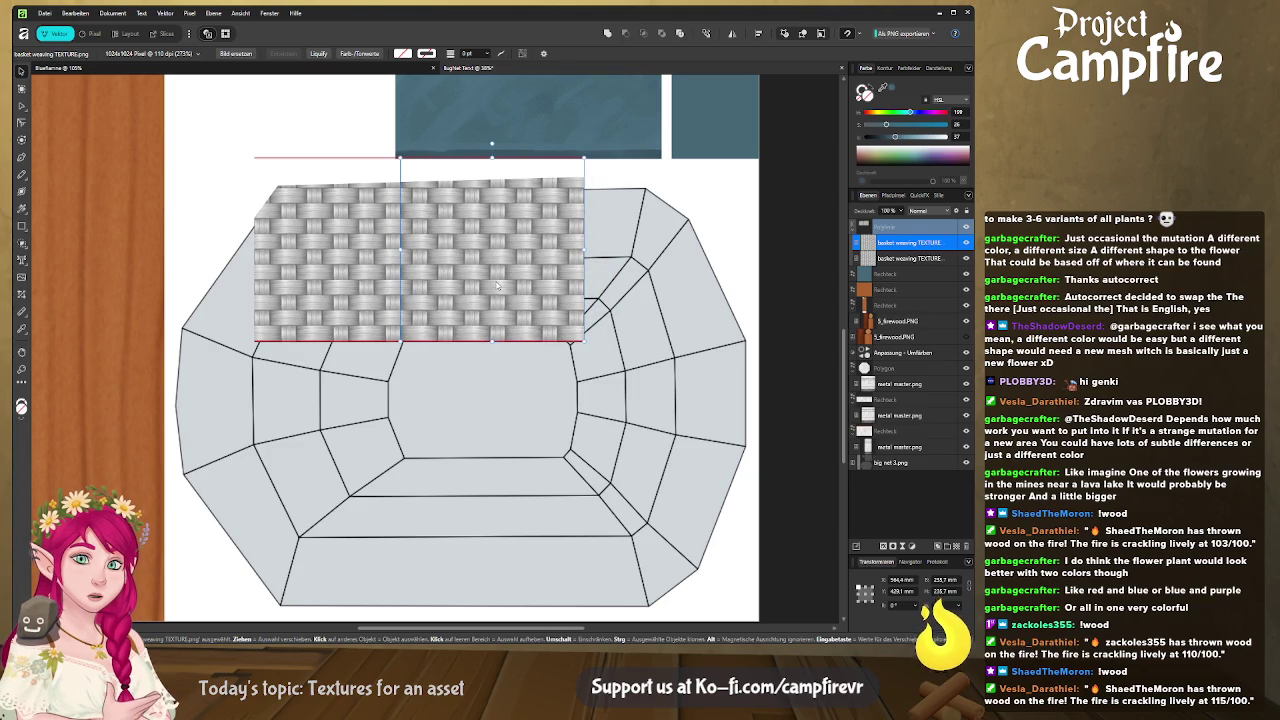
pyautogui.click(466, 285)
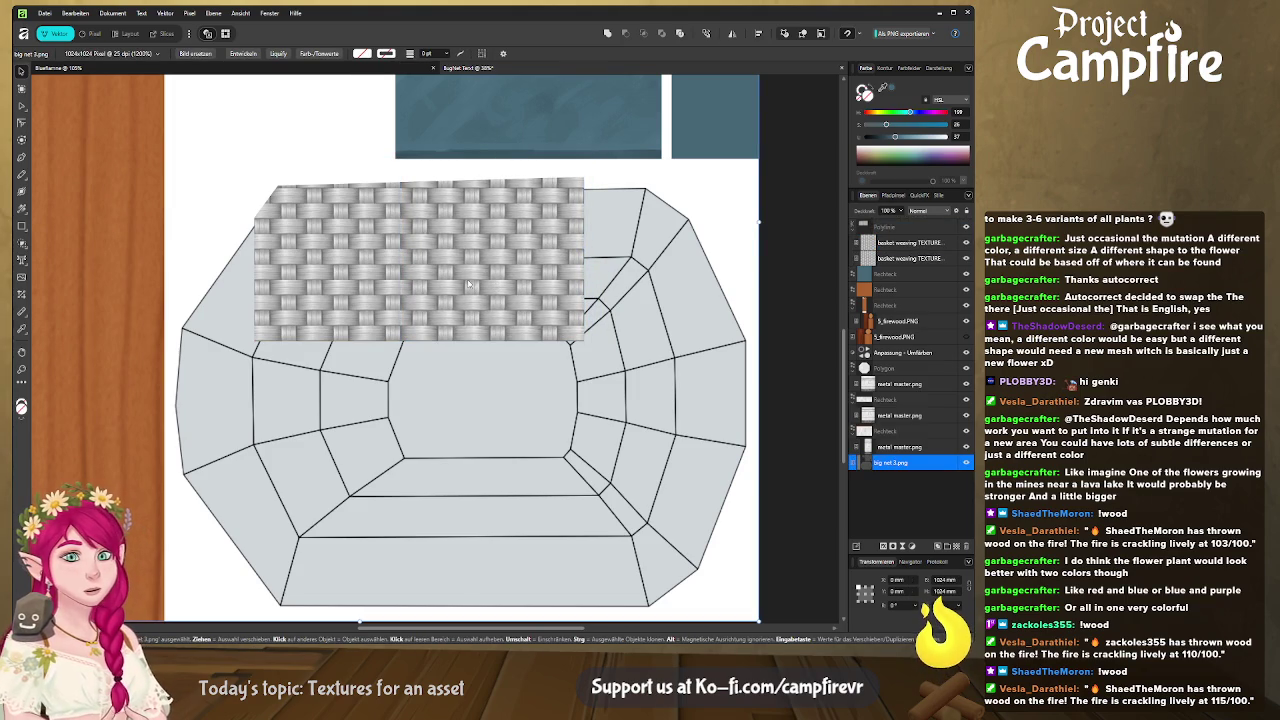
pyautogui.keyDown('ctrl'); pyautogui.scroll(3, 409, 295); pyautogui.keyUp('ctrl')
pyautogui.keyDown('ctrl'); pyautogui.scroll(2, 409, 295); pyautogui.keyUp('ctrl')
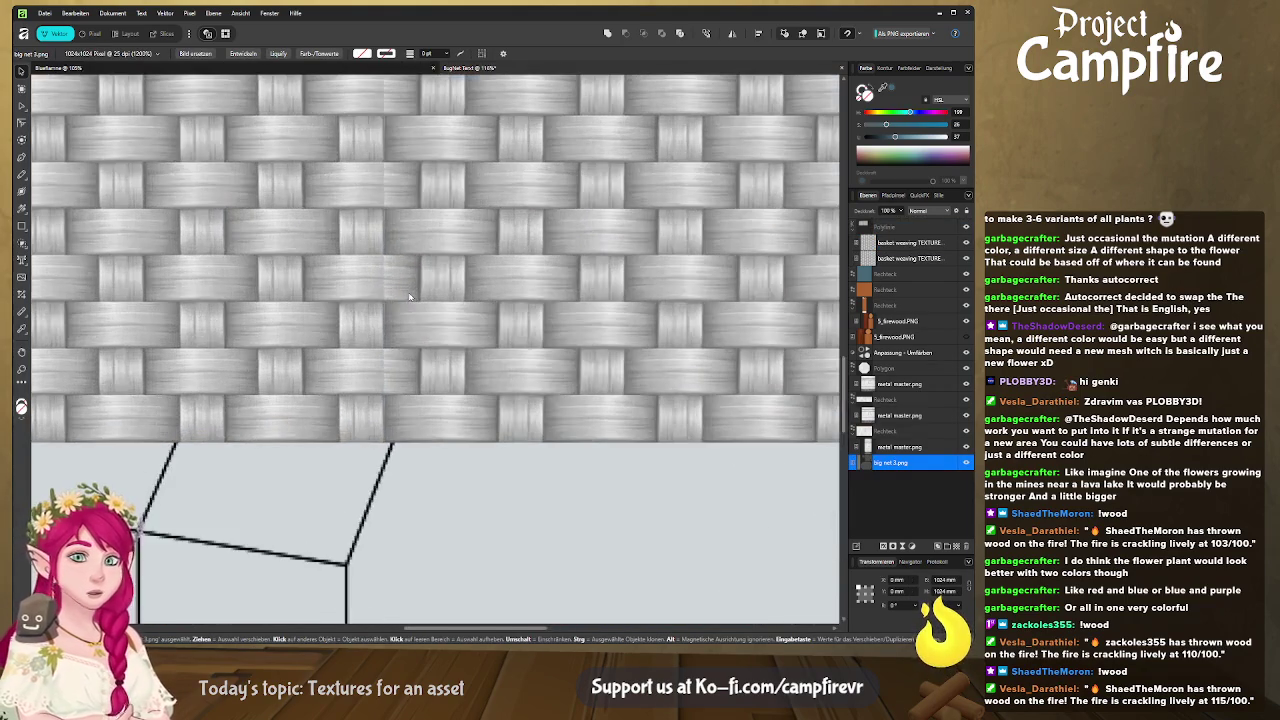
pyautogui.click(486, 313)
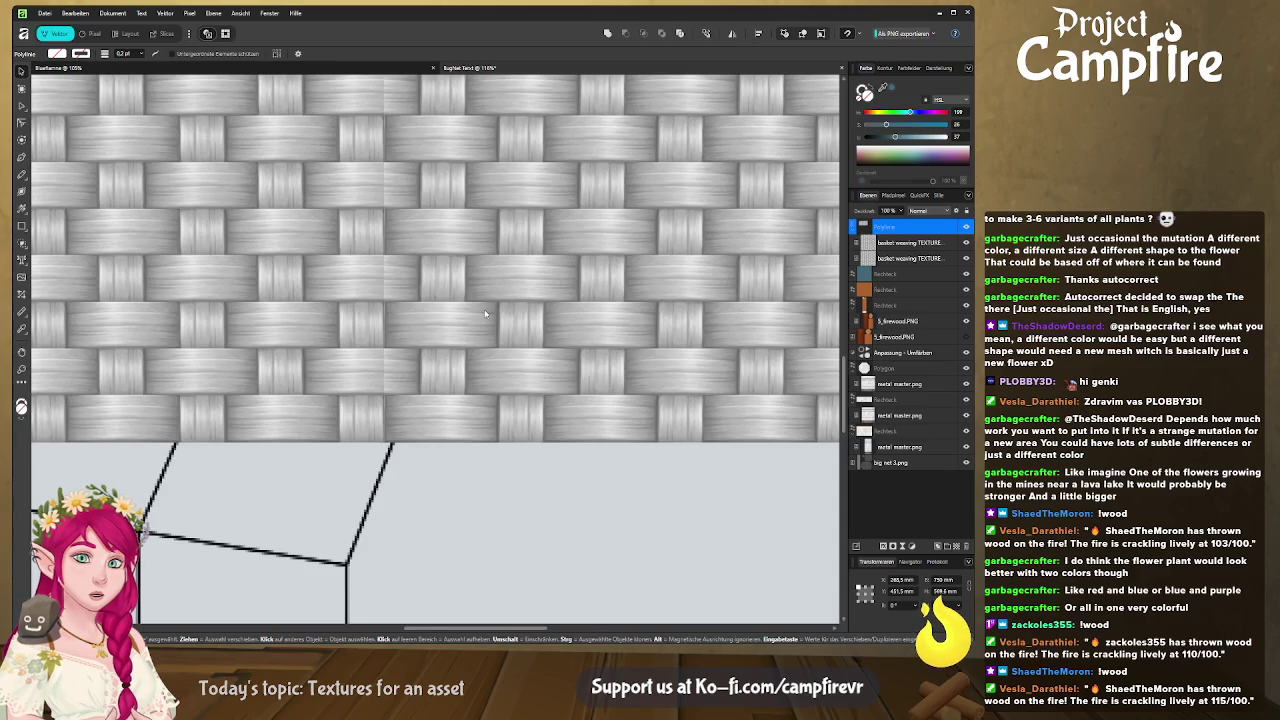
pyautogui.keyDown('ctrl'); pyautogui.scroll(-5, 485, 313); pyautogui.keyUp('ctrl')
pyautogui.click(517, 296)
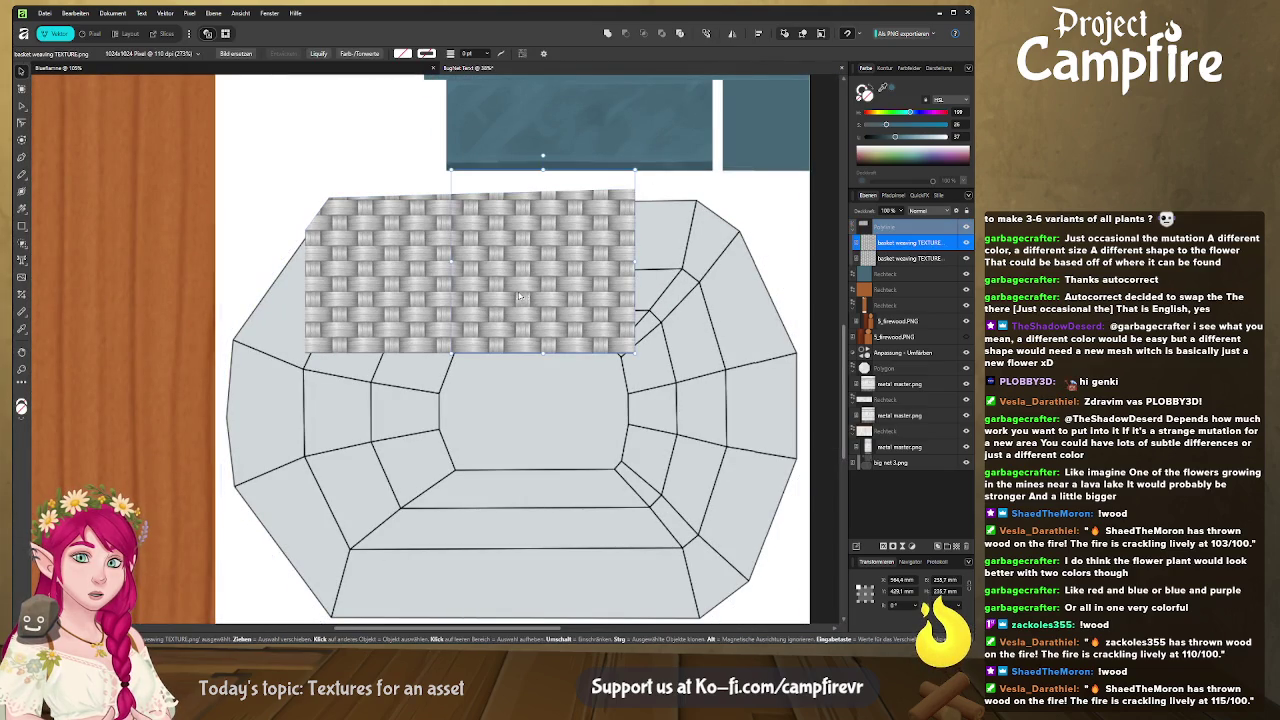
pyautogui.moveTo(530, 295)
pyautogui.mouseDown()
pyautogui.moveTo(568, 296)
pyautogui.moveTo(557, 296)
pyautogui.mouseUp()
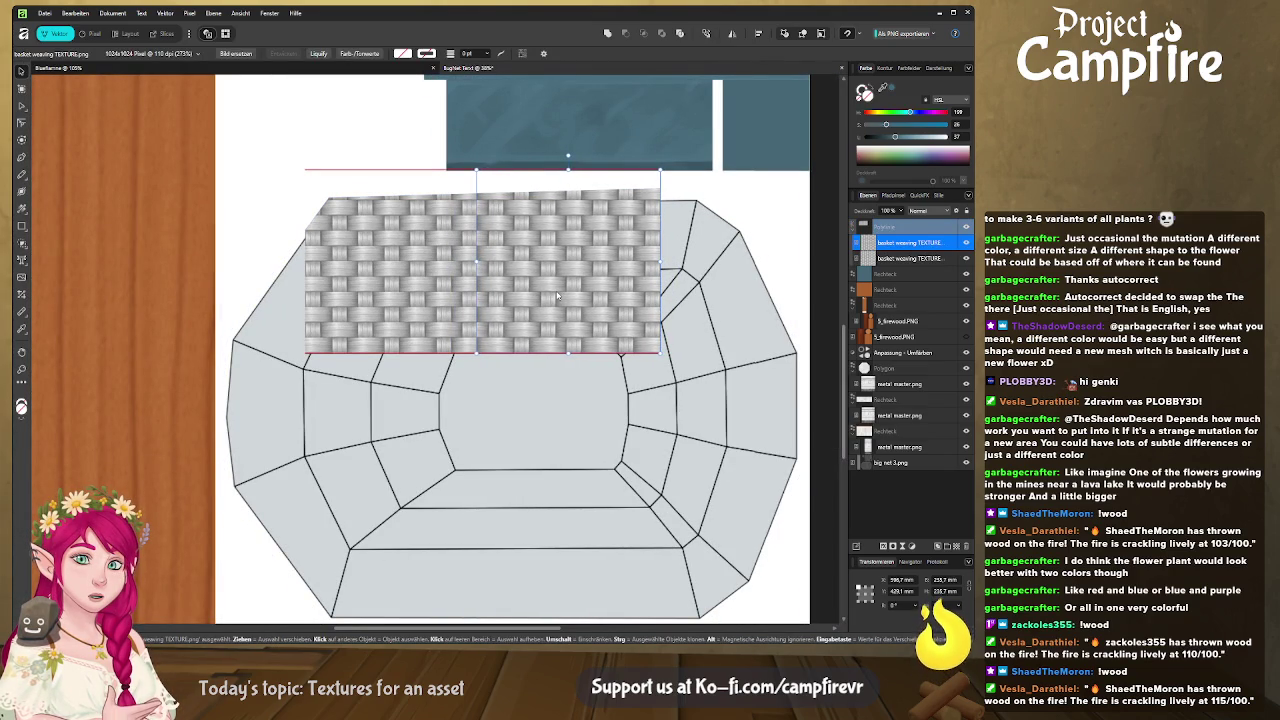
pyautogui.moveTo(557, 296); pyautogui.dragTo(533, 293)
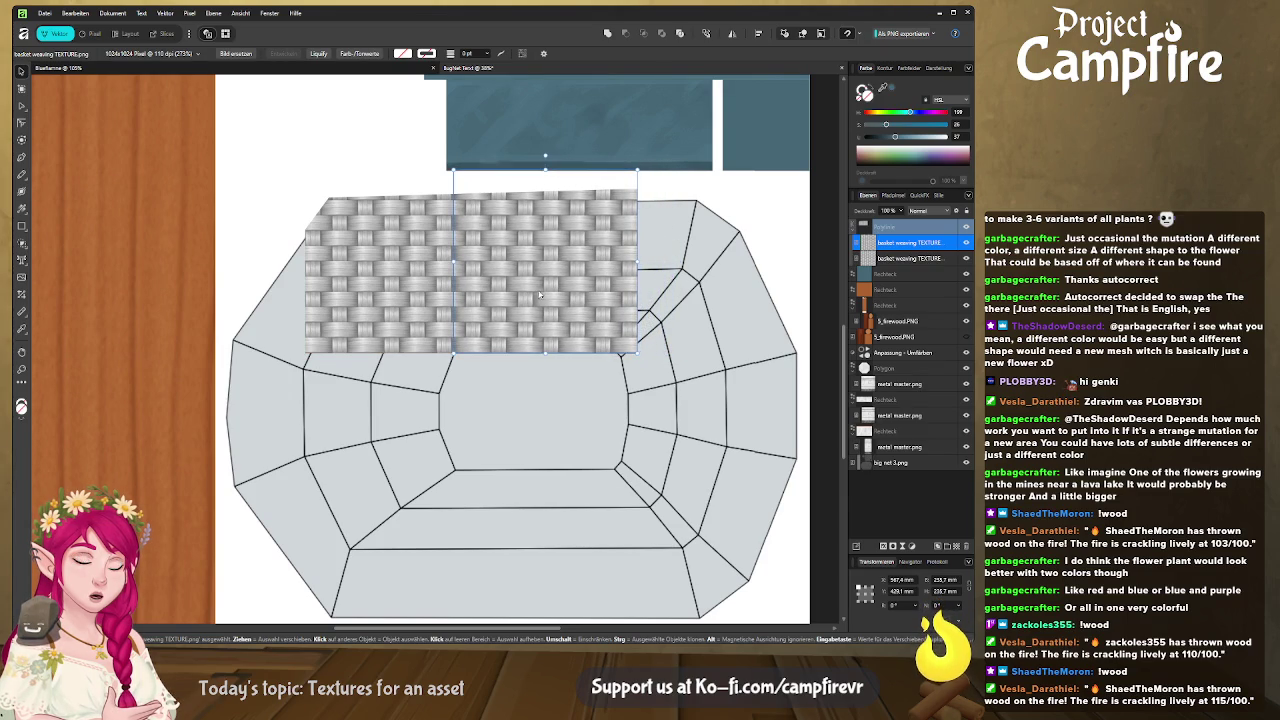
pyautogui.click(536, 355)
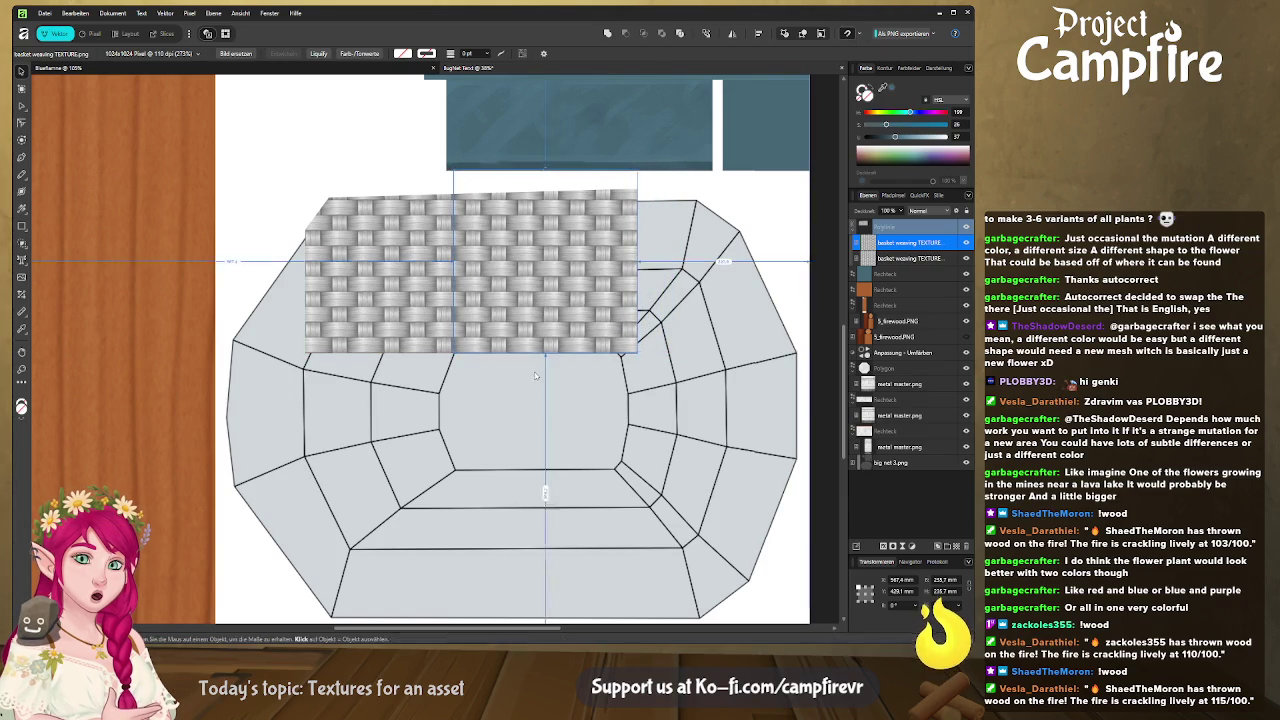
pyautogui.click(545, 308)
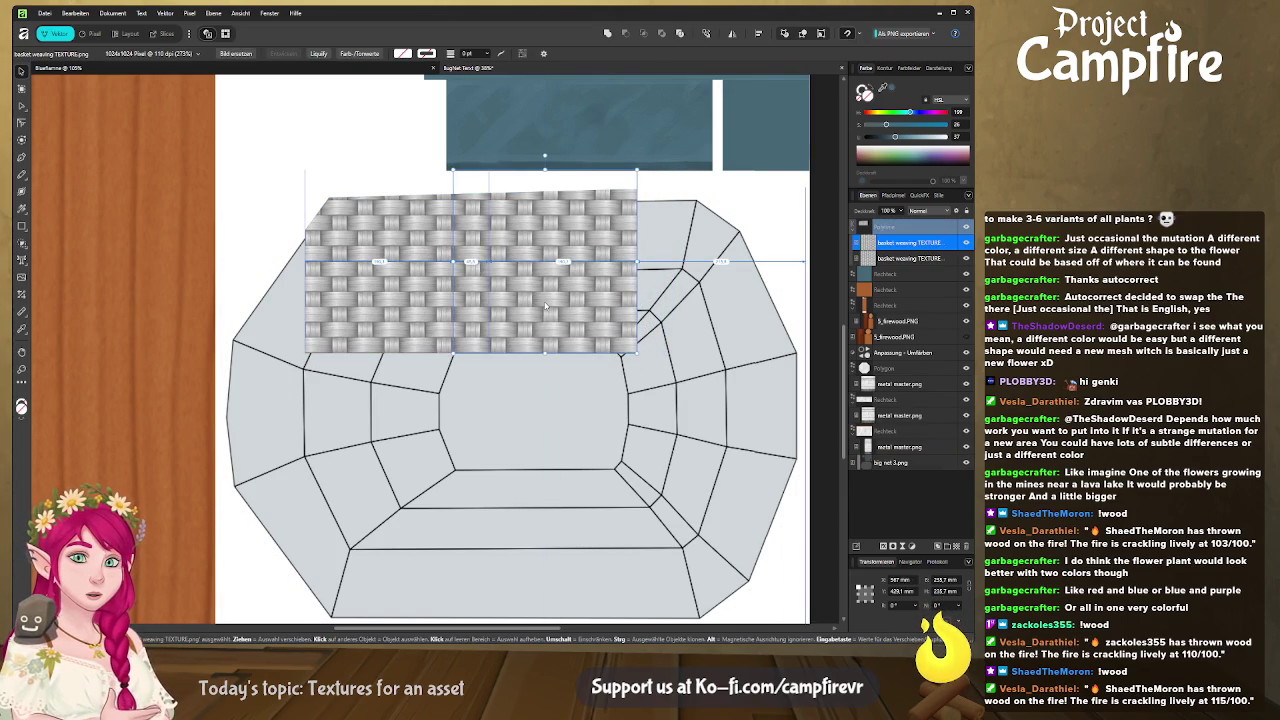
pyautogui.click(508, 318)
# Step: Check the seam up close, return to the full-sheet view, and select both basket-weave layers
pyautogui.keyDown('ctrl'); pyautogui.scroll(3, 508, 318); pyautogui.keyUp('ctrl')
pyautogui.keyDown('ctrl'); pyautogui.scroll(1, 505, 290); pyautogui.keyUp('ctrl')
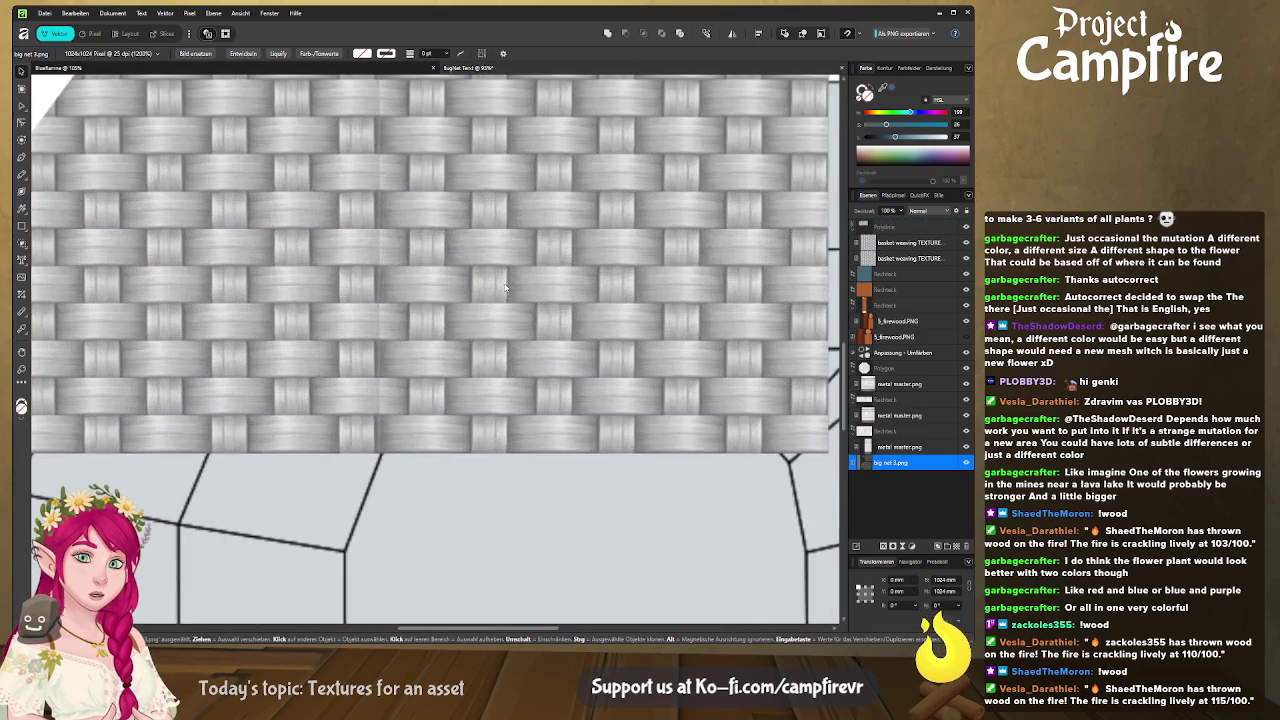
pyautogui.press('Left')
pyautogui.press('Left')
pyautogui.press('Left')
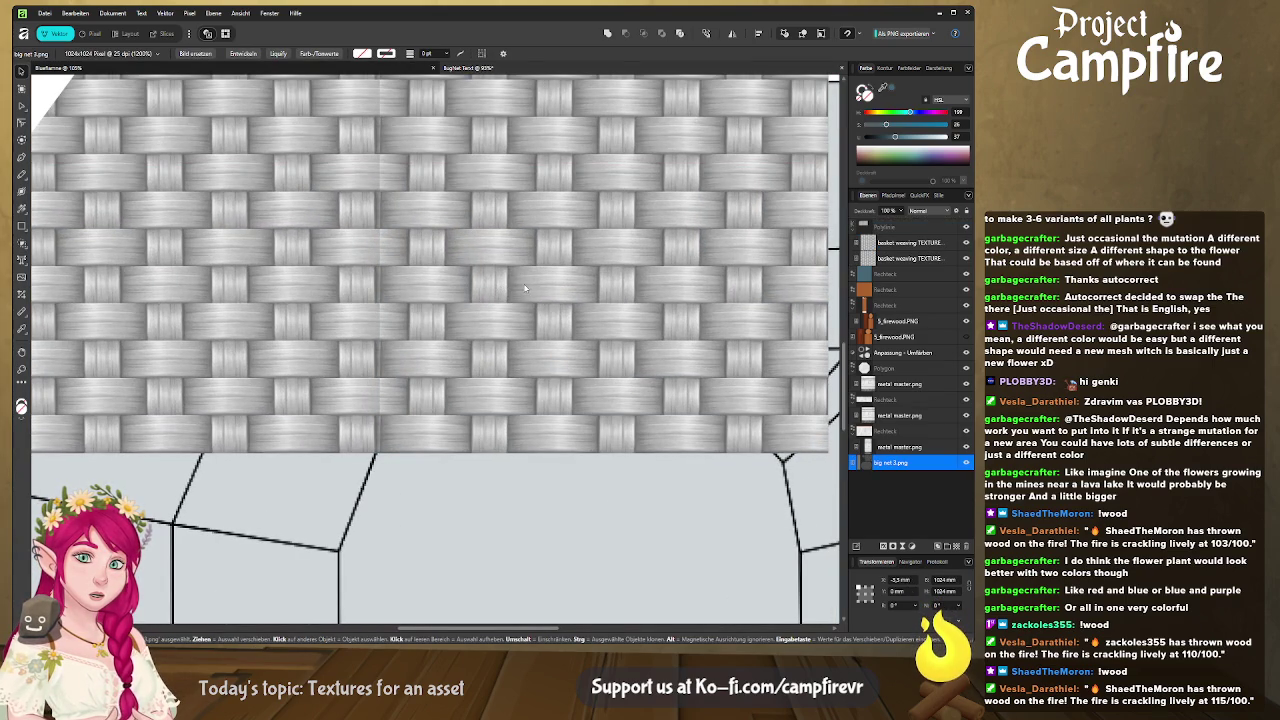
pyautogui.press('Right')
pyautogui.press('Right')
pyautogui.press('Right')
pyautogui.click(632, 434)
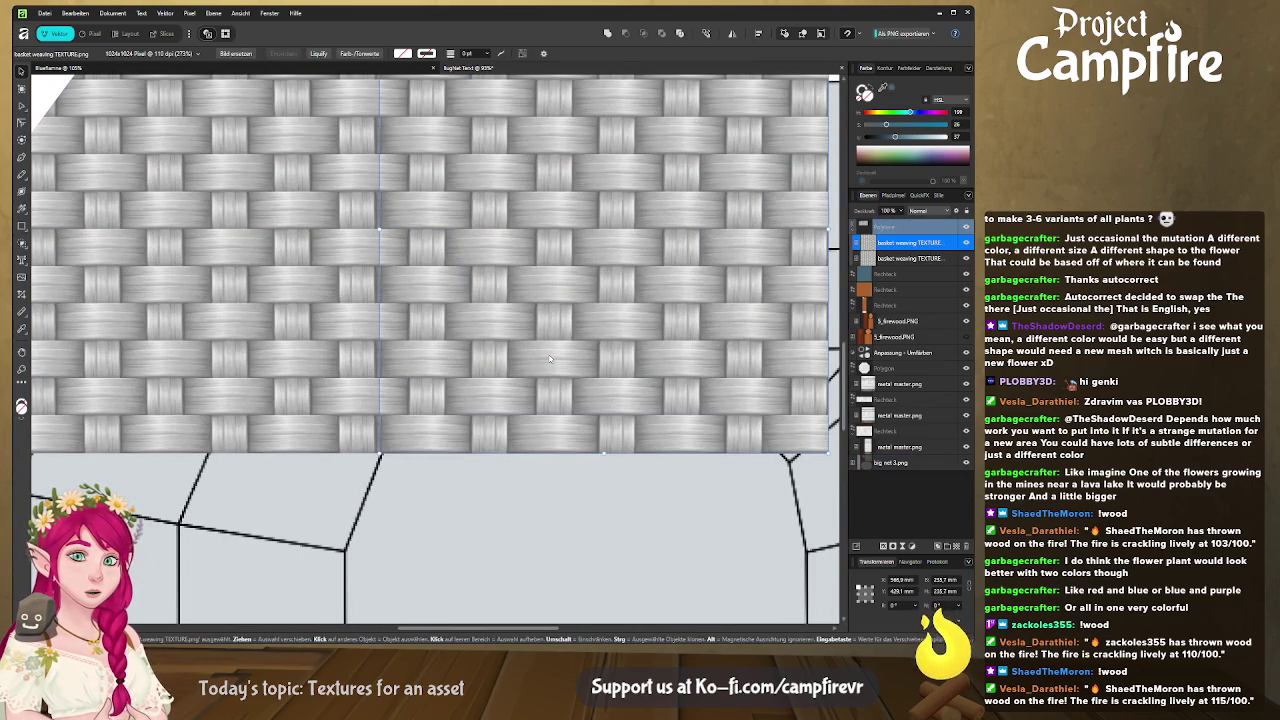
pyautogui.click(494, 510)
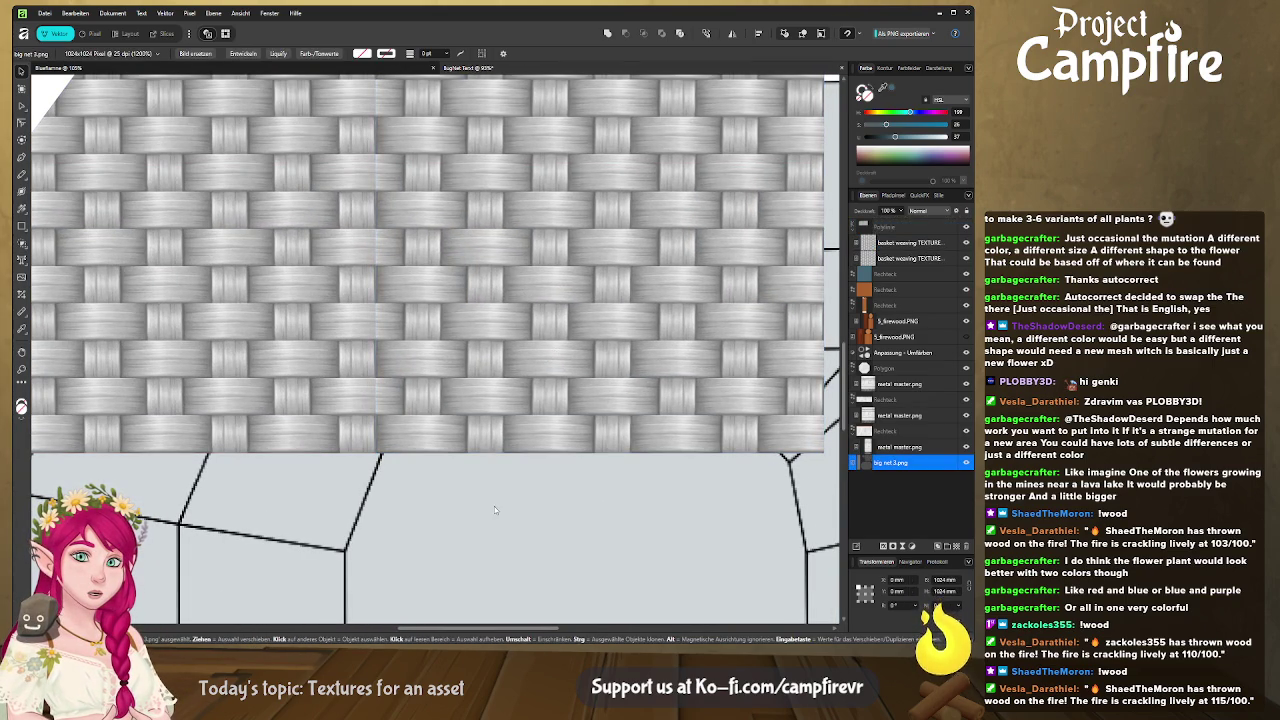
pyautogui.hotkey('ctrl', '0')
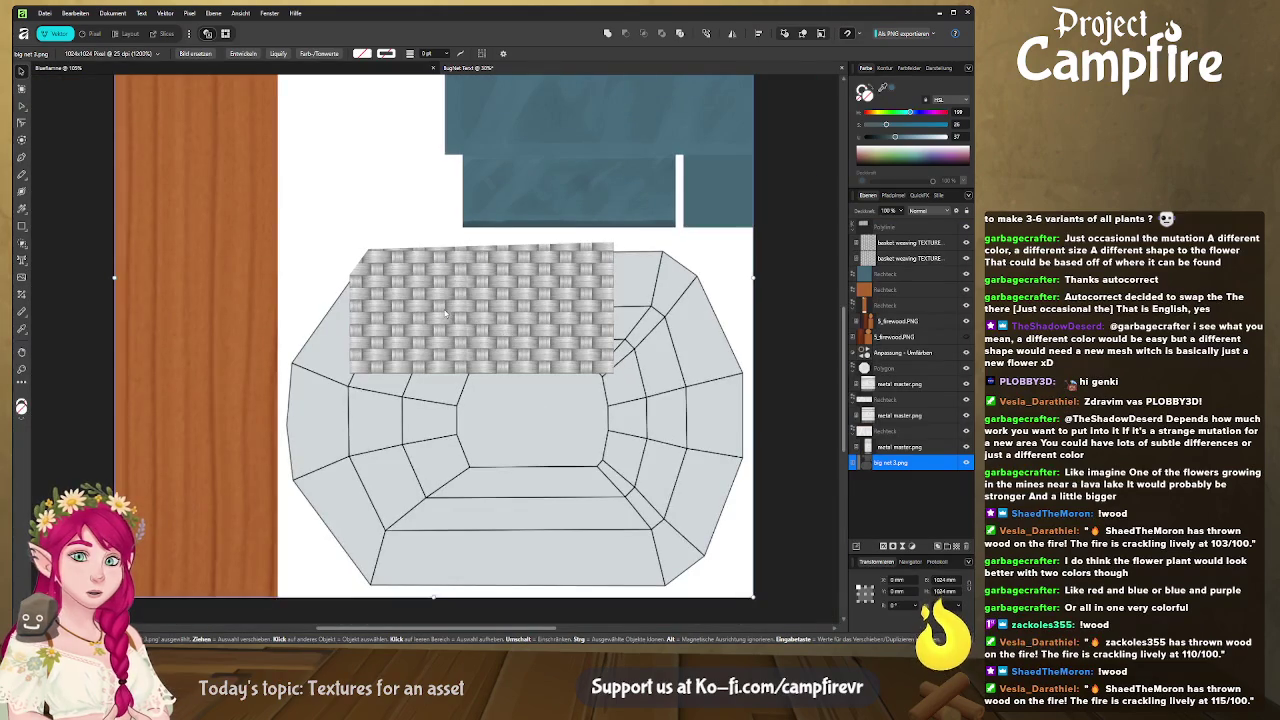
pyautogui.click(460, 314)
pyautogui.click(896, 243)
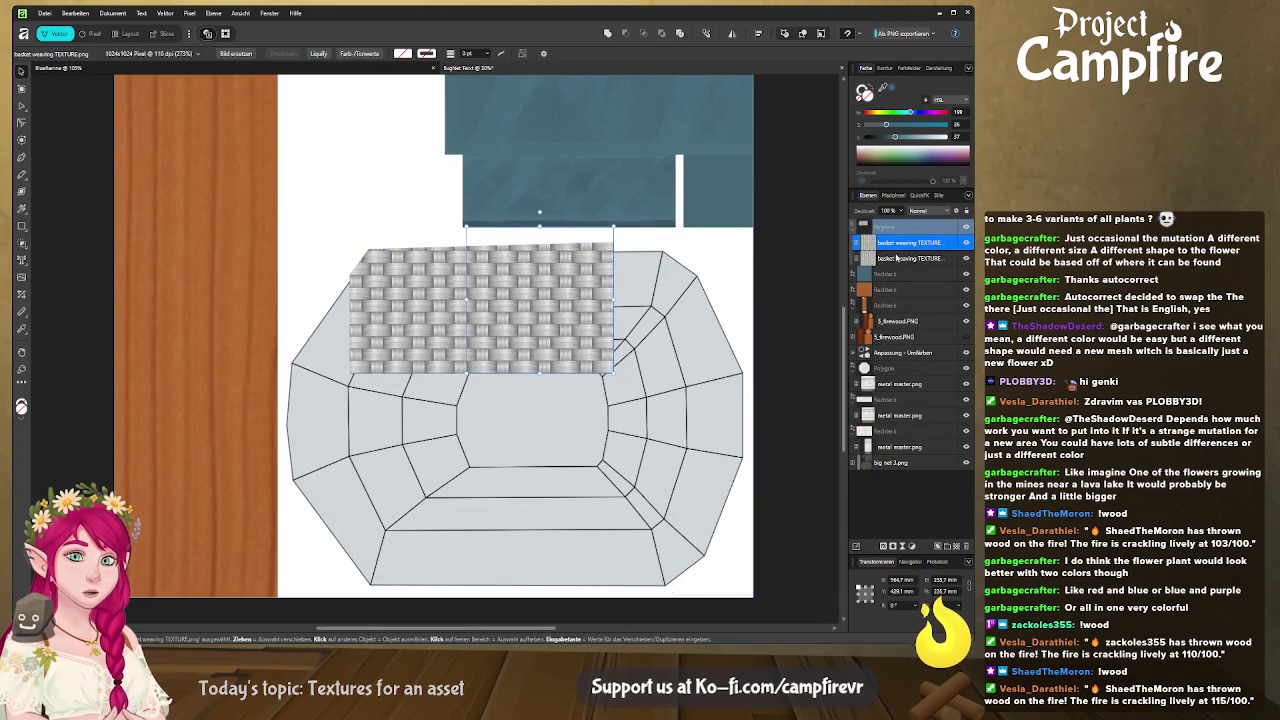
pyautogui.keyDown('shift'); pyautogui.click(897, 258); pyautogui.keyUp('shift')
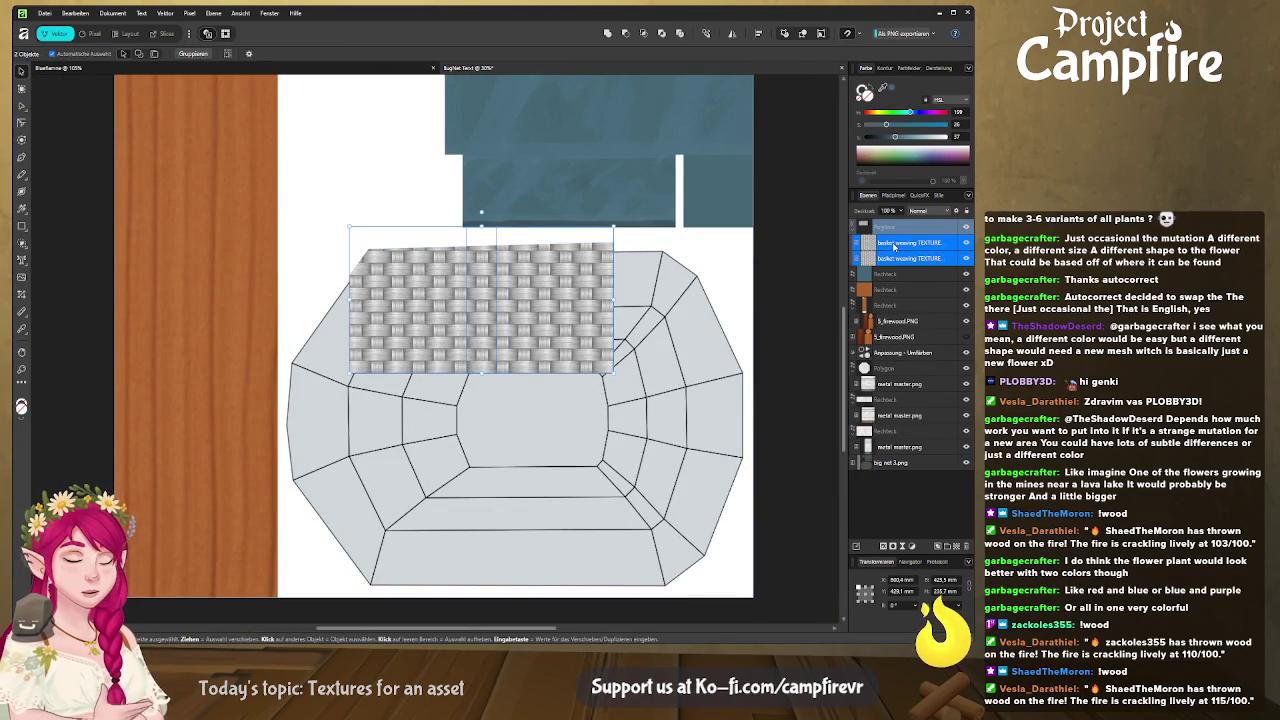
# Step: Duplicate the tile pair twice, stacking each new pair below the previous one
pyautogui.hotkey('ctrl', 'j')
pyautogui.moveTo(537, 307); pyautogui.dragTo(536, 456)
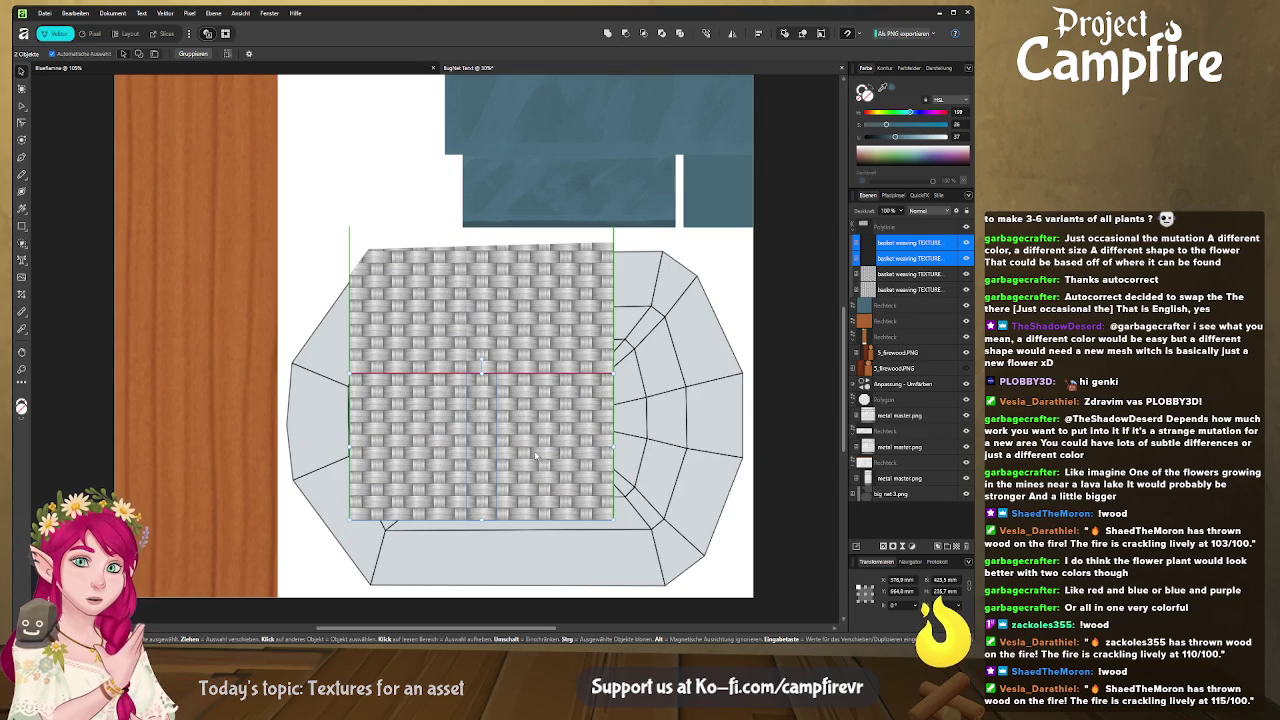
pyautogui.moveTo(553, 415); pyautogui.dragTo(524, 318, button='middle')
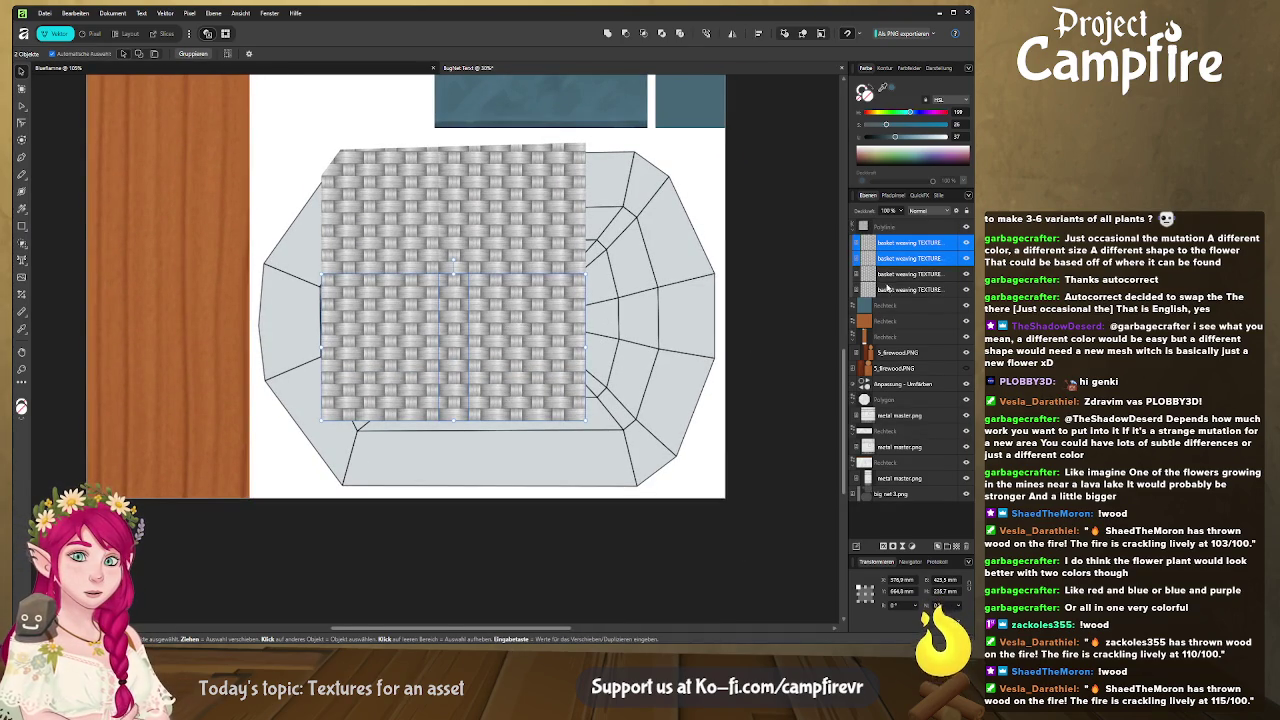
pyautogui.hotkey('ctrl', 'j')
pyautogui.moveTo(549, 307)
pyautogui.mouseDown()
pyautogui.moveTo(549, 457)
pyautogui.moveTo(531, 453)
pyautogui.mouseUp()
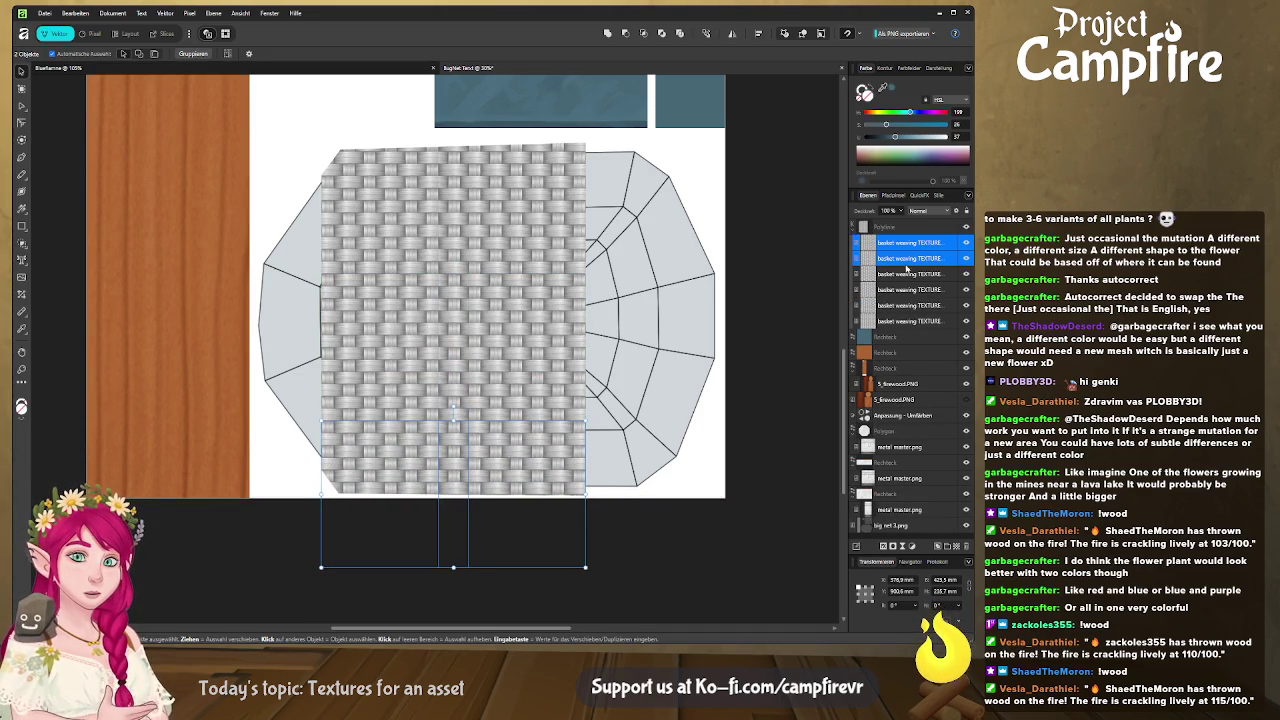
# Step: Select all six tiles, shift them over the net, and rotate the patch -90°
pyautogui.keyDown('shift'); pyautogui.click(908, 320); pyautogui.keyUp('shift')
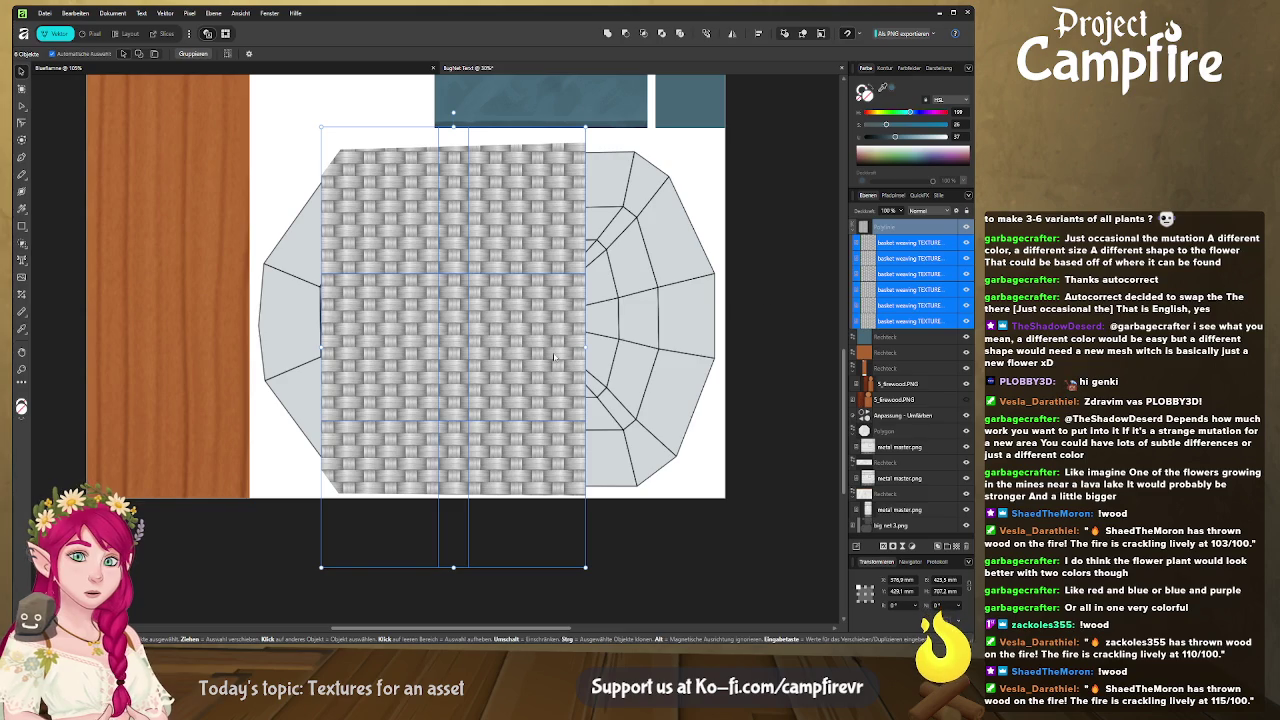
pyautogui.moveTo(498, 350)
pyautogui.mouseDown()
pyautogui.moveTo(437, 330)
pyautogui.moveTo(496, 333)
pyautogui.mouseUp()
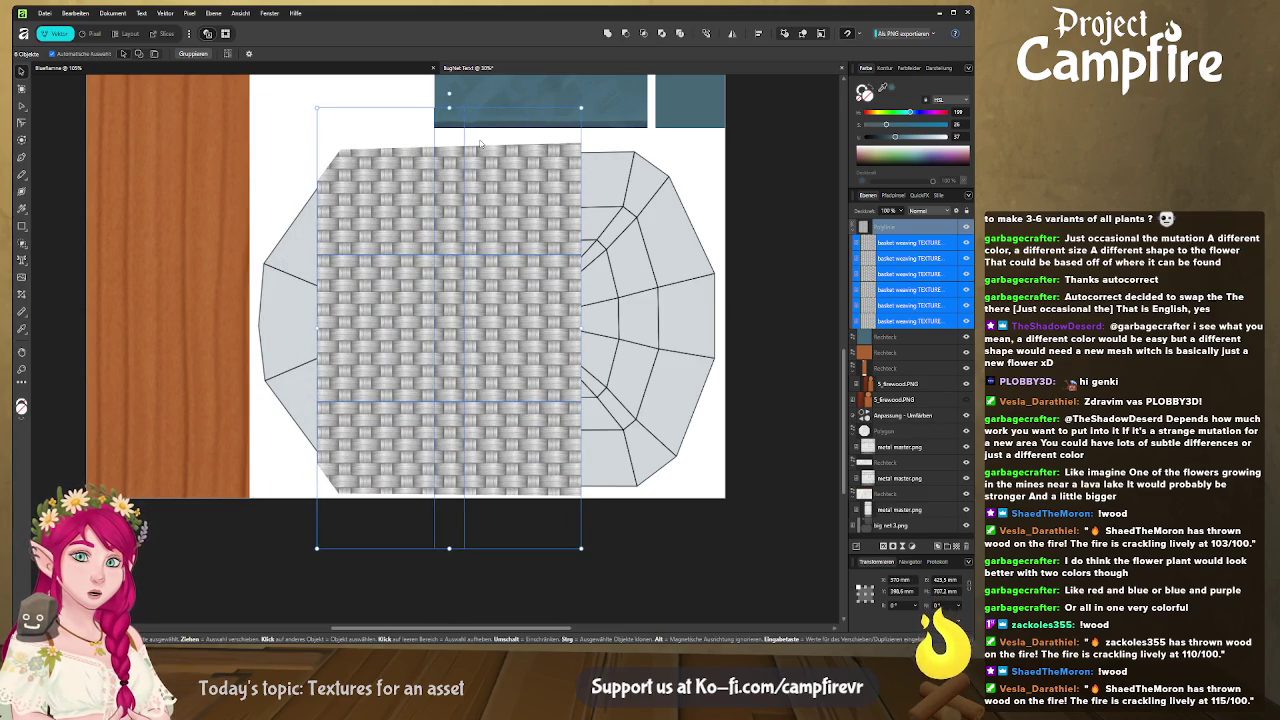
pyautogui.moveTo(449, 94); pyautogui.dragTo(672, 303)
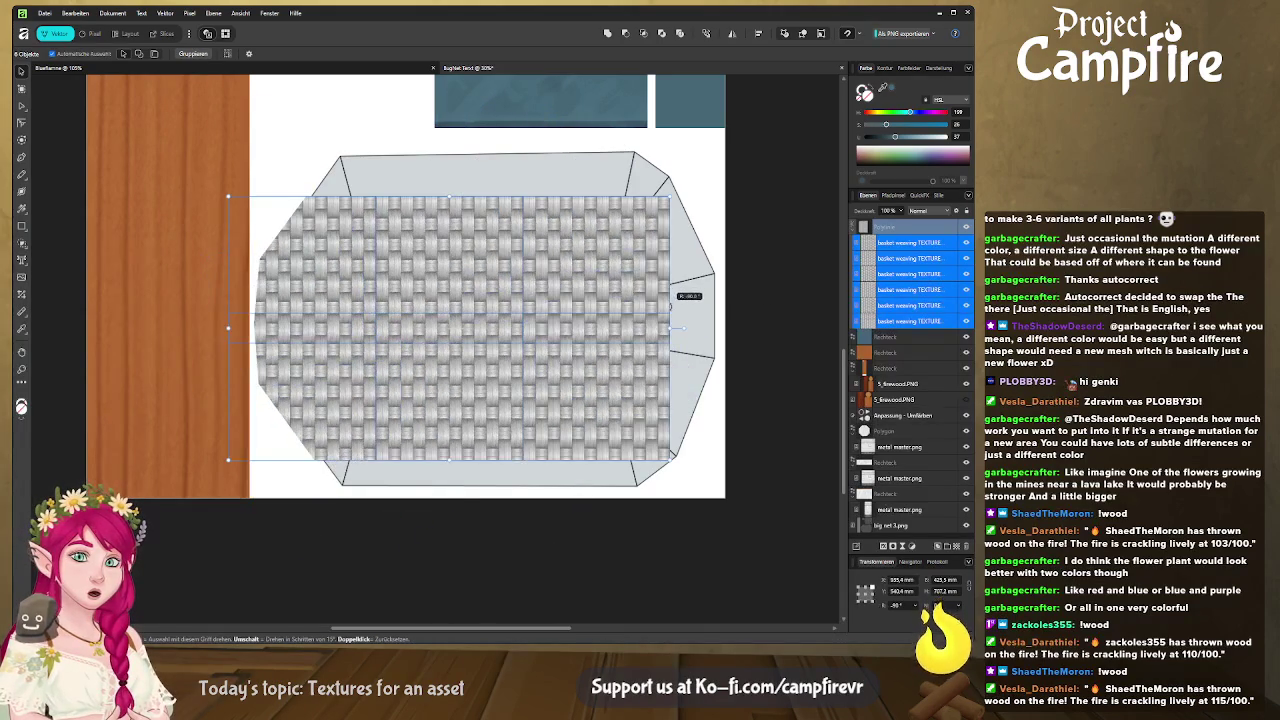
# Step: Scale the six-tile basket-weave patch over the entire net polygon, then return to Blender
pyautogui.press('l')
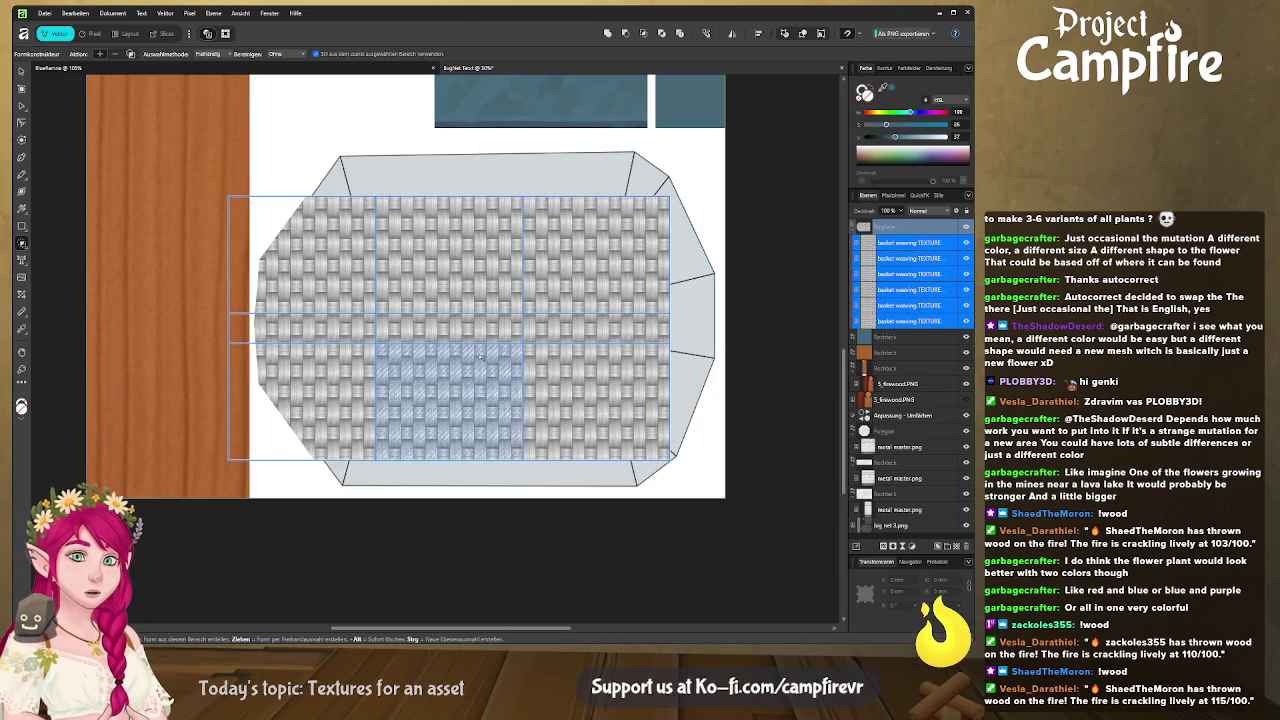
pyautogui.click(21, 72)
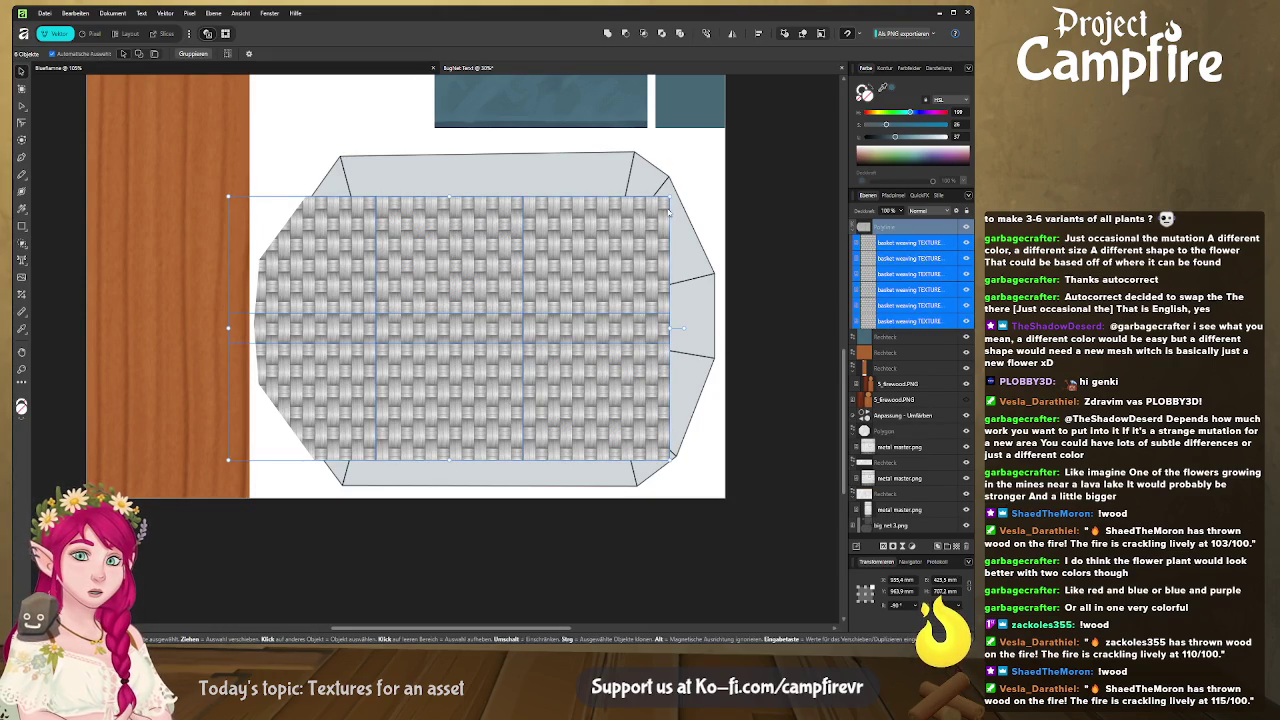
pyautogui.moveTo(669, 197); pyautogui.dragTo(734, 149)
pyautogui.moveTo(733, 460); pyautogui.dragTo(745, 497)
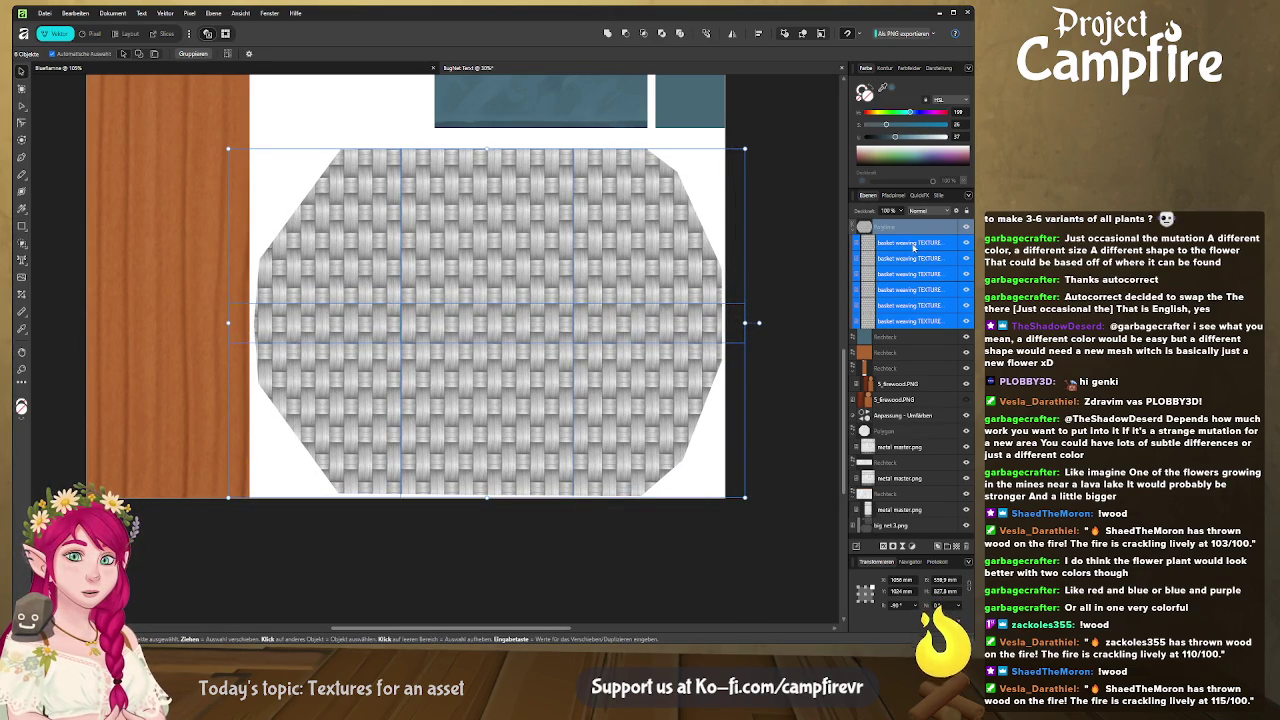
pyautogui.click(898, 243)
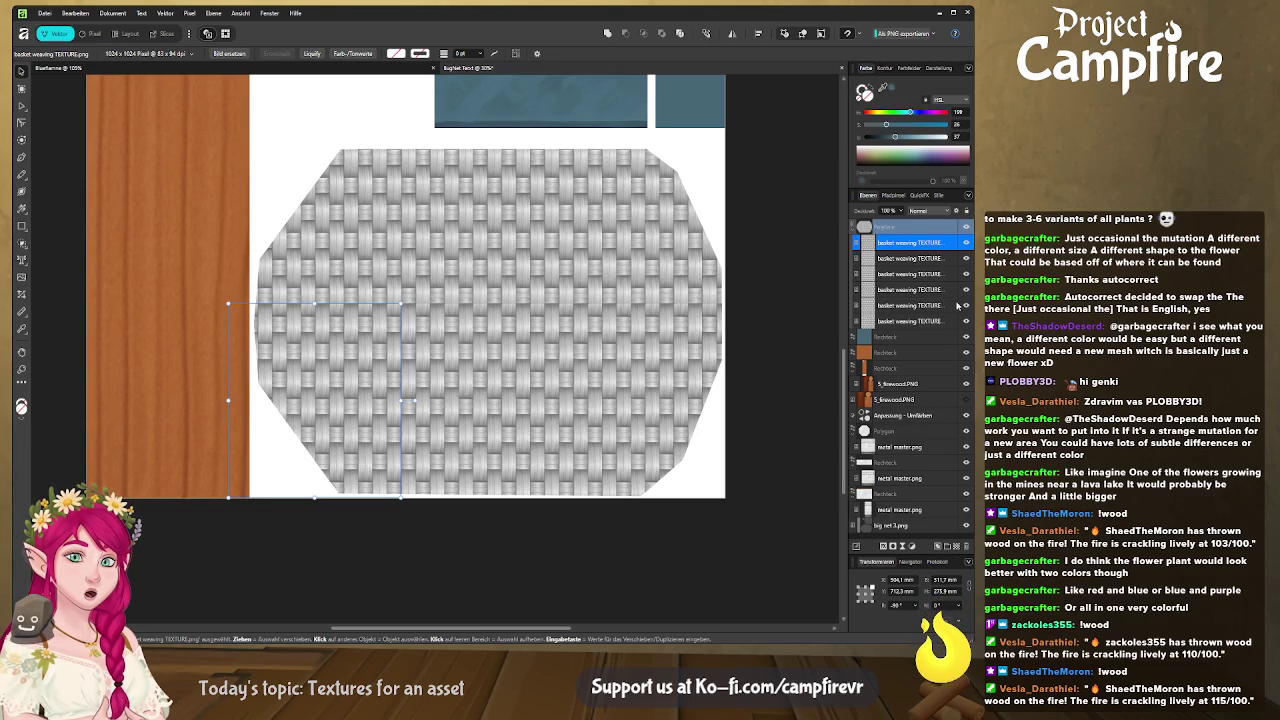
pyautogui.hotkey('alt', 'Tab')
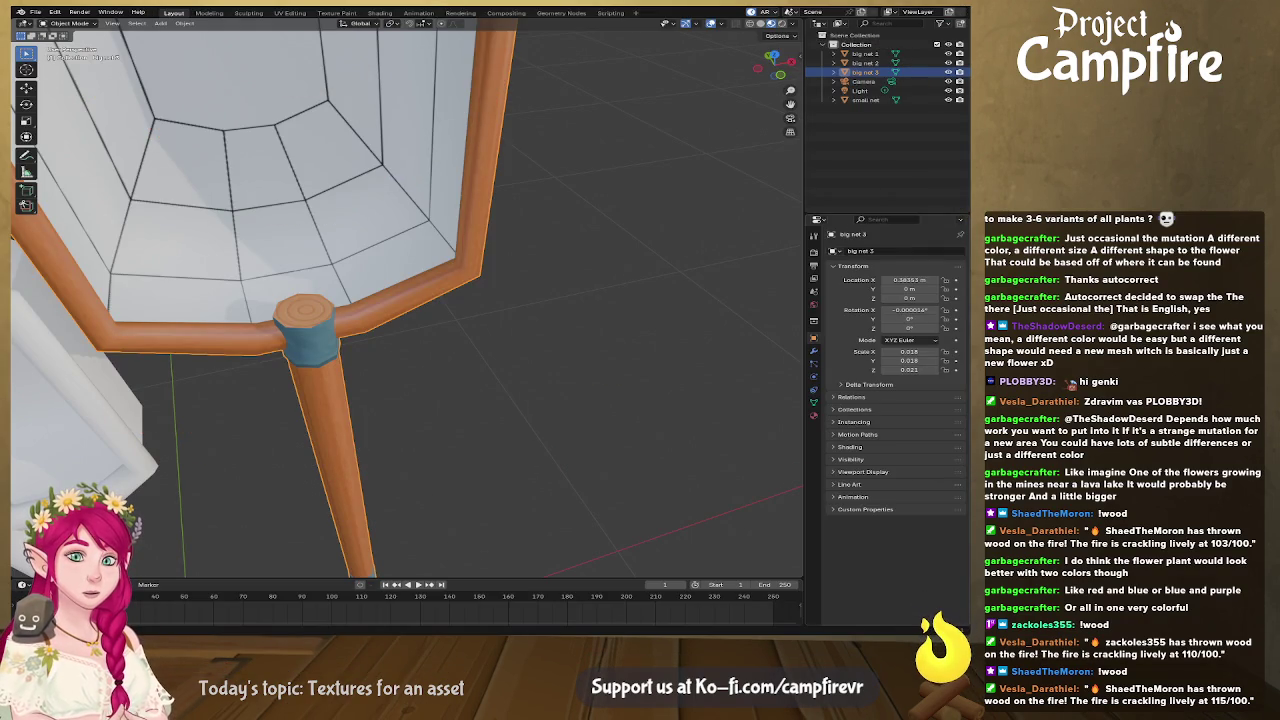
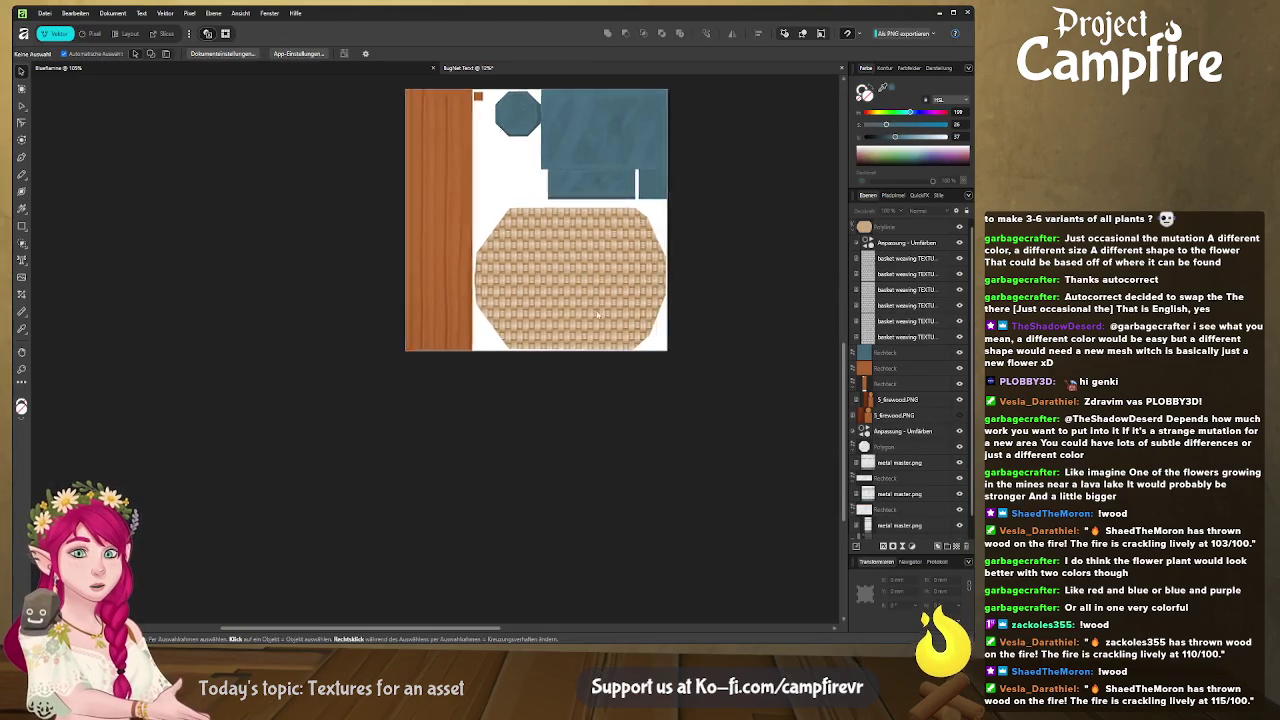
# Step: Show the wood, blue-metal and basket-weave atlas in Affinity Photo's Export persona, then return to Blender
pyautogui.scroll(3, 602, 311)
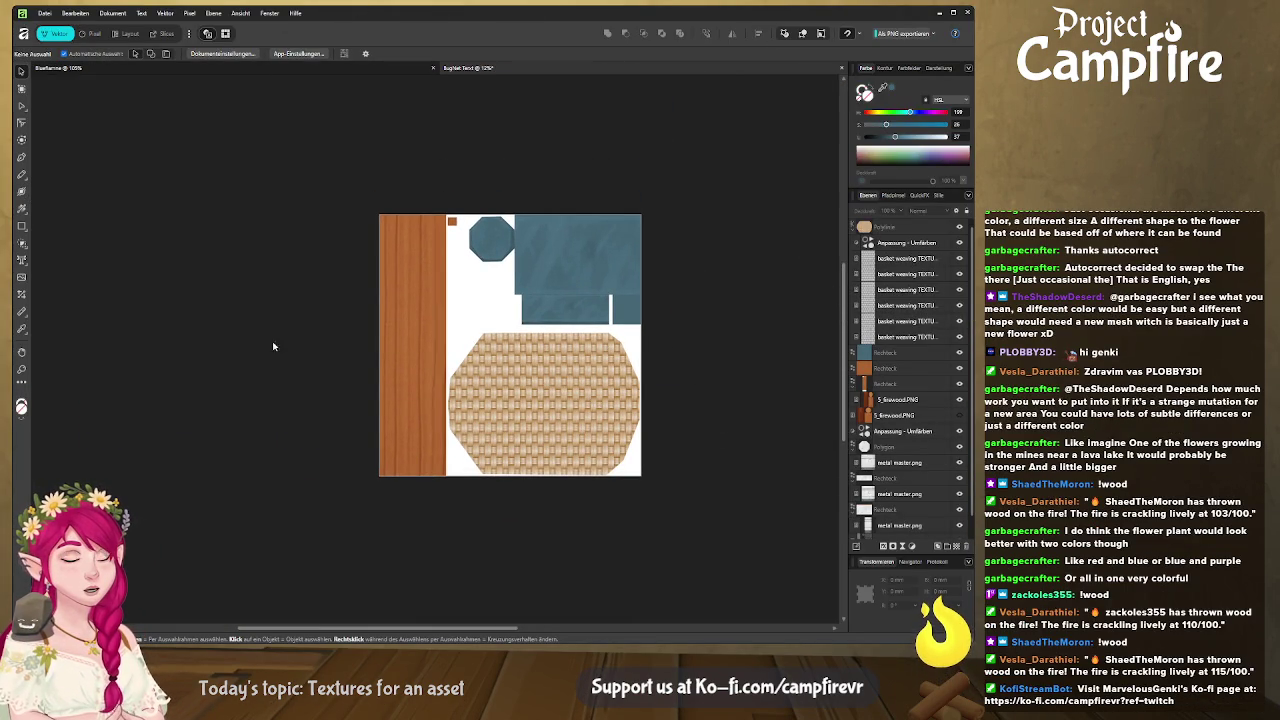
pyautogui.click(165, 35)
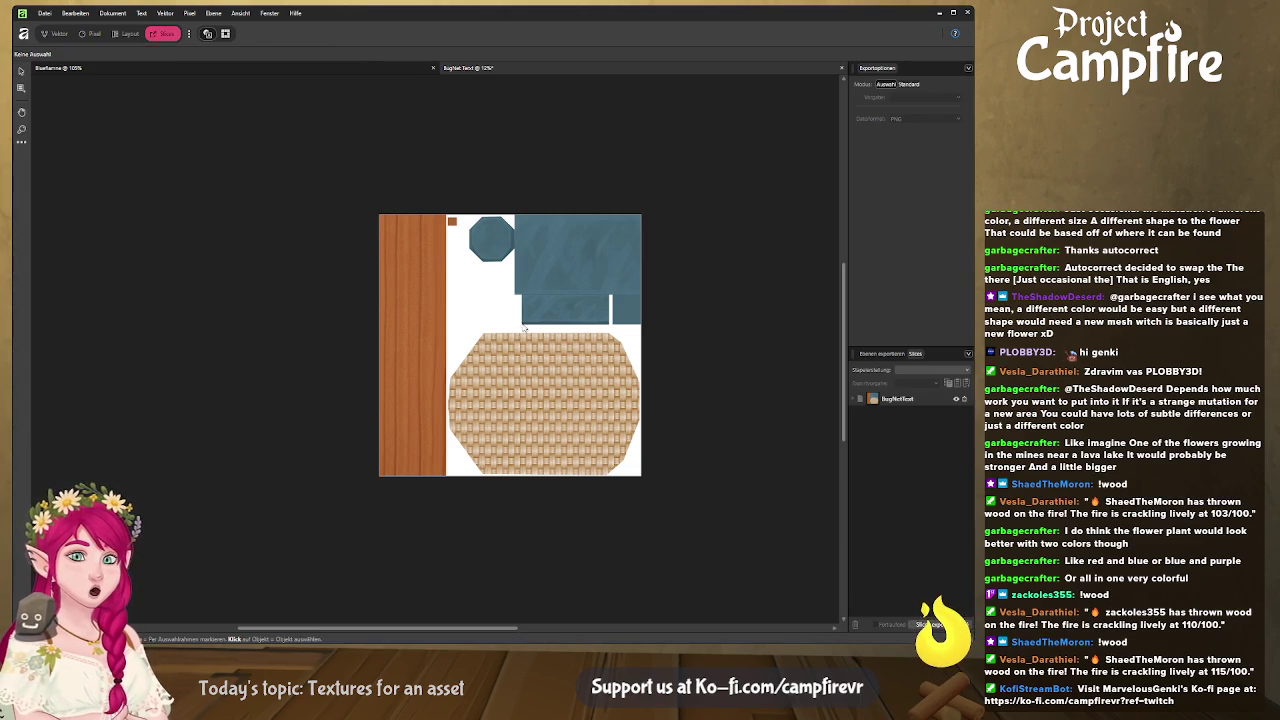
pyautogui.hotkey('alt', 'Tab')
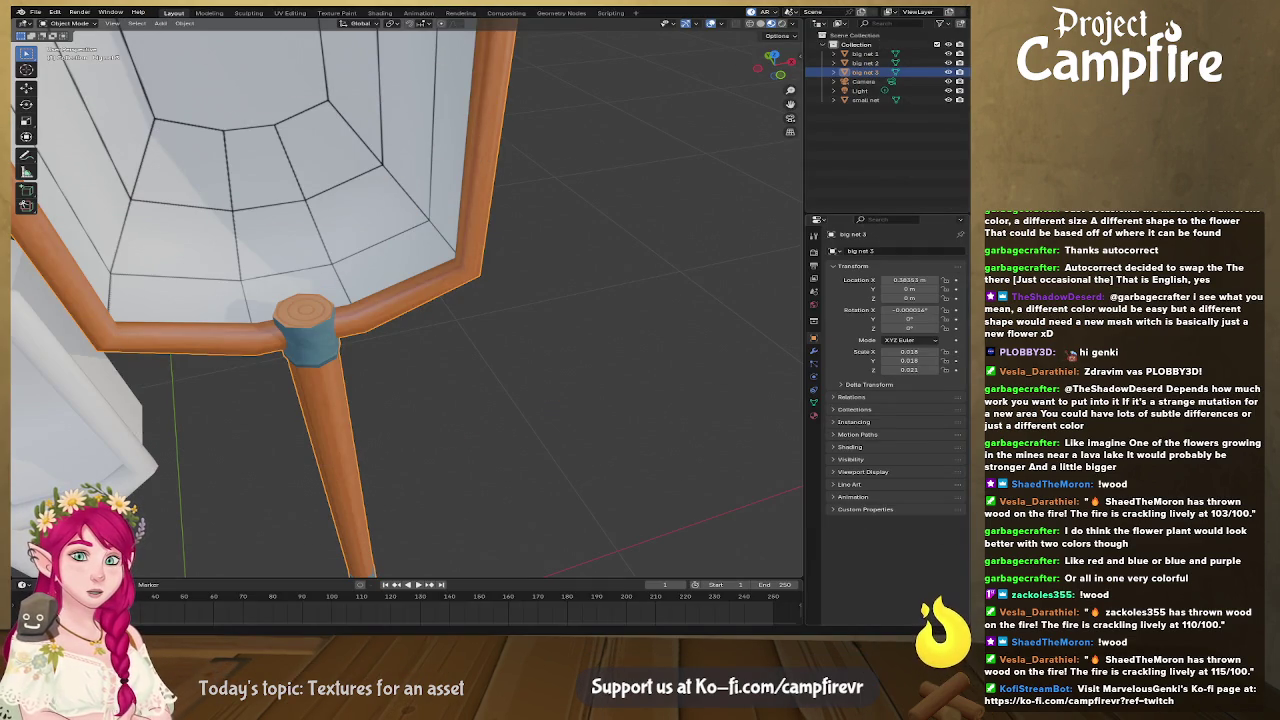
pyautogui.hotkey('alt', 'Tab')
pyautogui.hotkey('alt', 'Tab')
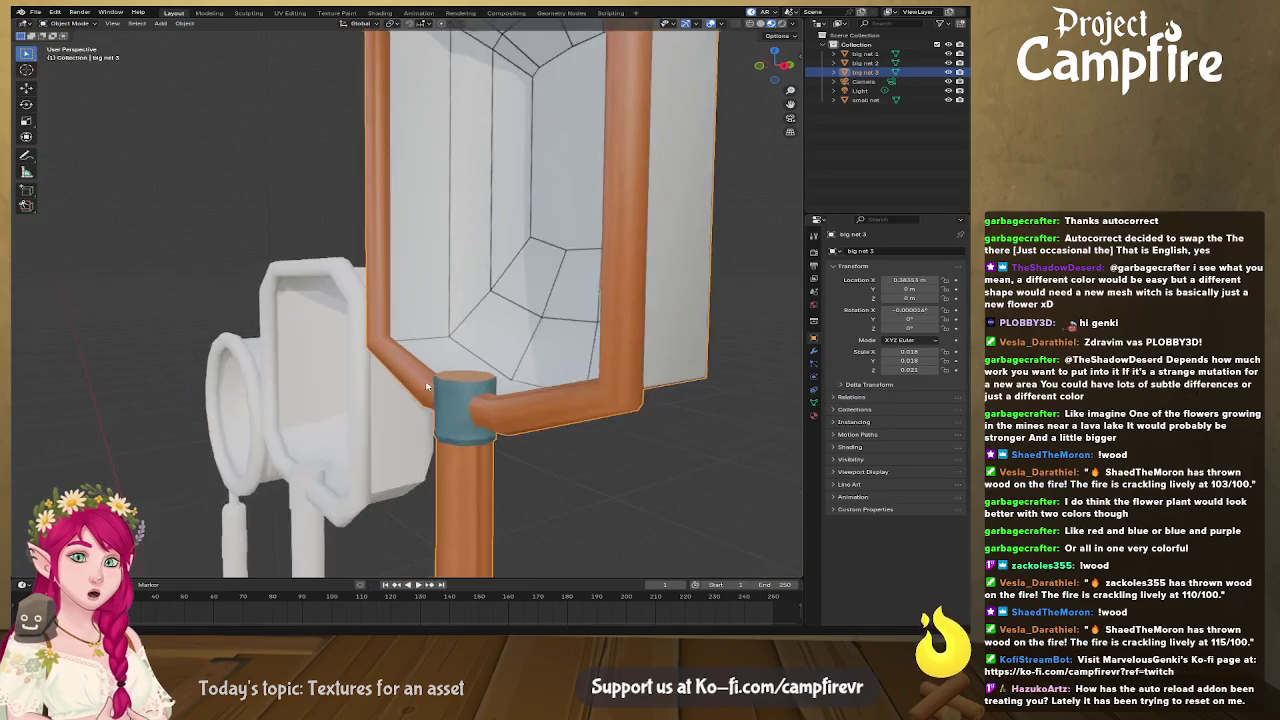
# Step: Orbit and zoom around big net 3 to inspect its basket-weave net, wood handle and blue band
pyautogui.moveTo(534, 433)
pyautogui.mouseDown(button='middle')
pyautogui.moveTo(497, 412)
pyautogui.moveTo(433, 416)
pyautogui.mouseUp(button='middle')
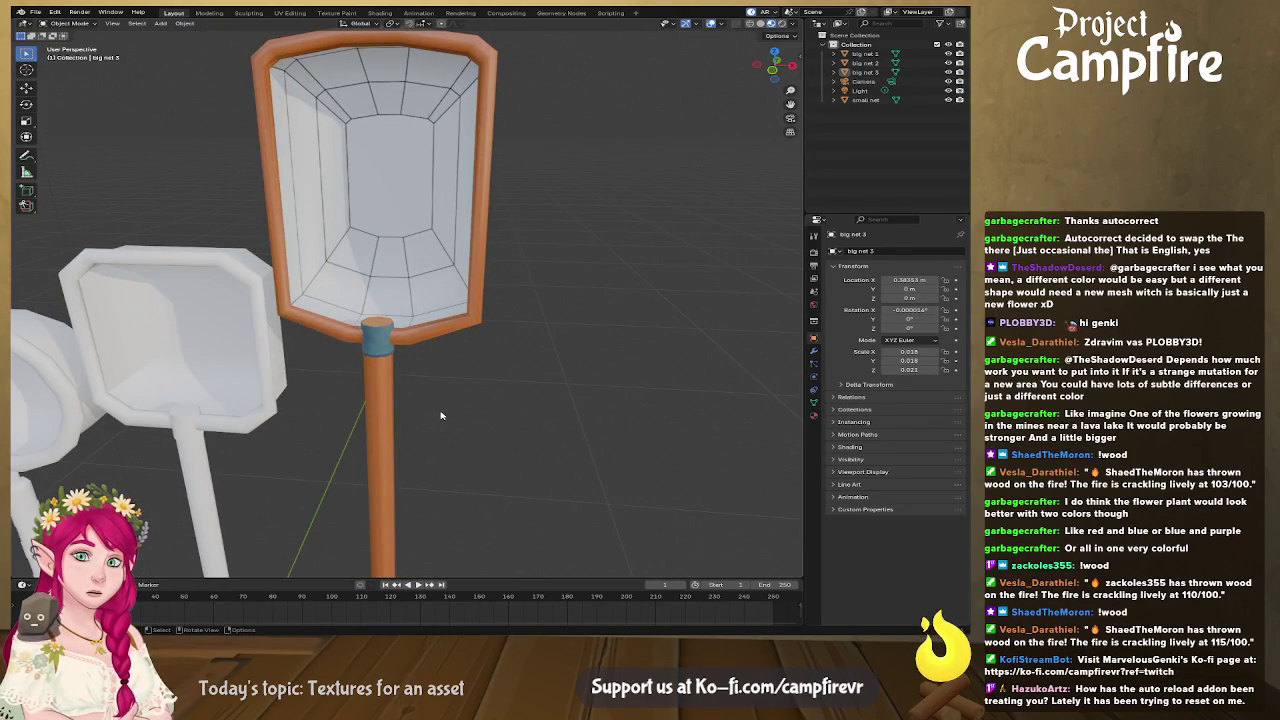
pyautogui.moveTo(410, 415); pyautogui.dragTo(405, 411, button='middle')
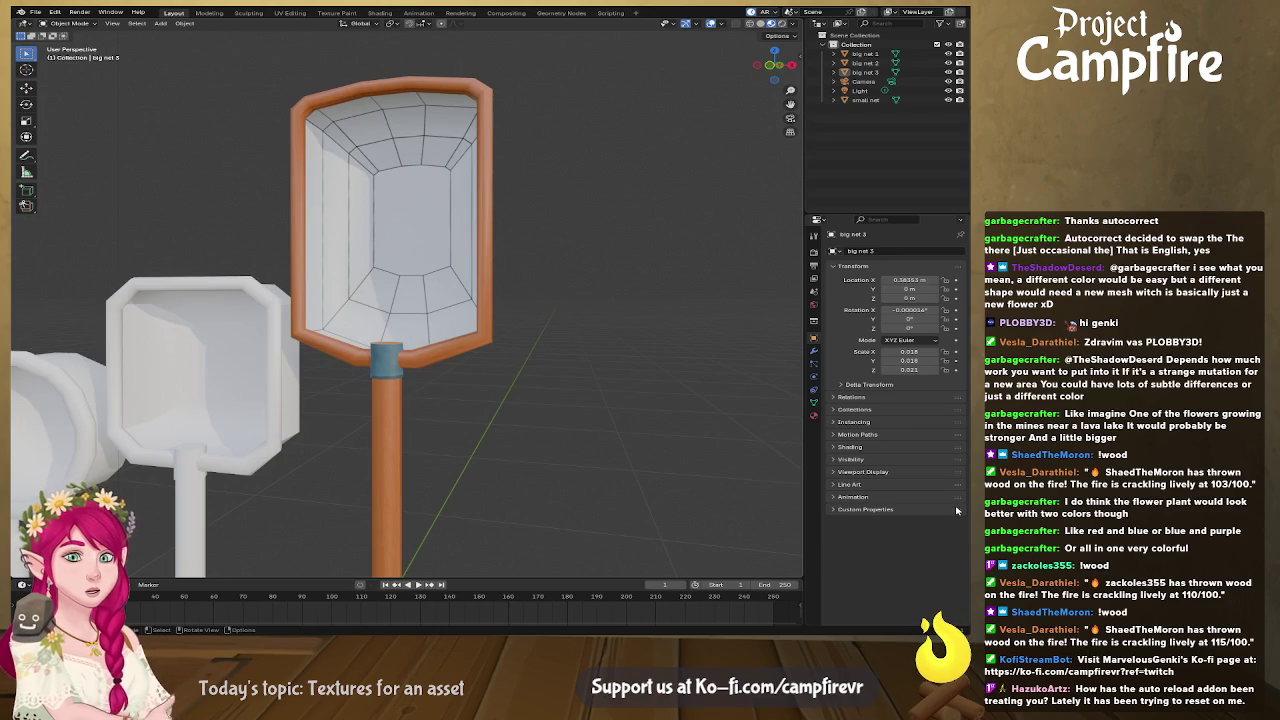
pyautogui.moveTo(481, 392)
pyautogui.mouseDown(button='middle')
pyautogui.moveTo(757, 382)
pyautogui.moveTo(385, 345)
pyautogui.moveTo(545, 311)
pyautogui.moveTo(343, 323)
pyautogui.moveTo(303, 286)
pyautogui.moveTo(553, 328)
pyautogui.mouseUp(button='middle')
pyautogui.scroll(-3, 480, 309)
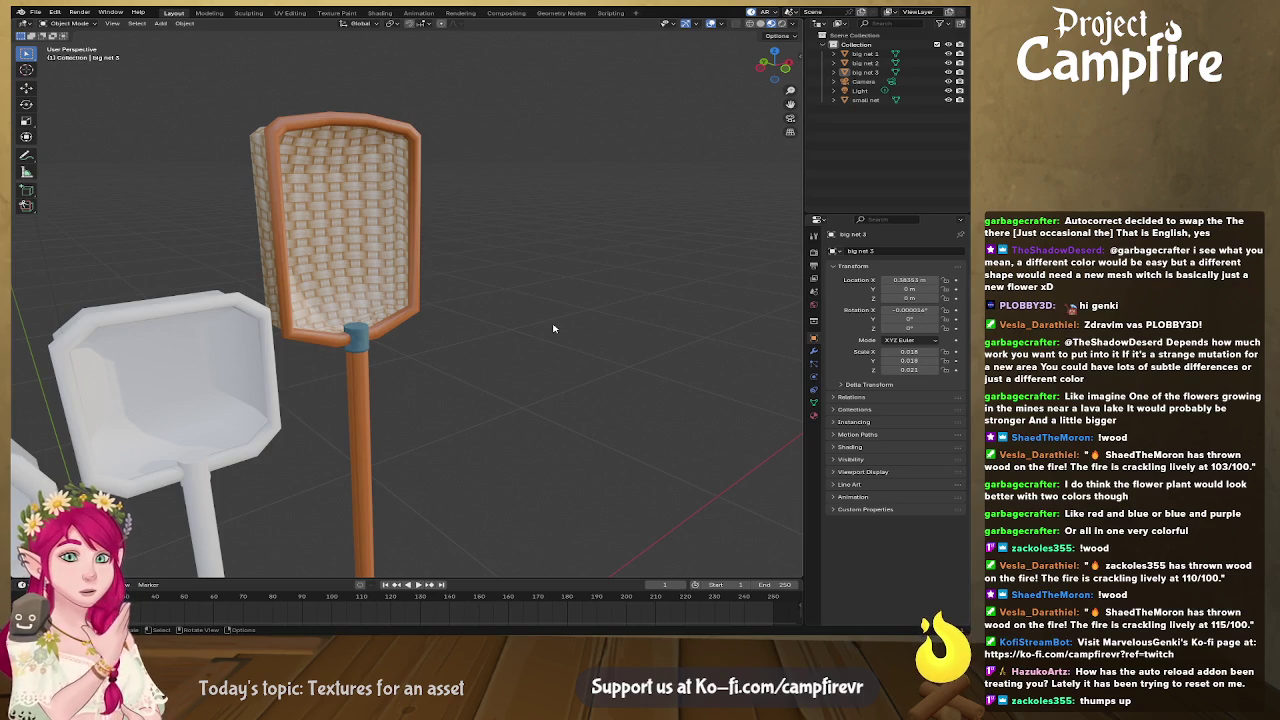
pyautogui.moveTo(512, 399)
pyautogui.mouseDown(button='middle')
pyautogui.moveTo(320, 386)
pyautogui.moveTo(700, 370)
pyautogui.mouseUp(button='middle')
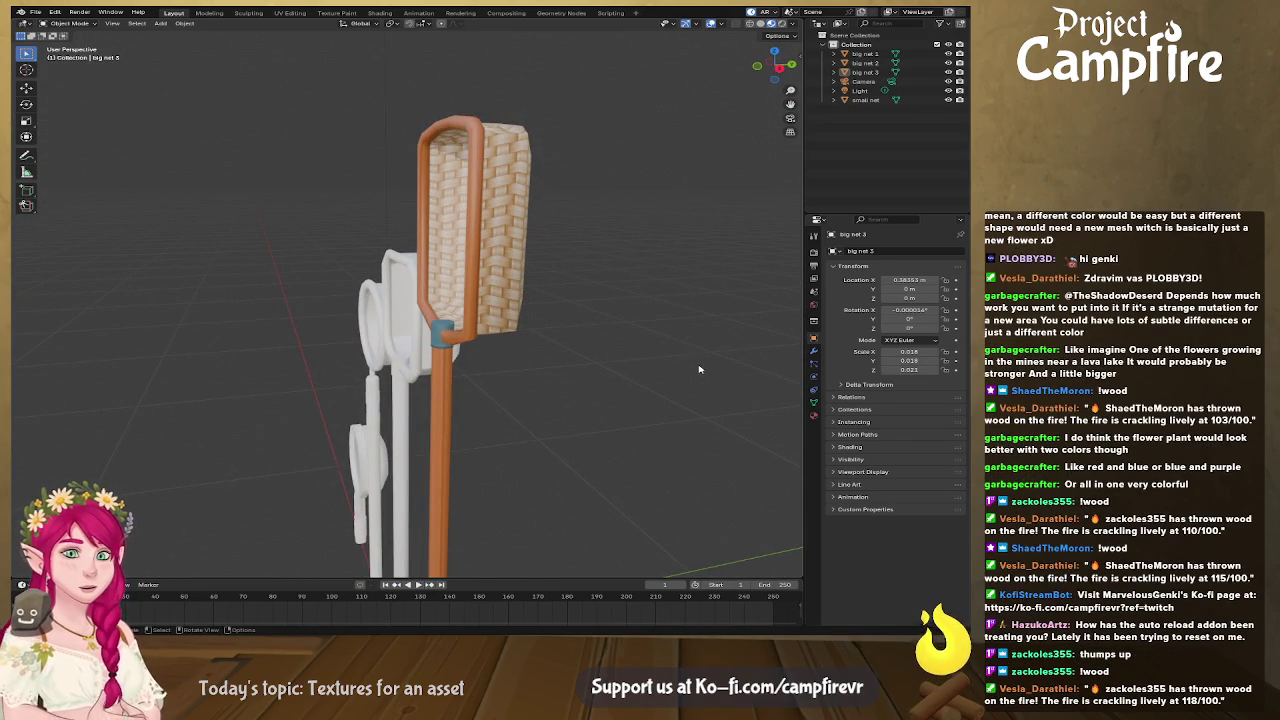
pyautogui.moveTo(700, 370); pyautogui.dragTo(552, 361, button='middle')
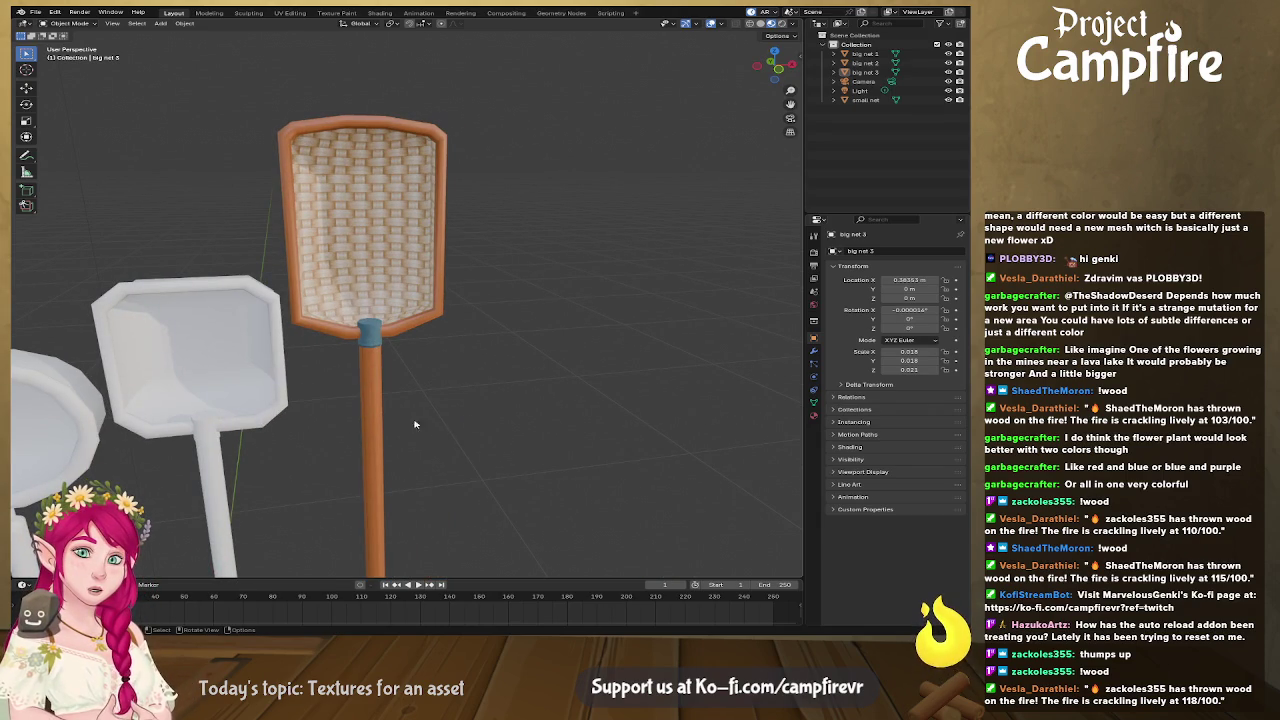
pyautogui.moveTo(428, 428)
pyautogui.mouseDown(button='middle')
pyautogui.moveTo(546, 390)
pyautogui.moveTo(296, 267)
pyautogui.mouseUp(button='middle')
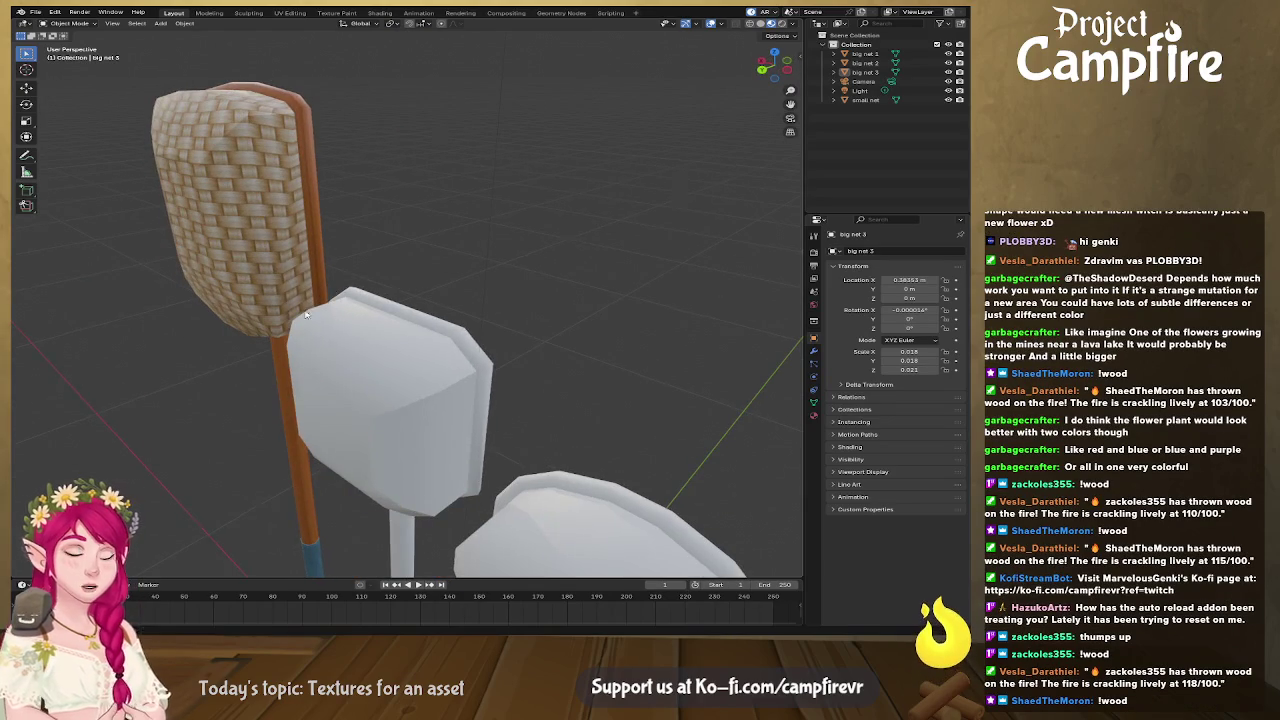
pyautogui.moveTo(306, 314)
pyautogui.mouseDown(button='middle')
pyautogui.moveTo(558, 322)
pyautogui.moveTo(532, 209)
pyautogui.mouseUp(button='middle')
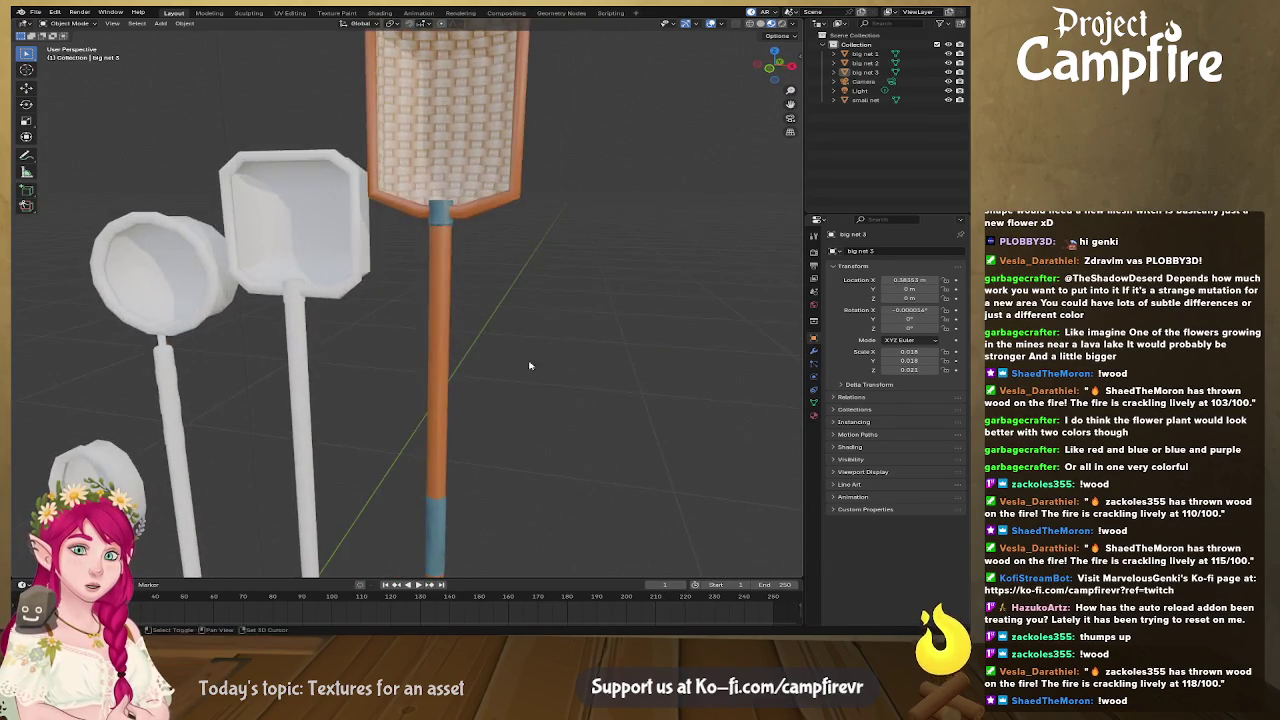
pyautogui.moveTo(414, 410)
pyautogui.mouseDown(button='middle')
pyautogui.moveTo(492, 342)
pyautogui.moveTo(542, 333)
pyautogui.mouseUp(button='middle')
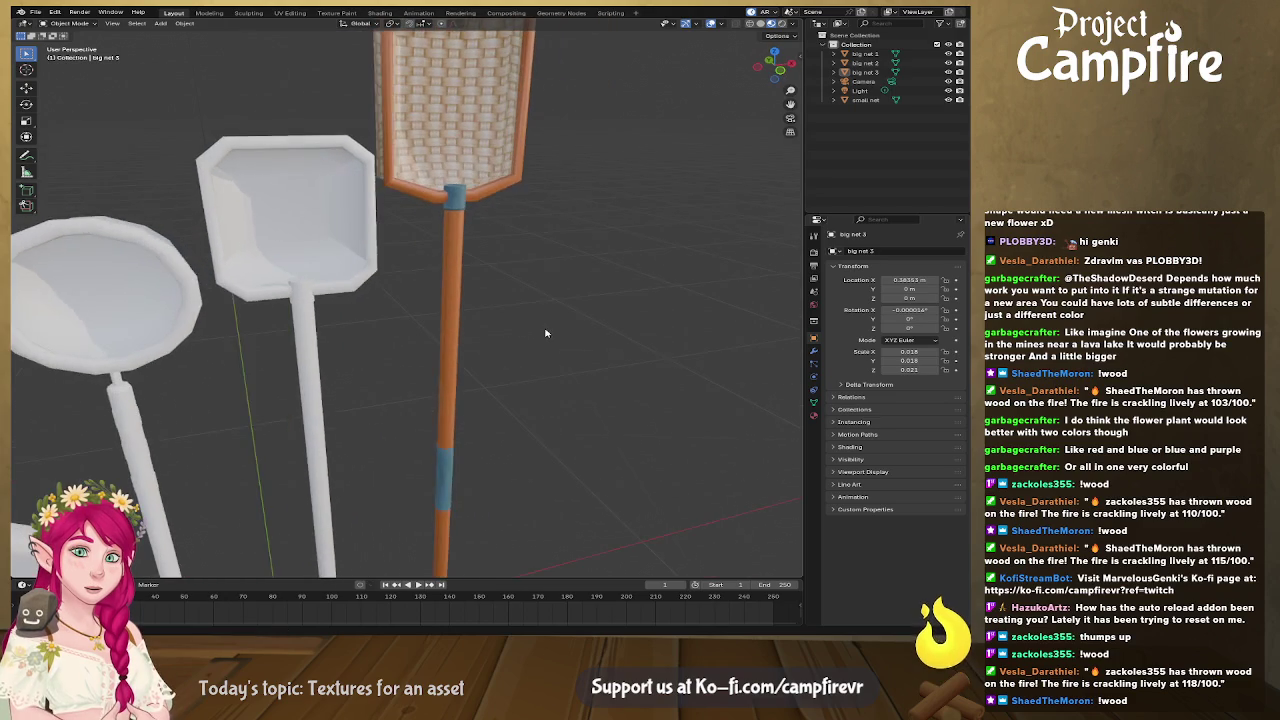
# Step: Assign Material.001 with the BugNetText texture to the big net 2 paddle
pyautogui.click(345, 231)
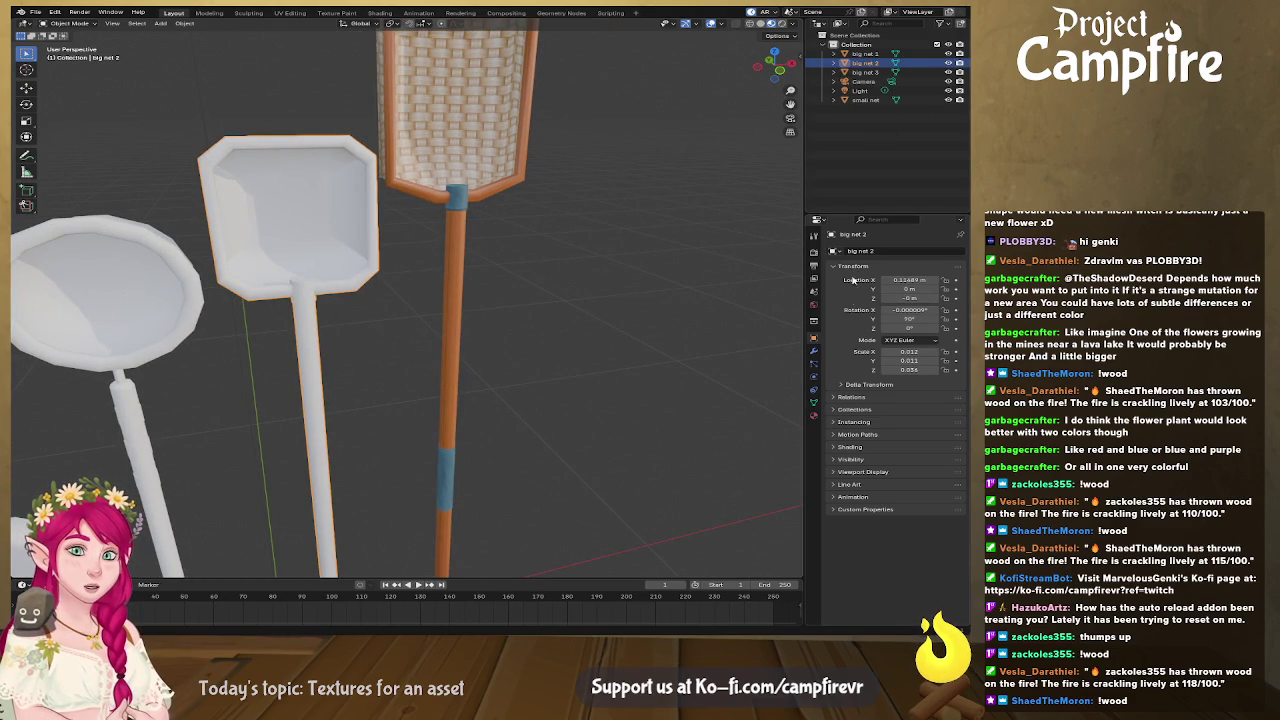
pyautogui.click(814, 416)
pyautogui.click(833, 289)
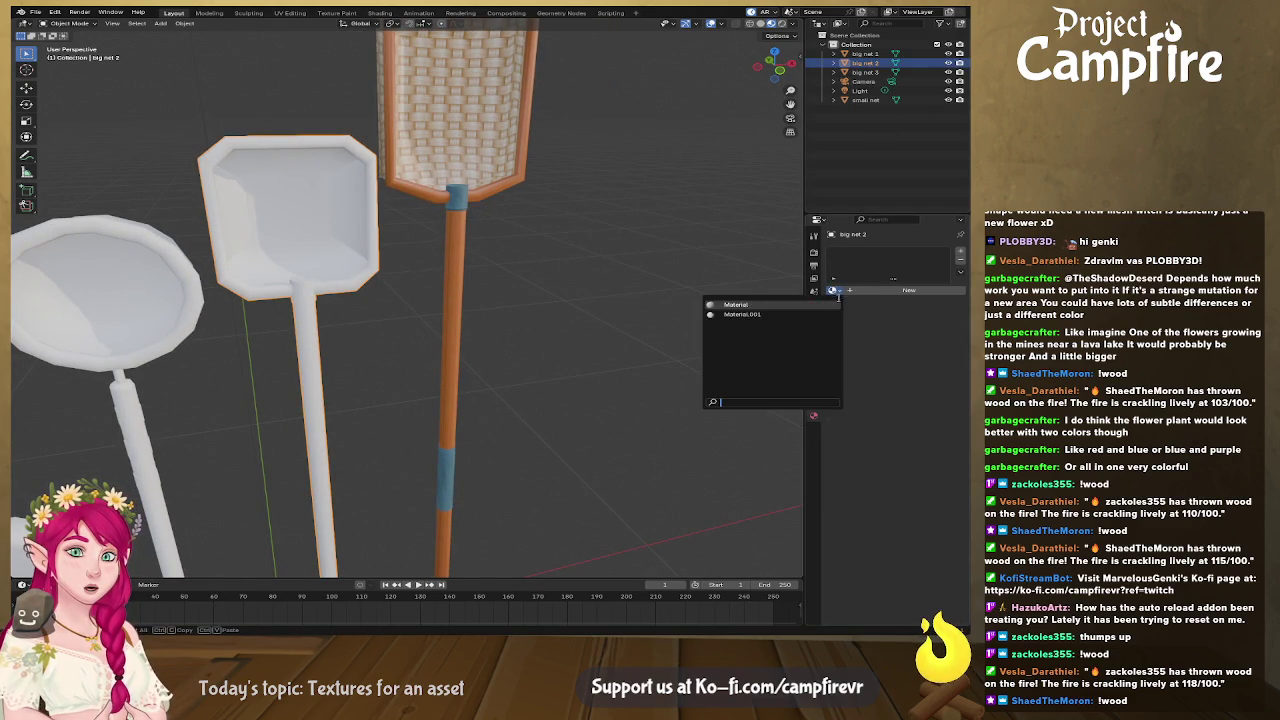
pyautogui.click(770, 316)
pyautogui.moveTo(361, 300)
pyautogui.mouseDown(button='middle')
pyautogui.moveTo(381, 225)
pyautogui.moveTo(418, 233)
pyautogui.mouseUp(button='middle')
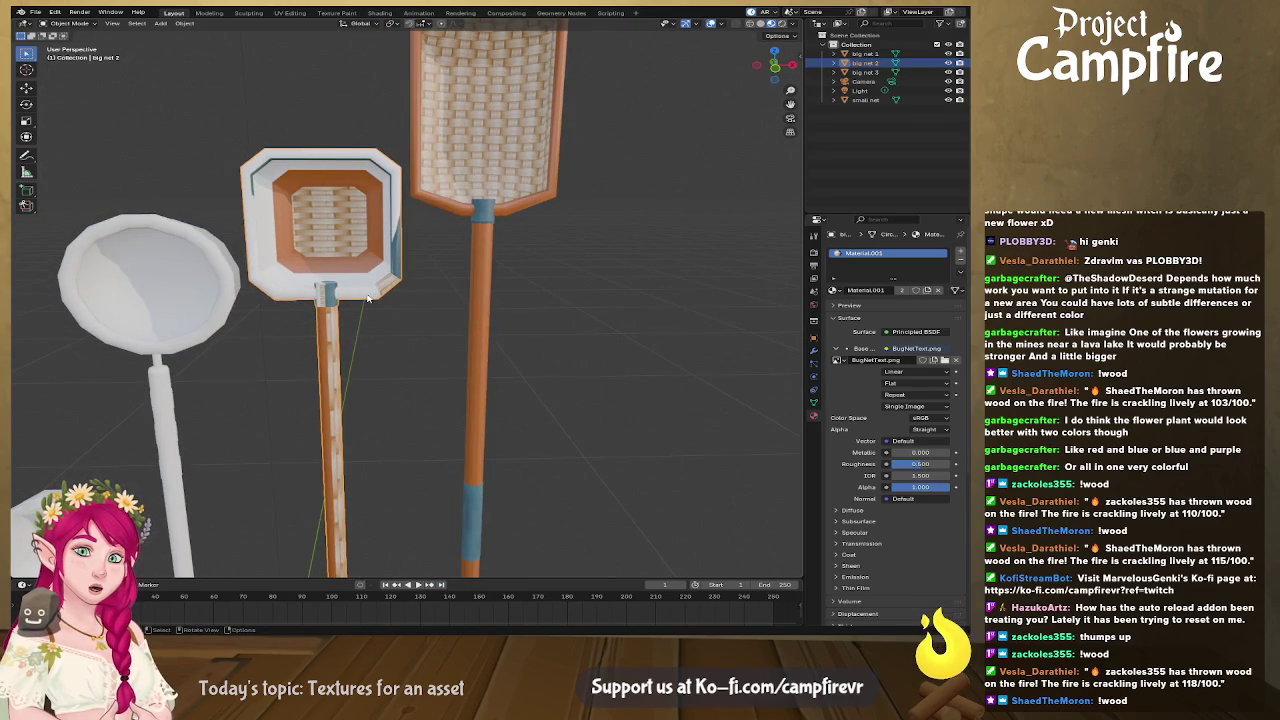
pyautogui.moveTo(350, 367); pyautogui.dragTo(367, 386, button='middle')
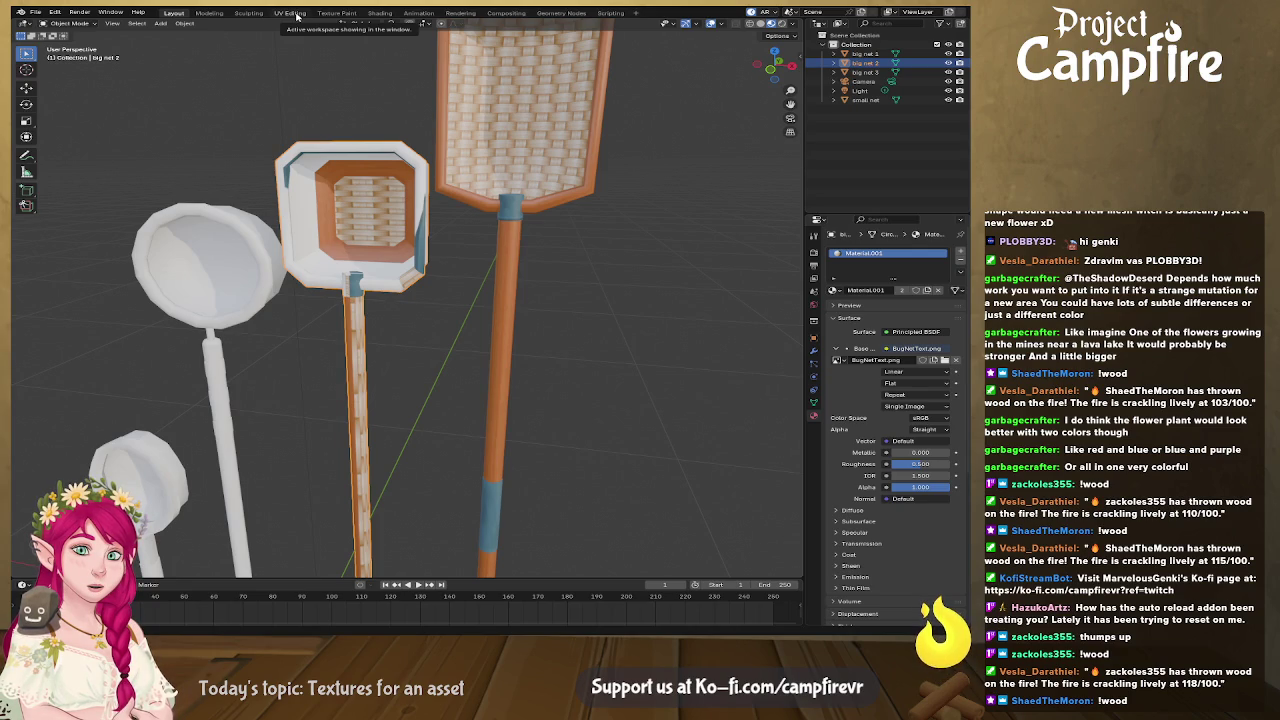
# Step: Switch to the UV Editing workspace to see big net 2's UVs over the texture
pyautogui.click(291, 13)
pyautogui.scroll(-2, 374, 200)
pyautogui.scroll(-2, 364, 226)
# Step: Frame big net 2 in a widened, textured 3D view aimed along the handle
pyautogui.scroll(-3, 352, 250)
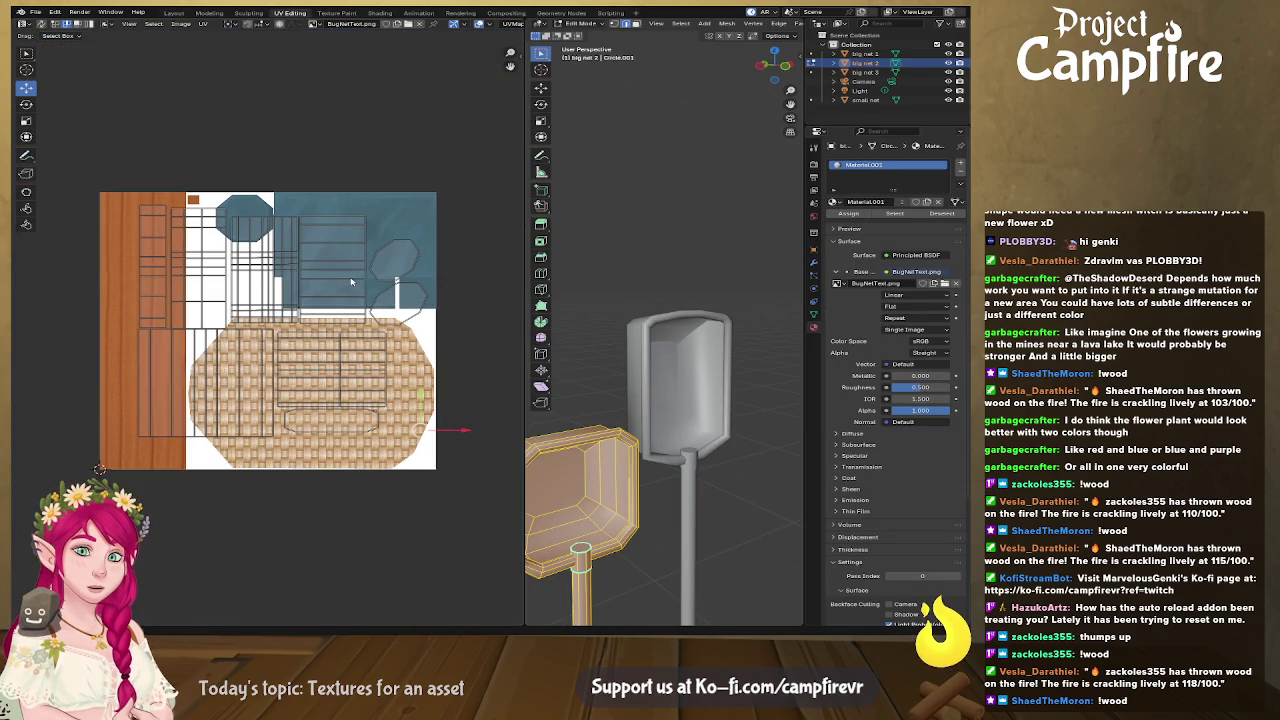
pyautogui.press('KP_Decimal')
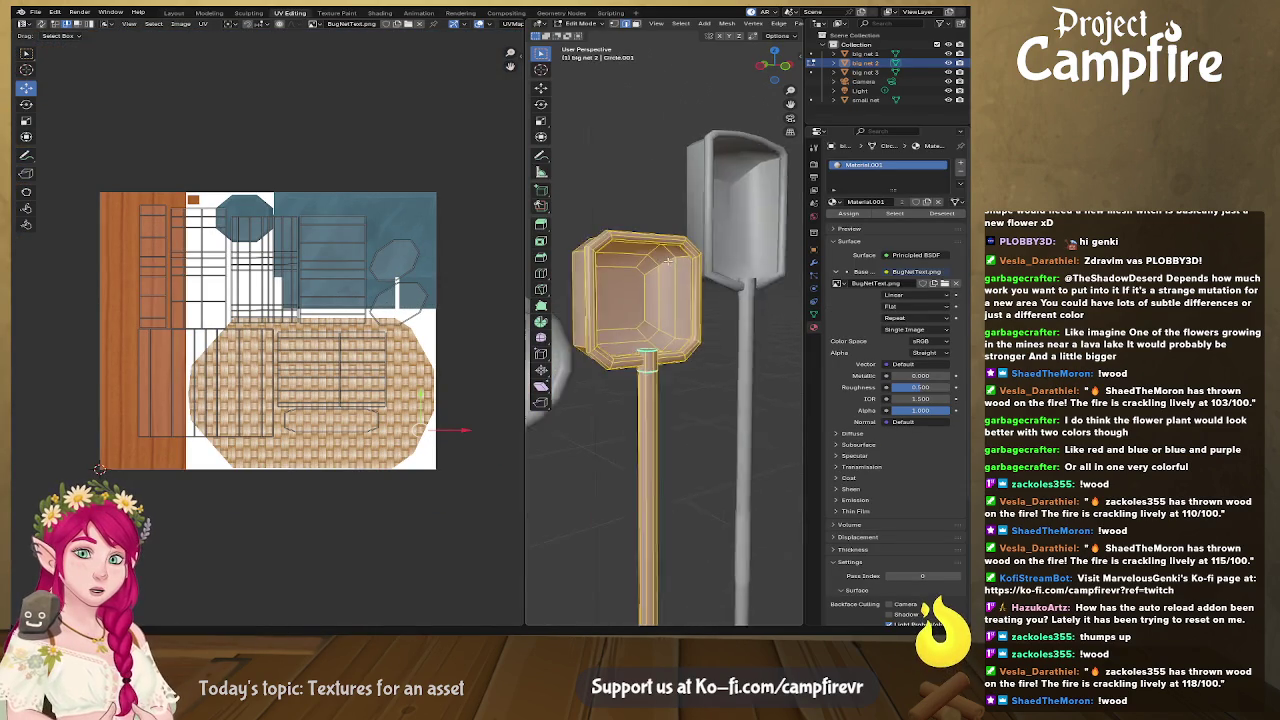
pyautogui.moveTo(522, 94); pyautogui.dragTo(162, 94)
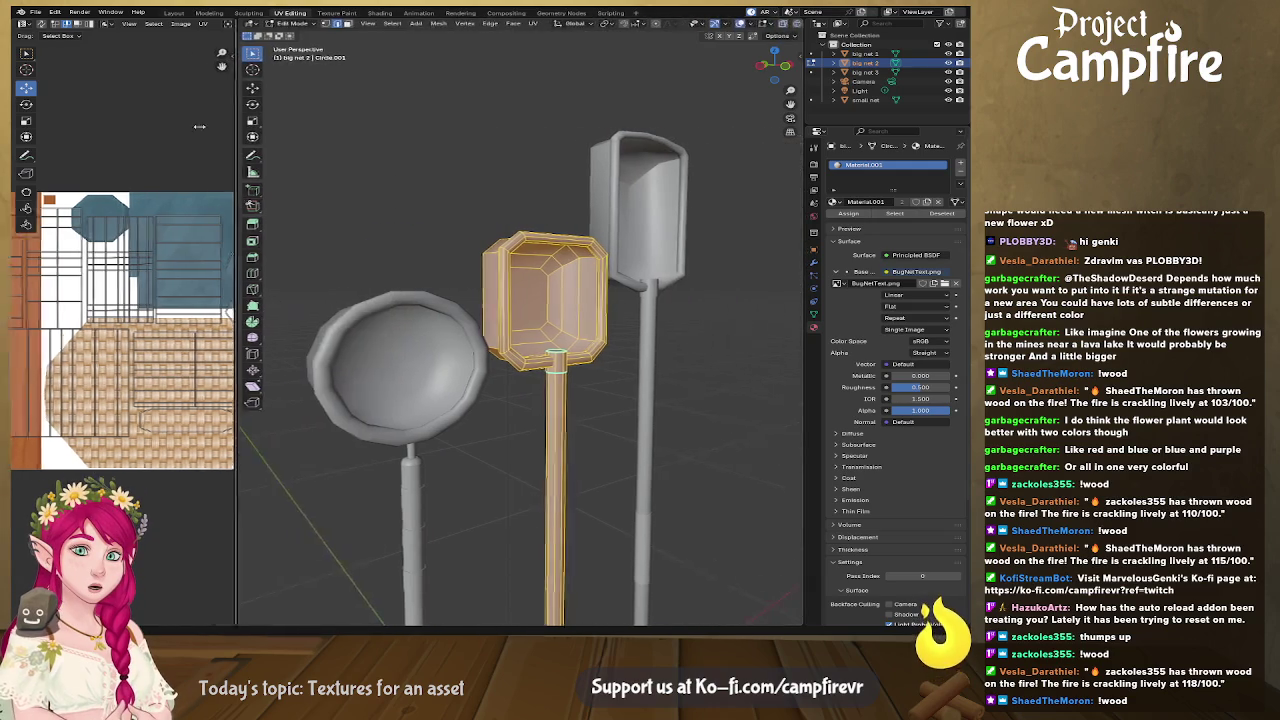
pyautogui.click(769, 23)
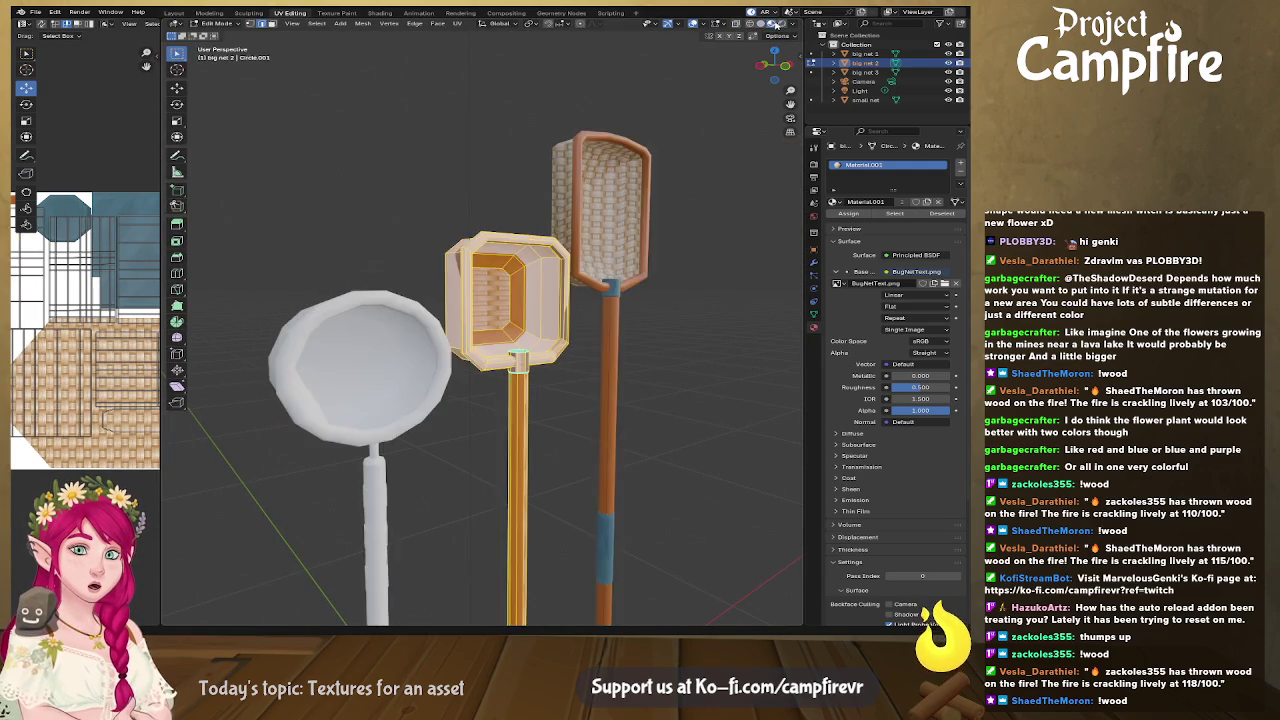
pyautogui.moveTo(778, 60); pyautogui.dragTo(790, 75)
pyautogui.moveTo(520, 380)
pyautogui.mouseDown(button='middle')
pyautogui.moveTo(564, 398)
pyautogui.moveTo(478, 394)
pyautogui.mouseUp(button='middle')
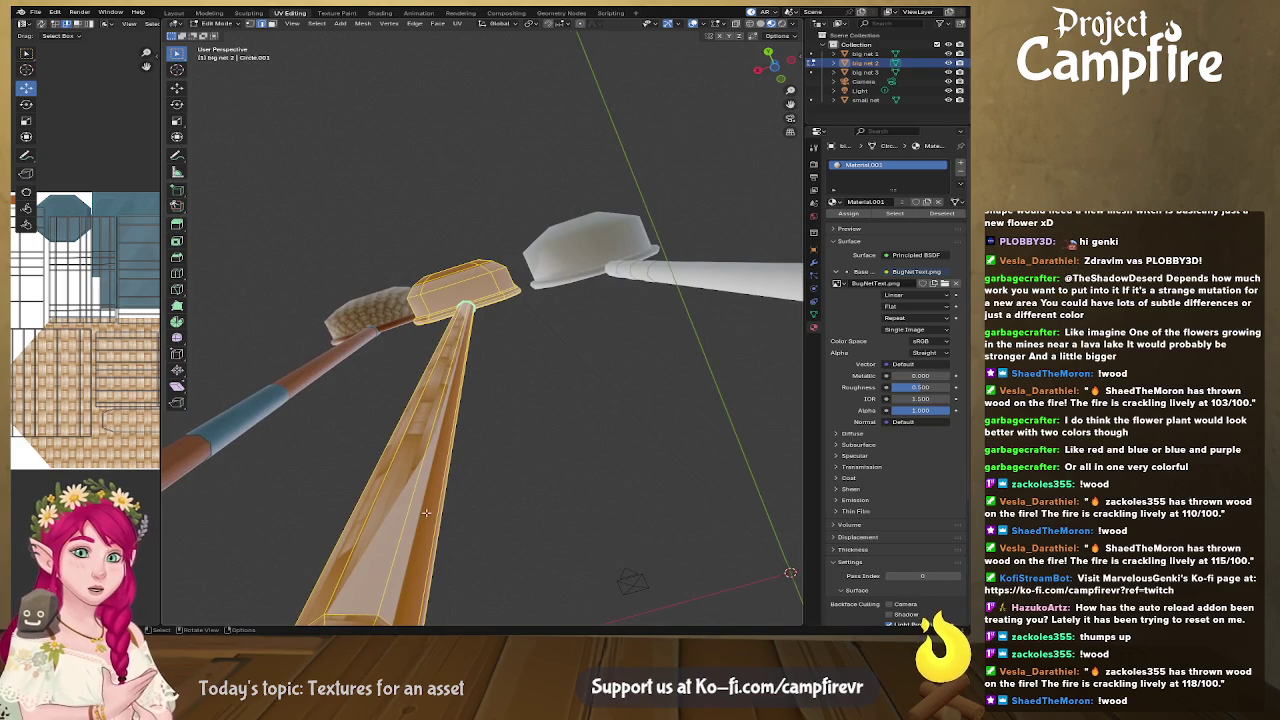
pyautogui.moveTo(426, 512); pyautogui.dragTo(453, 437, button='middle')
# Step: Mark seams on the handle's end loop and a lengthwise handle loop
pyautogui.keyDown('alt'); pyautogui.click(453, 437); pyautogui.keyUp('alt')
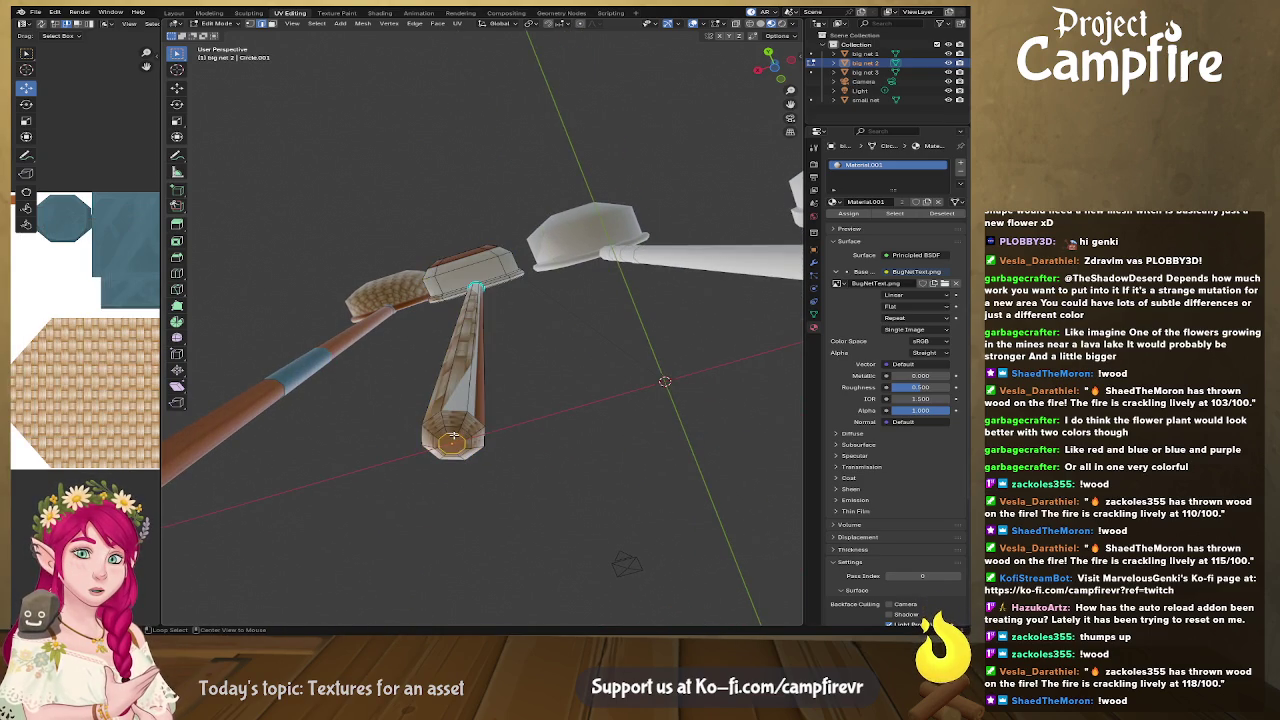
pyautogui.rightClick(453, 437)
pyautogui.click(440, 486)
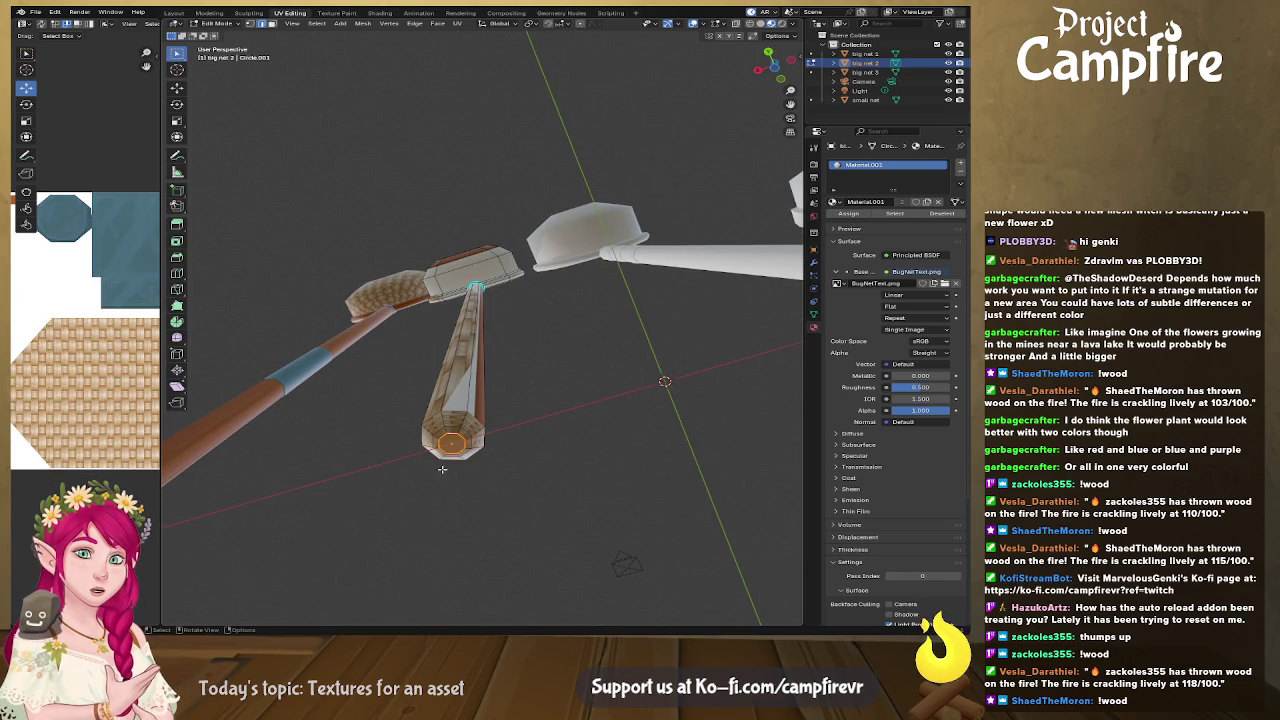
pyautogui.keyDown('alt'); pyautogui.click(446, 430); pyautogui.keyUp('alt')
pyautogui.rightClick(446, 433)
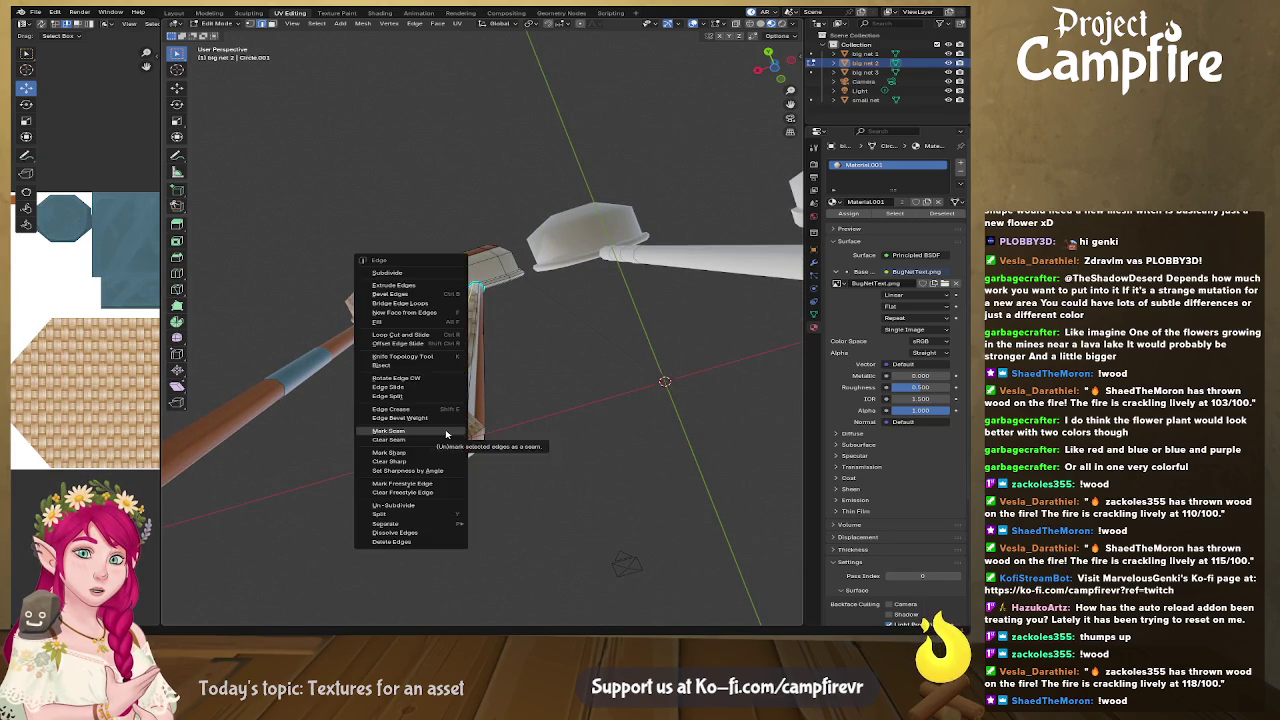
pyautogui.click(446, 431)
# Step: Mark the handle's top ring loop as a seam and clear the selection
pyautogui.moveTo(446, 431)
pyautogui.mouseDown(button='middle')
pyautogui.moveTo(551, 432)
pyautogui.moveTo(531, 406)
pyautogui.mouseUp(button='middle')
pyautogui.scroll(3, 551, 432)
pyautogui.scroll(4, 551, 432)
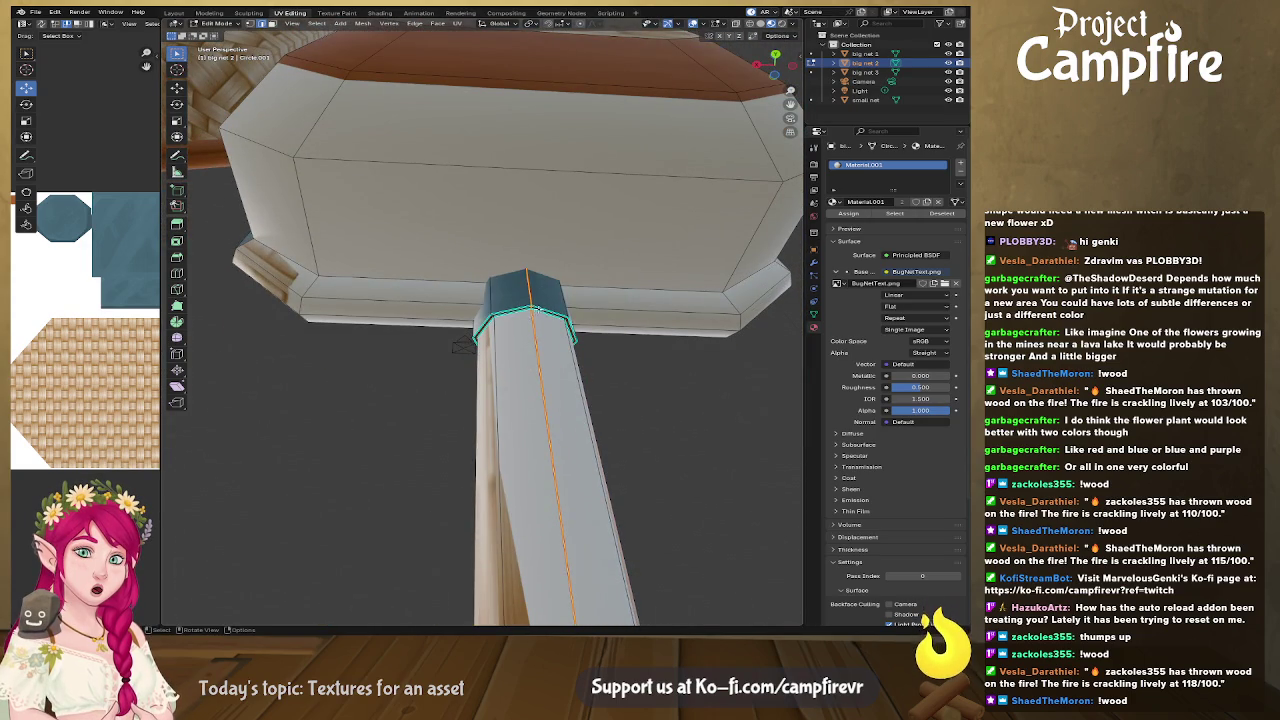
pyautogui.keyDown('alt'); pyautogui.click(540, 310); pyautogui.keyUp('alt')
pyautogui.rightClick(540, 310)
pyautogui.click(540, 310)
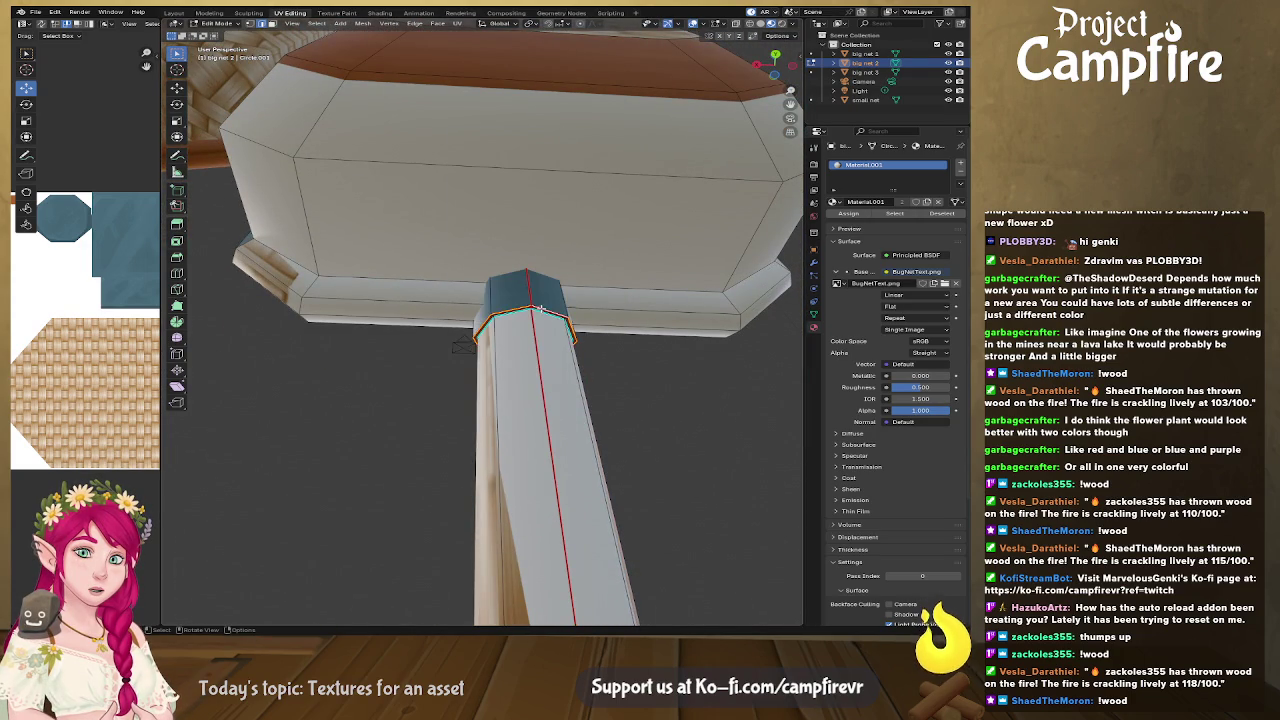
pyautogui.hotkey('alt', 'a')
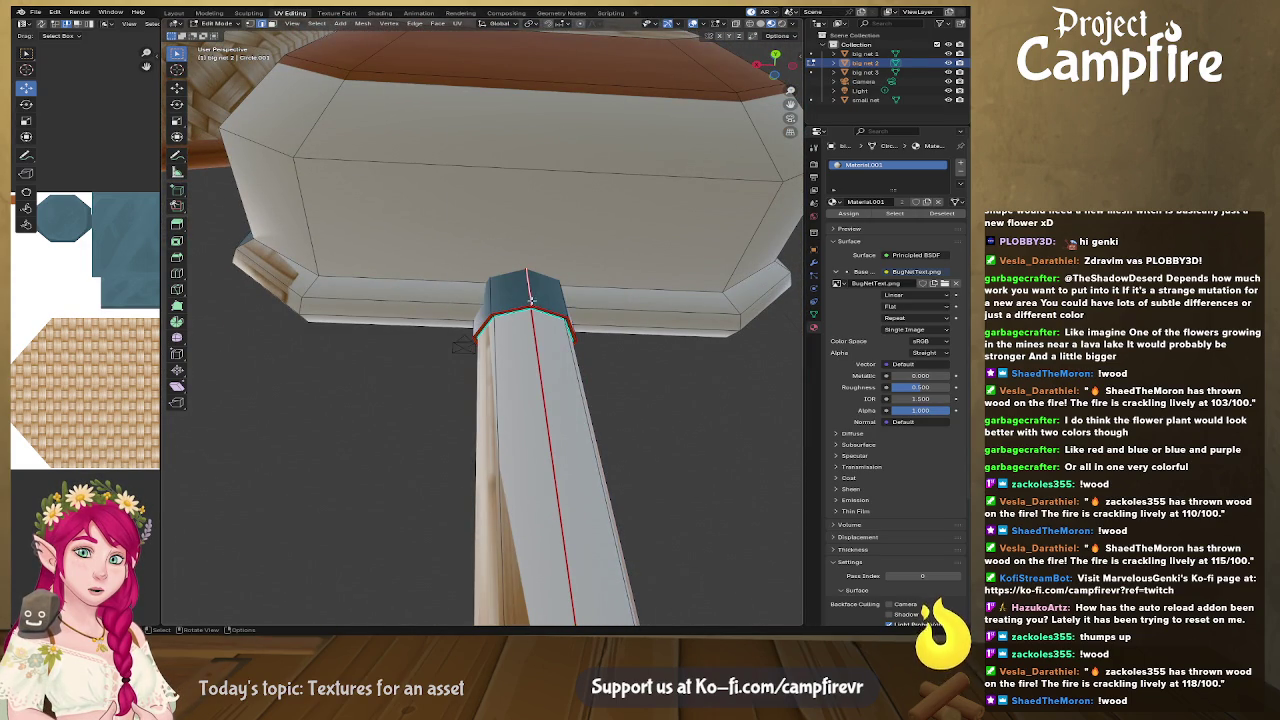
# Step: Mark seams on two edge loops of the paddle head
pyautogui.scroll(-3, 530, 292)
pyautogui.moveTo(530, 292); pyautogui.dragTo(598, 395, button='middle')
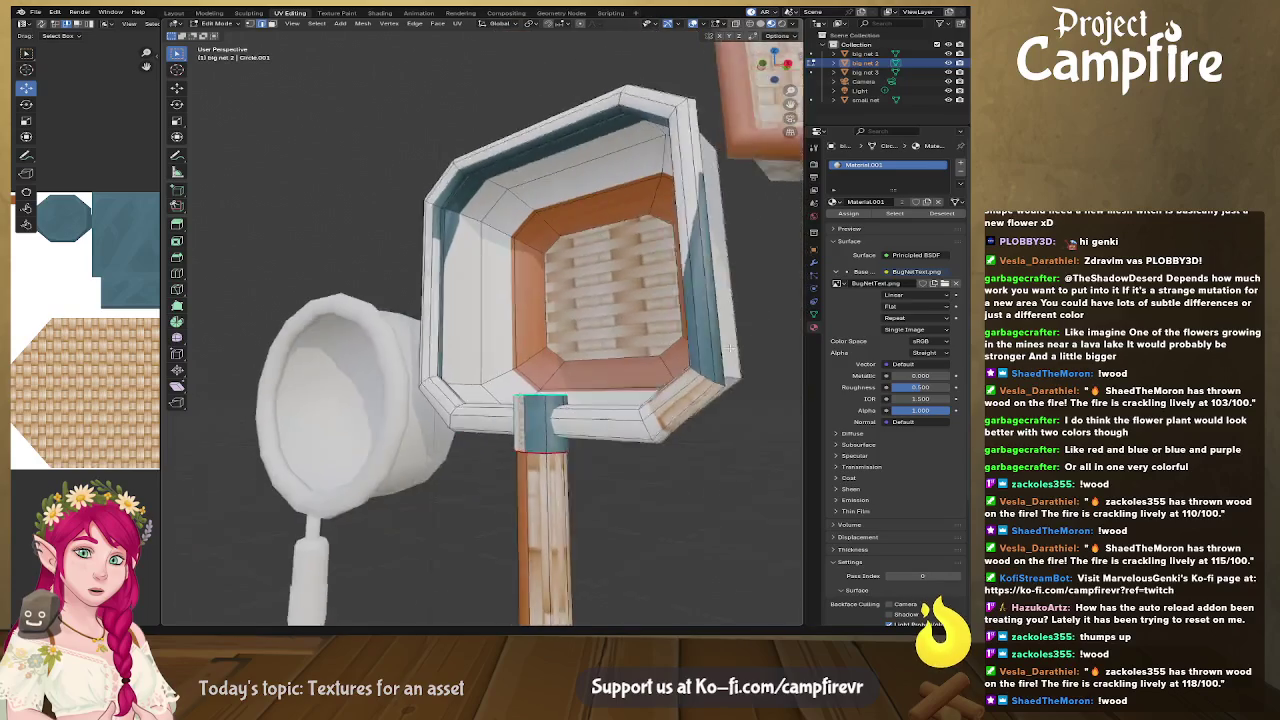
pyautogui.scroll(3, 598, 395)
pyautogui.keyDown('alt'); pyautogui.click(600, 430); pyautogui.keyUp('alt')
pyautogui.rightClick(602, 432)
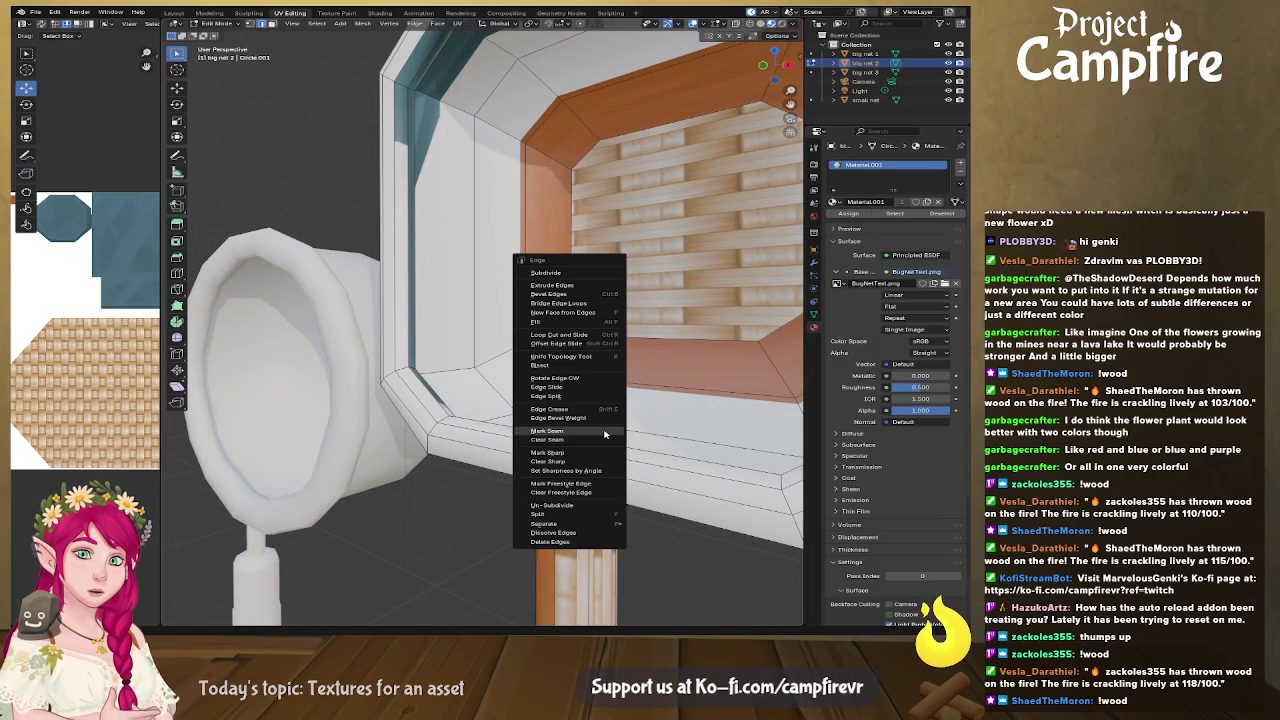
pyautogui.click(604, 432)
pyautogui.moveTo(604, 433); pyautogui.dragTo(681, 462, button='middle')
pyautogui.keyDown('alt'); pyautogui.click(638, 456); pyautogui.keyUp('alt')
pyautogui.rightClick(632, 450)
pyautogui.click(632, 450)
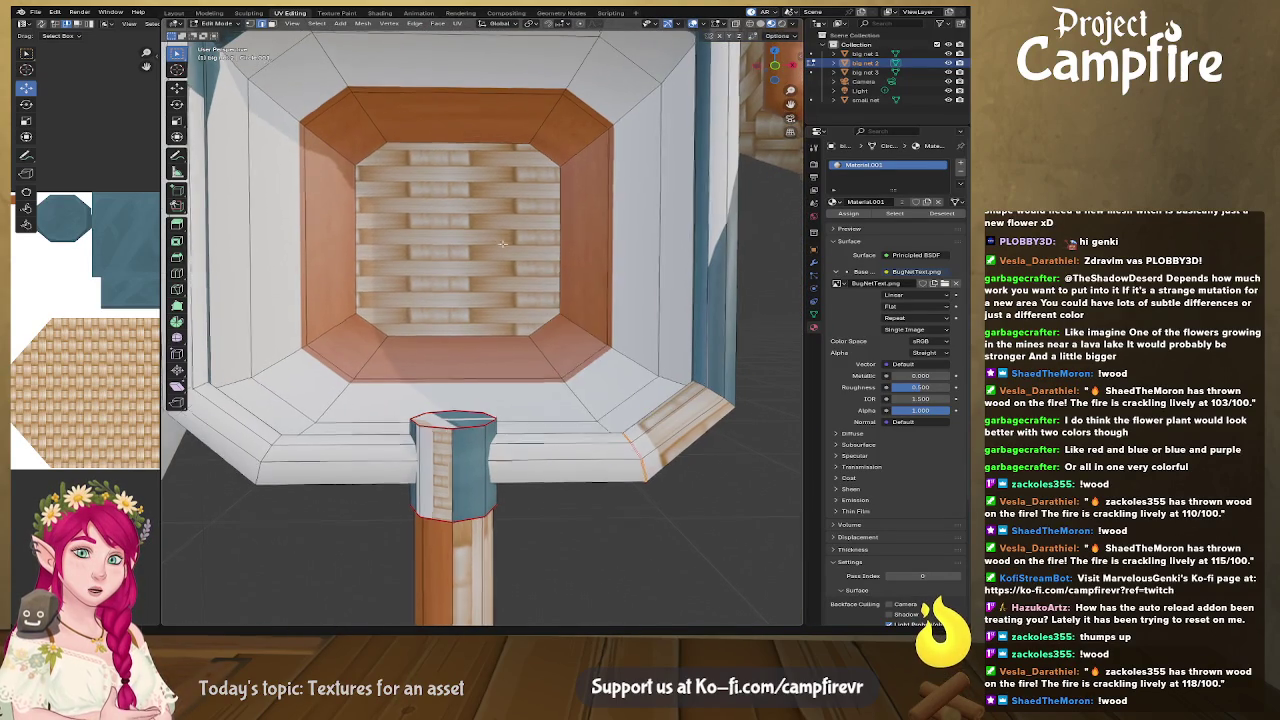
# Step: Mark seams on a far rim edge and a side edge of the basket, then zoom out
pyautogui.moveTo(632, 450); pyautogui.dragTo(420, 189, button='middle')
pyautogui.keyDown('alt'); pyautogui.click(354, 78); pyautogui.keyUp('alt')
pyautogui.rightClick(349, 83)
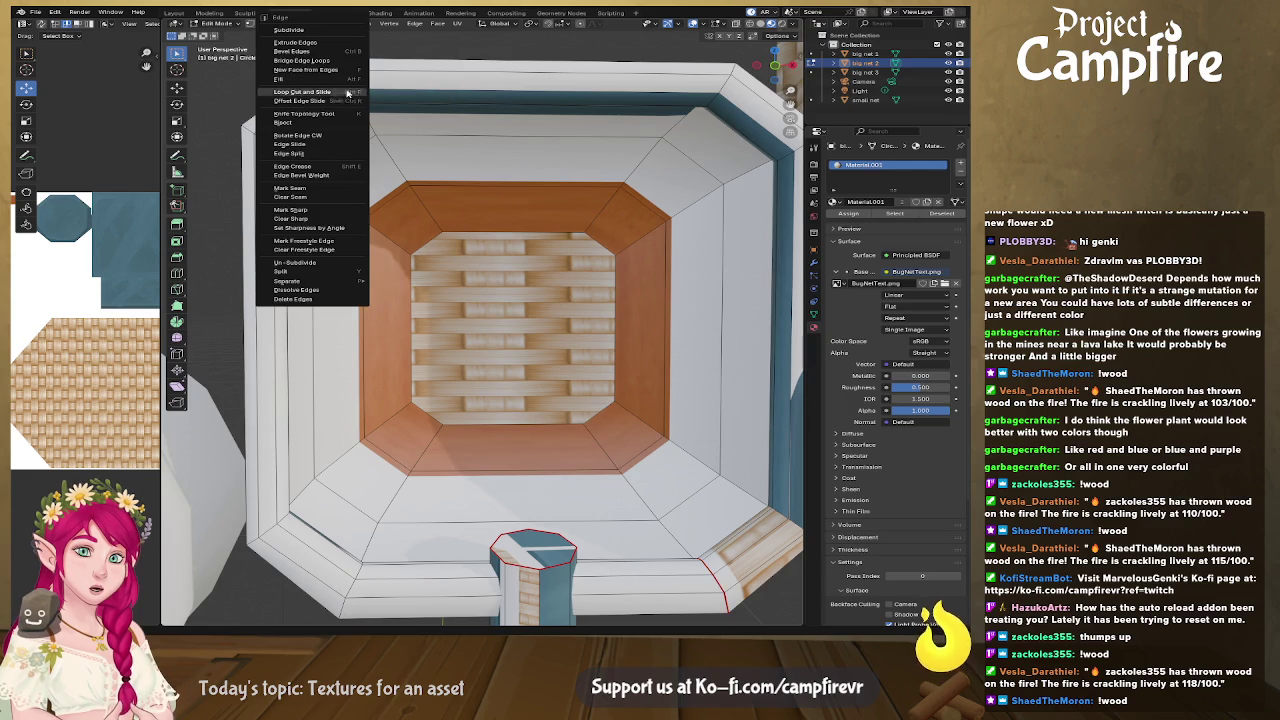
pyautogui.click(345, 189)
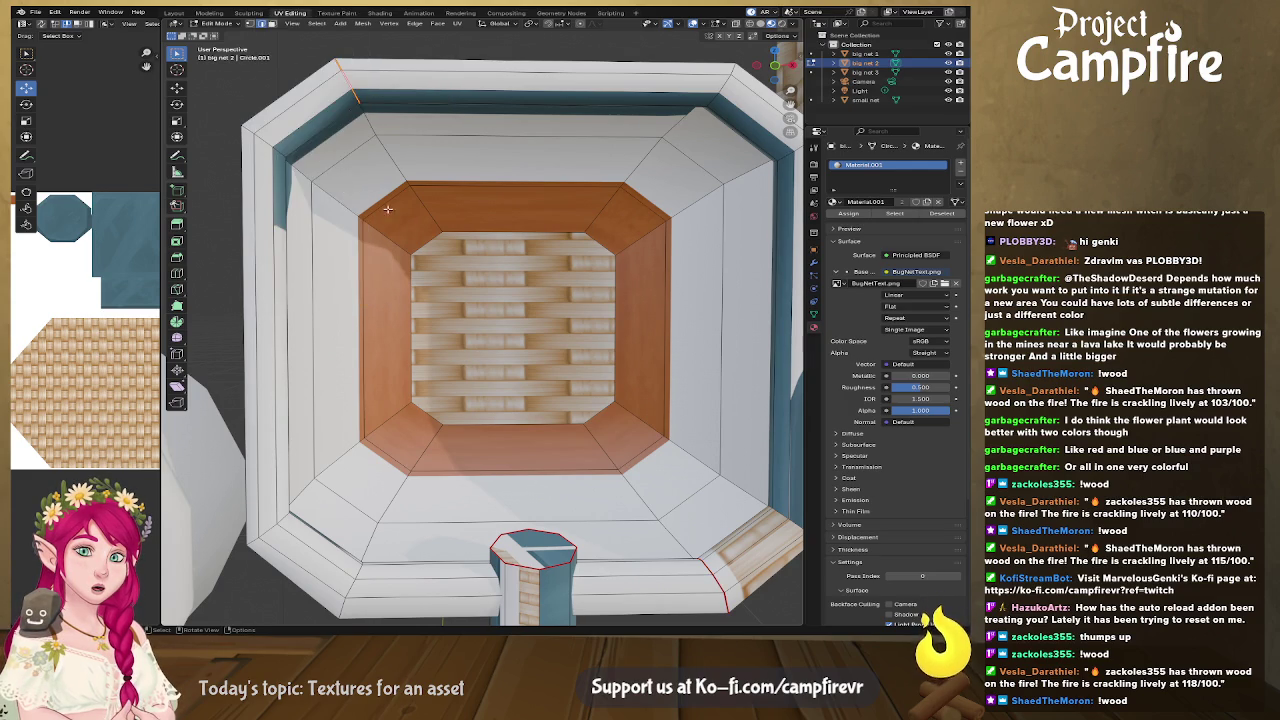
pyautogui.moveTo(345, 182); pyautogui.dragTo(345, 297, button='middle')
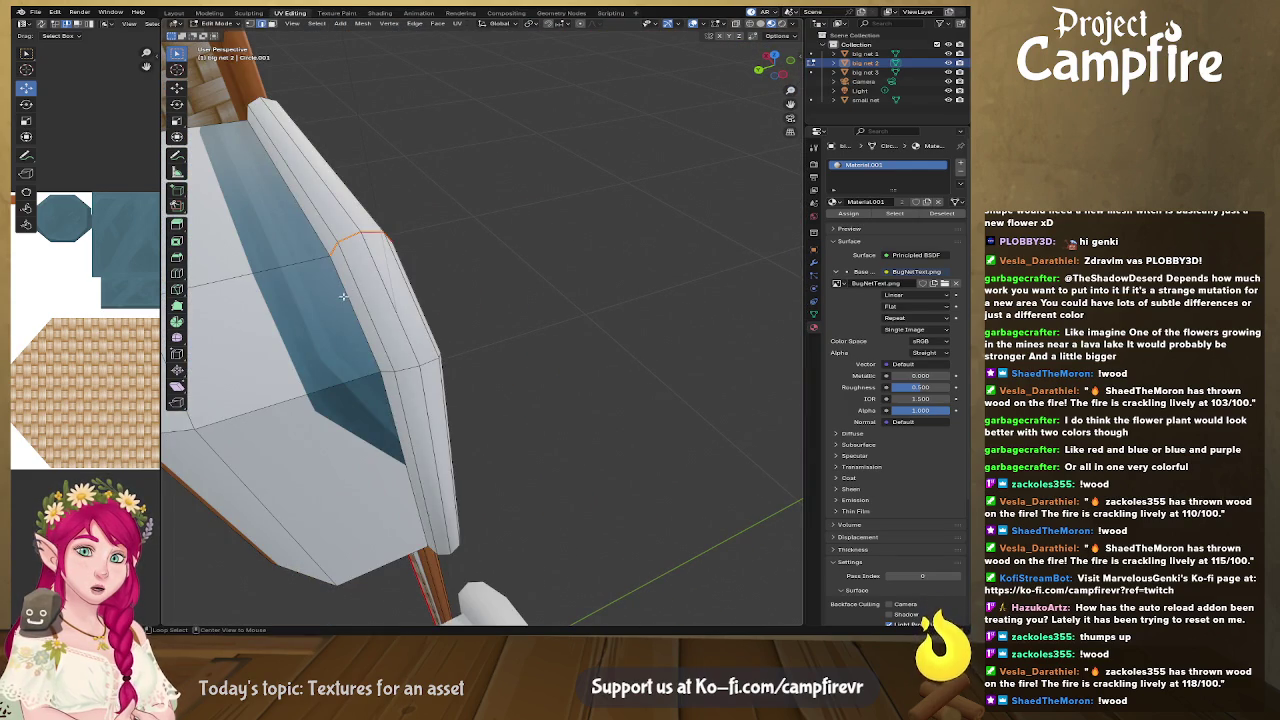
pyautogui.rightClick(345, 297)
pyautogui.click(345, 312)
pyautogui.moveTo(345, 312)
pyautogui.mouseDown(button='middle')
pyautogui.moveTo(310, 316)
pyautogui.moveTo(498, 339)
pyautogui.moveTo(403, 349)
pyautogui.moveTo(476, 423)
pyautogui.mouseUp(button='middle')
pyautogui.scroll(-3, 476, 423)
pyautogui.scroll(-3, 490, 390)
pyautogui.scroll(-3, 505, 350)
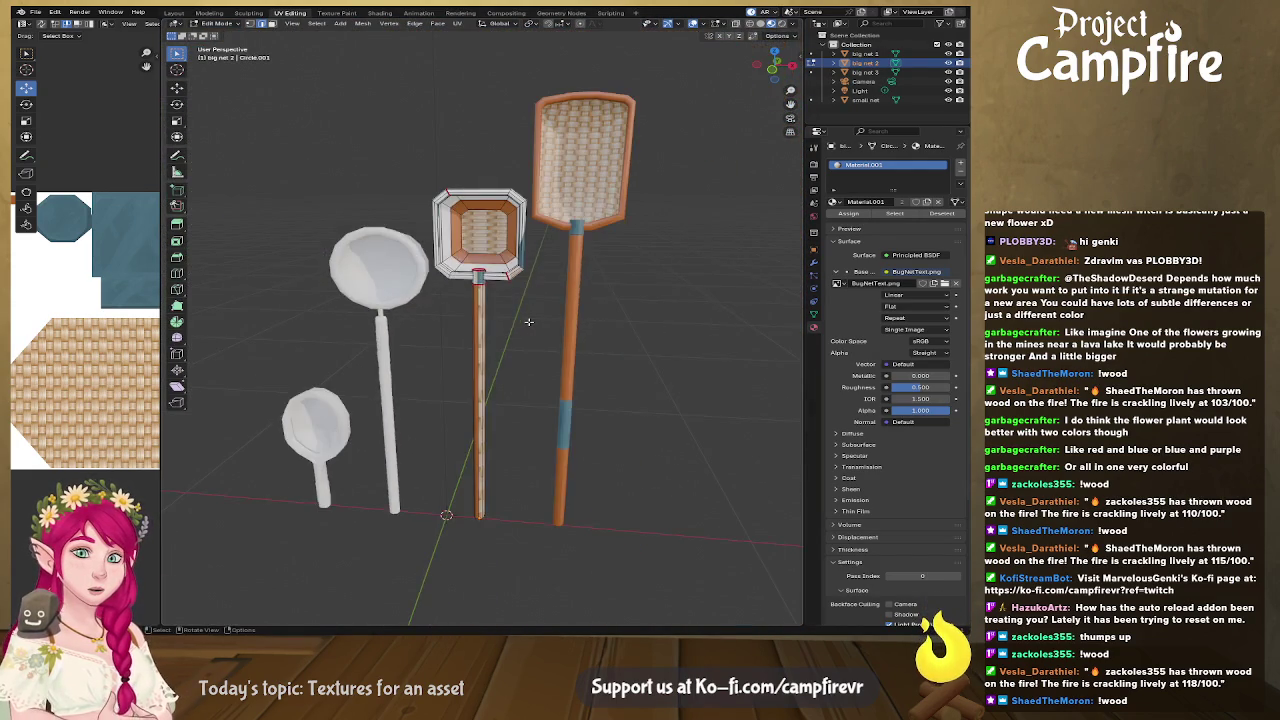
pyautogui.scroll(-1, 527, 305)
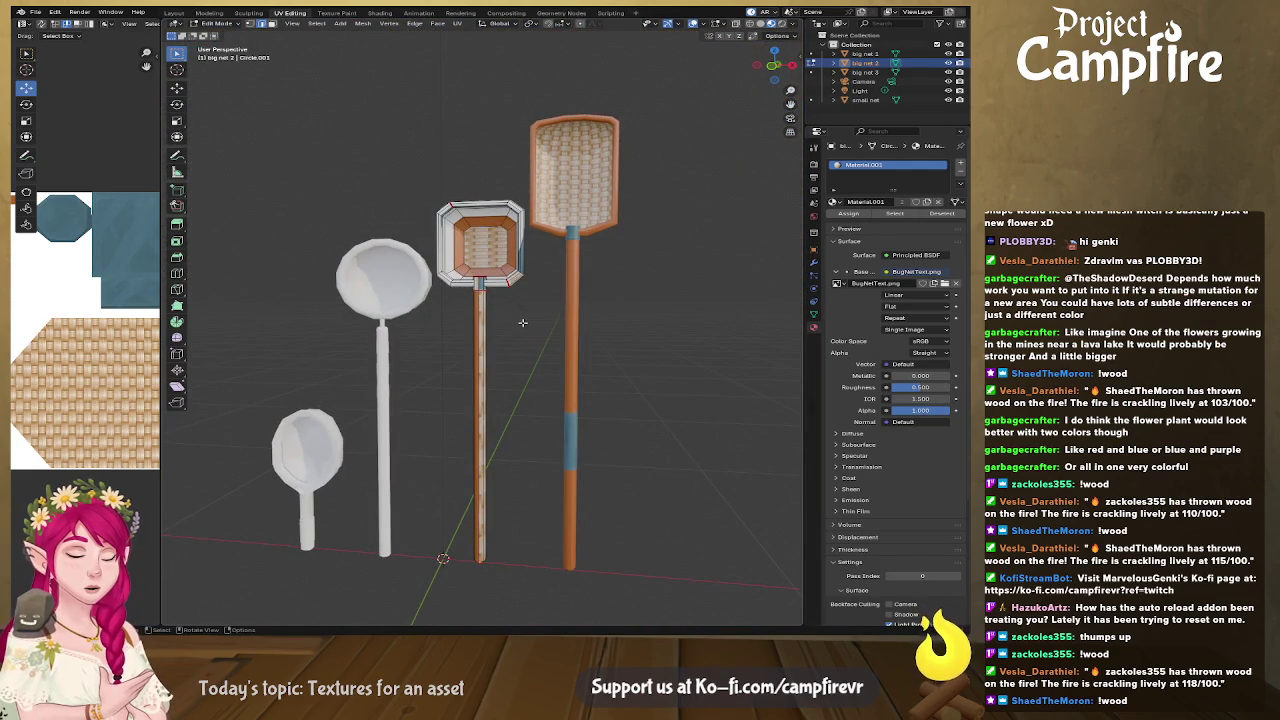
# Step: Select the whole net and unwrap it using the new seams
pyautogui.press('a')
pyautogui.press('u')
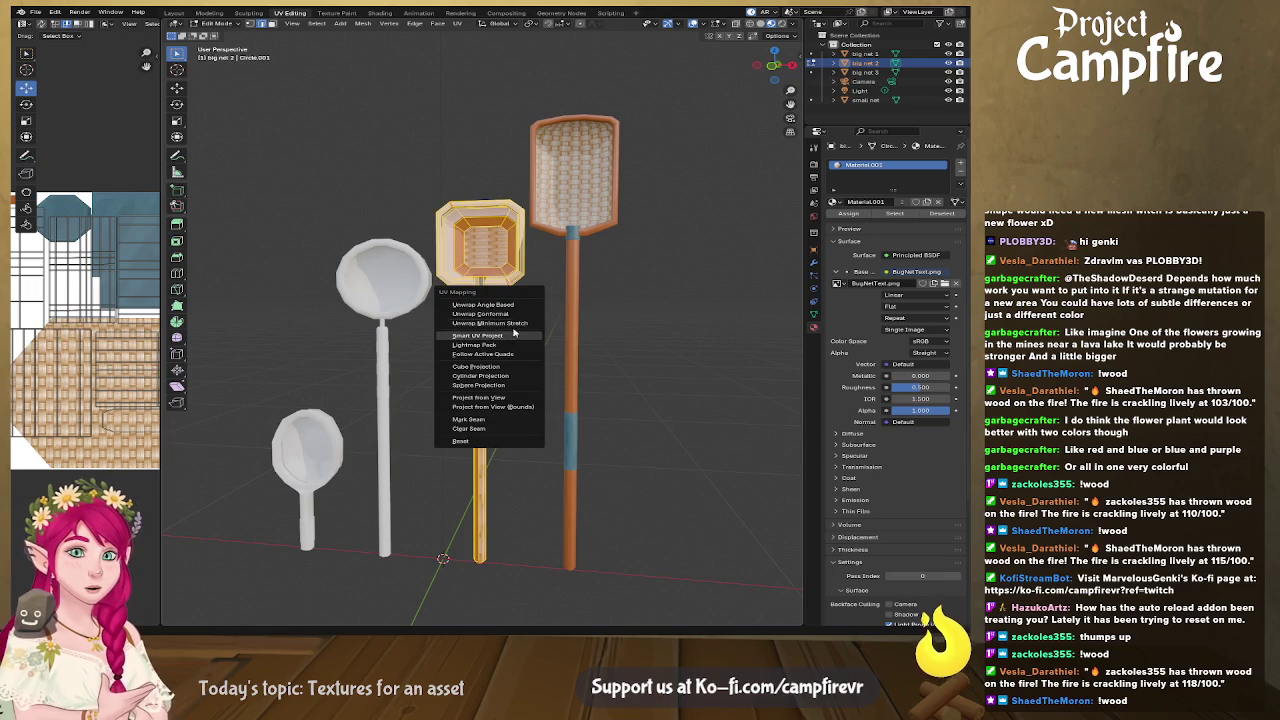
pyautogui.click(505, 331)
pyautogui.moveTo(158, 404); pyautogui.dragTo(484, 400)
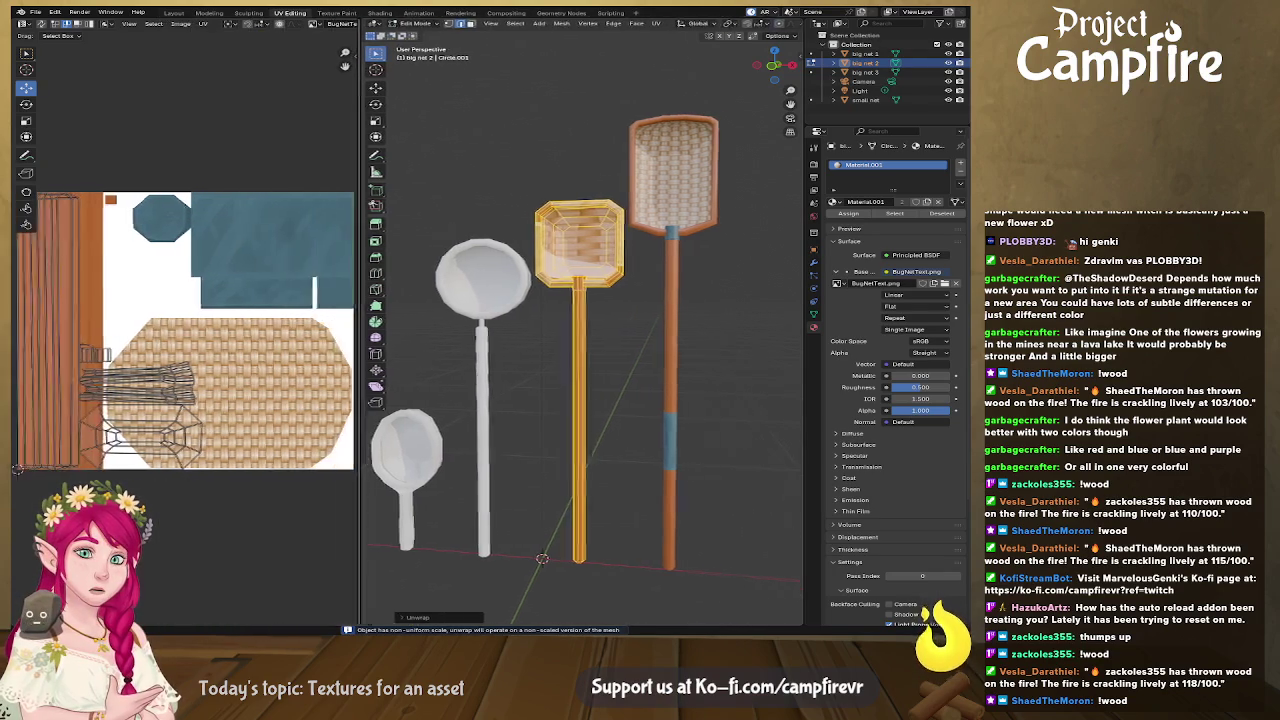
pyautogui.scroll(4, 254, 362)
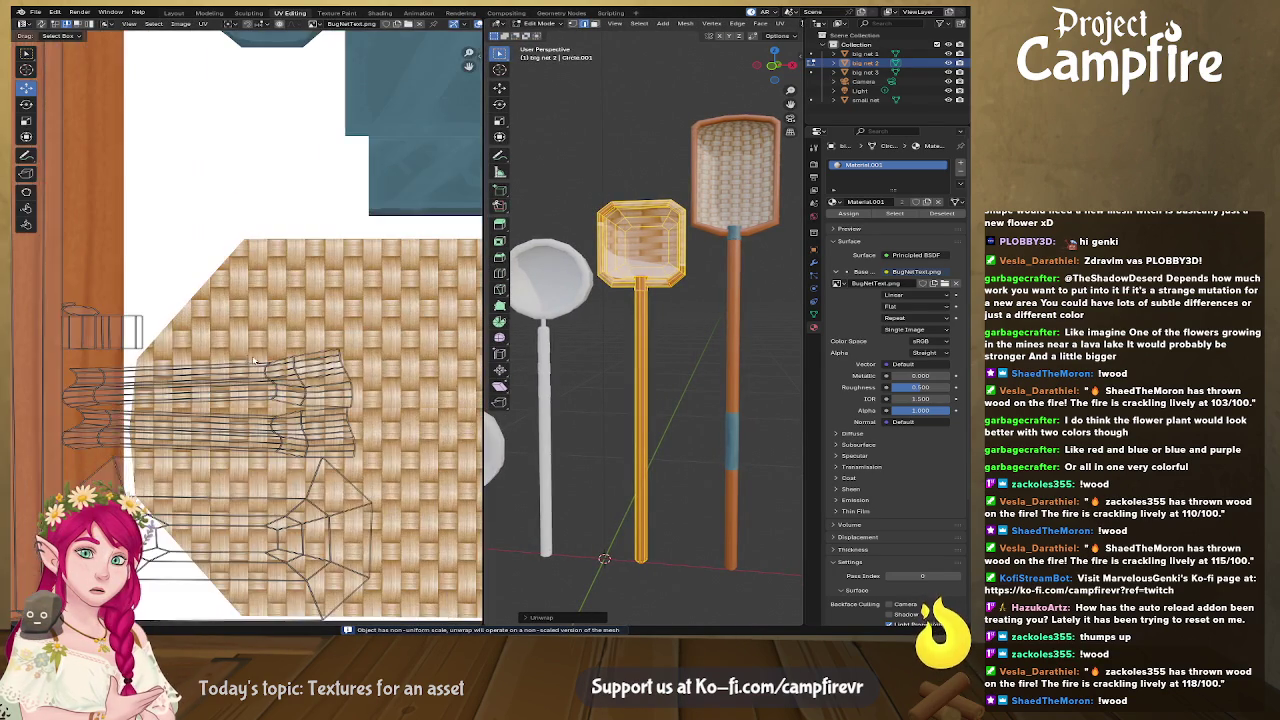
pyautogui.moveTo(168, 339)
pyautogui.mouseDown(button='middle')
pyautogui.moveTo(408, 326)
pyautogui.moveTo(252, 373)
pyautogui.mouseUp(button='middle')
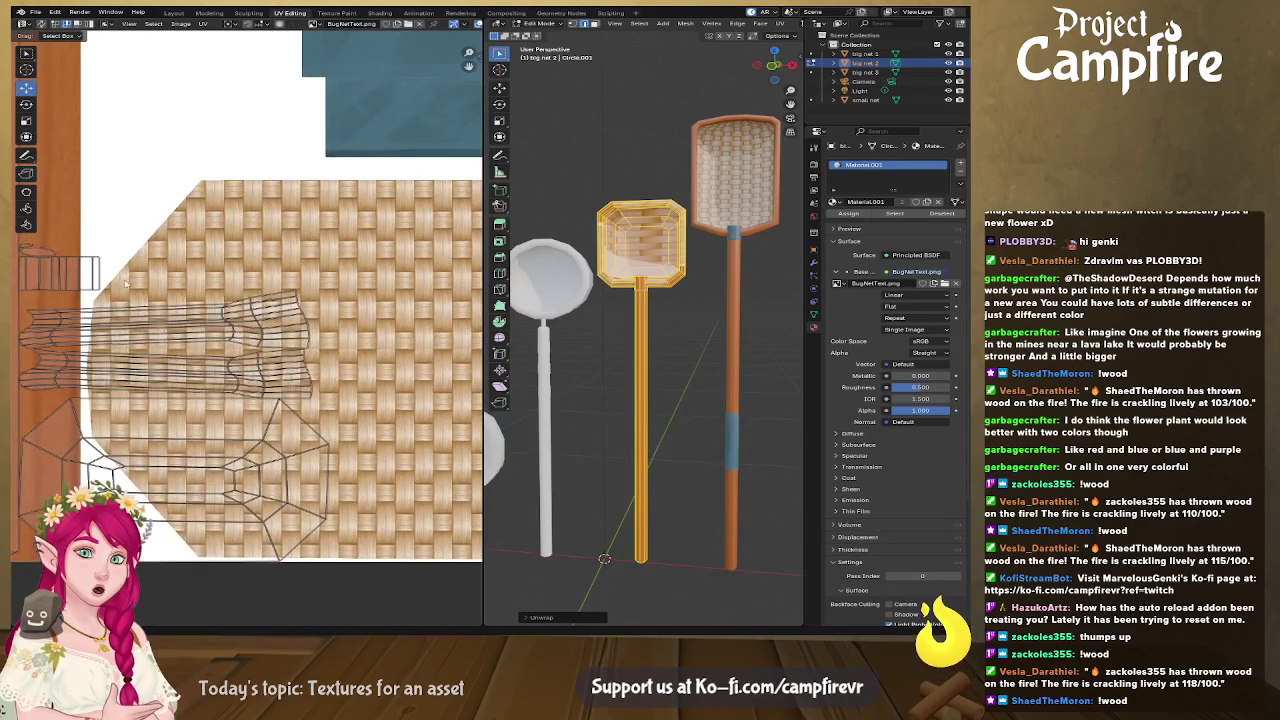
pyautogui.scroll(-3, 253, 373)
pyautogui.moveTo(253, 373); pyautogui.dragTo(250, 323, button='middle')
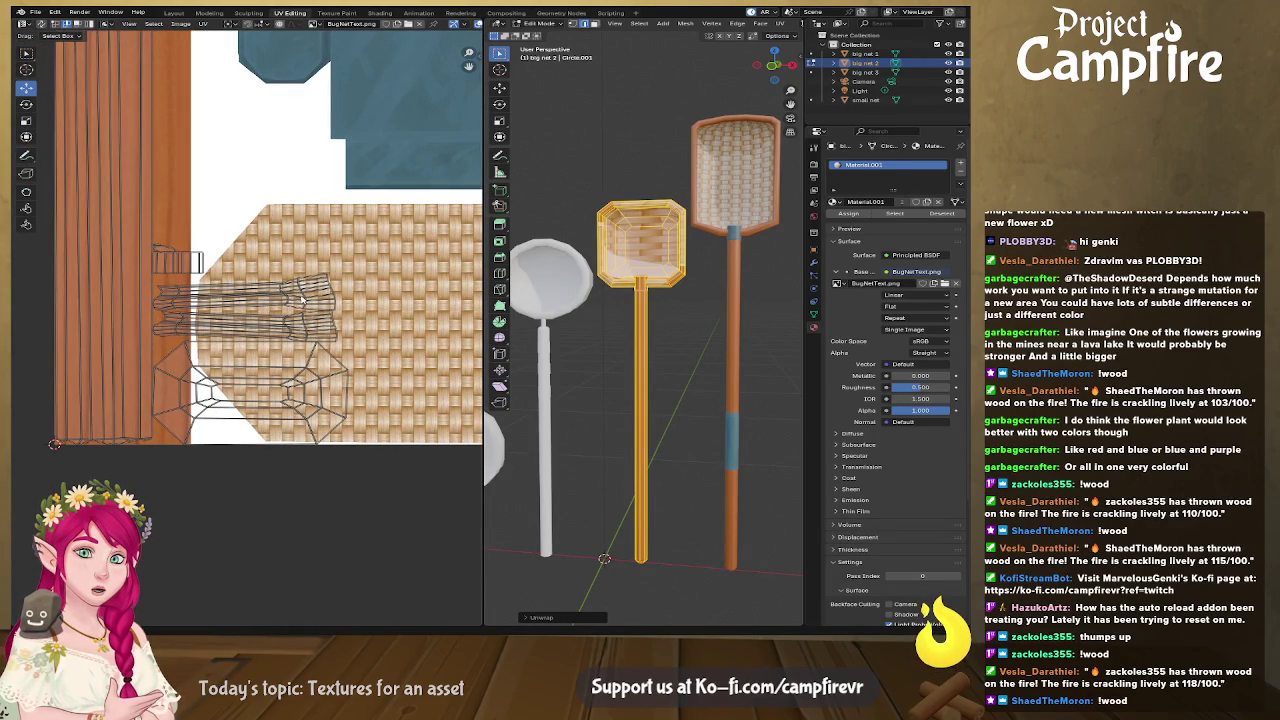
pyautogui.moveTo(251, 269); pyautogui.dragTo(196, 229, button='middle')
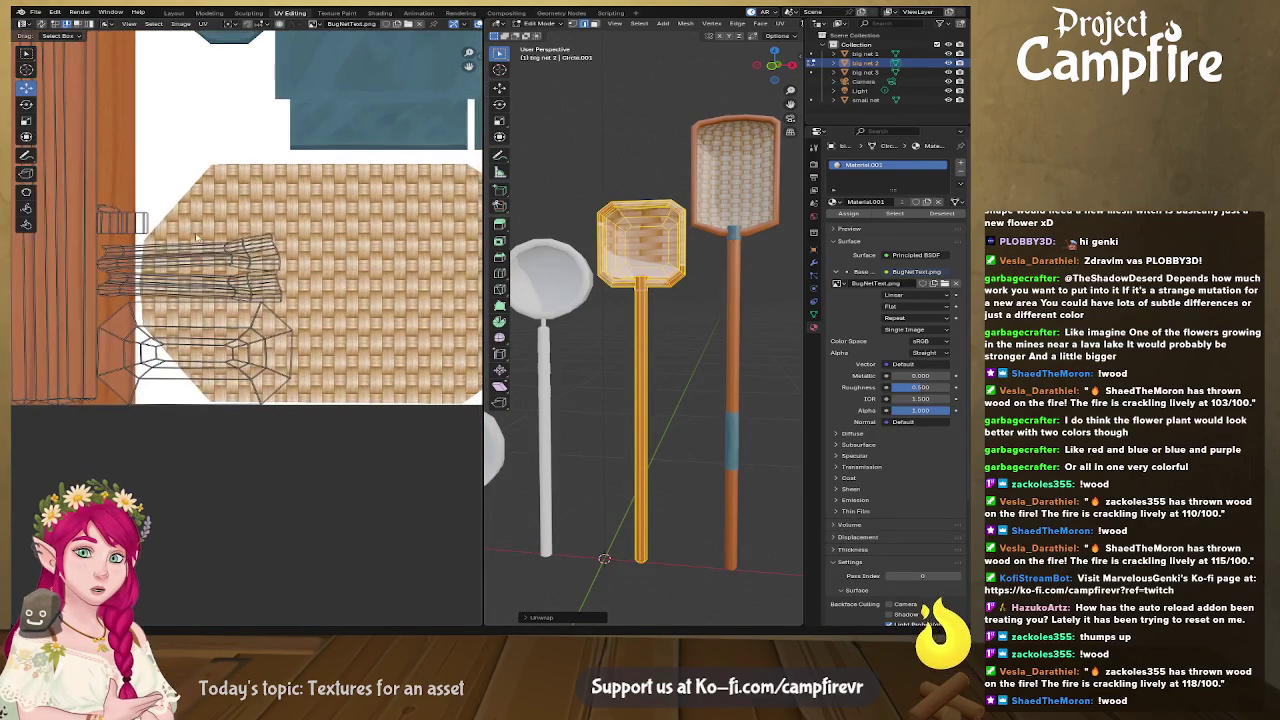
# Step: Move the two handle strips and the small island off the texture
pyautogui.click(209, 280)
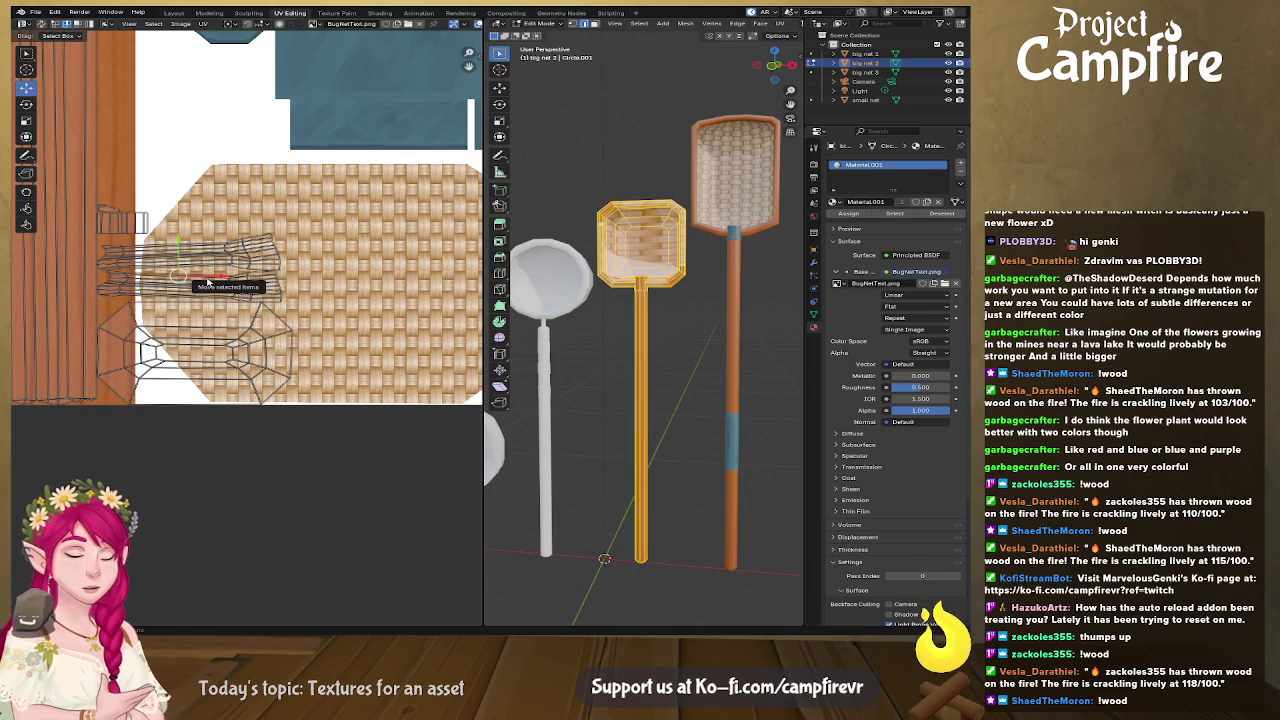
pyautogui.click(259, 288)
pyautogui.moveTo(208, 290); pyautogui.dragTo(208, 550)
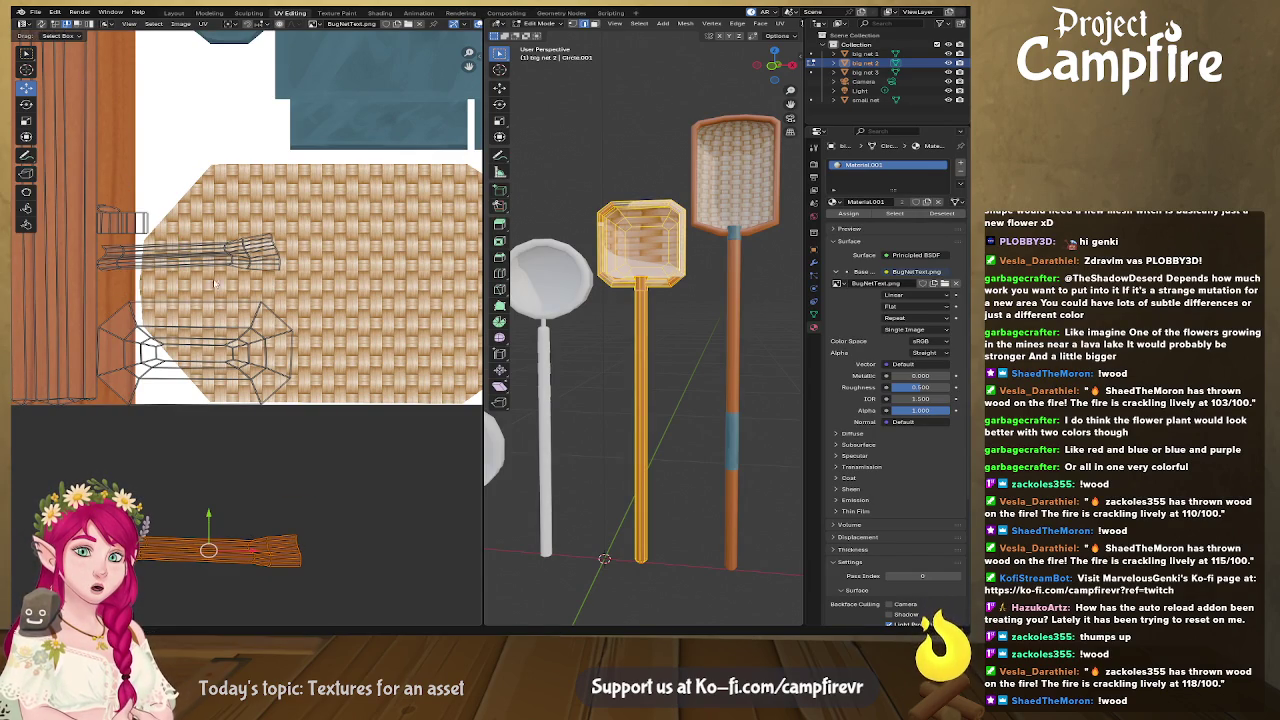
pyautogui.click(246, 258)
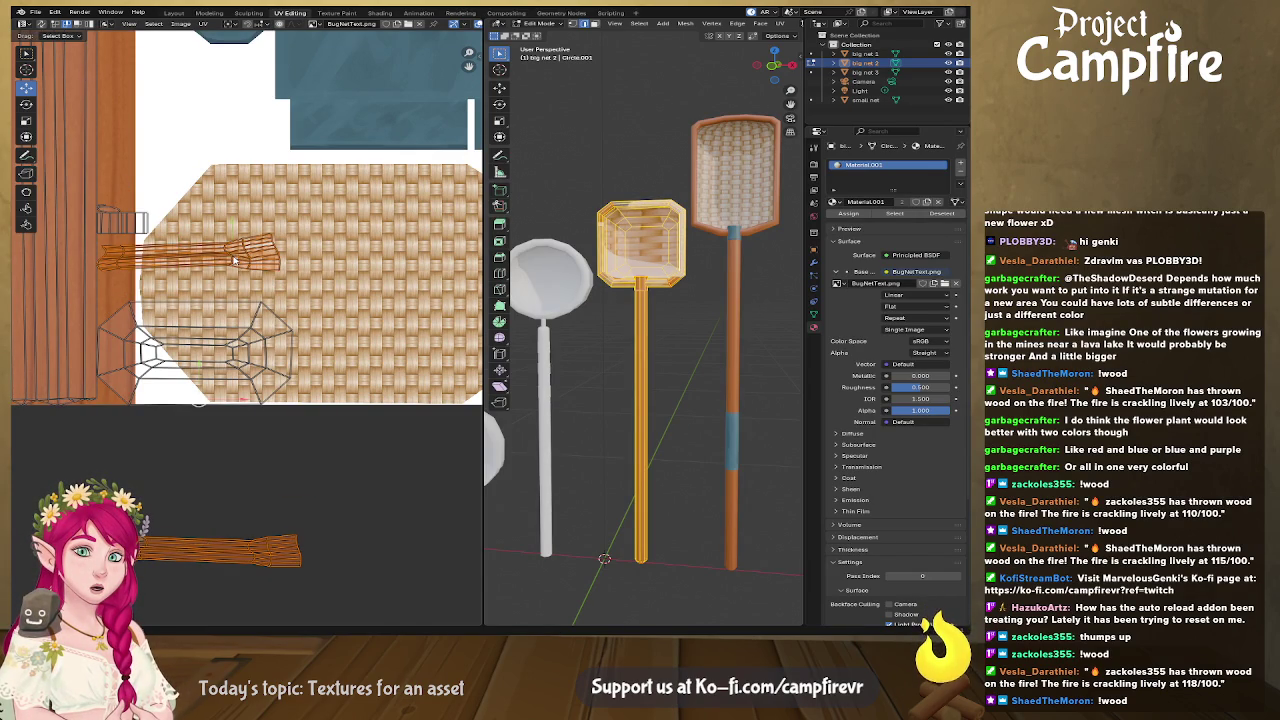
pyautogui.moveTo(193, 253); pyautogui.dragTo(218, 503)
pyautogui.click(128, 219)
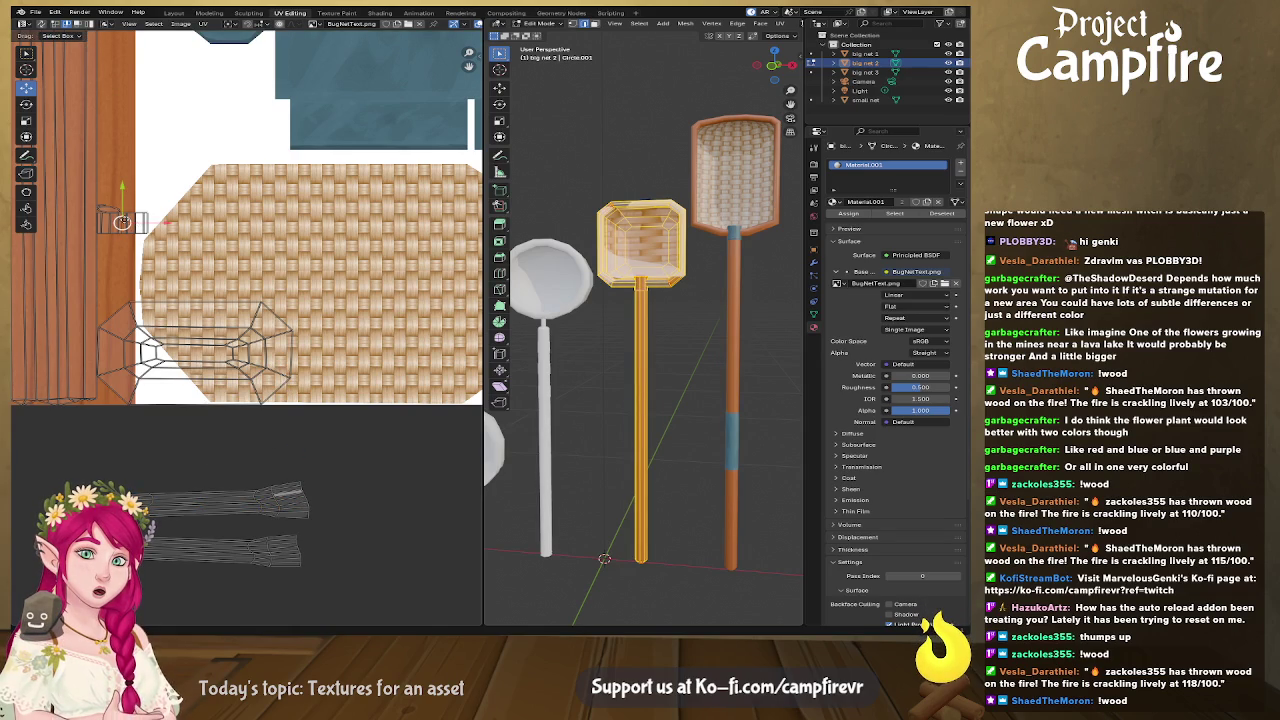
pyautogui.moveTo(122, 222); pyautogui.dragTo(163, 452)
pyautogui.moveTo(134, 187)
pyautogui.mouseDown()
pyautogui.moveTo(112, 211)
pyautogui.moveTo(60, 460)
pyautogui.mouseUp()
# Step: Move the basket head's UV island onto the basket-weave area and enlarge it
pyautogui.click(195, 345)
pyautogui.click(207, 348)
pyautogui.moveTo(207, 348); pyautogui.dragTo(330, 320)
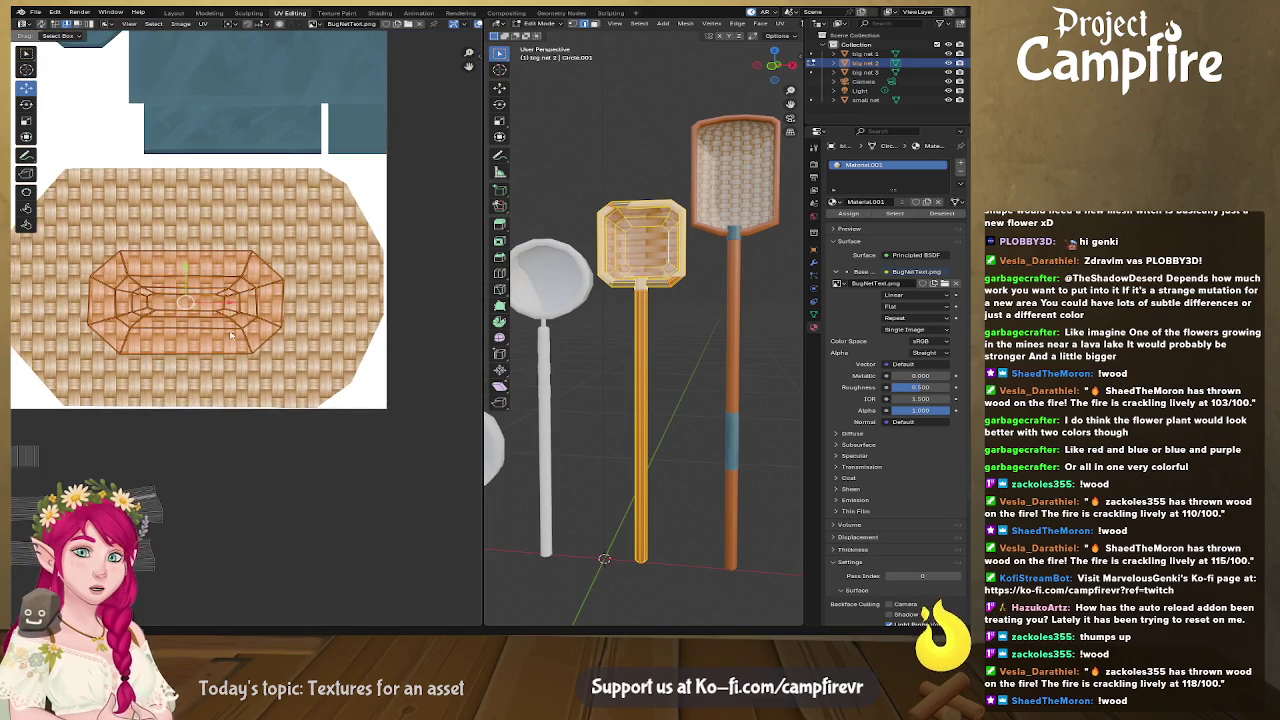
pyautogui.click(293, 408)
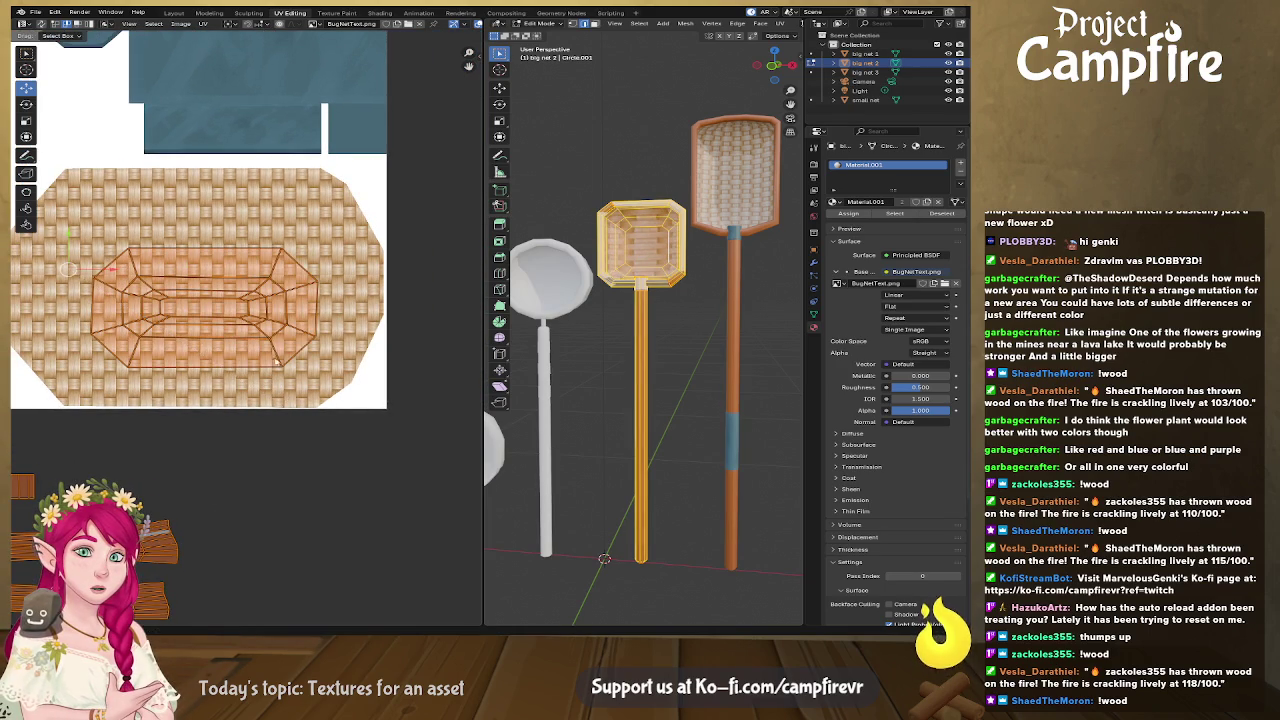
pyautogui.press('a')
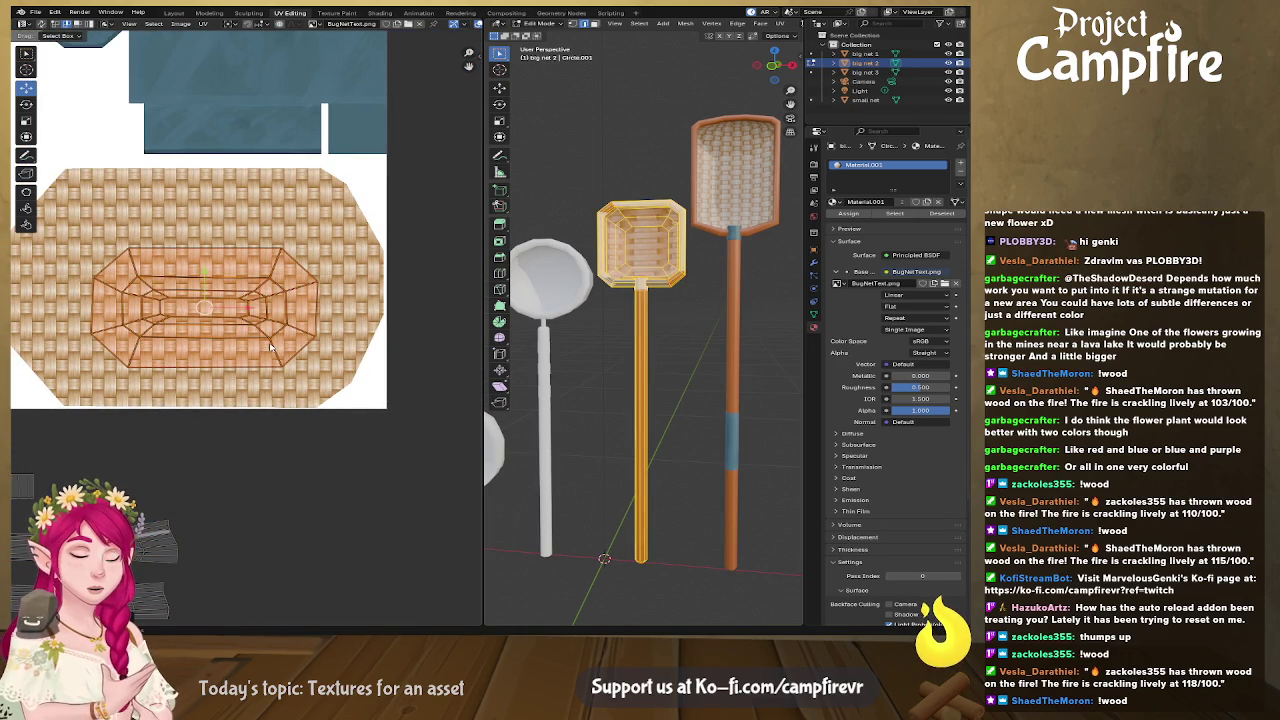
pyautogui.press('s')
pyautogui.click(300, 368)
pyautogui.press('KP_Decimal')
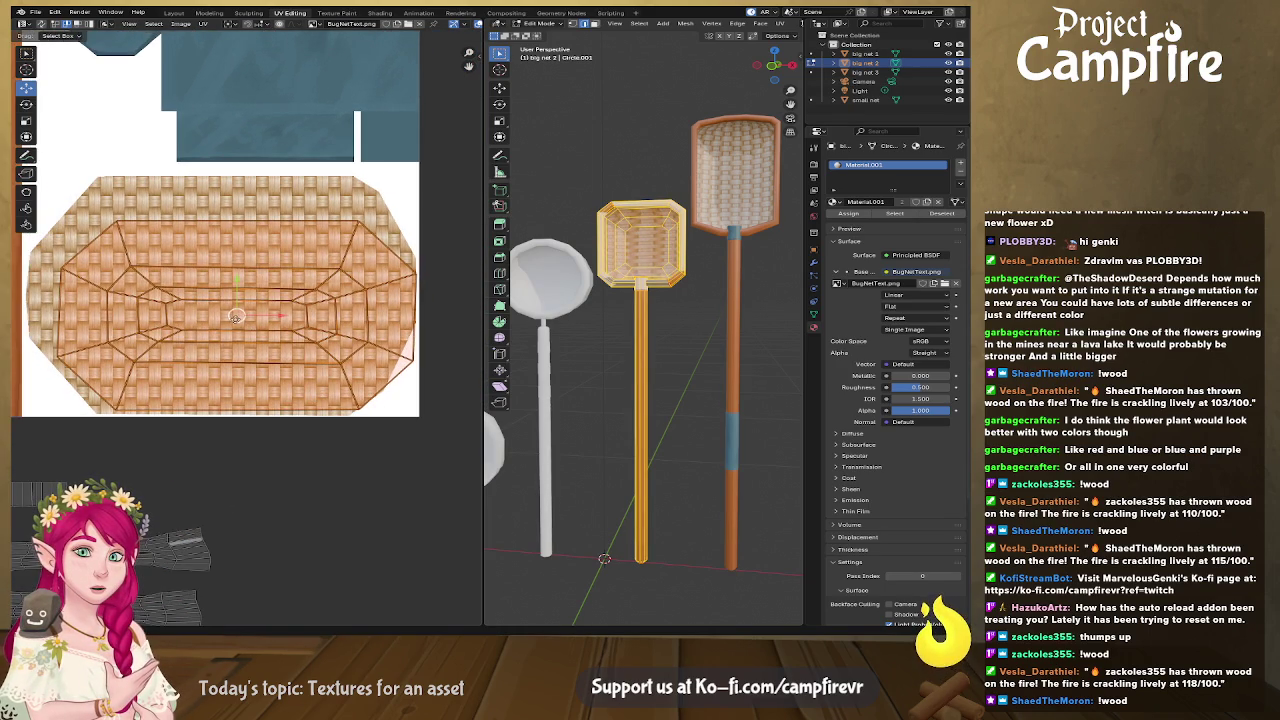
pyautogui.press('g')
pyautogui.click(250, 369)
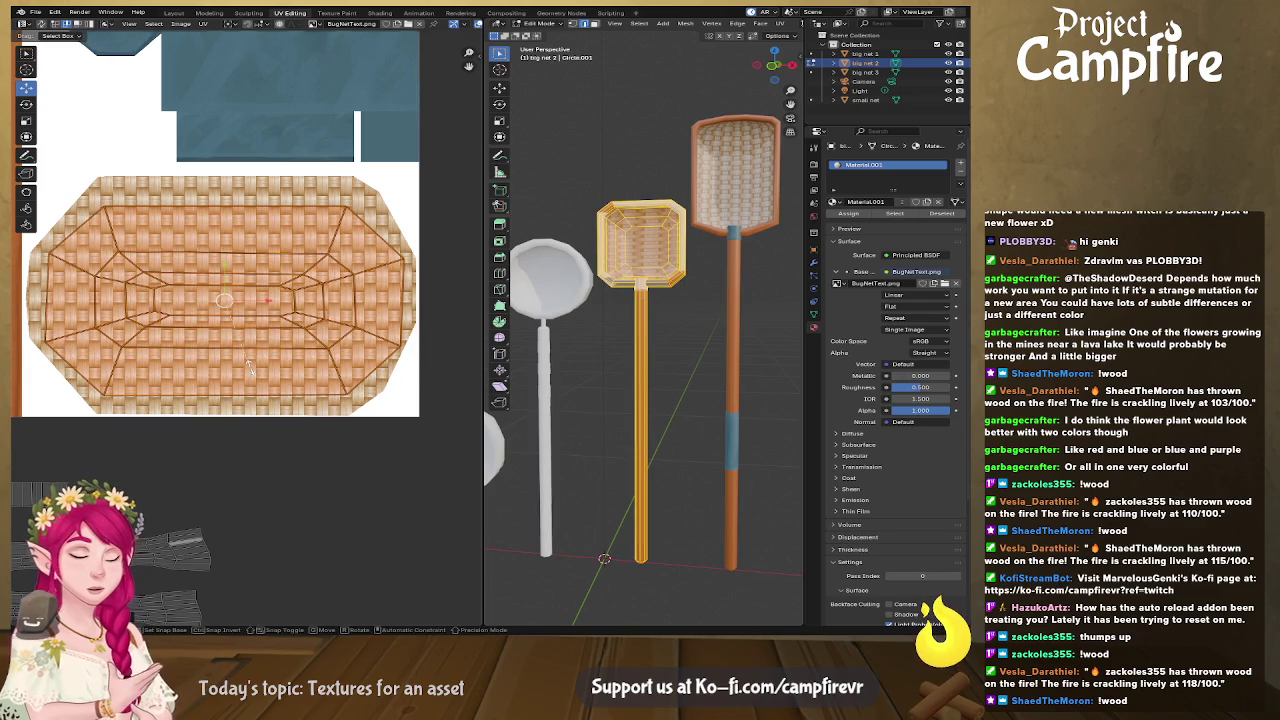
# Step: Rescale and reposition the basket UVs vertically to fit the weave area
pyautogui.press('s')
pyautogui.press('y')
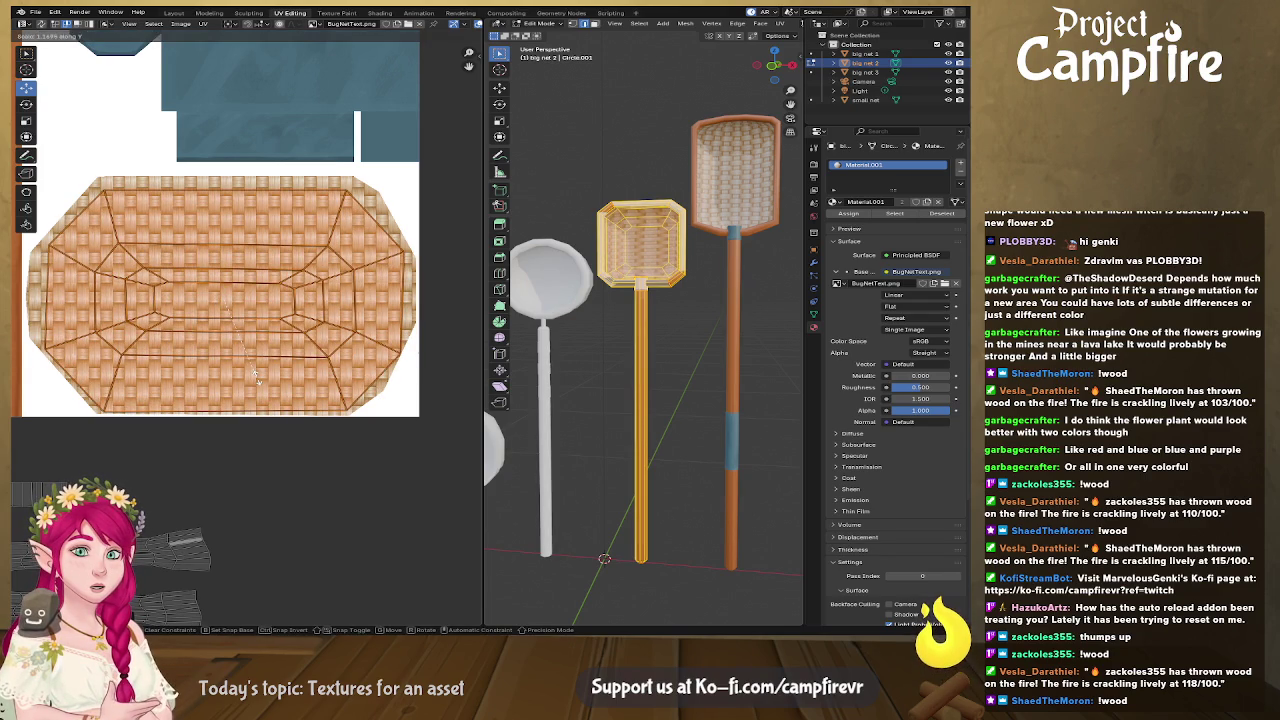
pyautogui.click(256, 375)
pyautogui.scroll(-3, 250, 380)
pyautogui.press('g')
pyautogui.click(239, 335)
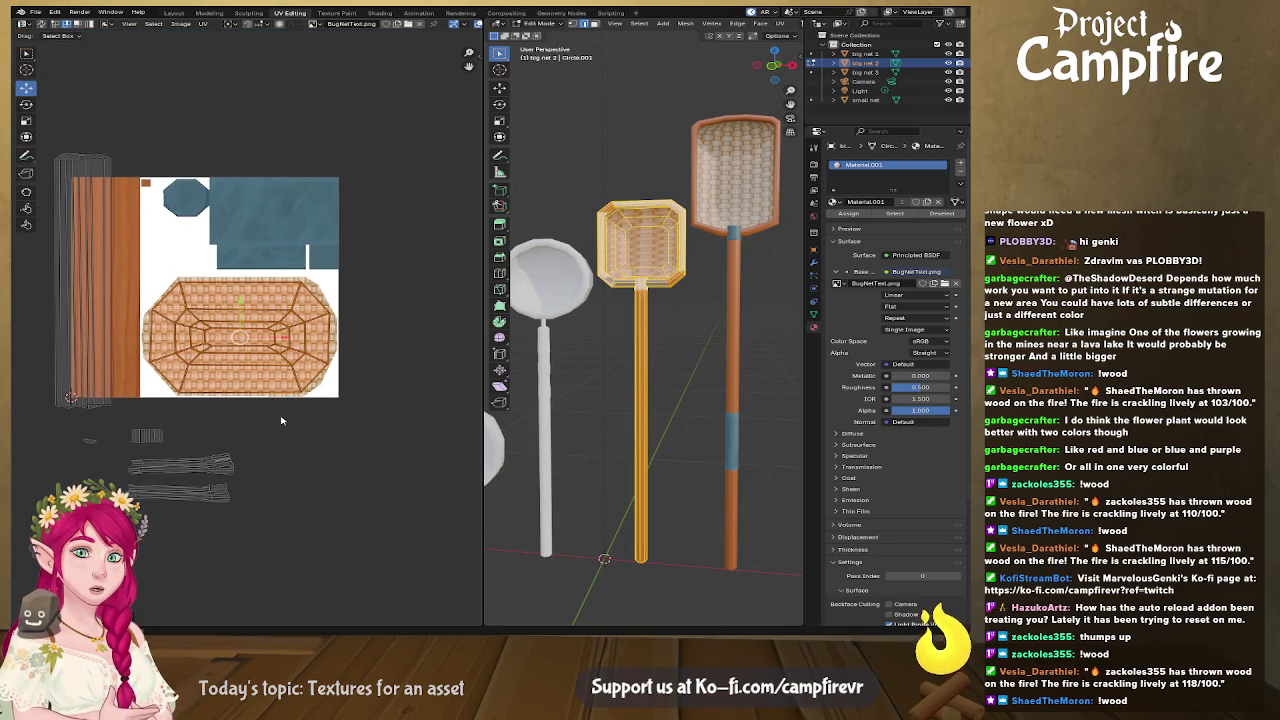
pyautogui.press('s')
pyautogui.press('y')
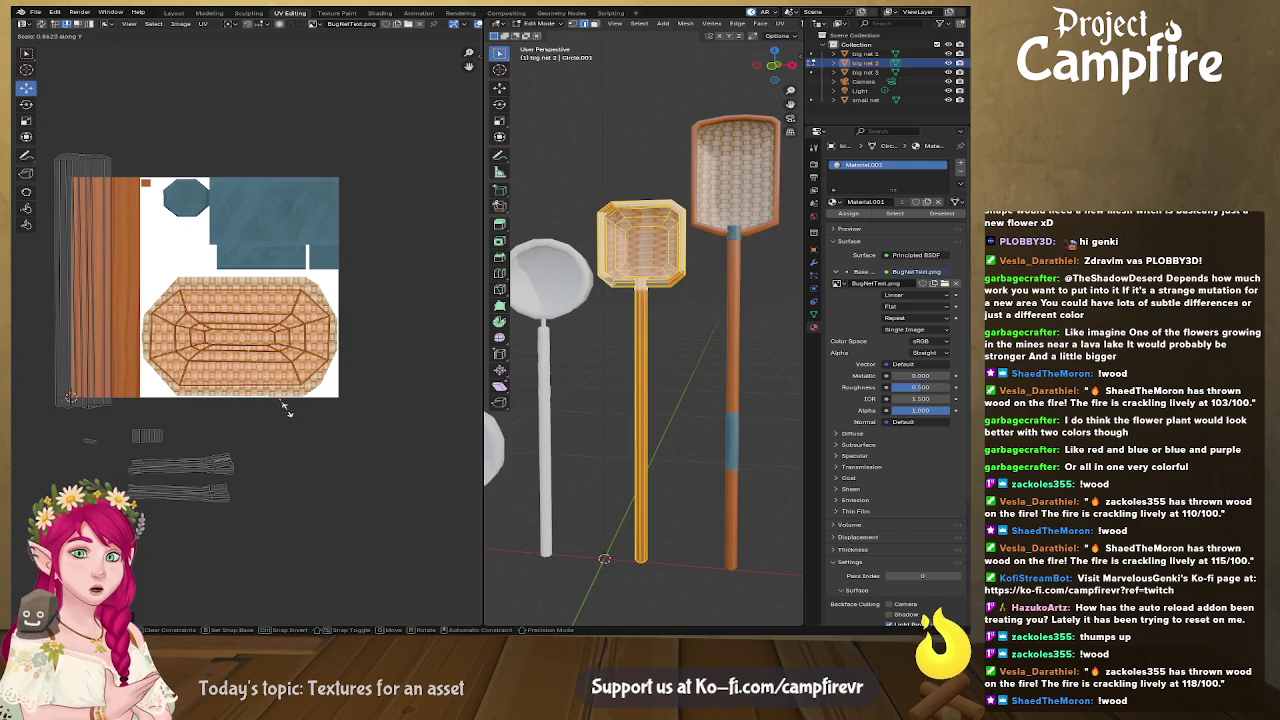
pyautogui.click(291, 433)
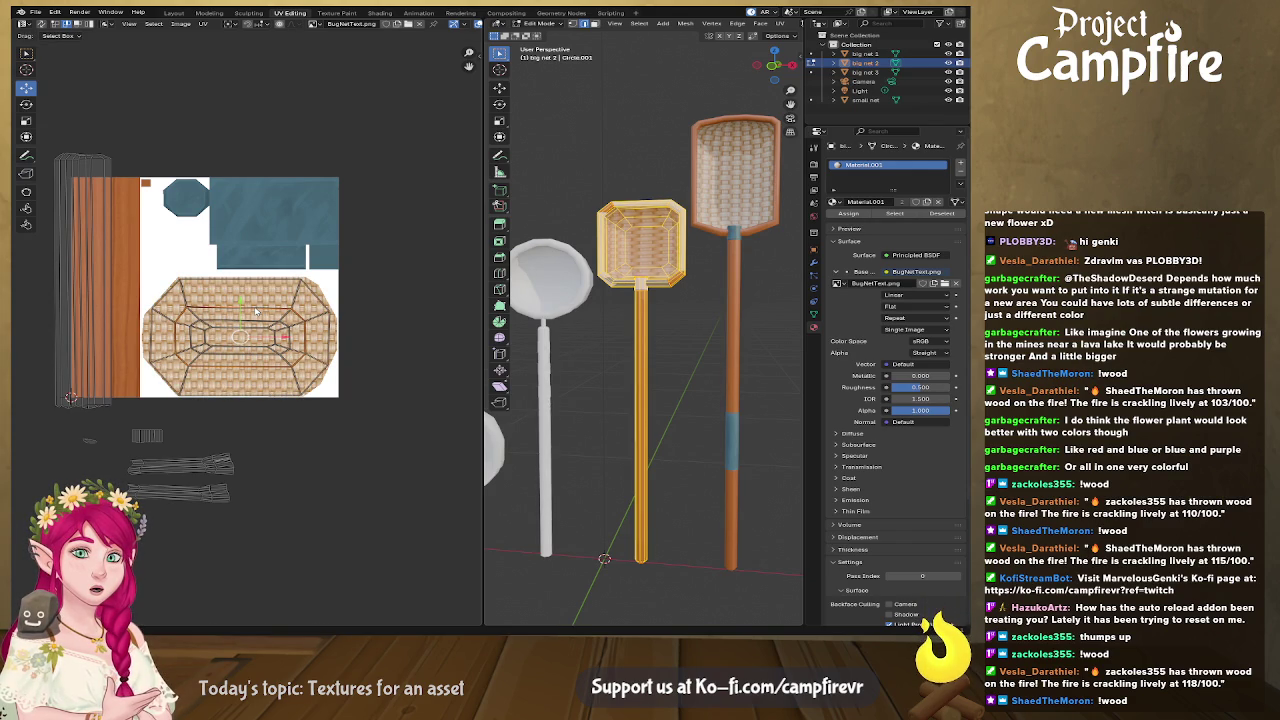
# Step: Rescale the basket UVs horizontally to match the weave area's width
pyautogui.press('s')
pyautogui.press('x')
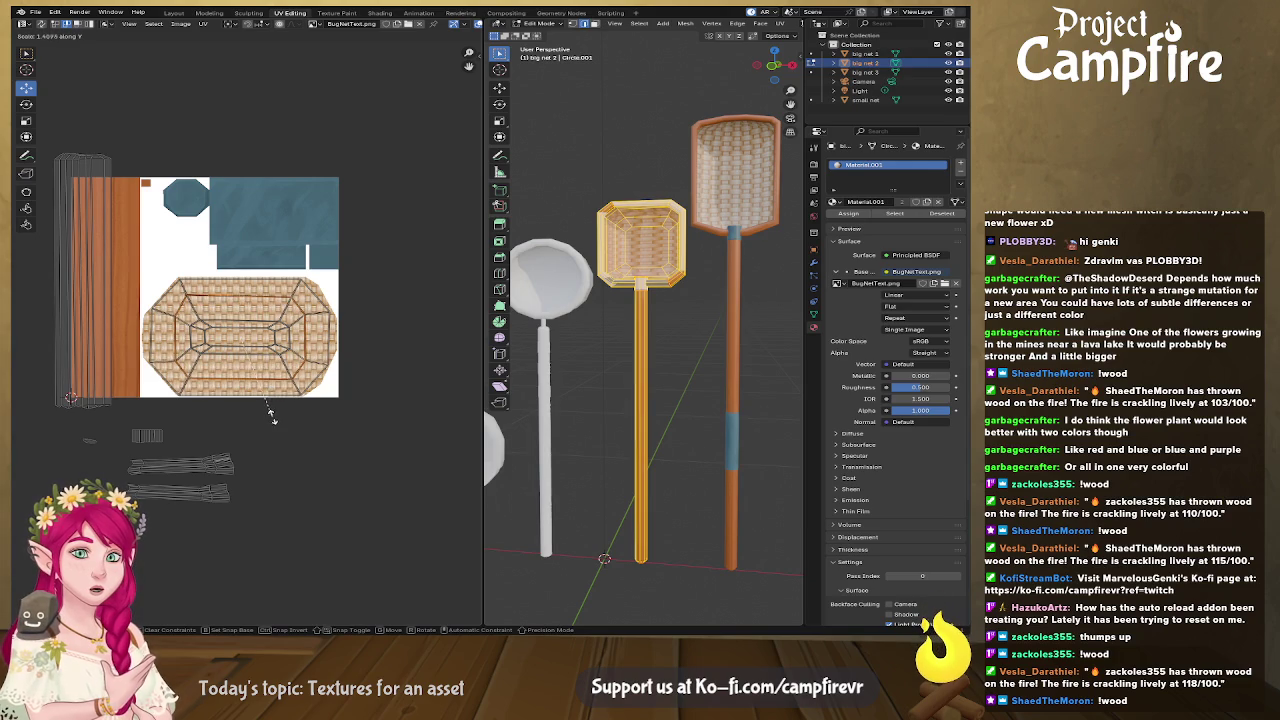
pyautogui.click(275, 423)
pyautogui.press('s')
pyautogui.press('x')
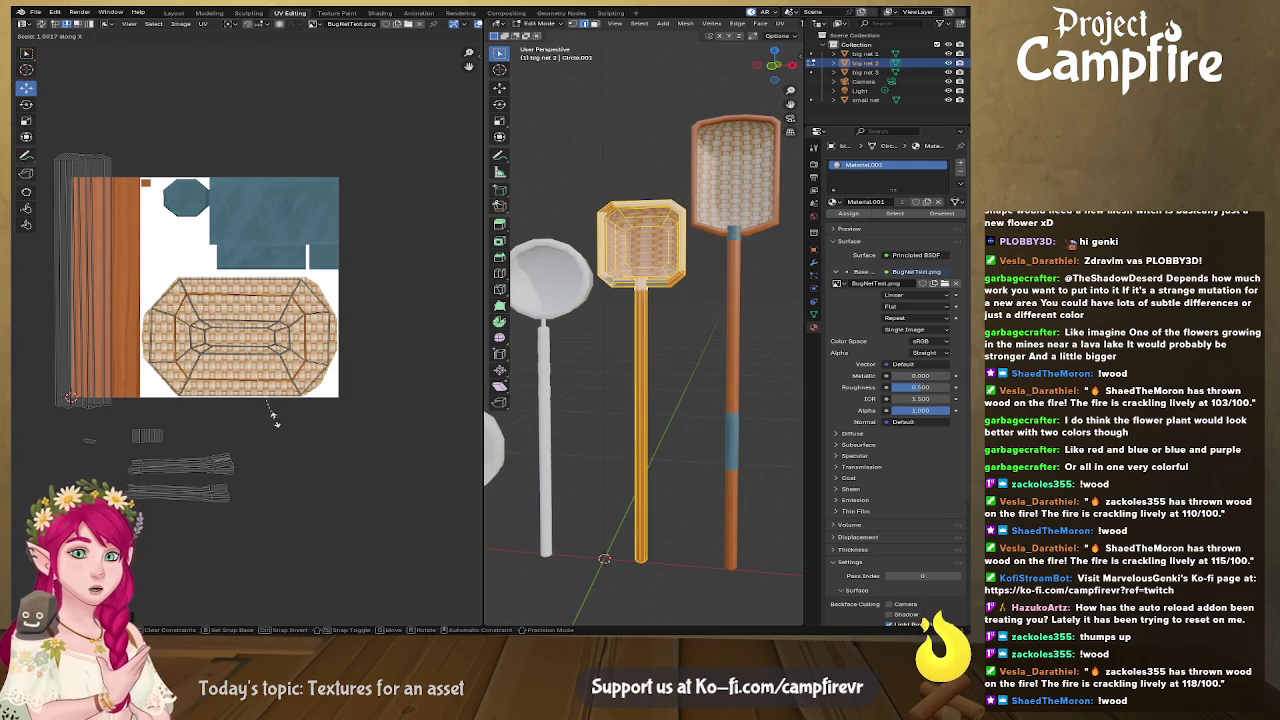
pyautogui.click(288, 435)
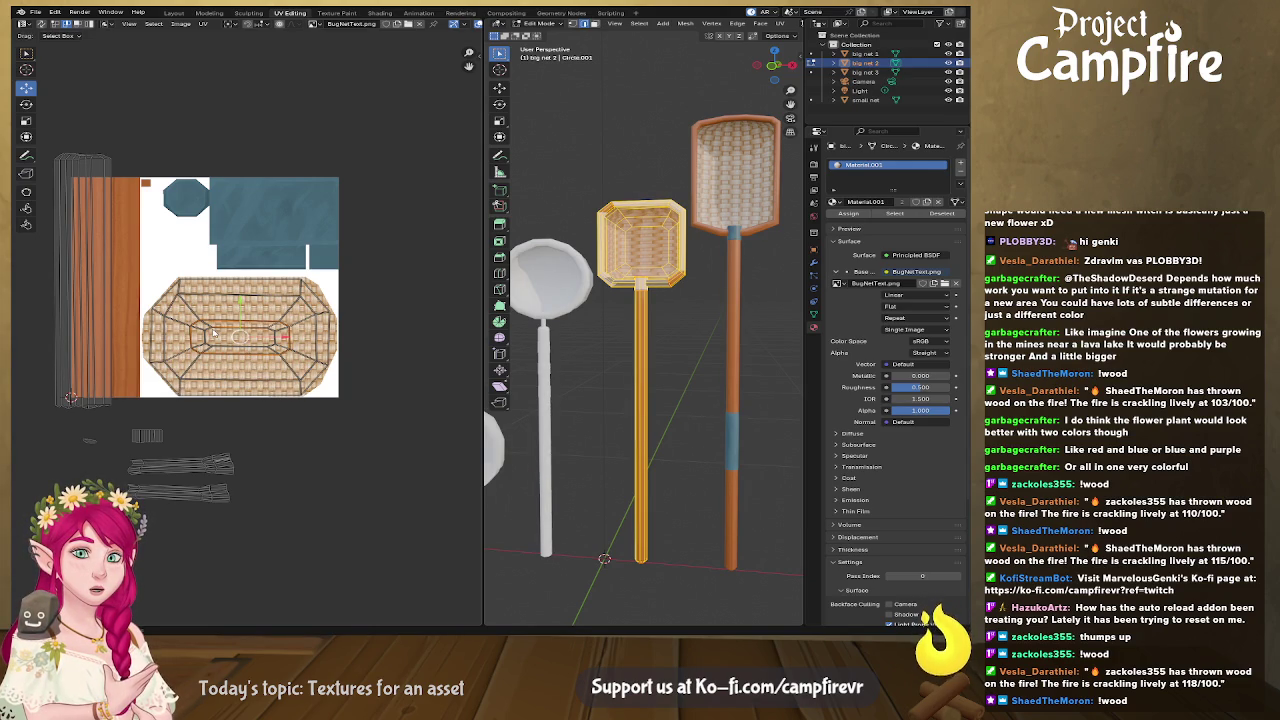
# Step: Enlarge the basket's inner UV loop and check the textured net
pyautogui.moveTo(186, 311); pyautogui.dragTo(298, 364)
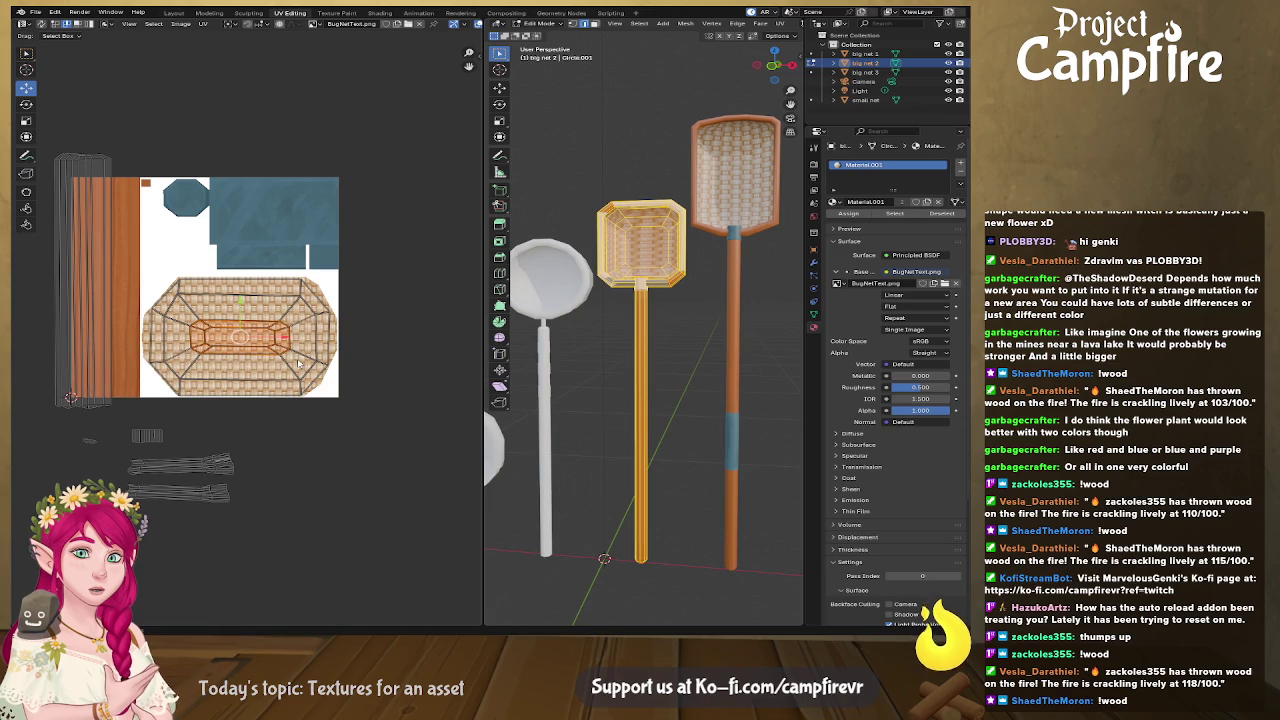
pyautogui.press('s')
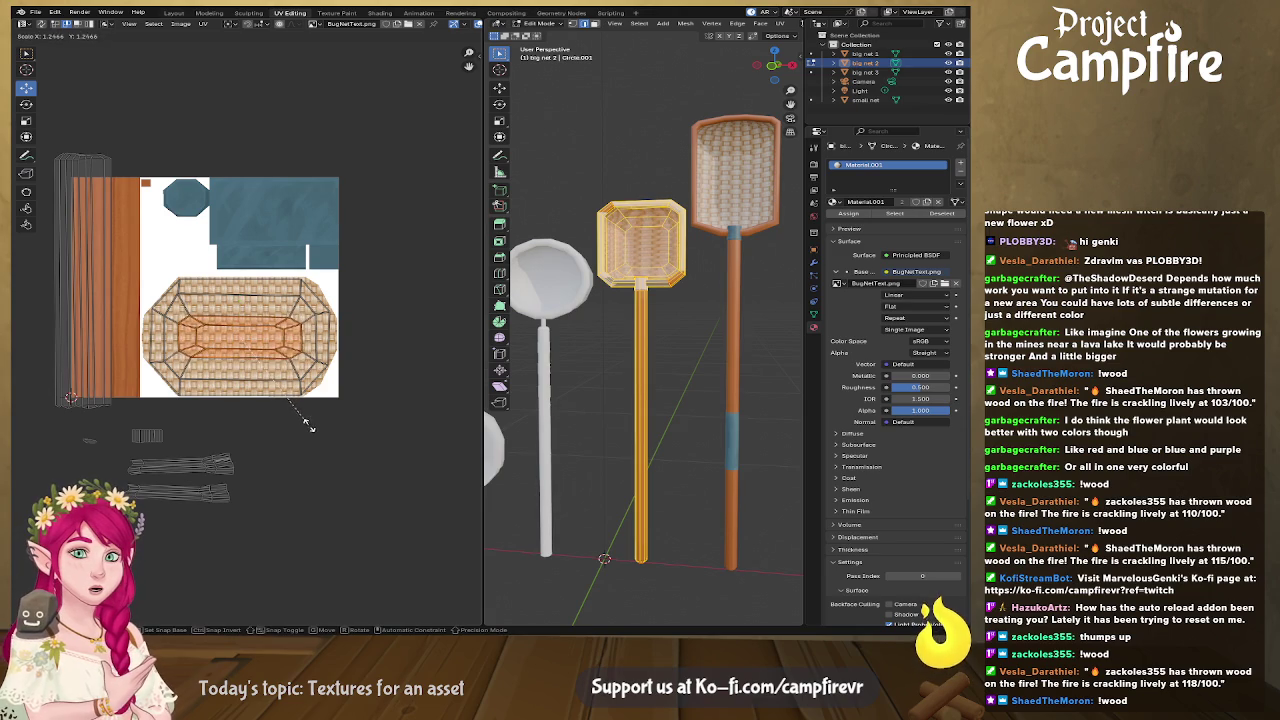
pyautogui.click(311, 429)
pyautogui.moveTo(640, 420)
pyautogui.mouseDown(button='middle')
pyautogui.moveTo(705, 408)
pyautogui.moveTo(567, 349)
pyautogui.mouseUp(button='middle')
pyautogui.click(280, 302)
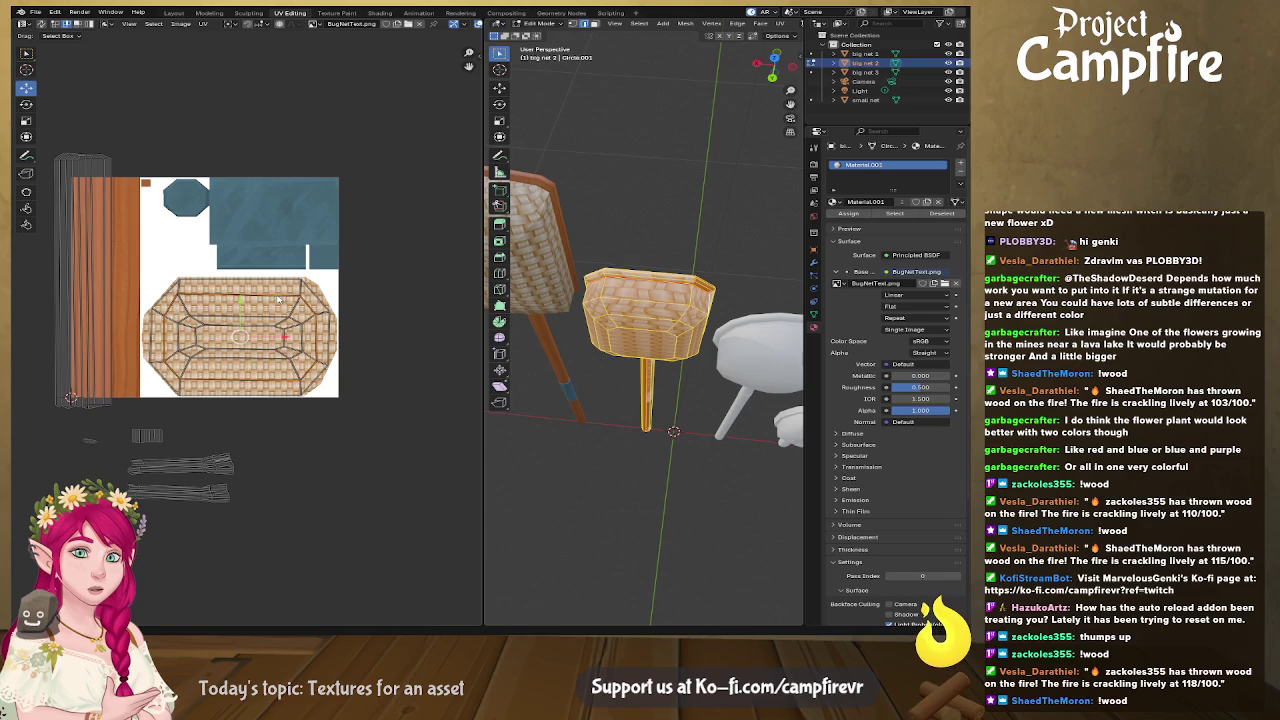
# Step: Shrink the basket UV island and narrow its width to fit the weave area
pyautogui.press('a')
pyautogui.press('s')
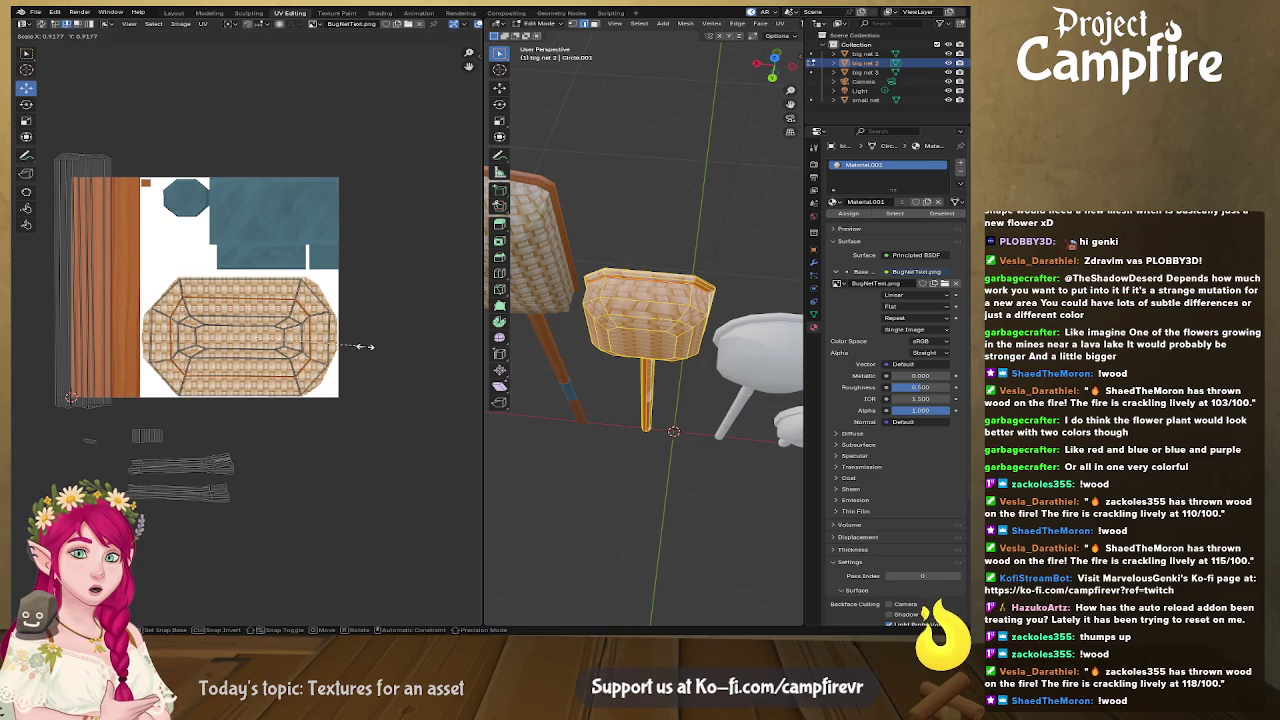
pyautogui.click(364, 346)
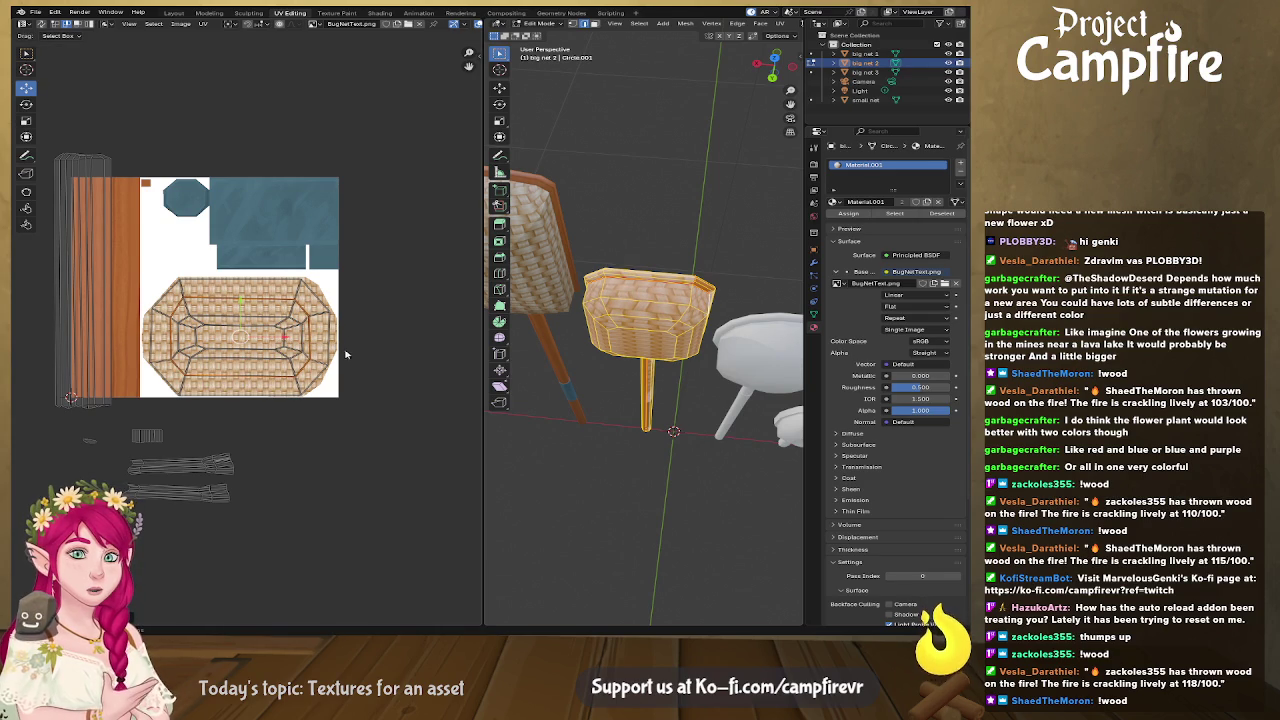
pyautogui.press('s')
pyautogui.press('x')
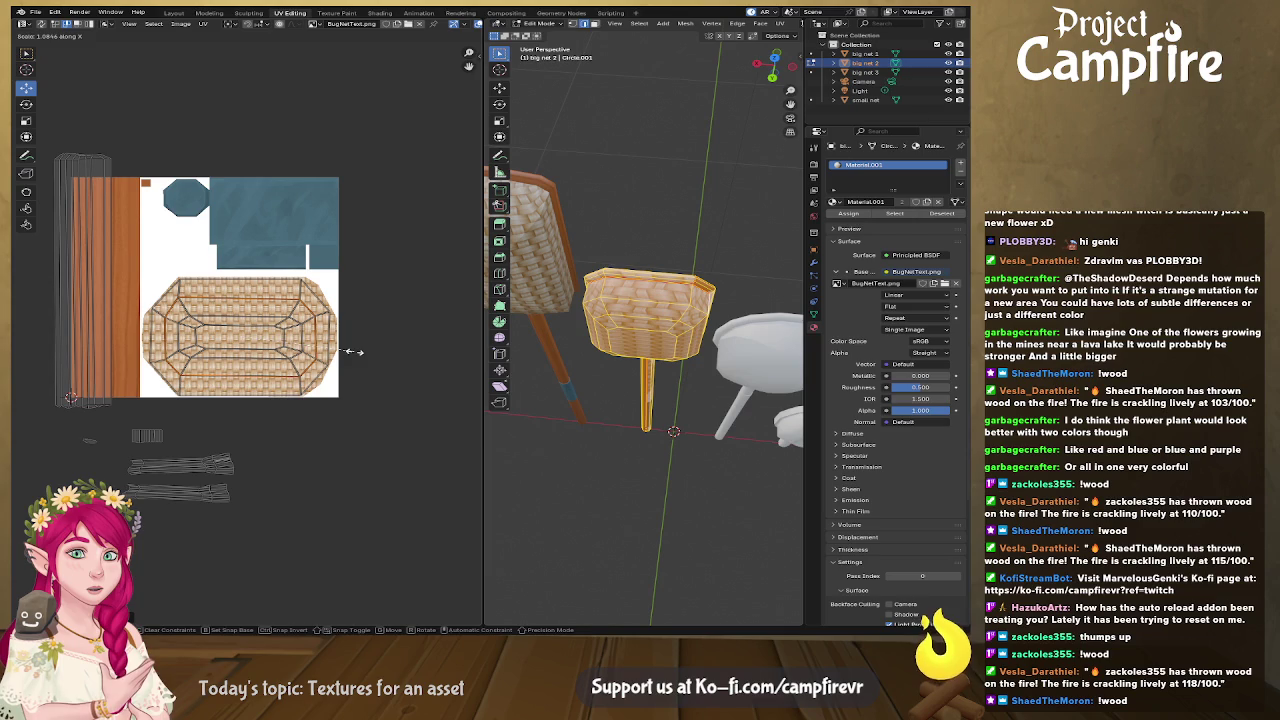
pyautogui.click(352, 351)
pyautogui.moveTo(640, 350)
pyautogui.mouseDown(button='middle')
pyautogui.moveTo(787, 349)
pyautogui.moveTo(634, 340)
pyautogui.moveTo(625, 300)
pyautogui.moveTo(637, 253)
pyautogui.mouseUp(button='middle')
pyautogui.scroll(5, 621, 273)
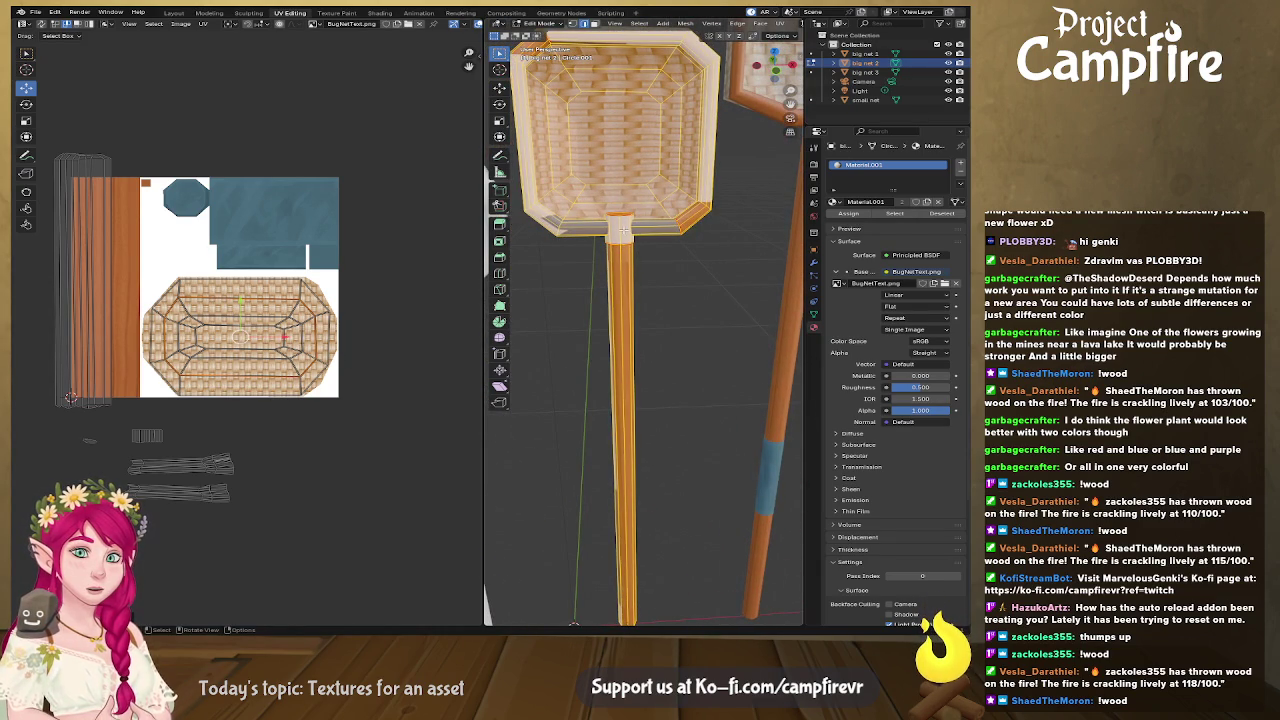
# Step: Move the connector UV island onto the blue metal area and enlarge it
pyautogui.moveTo(198, 400); pyautogui.dragTo(124, 452)
pyautogui.press('g')
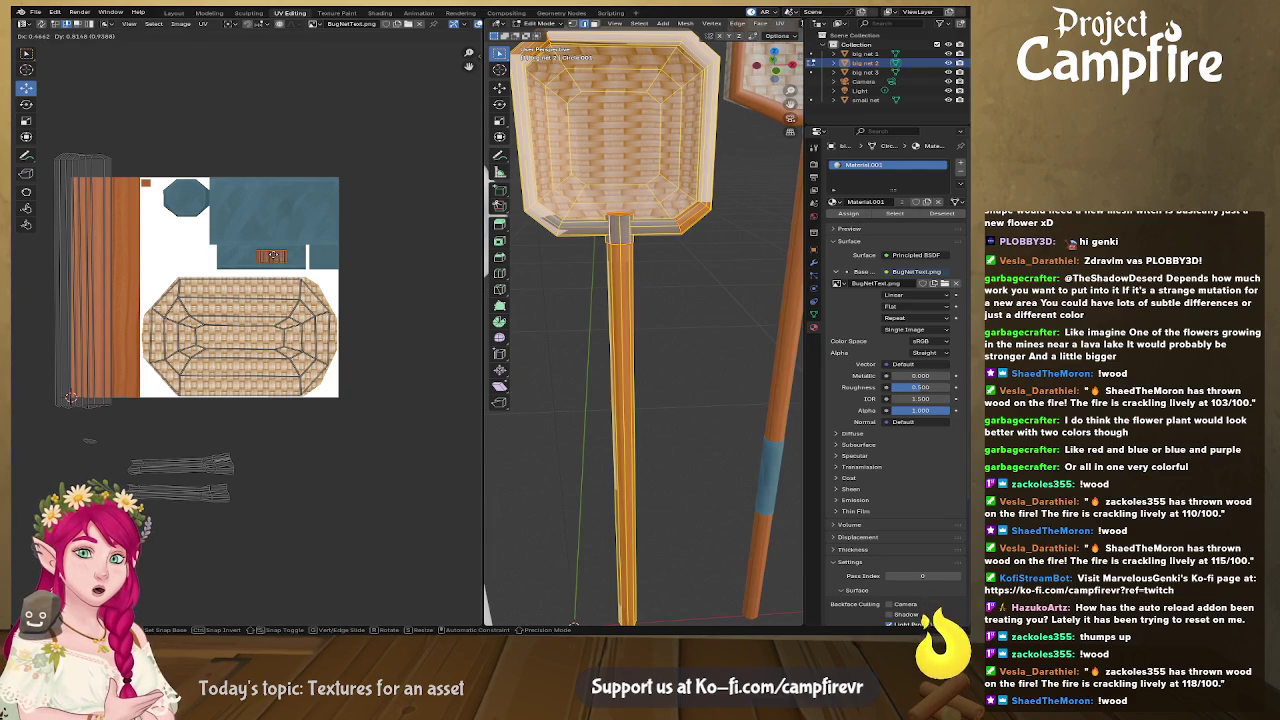
pyautogui.press('s')
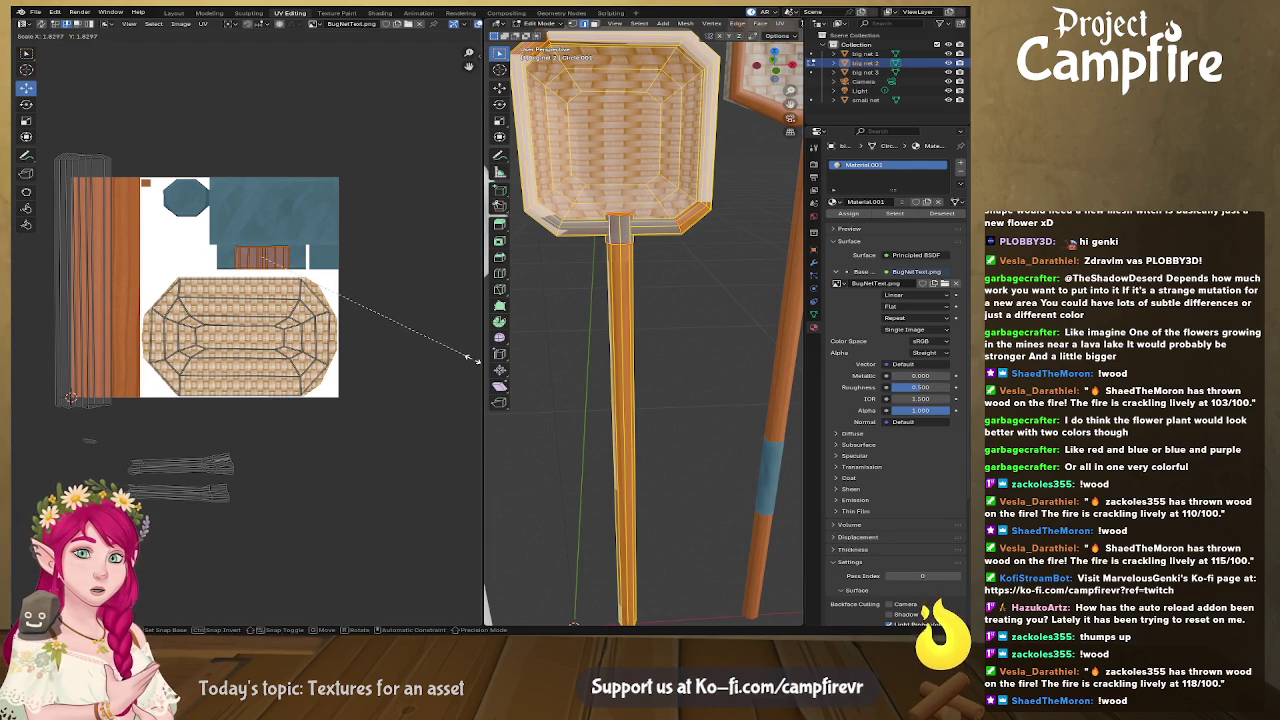
pyautogui.click(470, 356)
pyautogui.scroll(2, 684, 288)
pyautogui.moveTo(684, 288)
pyautogui.mouseDown(button='middle')
pyautogui.moveTo(668, 186)
pyautogui.moveTo(766, 371)
pyautogui.mouseUp(button='middle')
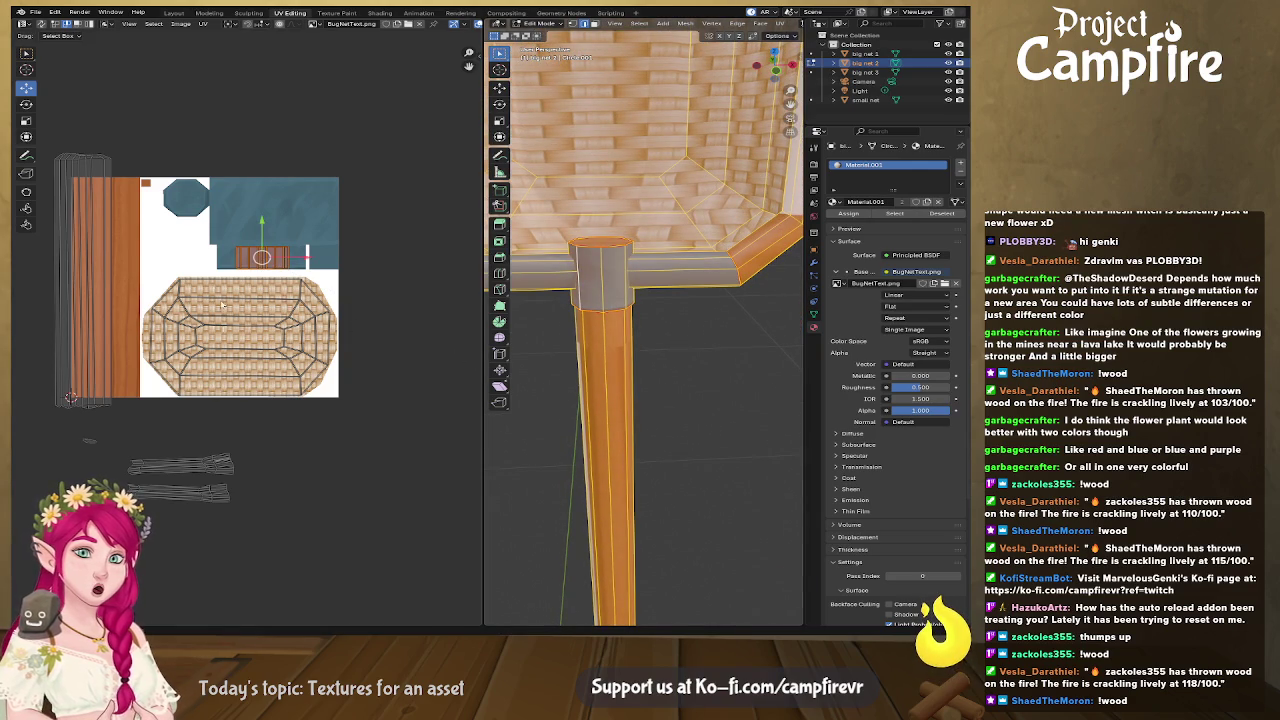
pyautogui.click(94, 445)
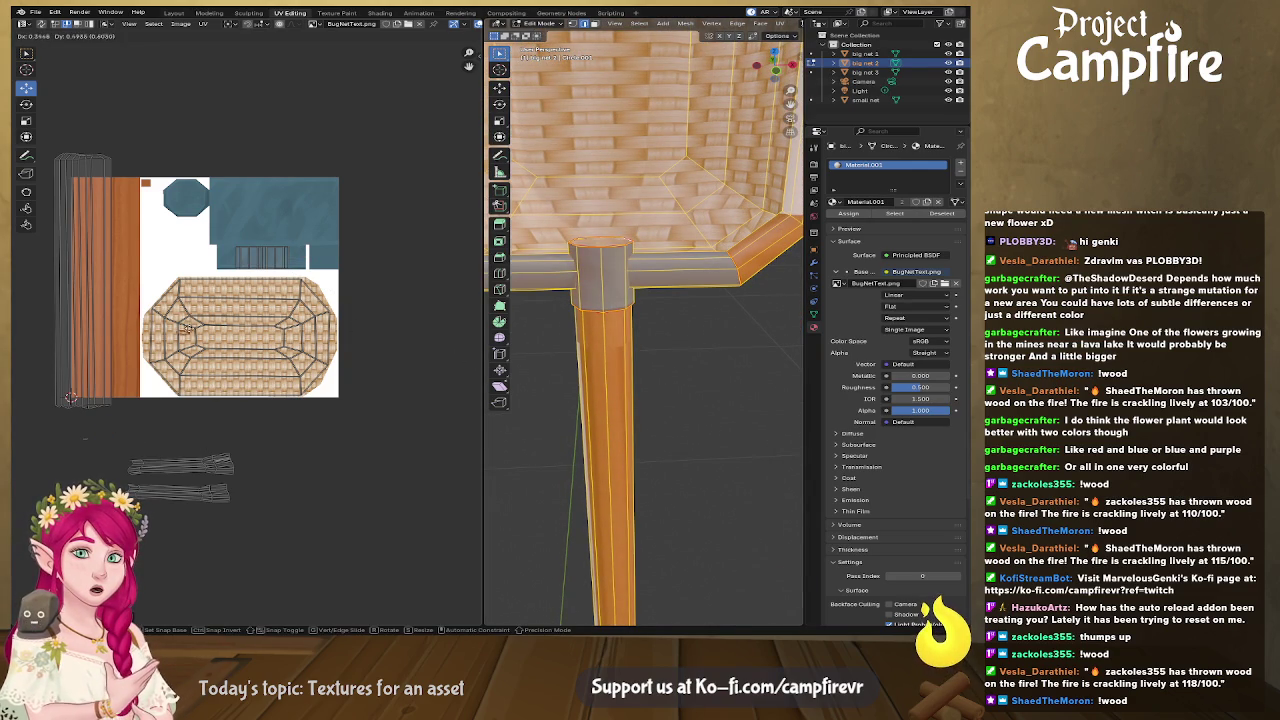
# Step: Rotate the cap UV island and rescale its width over the blue octagon
pyautogui.click(197, 210)
pyautogui.press('s')
pyautogui.press('y')
pyautogui.rightClick(184, 244)
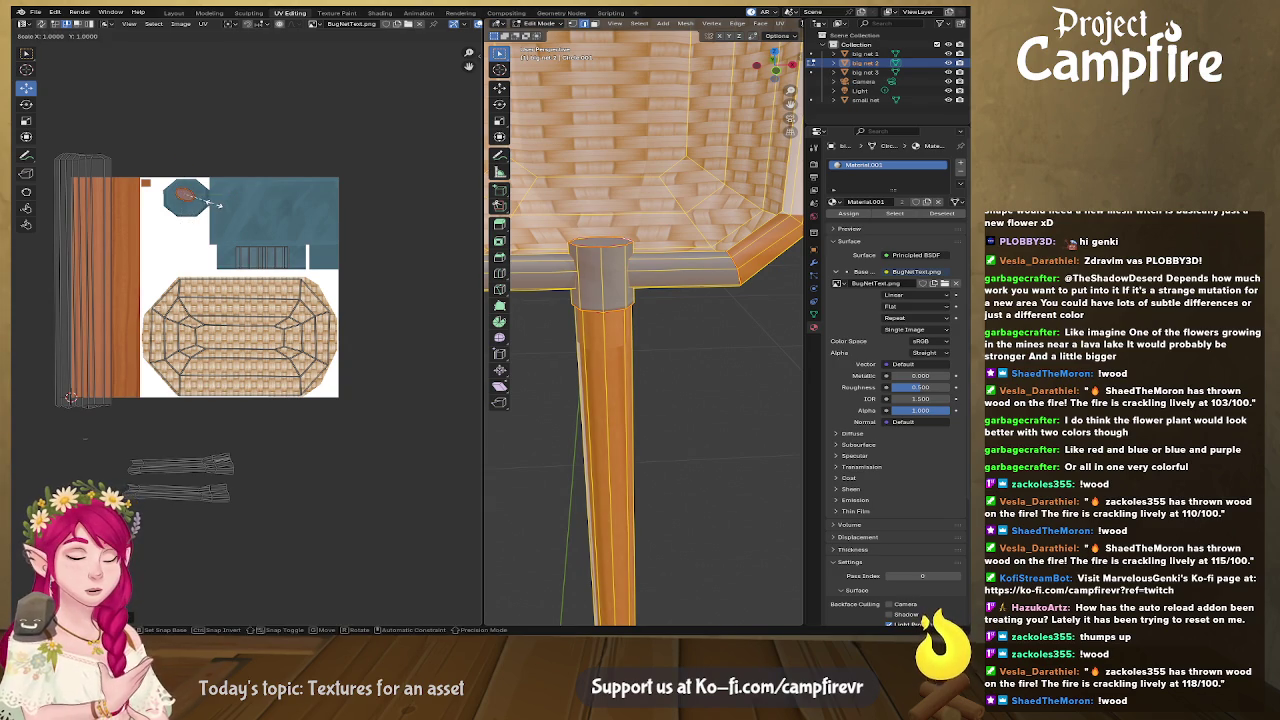
pyautogui.press('r')
pyautogui.press('s')
pyautogui.press('x')
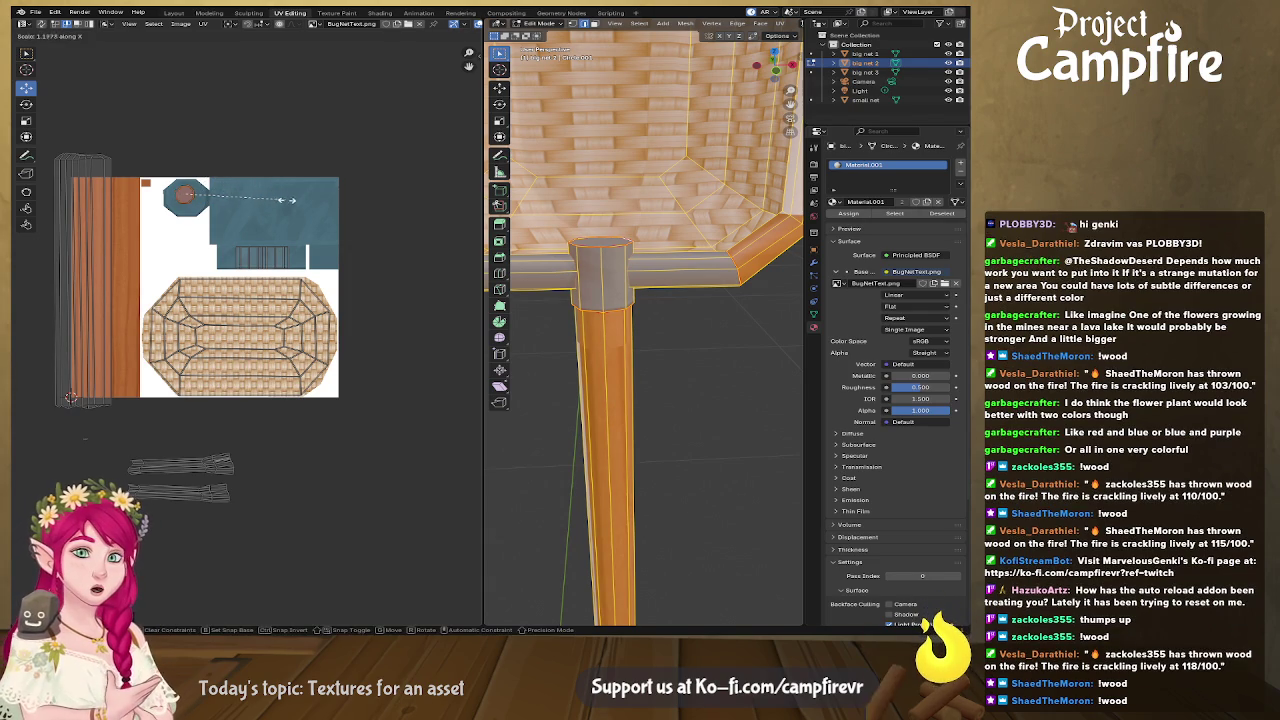
pyautogui.click(349, 205)
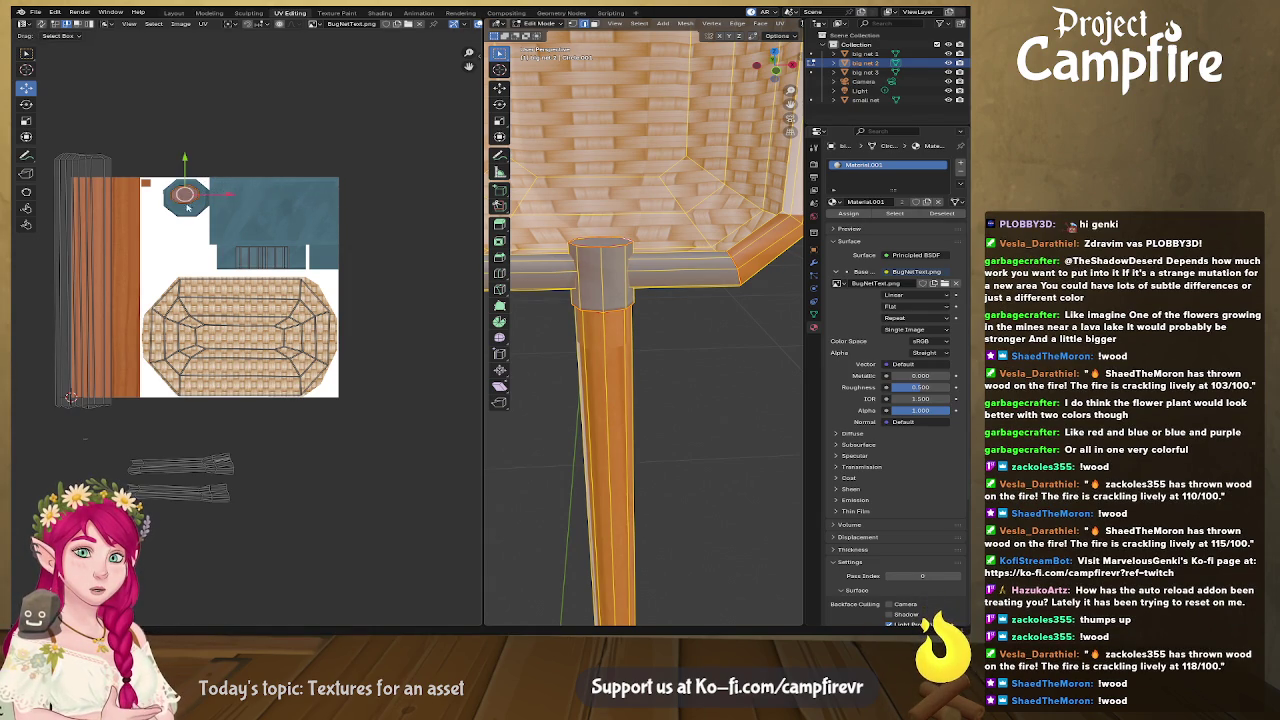
# Step: Pull the cap island's right vertex out to the blue octagon and widen its bottom edge
pyautogui.scroll(5, 282, 285)
pyautogui.keyDown('shift'); pyautogui.scroll(2, 250, 250); pyautogui.keyUp('shift')
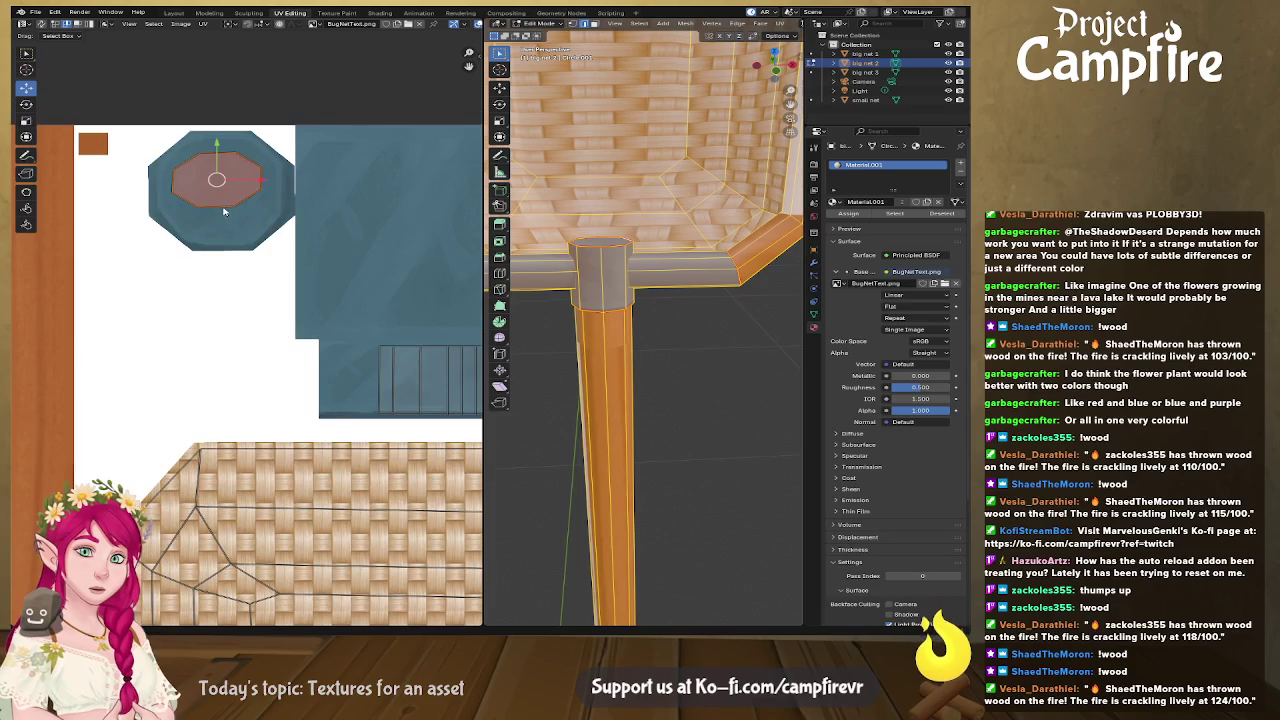
pyautogui.click(225, 243)
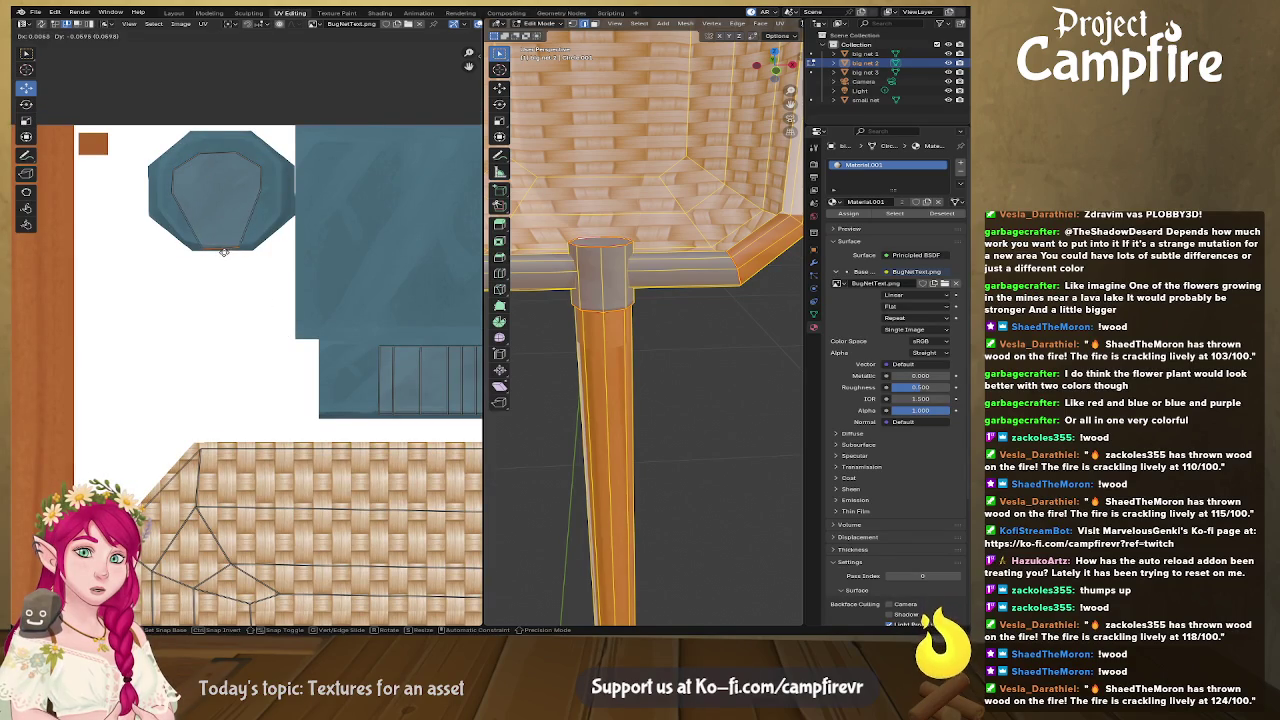
pyautogui.click(261, 190)
pyautogui.moveTo(261, 190); pyautogui.dragTo(292, 187)
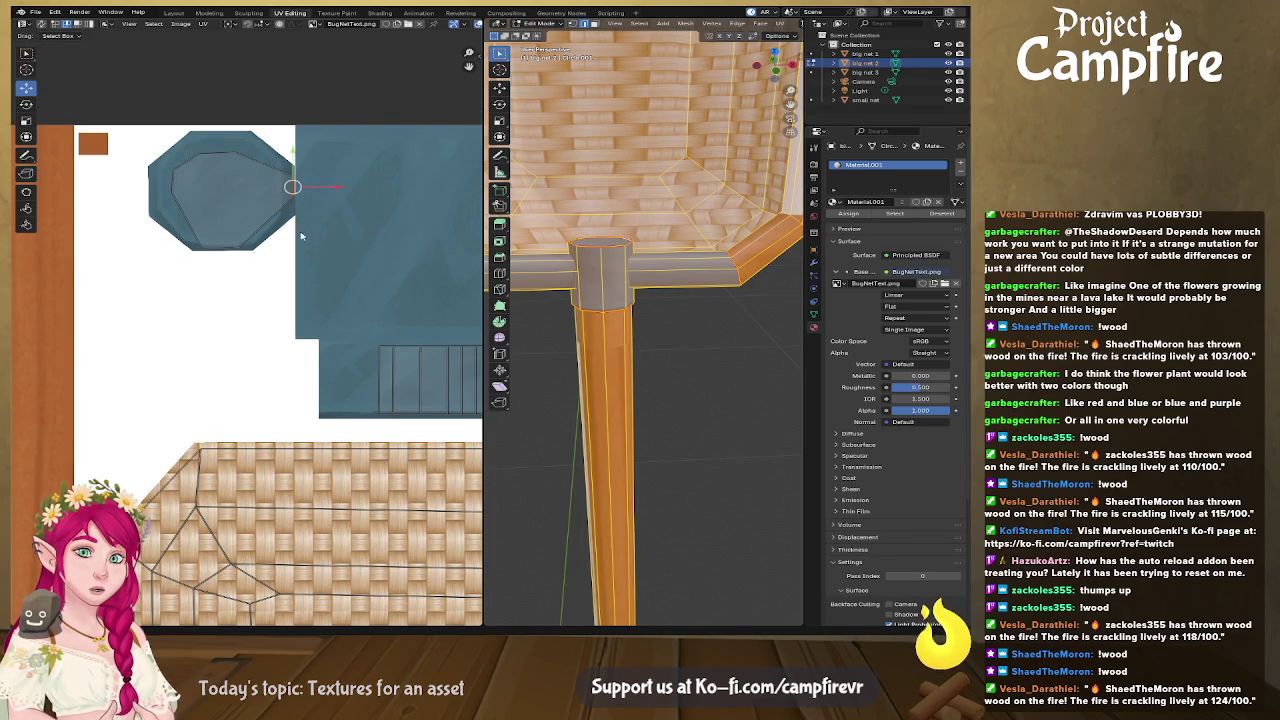
pyautogui.click(231, 250)
pyautogui.press('s')
pyautogui.click(184, 208)
# Step: Move the cap island's upper-left and top edges out to the blue octagon's border
pyautogui.click(171, 182)
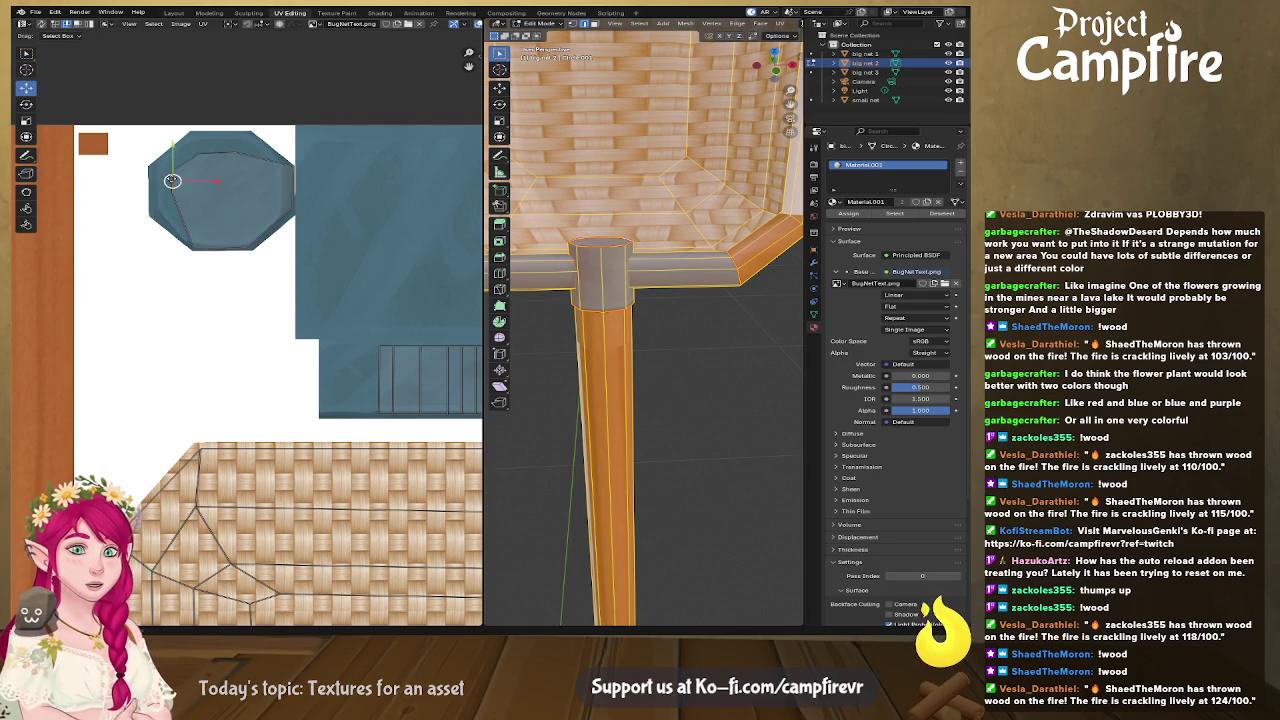
pyautogui.press('g')
pyautogui.click(144, 186)
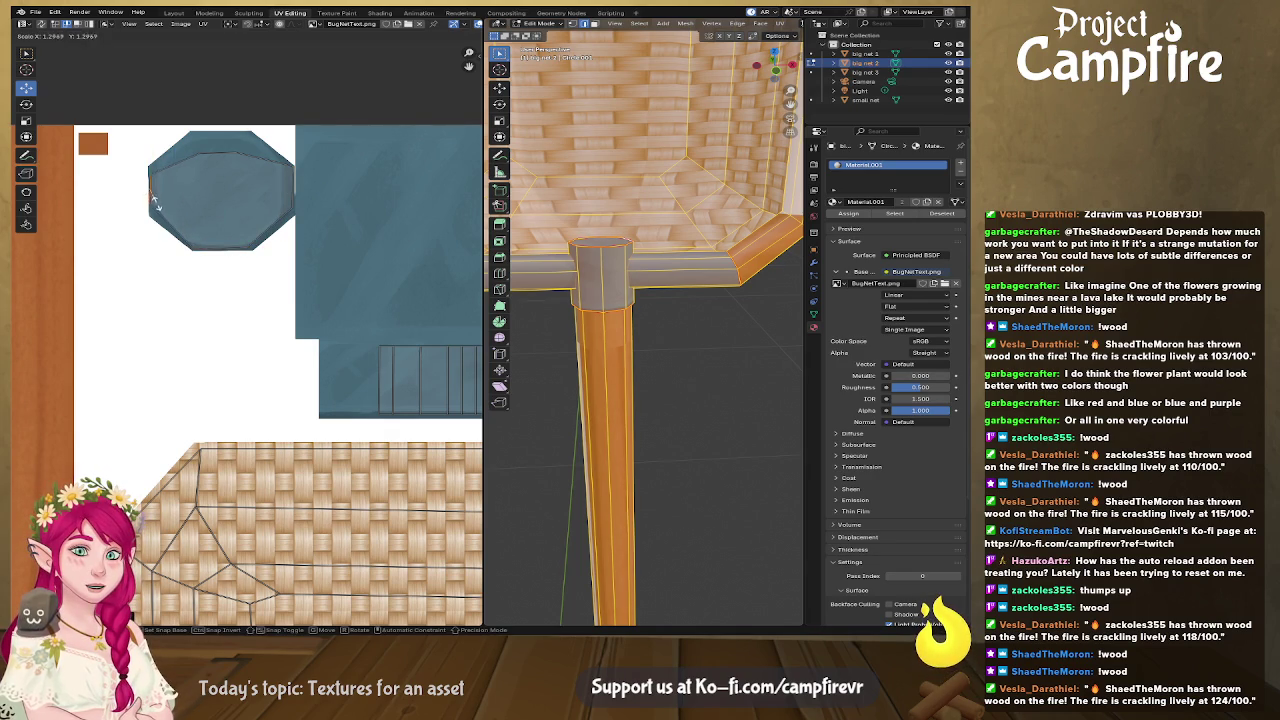
pyautogui.click(217, 152)
pyautogui.press('g')
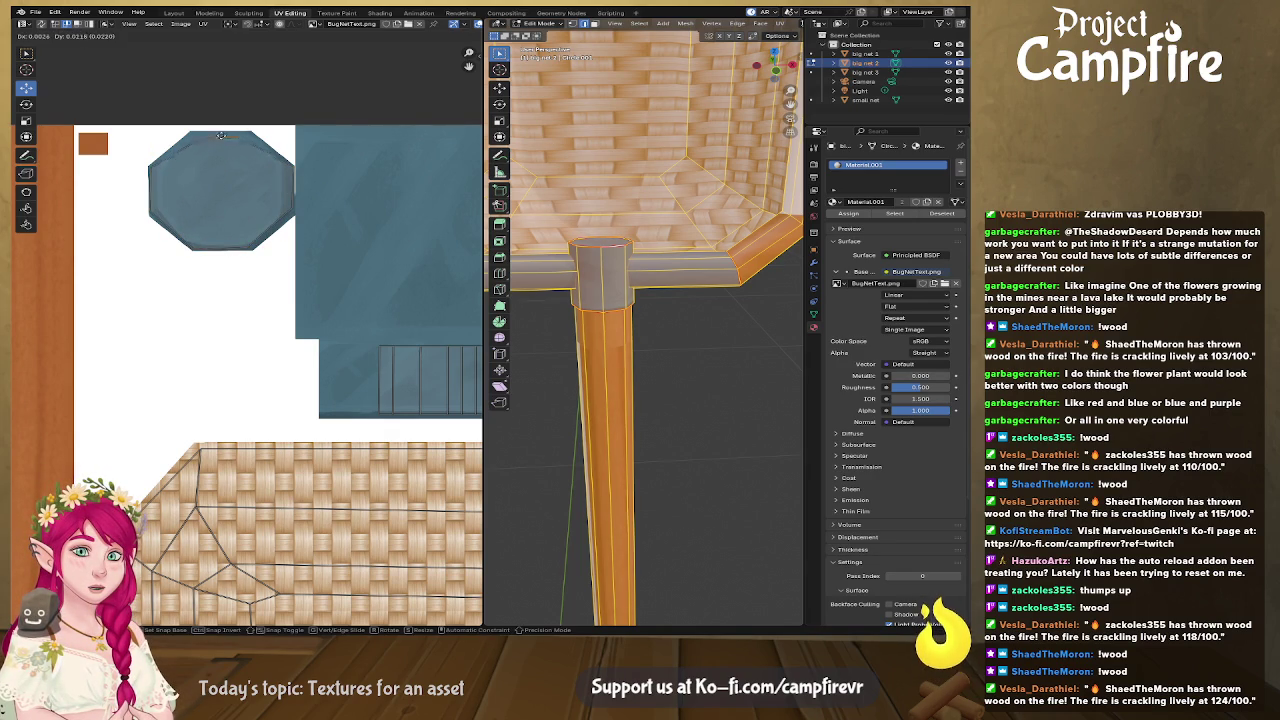
pyautogui.click(234, 156)
pyautogui.scroll(-2, 319, 239)
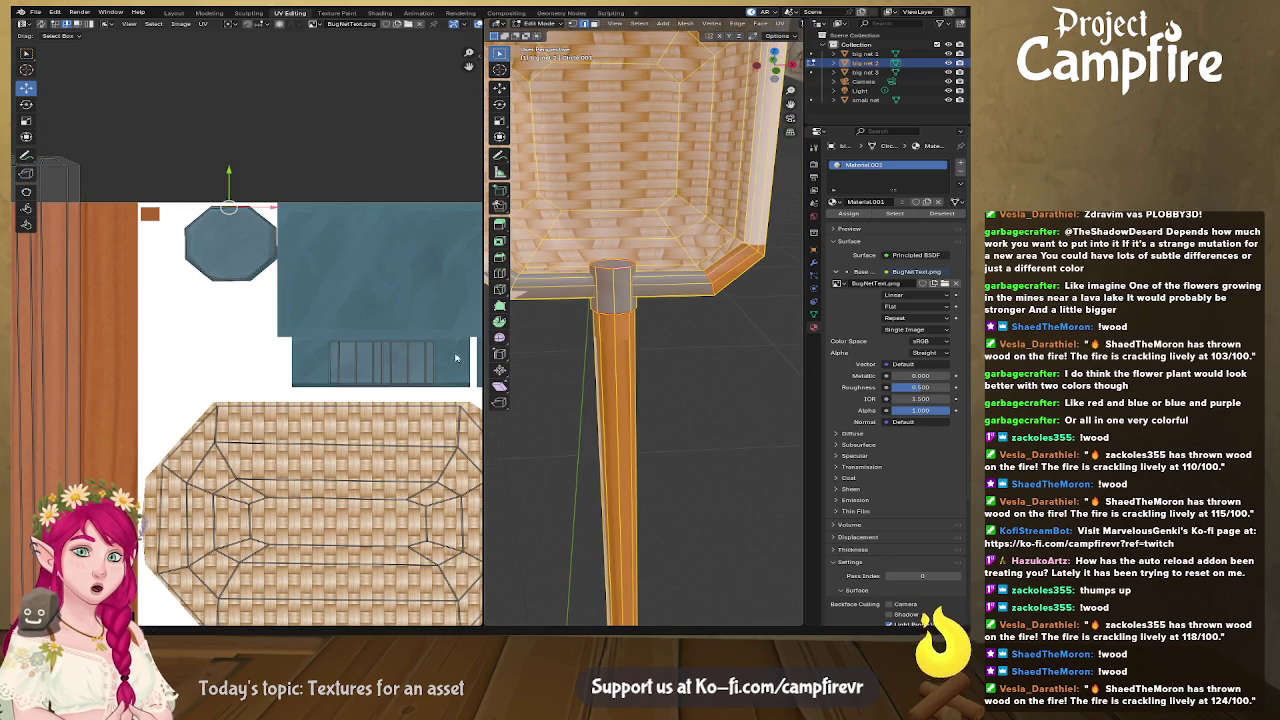
# Step: Rescale the wooden handle strip island and move it over the wood region of the atlas
pyautogui.scroll(-2, 319, 239)
pyautogui.scroll(-2, 315, 381)
pyautogui.moveTo(315, 381); pyautogui.dragTo(361, 307, button='middle')
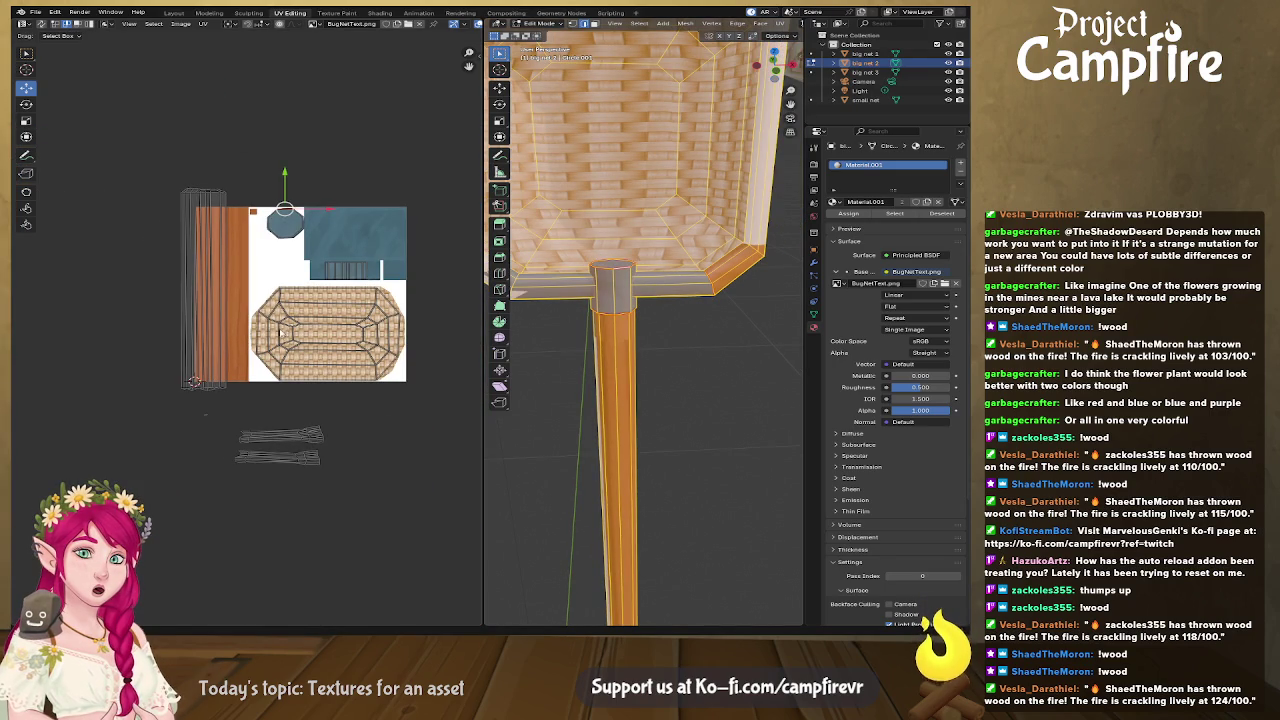
pyautogui.press('s')
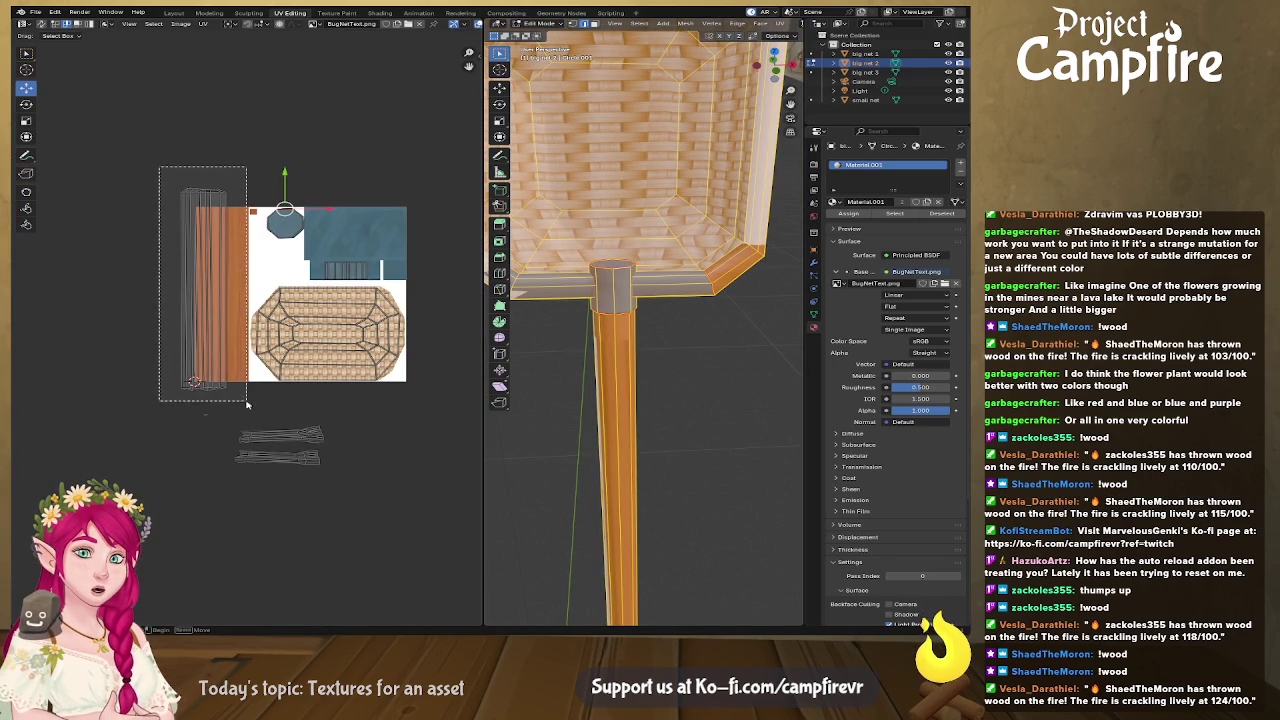
pyautogui.click(238, 388)
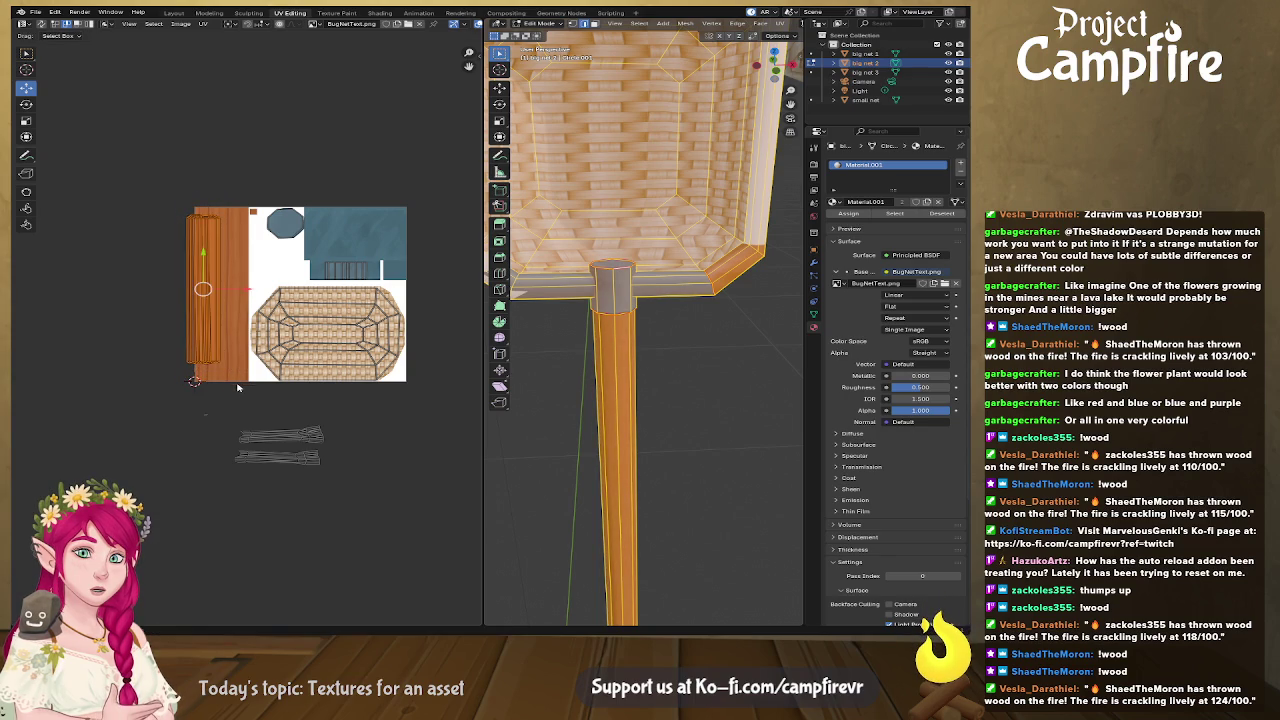
pyautogui.press('s')
pyautogui.click(250, 368)
pyautogui.press('g')
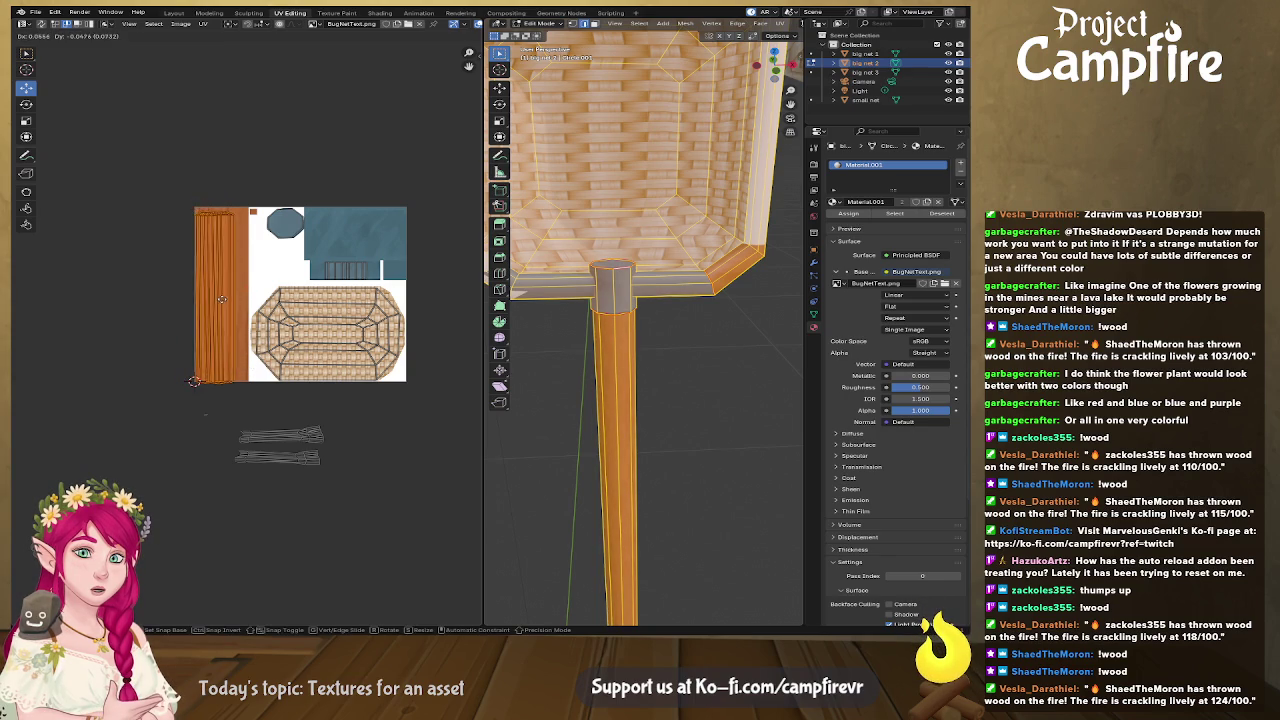
pyautogui.click(262, 294)
# Step: Try setting a pivot at the handle strip's top edge through the context menu, then dismiss it
pyautogui.scroll(5, 262, 294)
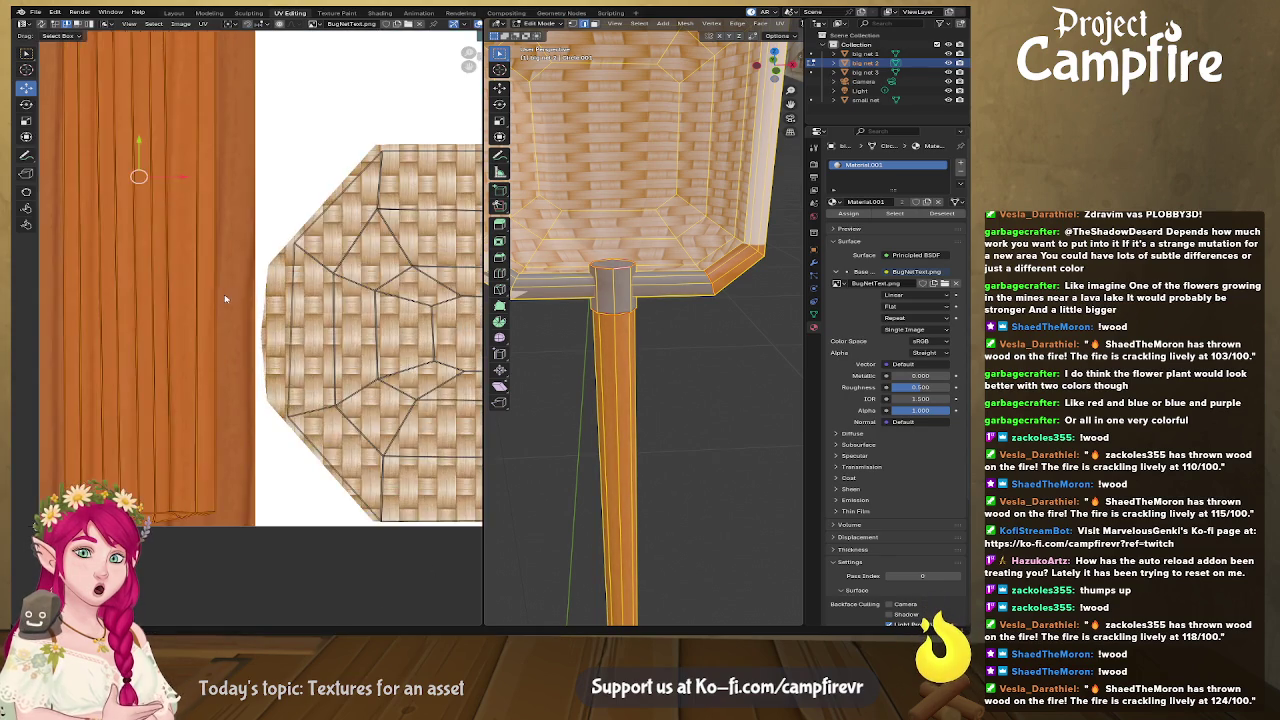
pyautogui.moveTo(250, 170); pyautogui.dragTo(279, 212, button='middle')
pyautogui.keyDown('shift'); pyautogui.rightClick(238, 208); pyautogui.keyUp('shift')
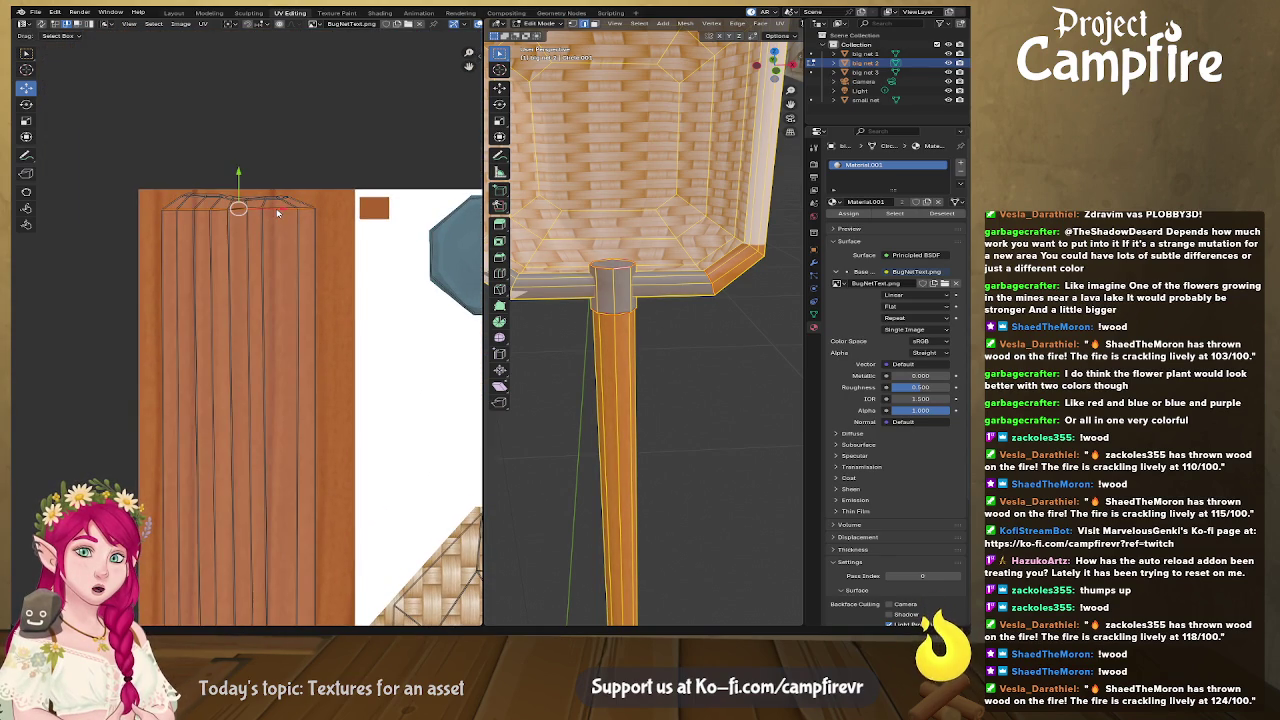
pyautogui.keyDown('shift'); pyautogui.rightClick(272, 203); pyautogui.keyUp('shift')
pyautogui.rightClick(270, 200)
pyautogui.press('Escape')
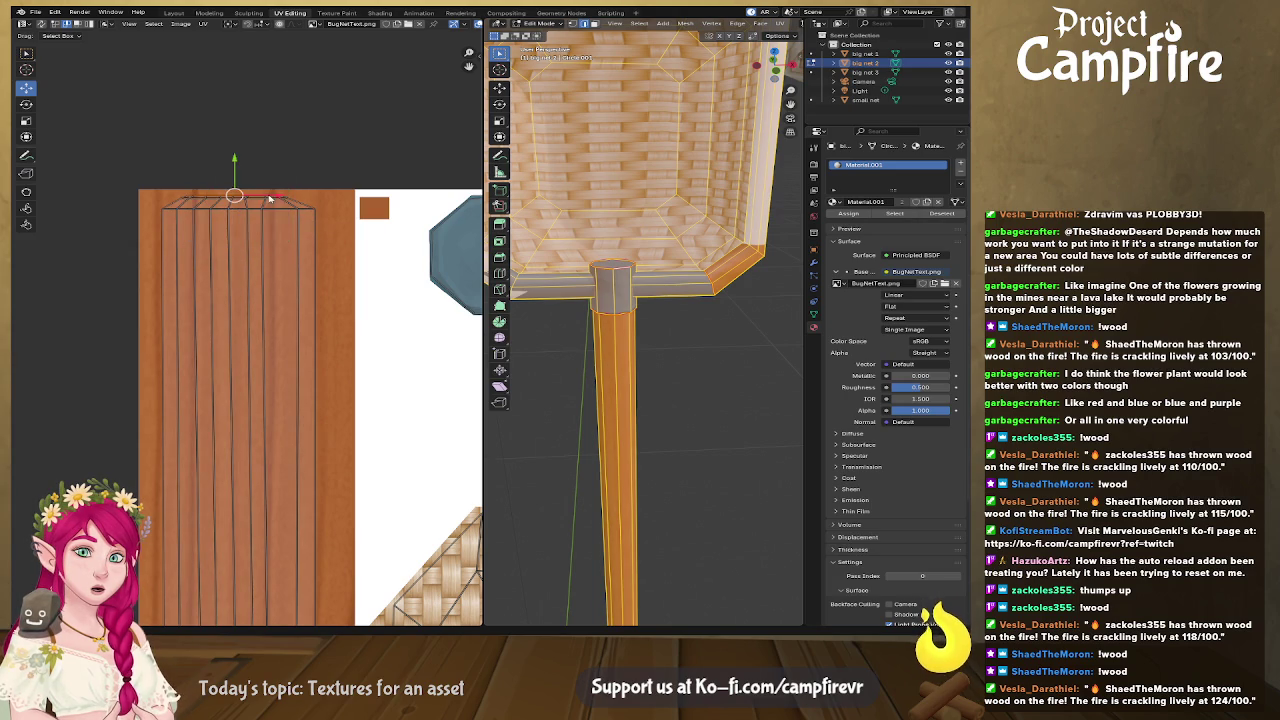
pyautogui.keyDown('shift'); pyautogui.scroll(-8, 275, 250); pyautogui.keyUp('shift')
pyautogui.keyDown('shift'); pyautogui.scroll(1, 277, 270); pyautogui.keyUp('shift')
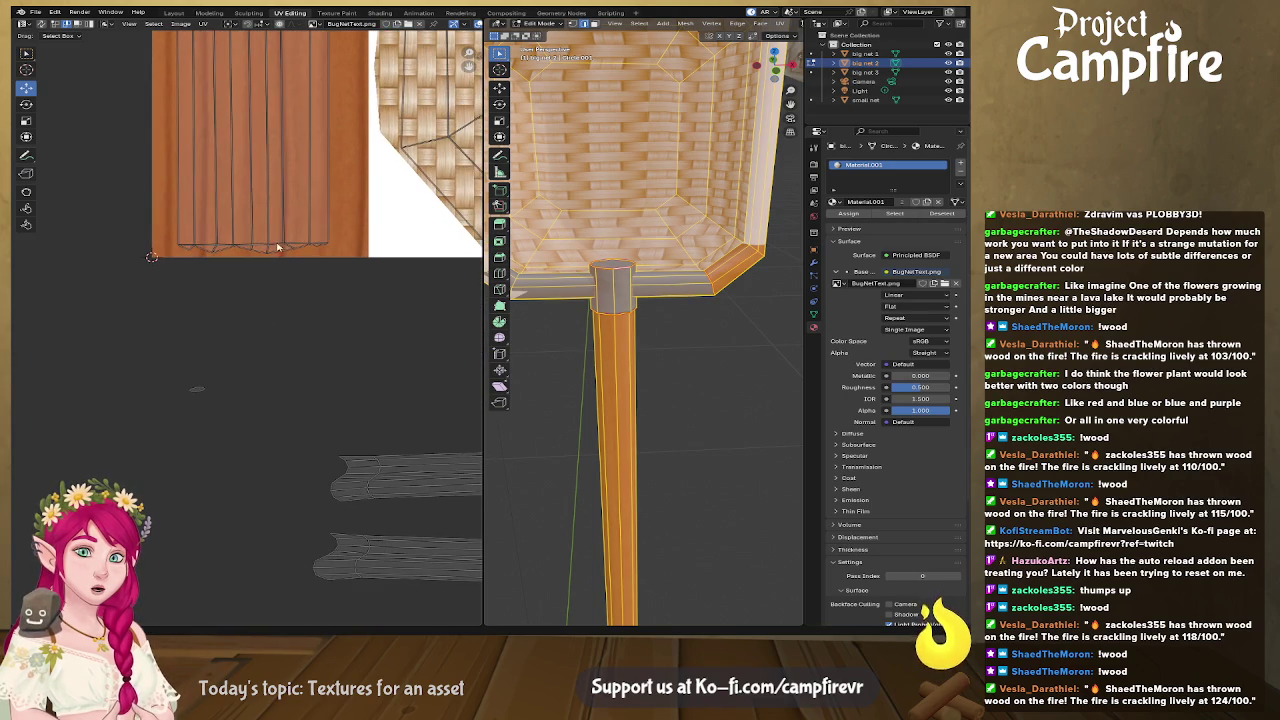
pyautogui.rightClick(281, 253)
pyautogui.press('Escape')
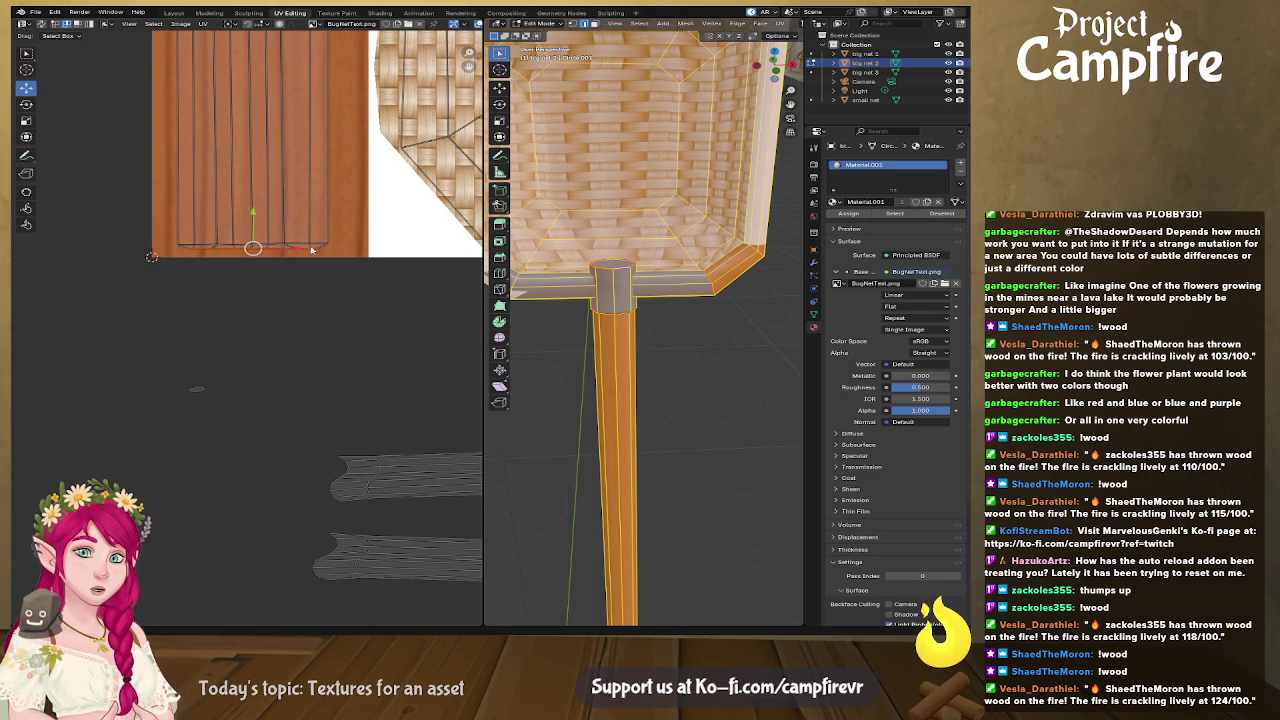
# Step: Widen the handle strip island along the X axis only
pyautogui.scroll(-3, 300, 250)
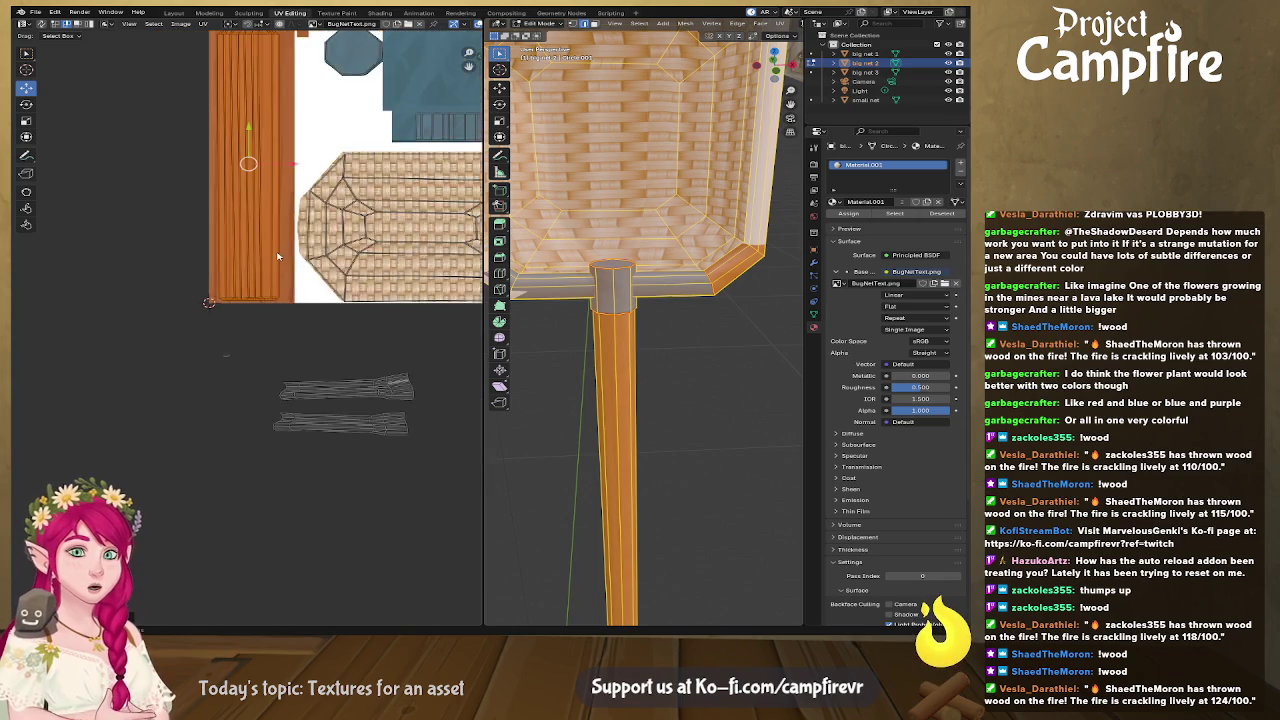
pyautogui.scroll(-3, 279, 255)
pyautogui.press('s')
pyautogui.press('x')
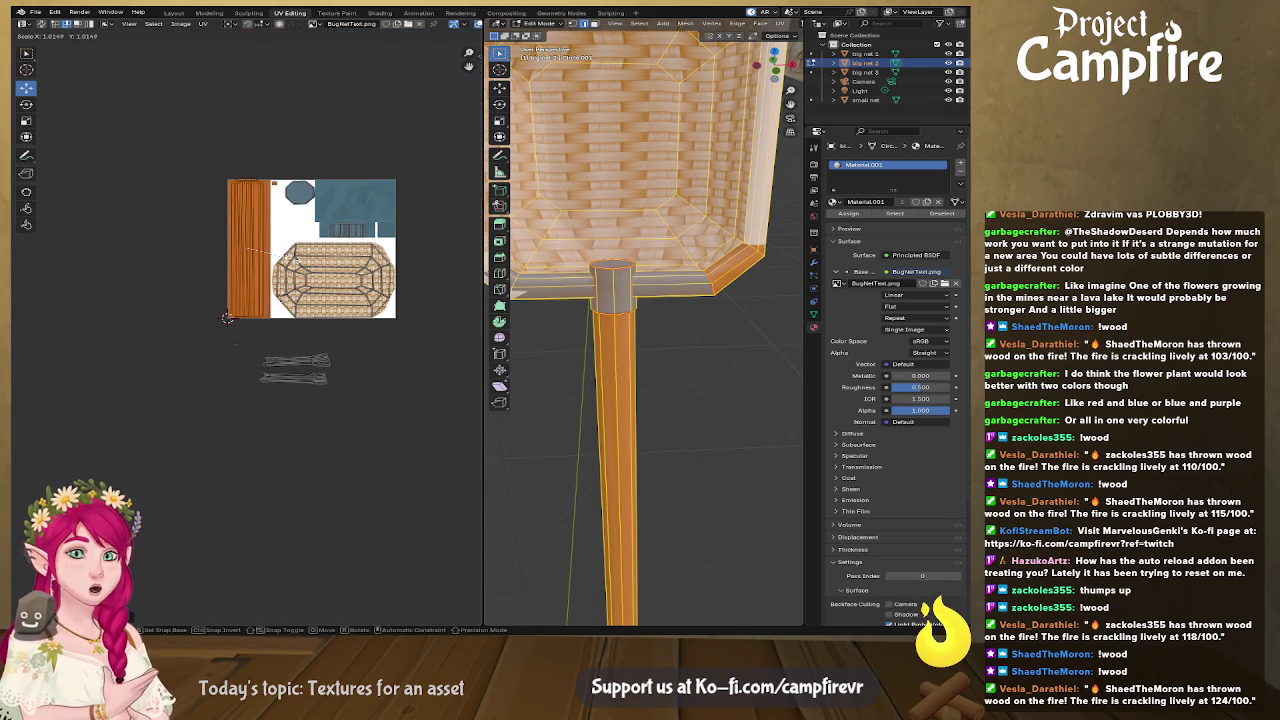
pyautogui.press('Return')
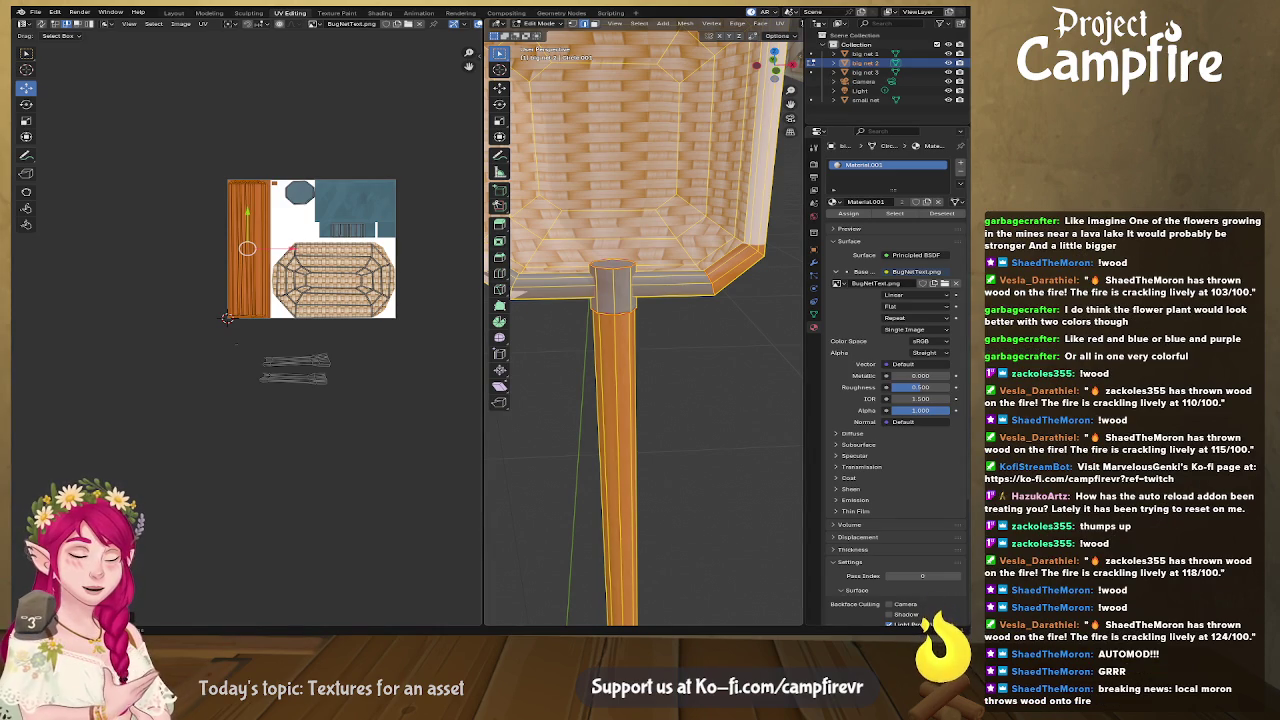
pyautogui.scroll(3, 237, 345)
# Step: Zoom to the strip UV islands and browse the UV operations menu
pyautogui.scroll(2, 226, 355)
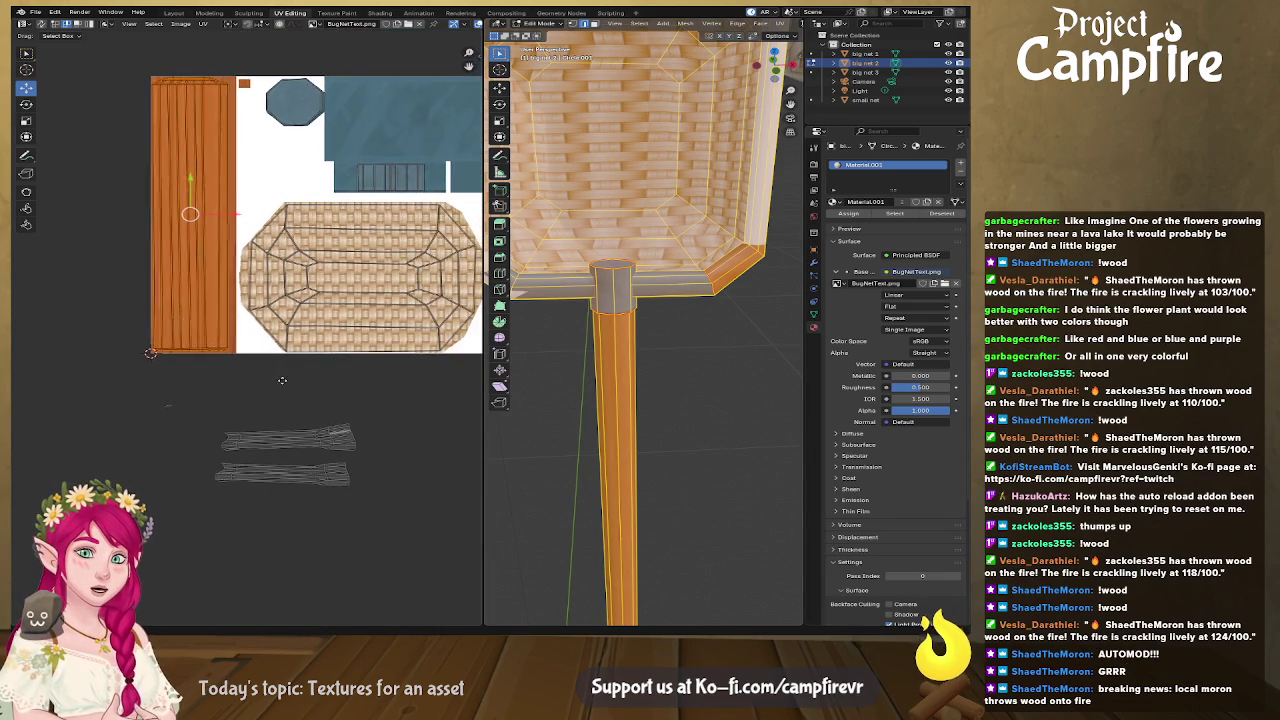
pyautogui.scroll(2, 214, 366)
pyautogui.scroll(2, 167, 378)
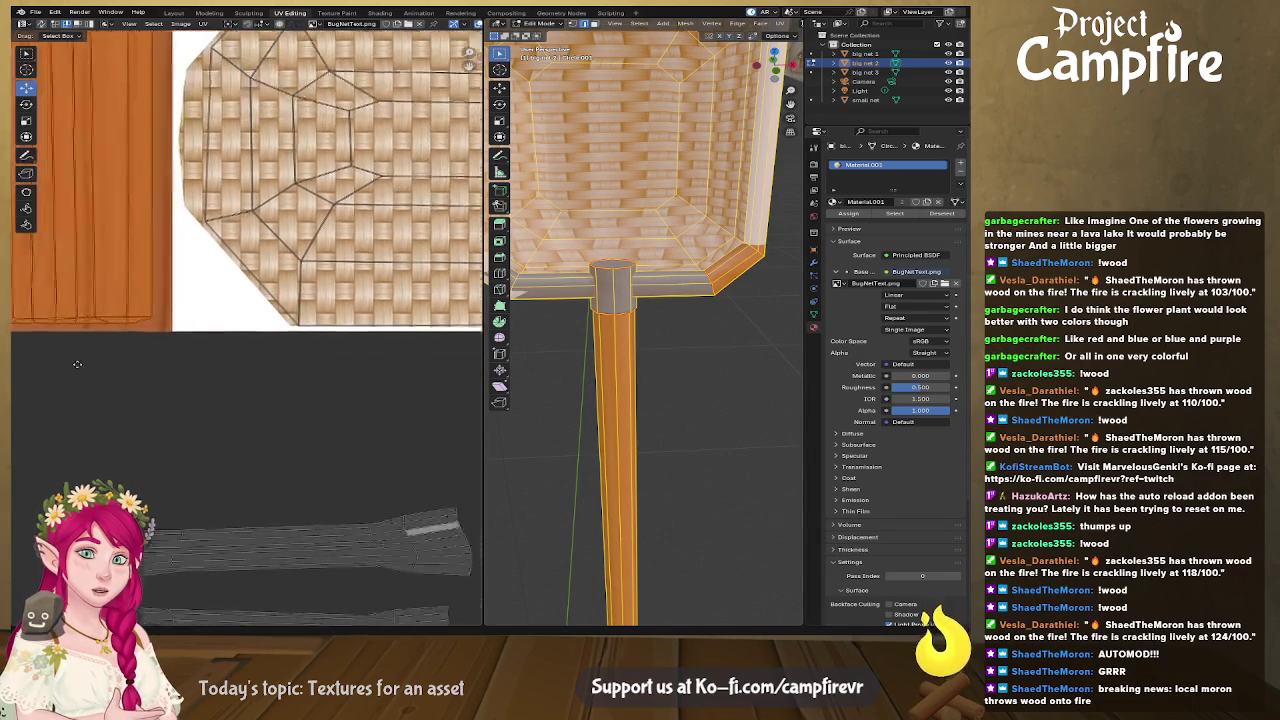
pyautogui.scroll(-3, 250, 370)
pyautogui.scroll(-1, 359, 353)
pyautogui.scroll(1, 359, 353)
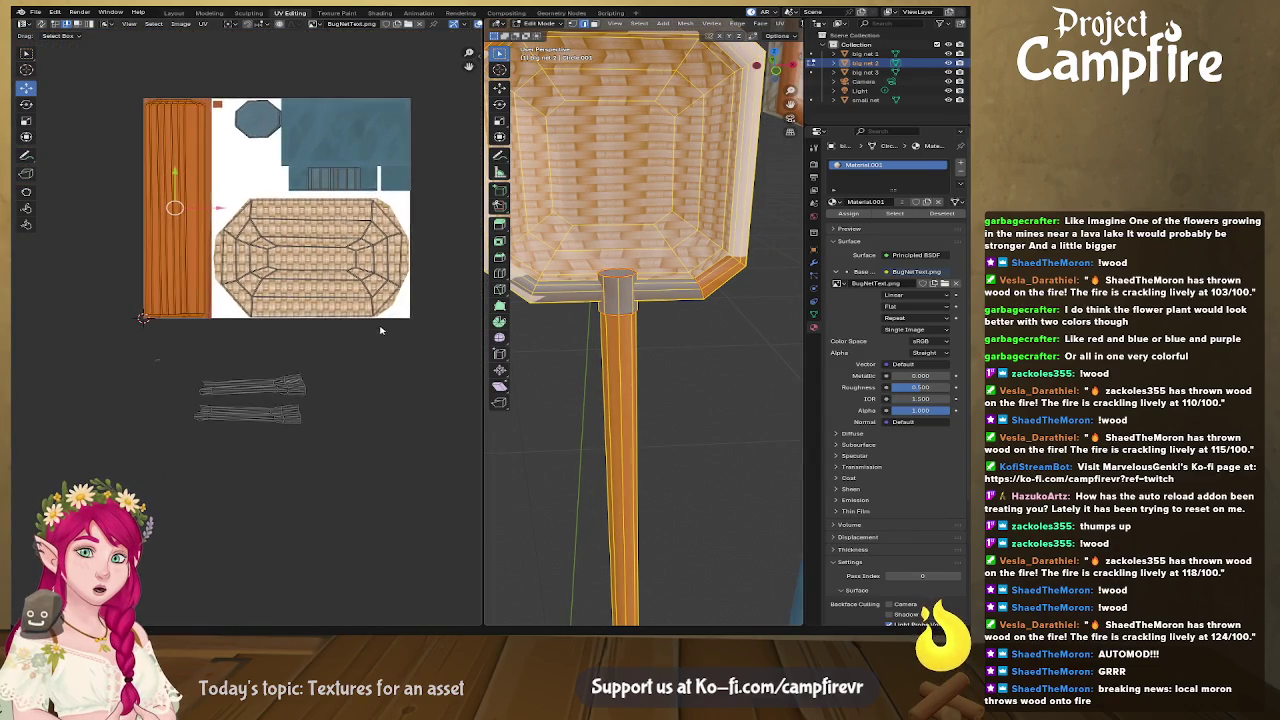
pyautogui.scroll(3, 305, 386)
pyautogui.moveTo(293, 458); pyautogui.dragTo(331, 303, button='middle')
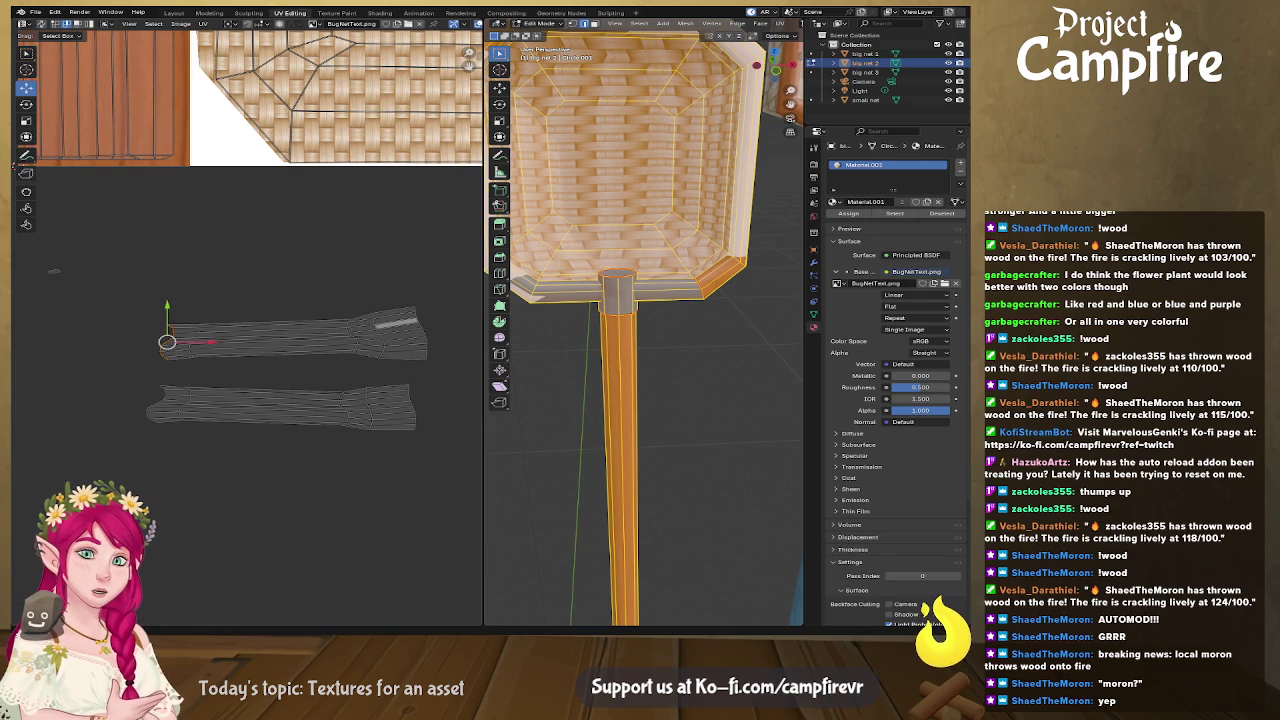
pyautogui.press('u')
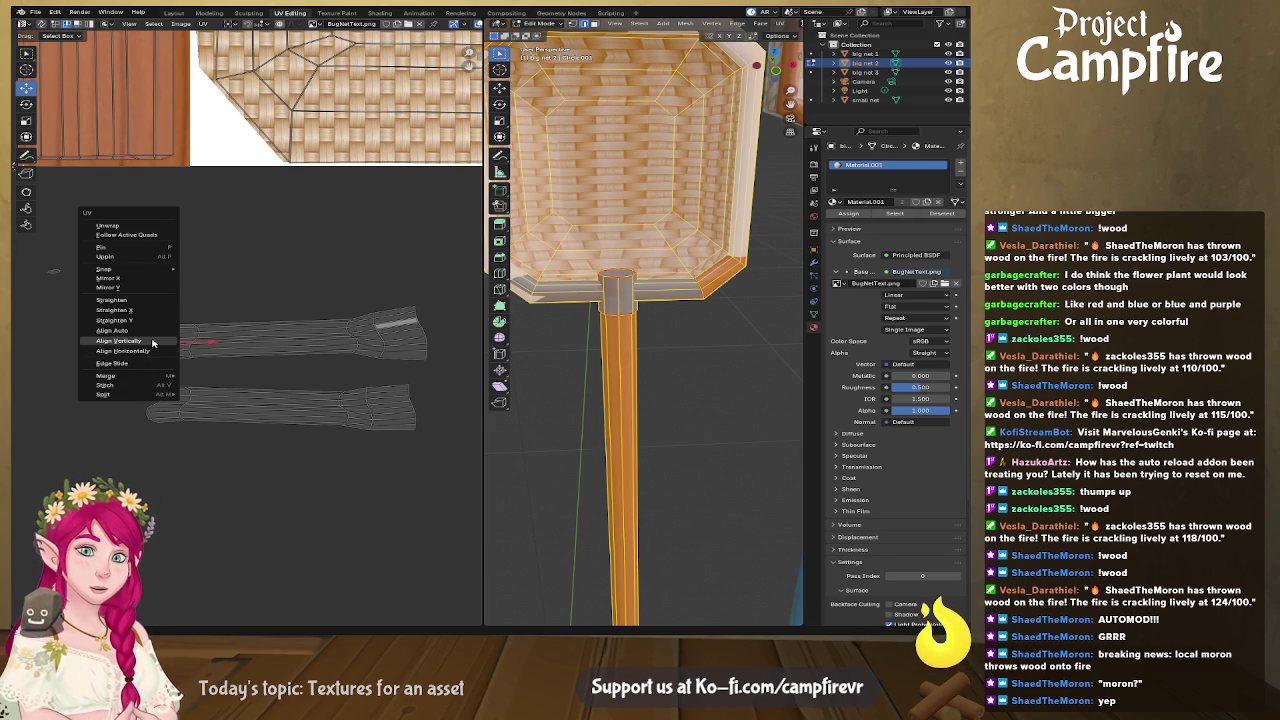
pyautogui.click(160, 352)
pyautogui.press('u')
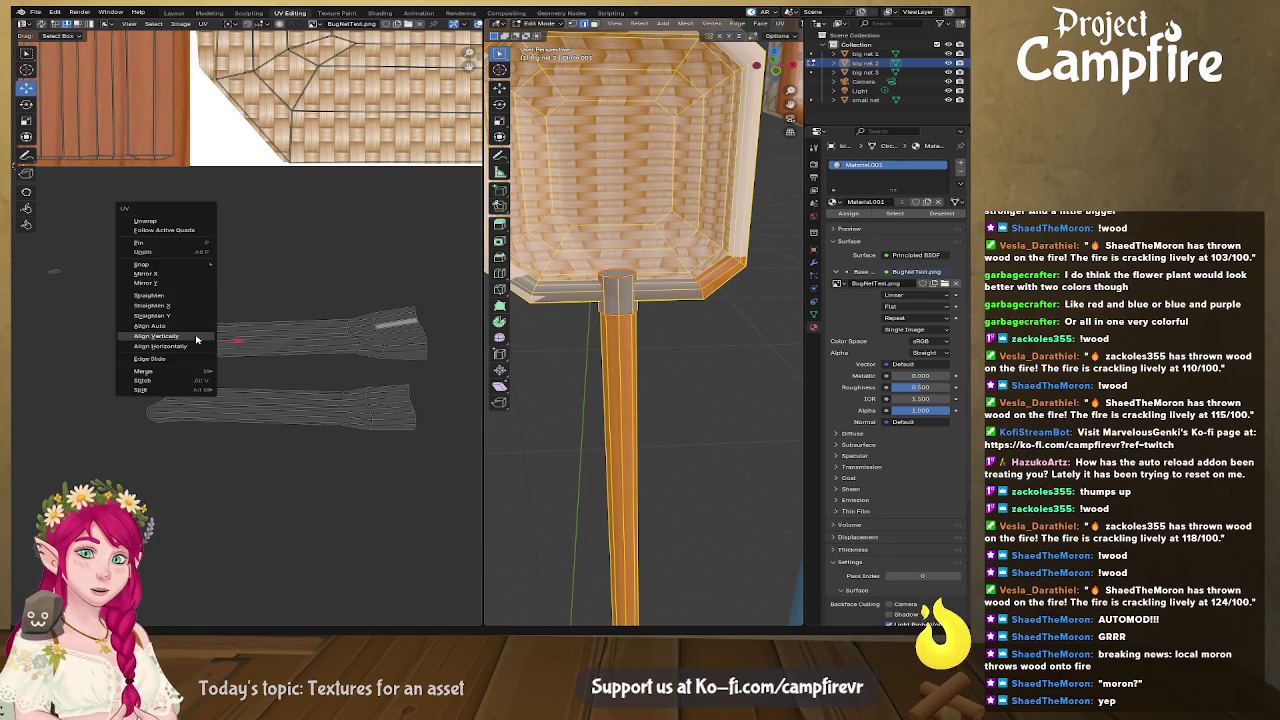
pyautogui.click(197, 340)
# Step: Try UV menu and context-menu options on the upper strip's right end, cancelling each
pyautogui.keyDown('shift'); pyautogui.rightClick(349, 335); pyautogui.keyUp('shift')
pyautogui.press('u')
pyautogui.click(351, 334)
pyautogui.keyDown('shift'); pyautogui.rightClick(379, 335); pyautogui.keyUp('shift')
pyautogui.press('u')
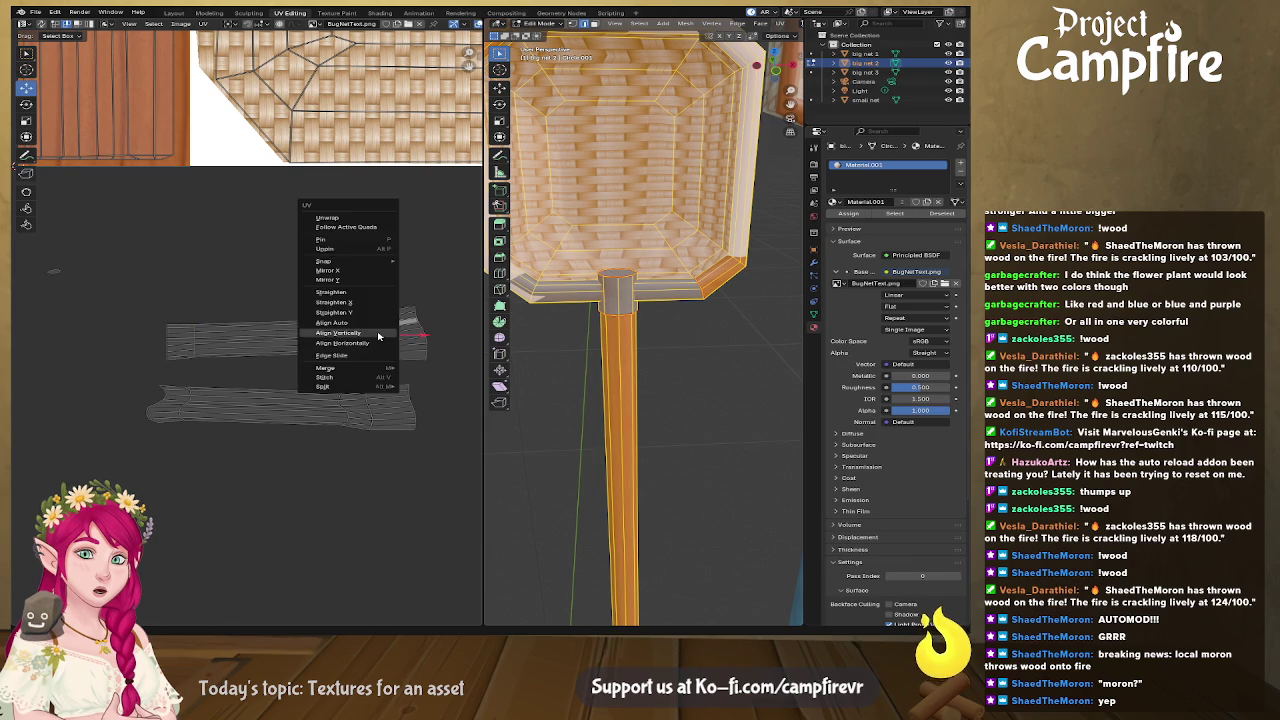
pyautogui.click(379, 335)
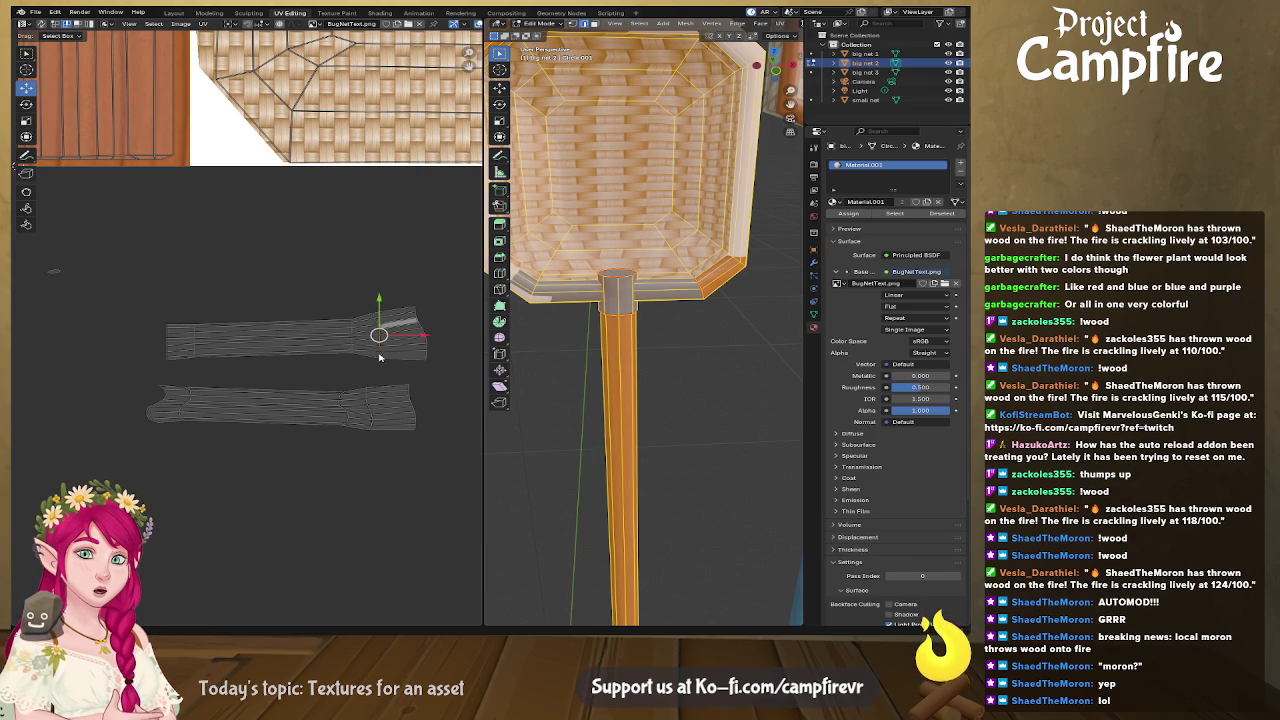
pyautogui.keyDown('shift'); pyautogui.rightClick(381, 341); pyautogui.keyUp('shift')
pyautogui.press('u')
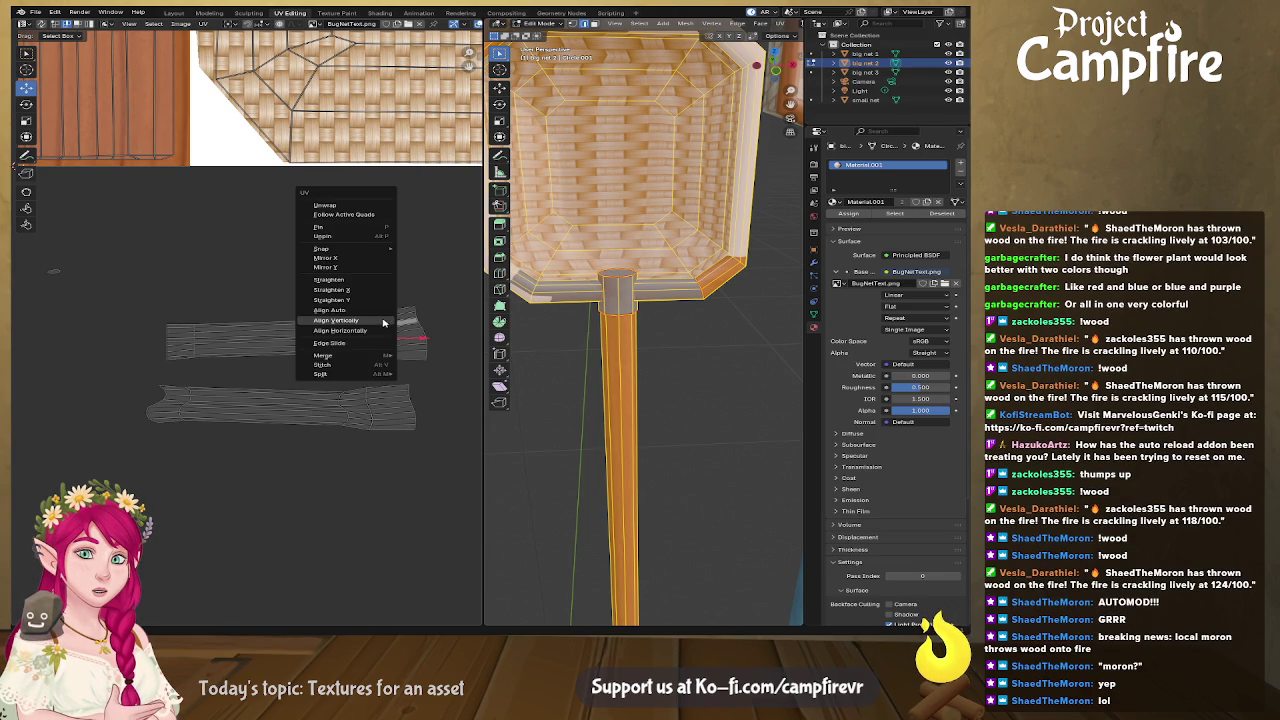
pyautogui.press('Escape')
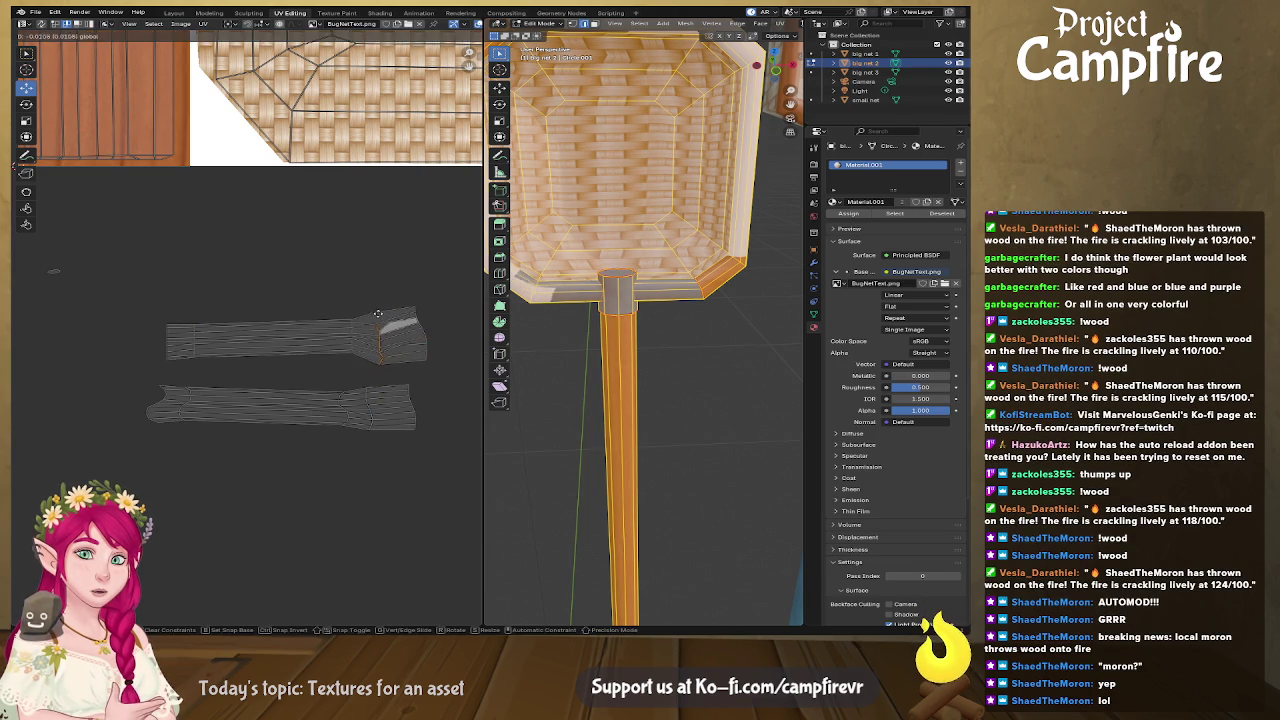
pyautogui.keyDown('shift'); pyautogui.rightClick(378, 335); pyautogui.keyUp('shift')
pyautogui.rightClick(378, 342)
# Step: Box-select the upper strip island's flared right end, keeping only that end selected
pyautogui.moveTo(450, 283)
pyautogui.mouseDown()
pyautogui.moveTo(408, 367)
pyautogui.moveTo(420, 343)
pyautogui.mouseUp()
pyautogui.rightClick(420, 343)
pyautogui.click(430, 335)
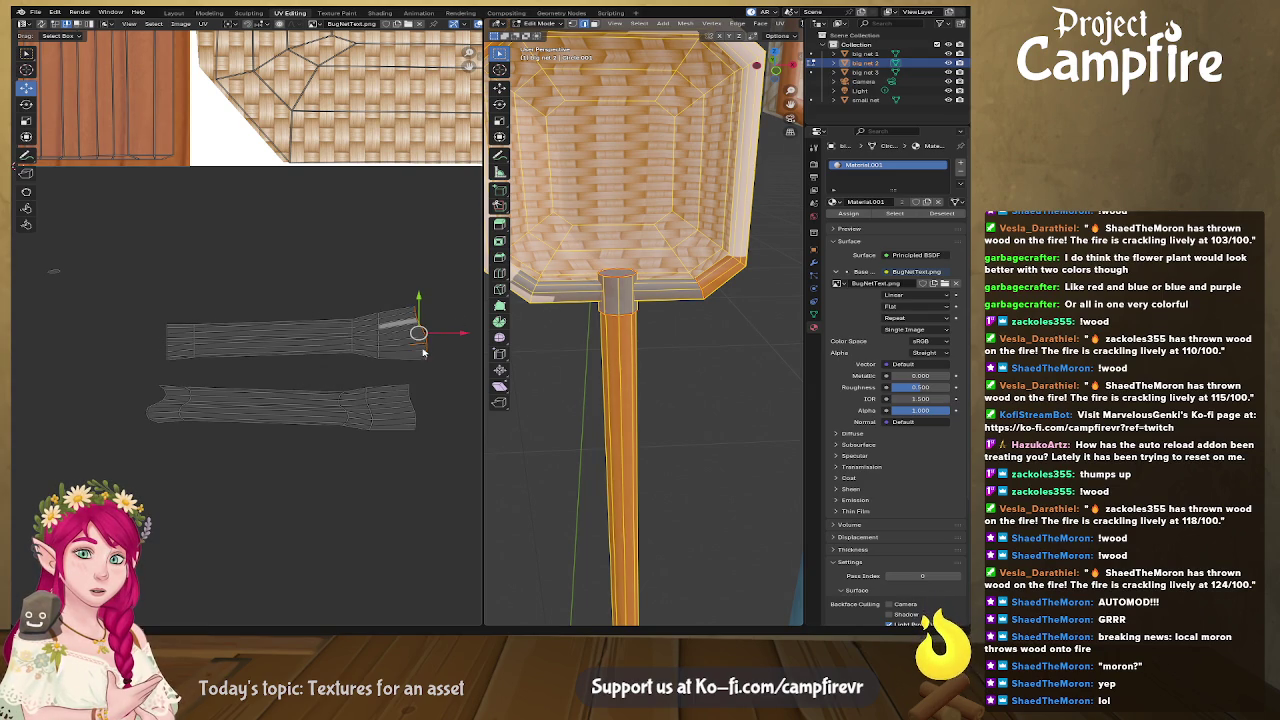
pyautogui.hotkey('ctrl', 'l')
pyautogui.hotkey('ctrl', 'z')
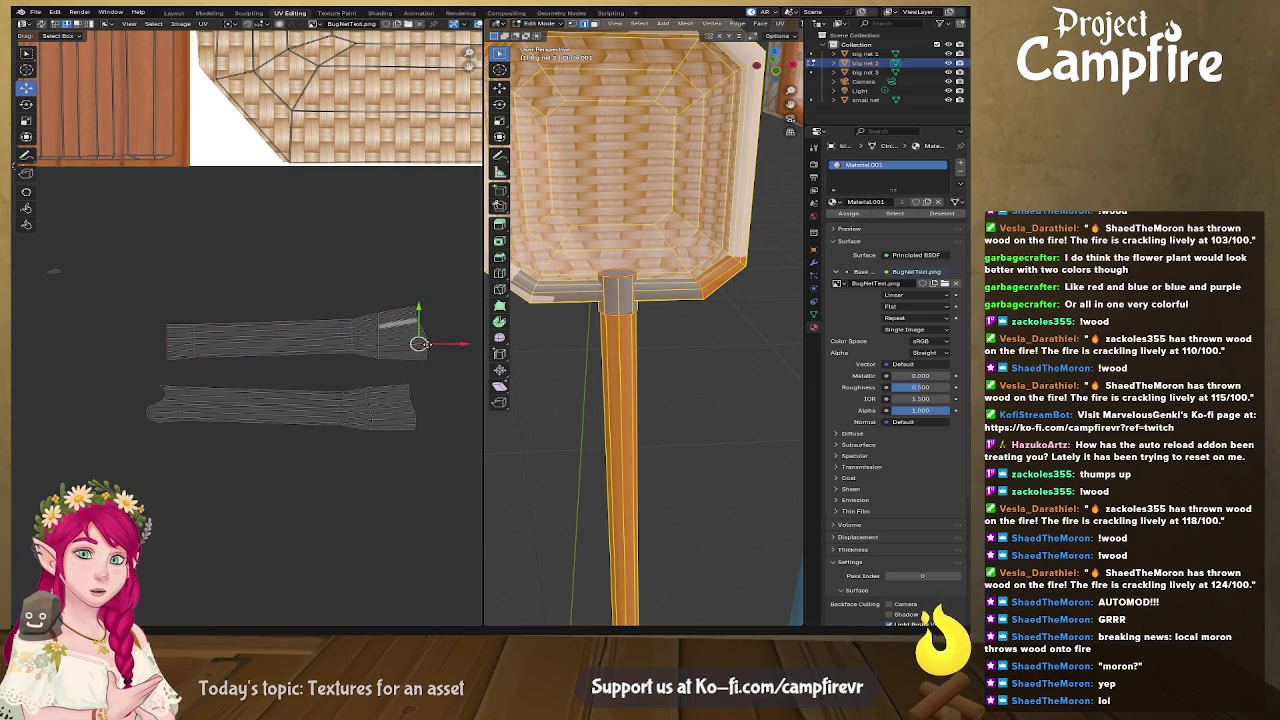
pyautogui.keyDown('shift'); pyautogui.rightClick(426, 347); pyautogui.keyUp('shift')
pyautogui.scroll(3, 436, 364)
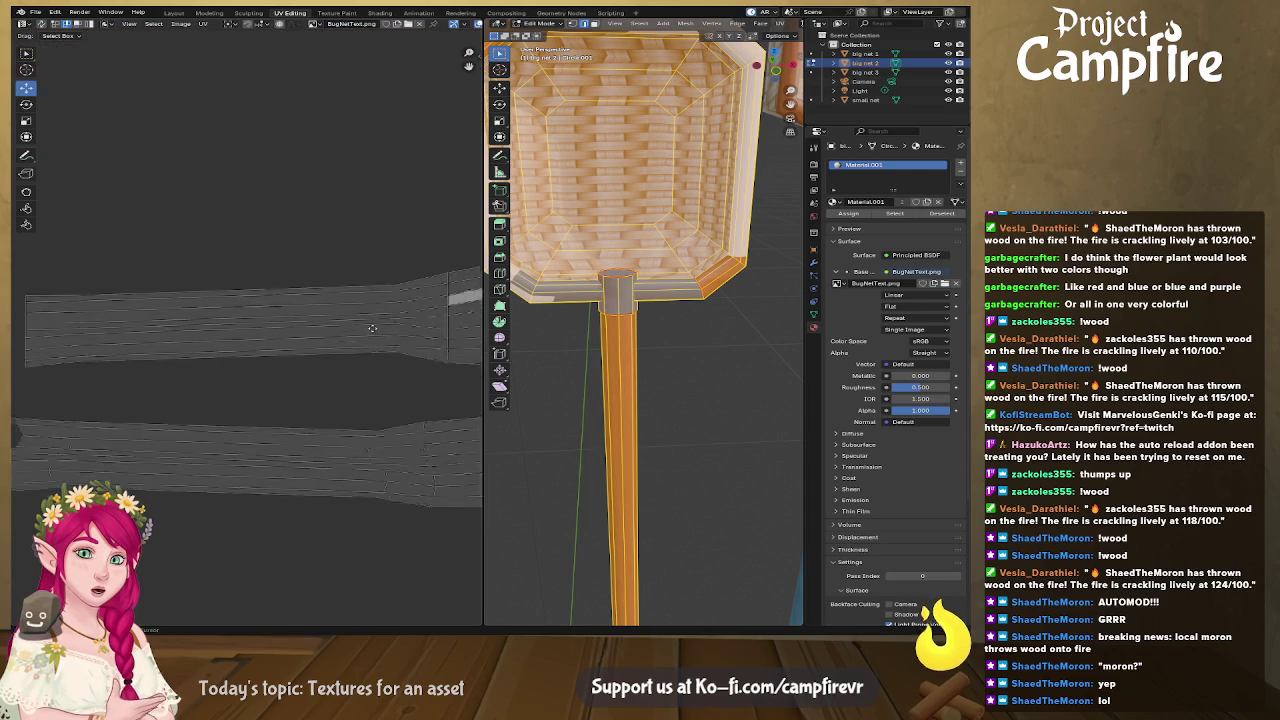
# Step: Align the column of UVs at the strip's right end vertically
pyautogui.moveTo(346, 196); pyautogui.dragTo(262, 370)
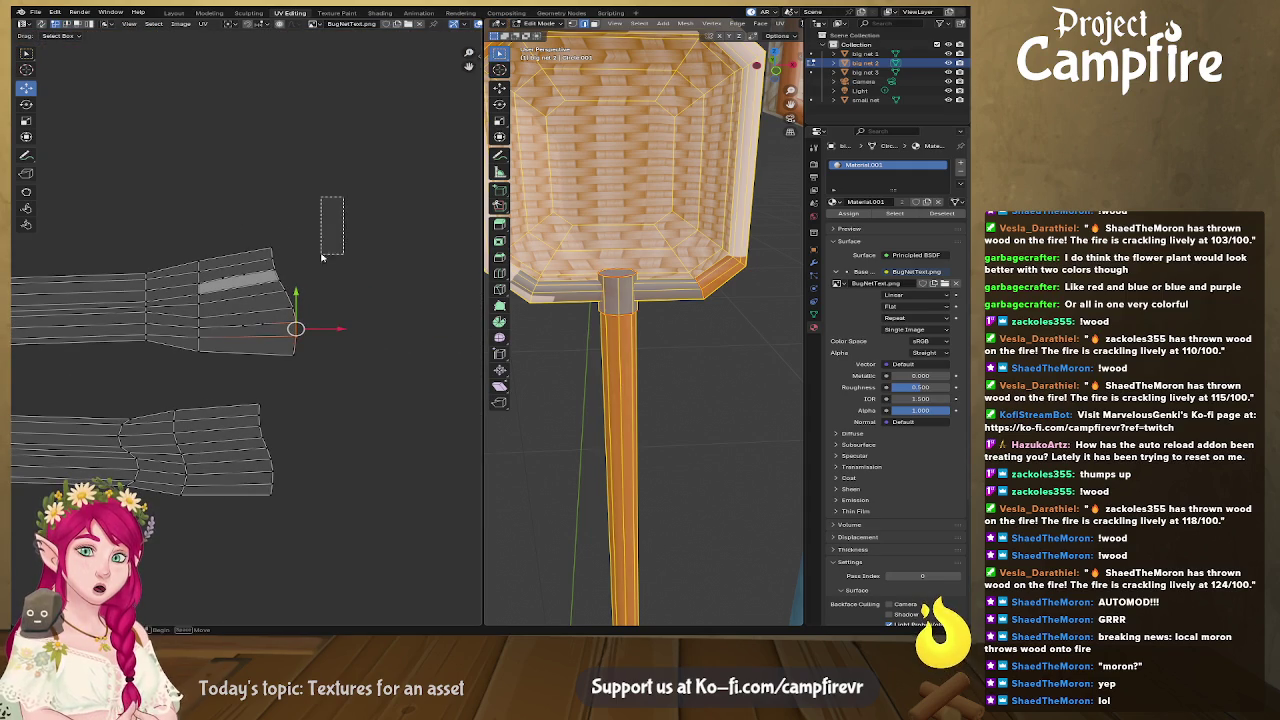
pyautogui.press('u')
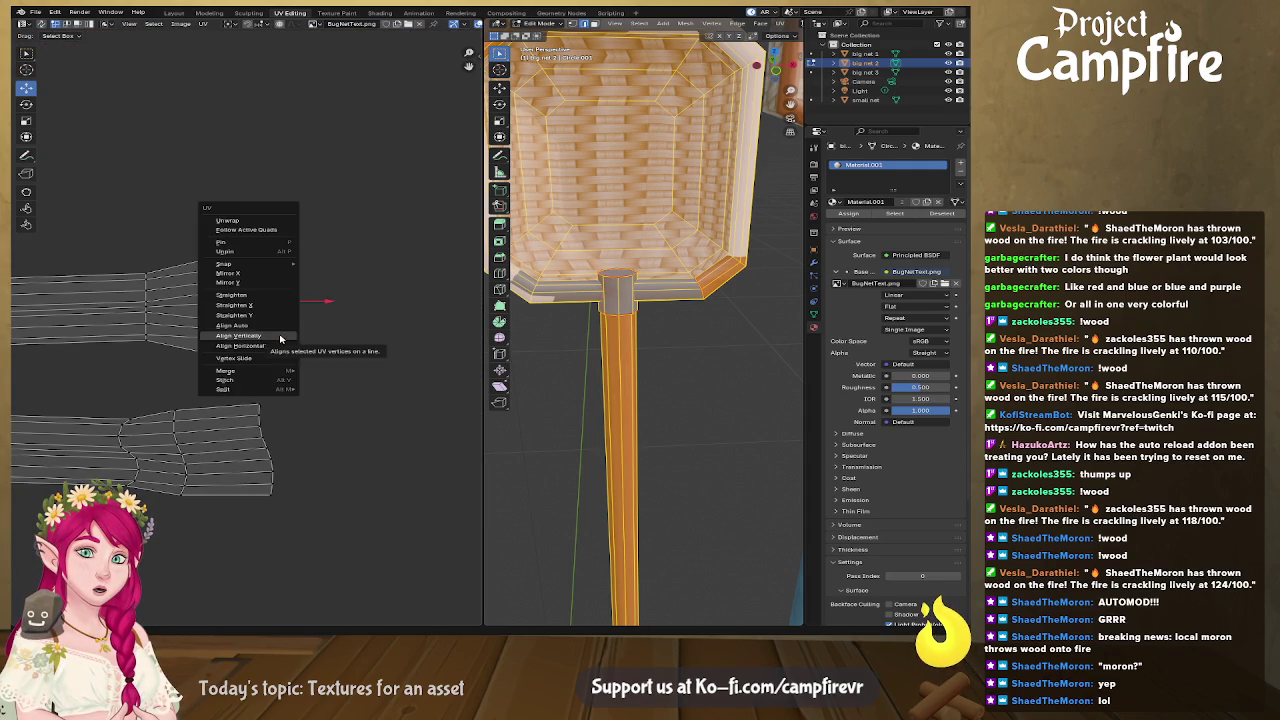
pyautogui.click(281, 339)
# Step: Straighten the upper strip's top edge loop into a horizontal line
pyautogui.moveTo(131, 276); pyautogui.dragTo(283, 238, button='middle')
pyautogui.keyDown('alt'); pyautogui.click(283, 238); pyautogui.keyUp('alt')
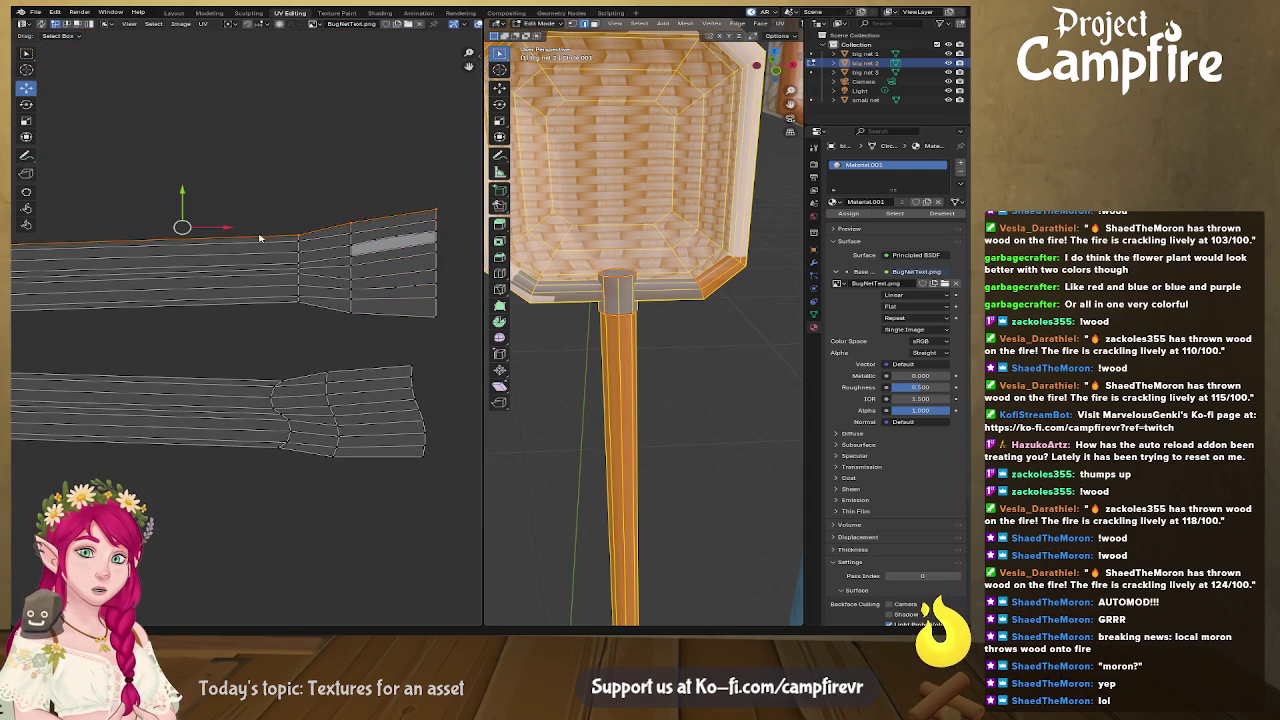
pyautogui.scroll(-1, 240, 280)
pyautogui.scroll(-2, 226, 296)
pyautogui.moveTo(226, 296); pyautogui.dragTo(234, 272, button='middle')
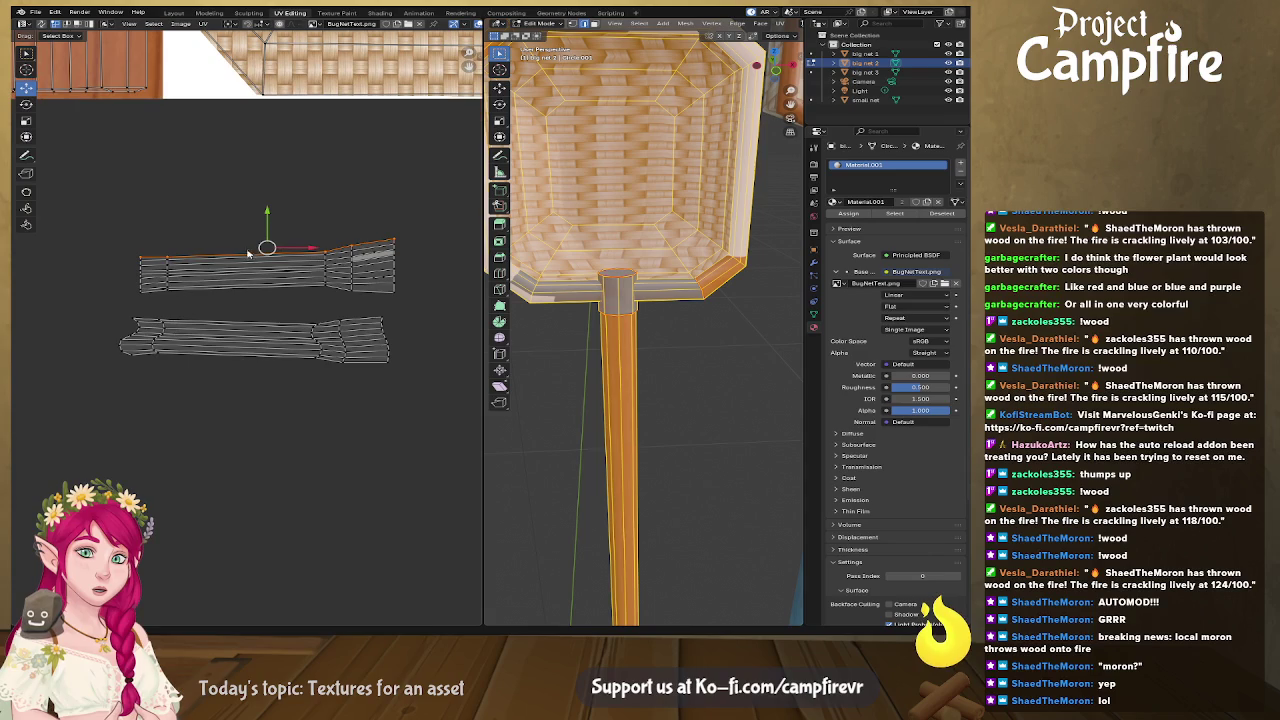
pyautogui.press('u')
pyautogui.click(255, 260)
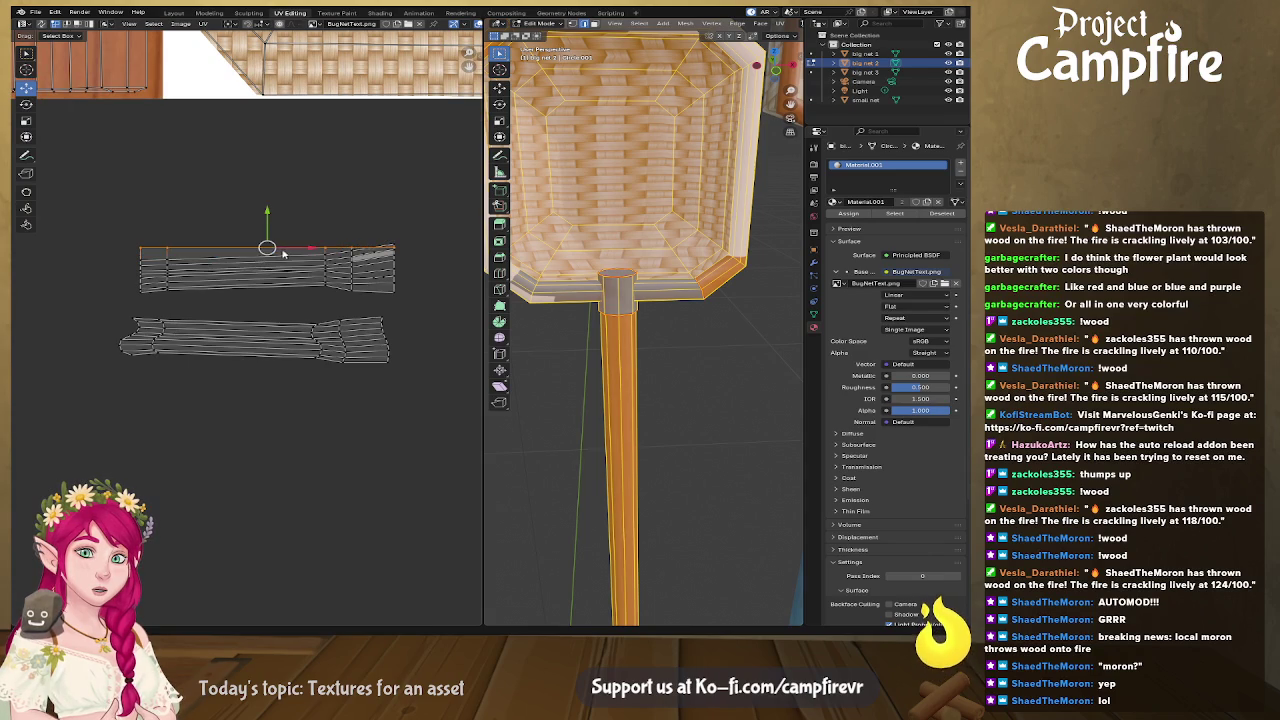
# Step: Select the next edge rows down and enlarge the strip's top rows
pyautogui.press('u')
pyautogui.keyDown('alt'); pyautogui.click(285, 262); pyautogui.keyUp('alt')
pyautogui.rightClick(285, 262)
pyautogui.click(284, 264)
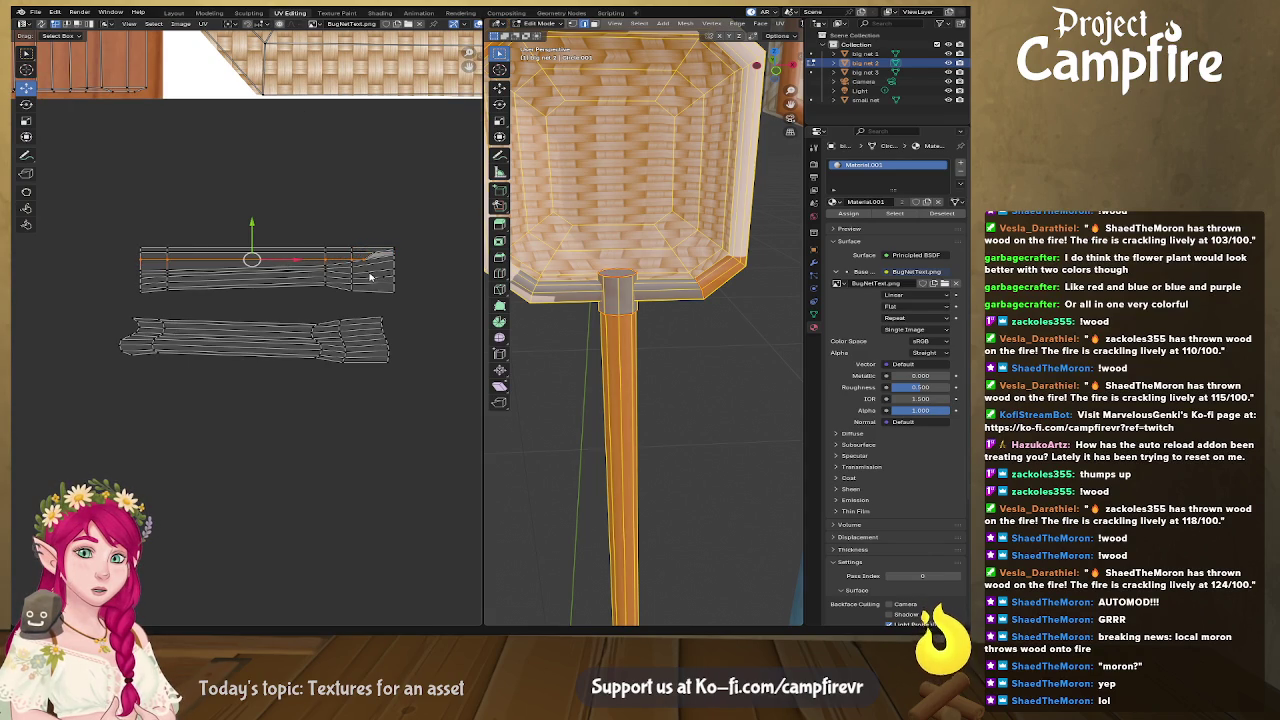
pyautogui.moveTo(371, 277); pyautogui.dragTo(305, 270, button='middle')
pyautogui.scroll(4, 320, 253)
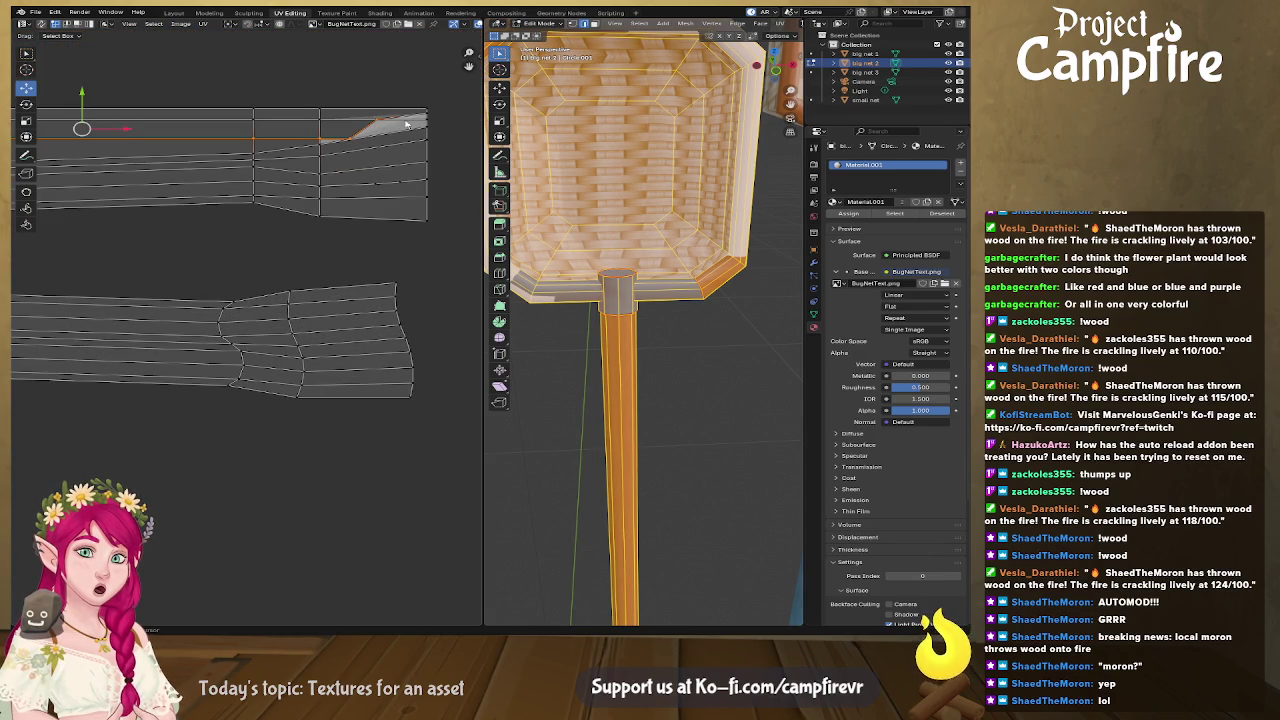
# Step: Flatten the selected edge row horizontally, undoing and retrying three times
pyautogui.press('u')
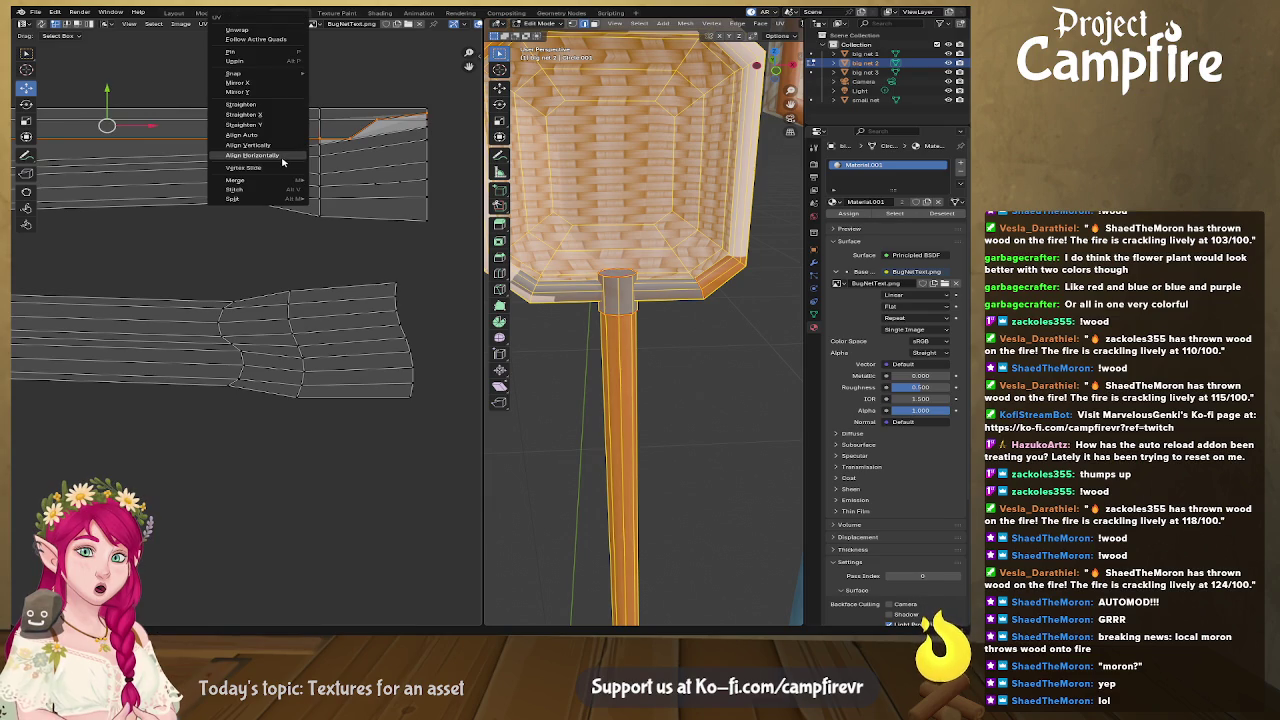
pyautogui.click(283, 157)
pyautogui.hotkey('ctrl', 'z')
pyautogui.press('u')
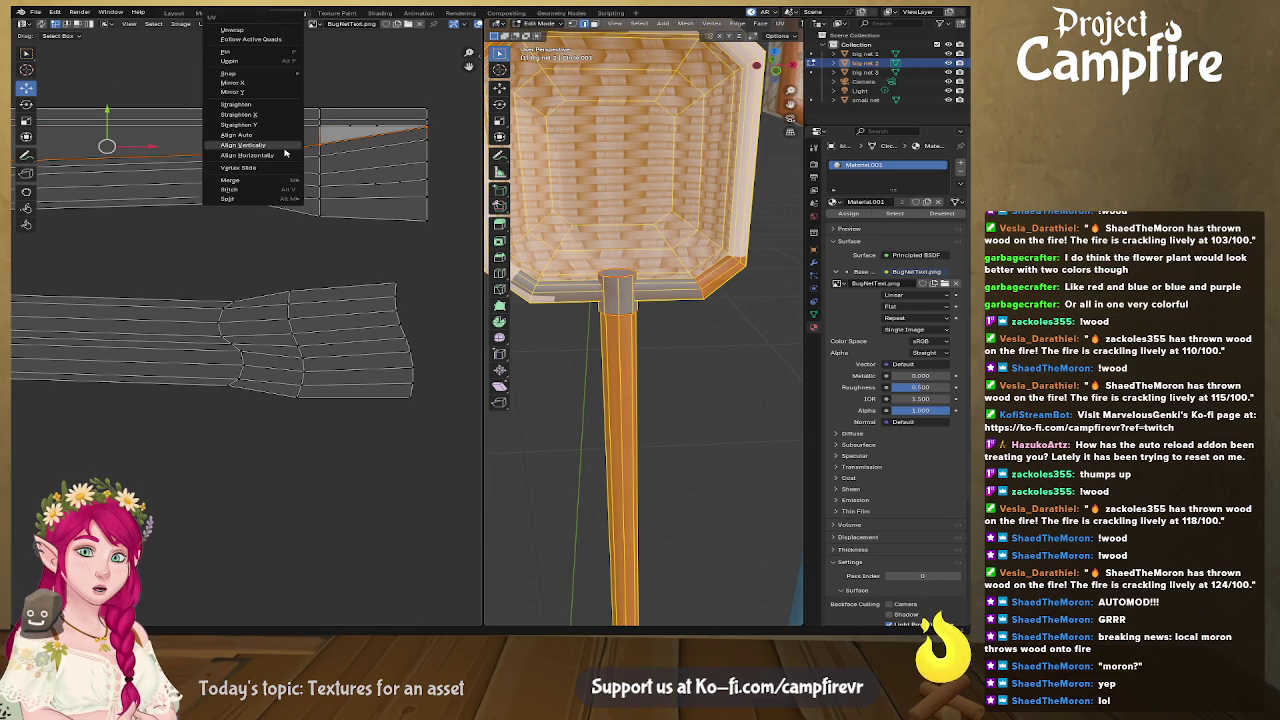
pyautogui.click(285, 152)
pyautogui.hotkey('ctrl', 'z')
pyautogui.press('u')
pyautogui.click(285, 160)
pyautogui.hotkey('ctrl', 'z')
# Step: Keep retrying horizontal alignment of the edge row, undoing each result
pyautogui.press('u')
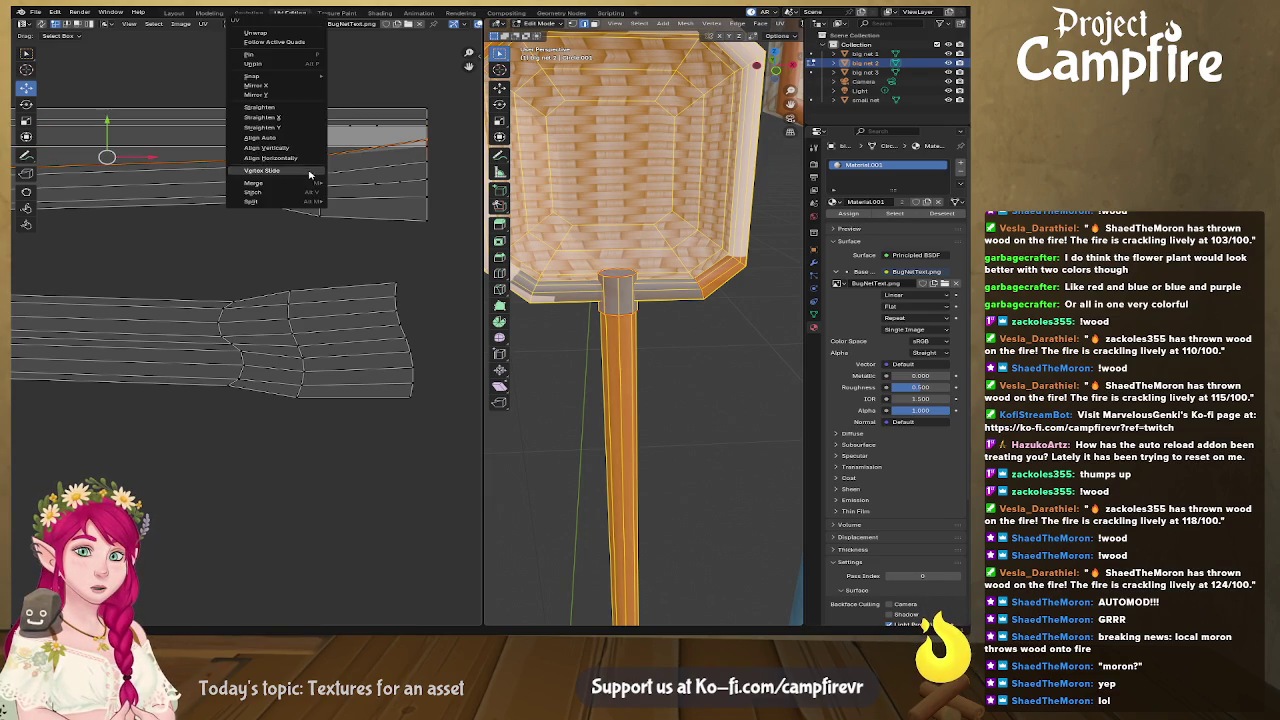
pyautogui.click(308, 165)
pyautogui.hotkey('ctrl', 'z')
pyautogui.press('u')
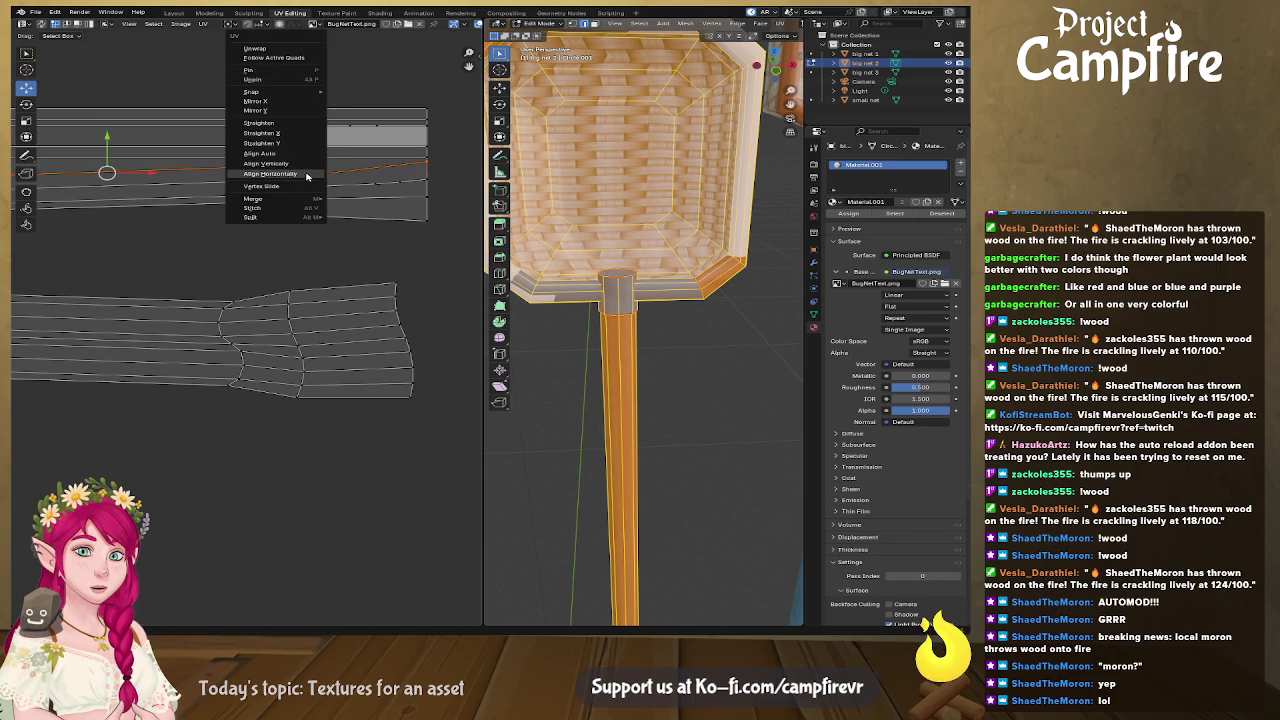
pyautogui.click(307, 176)
pyautogui.hotkey('ctrl', 'z')
pyautogui.press('u')
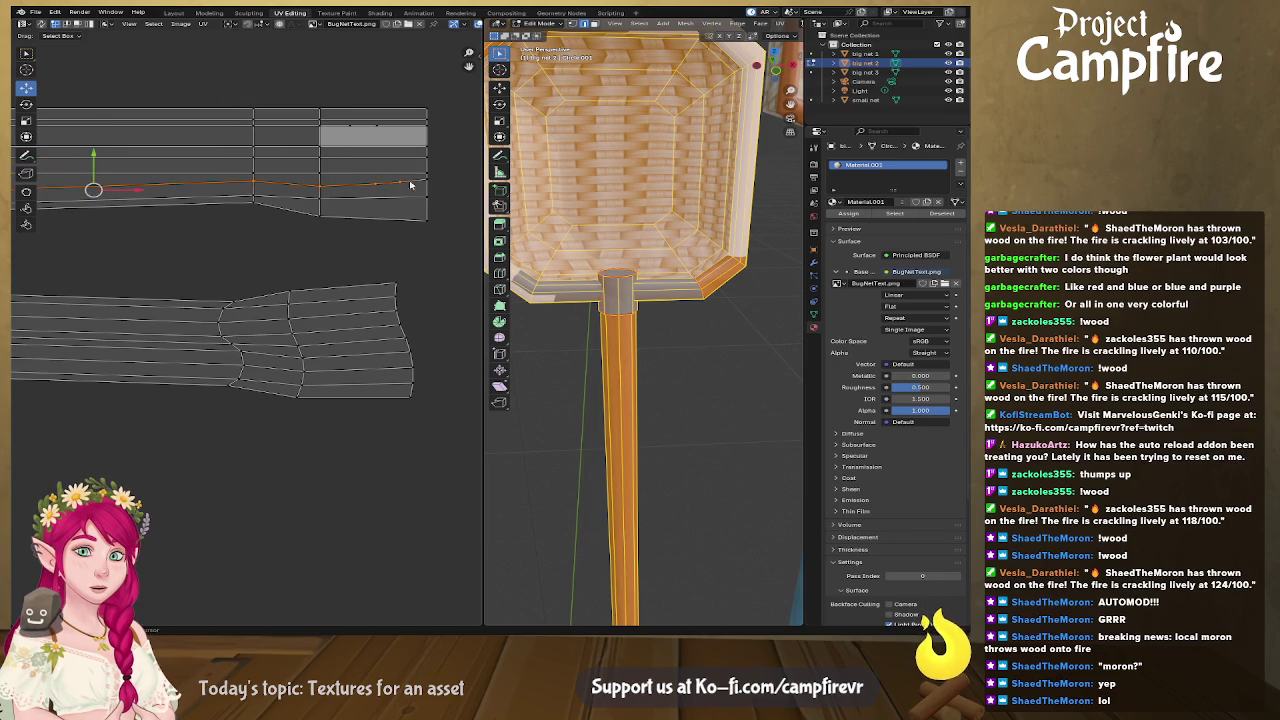
pyautogui.press('u')
pyautogui.click(412, 188)
pyautogui.hotkey('ctrl', 'z')
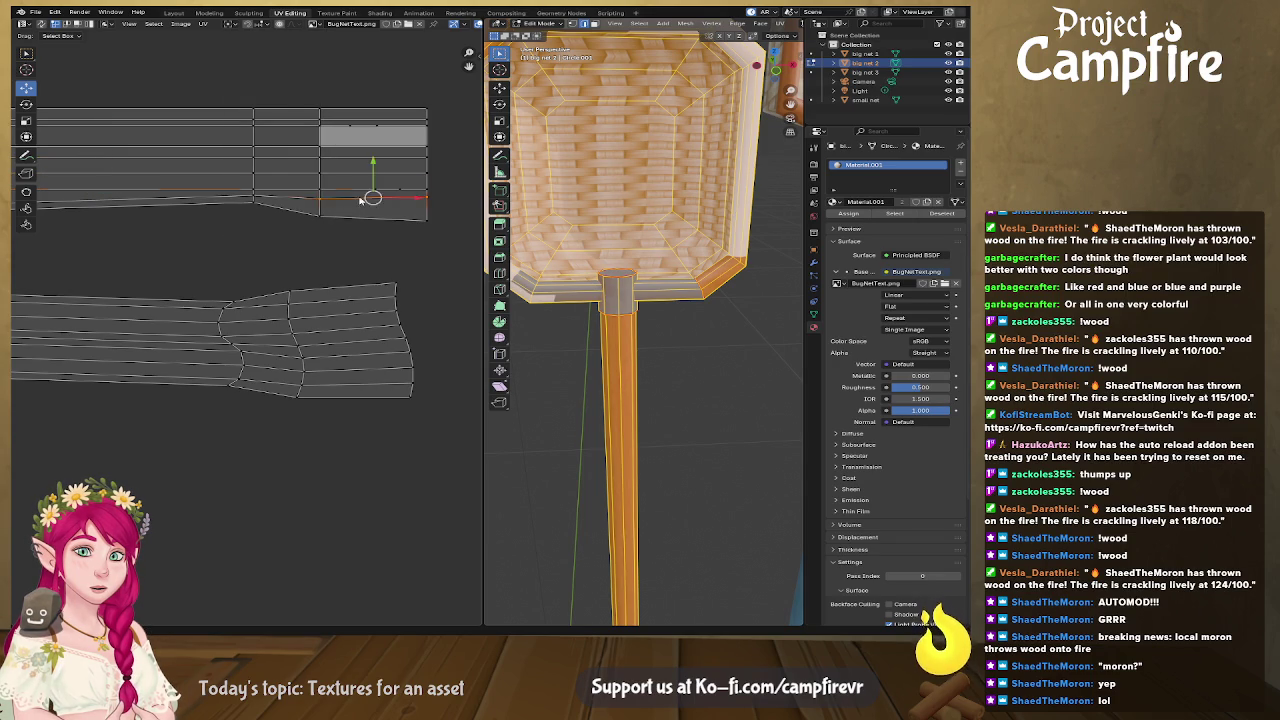
pyautogui.press('u')
# Step: Select the upper strip's bottom row and nearby vertices, then pan back to the handle strips
pyautogui.press('u')
pyautogui.click(200, 197)
pyautogui.press('u')
pyautogui.click(300, 210)
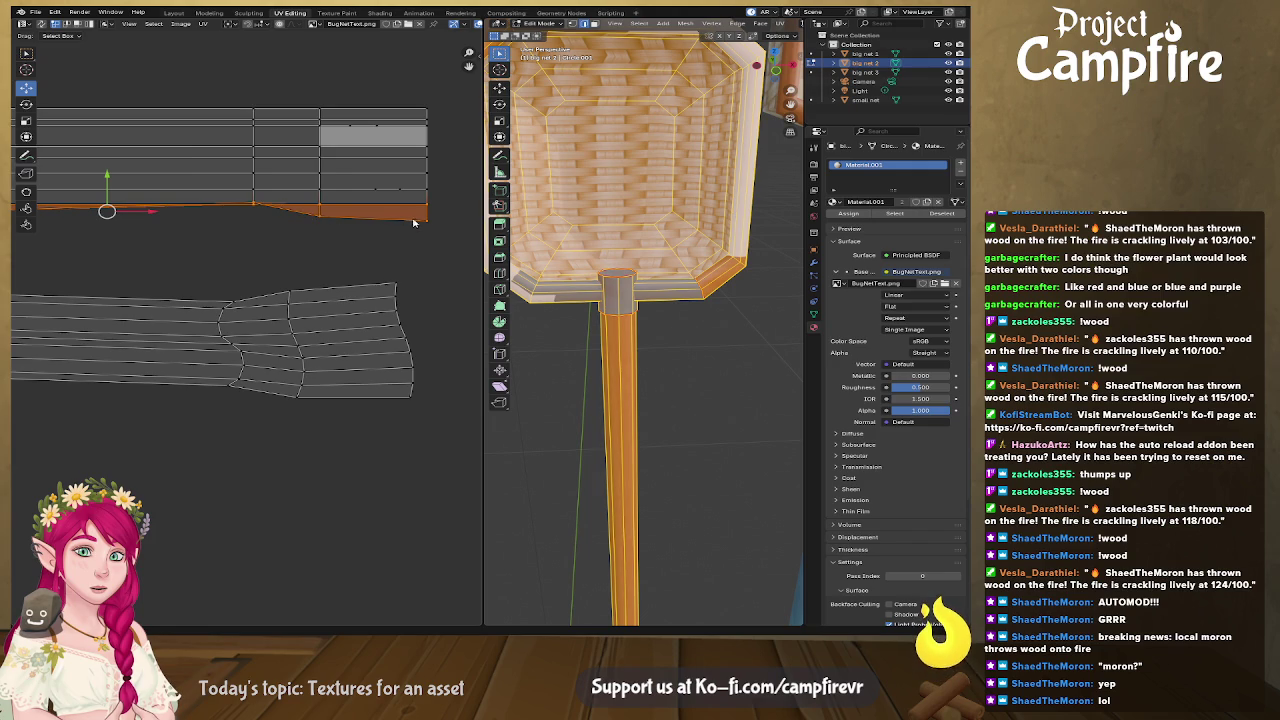
pyautogui.click(340, 220)
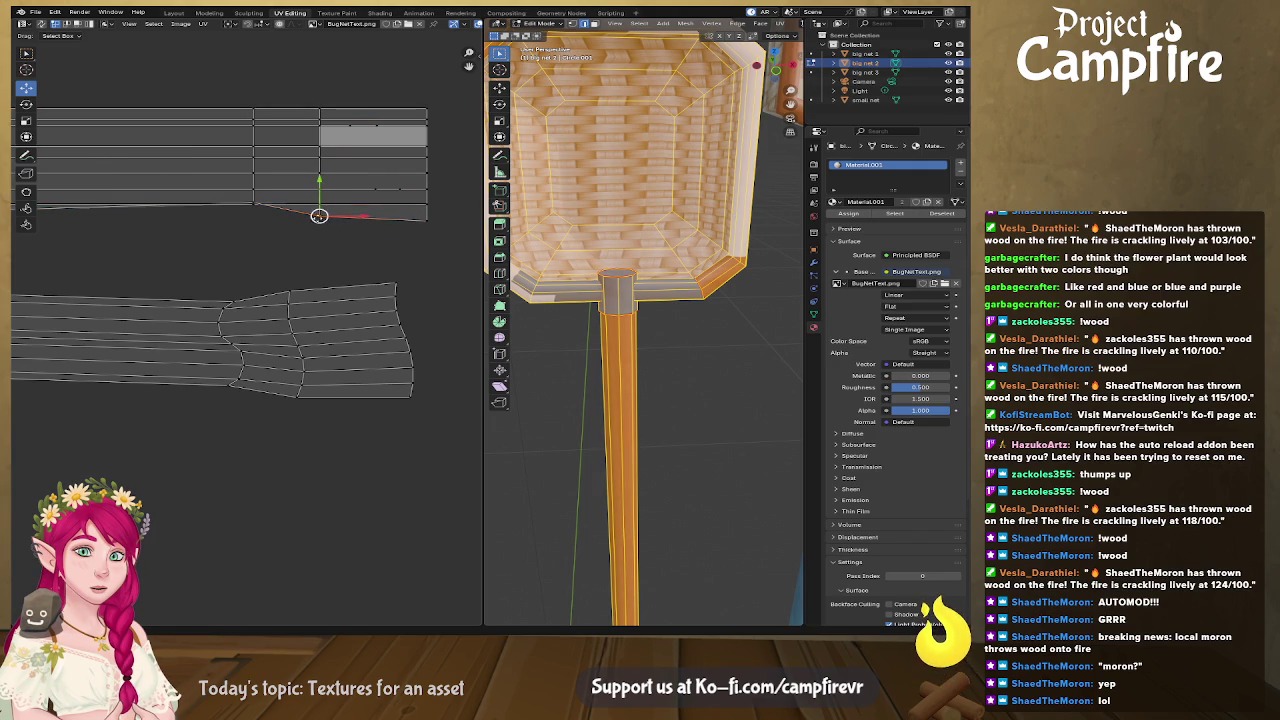
pyautogui.moveTo(281, 222)
pyautogui.mouseDown(button='middle')
pyautogui.moveTo(144, 197)
pyautogui.moveTo(310, 173)
pyautogui.mouseUp(button='middle')
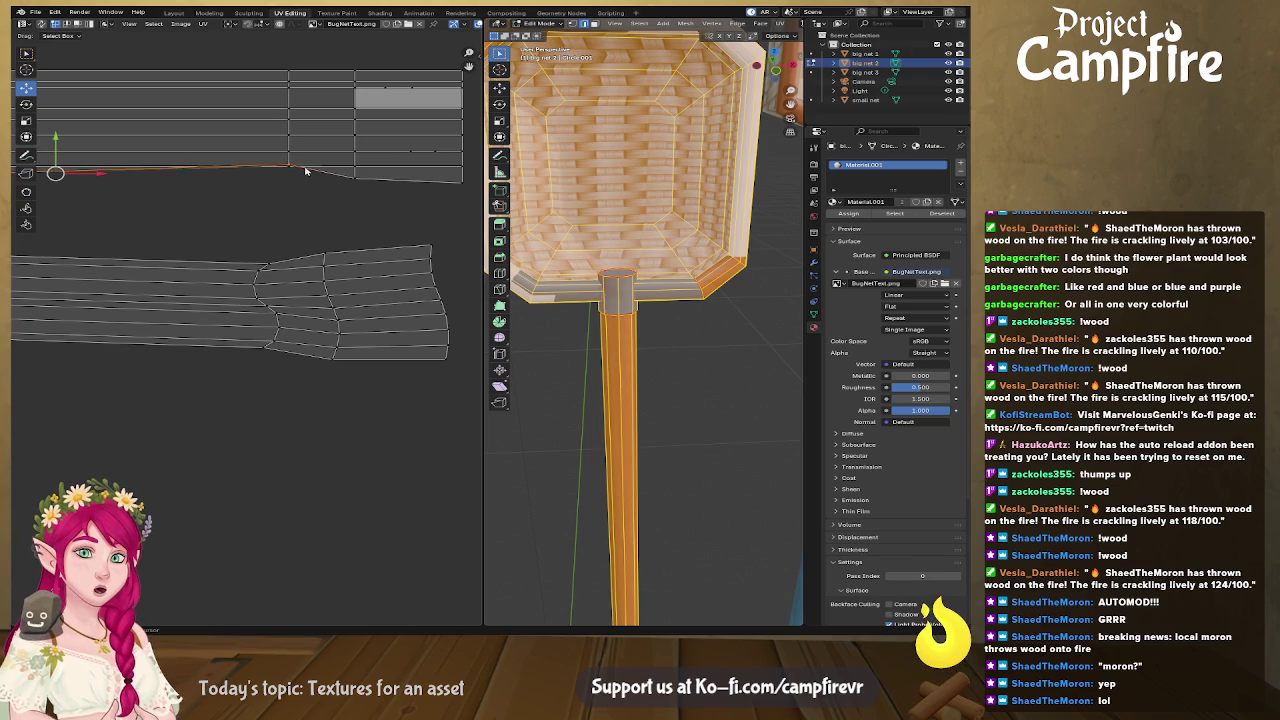
pyautogui.rightClick(445, 188)
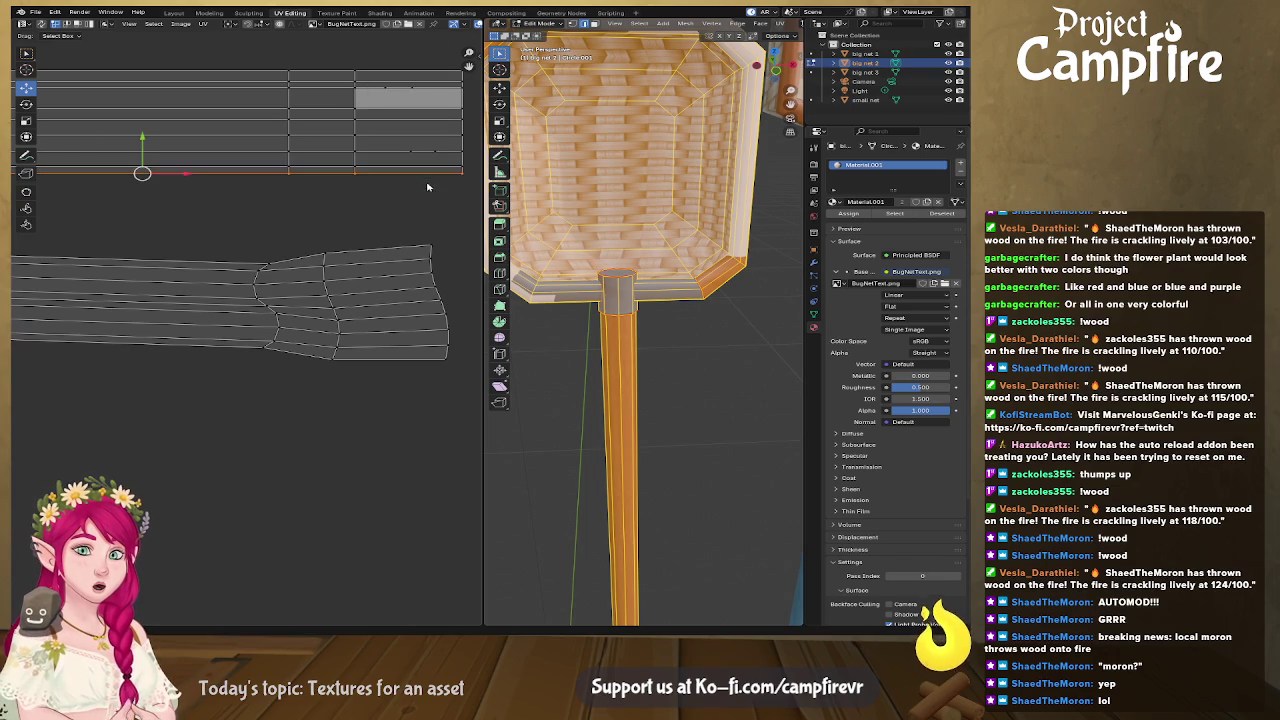
pyautogui.moveTo(155, 180)
pyautogui.mouseDown(button='middle')
pyautogui.moveTo(270, 210)
pyautogui.moveTo(440, 140)
pyautogui.mouseUp(button='middle')
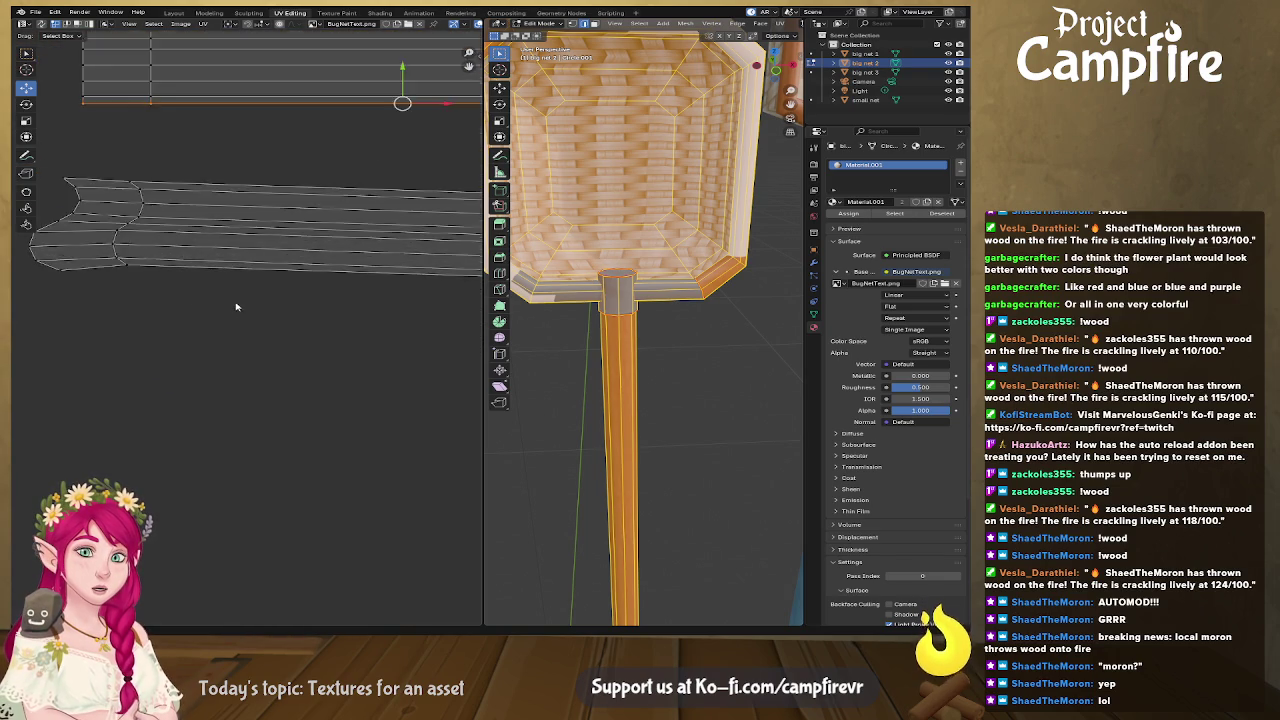
# Step: Align the left edge columns of the lower handle UV island vertically
pyautogui.moveTo(168, 172)
pyautogui.mouseDown()
pyautogui.moveTo(176, 243)
pyautogui.moveTo(242, 300)
pyautogui.mouseUp()
pyautogui.rightClick(242, 300)
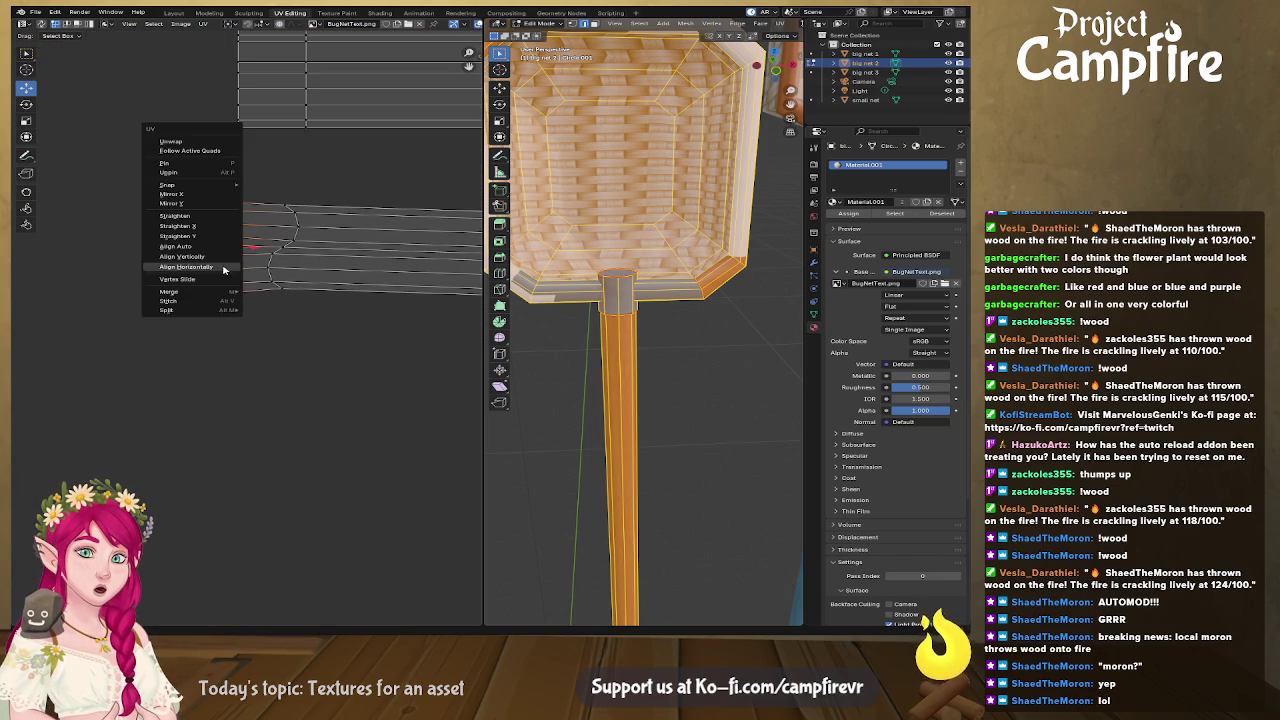
pyautogui.click(232, 264)
pyautogui.rightClick(286, 248)
pyautogui.click(286, 250)
pyautogui.moveTo(437, 261); pyautogui.dragTo(404, 261, button='middle')
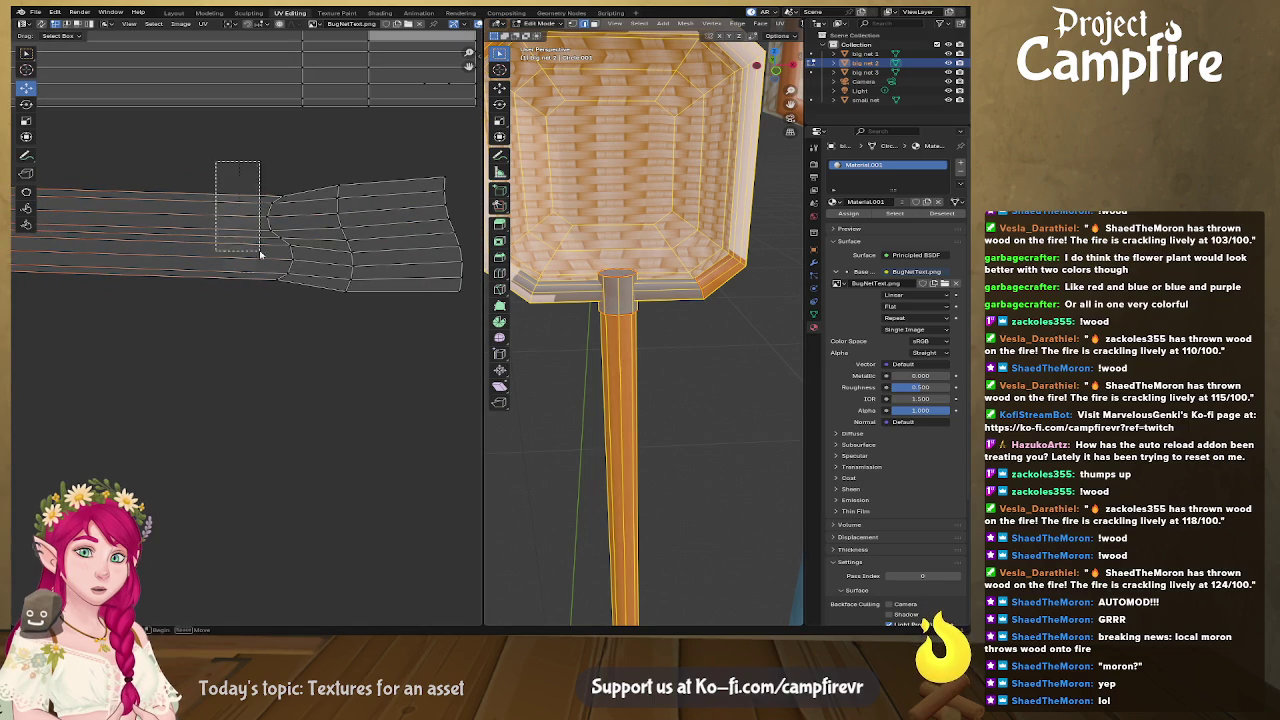
pyautogui.rightClick(282, 258)
pyautogui.click(282, 258)
# Step: Align the right-end edge columns vertically and collapse the rightmost column to a point
pyautogui.moveTo(306, 160); pyautogui.dragTo(390, 324)
pyautogui.rightClick(345, 261)
pyautogui.click(345, 261)
pyautogui.moveTo(421, 157); pyautogui.dragTo(480, 340)
pyautogui.rightClick(445, 228)
pyautogui.click(447, 225)
pyautogui.rightClick(452, 233)
pyautogui.click(420, 227)
# Step: Straighten the lower island's top edge row horizontally
pyautogui.keyDown('alt'); pyautogui.click(242, 247); pyautogui.keyUp('alt')
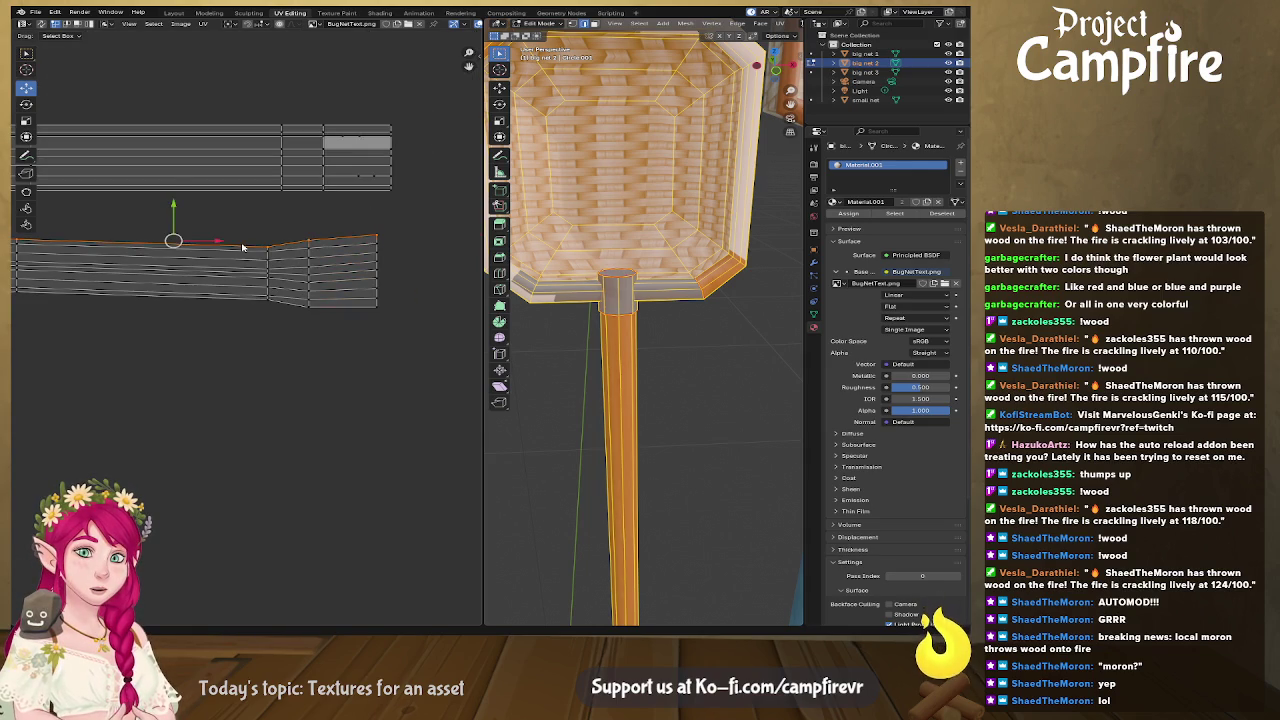
pyautogui.rightClick(242, 247)
pyautogui.click(232, 253)
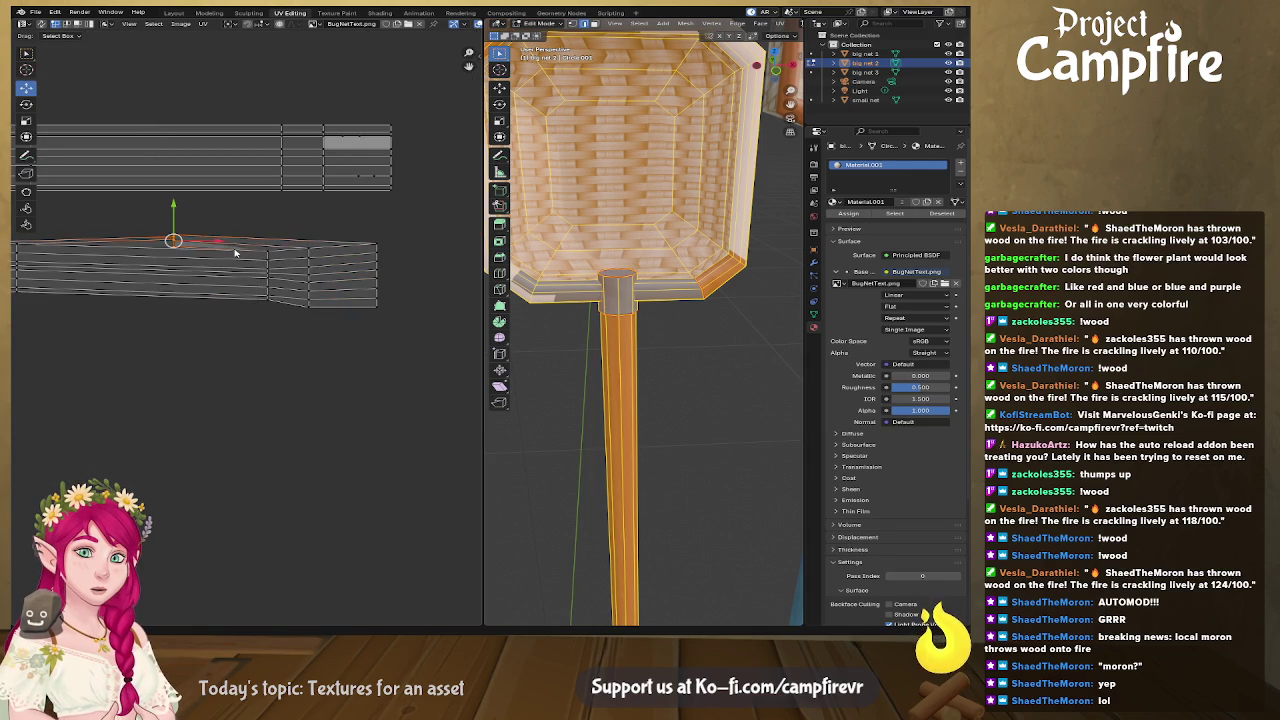
pyautogui.rightClick(236, 253)
pyautogui.click(237, 253)
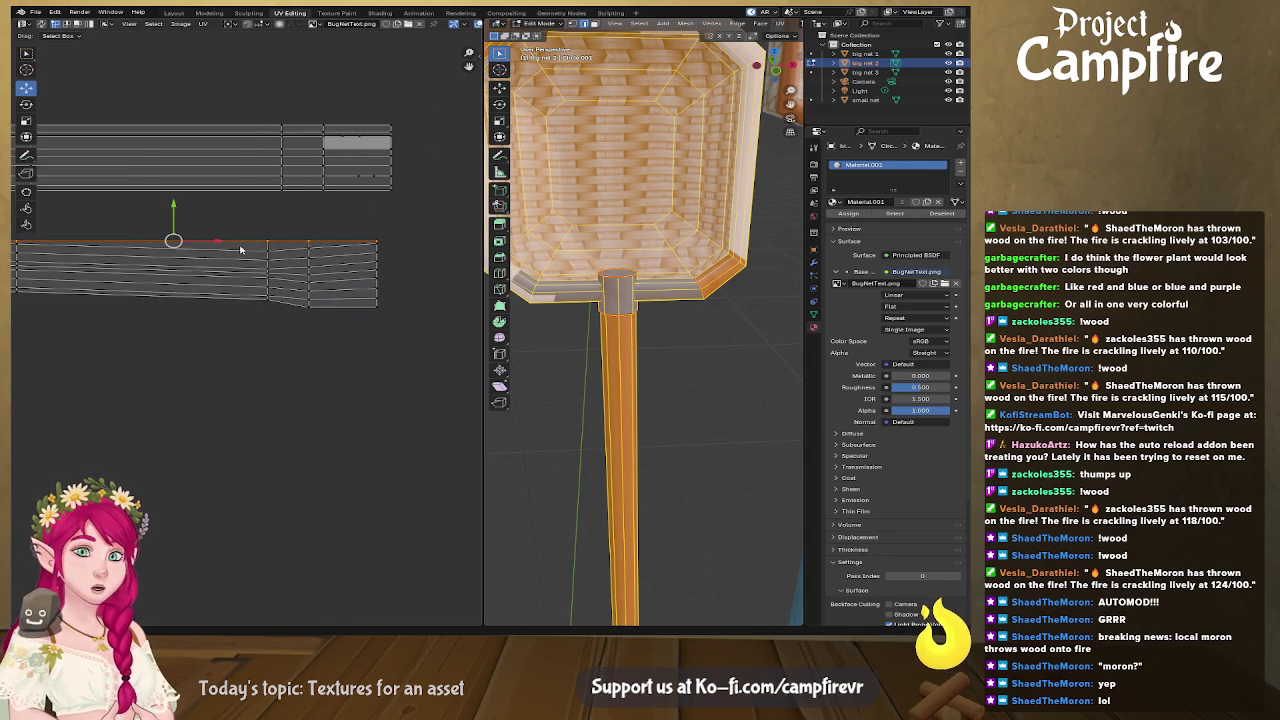
pyautogui.rightClick(239, 253)
pyautogui.click(239, 253)
pyautogui.rightClick(255, 265)
pyautogui.click(256, 266)
# Step: Align each remaining edge row horizontally, down to the bottom row
pyautogui.rightClick(257, 270)
pyautogui.click(257, 271)
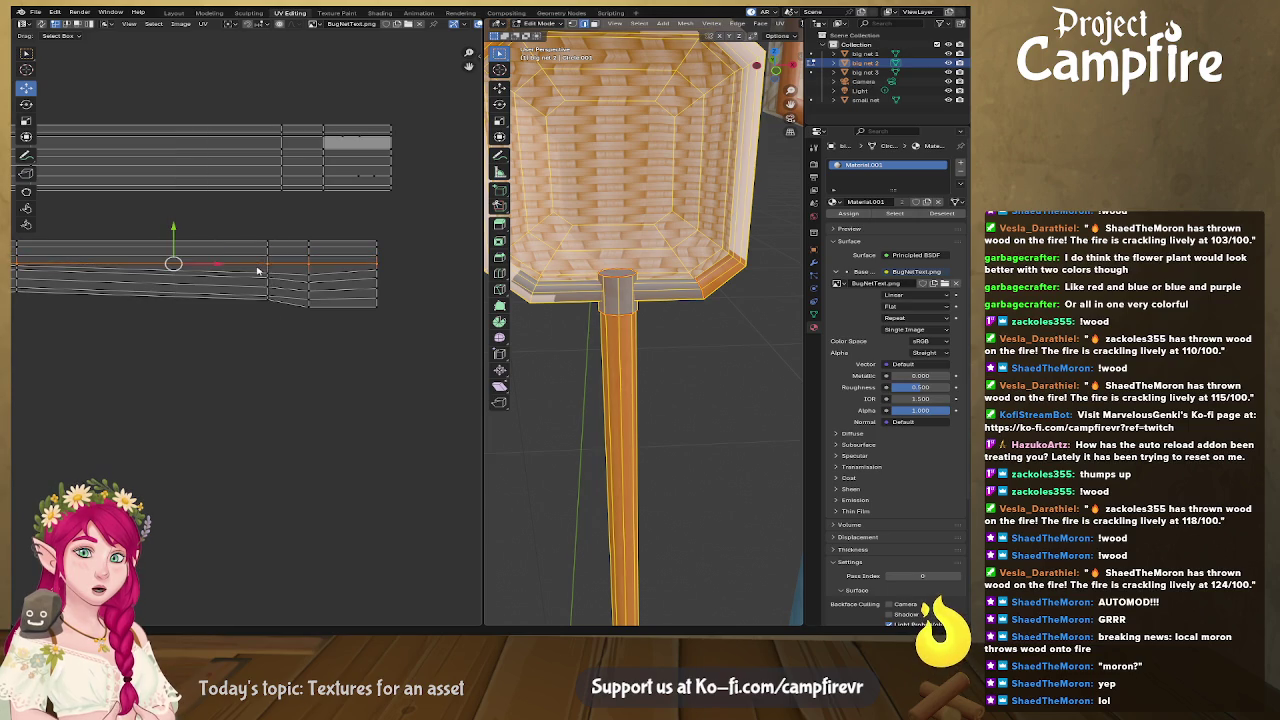
pyautogui.rightClick(259, 279)
pyautogui.click(259, 280)
pyautogui.rightClick(259, 280)
pyautogui.click(259, 281)
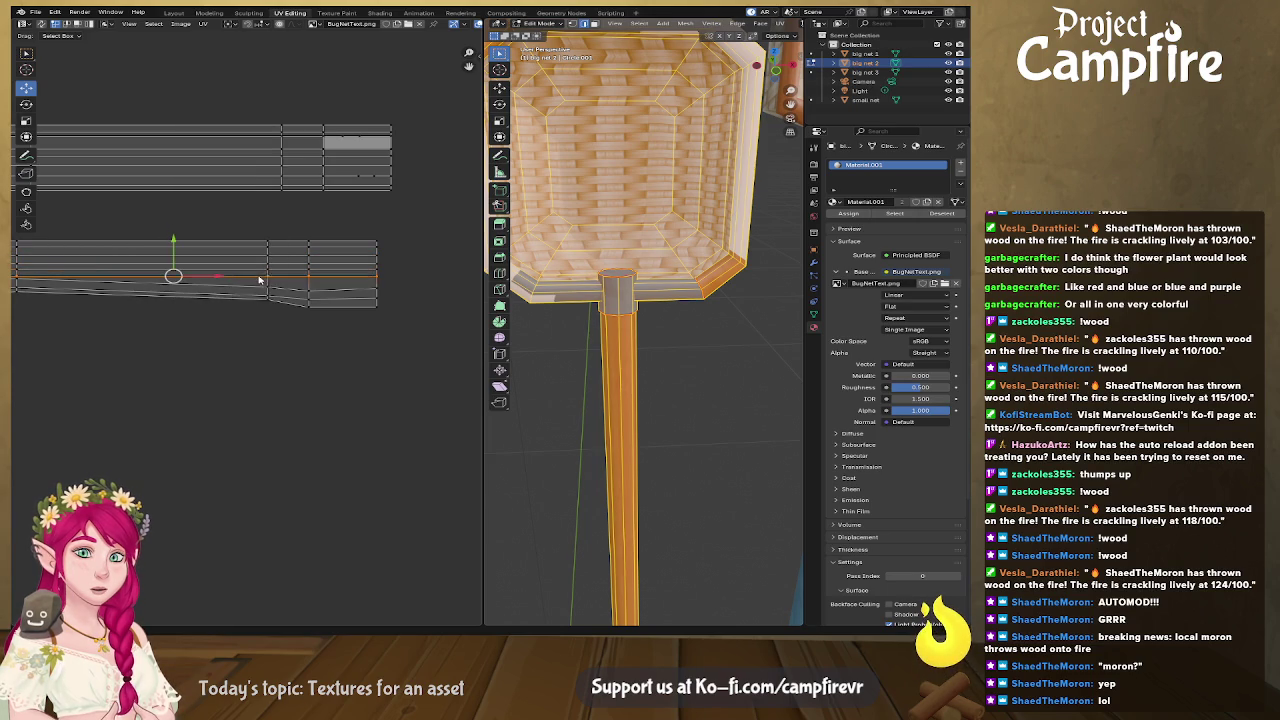
pyautogui.rightClick(255, 289)
pyautogui.click(255, 289)
pyautogui.rightClick(253, 295)
pyautogui.click(253, 296)
pyautogui.rightClick(251, 299)
pyautogui.click(249, 301)
# Step: Select the whole lower island and move it up over the upper island
pyautogui.scroll(-2, 247, 304)
pyautogui.moveTo(230, 300); pyautogui.dragTo(300, 300, button='middle')
pyautogui.moveTo(120, 260); pyautogui.dragTo(440, 350)
pyautogui.press('g')
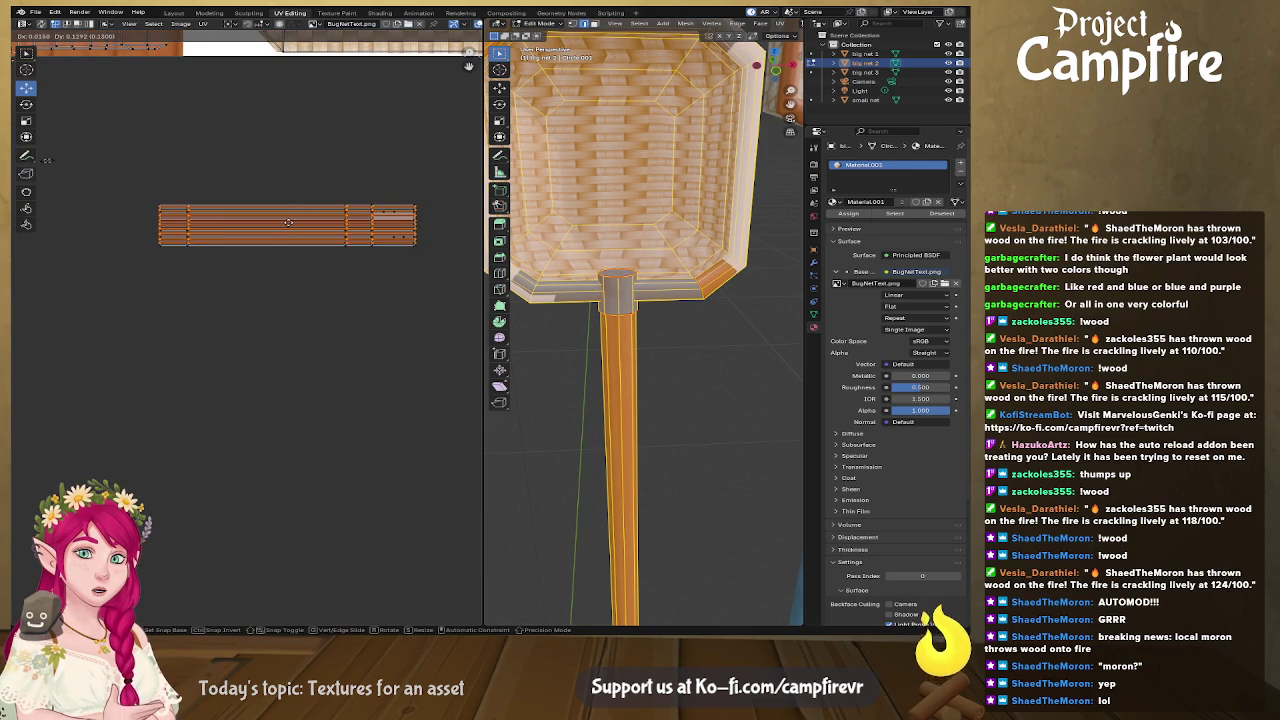
# Step: Confirm the lower island's placement and select the whole handle island
pyautogui.click(289, 223)
pyautogui.moveTo(121, 176); pyautogui.dragTo(116, 244, button='middle')
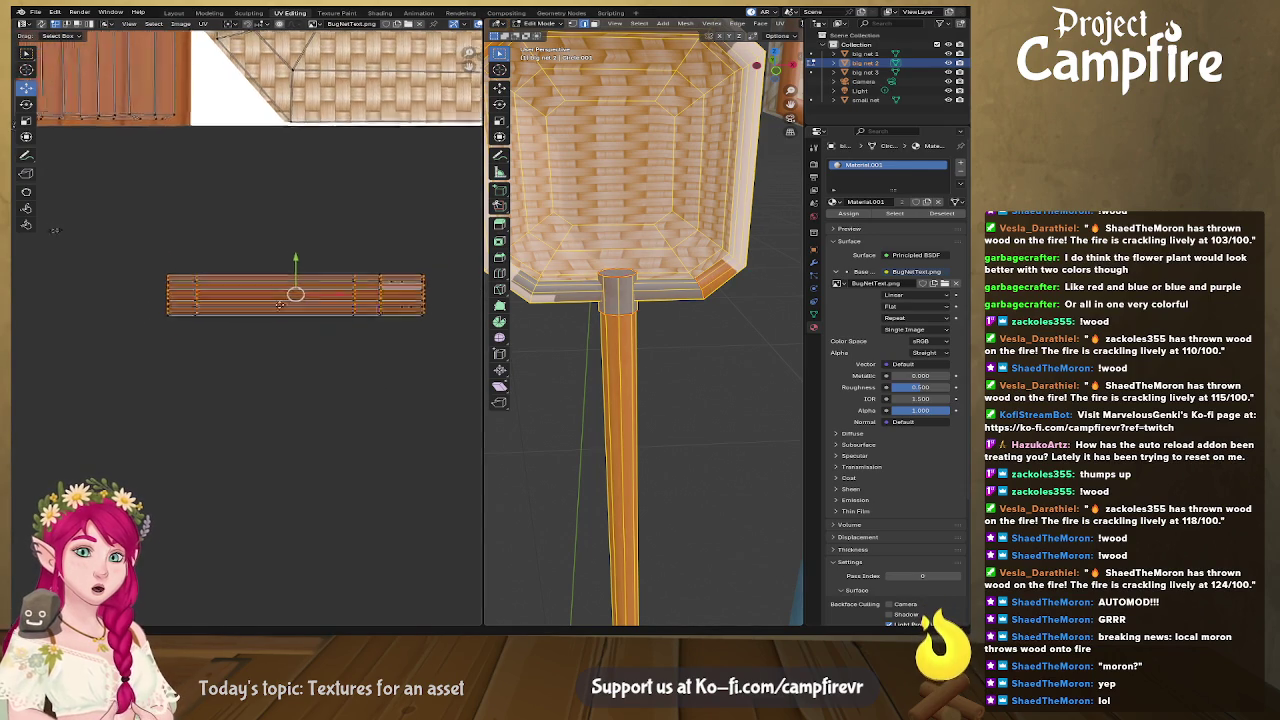
pyautogui.moveTo(116, 242); pyautogui.dragTo(446, 364)
pyautogui.press('r')
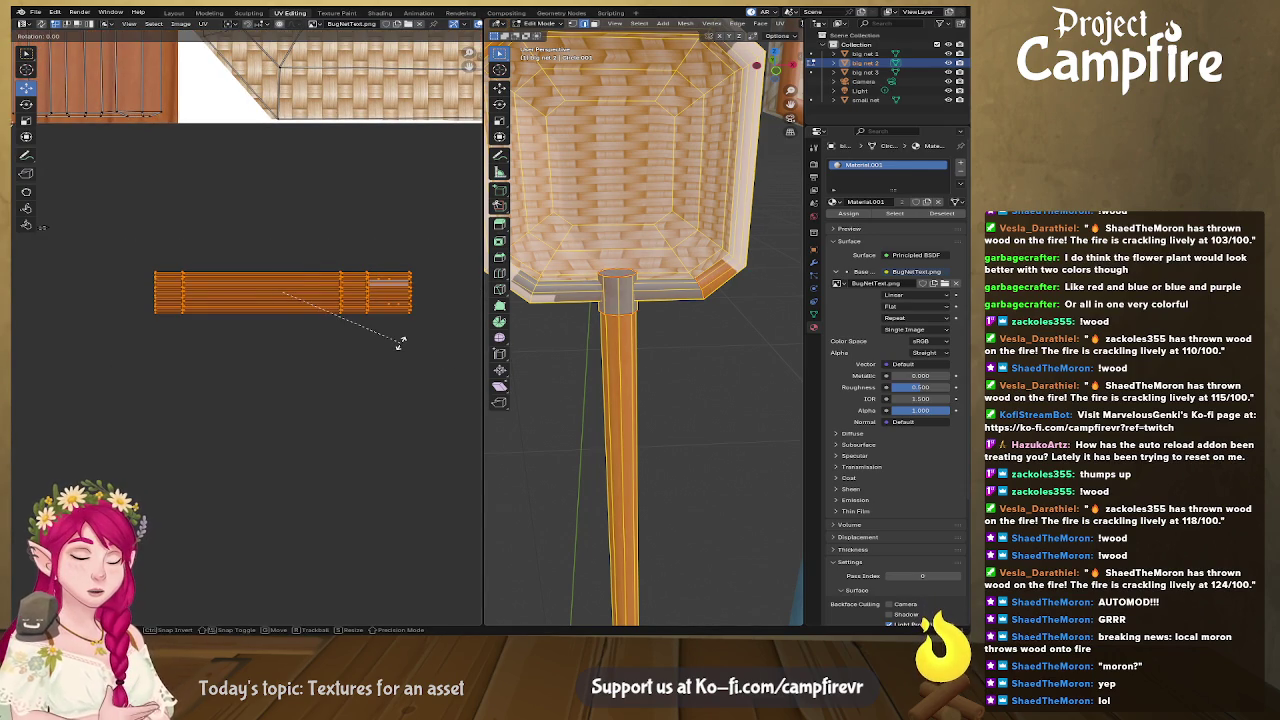
pyautogui.rightClick(400, 344)
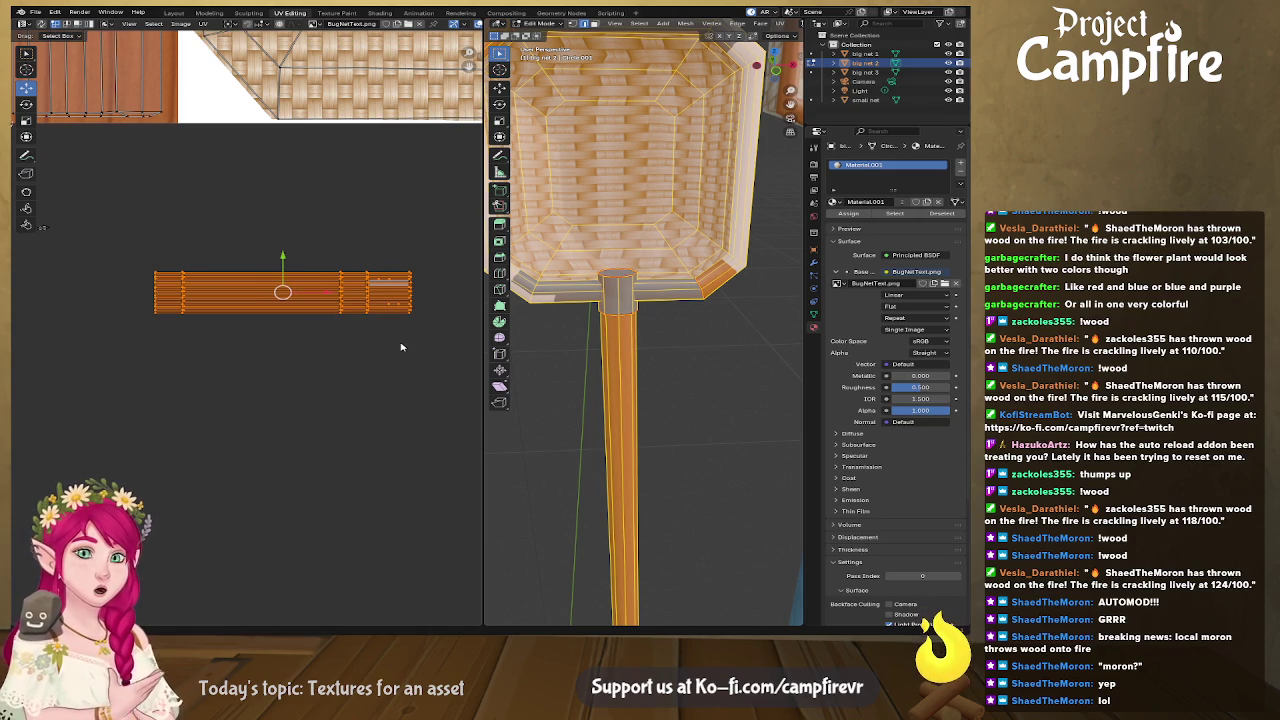
pyautogui.click(383, 353)
pyautogui.scroll(-3, 132, 186)
pyautogui.scroll(-2, 132, 186)
pyautogui.moveTo(205, 288); pyautogui.dragTo(316, 357)
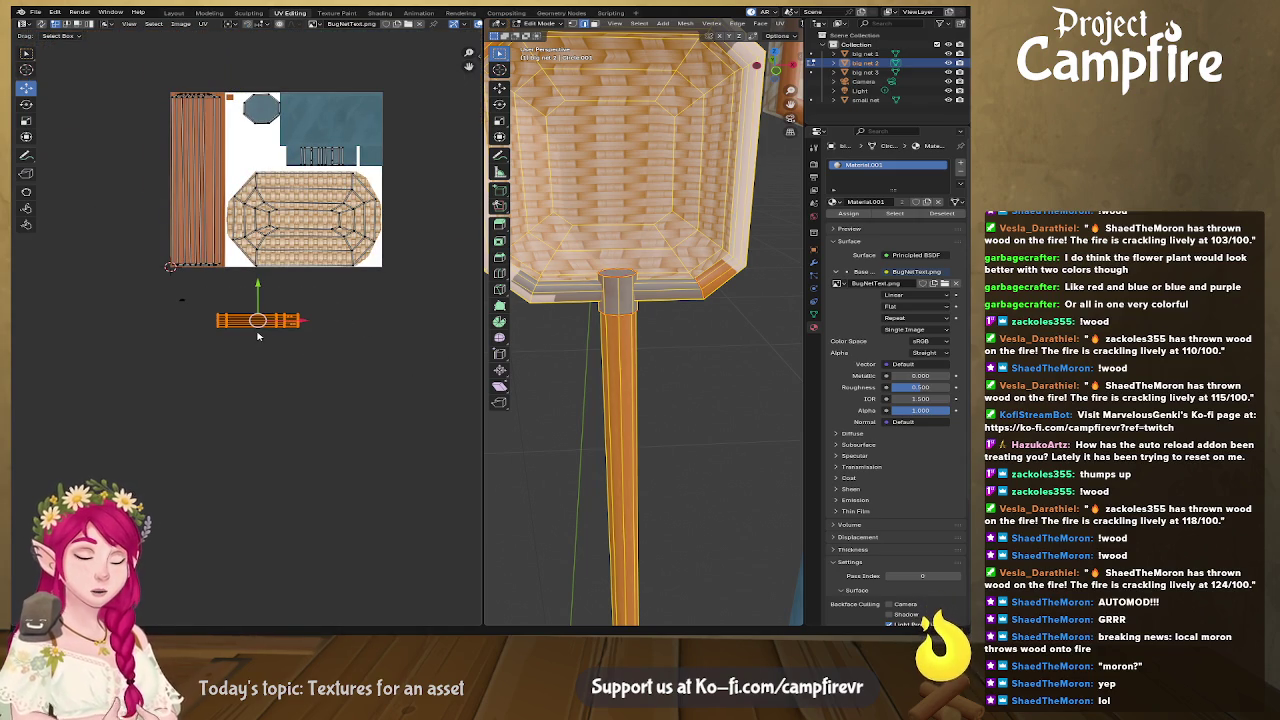
pyautogui.press('r')
pyautogui.press('Escape')
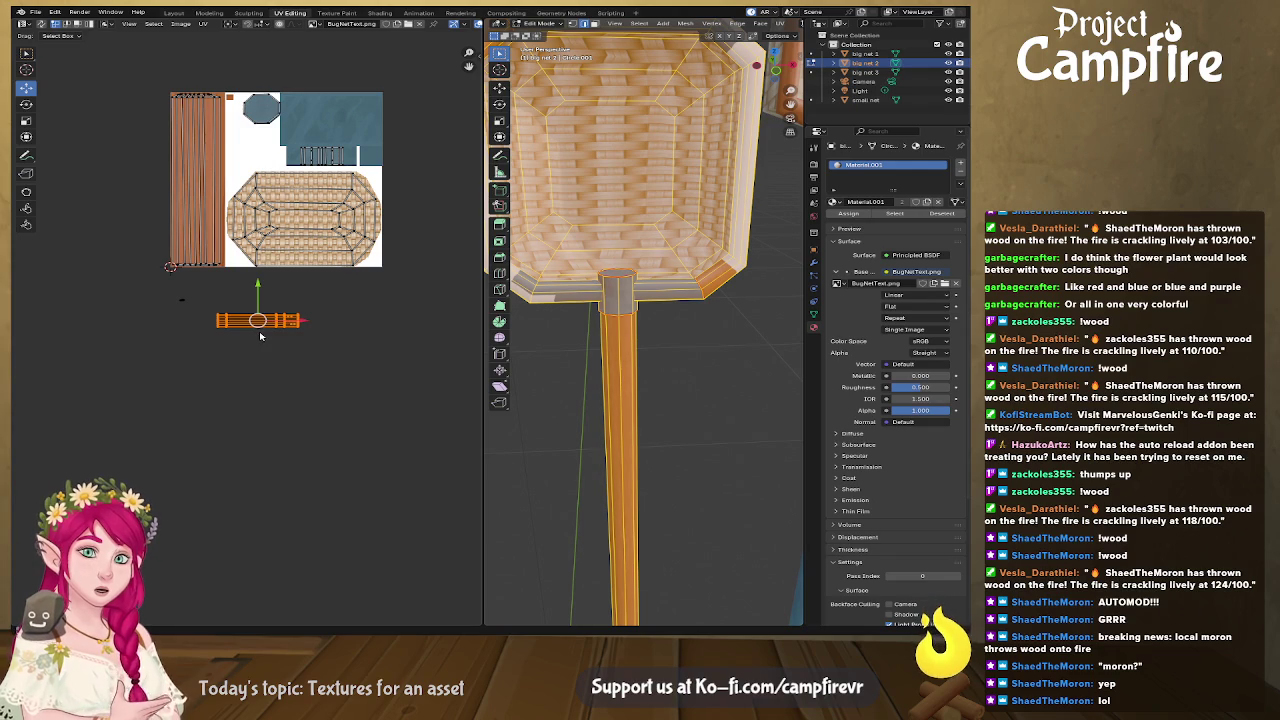
# Step: Rotate the handle island 90° upright and scale it onto the wood strip
pyautogui.click(26, 104)
pyautogui.moveTo(289, 289)
pyautogui.mouseDown()
pyautogui.moveTo(312, 352)
pyautogui.moveTo(225, 408)
pyautogui.mouseUp()
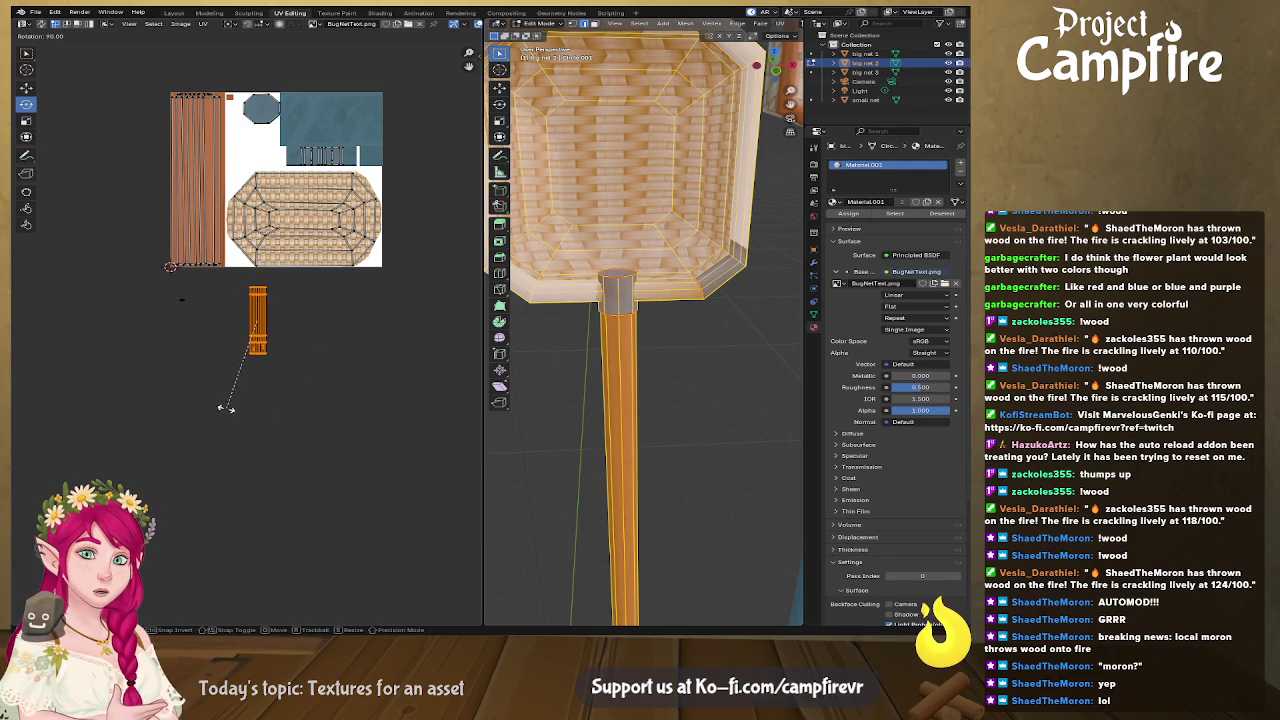
pyautogui.click(26, 88)
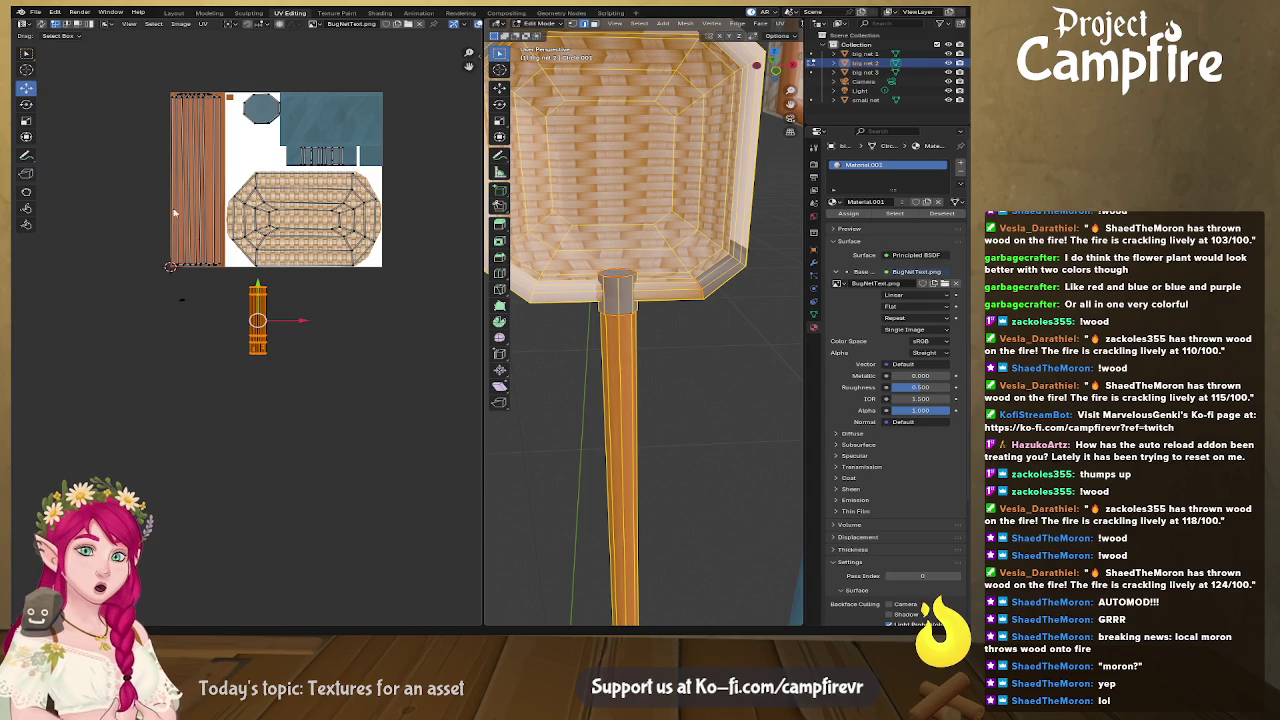
pyautogui.moveTo(258, 320); pyautogui.dragTo(197, 180)
pyautogui.press('s')
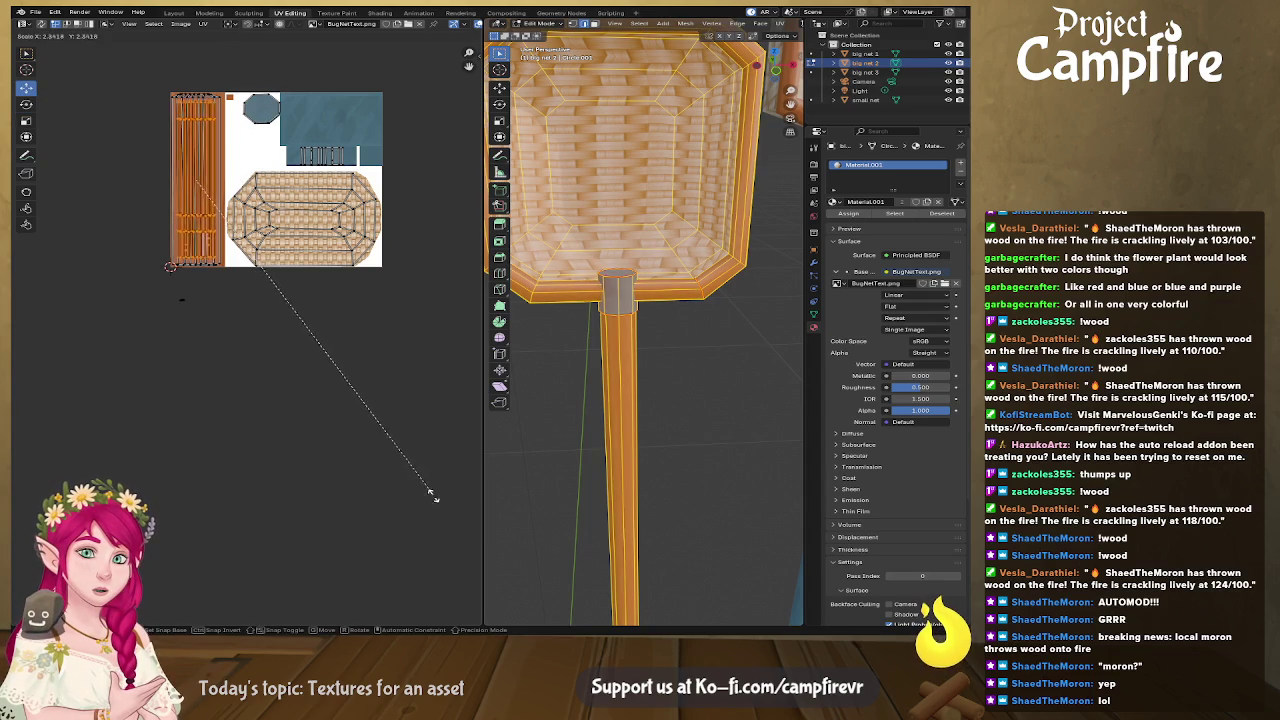
pyautogui.click(450, 530)
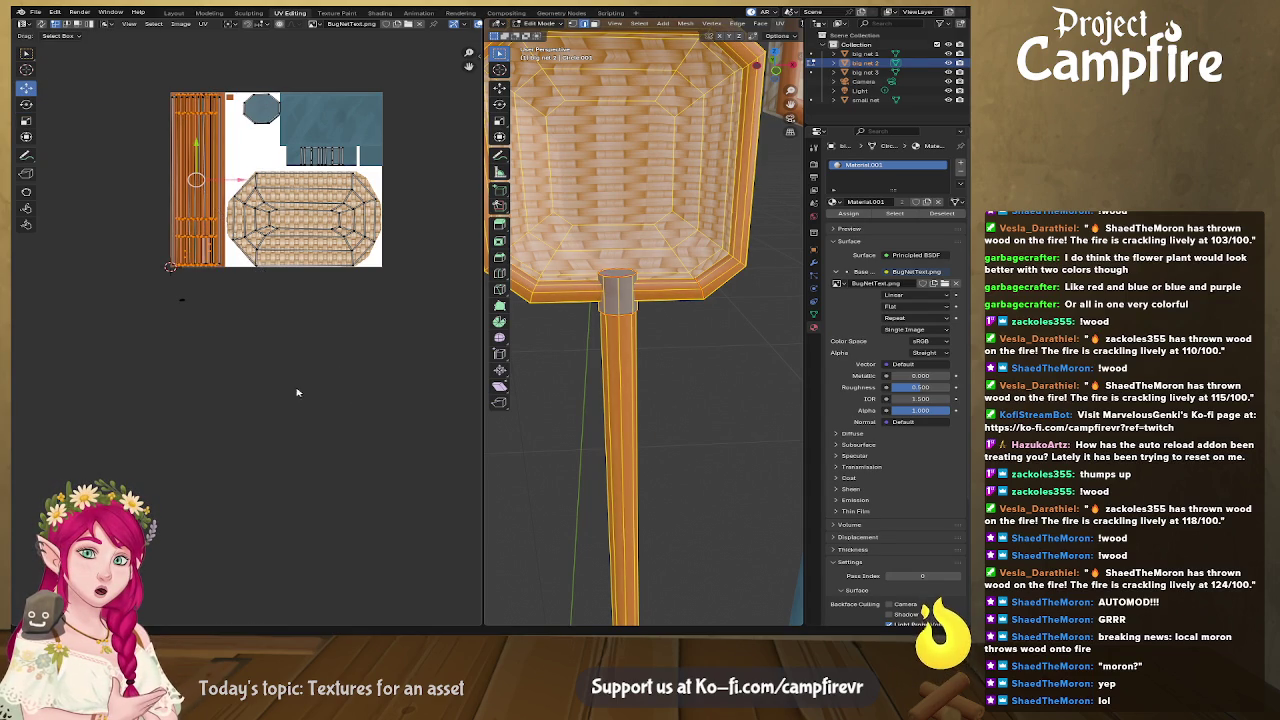
# Step: Fine-position the handle island within the wood strip and fit the texture in view
pyautogui.scroll(2, 241, 345)
pyautogui.scroll(1, 241, 345)
pyautogui.scroll(1, 164, 304)
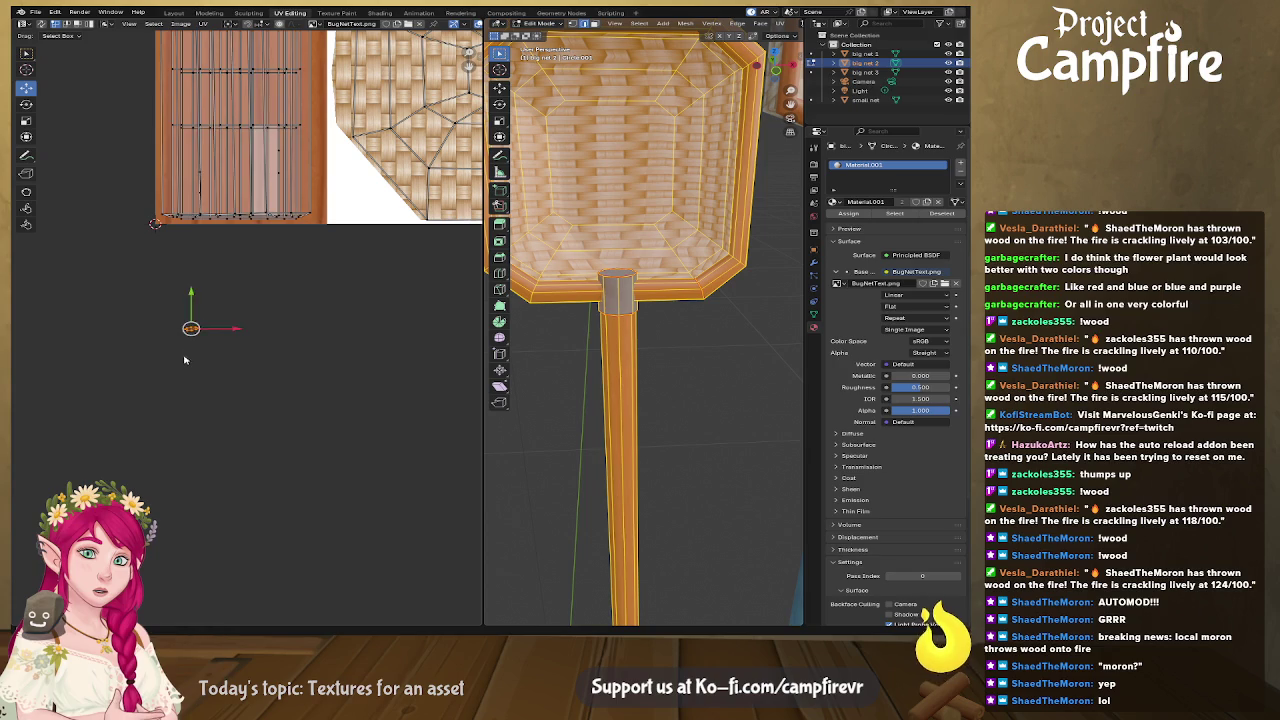
pyautogui.press('g')
pyautogui.moveTo(349, 139); pyautogui.dragTo(312, 252, button='middle')
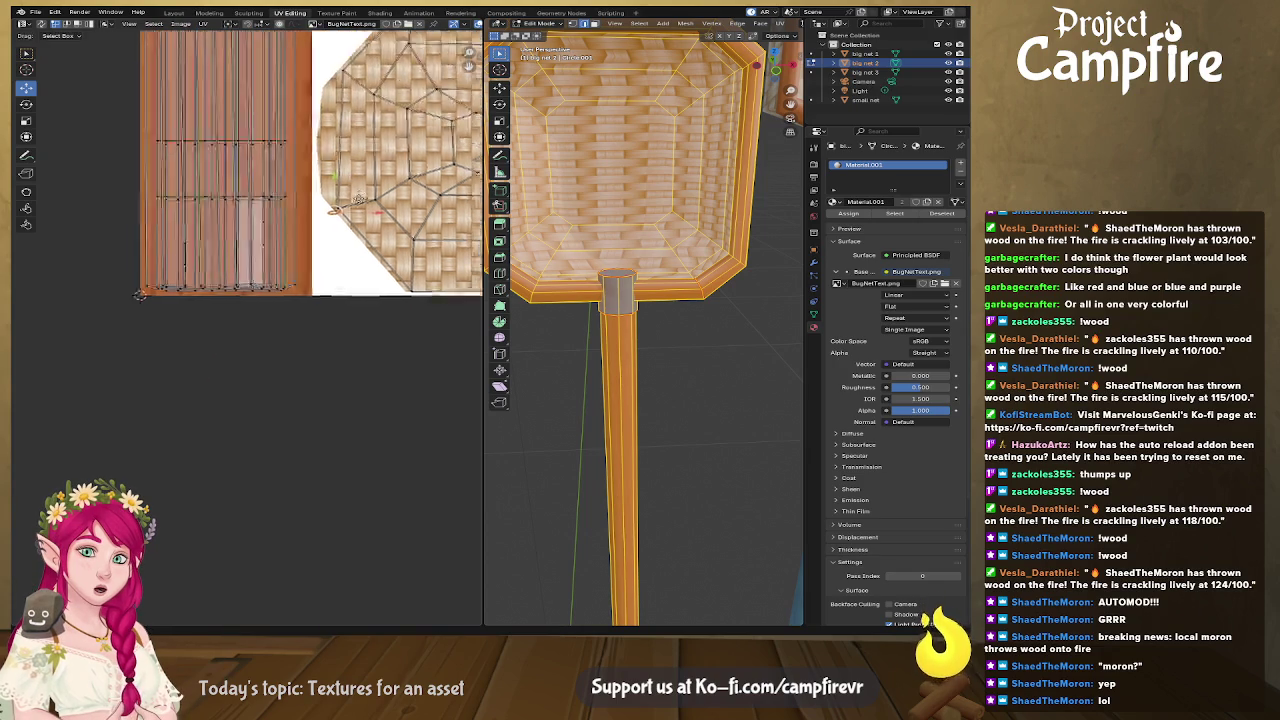
pyautogui.moveTo(320, 58); pyautogui.dragTo(258, 360, button='middle')
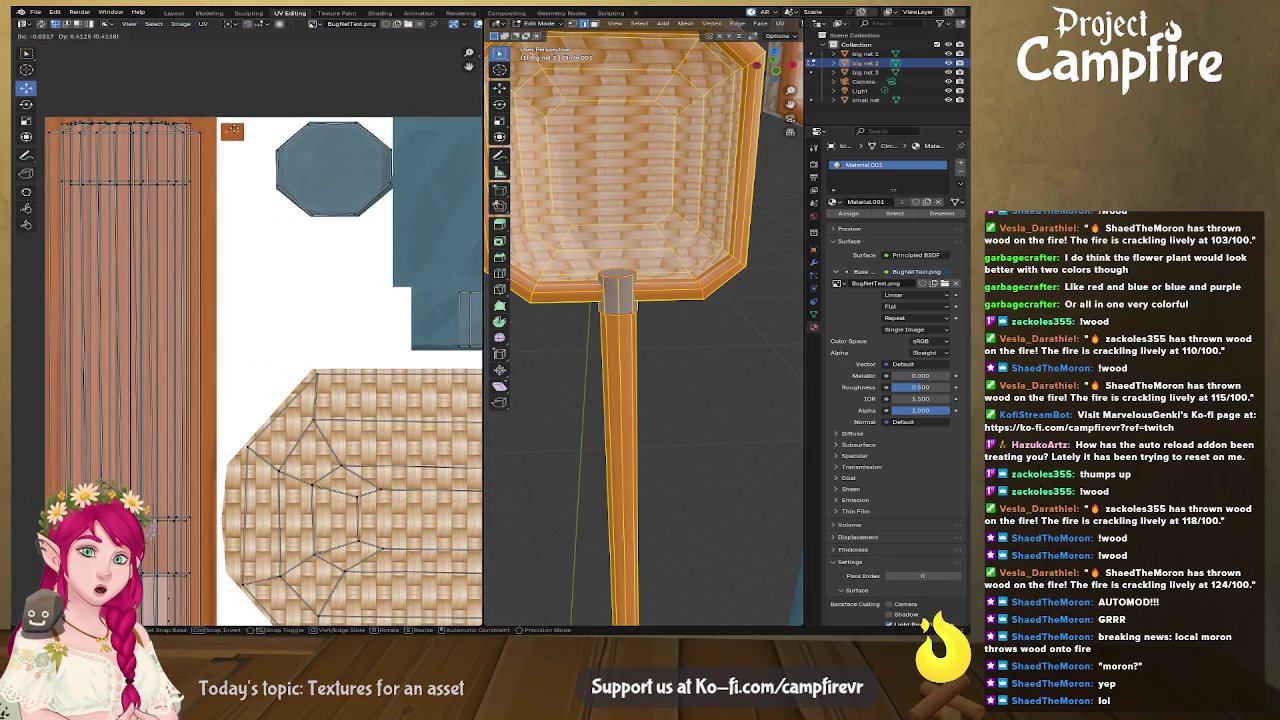
pyautogui.press('Home')
# Step: Preview the textured handle in Object Mode and save the file
pyautogui.press('Tab')
pyautogui.scroll(-3, 628, 335)
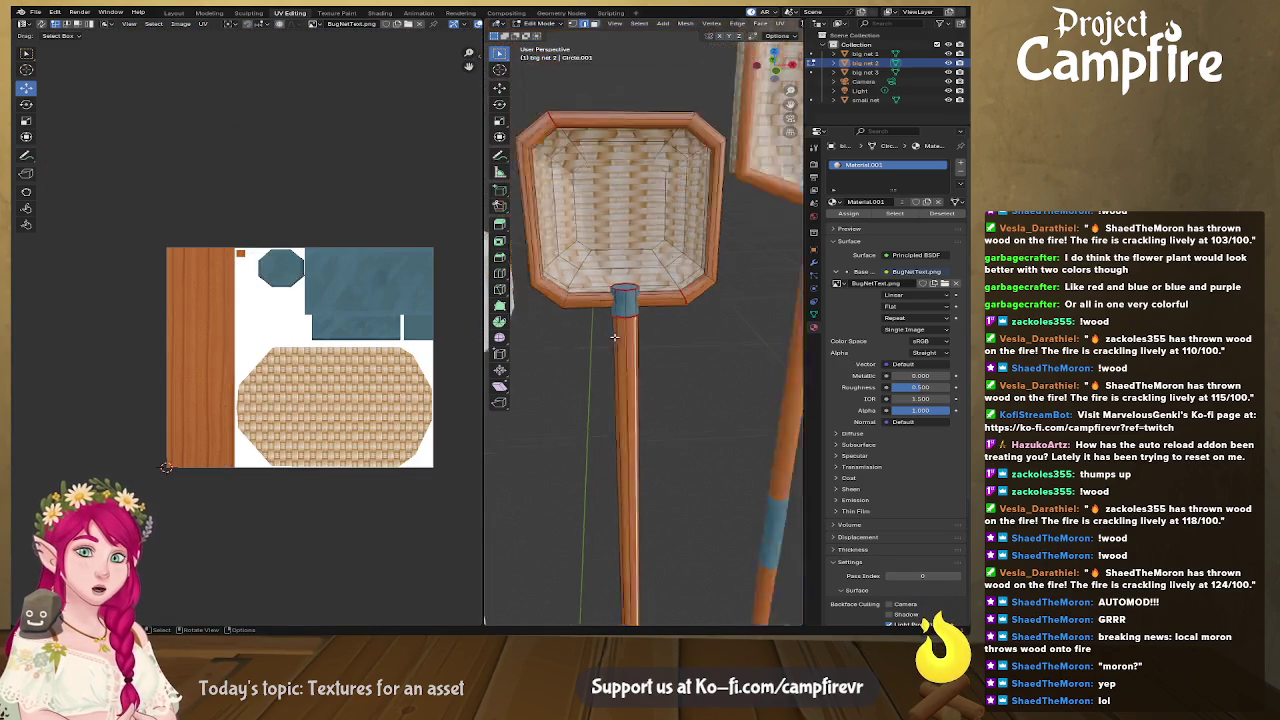
pyautogui.moveTo(628, 335)
pyautogui.mouseDown(button='middle')
pyautogui.moveTo(725, 346)
pyautogui.moveTo(529, 271)
pyautogui.mouseUp(button='middle')
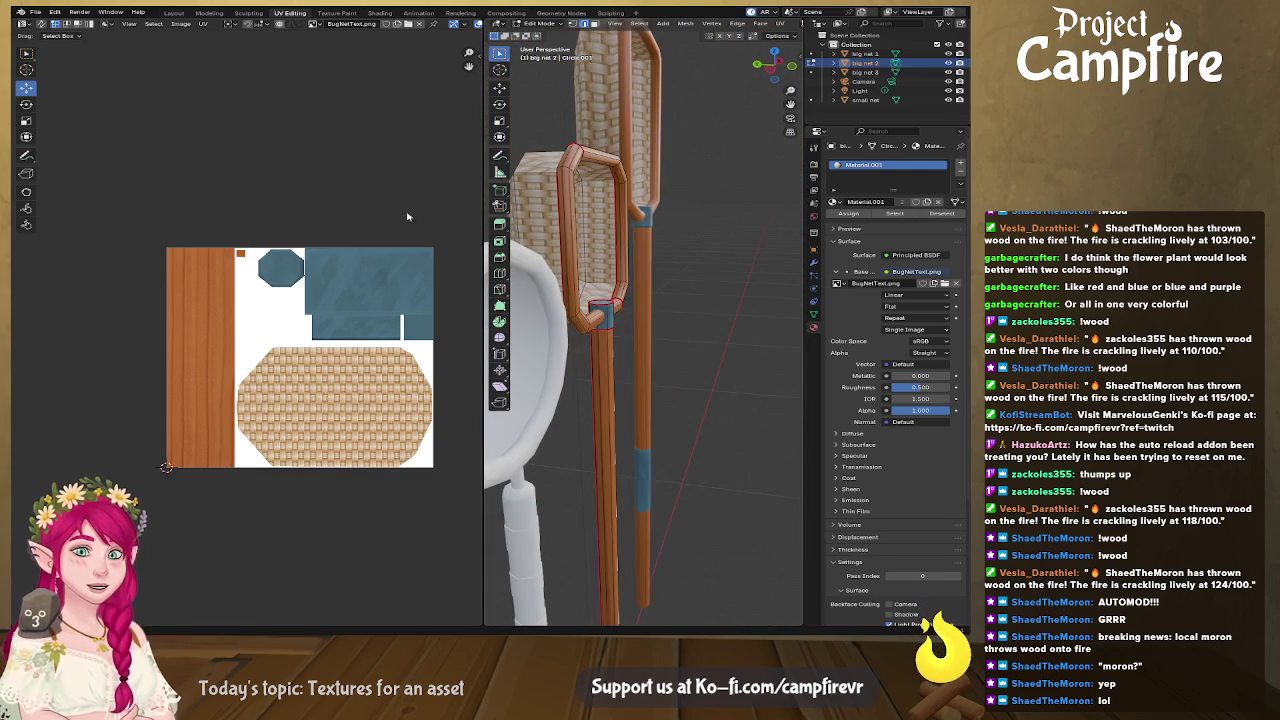
pyautogui.hotkey('ctrl', 's')
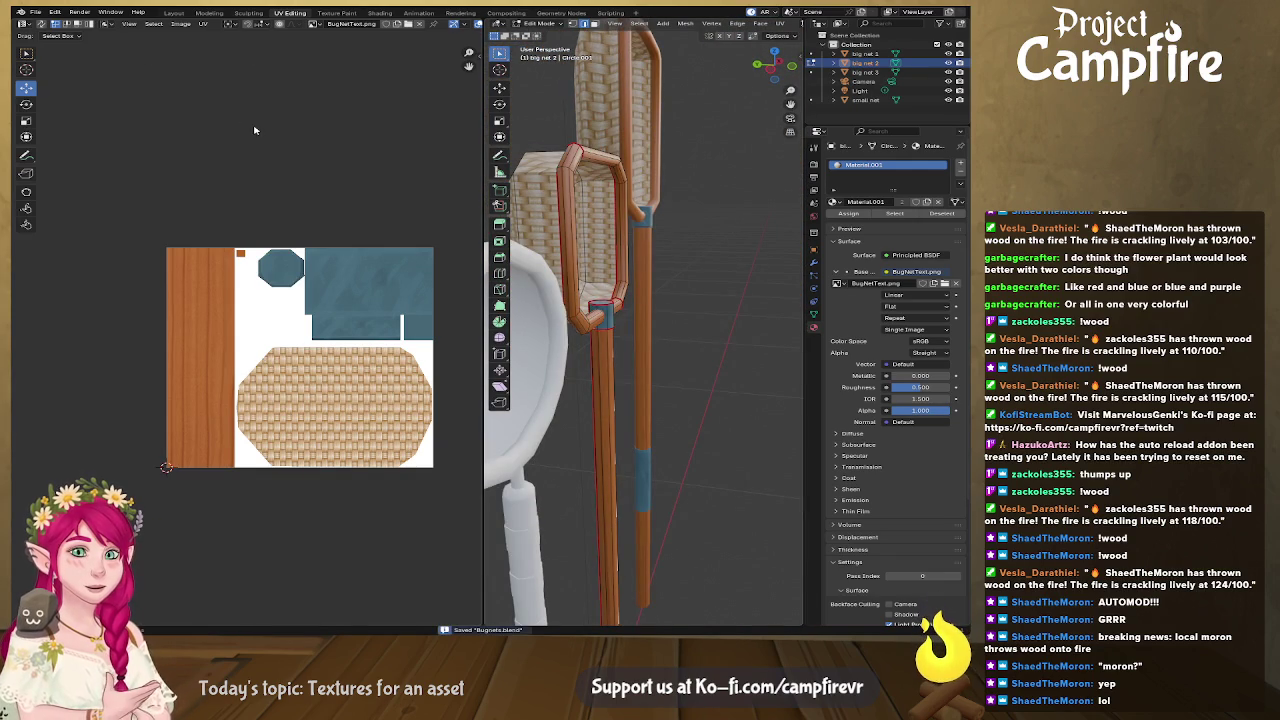
pyautogui.scroll(-3, 573, 199)
pyautogui.moveTo(540, 200); pyautogui.dragTo(573, 199, button='middle')
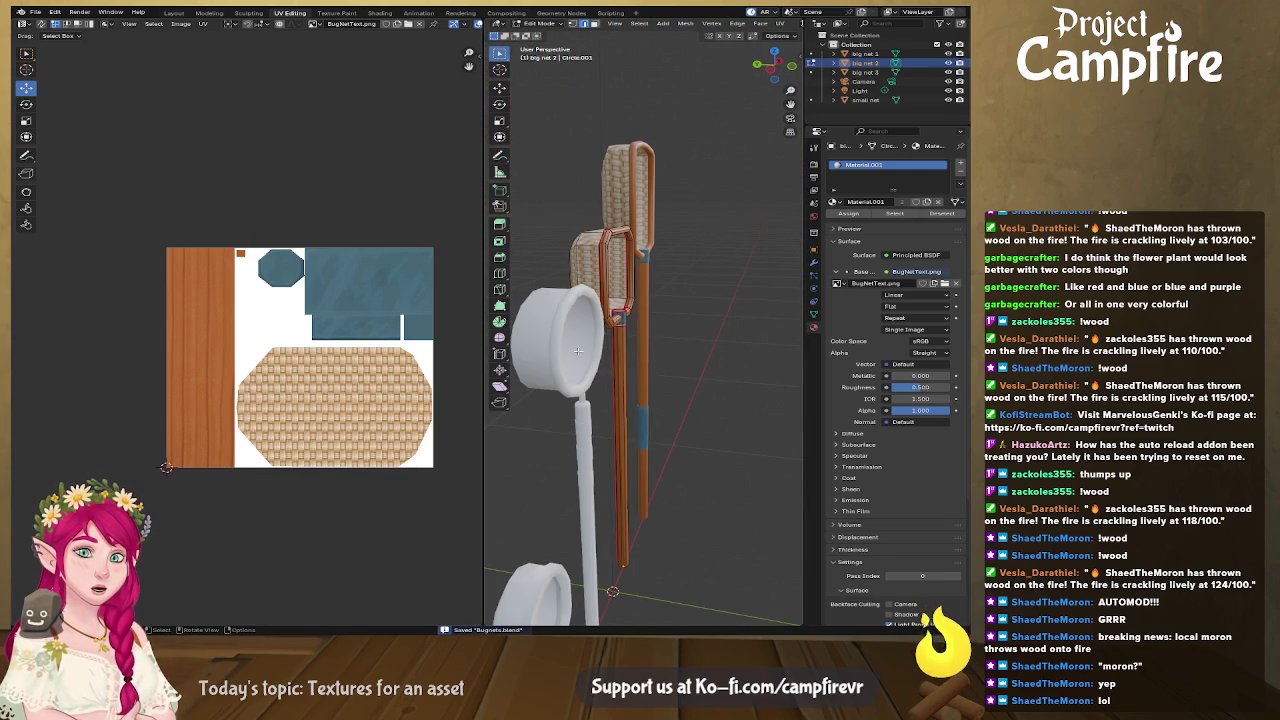
# Step: Enter Edit Mode on big net 1, deselect all, and inspect its rim edges
pyautogui.hotkey('alt', 'q')
pyautogui.moveTo(575, 352)
pyautogui.mouseDown(button='middle')
pyautogui.moveTo(726, 333)
pyautogui.moveTo(785, 383)
pyautogui.moveTo(540, 336)
pyautogui.mouseUp(button='middle')
pyautogui.hotkey('alt', 'a')
pyautogui.rightClick(717, 329)
pyautogui.press('Escape')
pyautogui.scroll(3, 726, 333)
pyautogui.rightClick(736, 338)
pyautogui.press('Escape')
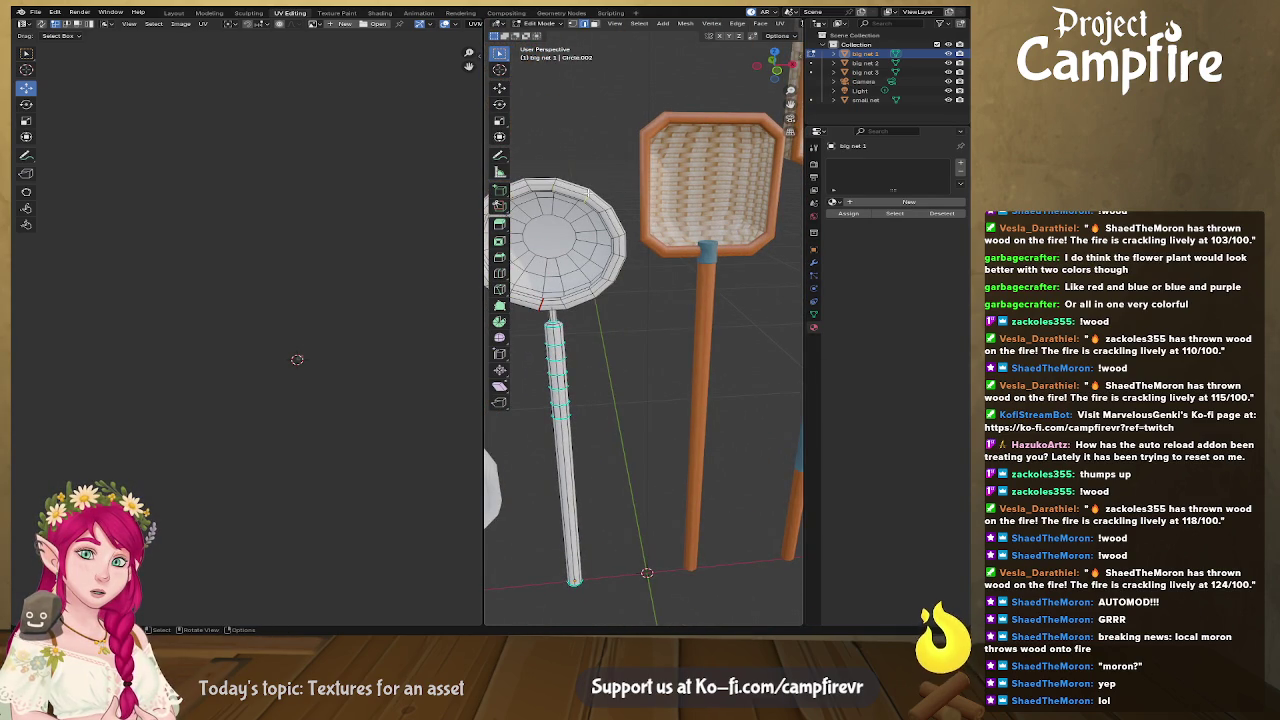
# Step: Mark seams on the top loops of big net 1's handle
pyautogui.rightClick(550, 180)
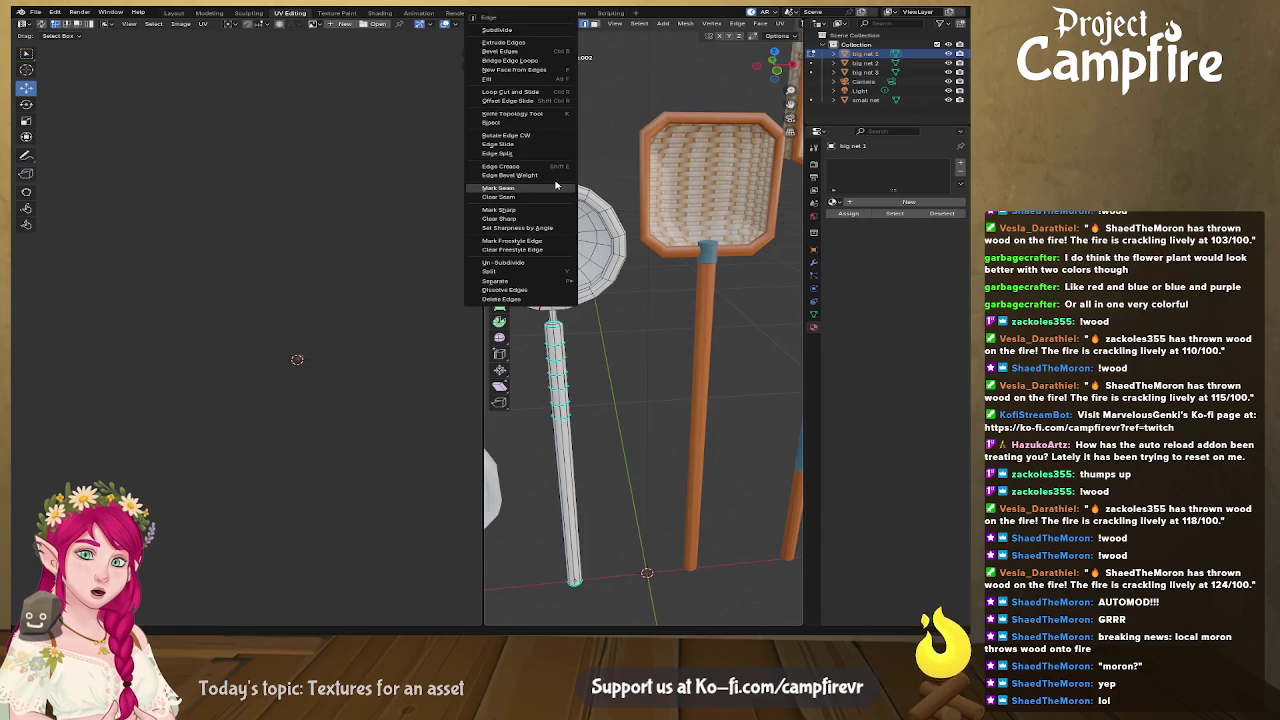
pyautogui.press('Escape')
pyautogui.moveTo(590, 305)
pyautogui.mouseDown(button='middle')
pyautogui.moveTo(594, 331)
pyautogui.moveTo(718, 345)
pyautogui.moveTo(703, 323)
pyautogui.mouseUp(button='middle')
pyautogui.scroll(5, 718, 345)
pyautogui.scroll(2, 703, 323)
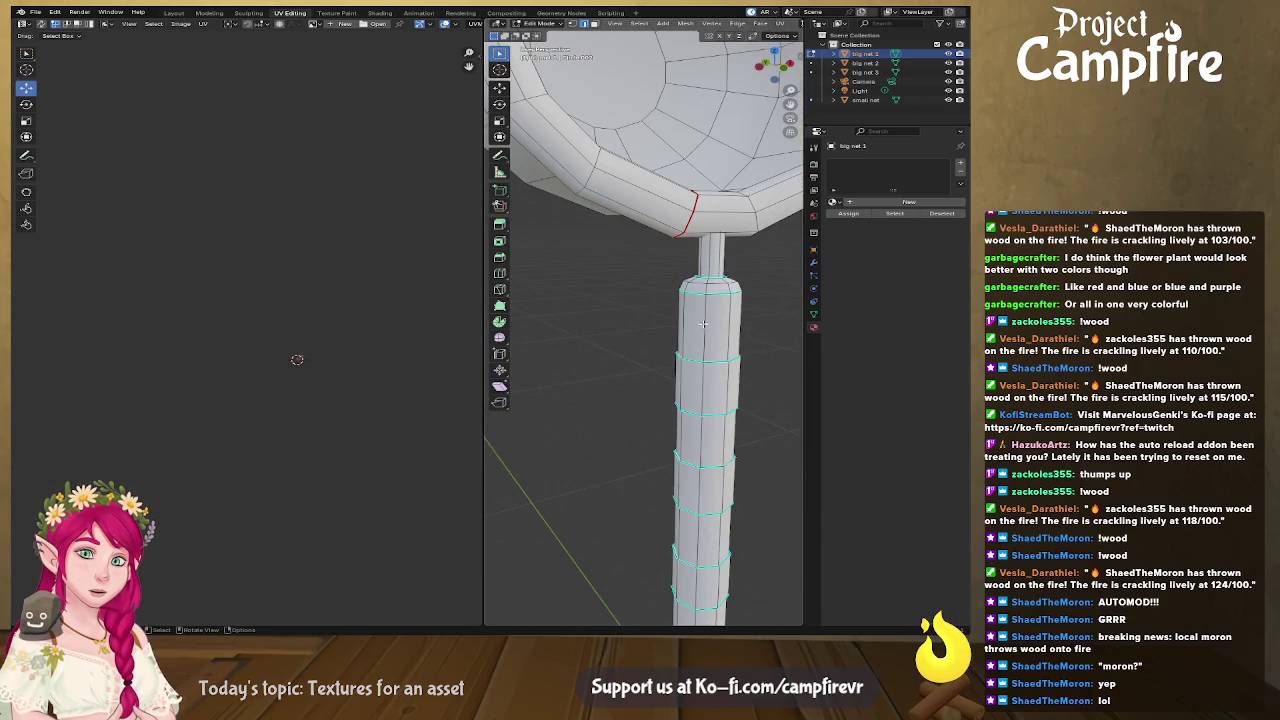
pyautogui.rightClick(700, 285)
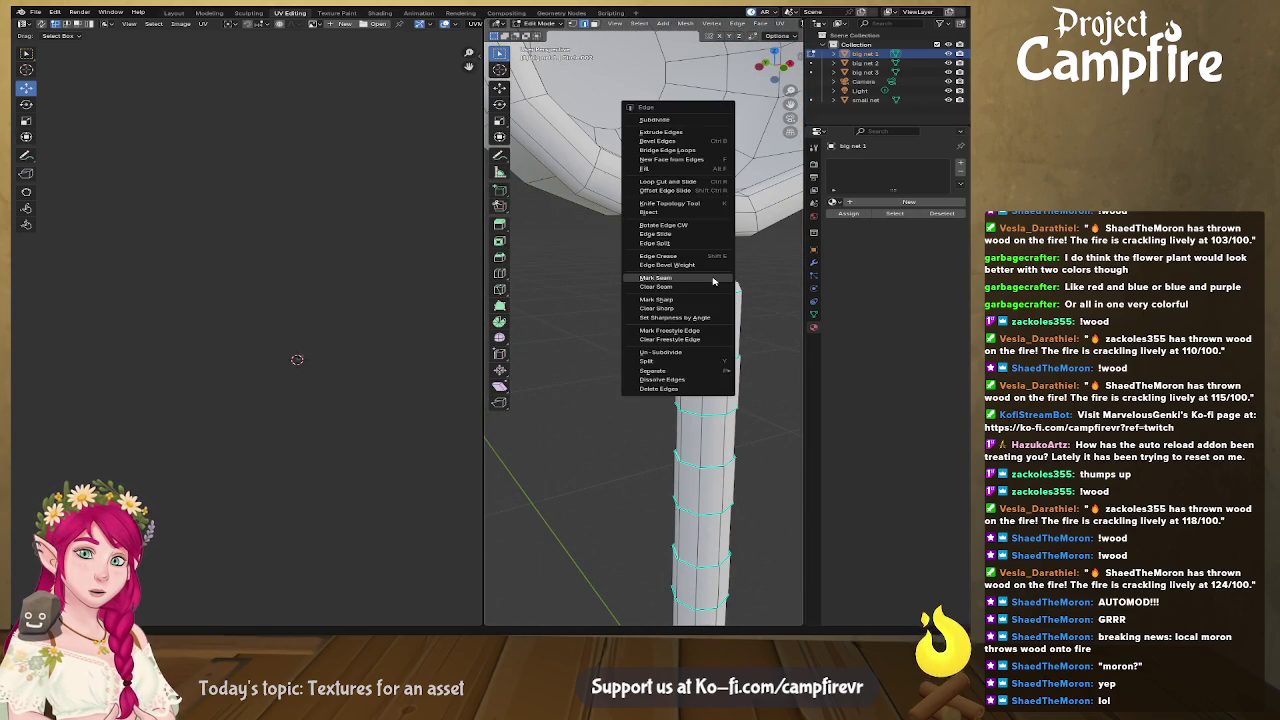
pyautogui.click(720, 292)
pyautogui.rightClick(716, 362)
pyautogui.click(722, 367)
pyautogui.rightClick(715, 413)
pyautogui.click(719, 457)
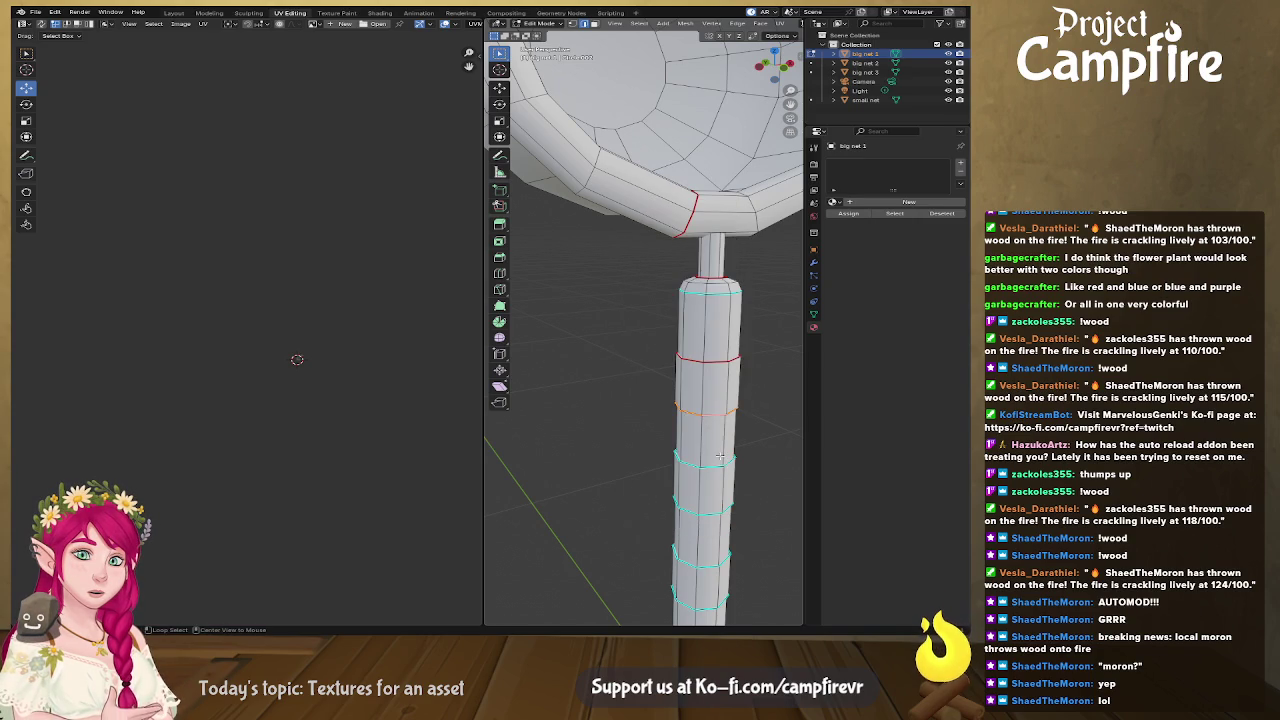
# Step: Mark seams on each band loop further down the handle, to the lowest one
pyautogui.keyDown('alt'); pyautogui.click(708, 462); pyautogui.keyUp('alt')
pyautogui.rightClick(708, 462)
pyautogui.click(710, 478)
pyautogui.keyDown('alt'); pyautogui.click(707, 513); pyautogui.keyUp('alt')
pyautogui.rightClick(707, 513)
pyautogui.click(711, 528)
pyautogui.keyDown('shift'); pyautogui.moveTo(713, 529); pyautogui.dragTo(661, 369, button='middle'); pyautogui.keyUp('shift')
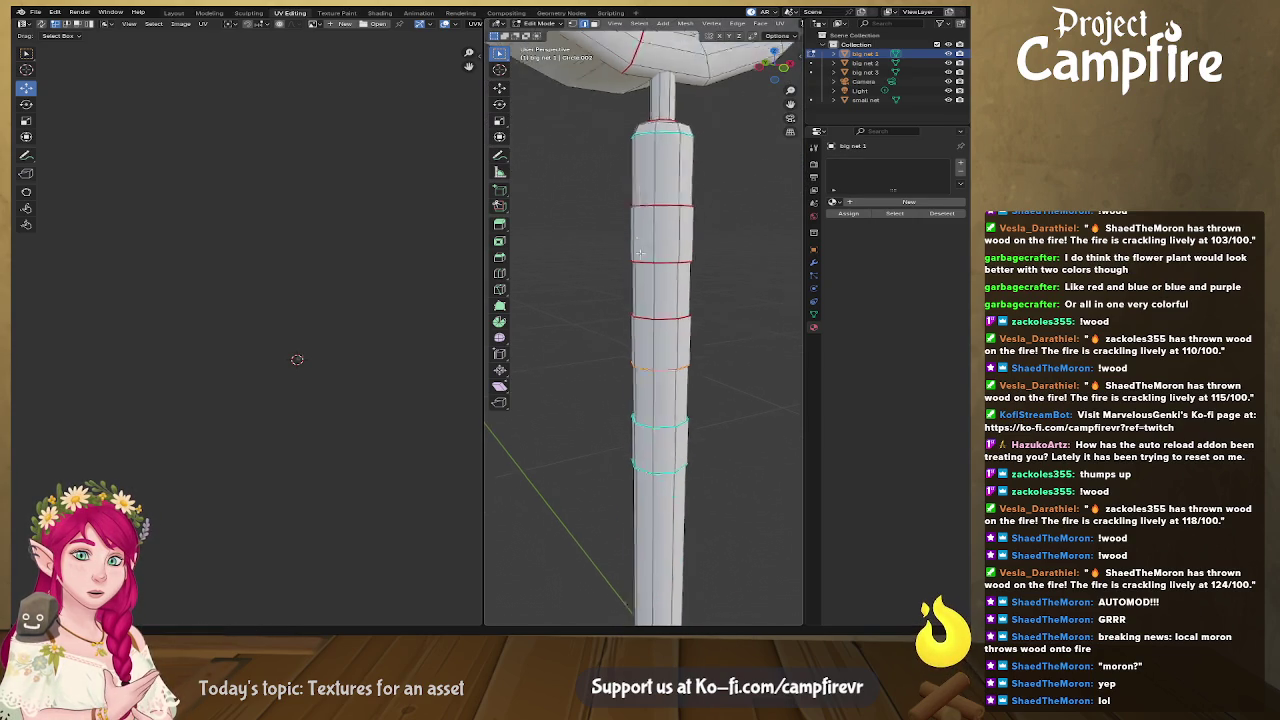
pyautogui.keyDown('alt'); pyautogui.click(659, 410); pyautogui.keyUp('alt')
pyautogui.rightClick(659, 411)
pyautogui.click(661, 414)
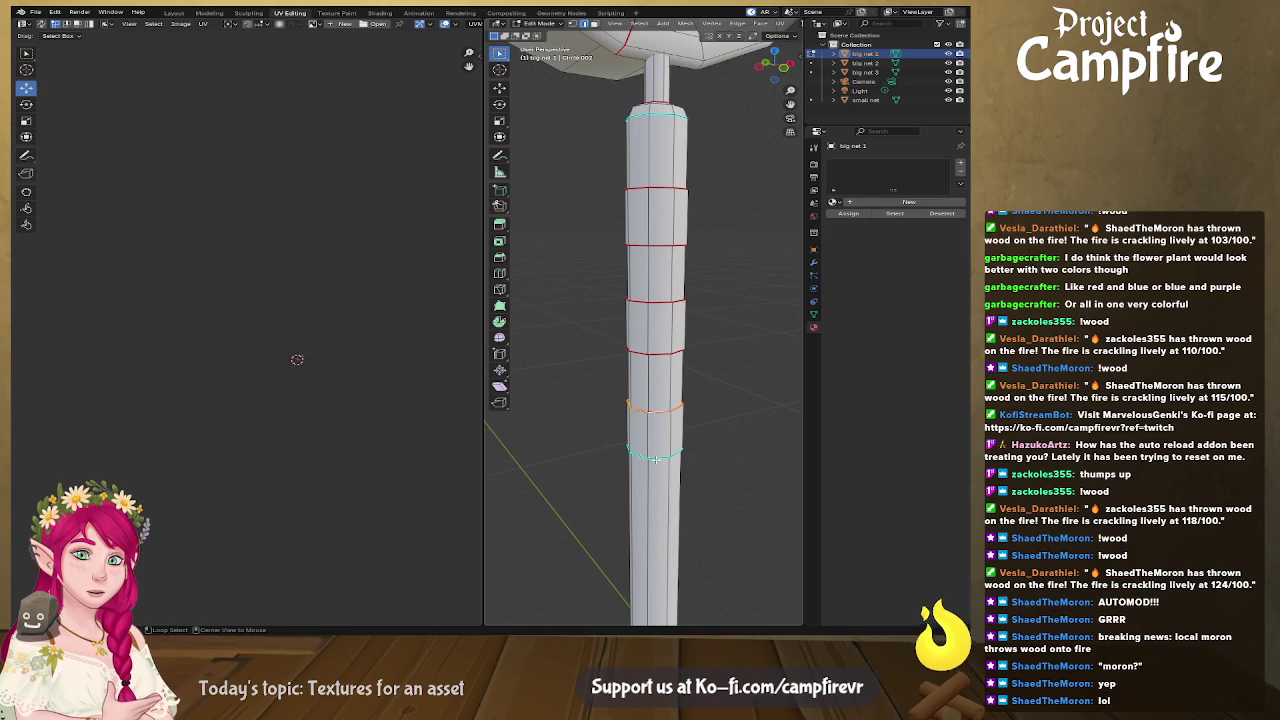
pyautogui.keyDown('alt'); pyautogui.click(656, 458); pyautogui.keyUp('alt')
pyautogui.rightClick(657, 458)
pyautogui.click(663, 460)
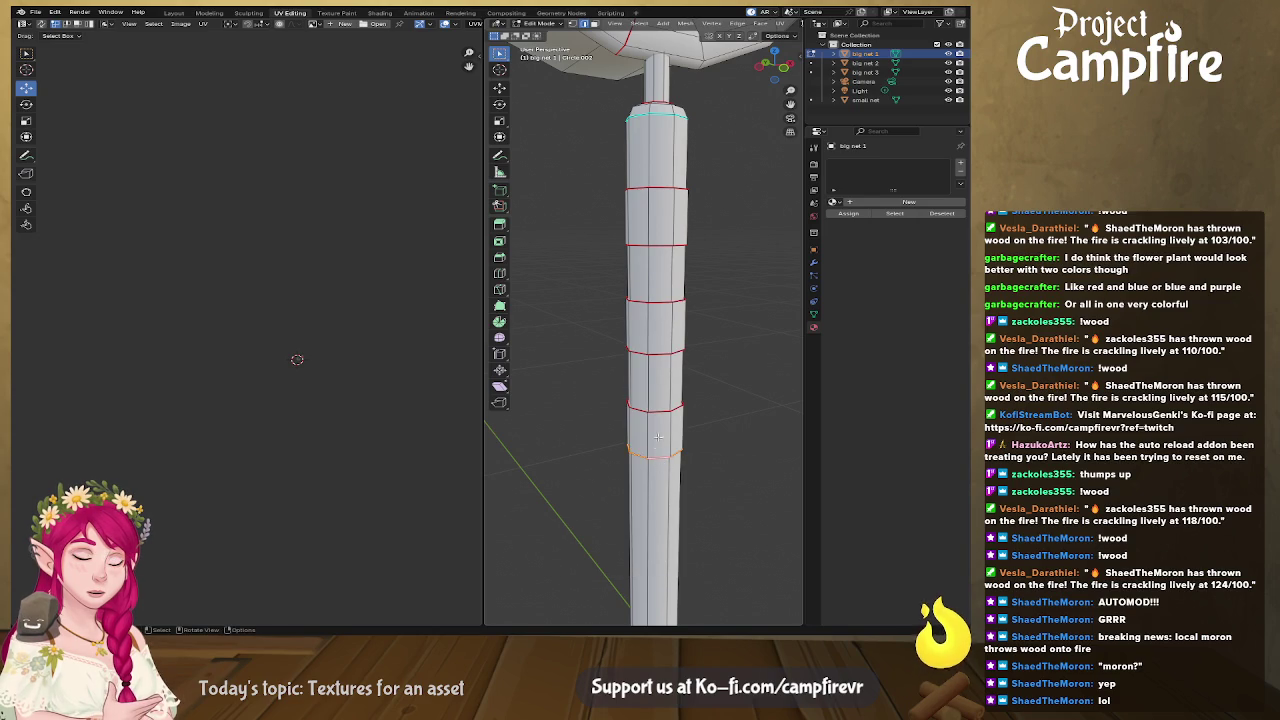
# Step: Mark a lengthwise seam along the side of the handle
pyautogui.moveTo(662, 412)
pyautogui.keyDown('shift'); pyautogui.mouseDown(button='middle')
pyautogui.moveTo(614, 396)
pyautogui.moveTo(654, 277)
pyautogui.mouseUp(button='middle'); pyautogui.keyUp('shift')
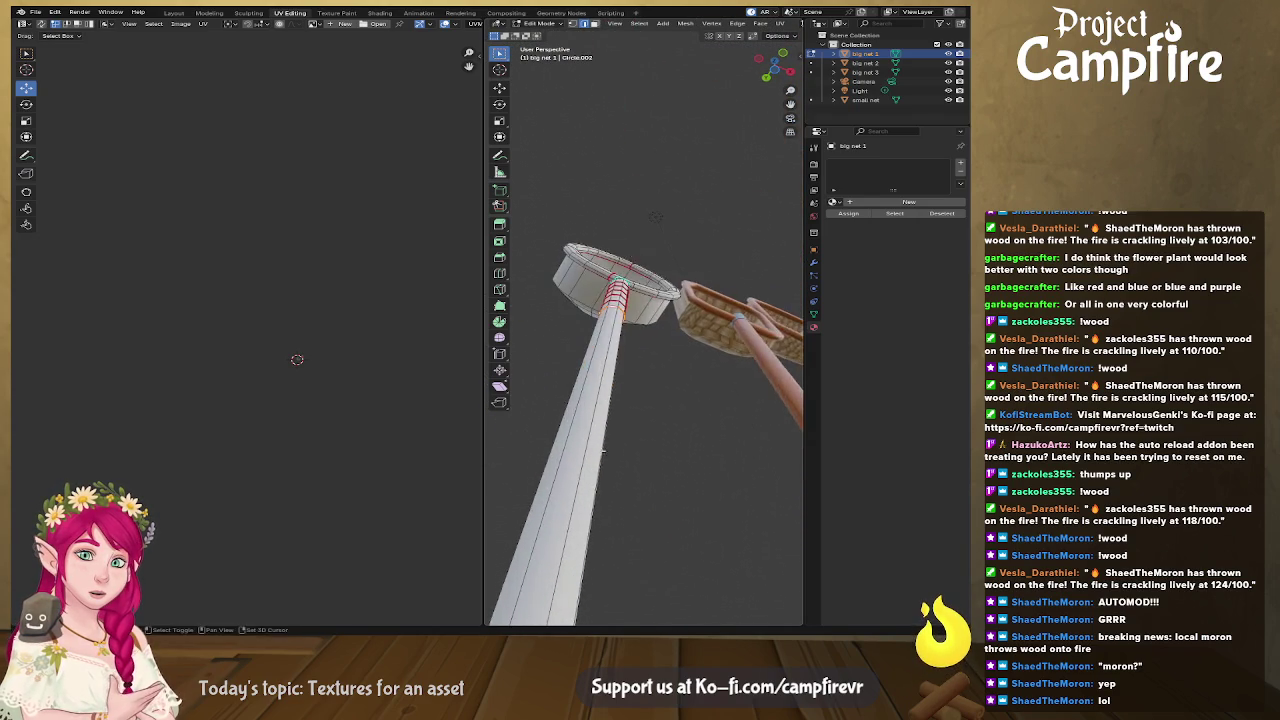
pyautogui.click(612, 431)
pyautogui.moveTo(612, 431)
pyautogui.mouseDown(button='middle')
pyautogui.moveTo(700, 374)
pyautogui.moveTo(630, 466)
pyautogui.mouseUp(button='middle')
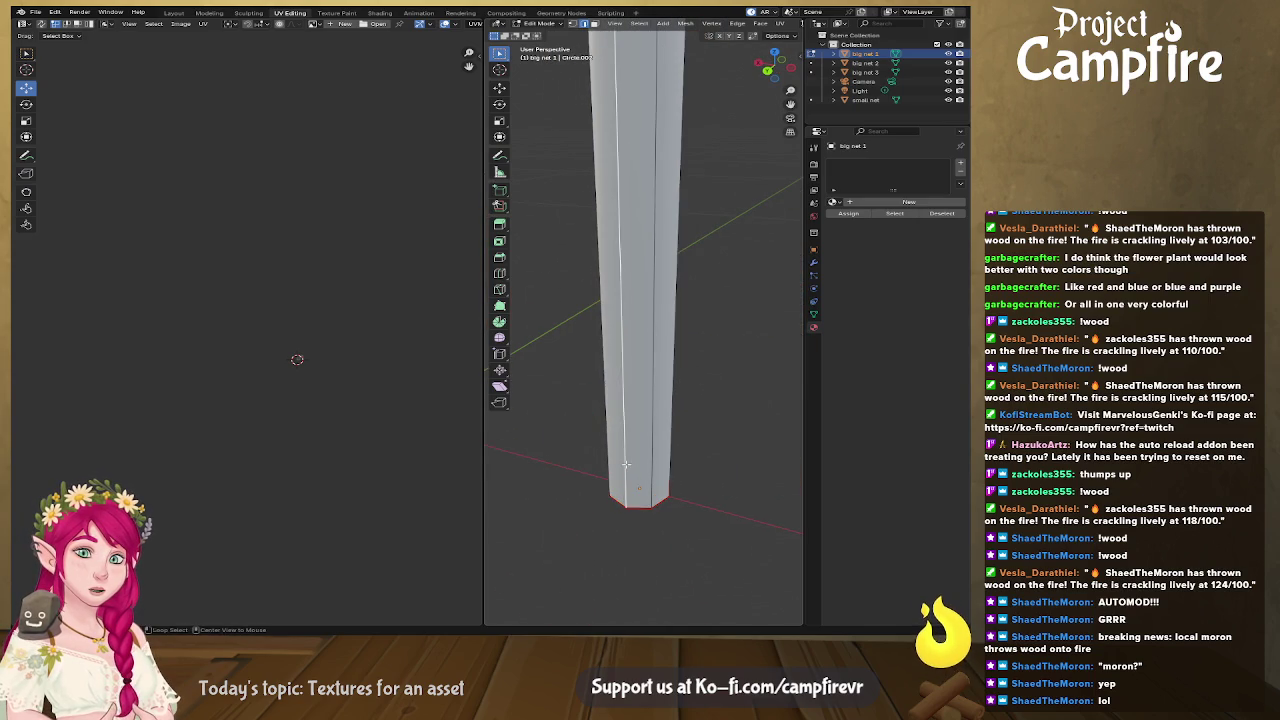
pyautogui.hotkey('ctrl', 'e')
pyautogui.click(627, 467)
# Step: Maximize the 3D view and orbit back toward the top of the handle
pyautogui.moveTo(627, 467)
pyautogui.mouseDown(button='middle')
pyautogui.moveTo(660, 390)
pyautogui.moveTo(728, 519)
pyautogui.moveTo(735, 490)
pyautogui.mouseUp(button='middle')
pyautogui.scroll(5, 660, 390)
pyautogui.scroll(3, 750, 469)
pyautogui.scroll(-3, 637, 484)
pyautogui.hotkey('ctrl', 'space')
pyautogui.scroll(2, 560, 277)
pyautogui.moveTo(560, 277)
pyautogui.mouseDown(button='middle')
pyautogui.moveTo(575, 277)
pyautogui.moveTo(539, 275)
pyautogui.moveTo(155, 30)
pyautogui.moveTo(453, 268)
pyautogui.mouseUp(button='middle')
pyautogui.scroll(3, 579, 277)
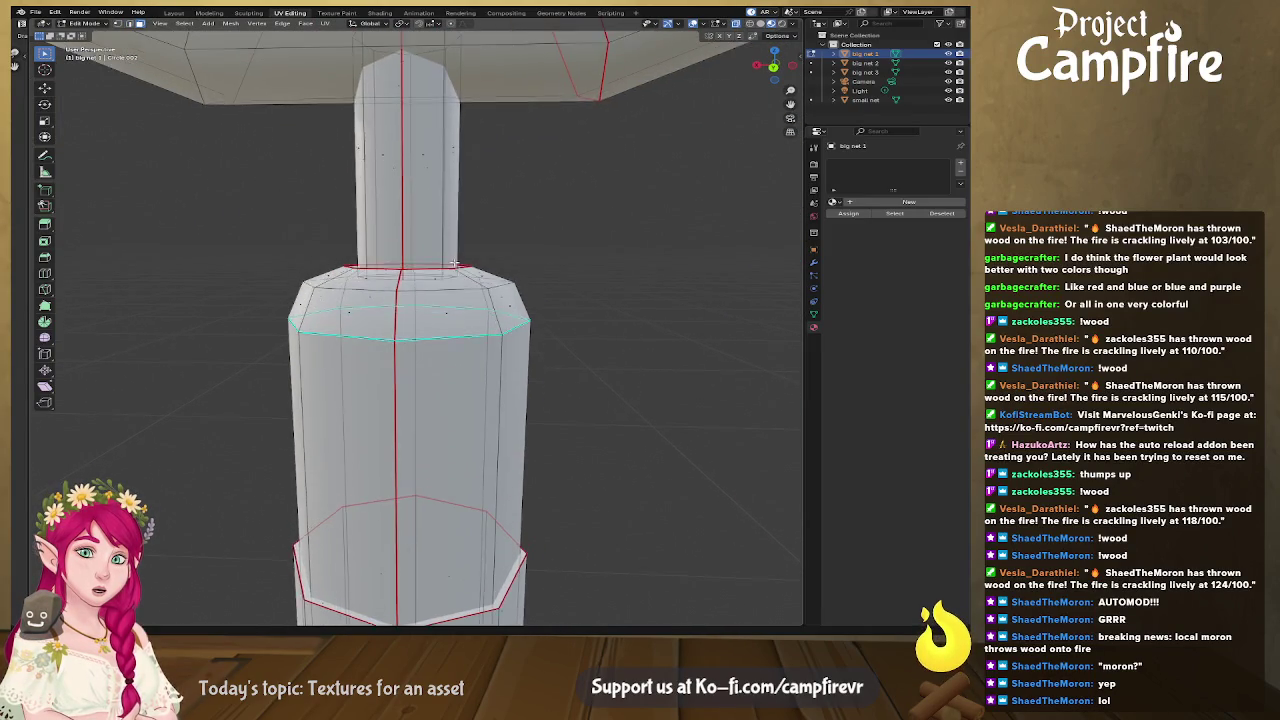
# Step: Inspect big net 1's handle and head from several angles, then exit Edit Mode
pyautogui.press('KP_8')
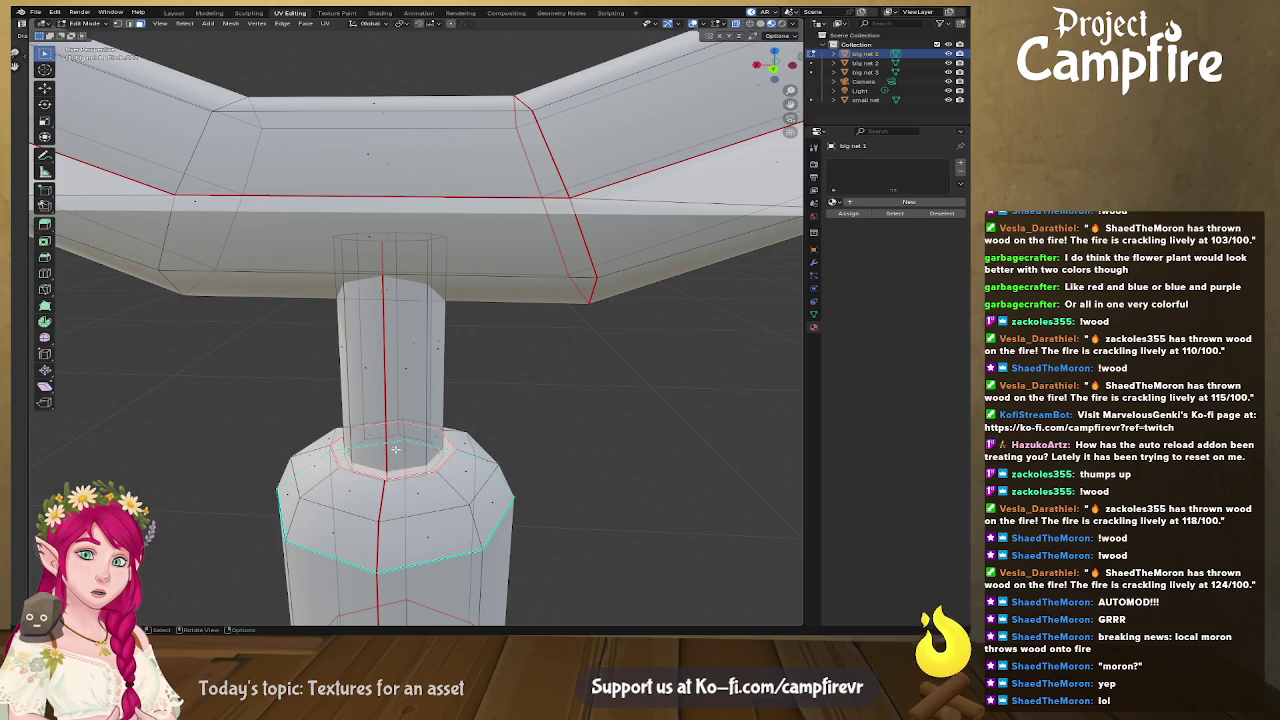
pyautogui.moveTo(410, 468); pyautogui.dragTo(437, 374, button='middle')
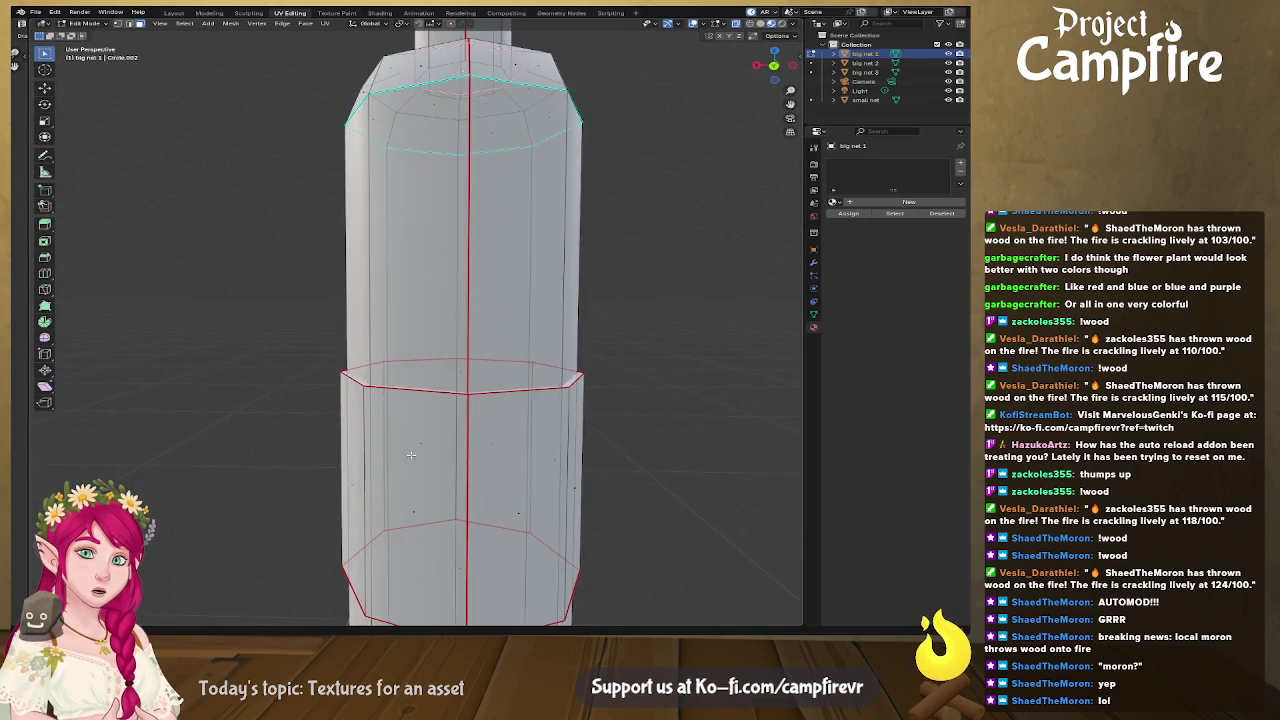
pyautogui.scroll(-3, 437, 374)
pyautogui.keyDown('shift'); pyautogui.moveTo(478, 185); pyautogui.dragTo(479, 257, button='middle'); pyautogui.keyUp('shift')
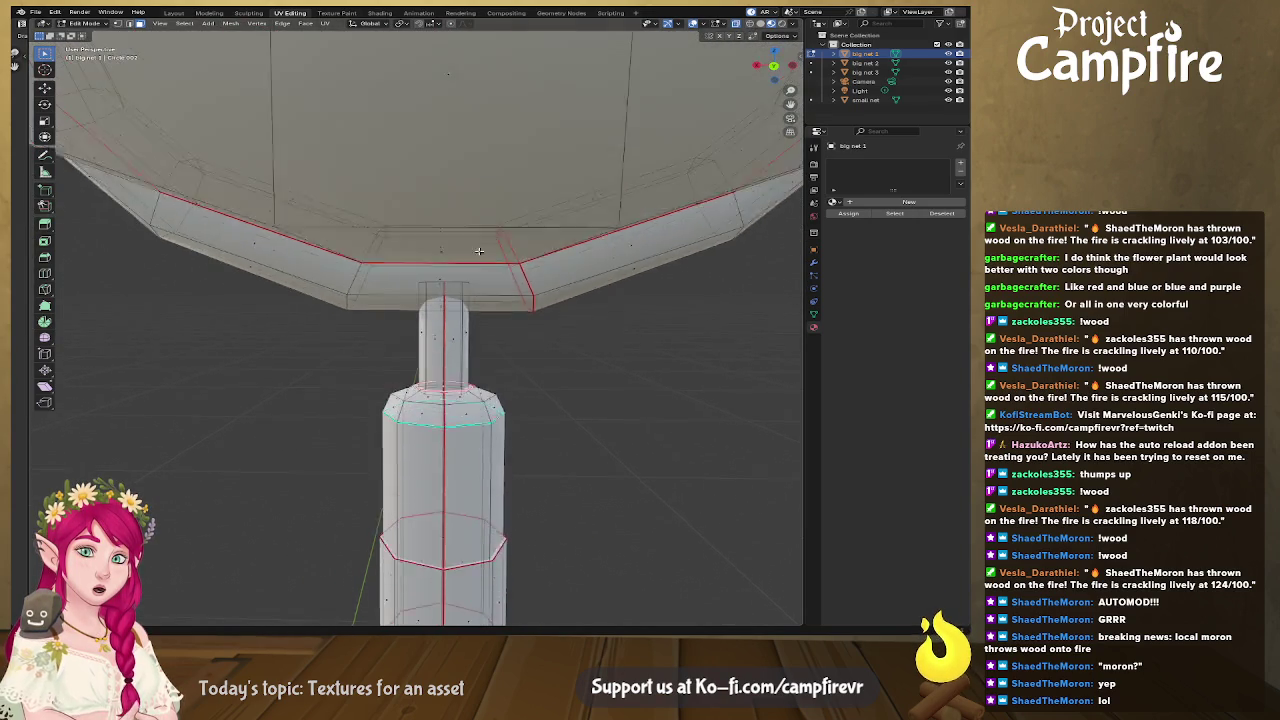
pyautogui.scroll(-5, 459, 339)
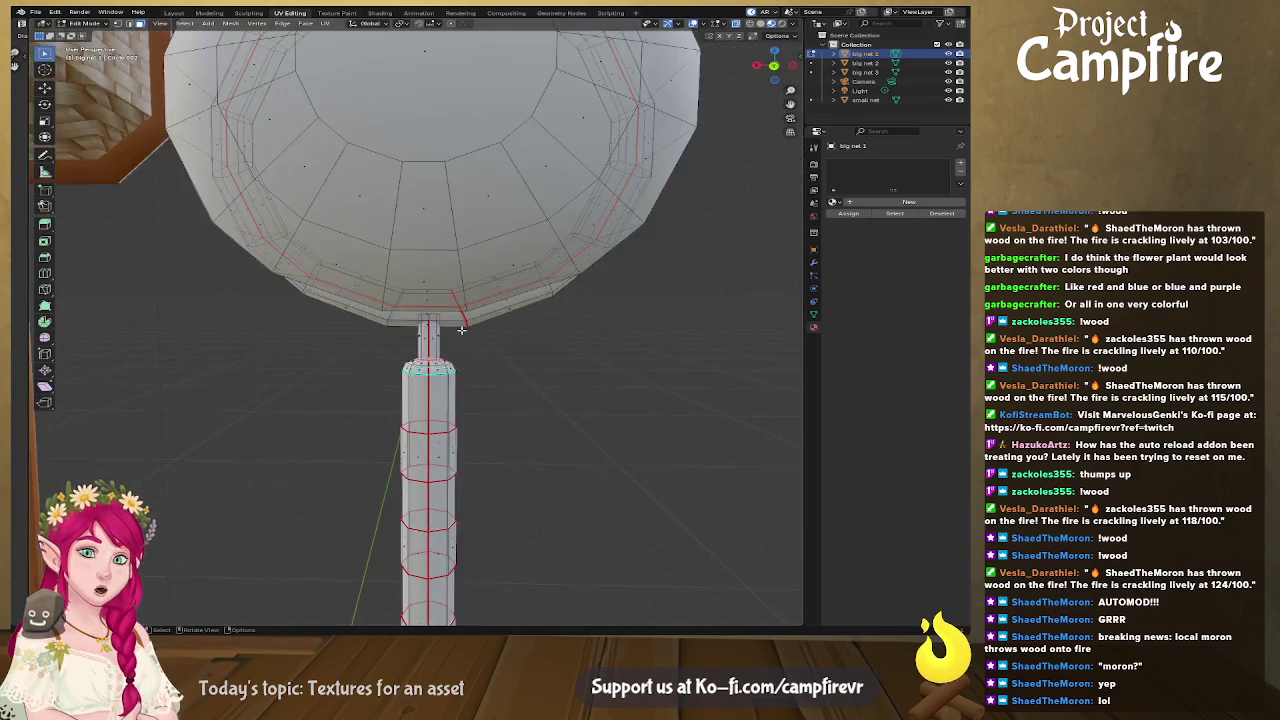
pyautogui.moveTo(459, 339); pyautogui.dragTo(451, 334, button='middle')
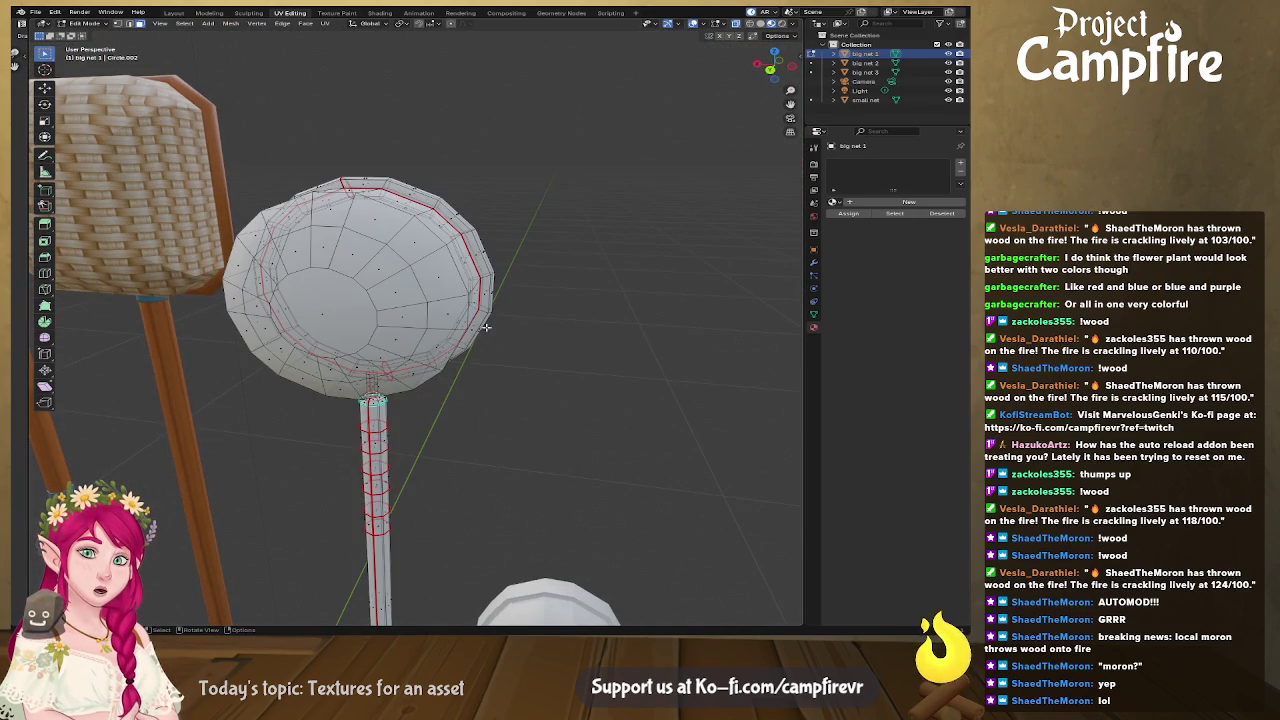
pyautogui.press('Tab')
pyautogui.scroll(-4, 494, 329)
pyautogui.moveTo(294, 314)
pyautogui.mouseDown(button='middle')
pyautogui.moveTo(442, 335)
pyautogui.moveTo(428, 447)
pyautogui.mouseUp(button='middle')
# Step: Select all of big net 1 in Edit Mode, unwrap it, and show the UV editor
pyautogui.press('Tab')
pyautogui.press('a')
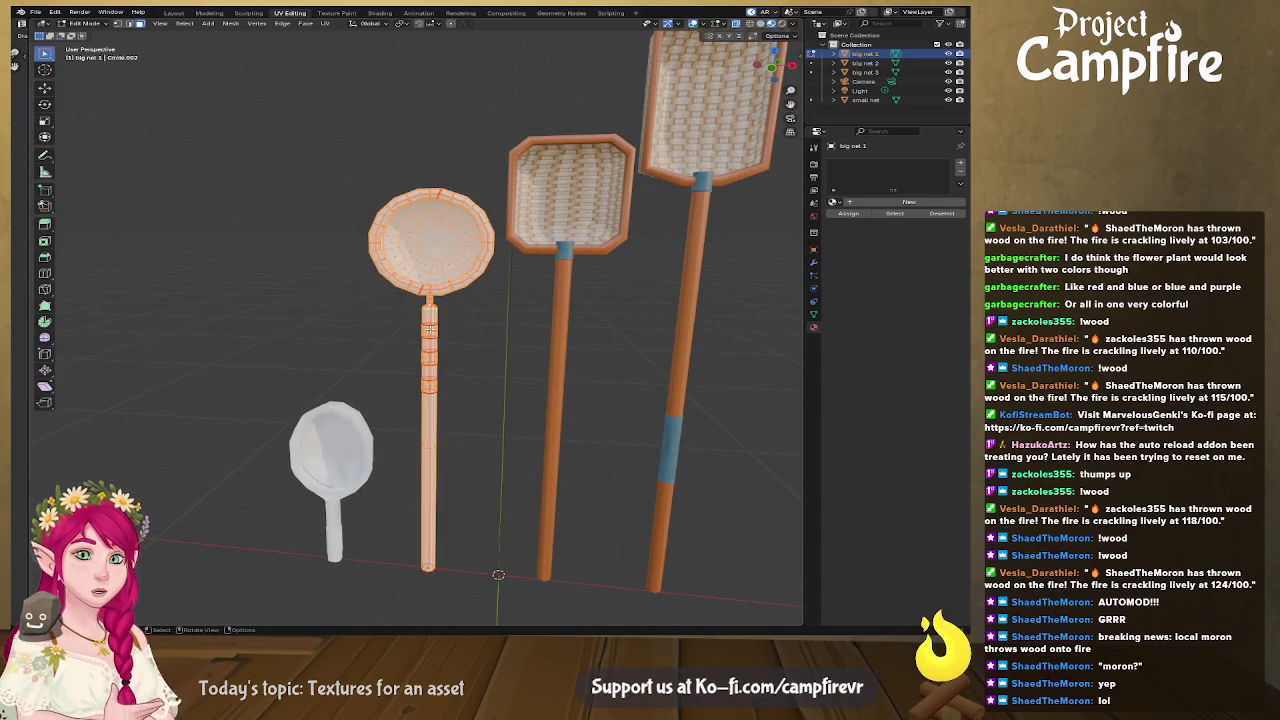
pyautogui.press('u')
pyautogui.click(429, 334)
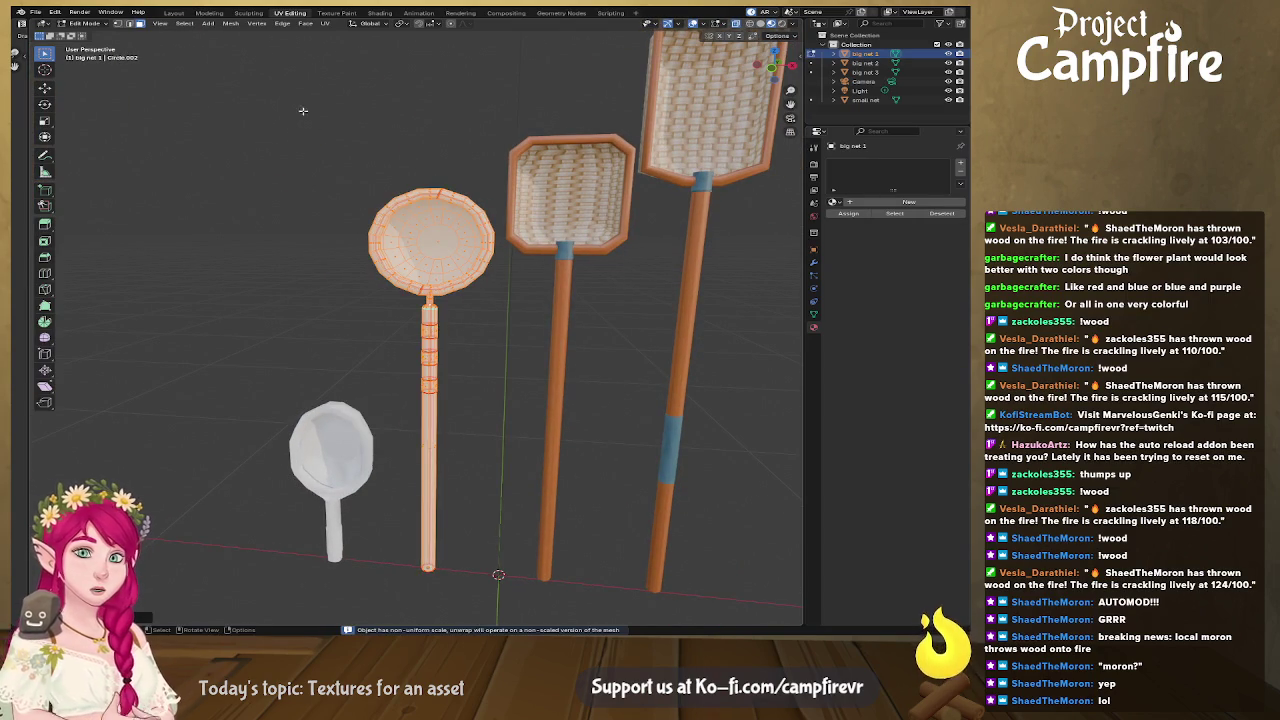
pyautogui.moveTo(27, 131); pyautogui.dragTo(484, 163)
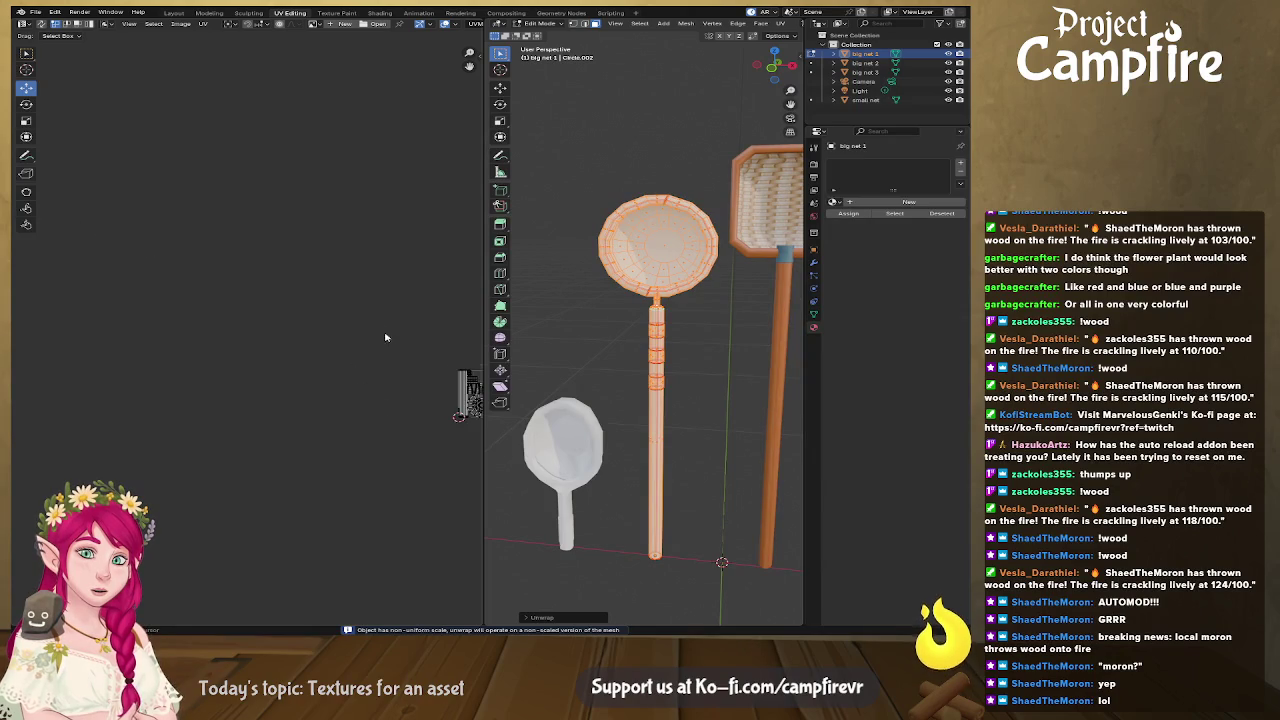
# Step: Assign Material.001 to big net 1 from the material browse list
pyautogui.scroll(2, 323, 323)
pyautogui.scroll(2, 323, 323)
pyautogui.scroll(3, 320, 283)
pyautogui.scroll(2, 320, 283)
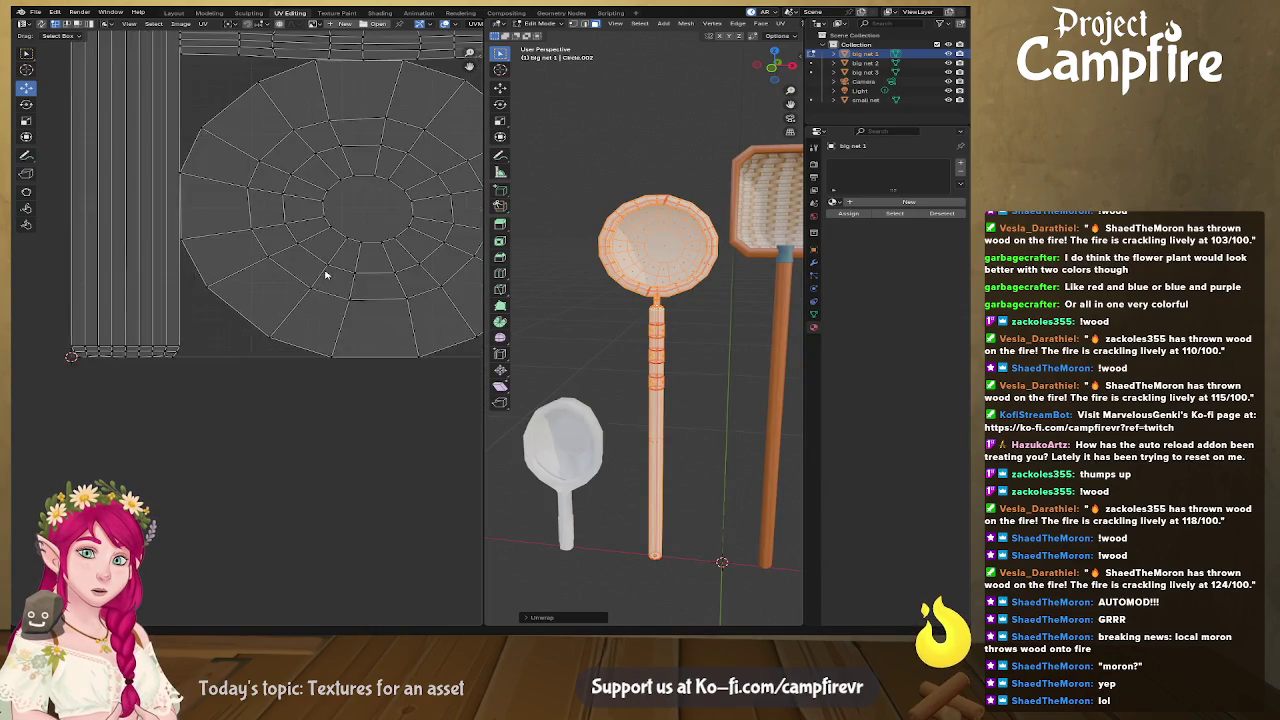
pyautogui.scroll(2, 326, 271)
pyautogui.scroll(-5, 340, 260)
pyautogui.scroll(-1, 257, 299)
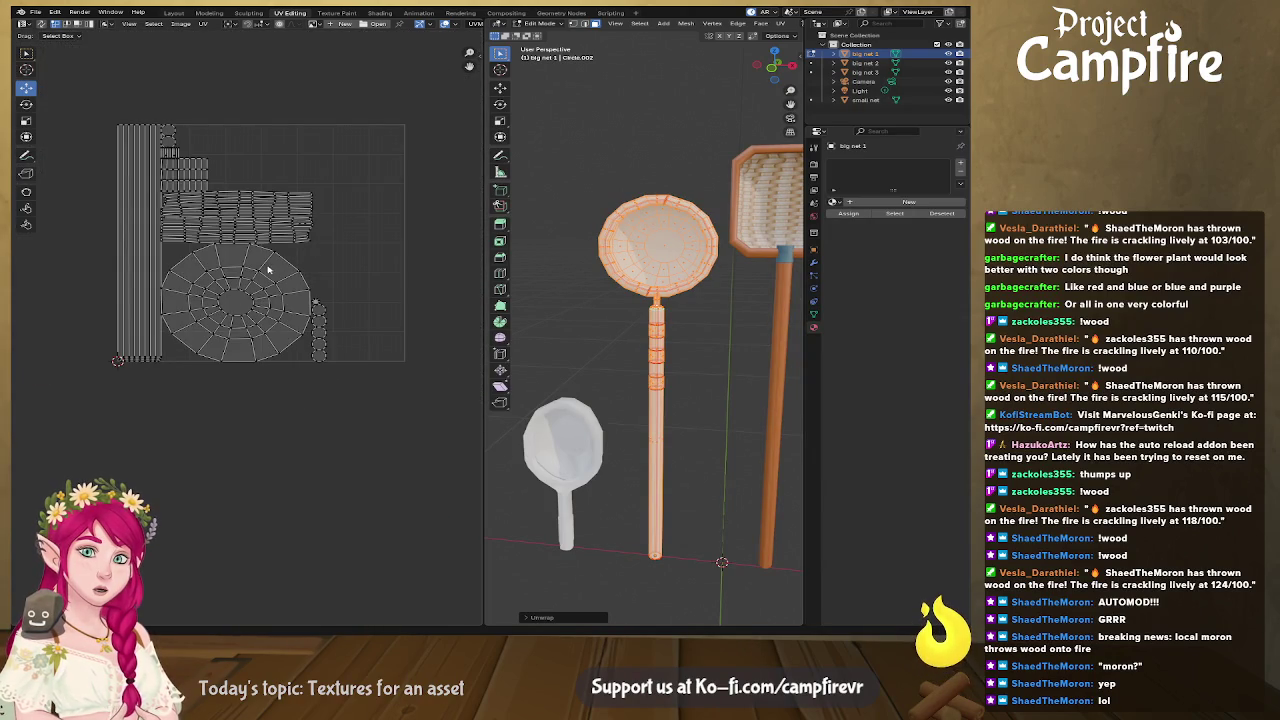
pyautogui.hscroll(1, 265, 270)
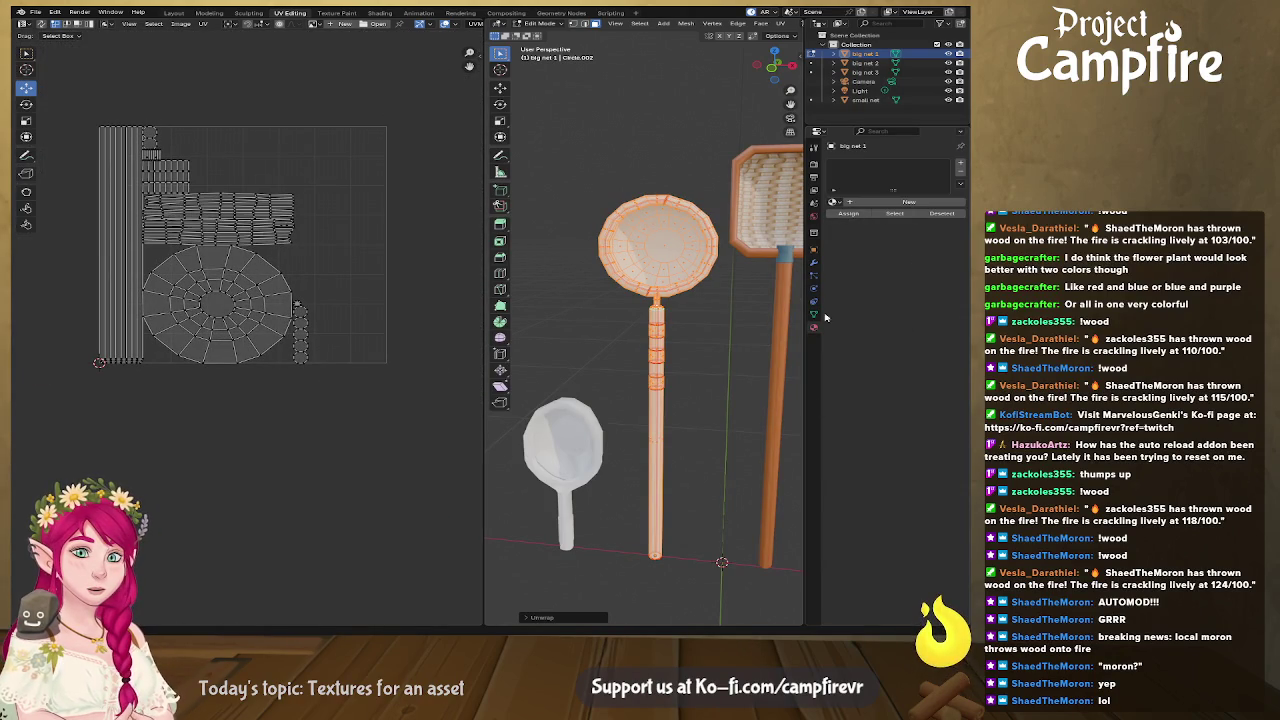
pyautogui.click(832, 202)
pyautogui.click(765, 223)
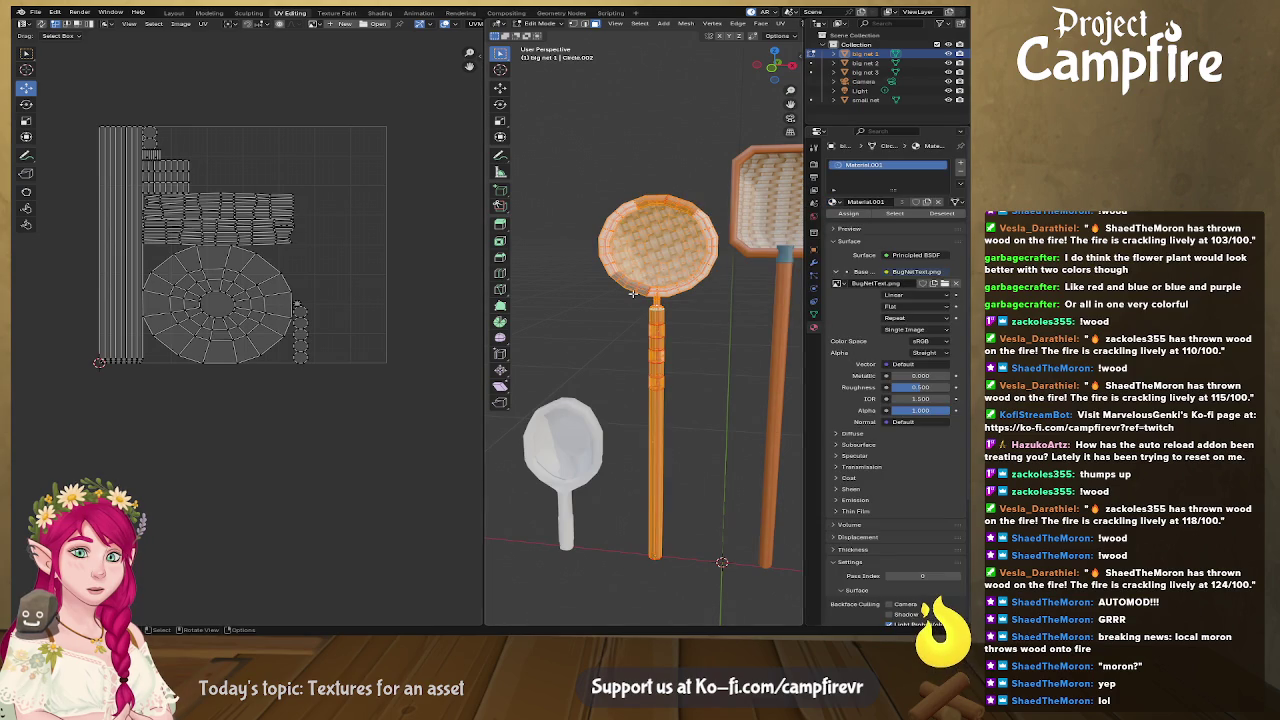
# Step: Centre the texture, select all UV islands and move them below the image
pyautogui.scroll(-3, 321, 135)
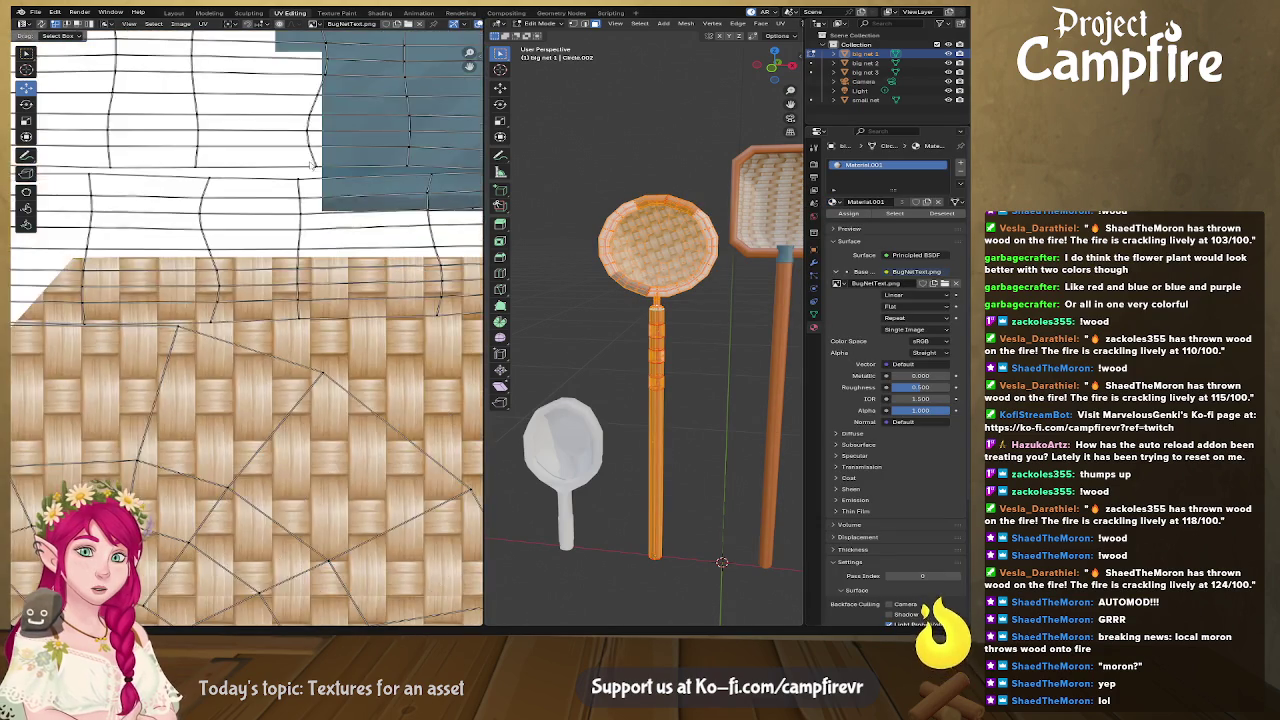
pyautogui.scroll(-2, 320, 200)
pyautogui.scroll(-2, 320, 256)
pyautogui.moveTo(312, 313); pyautogui.dragTo(287, 228, button='middle')
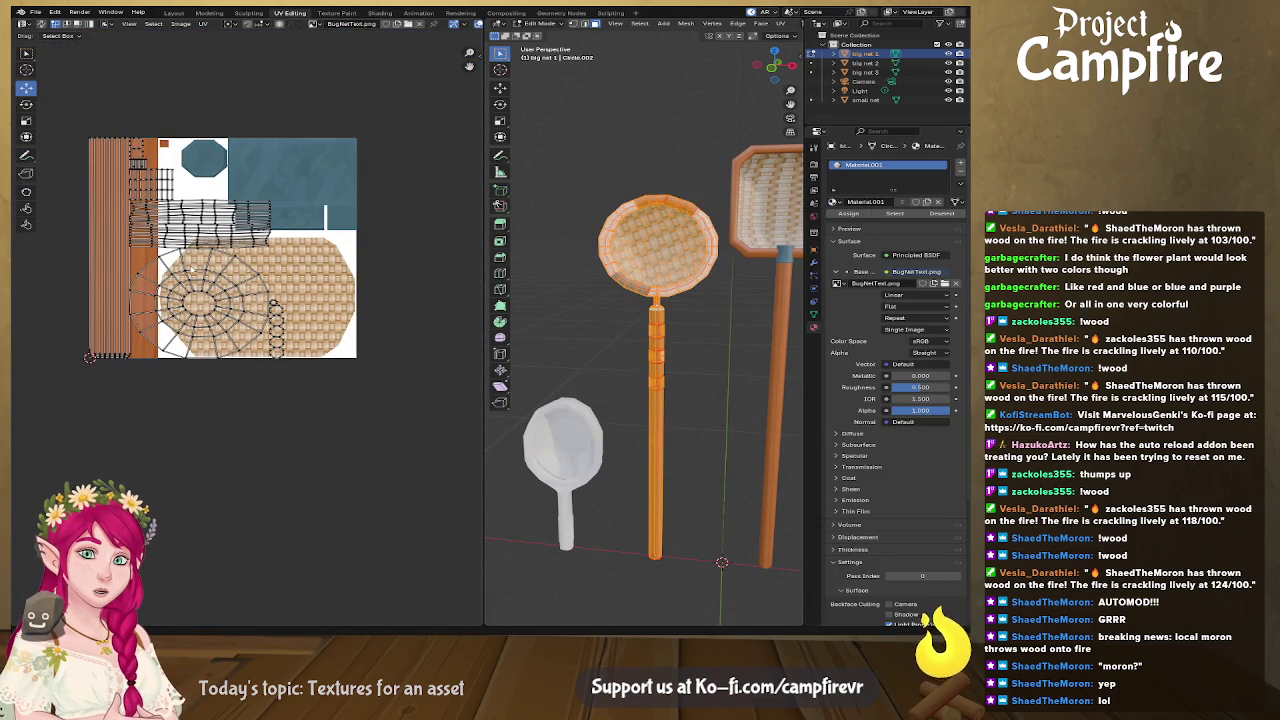
pyautogui.press('a')
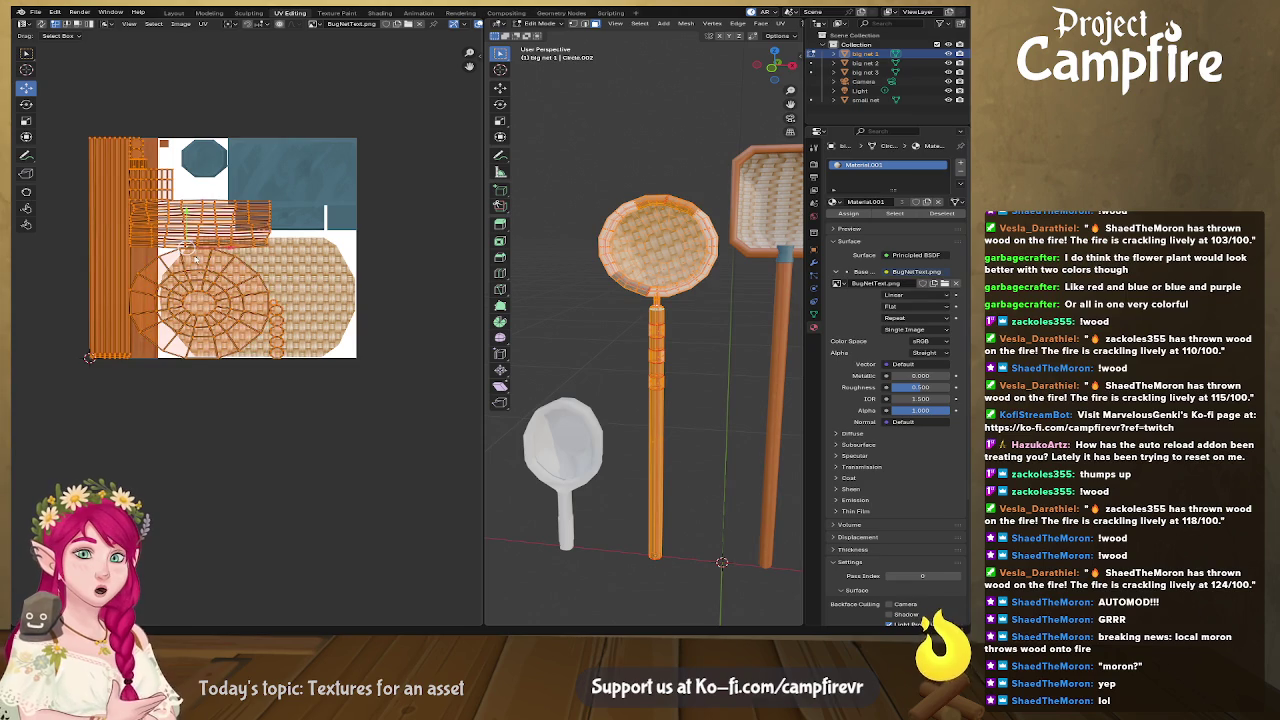
pyautogui.press('g')
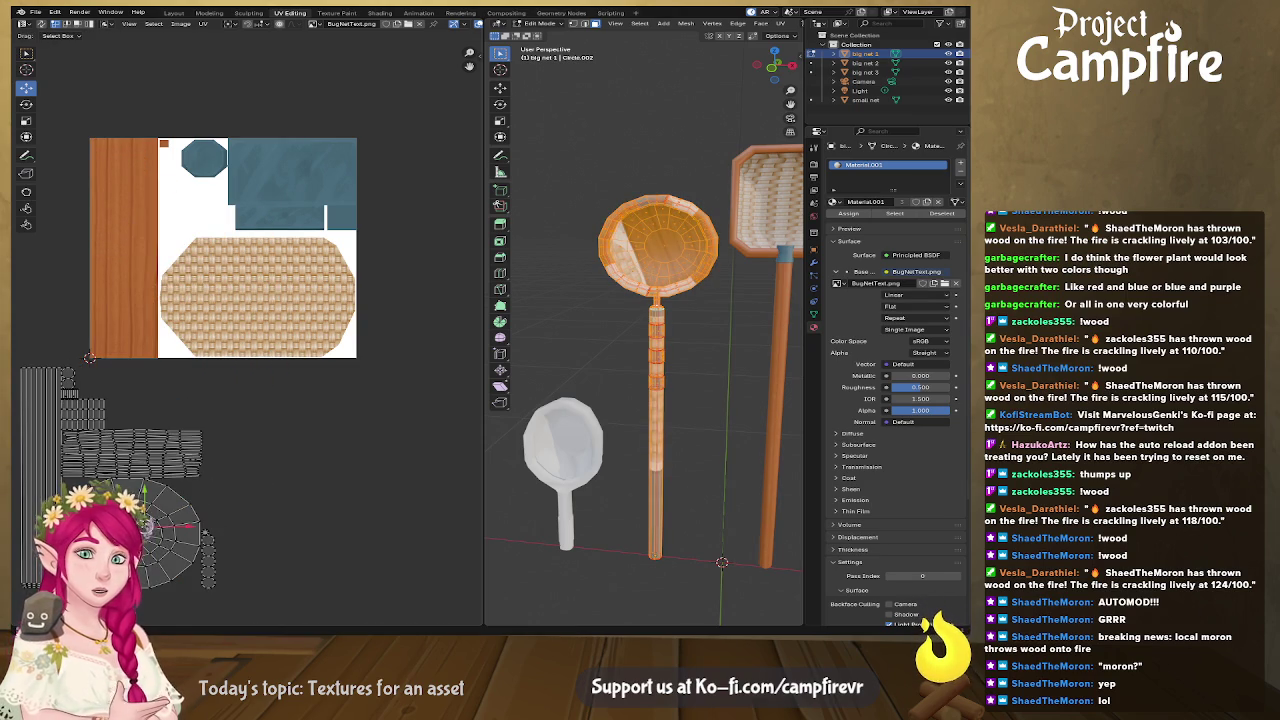
# Step: Move the round net-head UV island onto the woven area and rotate it
pyautogui.click(143, 526)
pyautogui.press('g')
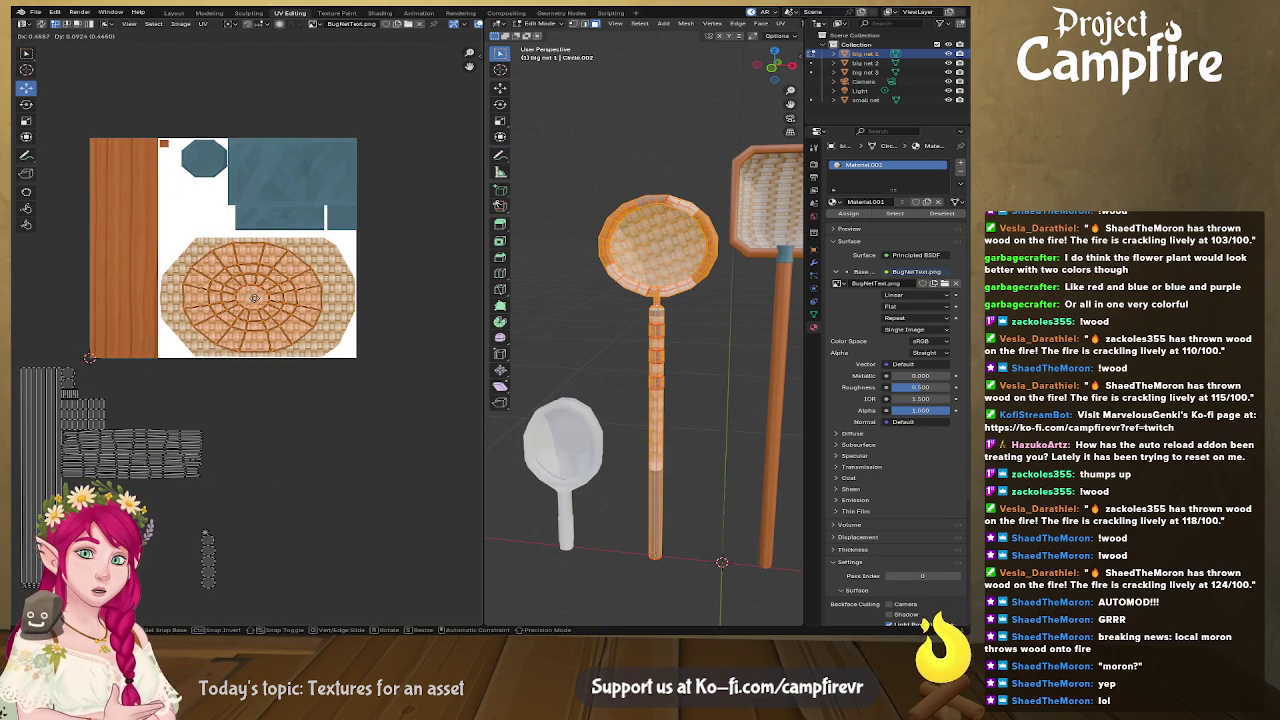
pyautogui.click(250, 296)
pyautogui.press('r')
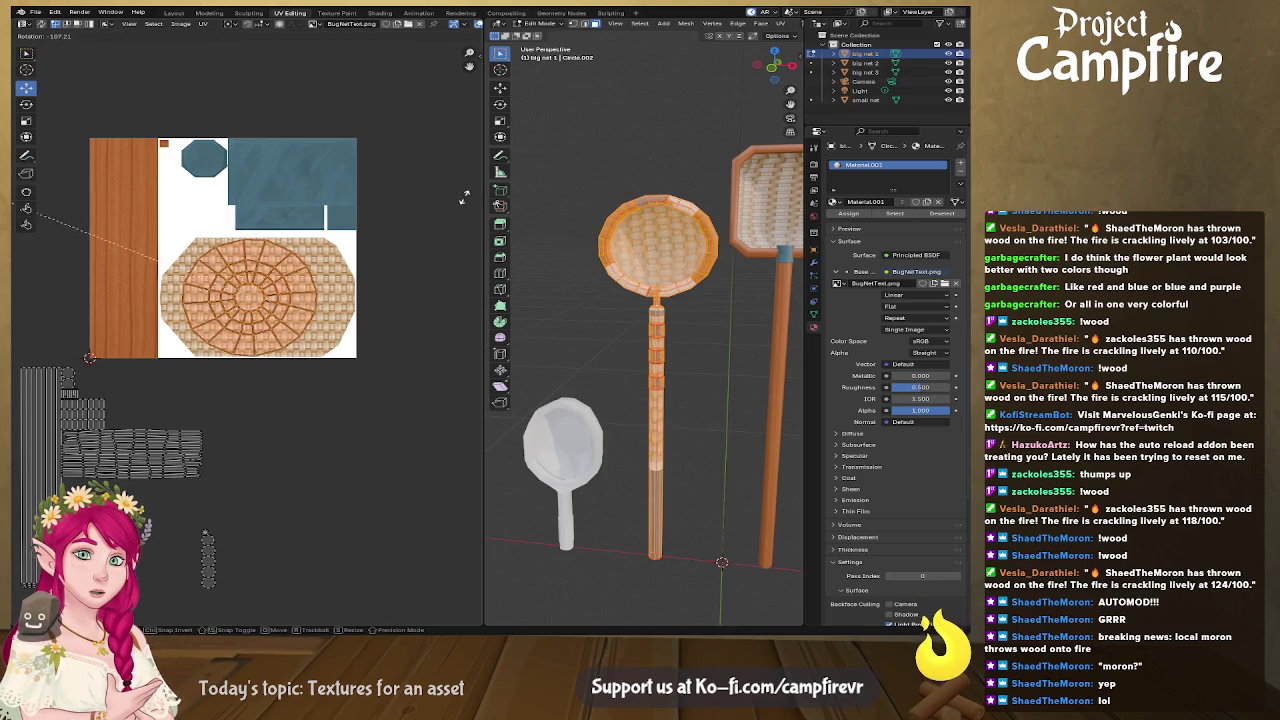
pyautogui.click(460, 208)
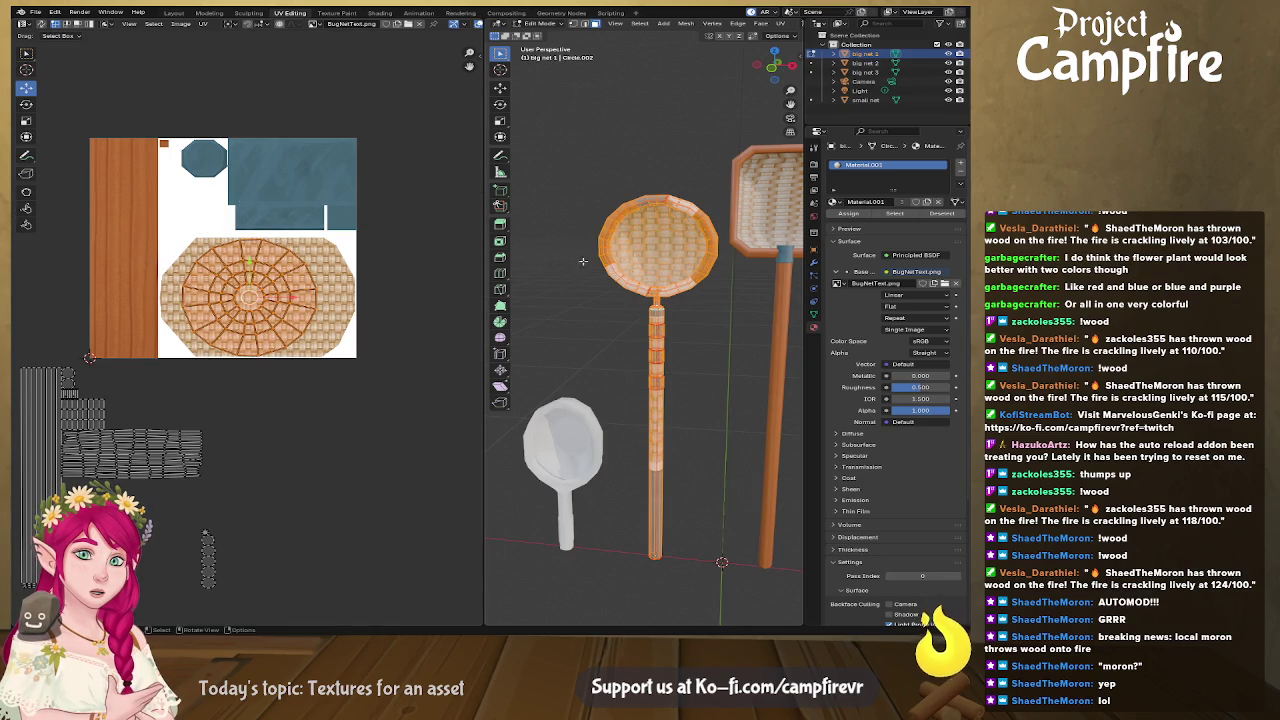
# Step: Widen the net-head island along X and nudge it slightly right
pyautogui.press('s')
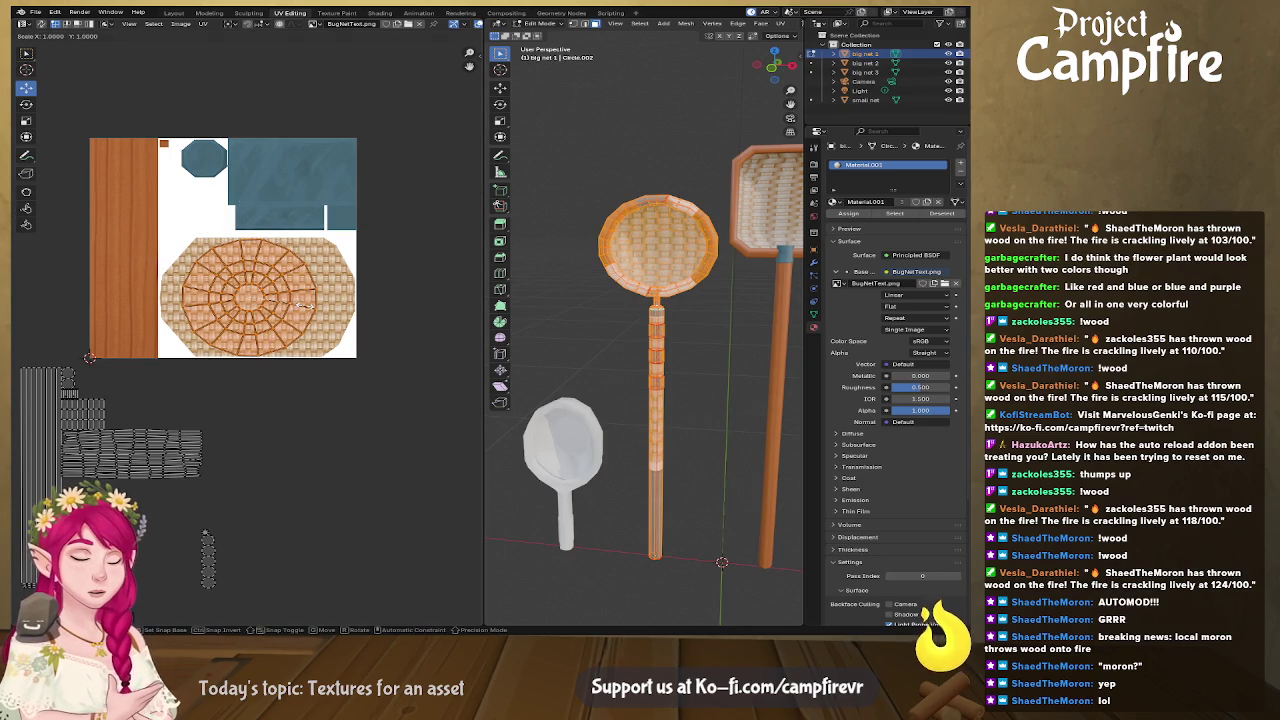
pyautogui.press('x')
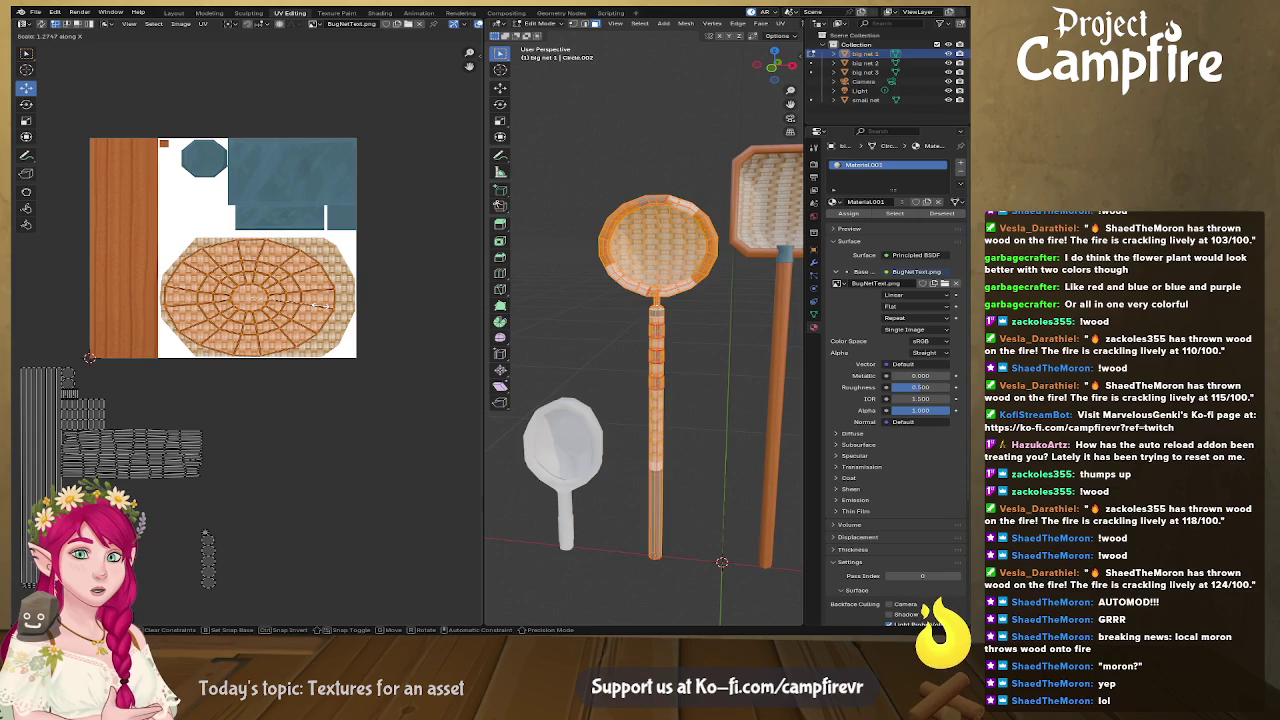
pyautogui.click(236, 296)
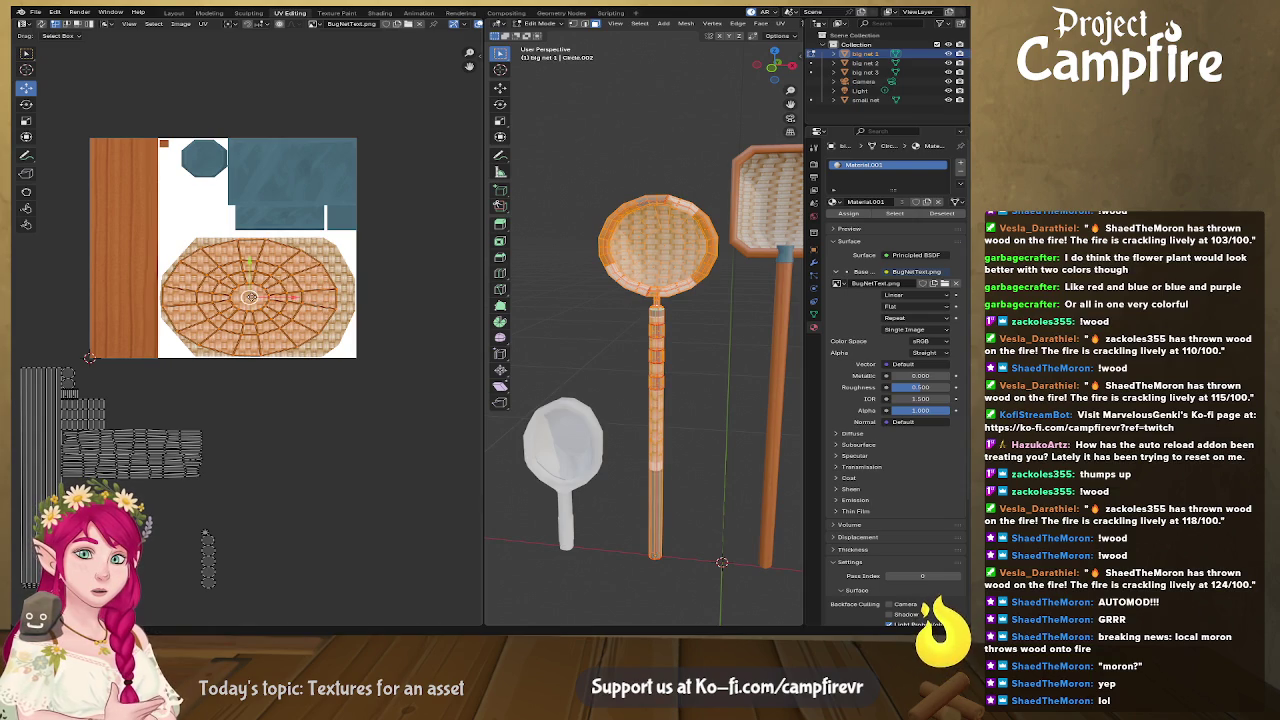
pyautogui.moveTo(250, 297); pyautogui.dragTo(260, 297)
pyautogui.click(260, 297)
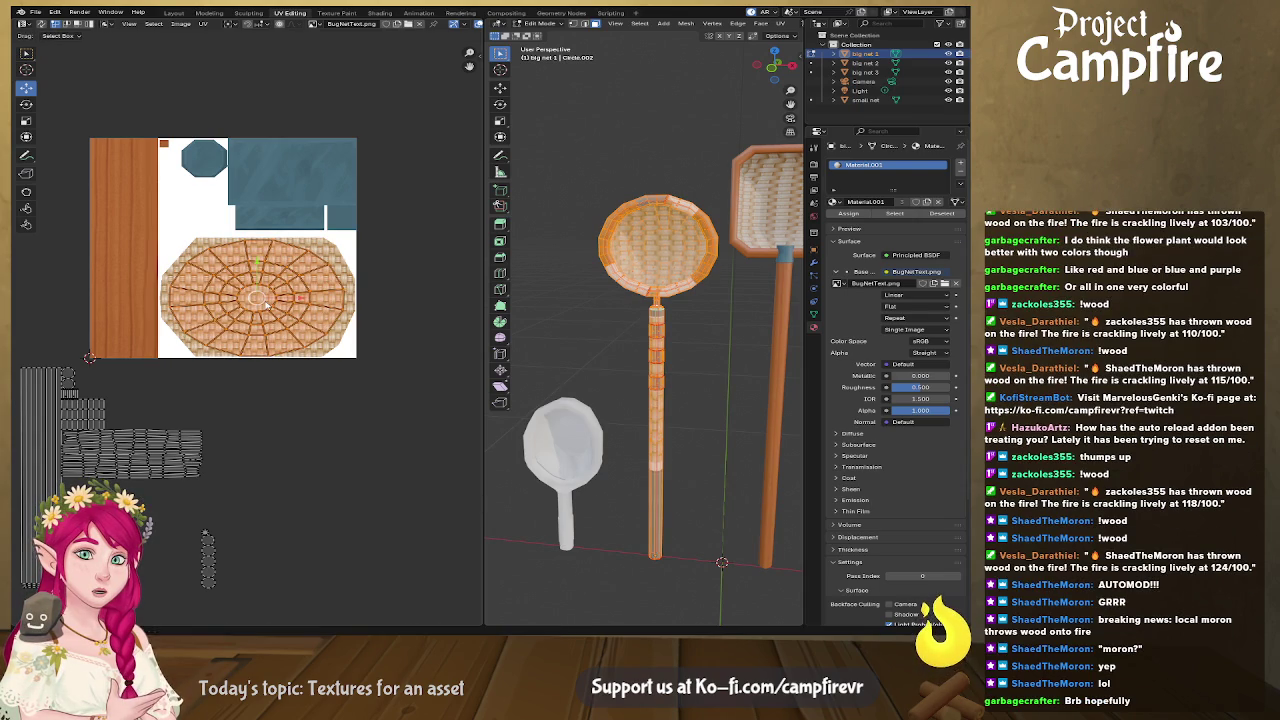
pyautogui.moveTo(600, 380); pyautogui.dragTo(545, 360, button='middle')
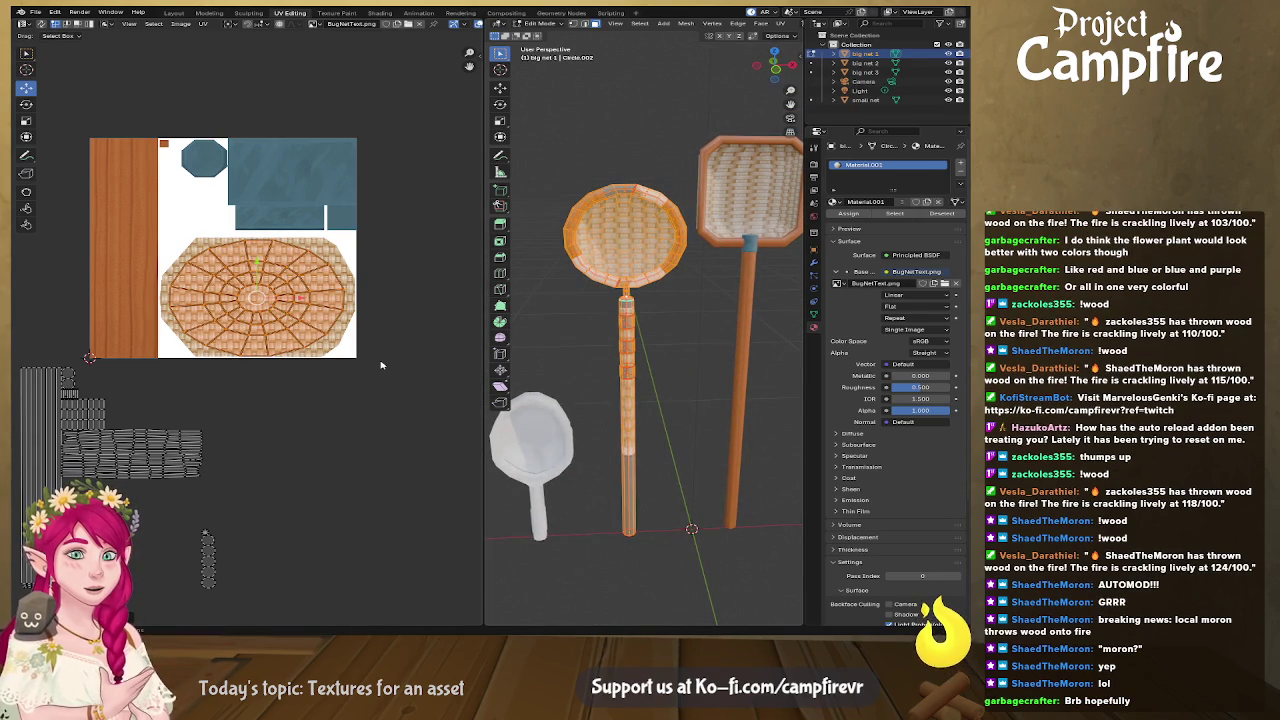
pyautogui.moveTo(237, 384); pyautogui.dragTo(269, 390, button='middle')
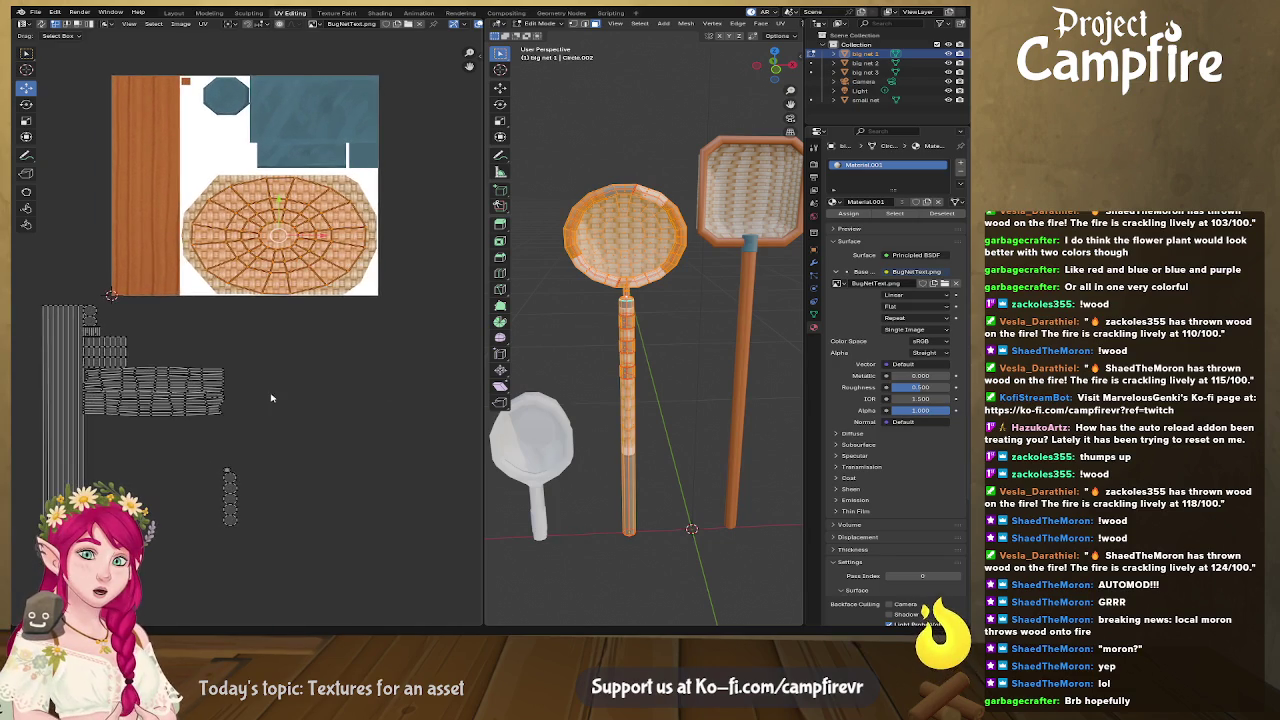
# Step: Stack the small round cap UV islands on top of each other
pyautogui.scroll(2, 280, 420)
pyautogui.scroll(2, 289, 354)
pyautogui.scroll(1, 286, 320)
pyautogui.moveTo(299, 318); pyautogui.dragTo(265, 372, button='middle')
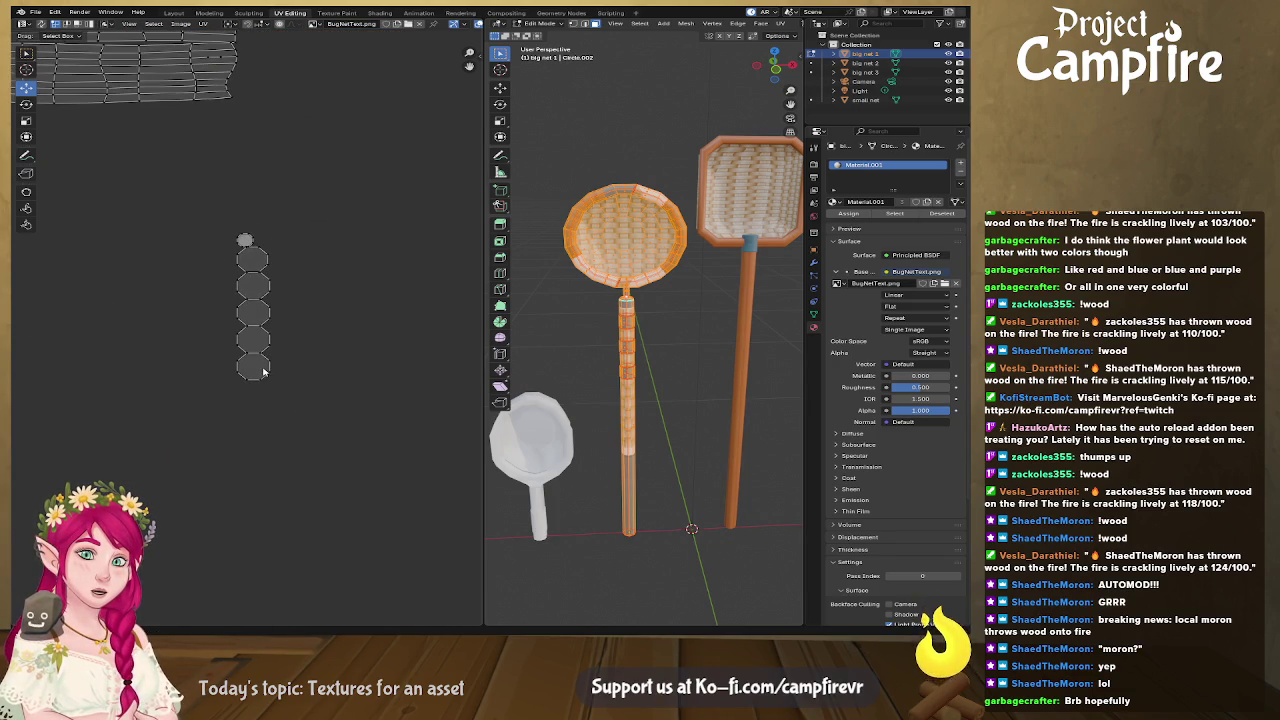
pyautogui.click(265, 372)
pyautogui.moveTo(265, 372)
pyautogui.mouseDown()
pyautogui.moveTo(251, 335)
pyautogui.moveTo(295, 323)
pyautogui.mouseUp()
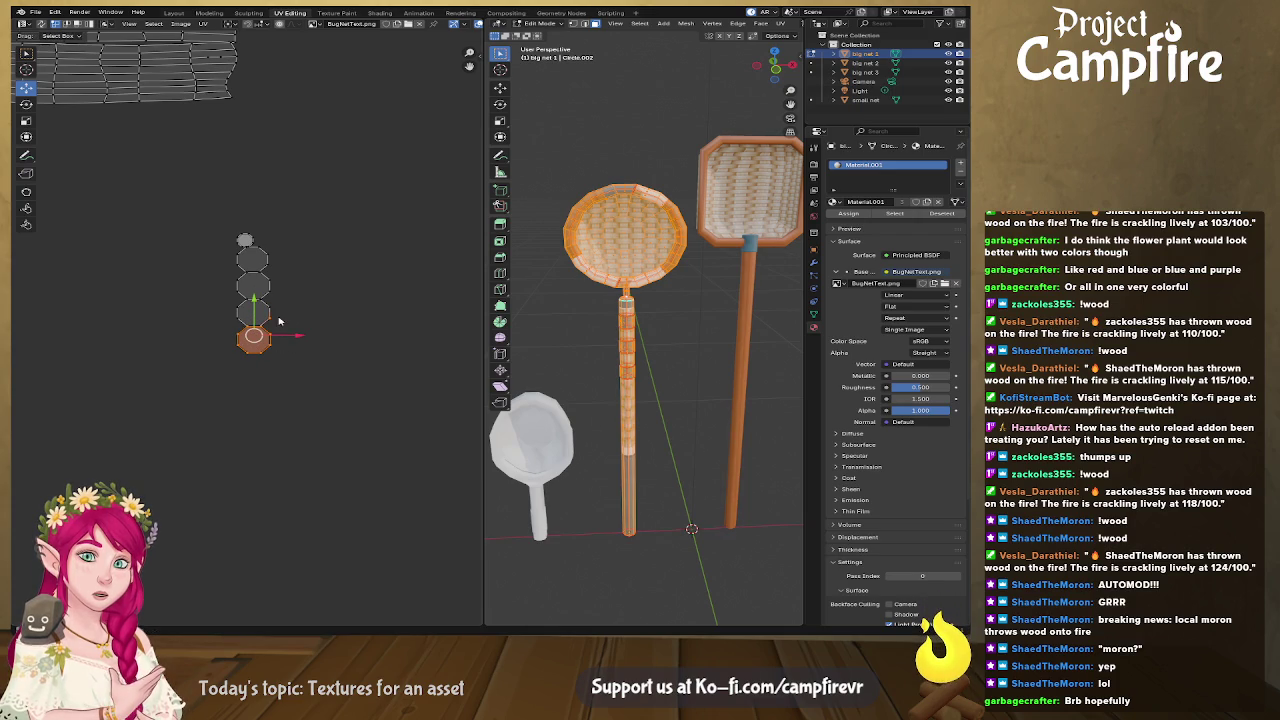
pyautogui.moveTo(268, 316); pyautogui.dragTo(253, 340)
pyautogui.moveTo(252, 287); pyautogui.dragTo(253, 340)
pyautogui.click(262, 272)
pyautogui.moveTo(253, 260); pyautogui.dragTo(257, 345)
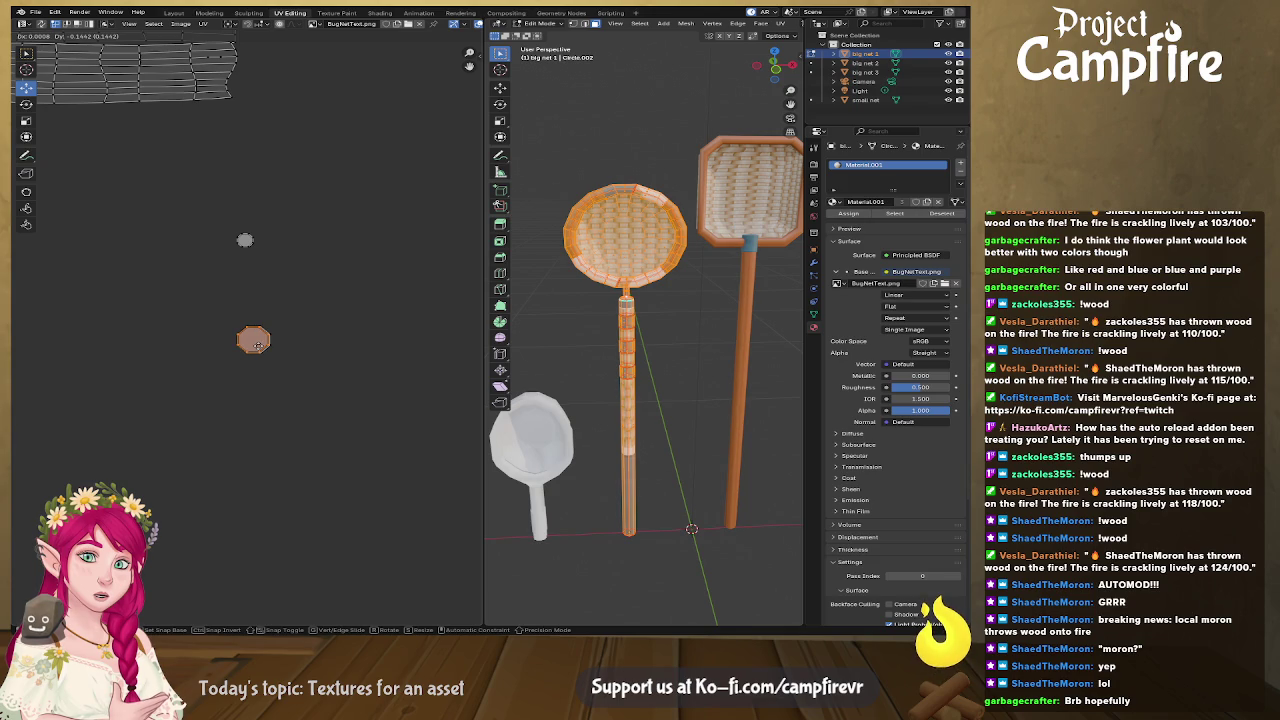
pyautogui.moveTo(257, 344); pyautogui.dragTo(258, 345)
# Step: Move the stacked round islands over the blue octagon and scale them to fit
pyautogui.moveTo(234, 298); pyautogui.dragTo(328, 392)
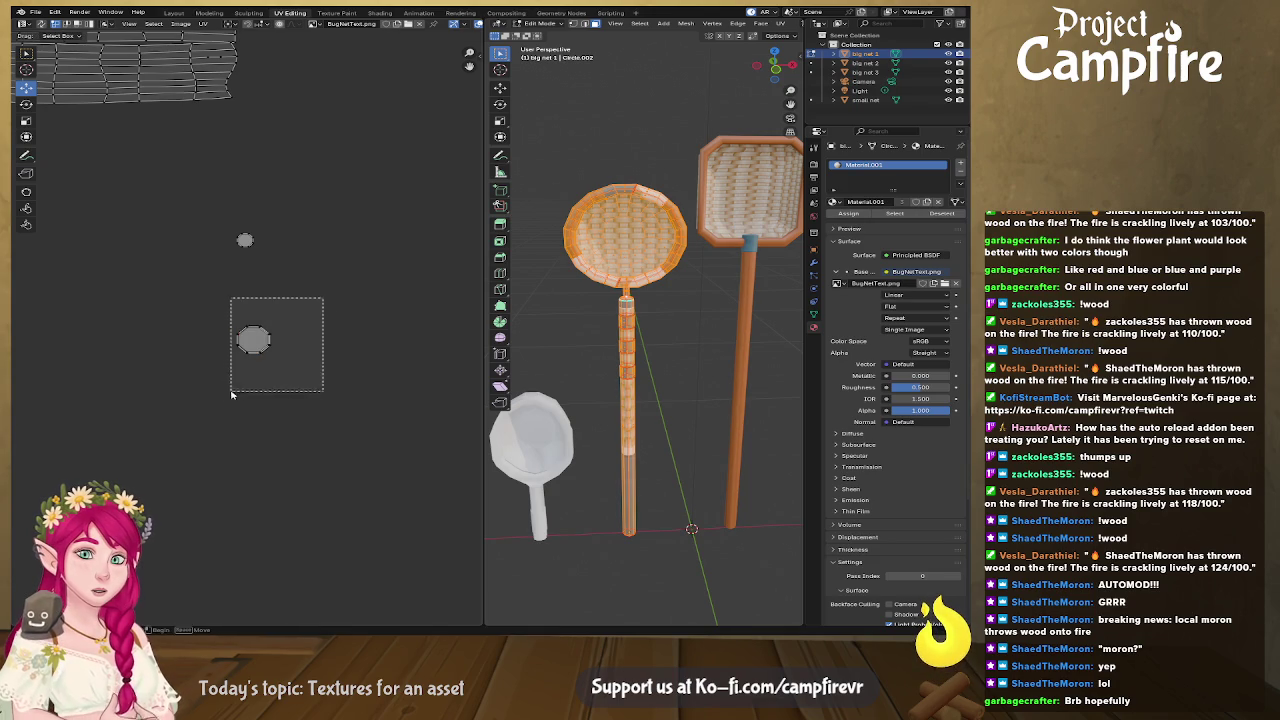
pyautogui.moveTo(253, 340)
pyautogui.mouseDown()
pyautogui.moveTo(331, 148)
pyautogui.moveTo(329, 214)
pyautogui.mouseUp()
pyautogui.scroll(-3, 333, 347)
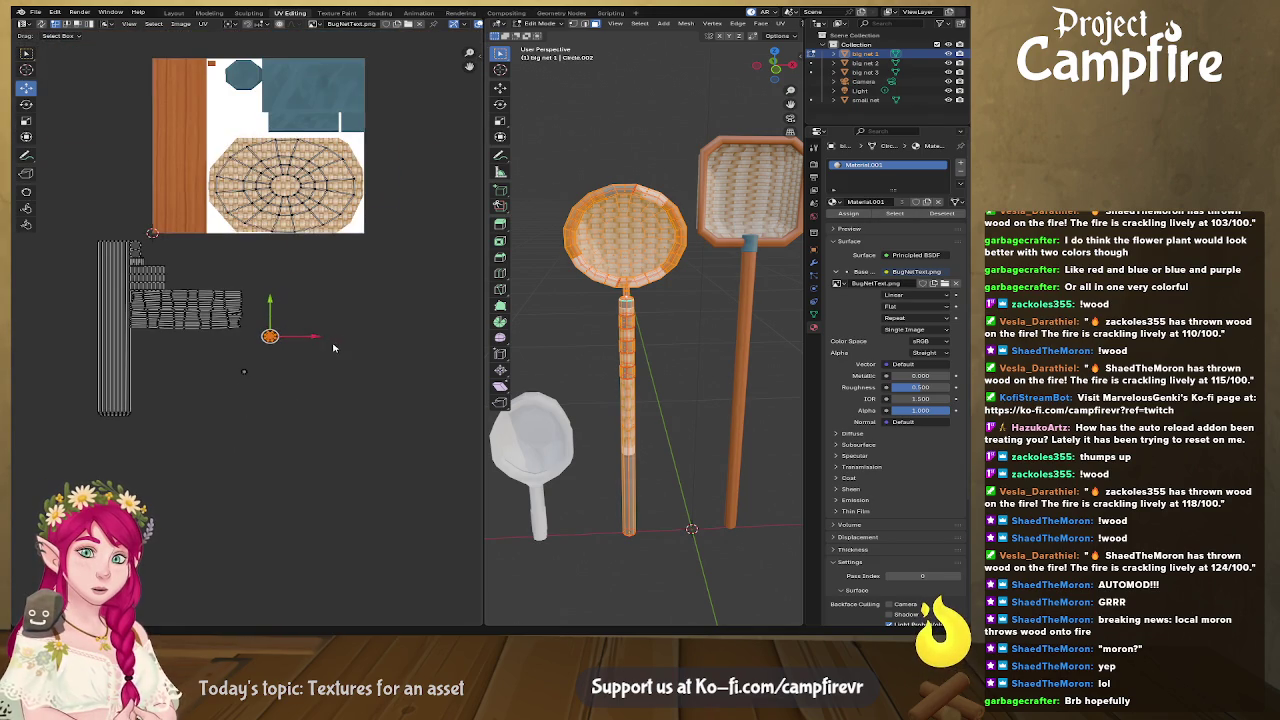
pyautogui.moveTo(277, 338); pyautogui.dragTo(243, 74)
pyautogui.press('s')
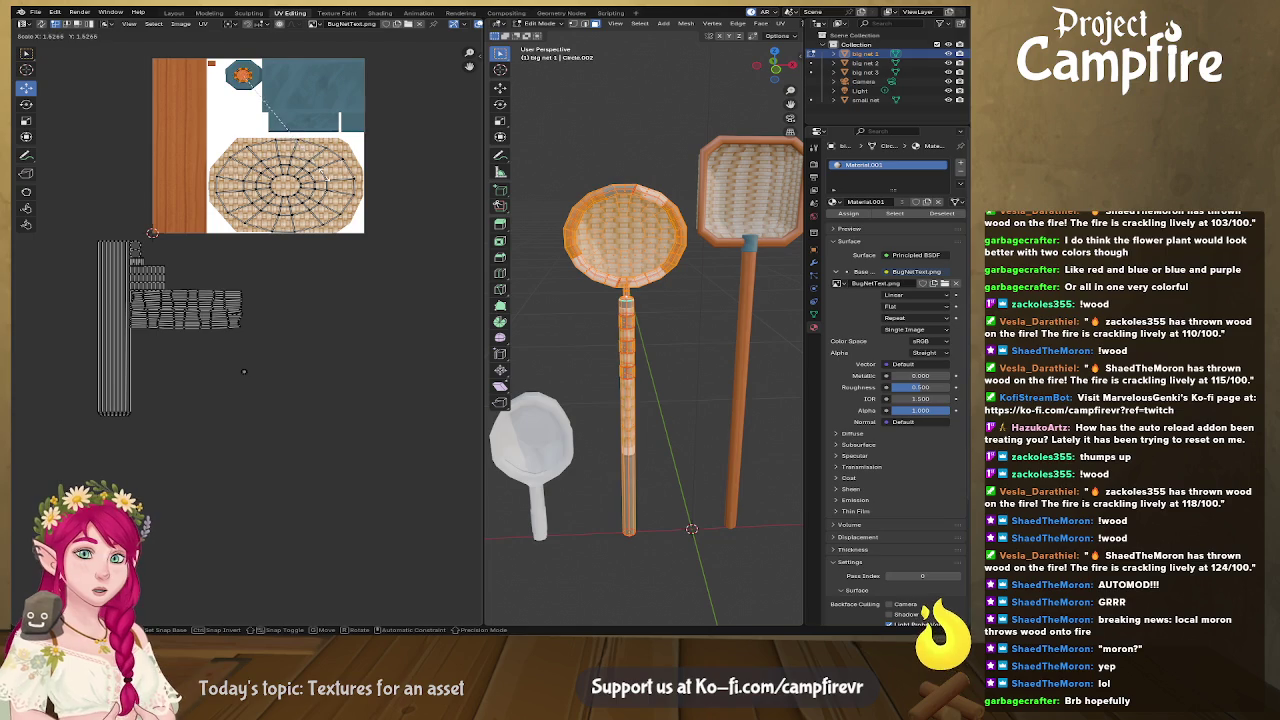
pyautogui.click(412, 268)
# Step: Reframe the texture and select the row-of-squares band island
pyautogui.scroll(2, 330, 260)
pyautogui.scroll(2, 330, 260)
pyautogui.scroll(1, 330, 260)
pyautogui.scroll(1, 307, 187)
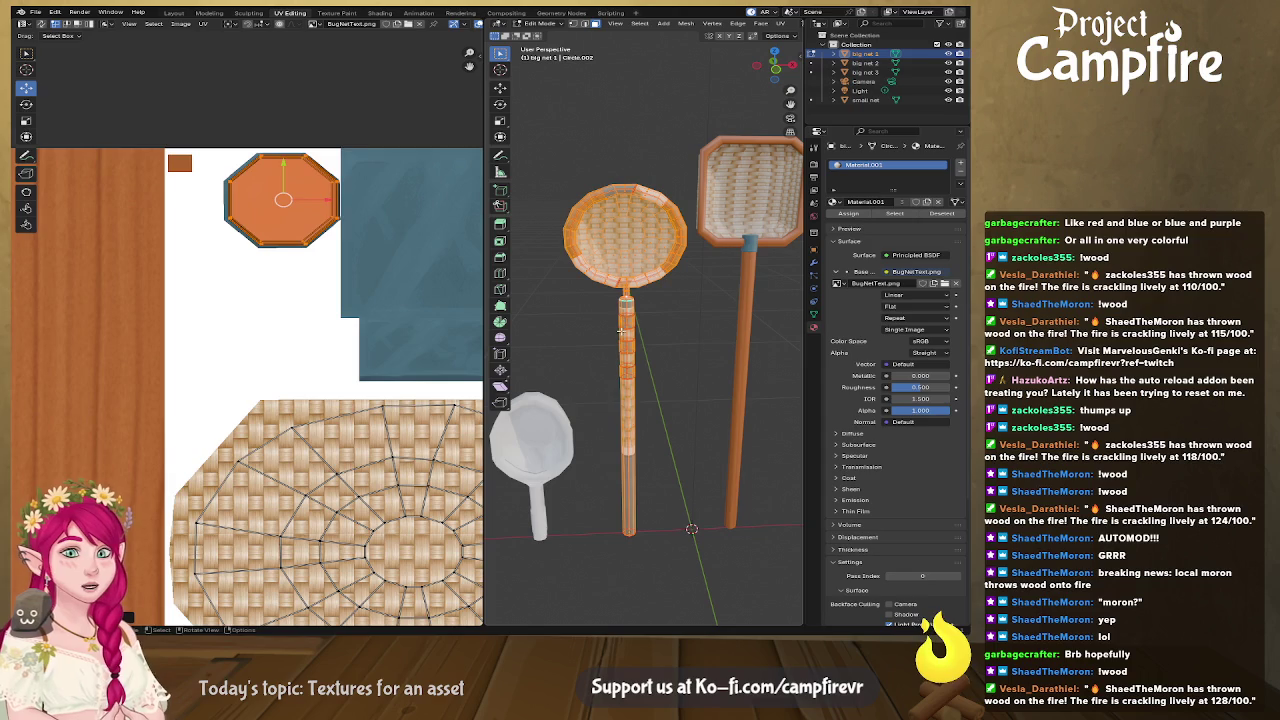
pyautogui.scroll(-4, 443, 343)
pyautogui.scroll(-1, 288, 438)
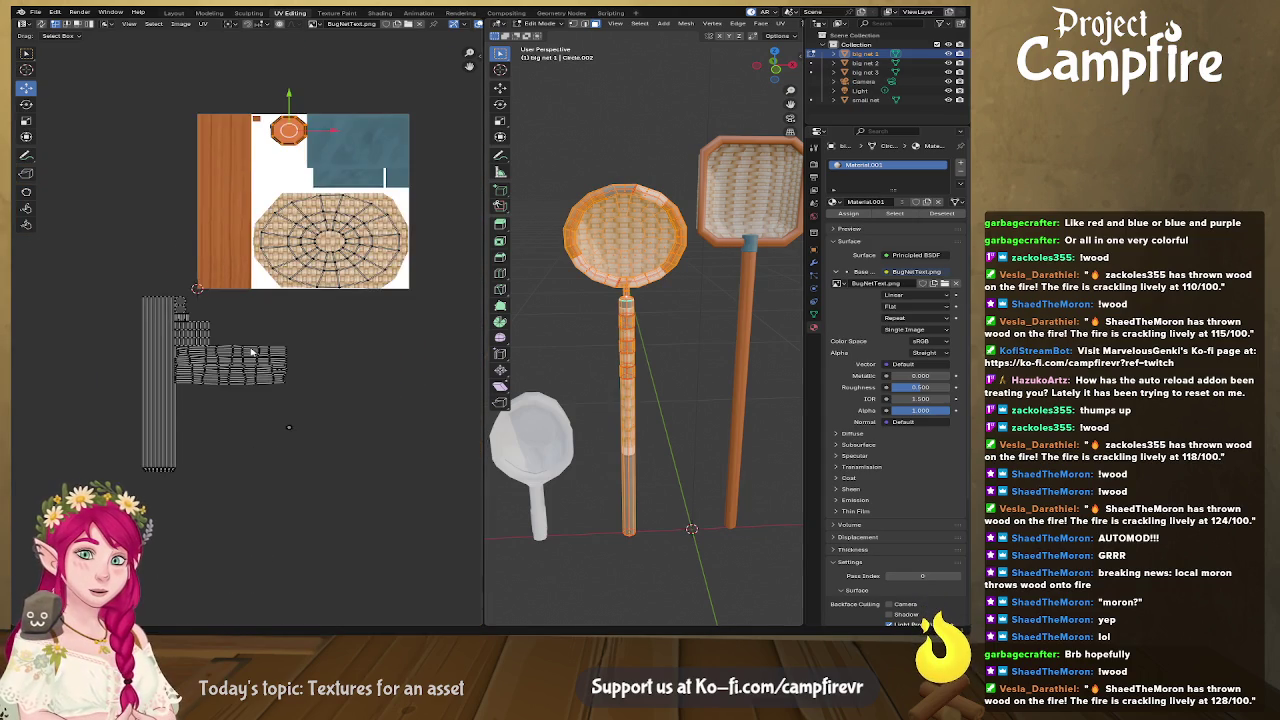
pyautogui.scroll(4, 253, 357)
pyautogui.moveTo(185, 370); pyautogui.dragTo(249, 334, button='middle')
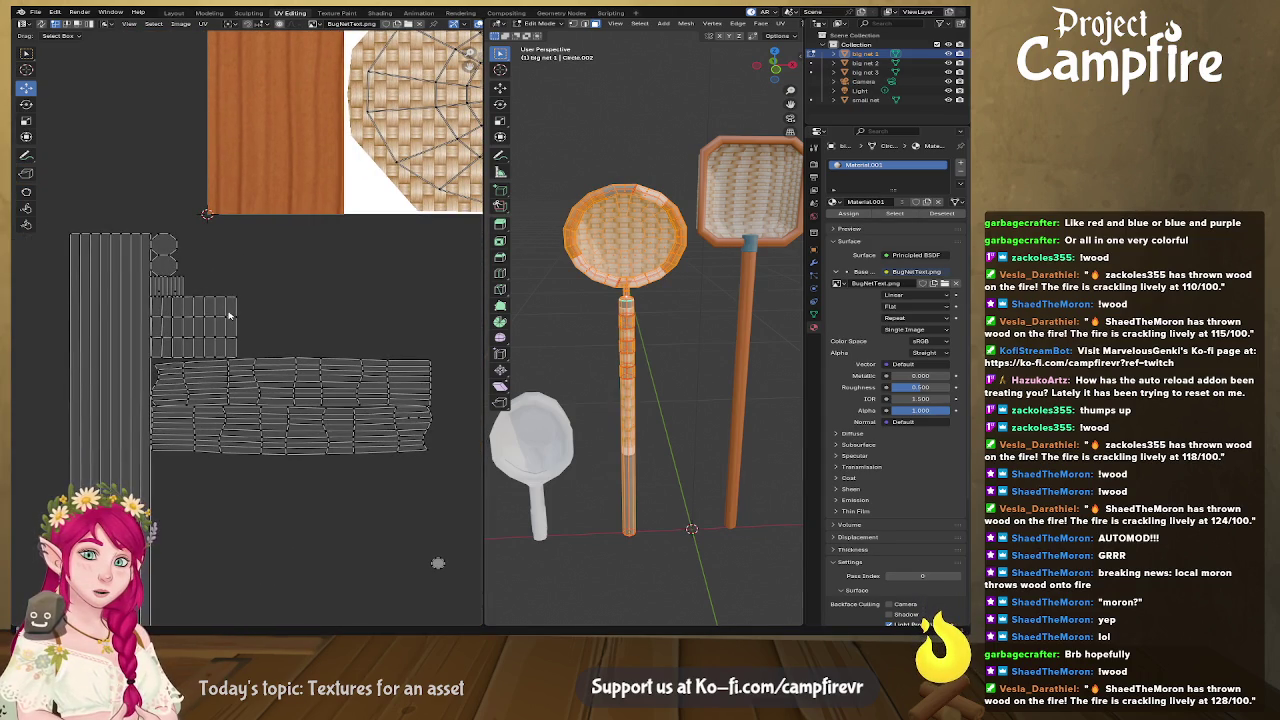
pyautogui.keyDown('shift'); pyautogui.moveTo(228, 310); pyautogui.dragTo(235, 305, button='right'); pyautogui.keyUp('shift')
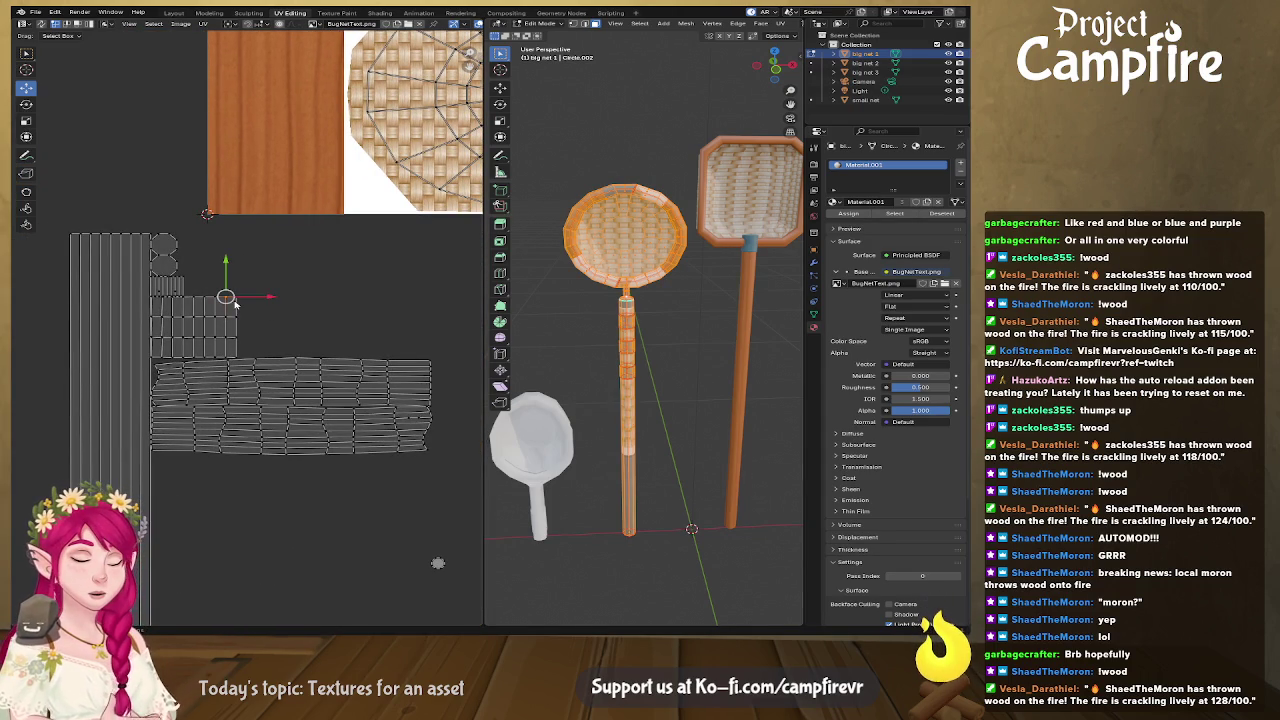
pyautogui.click(200, 304)
# Step: Reposition the band island and stack its lower row of squares onto the other row
pyautogui.press('g')
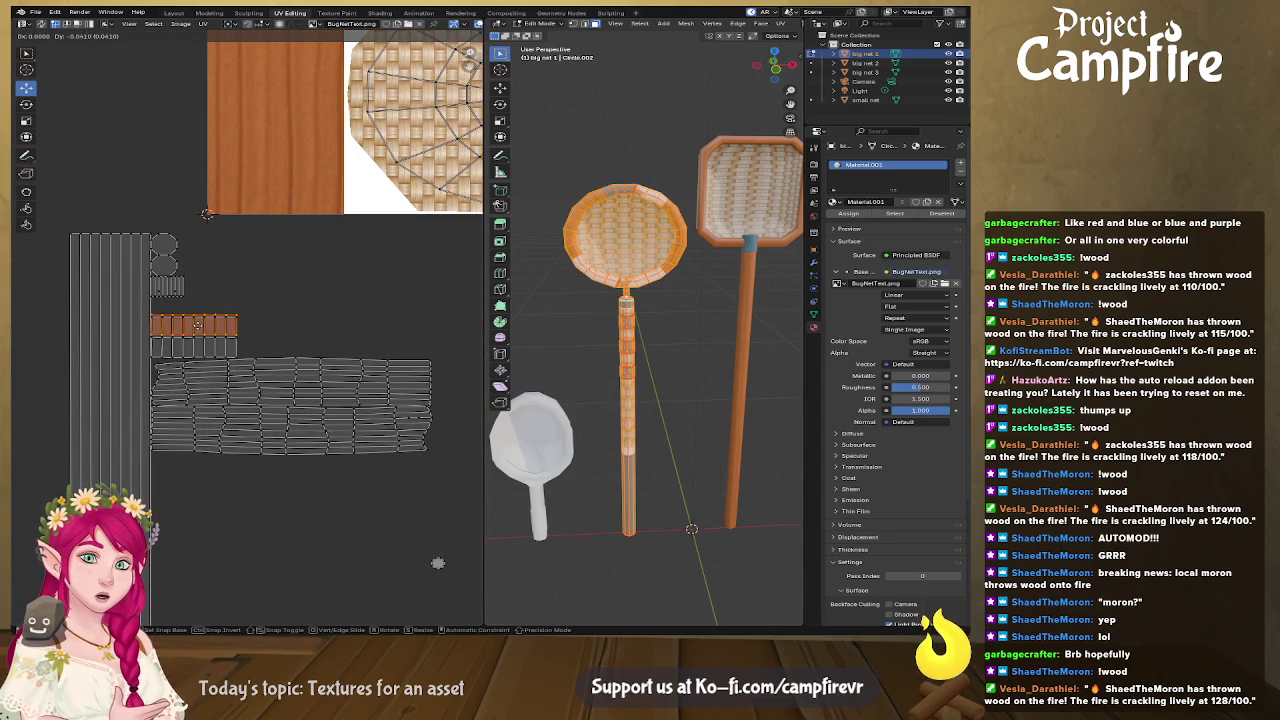
pyautogui.click(310, 293)
pyautogui.click(223, 326)
pyautogui.click(241, 313)
pyautogui.click(195, 326)
pyautogui.press('g')
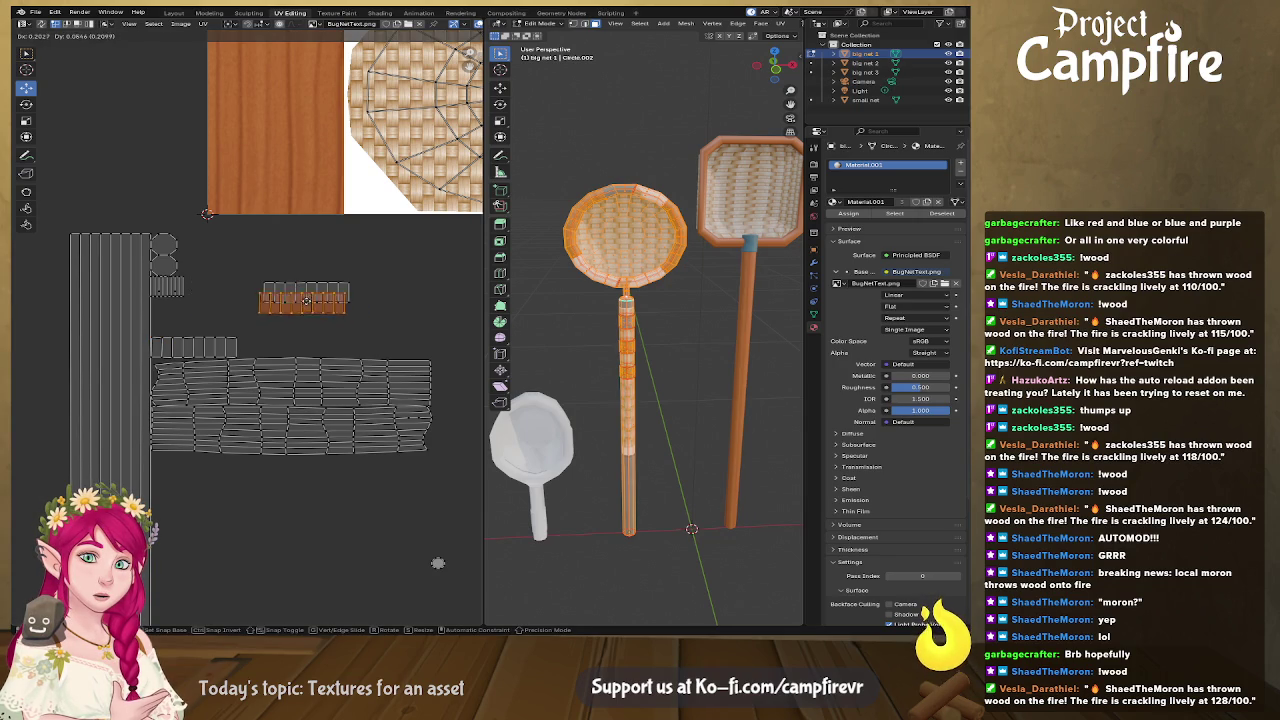
pyautogui.click(306, 303)
pyautogui.moveTo(308, 303); pyautogui.dragTo(224, 347)
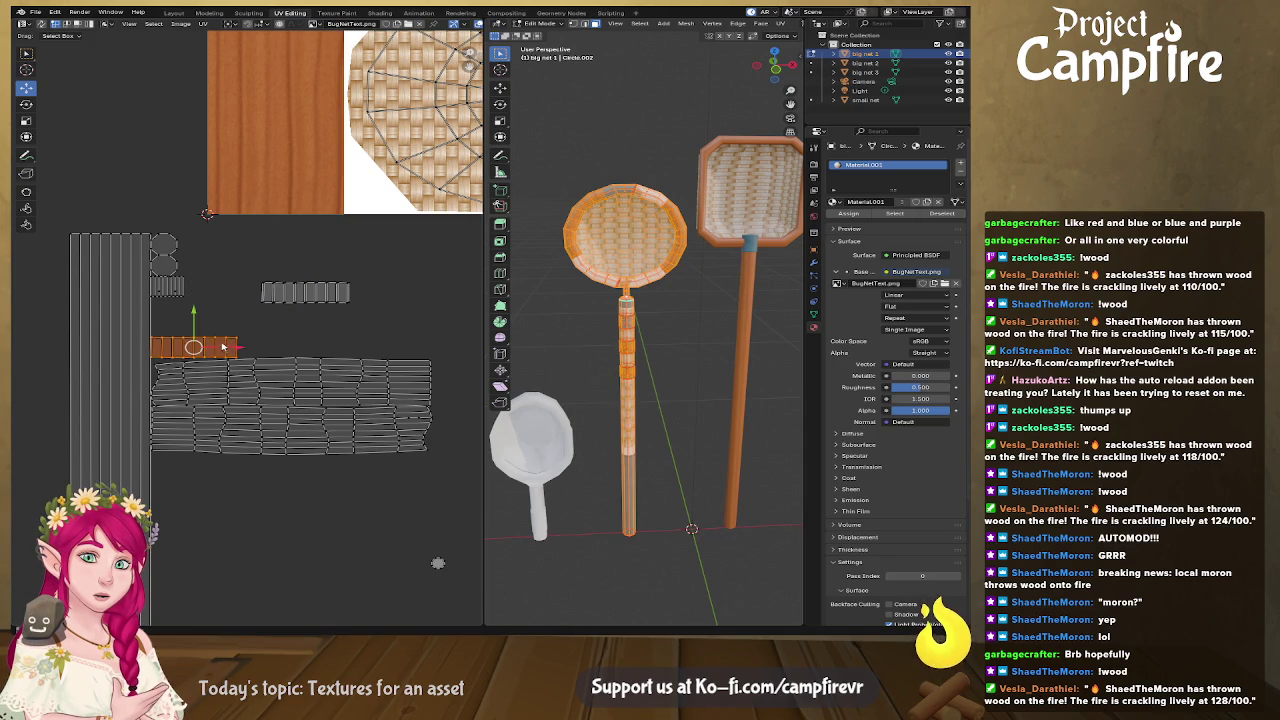
pyautogui.press('g')
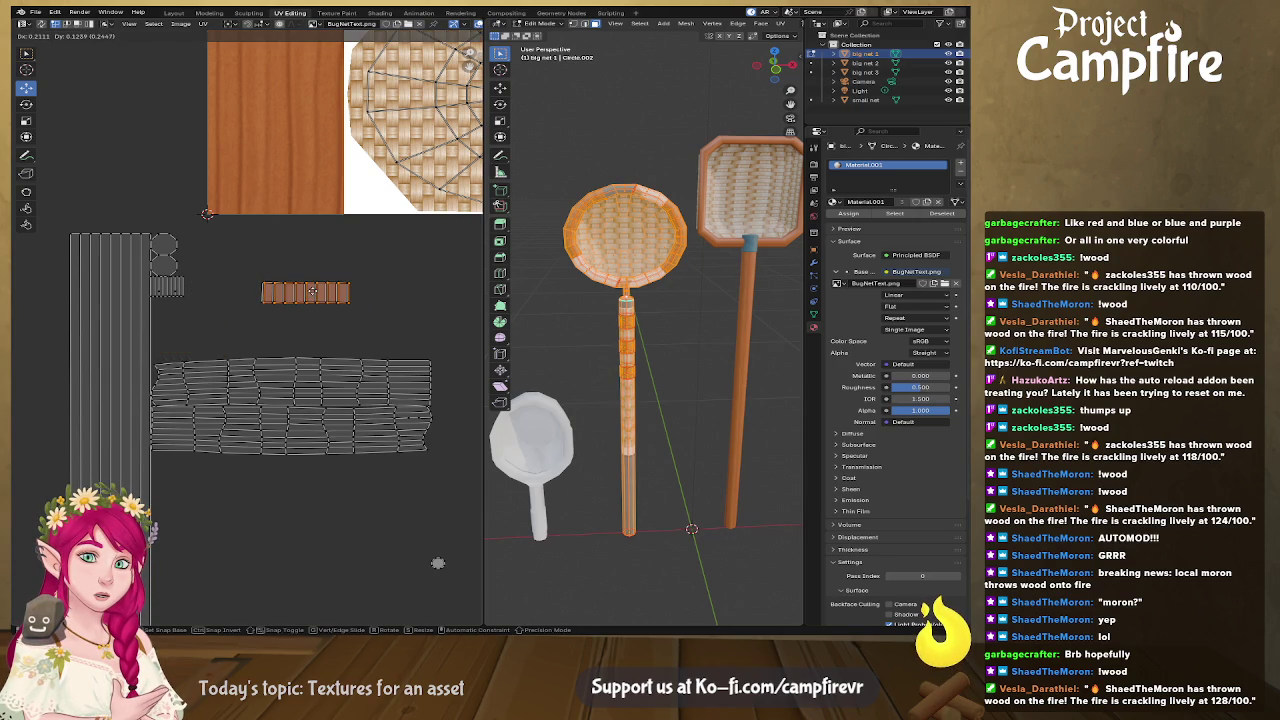
pyautogui.click(312, 291)
# Step: Straighten the band's top and bottom edges with Align Horizontally
pyautogui.scroll(2, 323, 306)
pyautogui.scroll(1, 371, 271)
pyautogui.scroll(2, 268, 277)
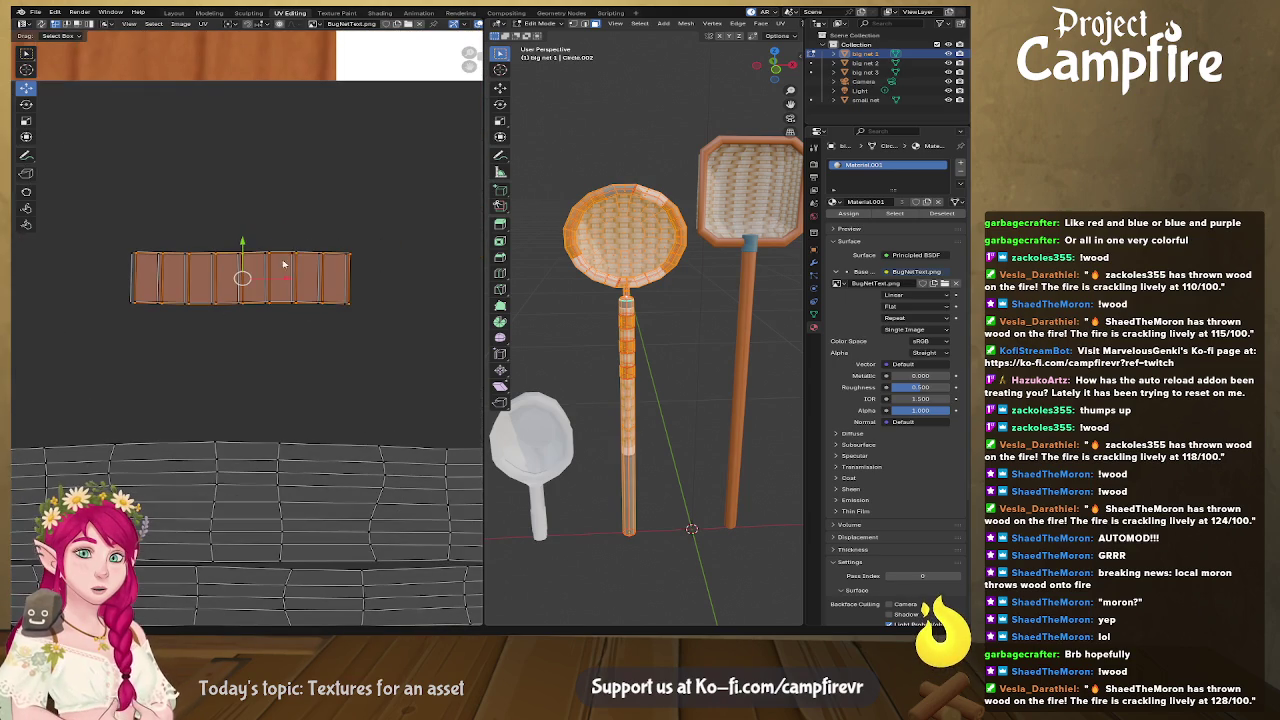
pyautogui.click(255, 257)
pyautogui.rightClick(255, 257)
pyautogui.press('Escape')
pyautogui.keyDown('alt'); pyautogui.click(259, 253); pyautogui.keyUp('alt')
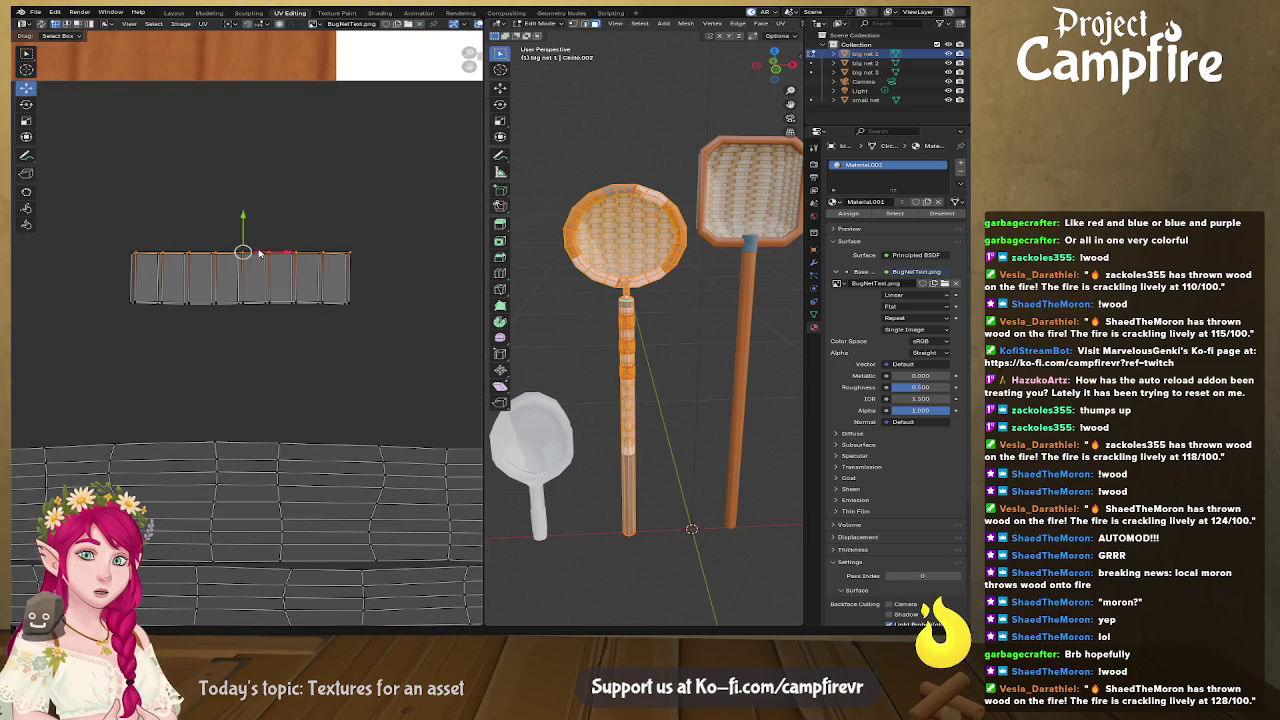
pyautogui.rightClick(229, 257)
pyautogui.click(229, 257)
pyautogui.keyDown('alt'); pyautogui.click(252, 301); pyautogui.keyUp('alt')
pyautogui.rightClick(252, 301)
pyautogui.click(252, 301)
pyautogui.rightClick(256, 307)
pyautogui.click(256, 307)
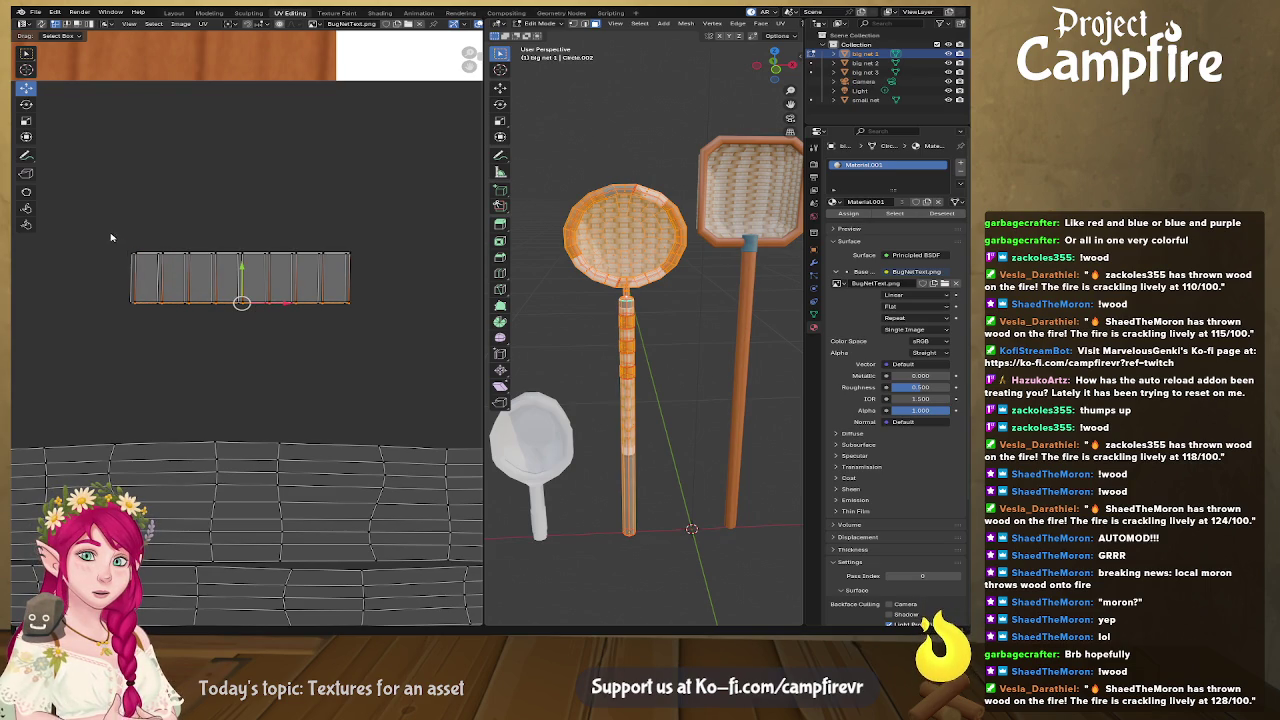
# Step: Move the whole band island onto the blue-metal area and scale it to fit
pyautogui.moveTo(111, 239); pyautogui.dragTo(400, 351)
pyautogui.scroll(-4, 360, 294)
pyautogui.moveTo(195, 424)
pyautogui.mouseDown()
pyautogui.moveTo(309, 250)
pyautogui.moveTo(298, 288)
pyautogui.mouseUp()
pyautogui.press('s')
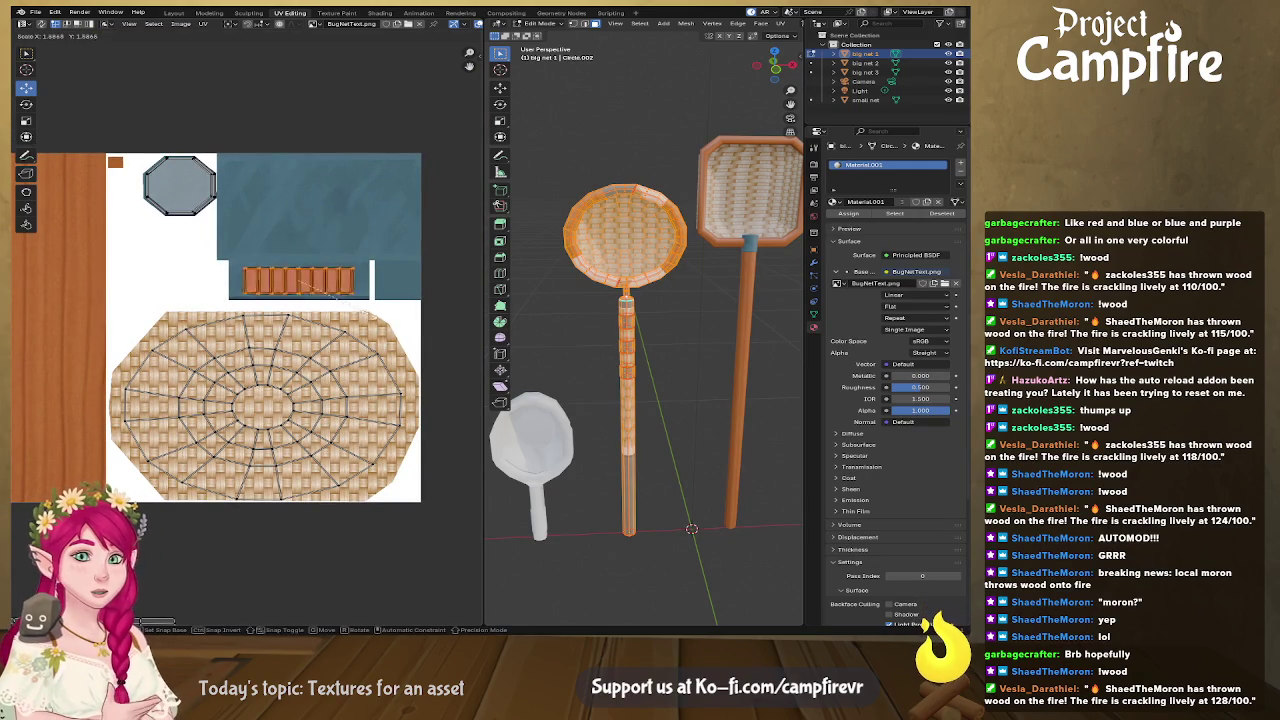
pyautogui.click(392, 328)
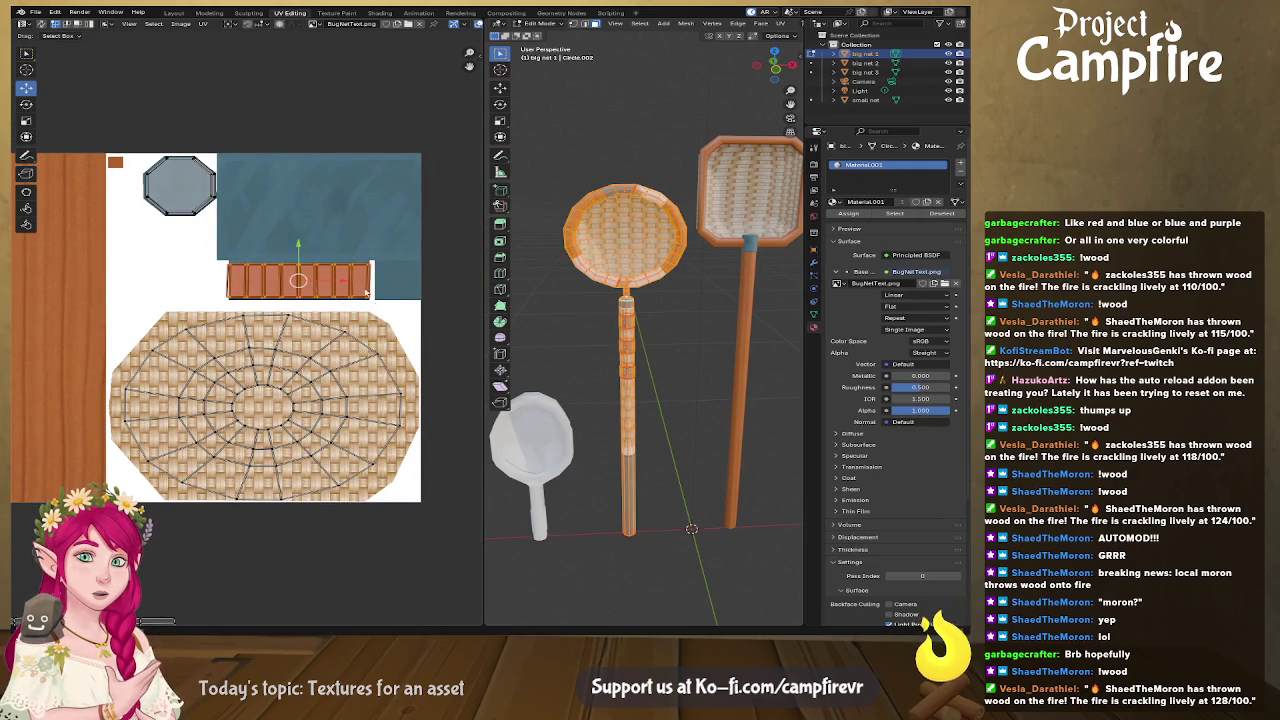
pyautogui.scroll(1, 386, 308)
pyautogui.scroll(1, 395, 300)
pyautogui.scroll(1, 404, 296)
pyautogui.press('s')
pyautogui.click(398, 292)
# Step: Rescale the band along Y to match the blue strip's height
pyautogui.press('s')
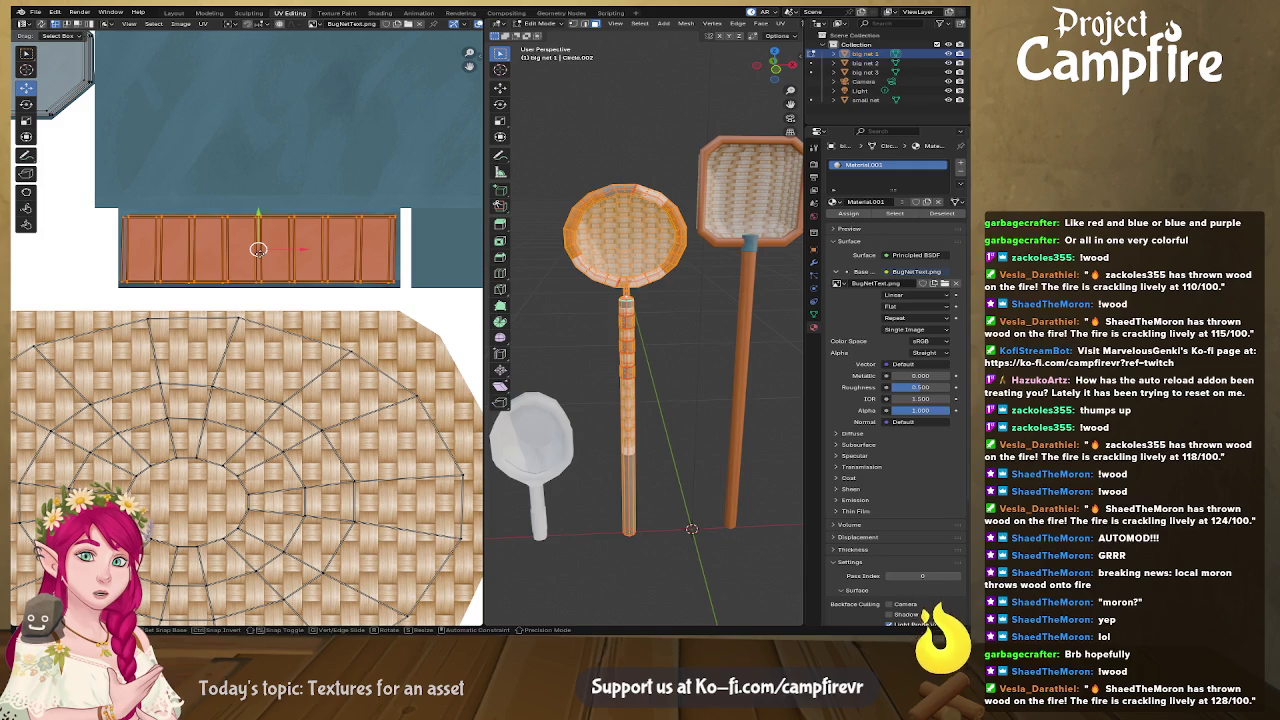
pyautogui.click(297, 213)
pyautogui.press('s')
pyautogui.press('y')
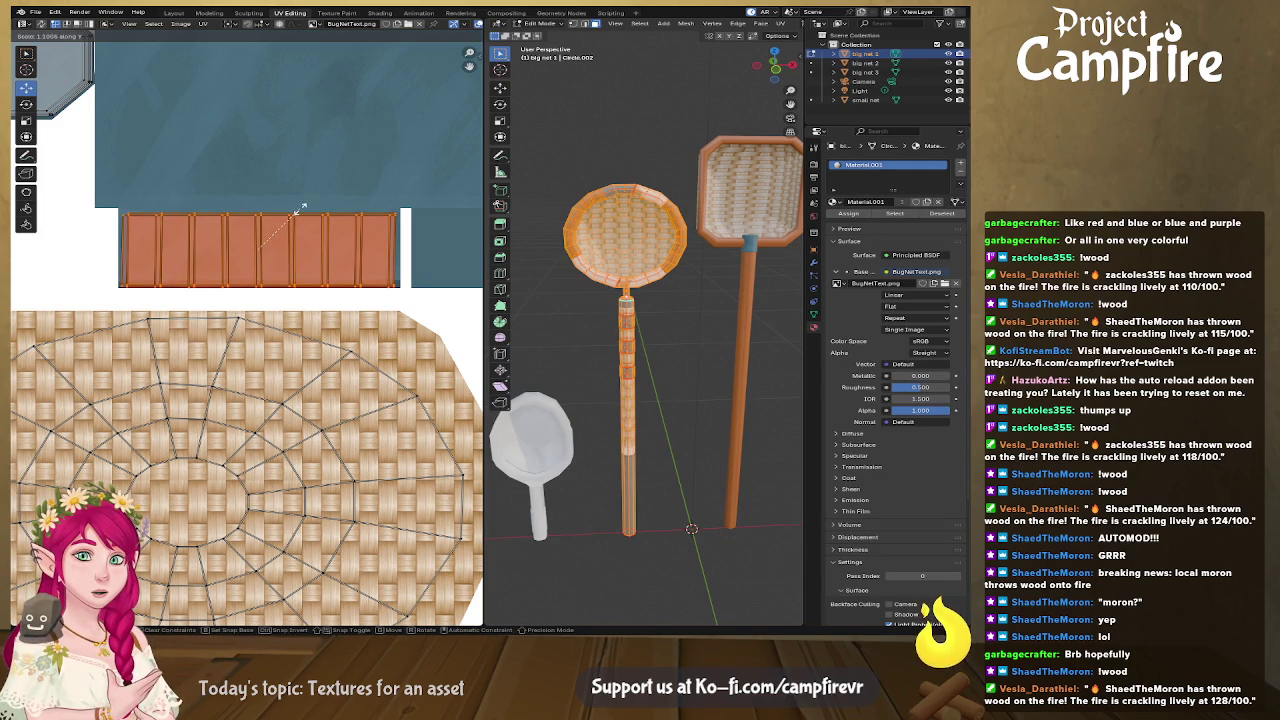
pyautogui.press('Return')
pyautogui.scroll(3, 620, 315)
pyautogui.scroll(3, 668, 355)
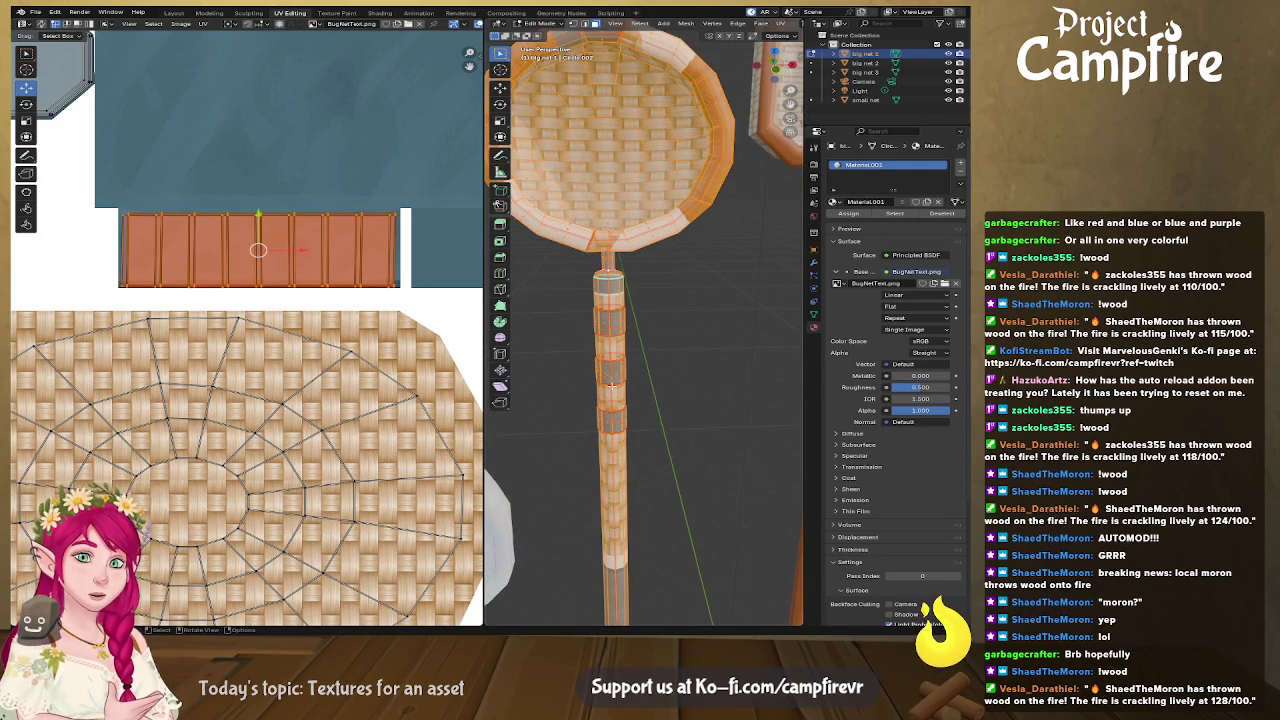
pyautogui.scroll(-3, 614, 385)
pyautogui.scroll(-3, 614, 385)
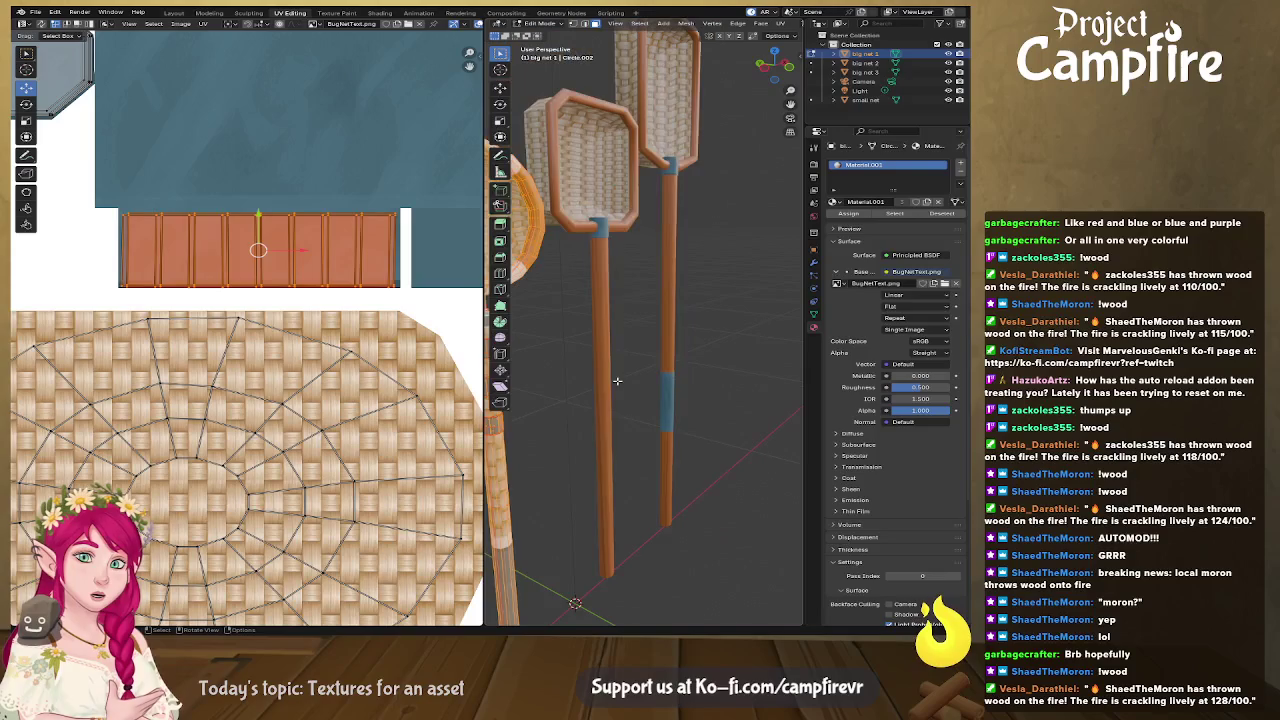
pyautogui.scroll(-2, 614, 385)
pyautogui.scroll(-4, 353, 369)
pyautogui.moveTo(213, 449); pyautogui.dragTo(350, 259, button='middle')
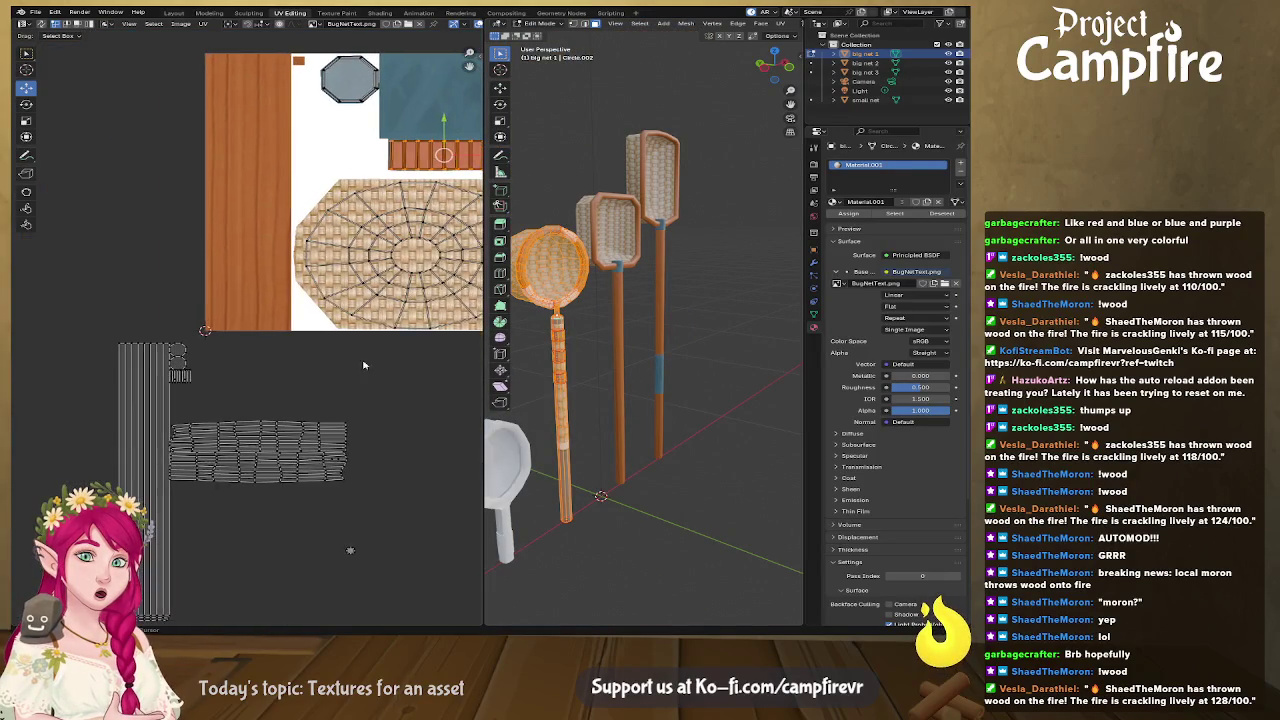
# Step: Move the long handle UV island onto the wood strip and stretch it horizontally
pyautogui.click(167, 455)
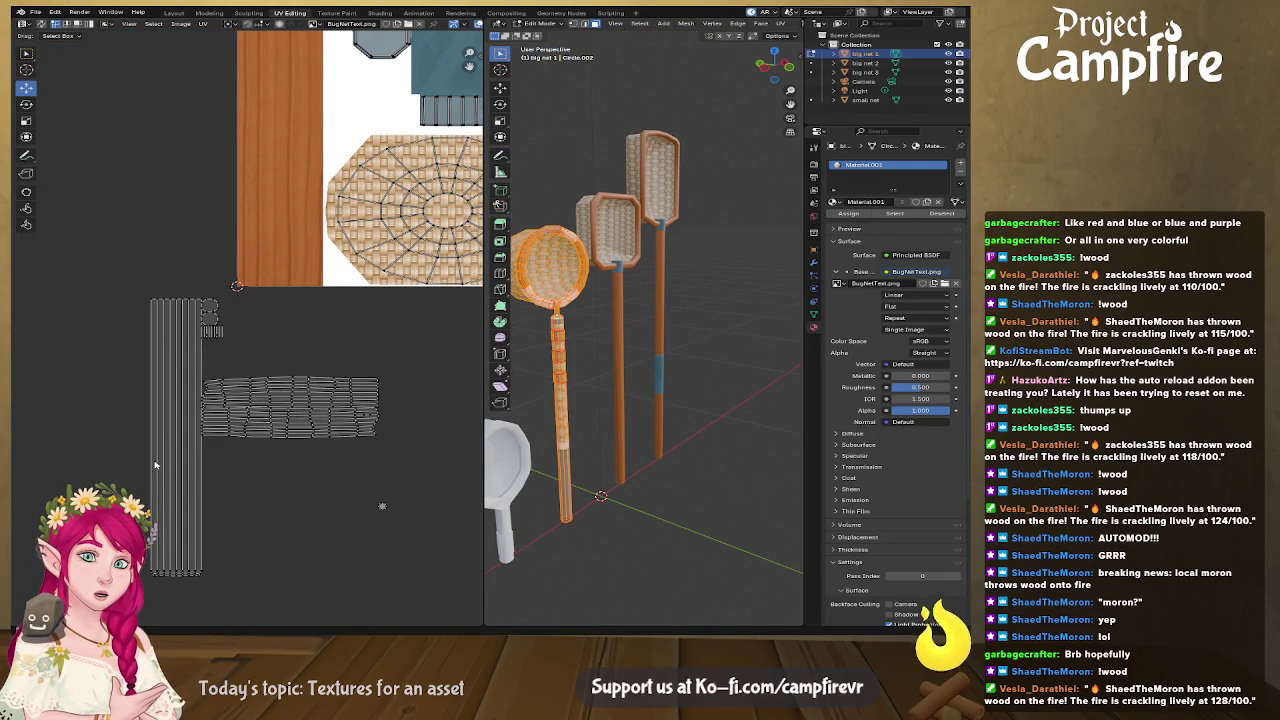
pyautogui.press('l')
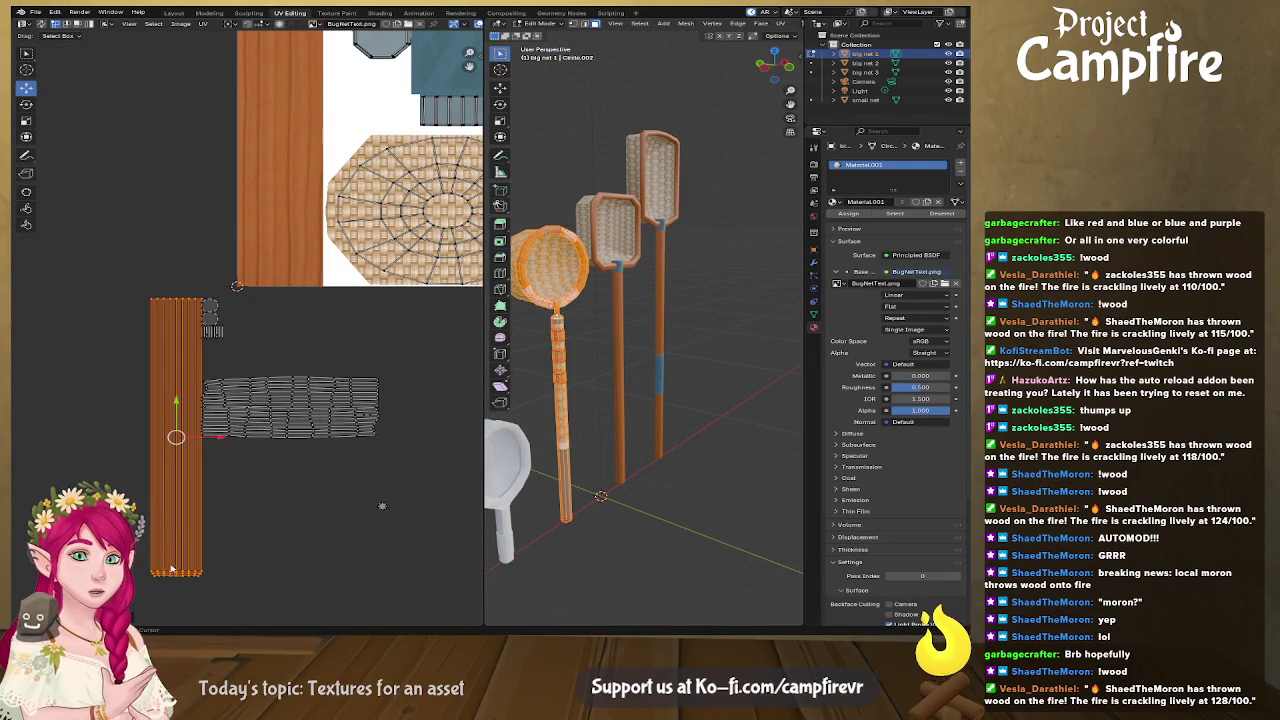
pyautogui.moveTo(176, 437); pyautogui.dragTo(174, 135)
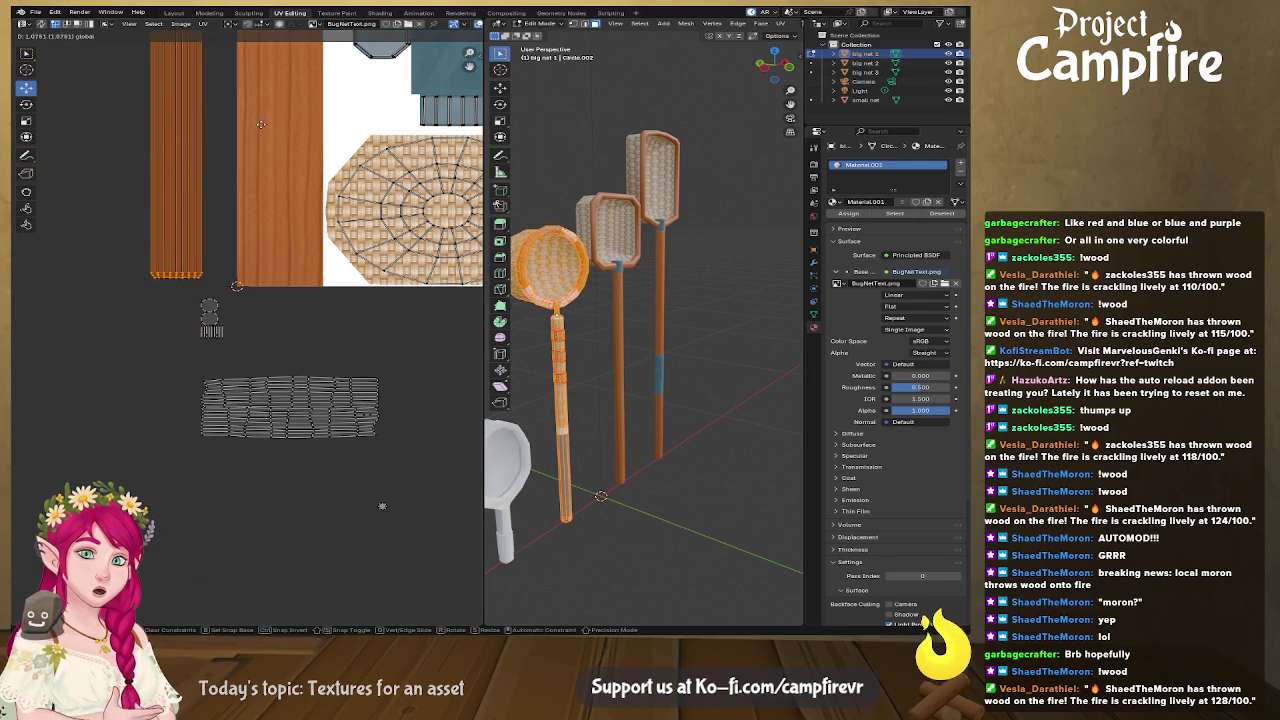
pyautogui.moveTo(174, 135); pyautogui.dragTo(166, 163, button='middle')
pyautogui.moveTo(291, 190); pyautogui.dragTo(270, 290, button='middle')
pyautogui.press('g')
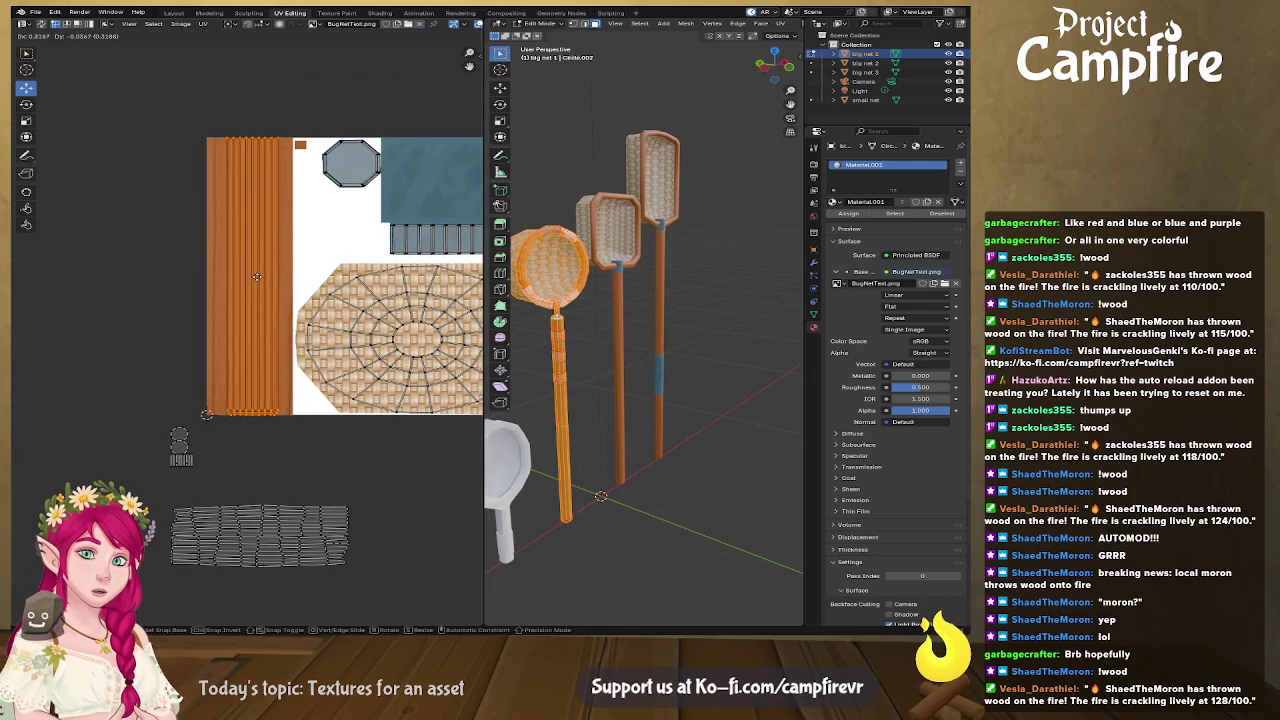
pyautogui.click(257, 277)
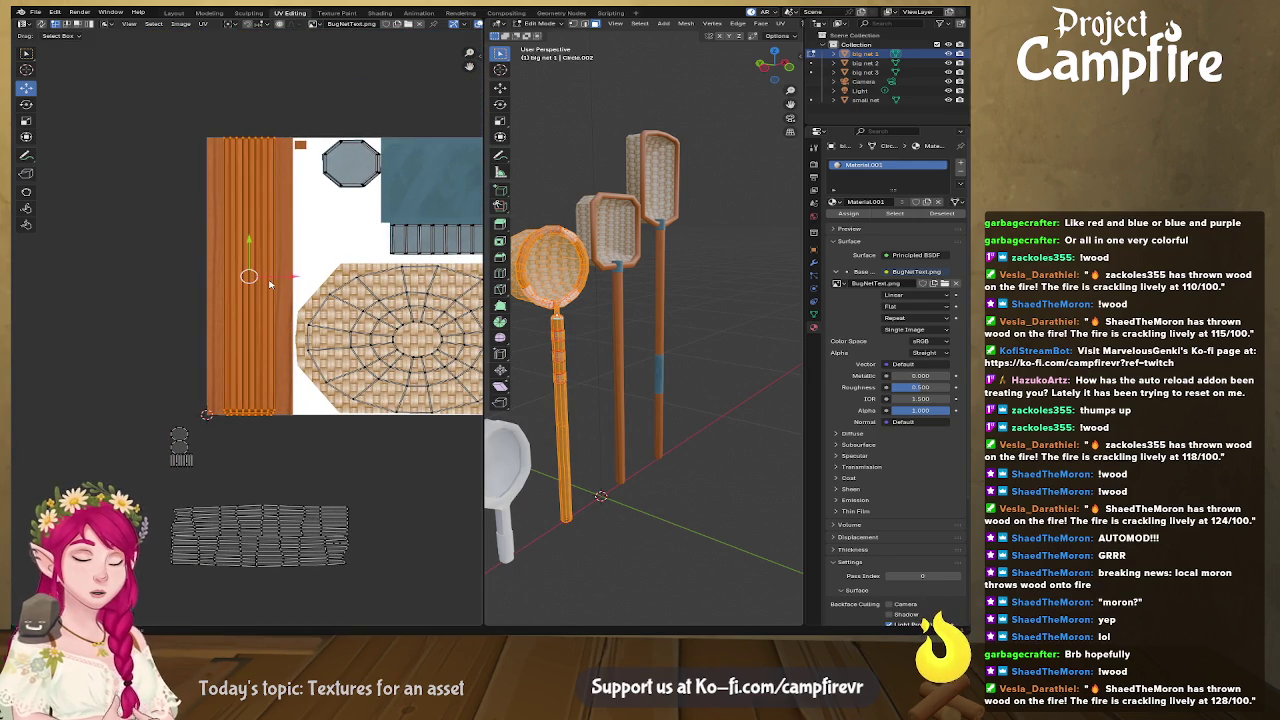
pyautogui.moveTo(269, 284); pyautogui.dragTo(317, 291)
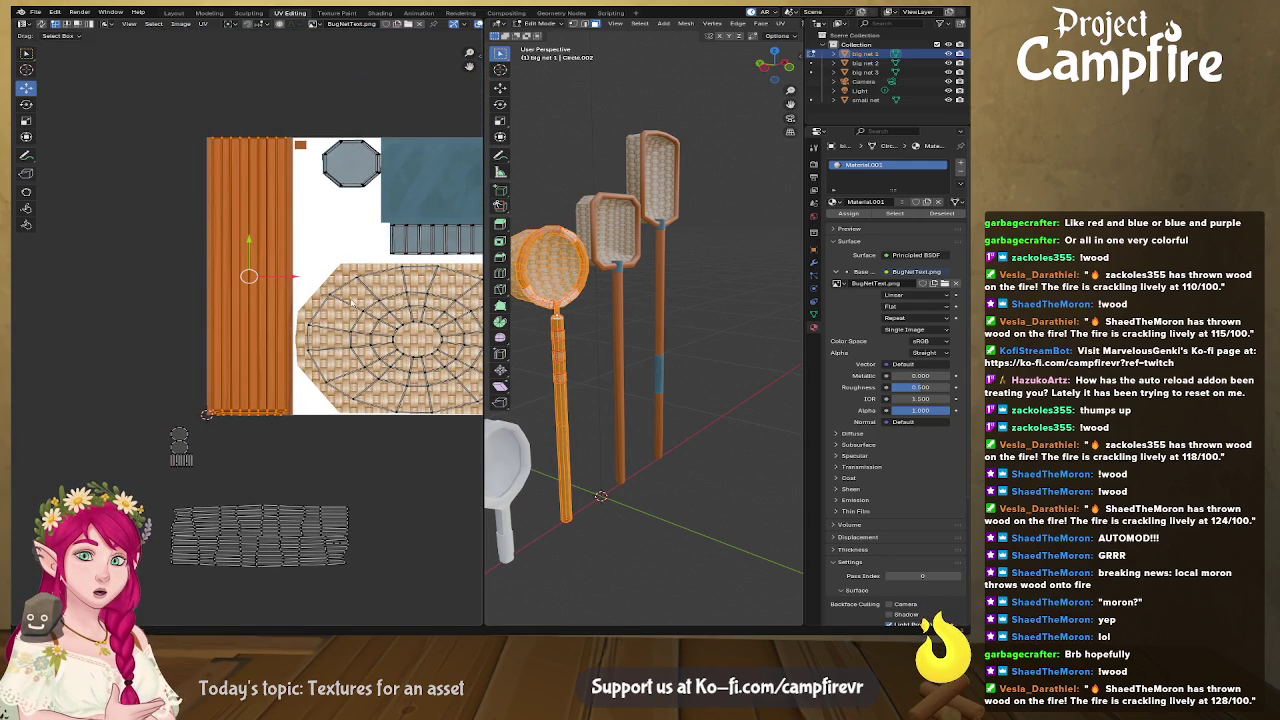
# Step: Orbit to face the hoop, widen the 3D view and hide overlays
pyautogui.scroll(3, 600, 385)
pyautogui.scroll(2, 608, 377)
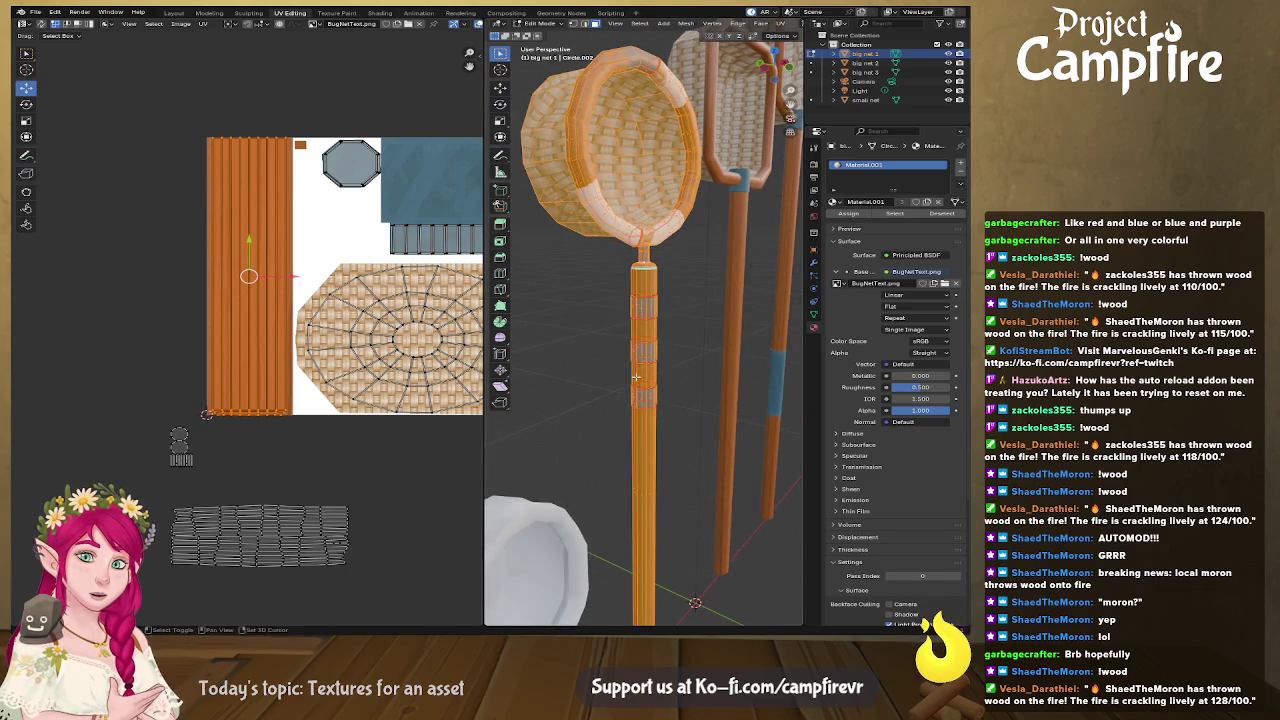
pyautogui.moveTo(608, 377); pyautogui.dragTo(629, 32, button='middle')
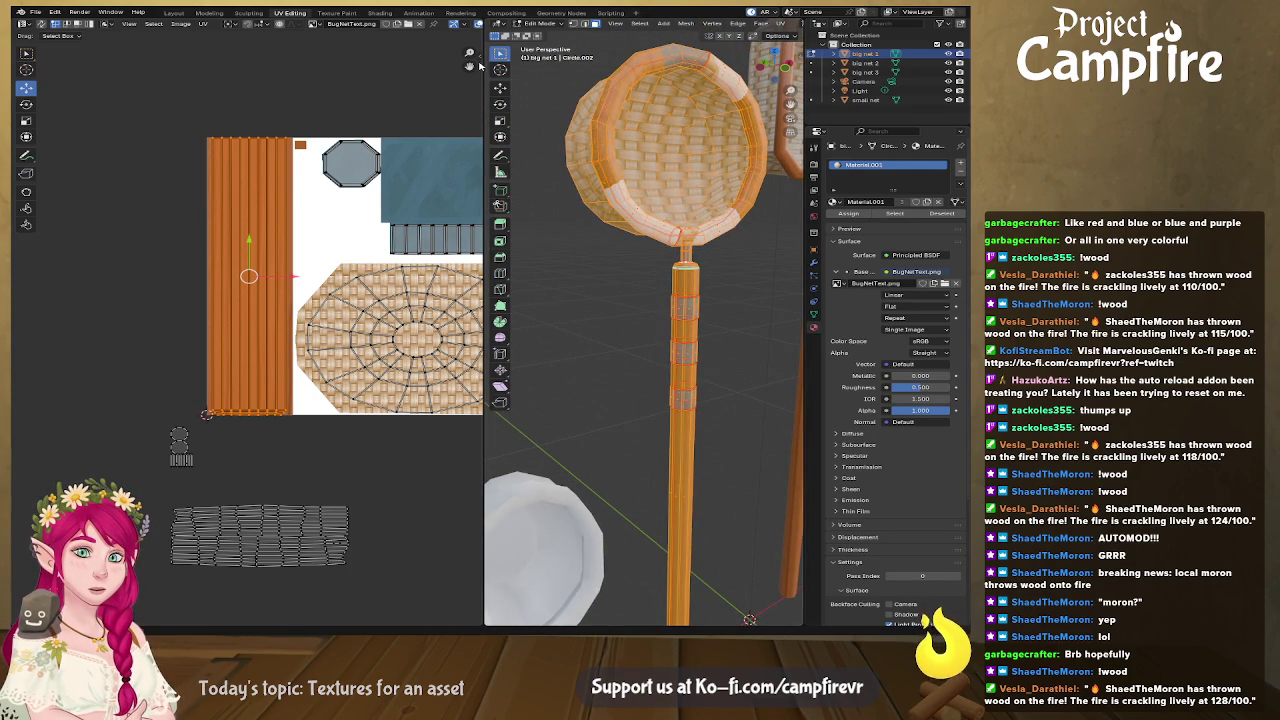
pyautogui.moveTo(484, 65); pyautogui.dragTo(190, 65)
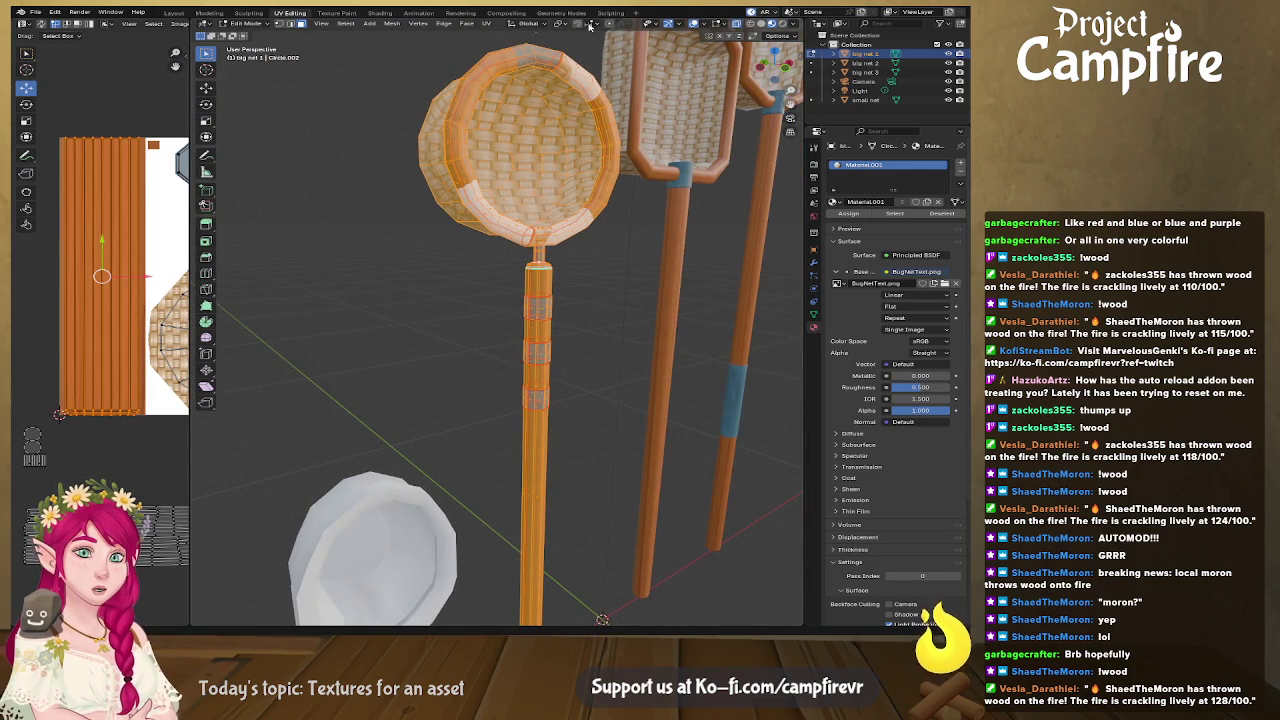
pyautogui.click(670, 24)
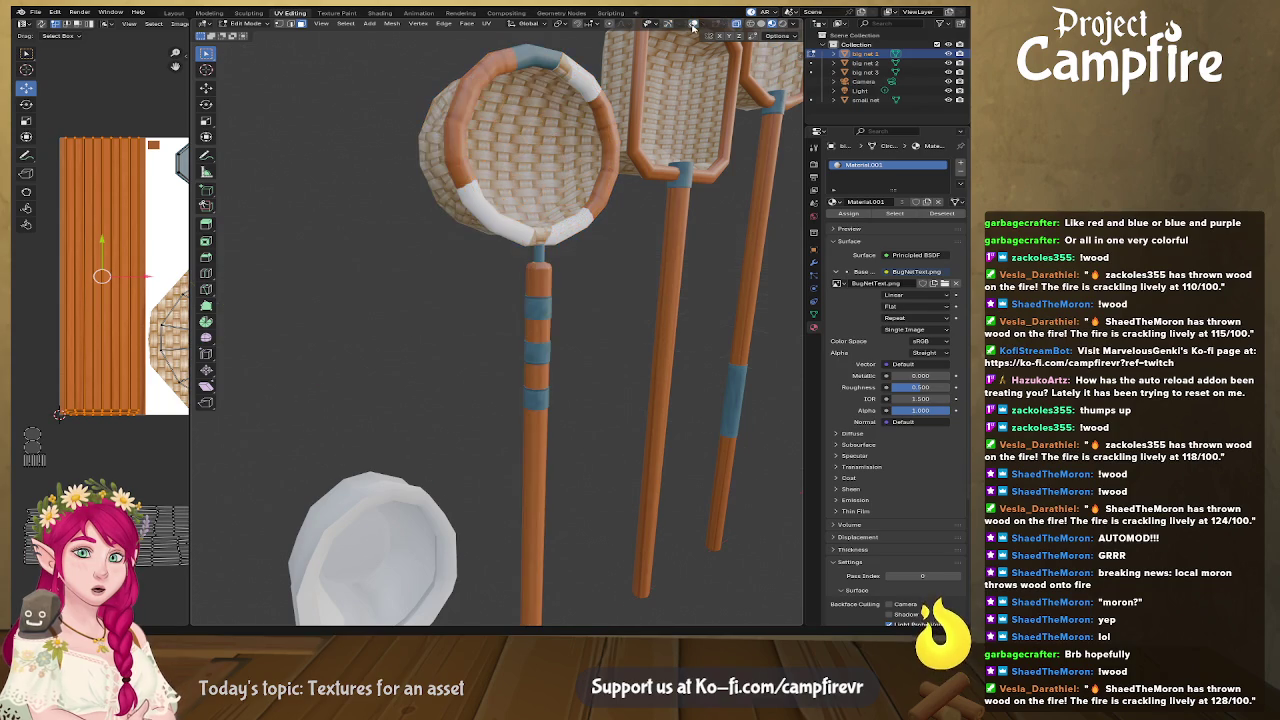
# Step: Widen the UV editor and mirror the band UV strip vertically with Mirror Y
pyautogui.moveTo(600, 300)
pyautogui.mouseDown(button='middle')
pyautogui.moveTo(649, 326)
pyautogui.moveTo(578, 272)
pyautogui.moveTo(535, 290)
pyautogui.mouseUp(button='middle')
pyautogui.scroll(-4, 649, 326)
pyautogui.scroll(4, 578, 272)
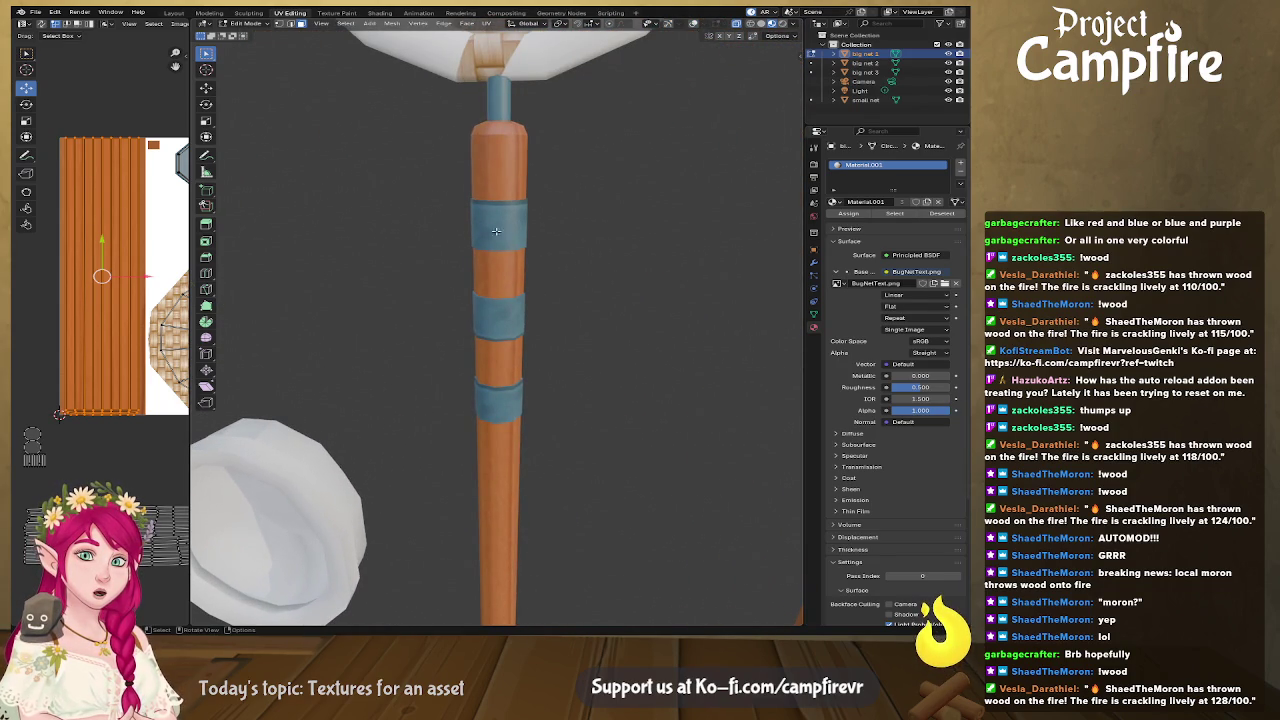
pyautogui.moveTo(190, 245); pyautogui.dragTo(330, 245)
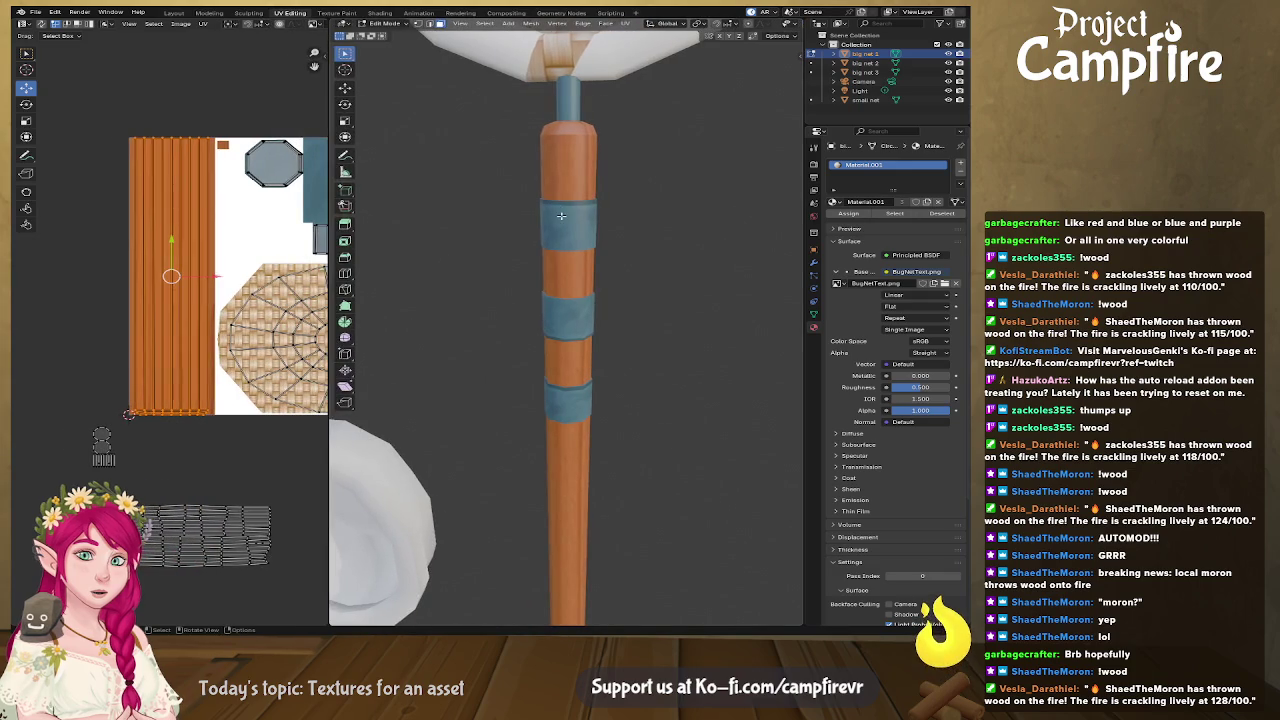
pyautogui.hotkey('alt', 'a')
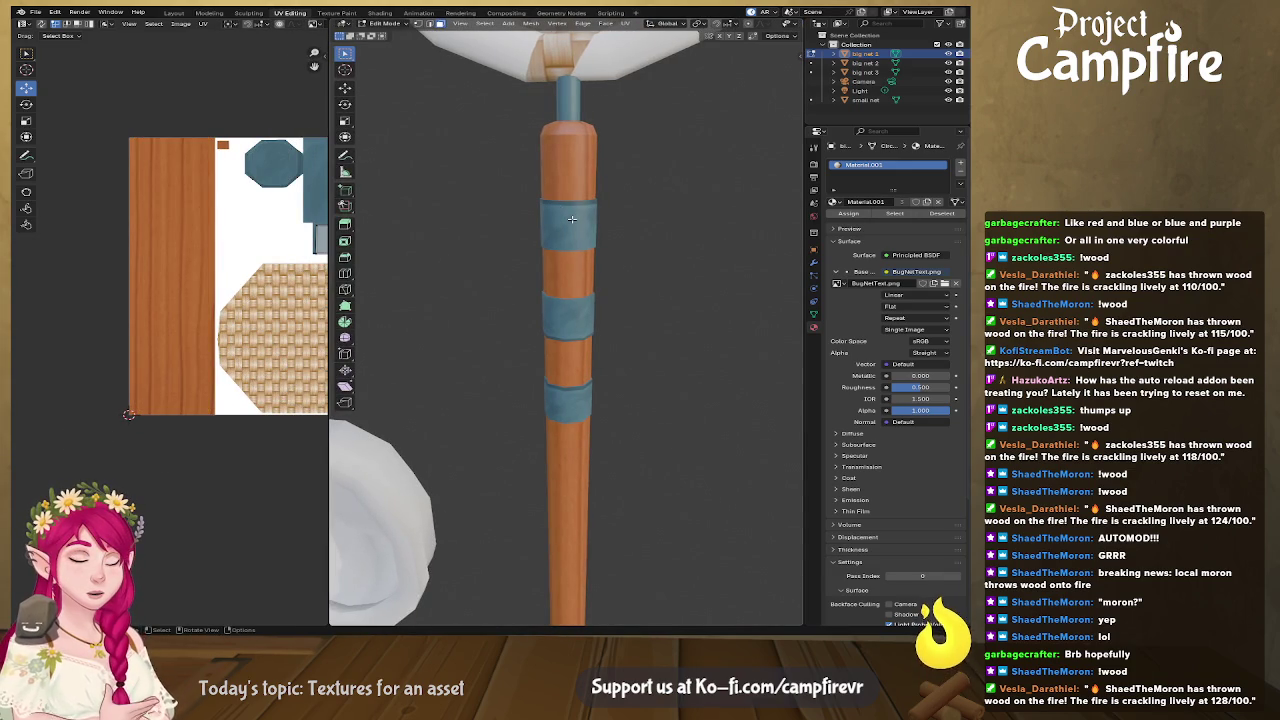
pyautogui.moveTo(280, 275); pyautogui.dragTo(74, 289, button='middle')
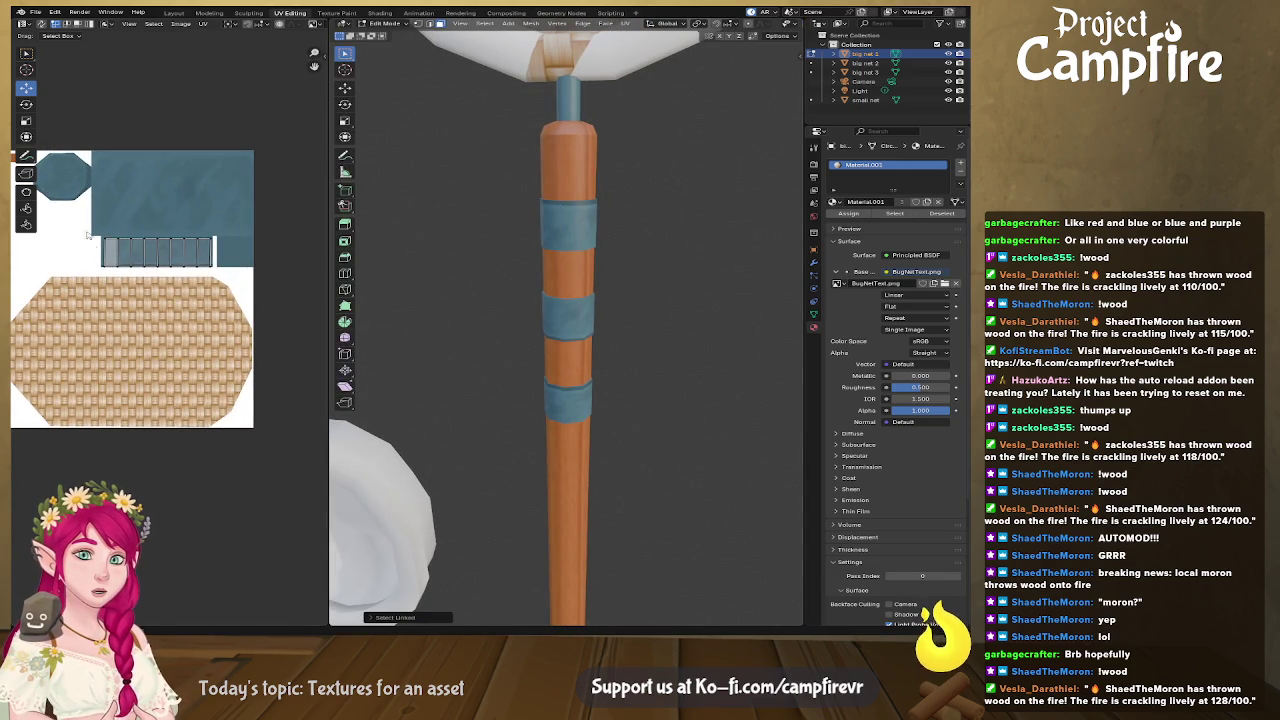
pyautogui.rightClick(172, 250)
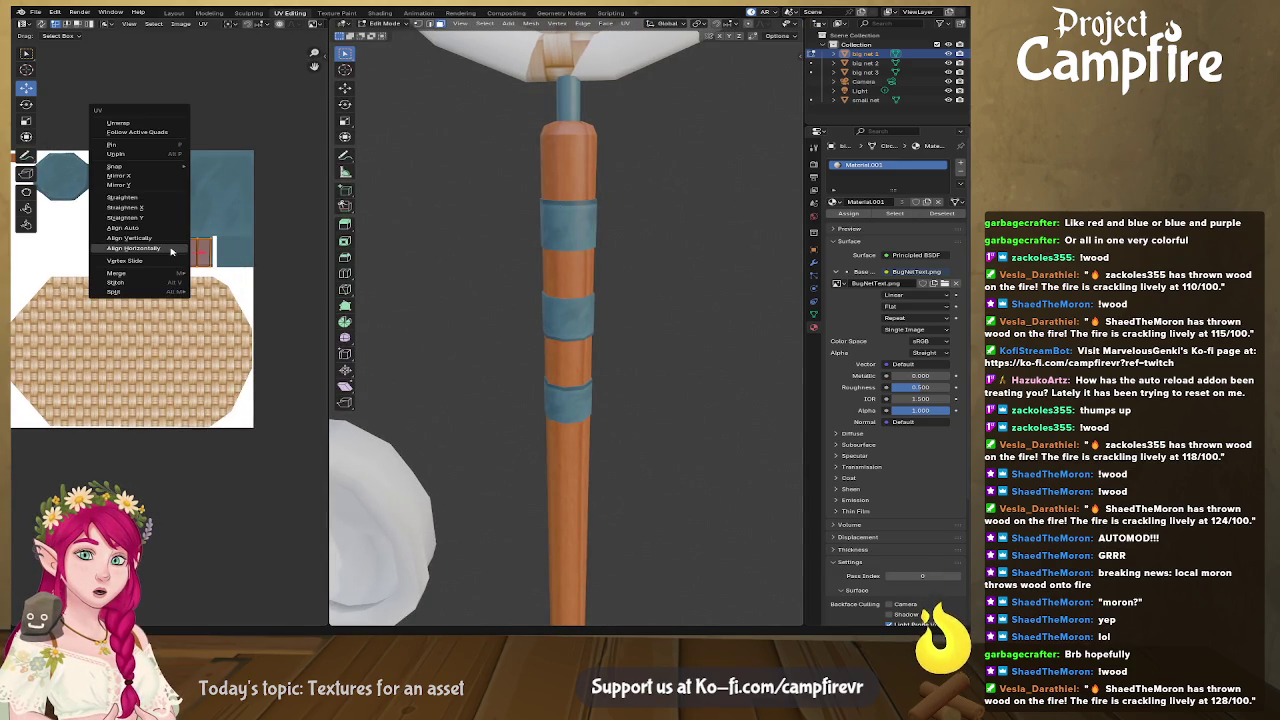
pyautogui.click(148, 187)
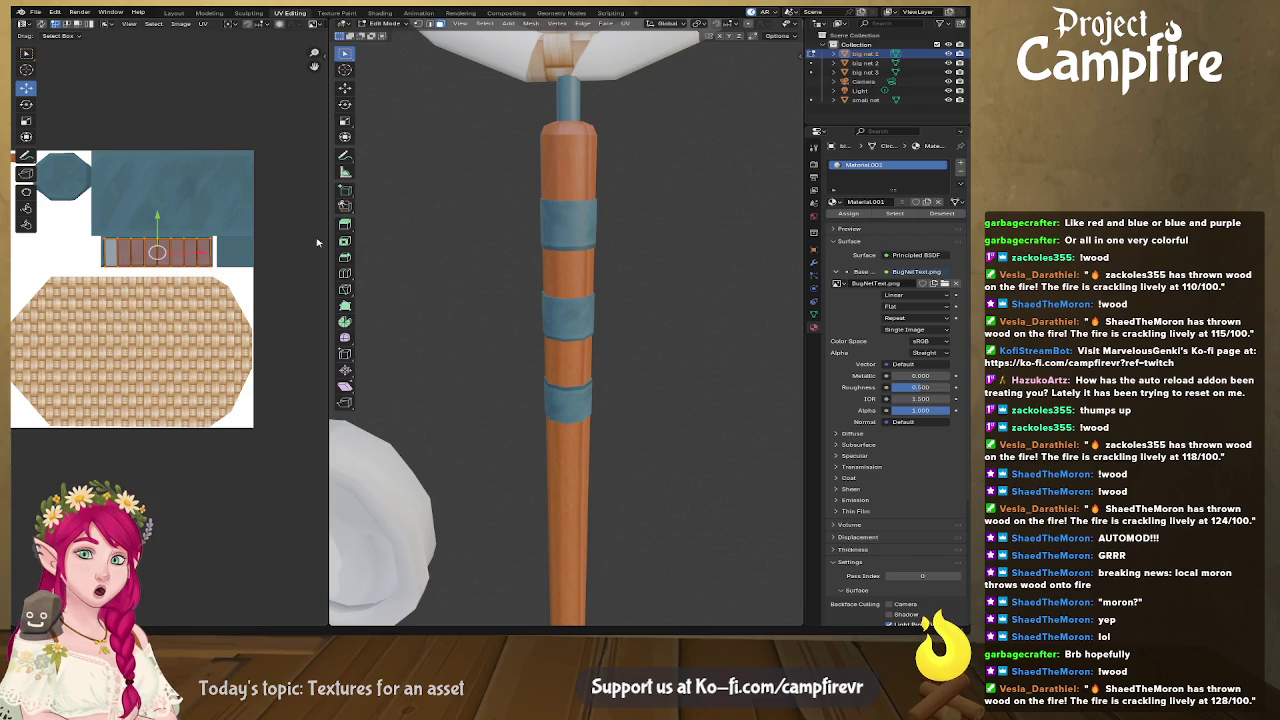
# Step: Select the connected band faces and mirror the strip vertically again
pyautogui.click(566, 406)
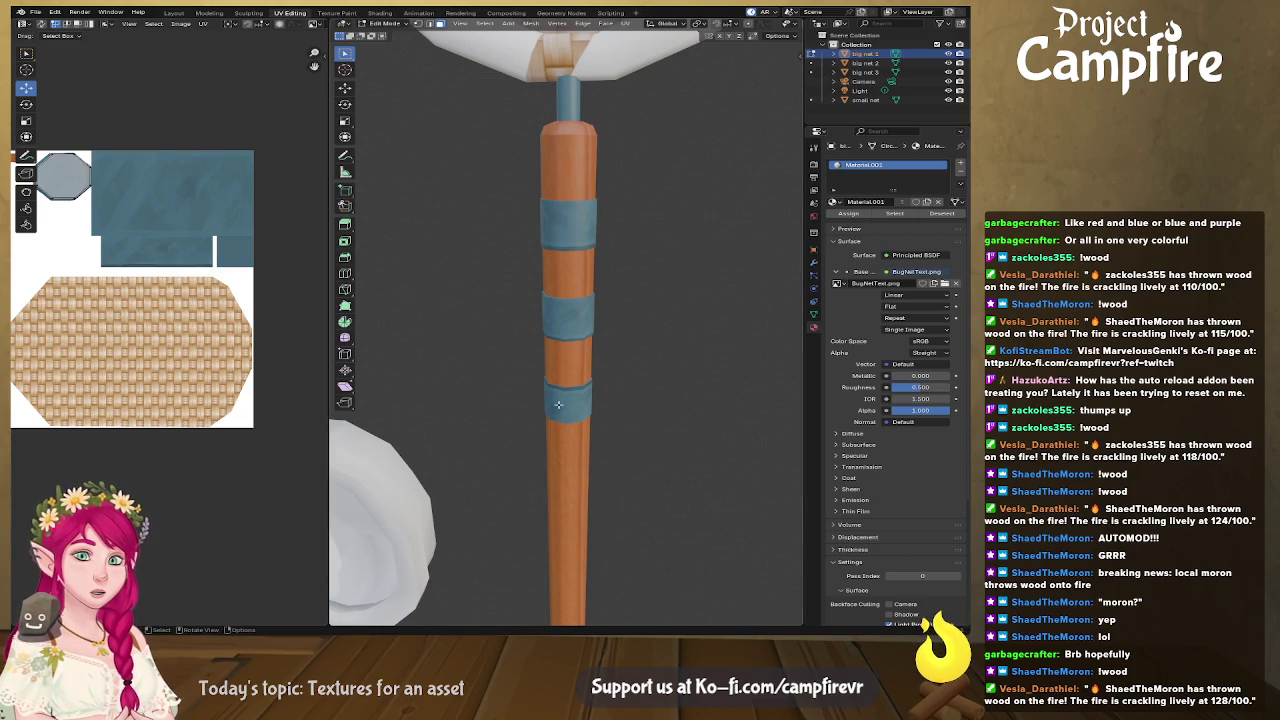
pyautogui.press('l')
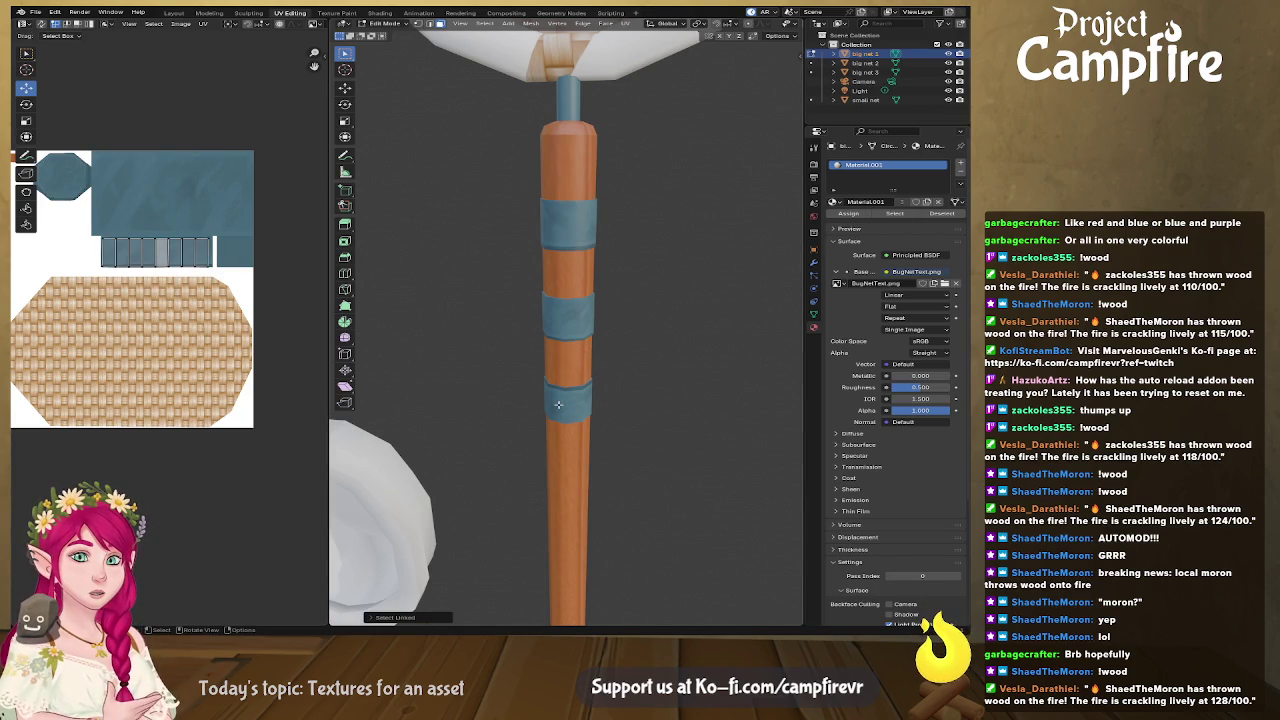
pyautogui.press('a')
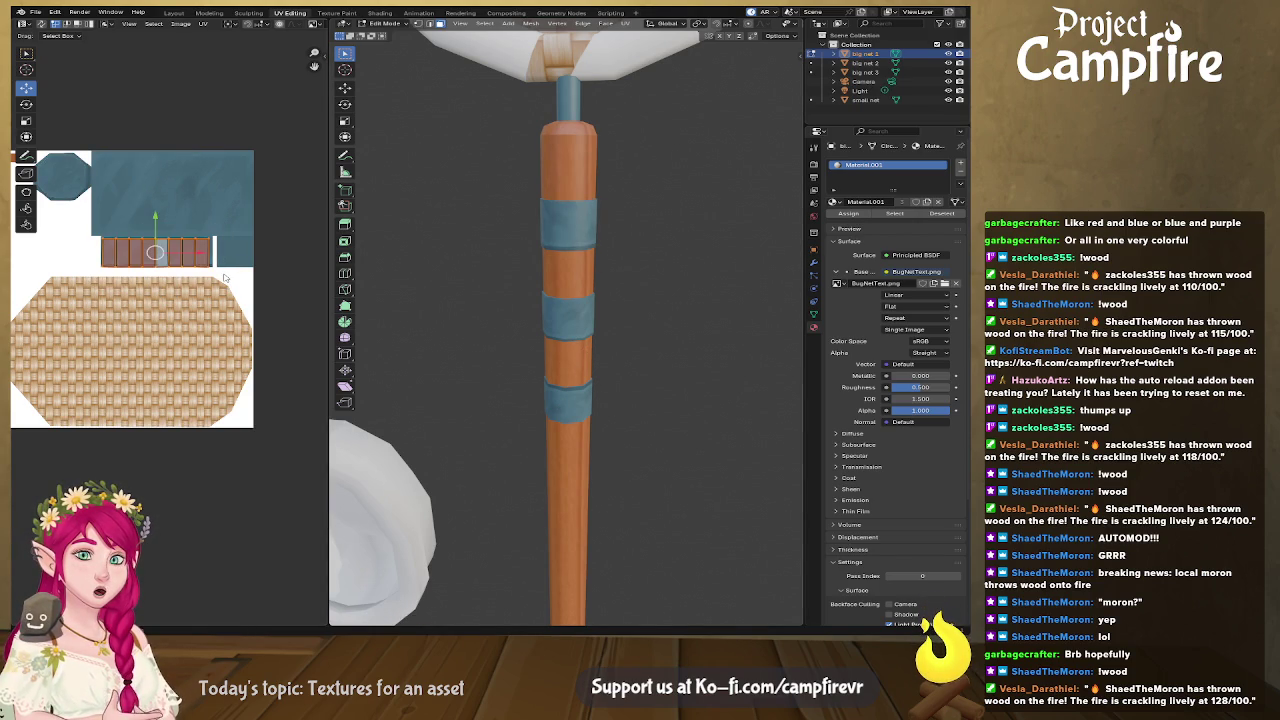
pyautogui.rightClick(190, 247)
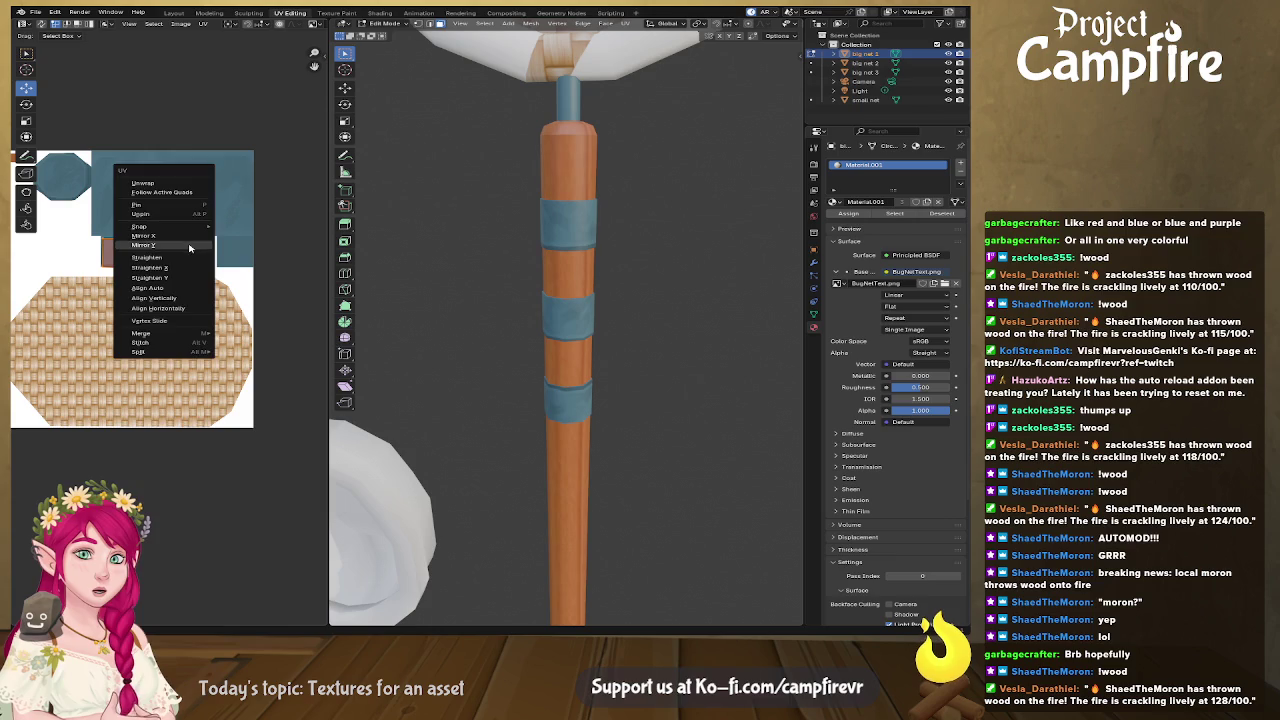
pyautogui.click(190, 247)
# Step: Orbit under the woven net and select the connected neck piece below the hoop
pyautogui.scroll(-1, 557, 263)
pyautogui.scroll(-1, 538, 261)
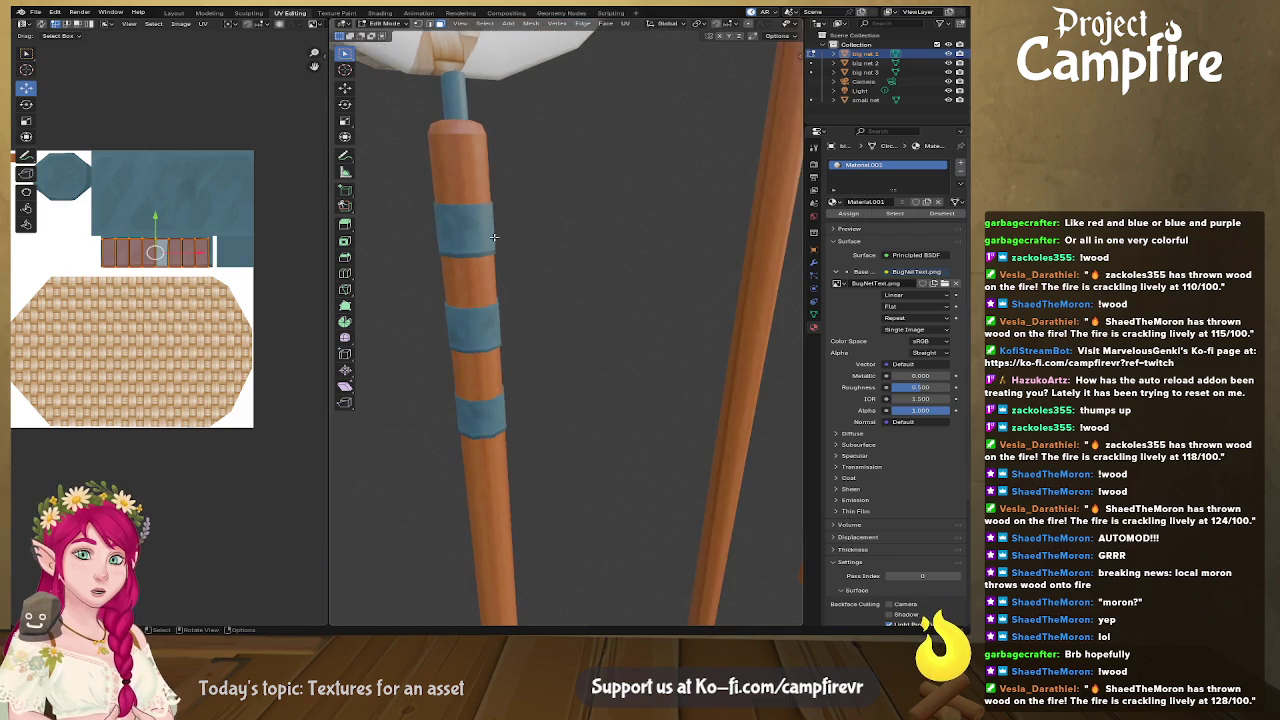
pyautogui.scroll(-2, 508, 284)
pyautogui.moveTo(508, 284)
pyautogui.mouseDown(button='middle')
pyautogui.moveTo(600, 309)
pyautogui.moveTo(646, 366)
pyautogui.moveTo(707, 347)
pyautogui.moveTo(683, 346)
pyautogui.moveTo(686, 284)
pyautogui.mouseUp(button='middle')
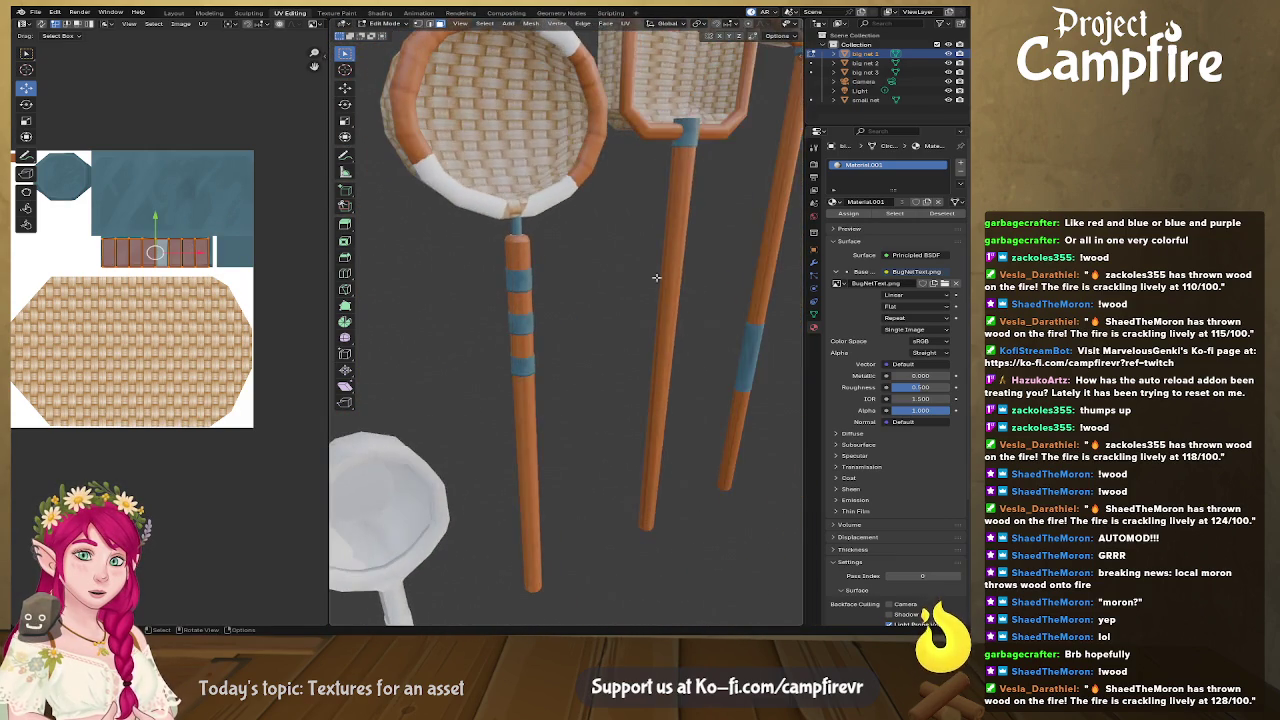
pyautogui.scroll(3, 570, 228)
pyautogui.moveTo(570, 228)
pyautogui.mouseDown(button='middle')
pyautogui.moveTo(523, 194)
pyautogui.moveTo(532, 312)
pyautogui.moveTo(570, 321)
pyautogui.mouseUp(button='middle')
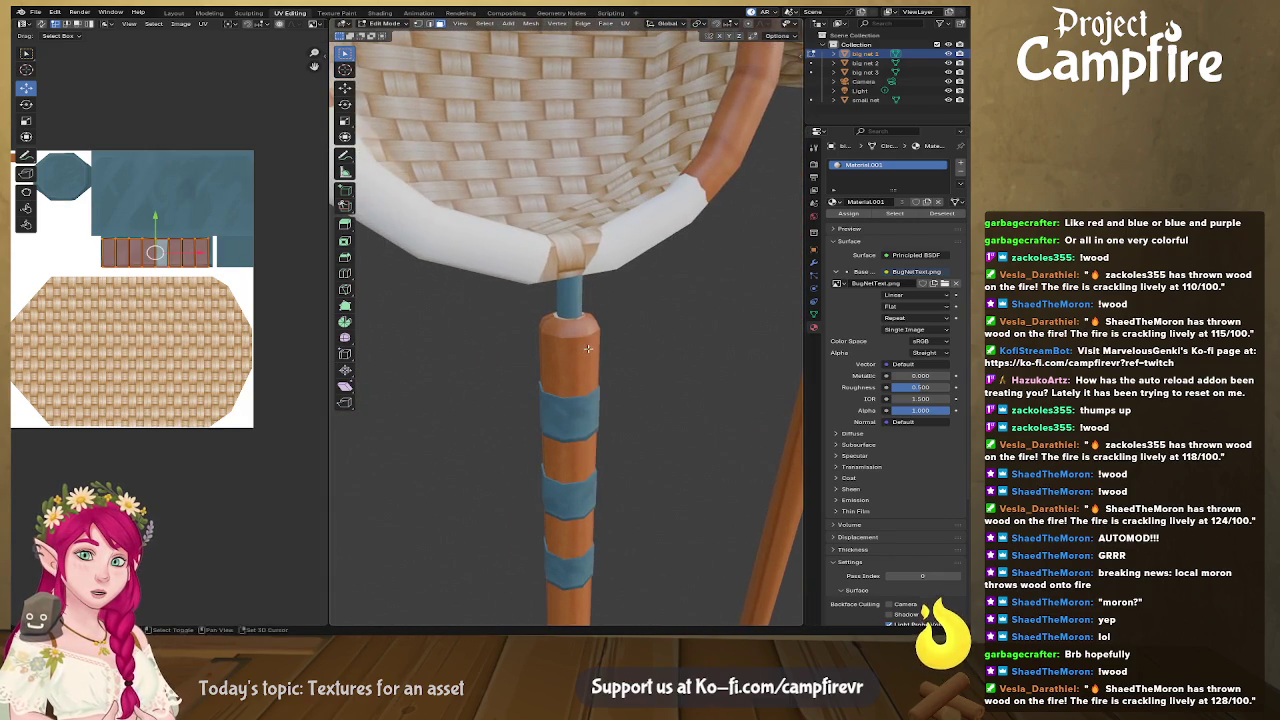
pyautogui.scroll(3, 565, 293)
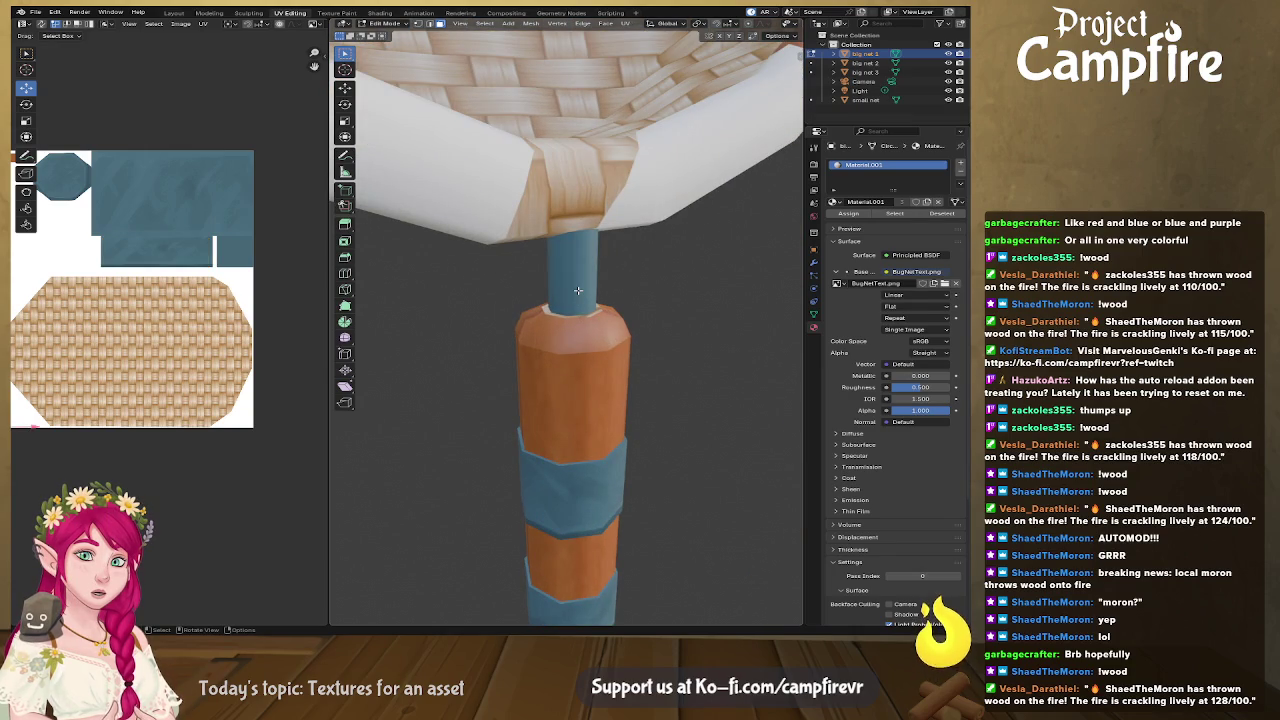
pyautogui.press('l')
pyautogui.scroll(-3, 150, 300)
pyautogui.scroll(5, 260, 381)
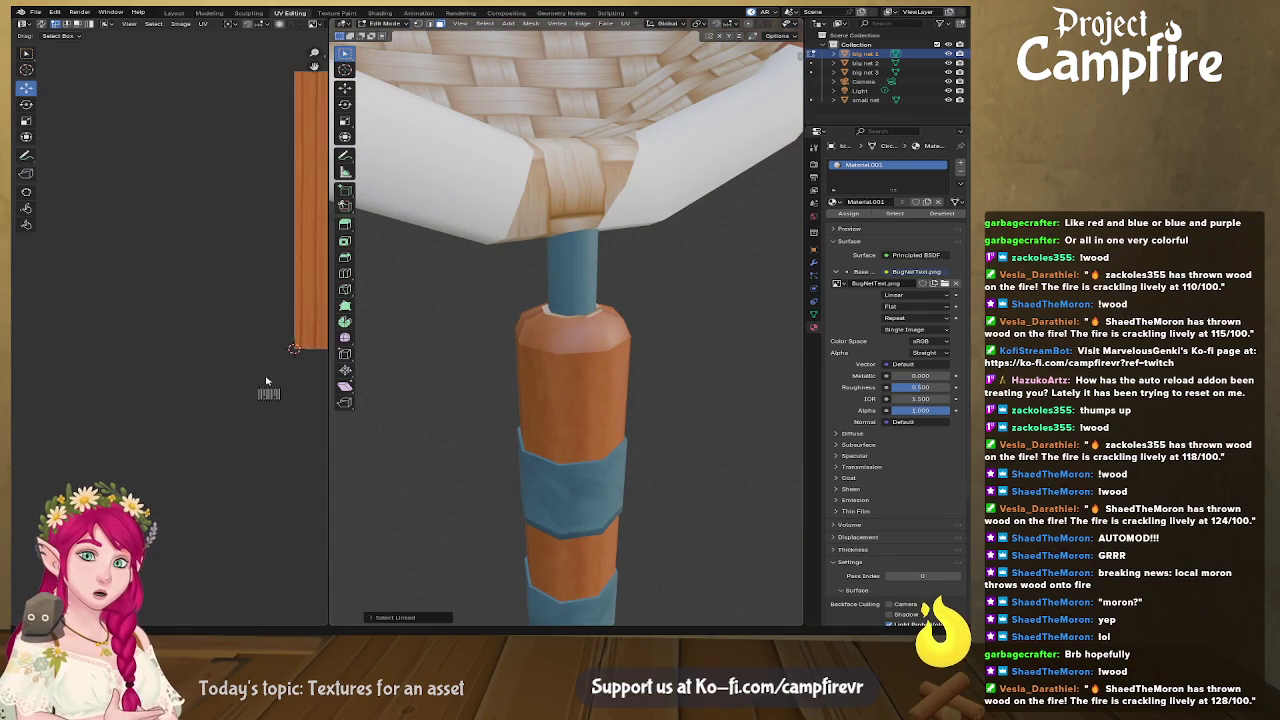
# Step: Move the neck's UV strip onto the blue metal region of the texture, keeping its original size
pyautogui.moveTo(260, 381); pyautogui.dragTo(161, 349, button='middle')
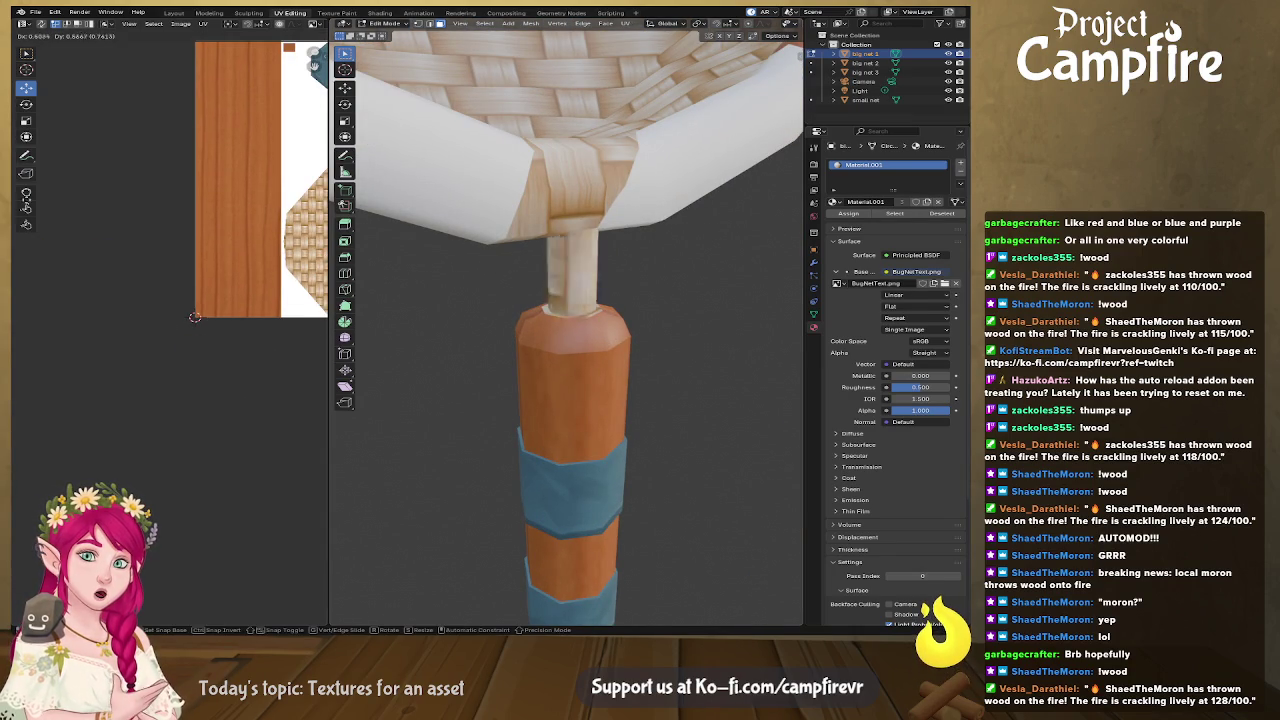
pyautogui.press('Home')
pyautogui.press('g')
pyautogui.press('Return')
pyautogui.press('s')
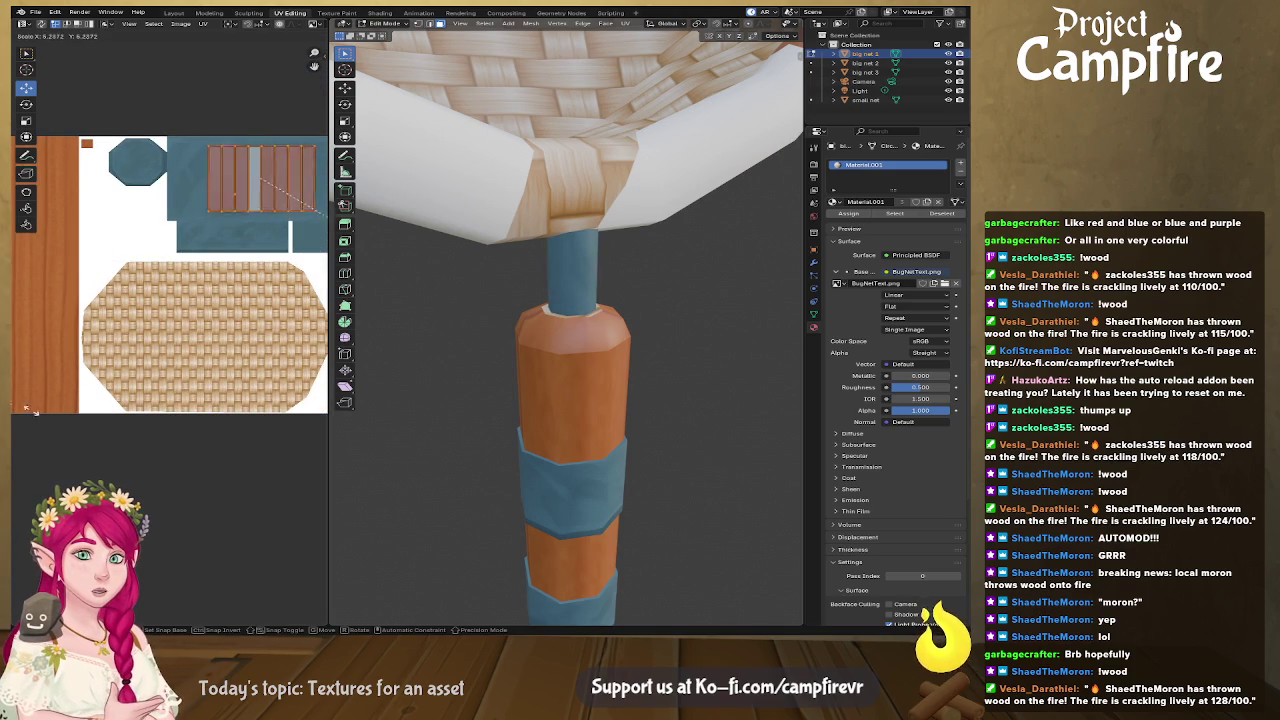
pyautogui.press('Escape')
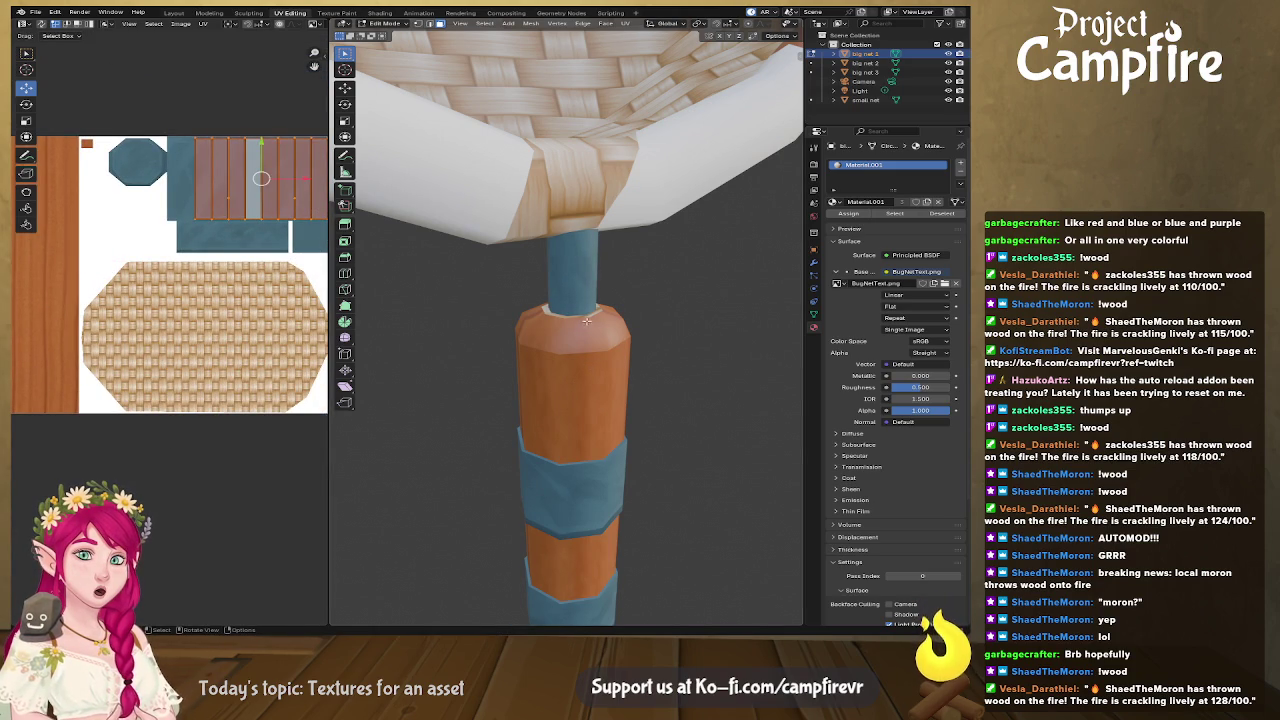
# Step: Deselect all UVs and zoom in on the texture in the UV editor
pyautogui.hotkey('alt', 'a')
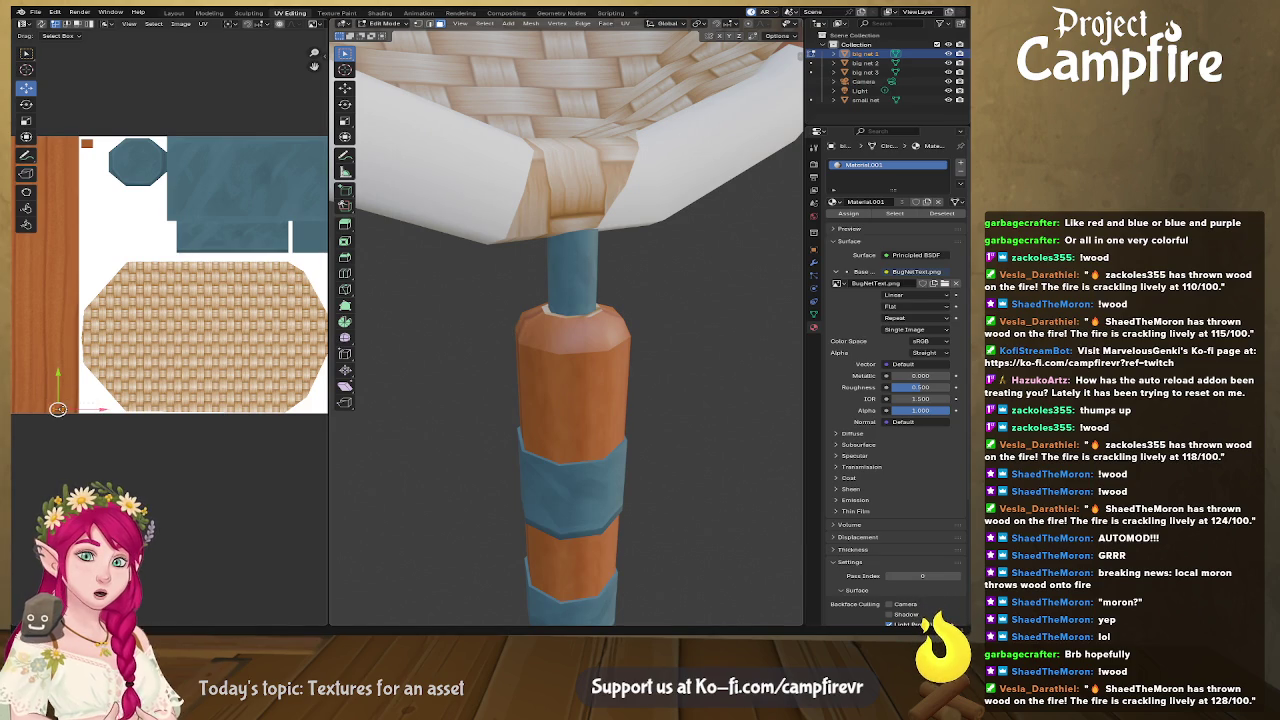
pyautogui.press('g')
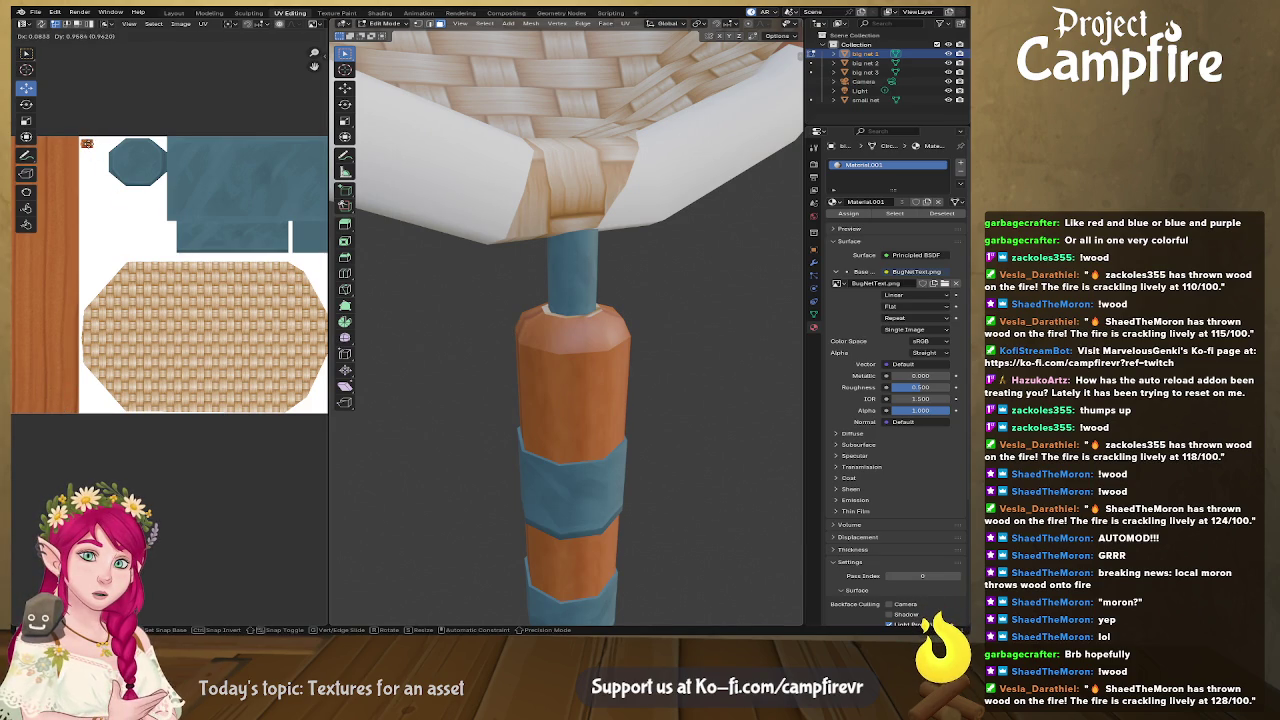
pyautogui.scroll(2, 100, 190)
pyautogui.scroll(1, 140, 195)
pyautogui.scroll(2, 175, 200)
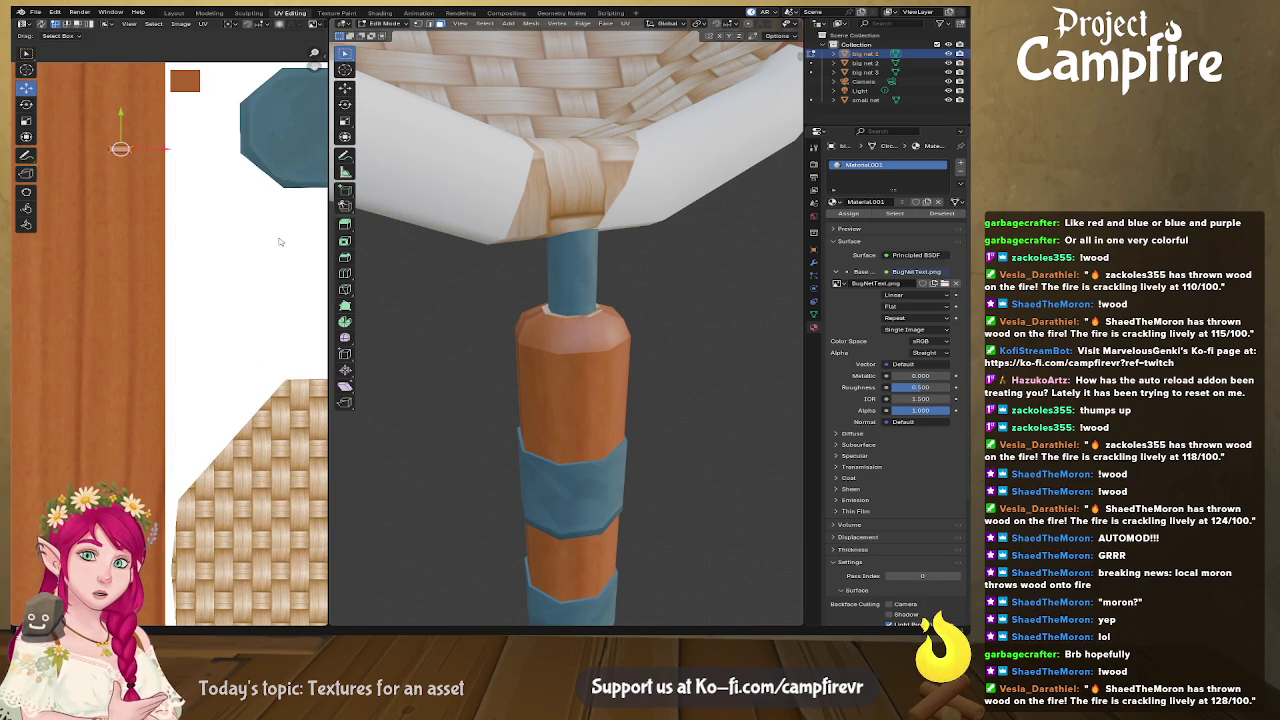
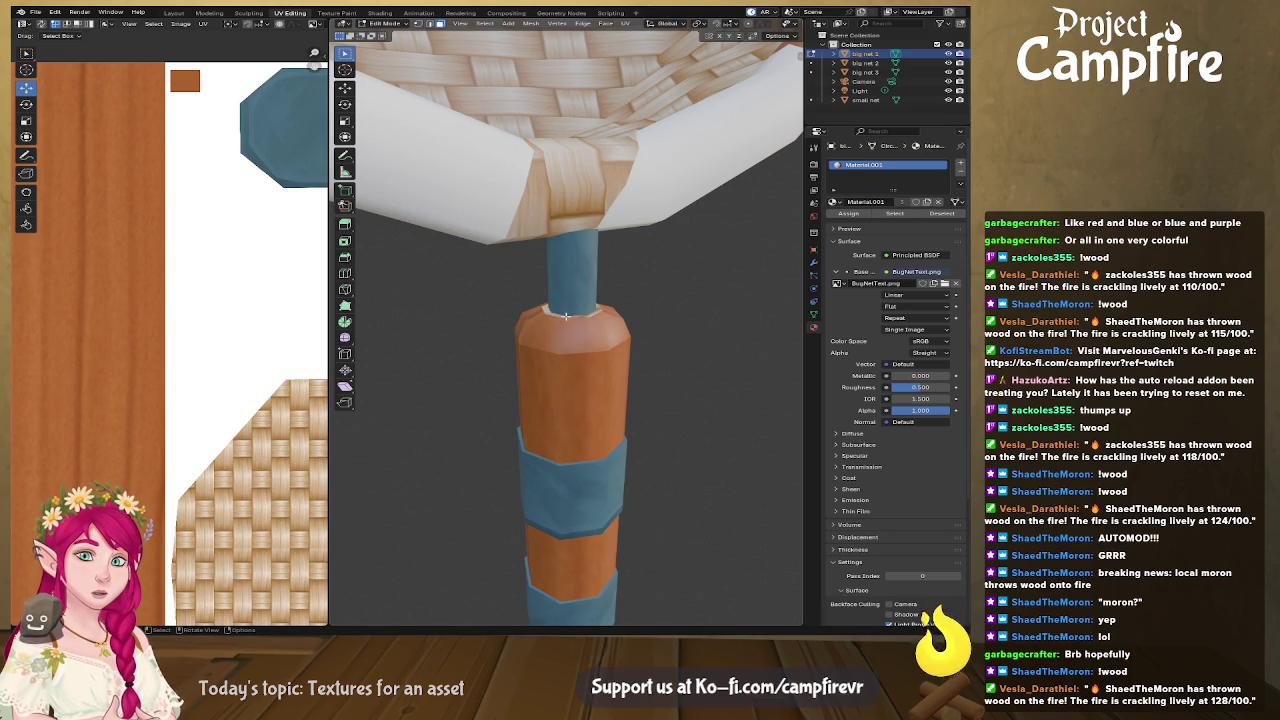
# Step: Select the whole UV layout and locate the wood-strip, octagon and basket islands
pyautogui.scroll(-4, 566, 316)
pyautogui.press('a')
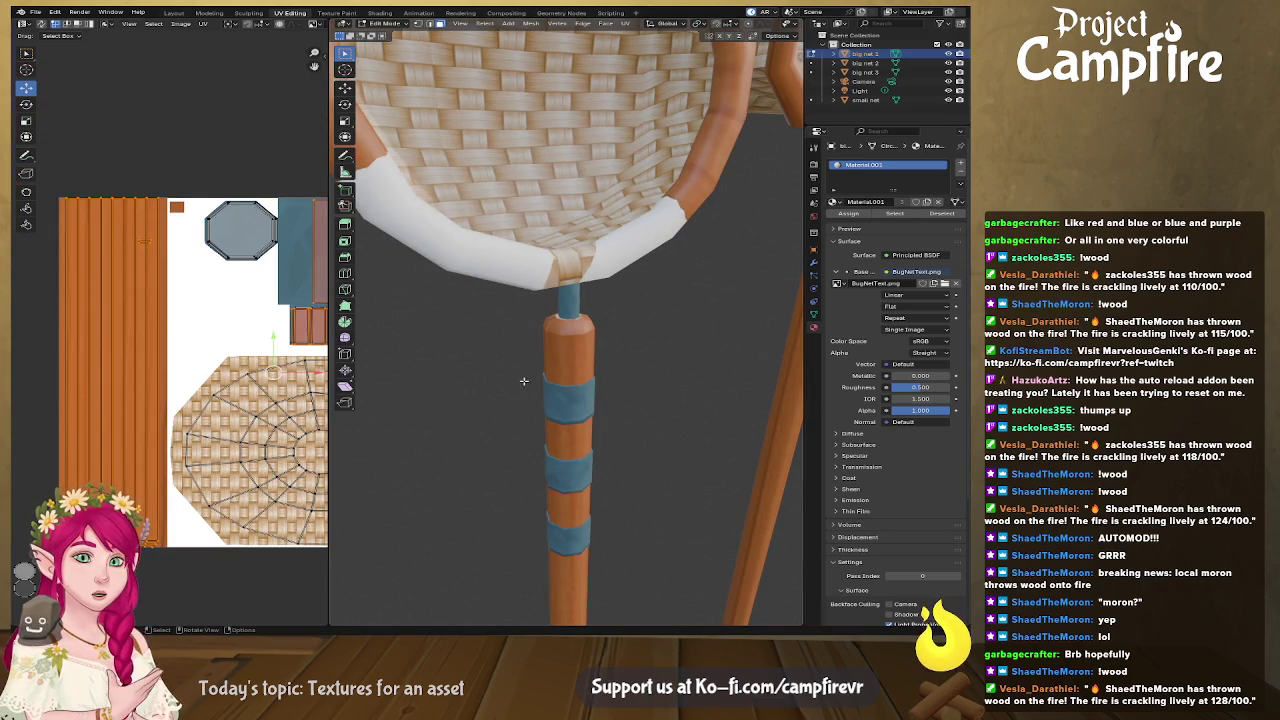
pyautogui.moveTo(144, 576)
pyautogui.mouseDown(button='middle')
pyautogui.moveTo(171, 409)
pyautogui.moveTo(193, 449)
pyautogui.mouseUp(button='middle')
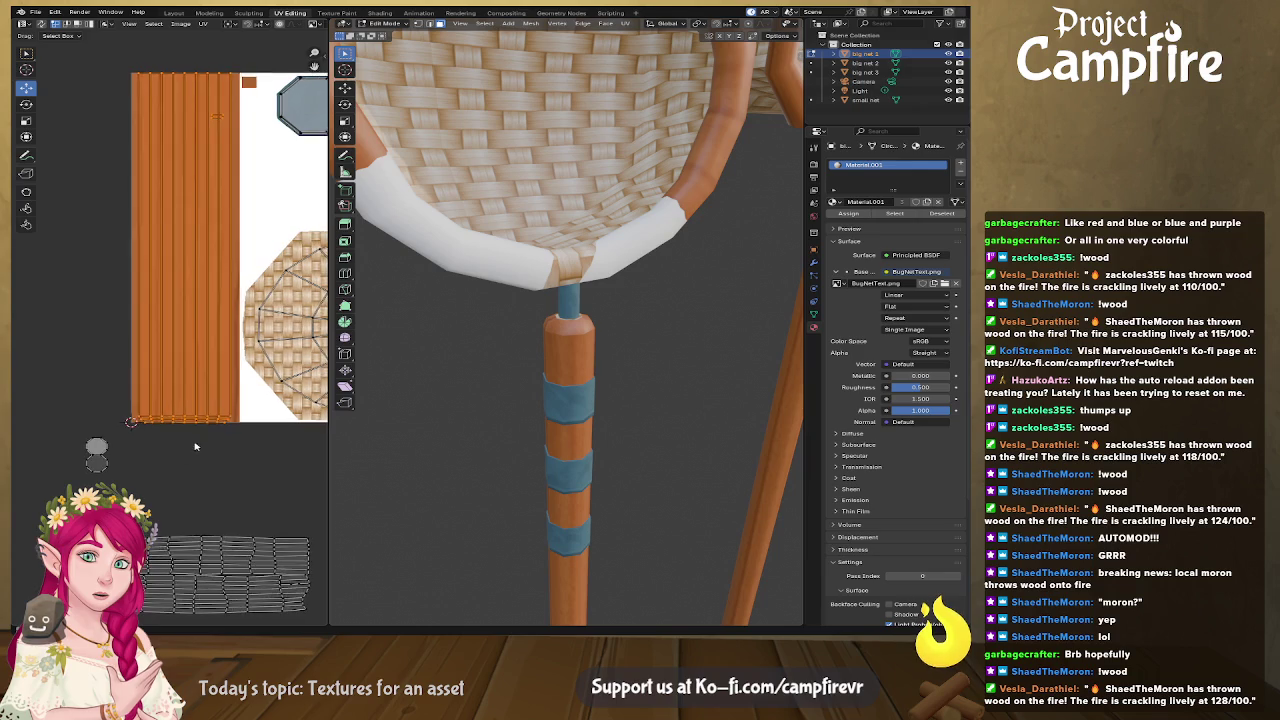
pyautogui.scroll(3, 193, 449)
pyautogui.moveTo(193, 449)
pyautogui.mouseDown(button='middle')
pyautogui.moveTo(151, 276)
pyautogui.moveTo(175, 304)
pyautogui.mouseUp(button='middle')
pyautogui.click(146, 93)
pyautogui.moveTo(157, 234)
pyautogui.mouseDown(button='middle')
pyautogui.moveTo(177, 305)
pyautogui.moveTo(150, 132)
pyautogui.mouseUp(button='middle')
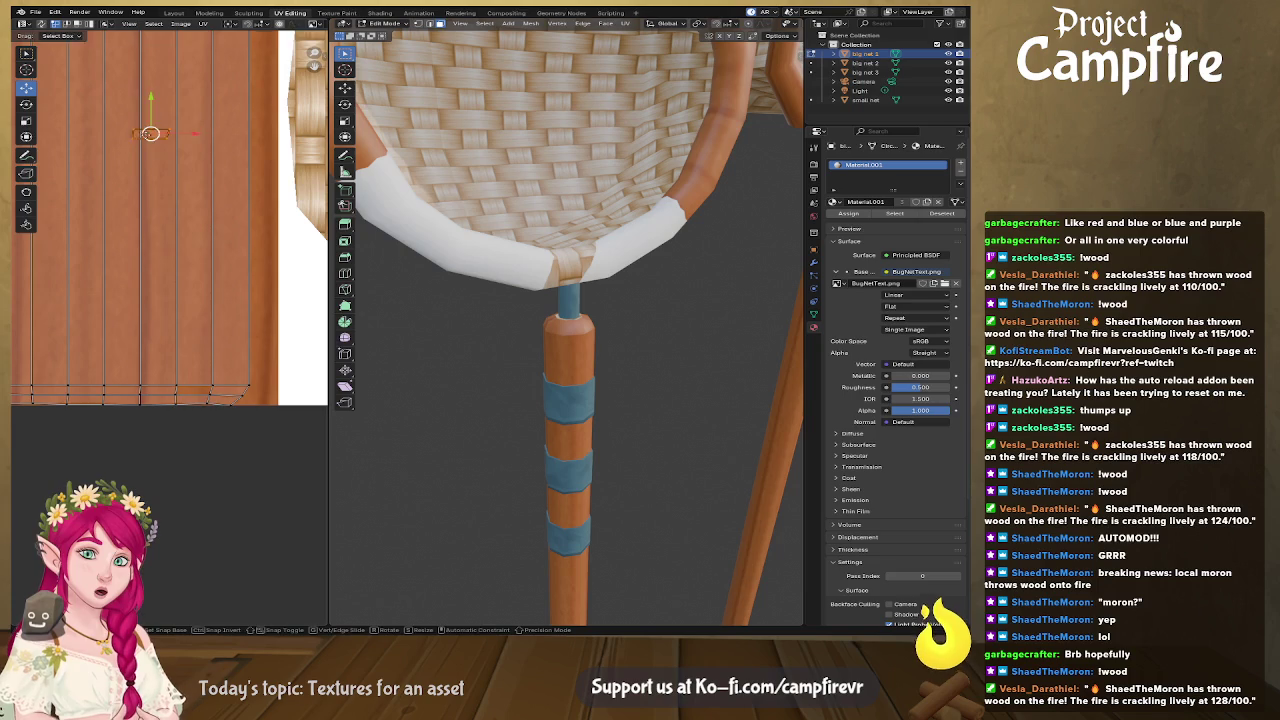
pyautogui.scroll(-4, 140, 440)
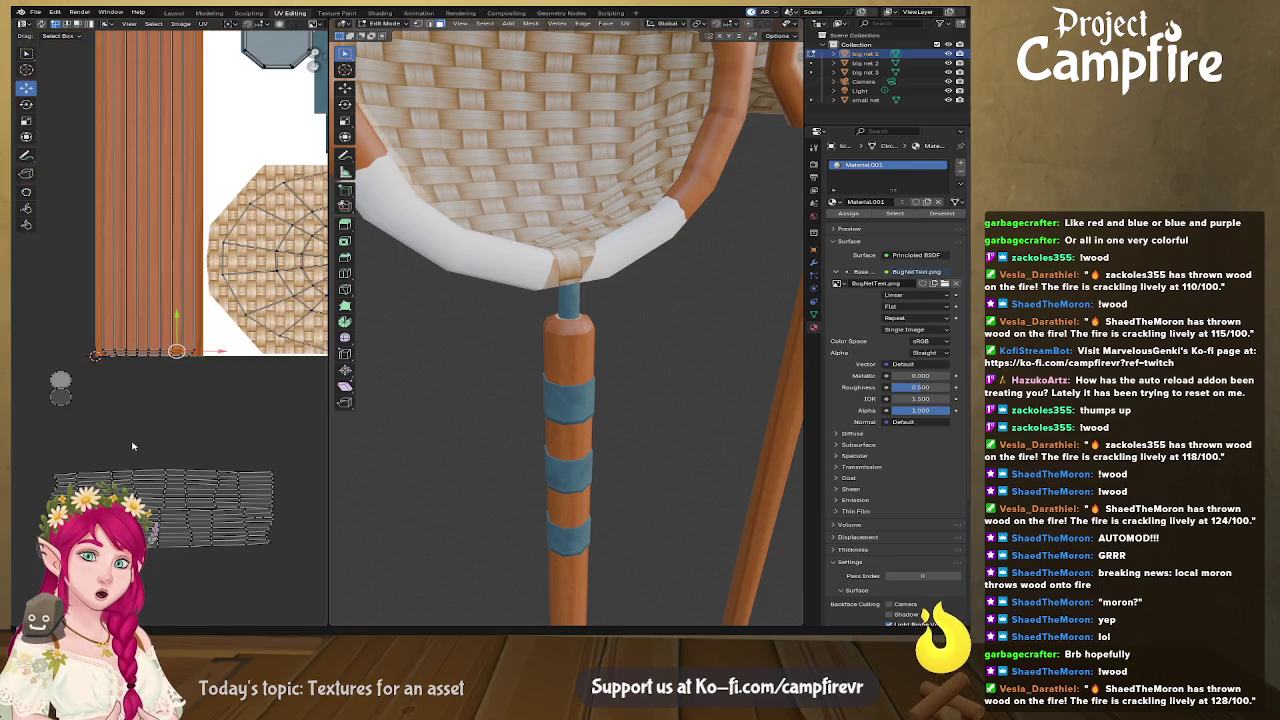
# Step: Move the two small islands onto the atlas, setting the round one inside the octagon
pyautogui.moveTo(99, 428); pyautogui.dragTo(40, 356)
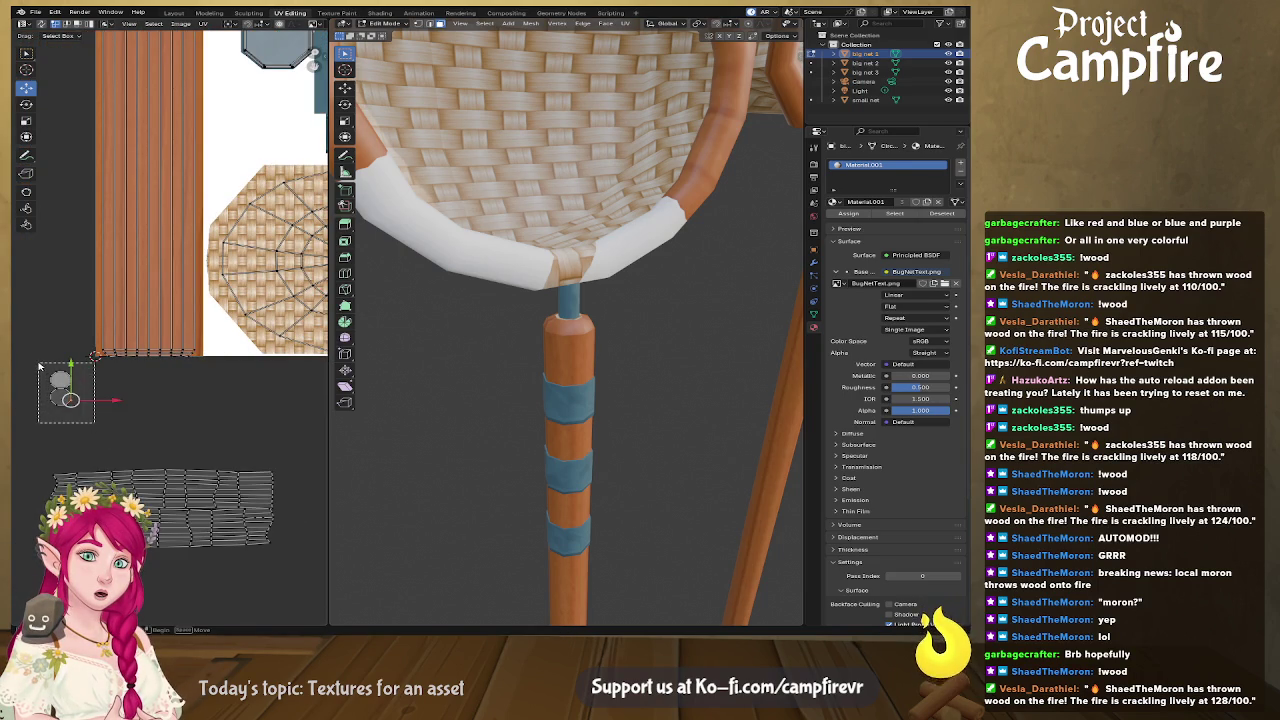
pyautogui.press('g')
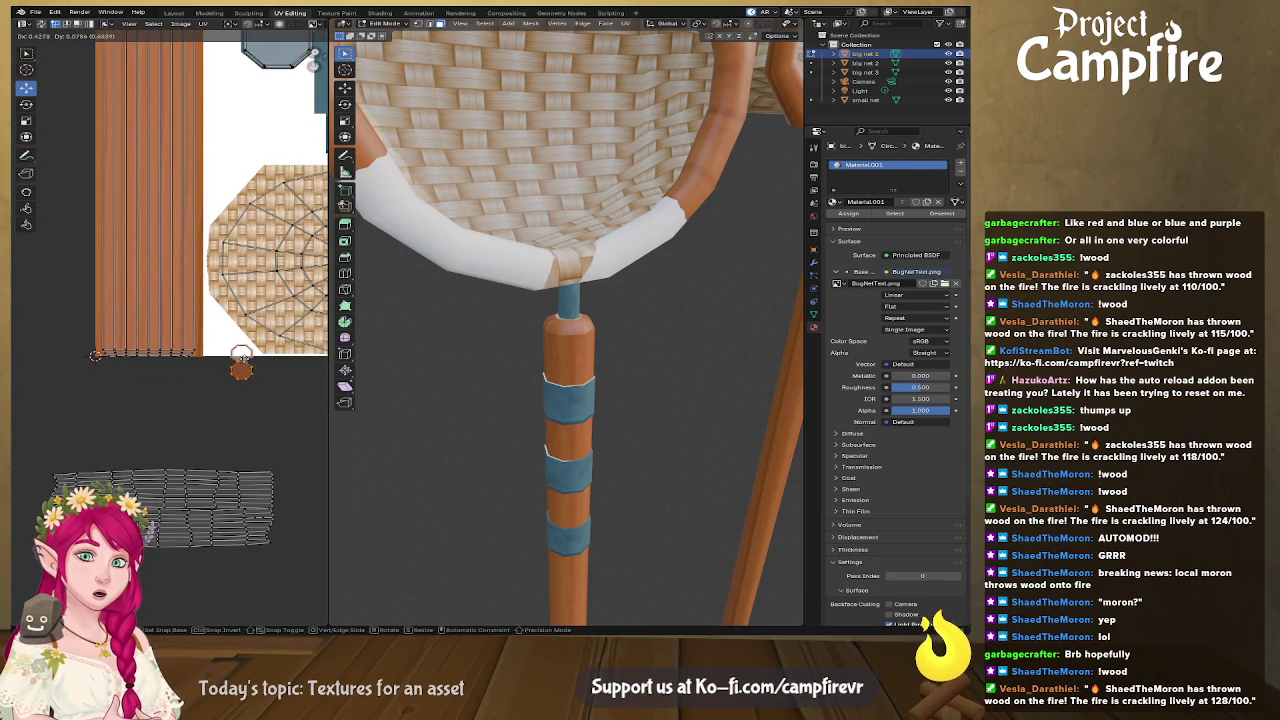
pyautogui.click(262, 410)
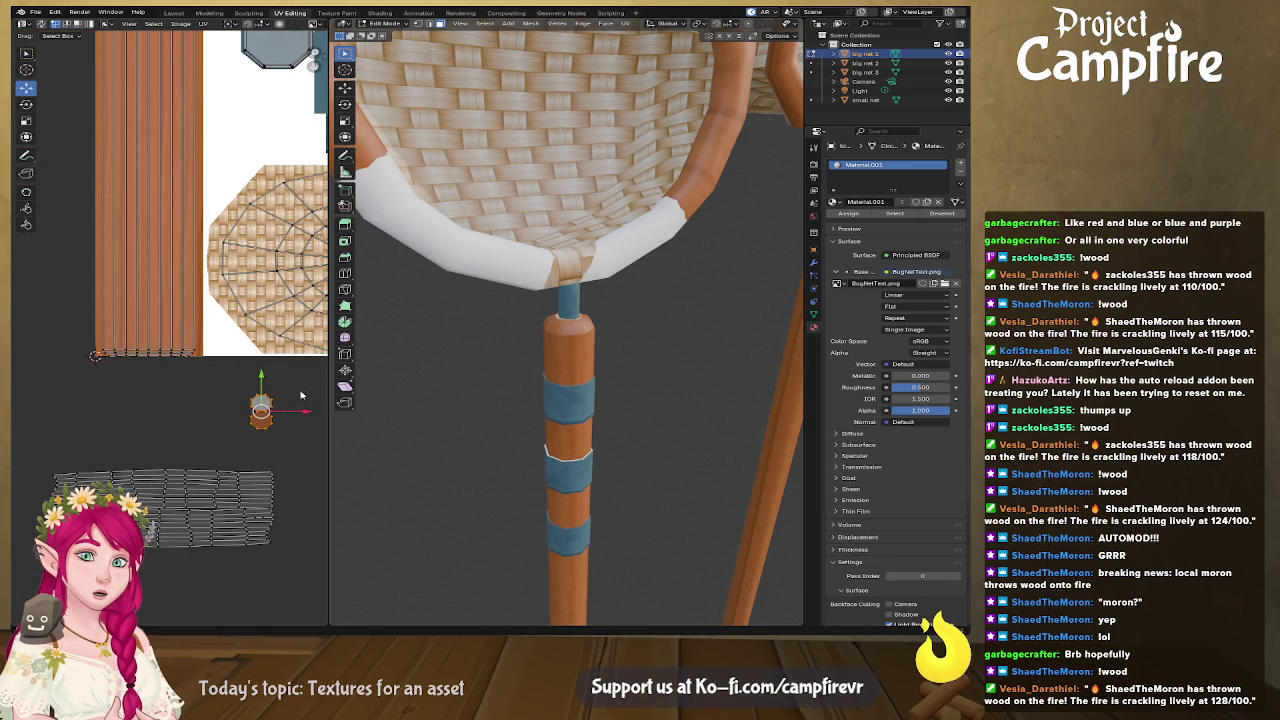
pyautogui.moveTo(300, 395); pyautogui.dragTo(277, 368, button='middle')
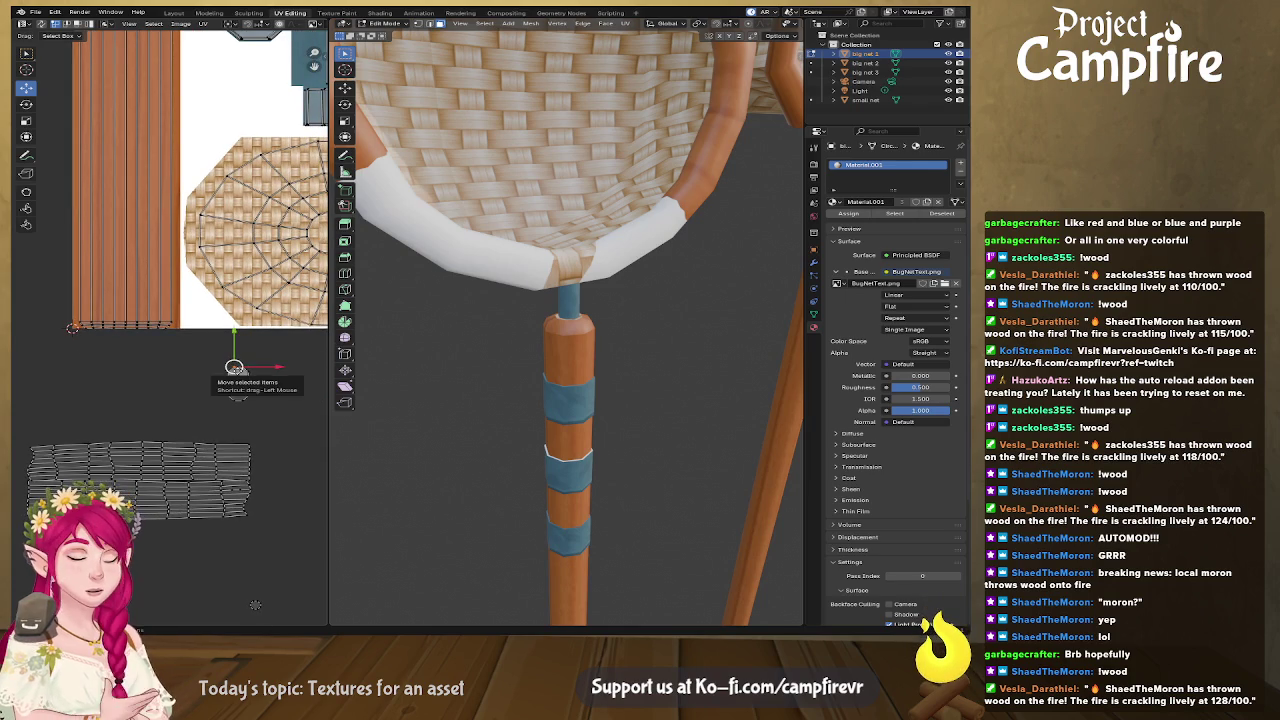
pyautogui.moveTo(234, 368); pyautogui.dragTo(238, 390)
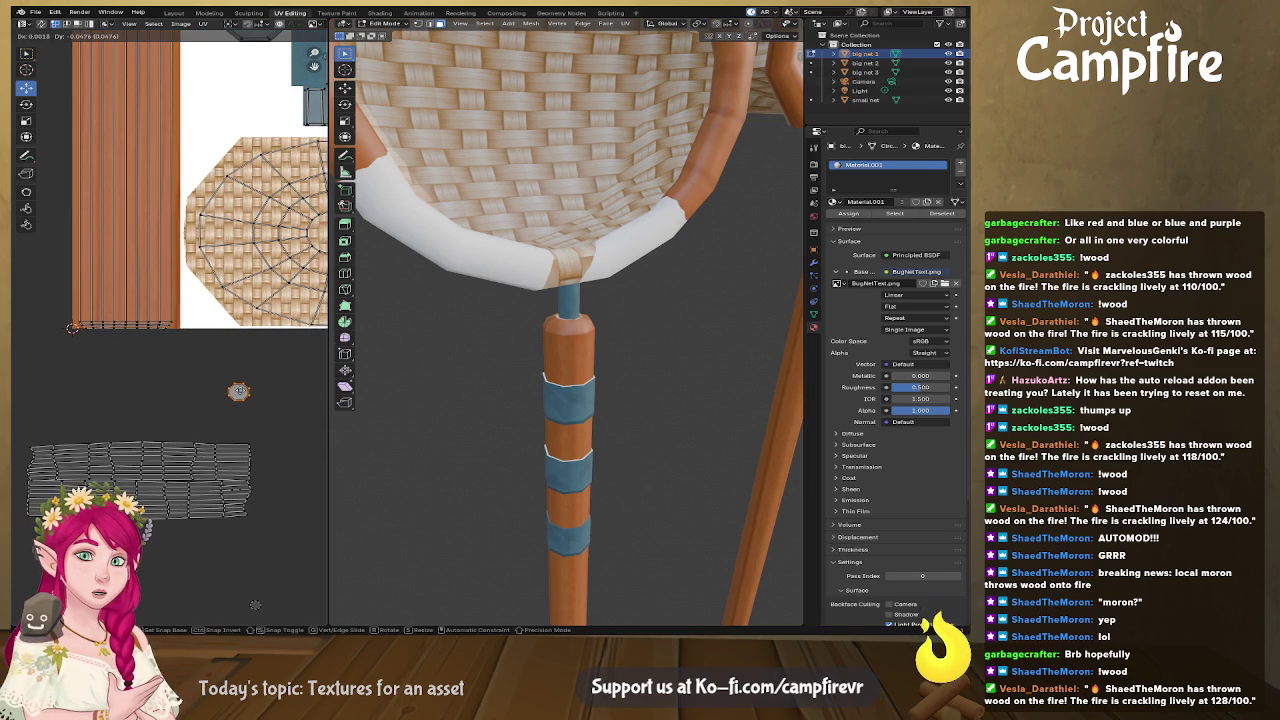
pyautogui.moveTo(238, 391); pyautogui.dragTo(251, 108)
pyautogui.moveTo(251, 108); pyautogui.dragTo(206, 270, button='middle')
pyautogui.moveTo(203, 268); pyautogui.dragTo(196, 175)
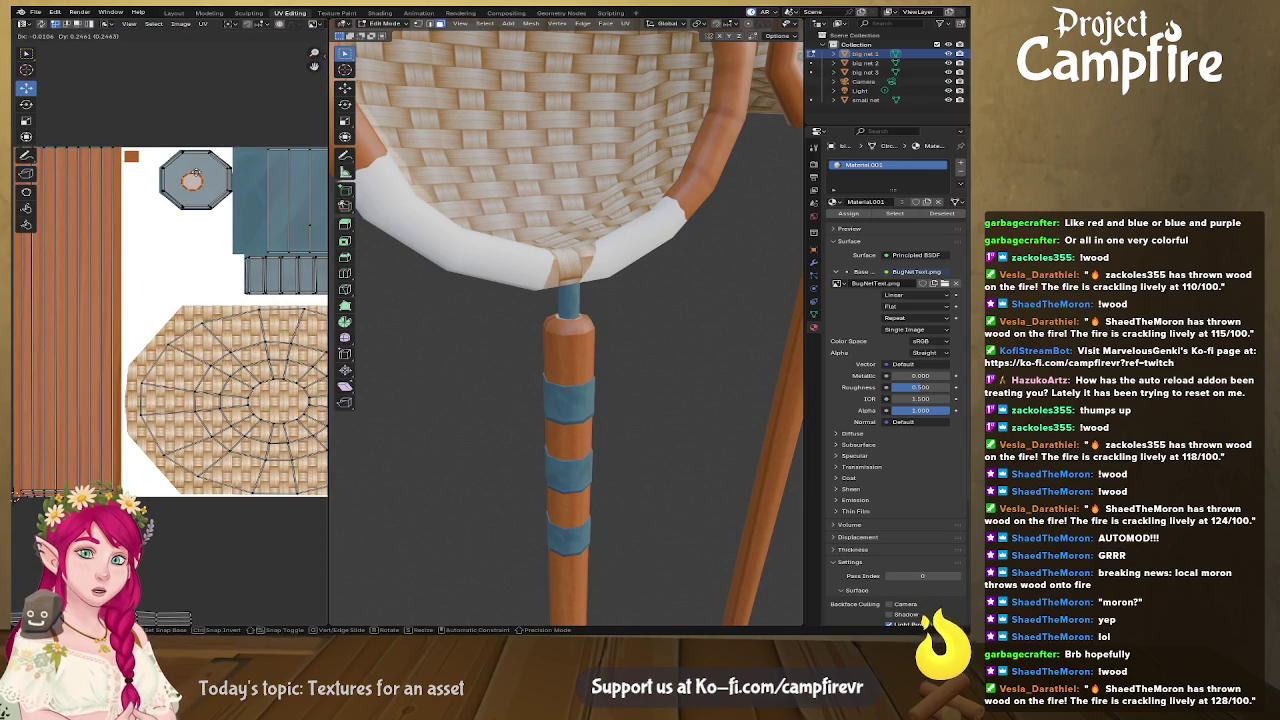
# Step: Scale the round island up so it fills the octagon
pyautogui.click(196, 178)
pyautogui.press('s')
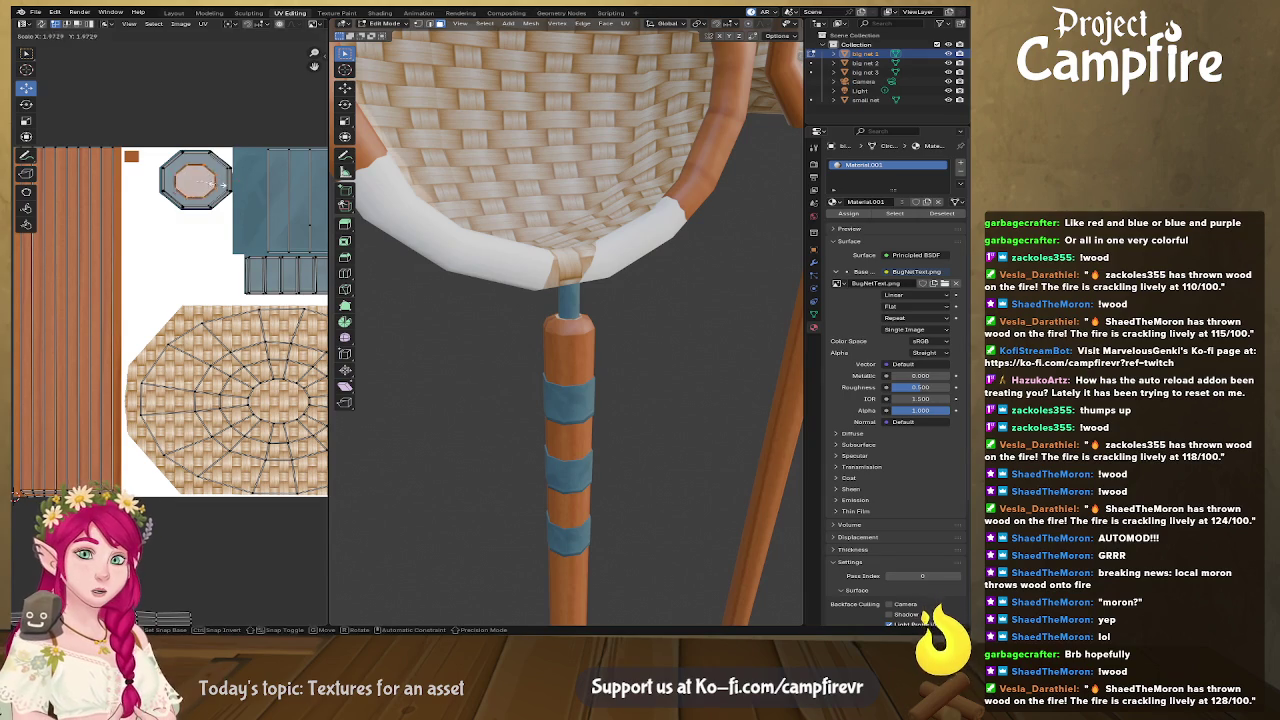
pyautogui.click(229, 197)
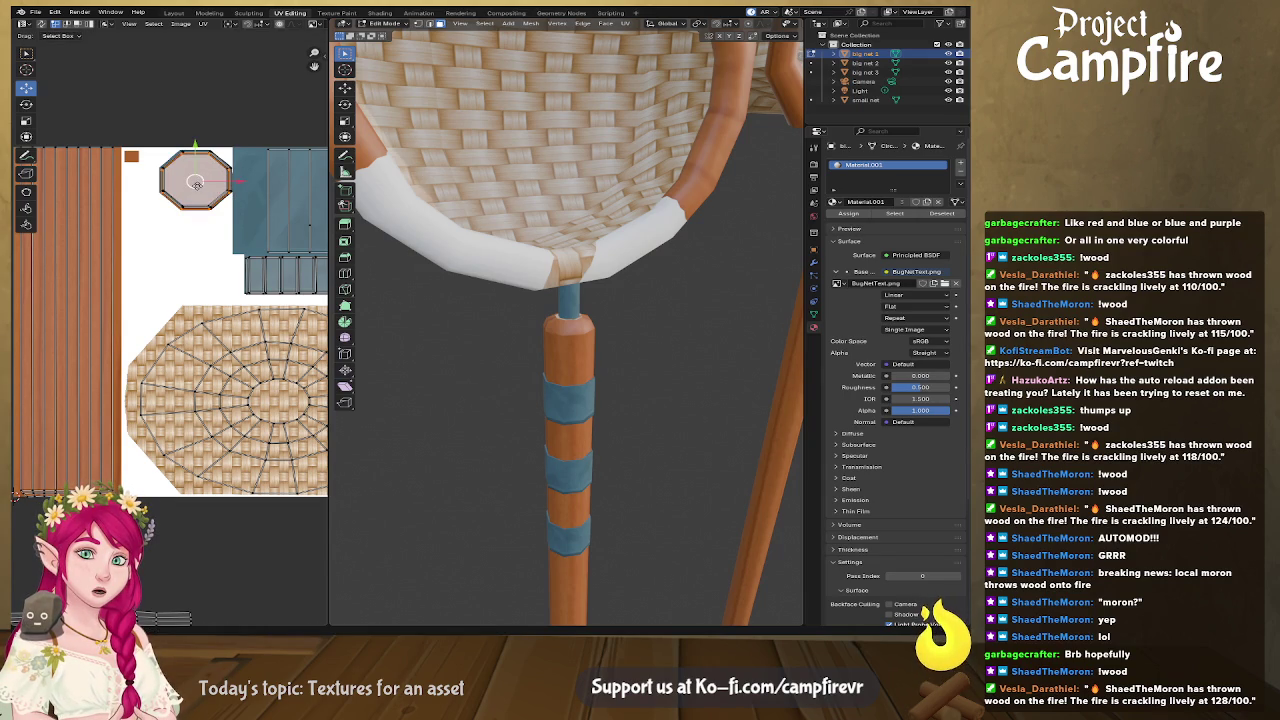
# Step: Move the island lying below the atlas up and left onto the texture
pyautogui.moveTo(255, 490); pyautogui.dragTo(310, 160, button='middle')
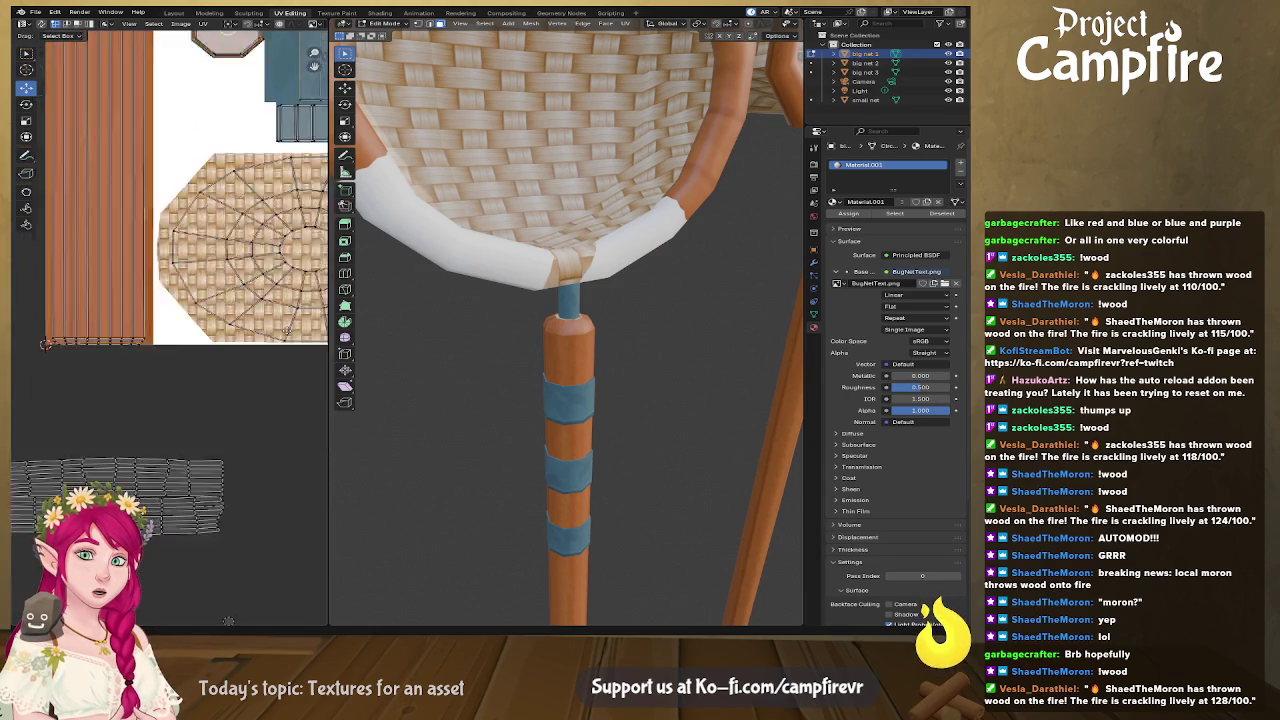
pyautogui.moveTo(229, 413); pyautogui.dragTo(247, 437)
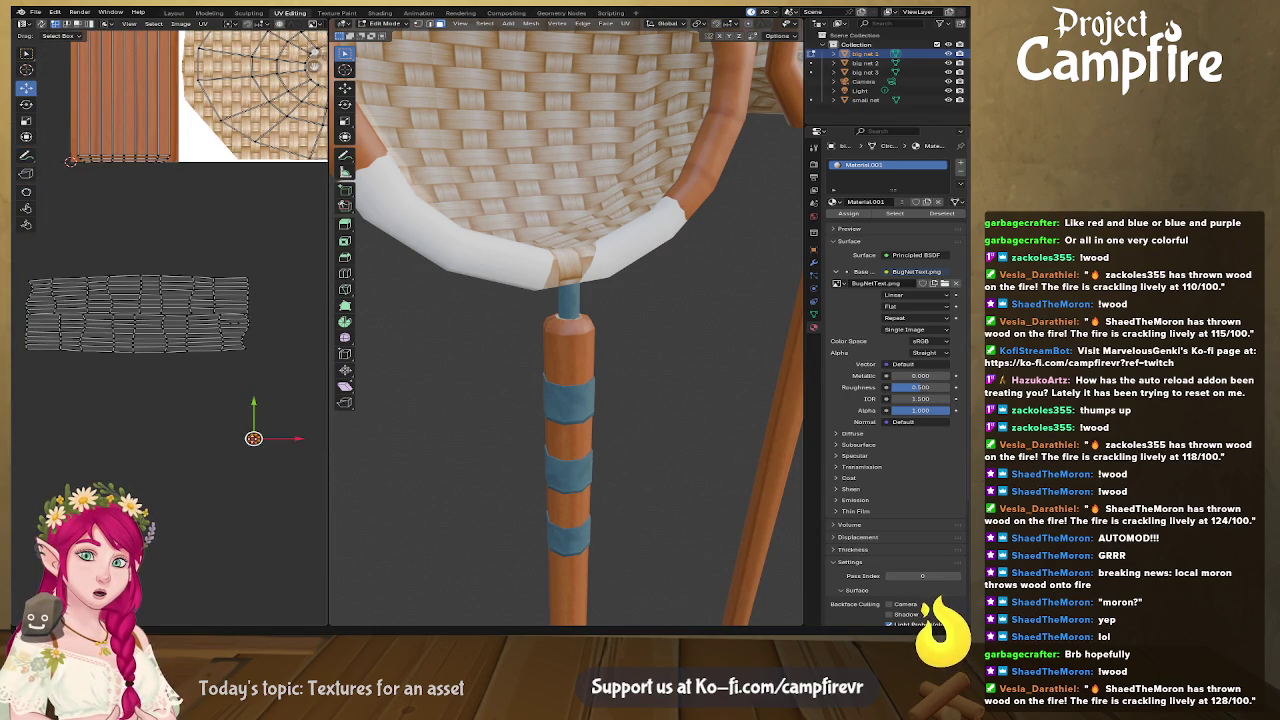
pyautogui.press('g')
pyautogui.press('Return')
pyautogui.moveTo(203, 85); pyautogui.dragTo(175, 368, button='middle')
pyautogui.moveTo(182, 354); pyautogui.dragTo(156, 134)
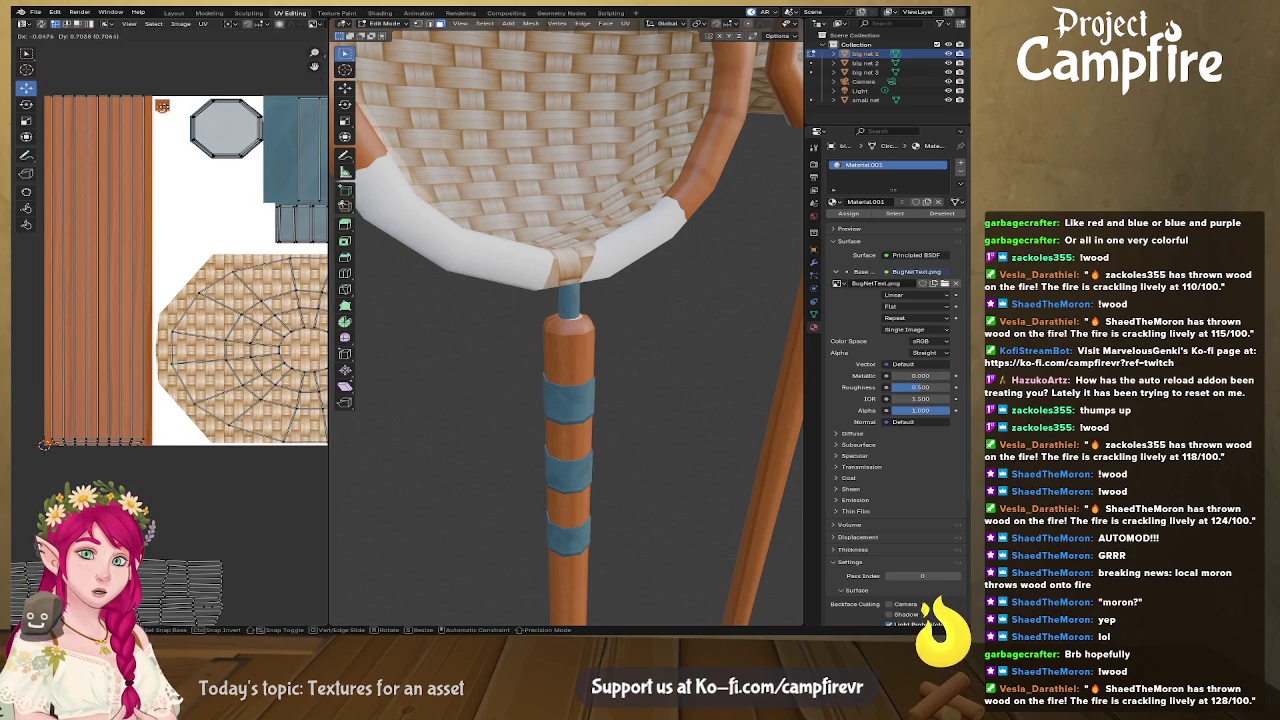
pyautogui.press('Return')
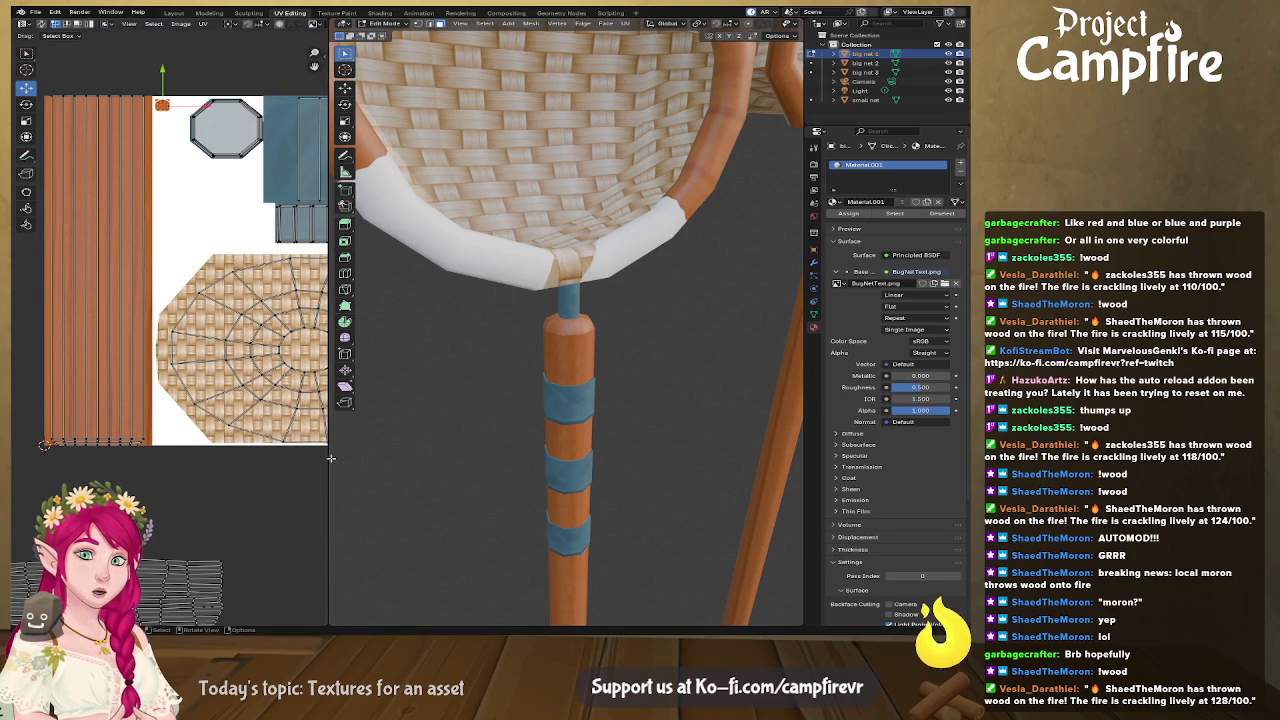
# Step: Re-center the UV islands, orbit to the net's front, and widen the UV editor
pyautogui.scroll(-3, 240, 490)
pyautogui.moveTo(221, 473); pyautogui.dragTo(261, 500, button='middle')
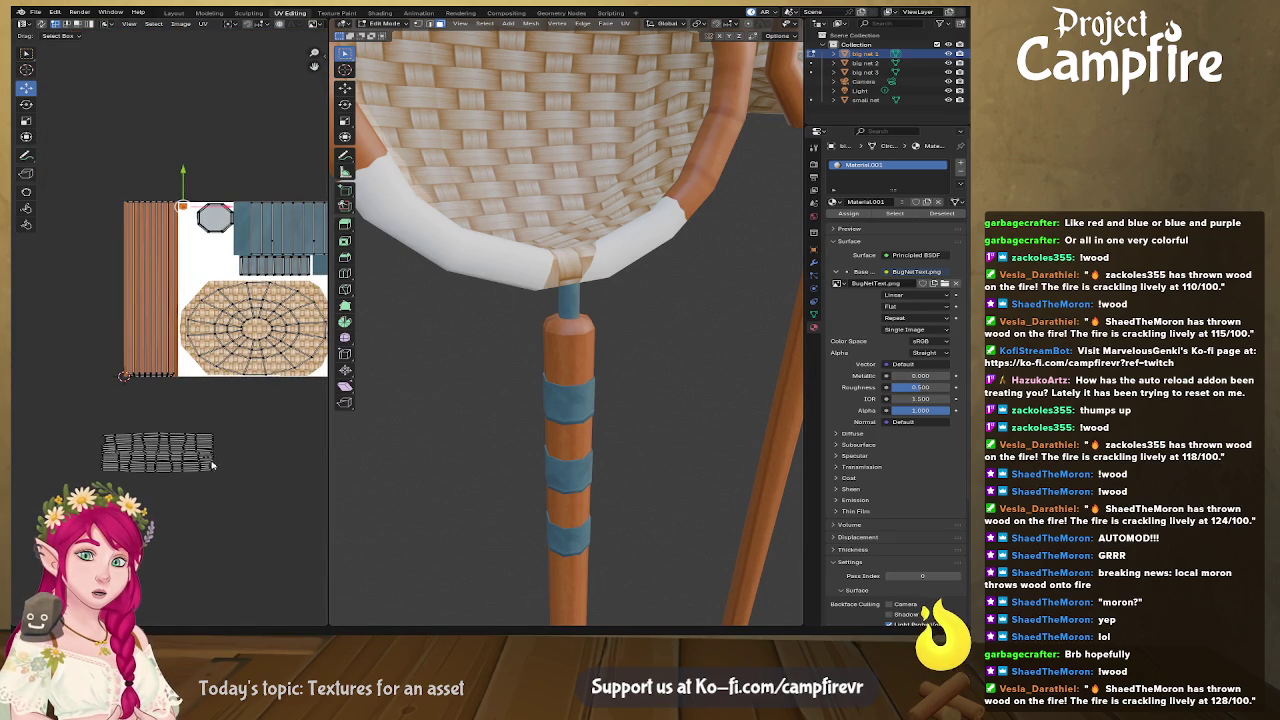
pyautogui.scroll(3, 175, 455)
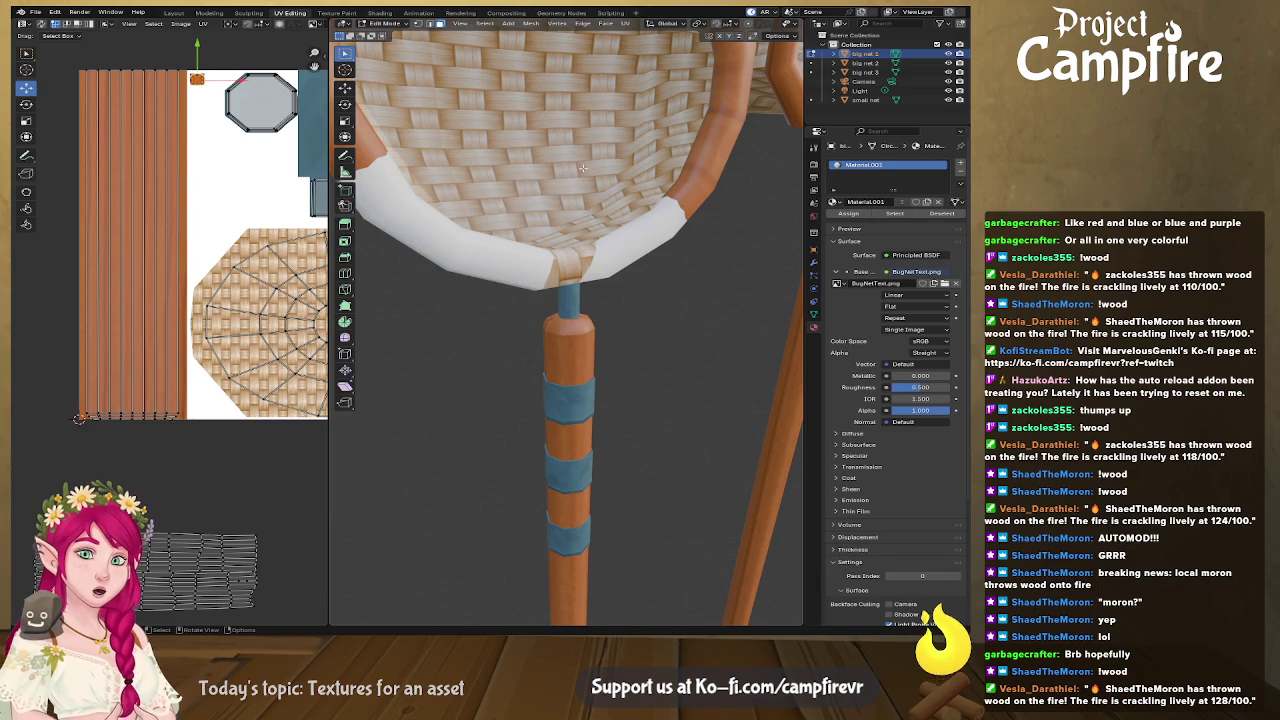
pyautogui.scroll(-3, 622, 111)
pyautogui.moveTo(622, 111); pyautogui.dragTo(508, 240, button='middle')
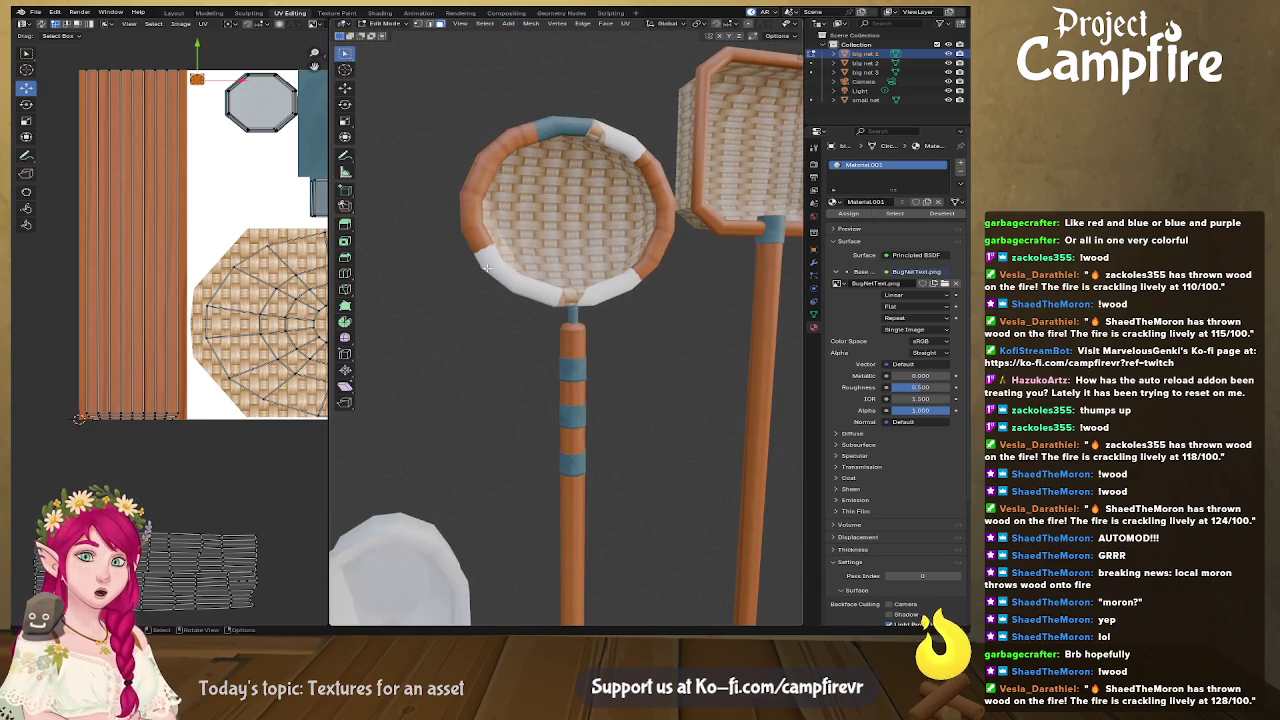
pyautogui.moveTo(144, 456)
pyautogui.mouseDown(button='middle')
pyautogui.moveTo(170, 362)
pyautogui.moveTo(128, 279)
pyautogui.mouseUp(button='middle')
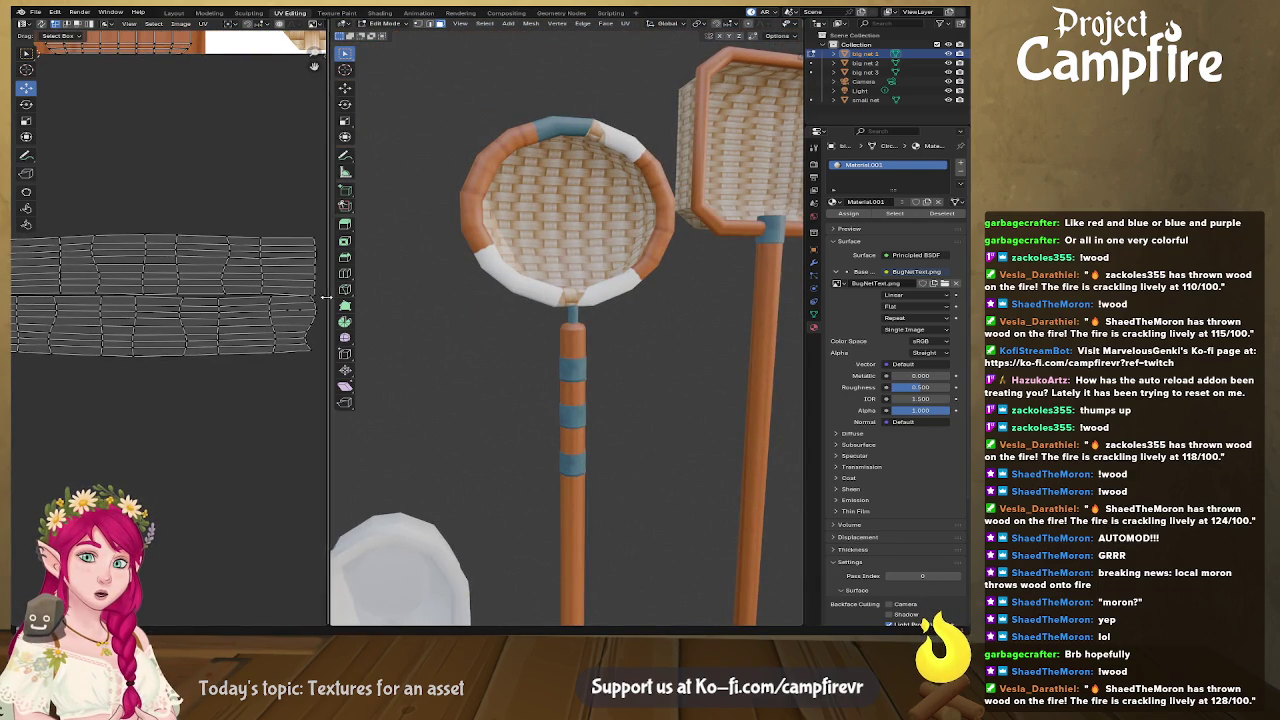
pyautogui.moveTo(326, 297); pyautogui.dragTo(623, 297)
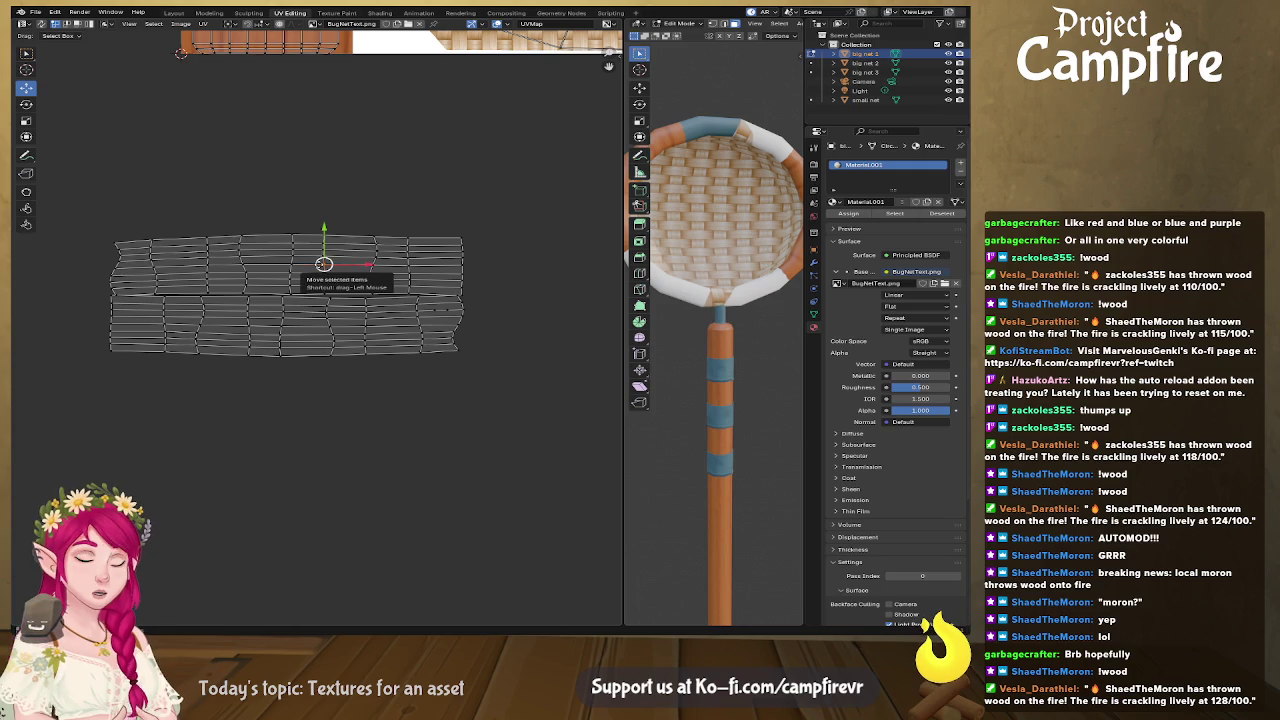
# Step: Flip the upper strip island vertically and move it down onto the lower one
pyautogui.click(318, 264)
pyautogui.rightClick(287, 264)
pyautogui.click(287, 266)
pyautogui.rightClick(287, 264)
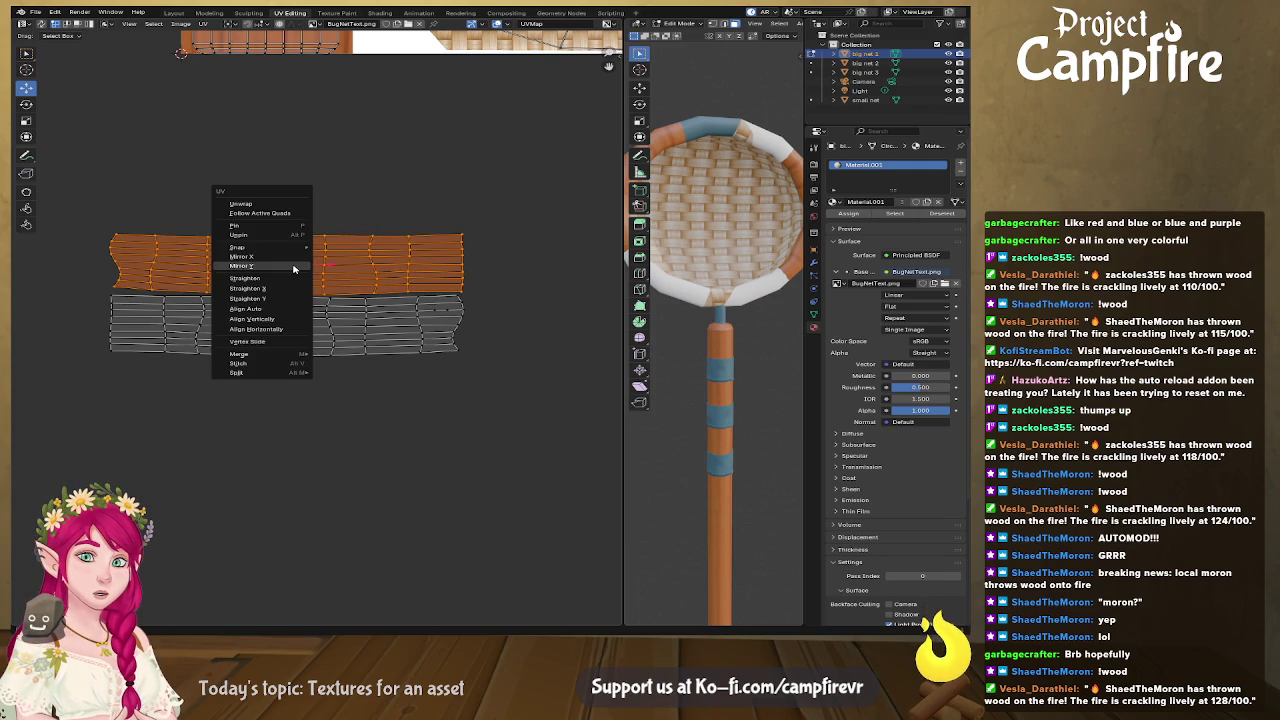
pyautogui.click(291, 268)
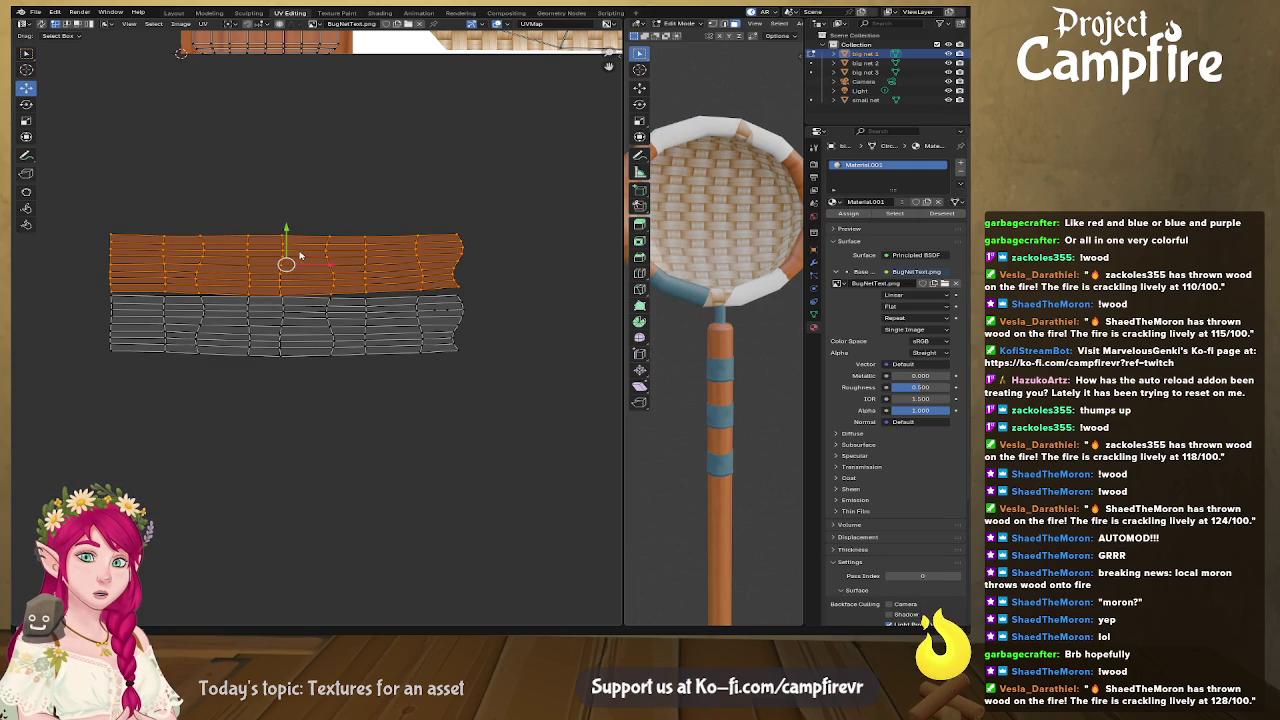
pyautogui.moveTo(287, 230); pyautogui.dragTo(303, 291)
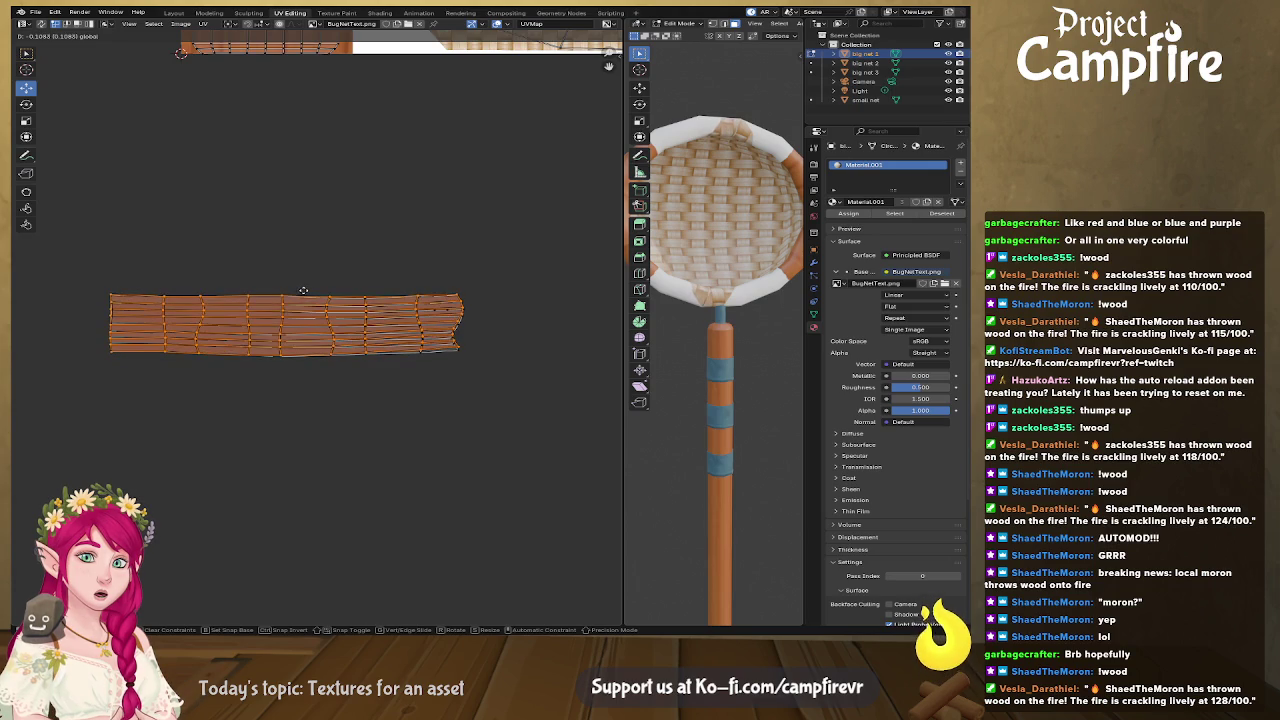
# Step: Align the first five UV columns of the rim vertically, starting at the left end
pyautogui.moveTo(66, 272); pyautogui.dragTo(152, 378)
pyautogui.rightClick(117, 342)
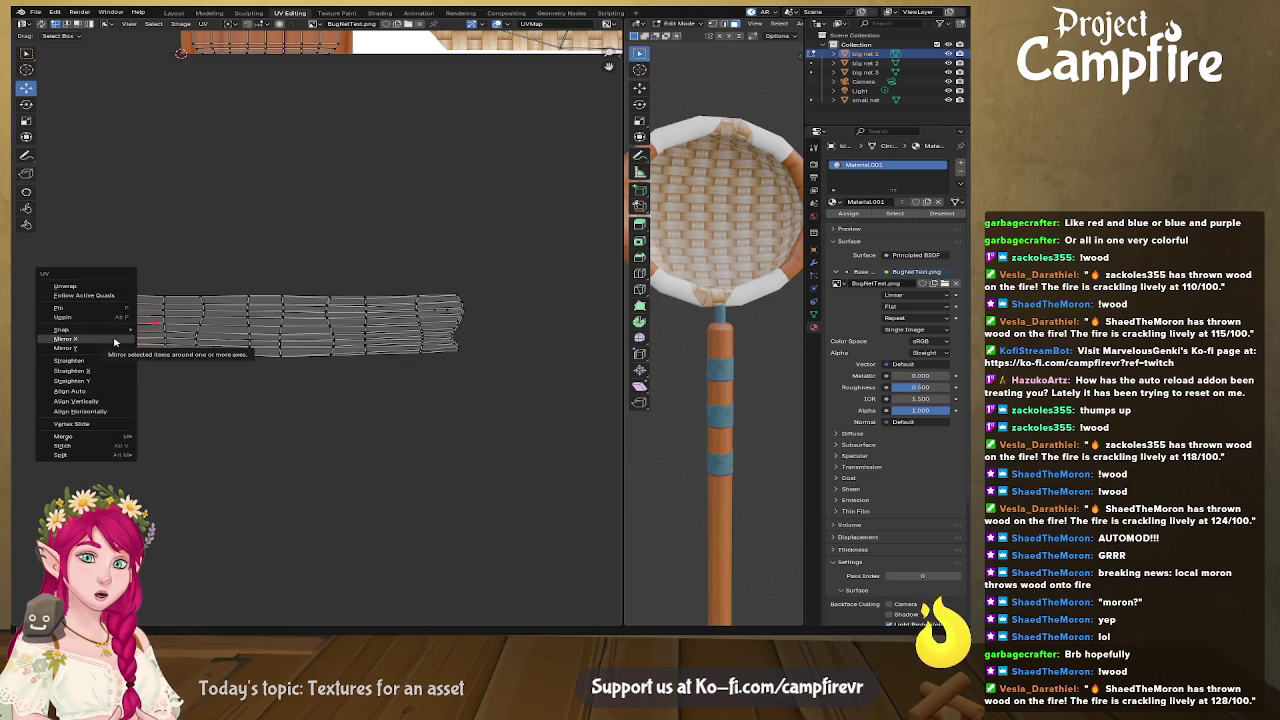
pyautogui.click(75, 401)
pyautogui.moveTo(138, 270); pyautogui.dragTo(174, 358)
pyautogui.rightClick(165, 335)
pyautogui.click(160, 322)
pyautogui.moveTo(189, 274); pyautogui.dragTo(207, 360)
pyautogui.rightClick(204, 340)
pyautogui.click(200, 334)
pyautogui.moveTo(232, 282); pyautogui.dragTo(262, 360)
pyautogui.rightClick(240, 342)
pyautogui.click(242, 331)
pyautogui.moveTo(266, 278); pyautogui.dragTo(290, 358)
pyautogui.rightClick(285, 338)
pyautogui.click(283, 333)
# Step: Align the remaining five UV columns vertically, through the last column
pyautogui.moveTo(318, 278); pyautogui.dragTo(344, 360)
pyautogui.rightClick(330, 338)
pyautogui.click(326, 331)
pyautogui.moveTo(354, 280); pyautogui.dragTo(382, 364)
pyautogui.rightClick(368, 338)
pyautogui.click(366, 331)
pyautogui.moveTo(402, 280); pyautogui.dragTo(424, 358)
pyautogui.rightClick(420, 338)
pyautogui.click(418, 331)
pyautogui.moveTo(454, 281); pyautogui.dragTo(477, 389)
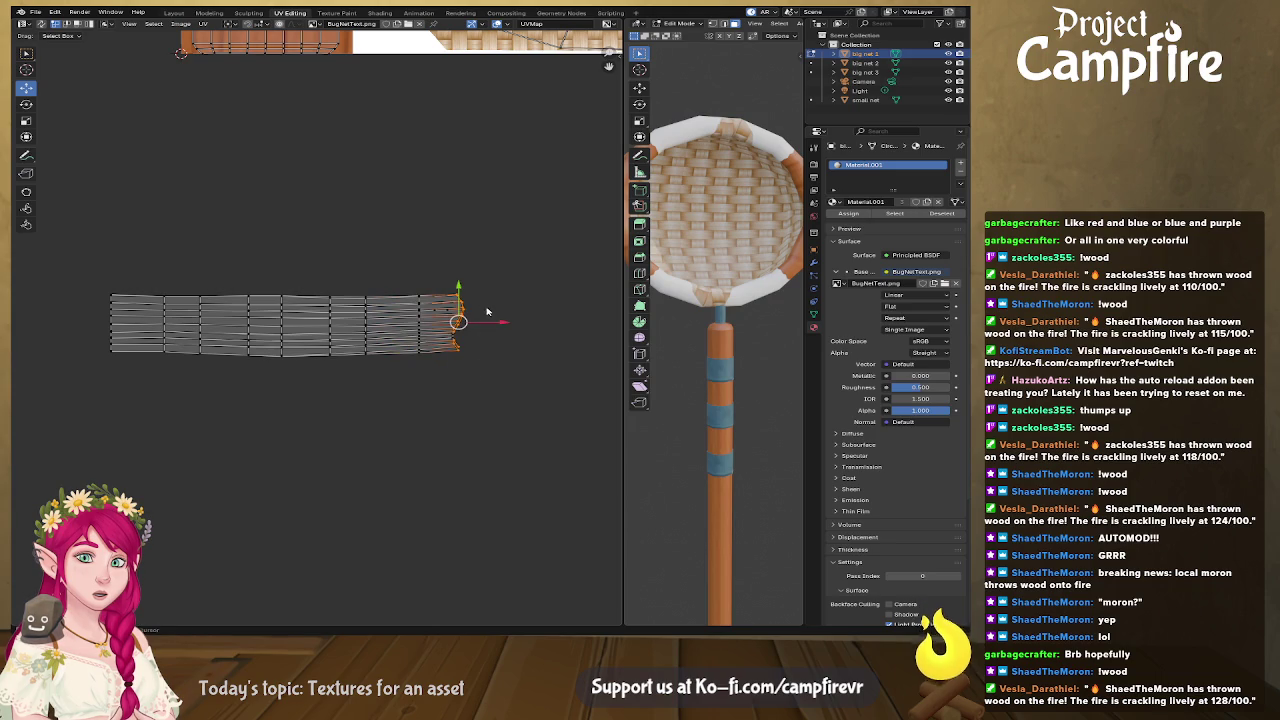
pyautogui.rightClick(455, 338)
pyautogui.click(453, 331)
pyautogui.moveTo(498, 389); pyautogui.dragTo(448, 331)
pyautogui.rightClick(447, 336)
pyautogui.click(447, 333)
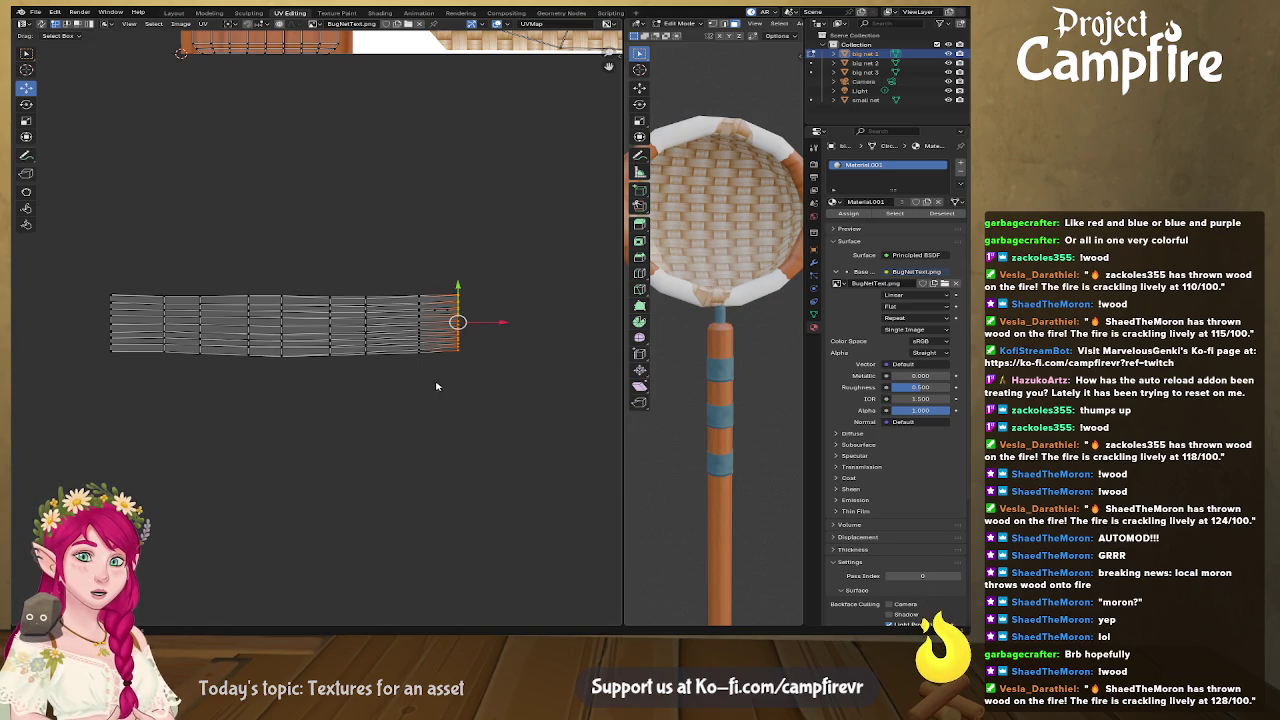
# Step: Straighten the top three UV rows horizontally
pyautogui.keyDown('alt'); pyautogui.click(316, 299); pyautogui.keyUp('alt')
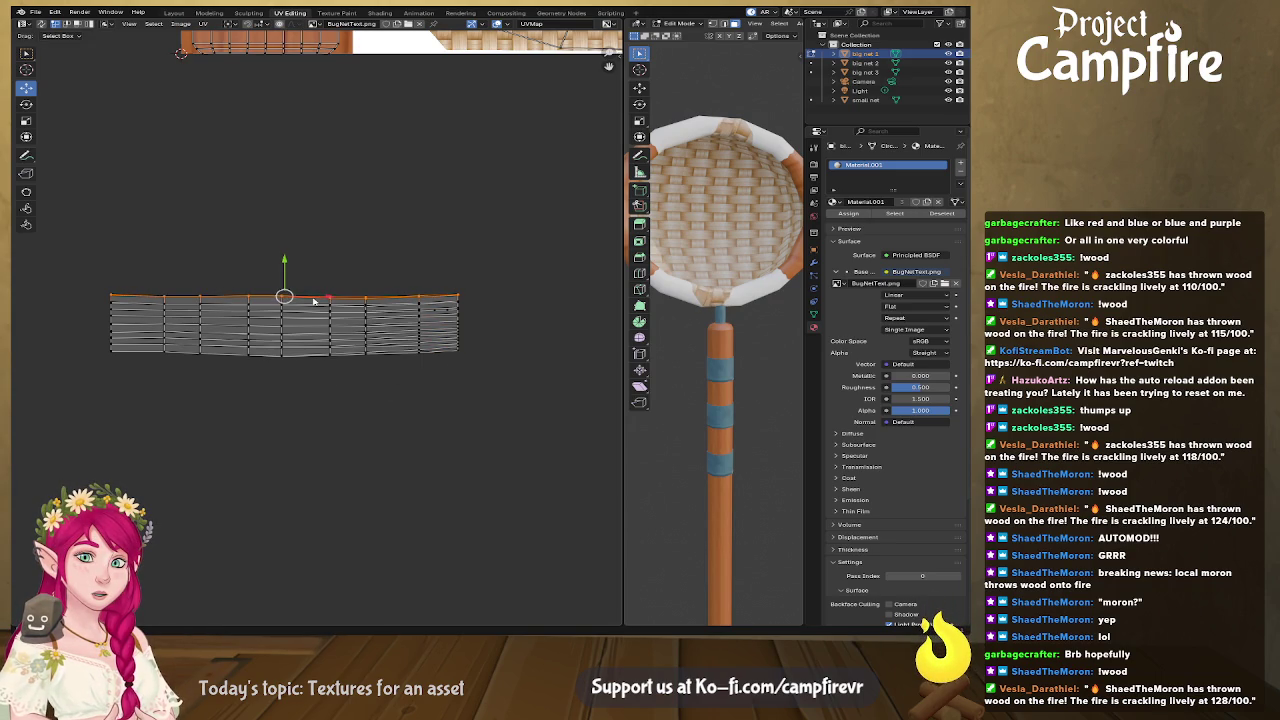
pyautogui.rightClick(313, 301)
pyautogui.click(318, 308)
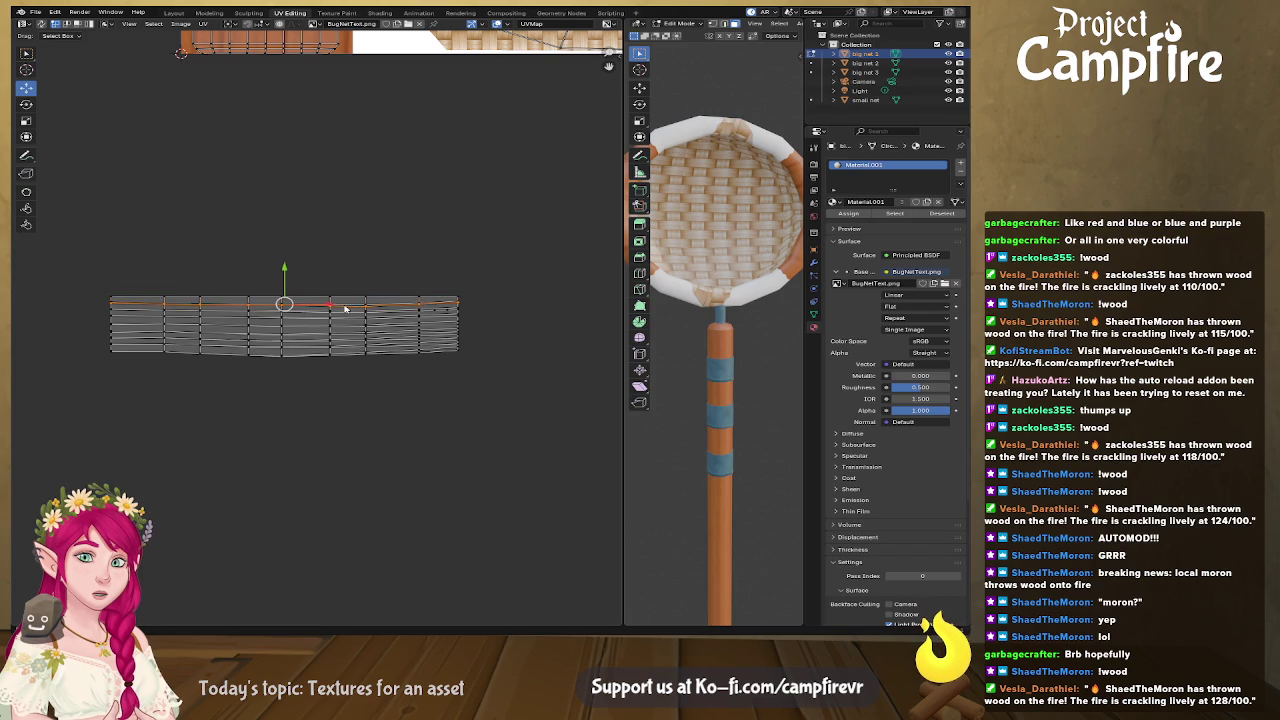
pyautogui.keyDown('alt'); pyautogui.click(353, 312); pyautogui.keyUp('alt')
pyautogui.rightClick(355, 311)
pyautogui.click(358, 313)
pyautogui.keyDown('alt'); pyautogui.click(358, 318); pyautogui.keyUp('alt')
pyautogui.rightClick(357, 322)
pyautogui.click(360, 323)
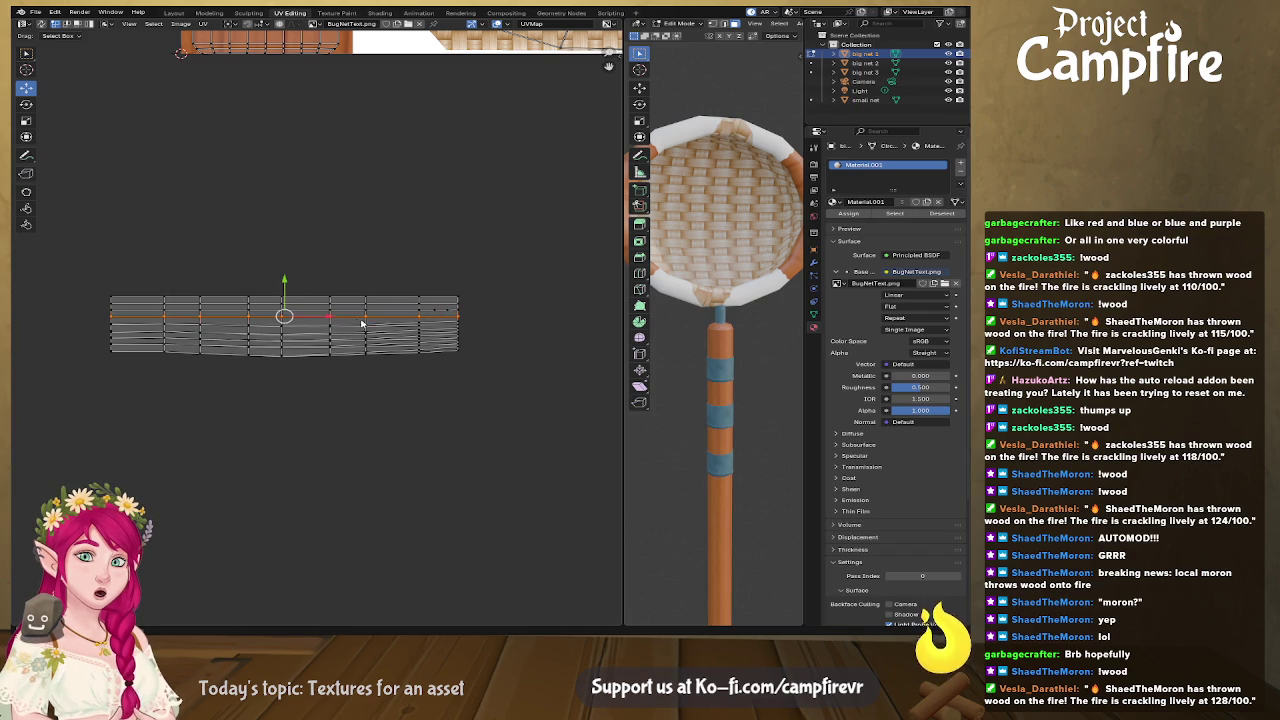
# Step: Straighten the lower rows down to the bottom one, then select the whole rim island
pyautogui.keyDown('alt'); pyautogui.click(393, 328); pyautogui.keyUp('alt')
pyautogui.rightClick(393, 328)
pyautogui.click(393, 329)
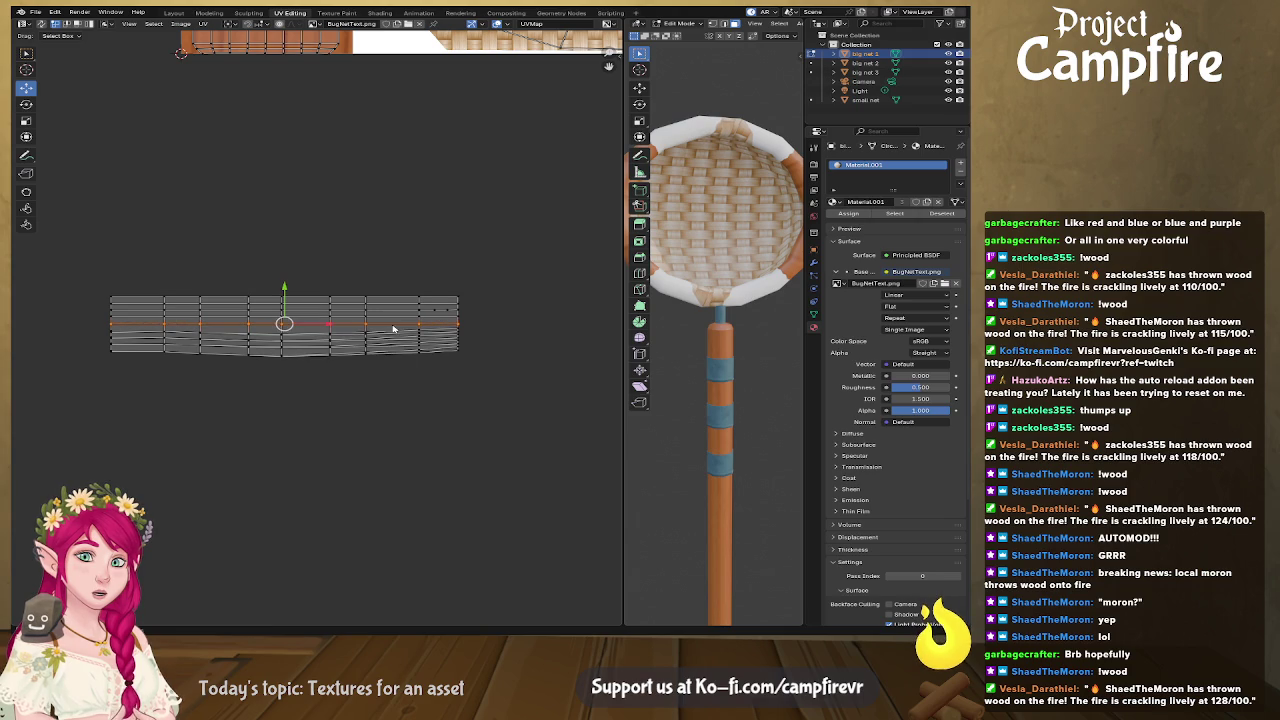
pyautogui.keyDown('alt'); pyautogui.click(401, 335); pyautogui.keyUp('alt')
pyautogui.rightClick(403, 337)
pyautogui.click(404, 338)
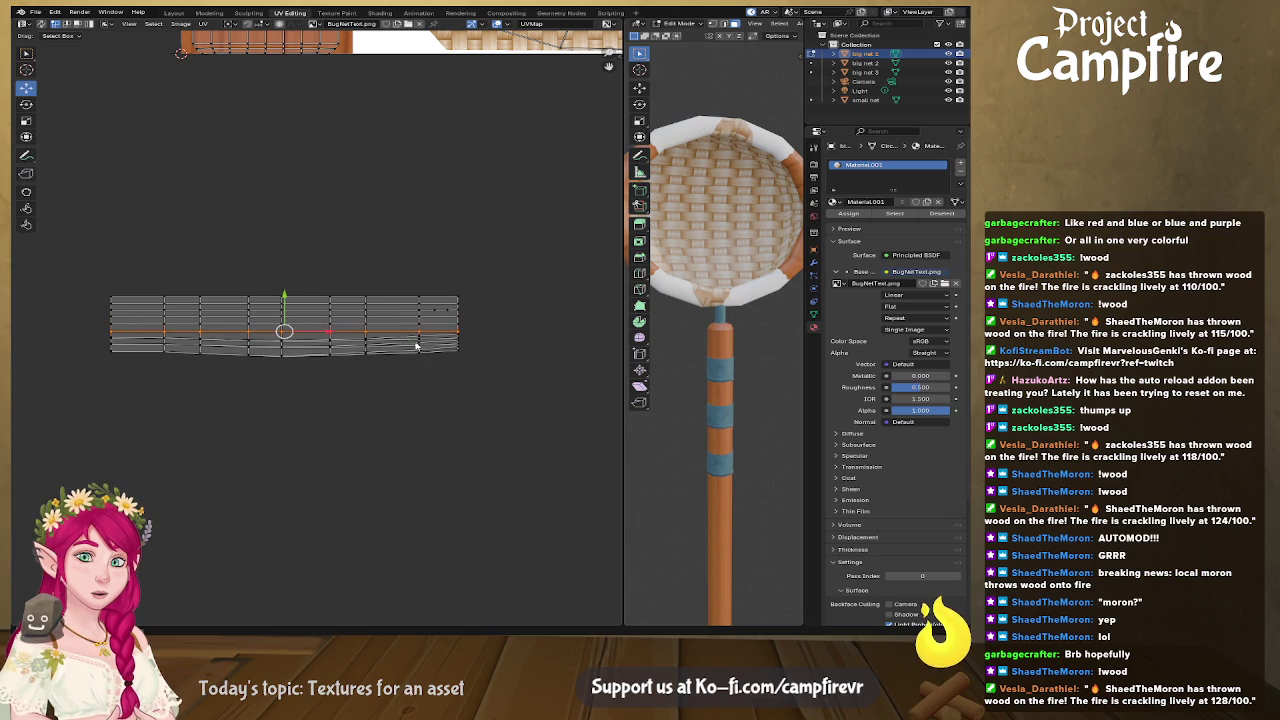
pyautogui.keyDown('alt'); pyautogui.click(400, 342); pyautogui.keyUp('alt')
pyautogui.rightClick(400, 343)
pyautogui.click(401, 346)
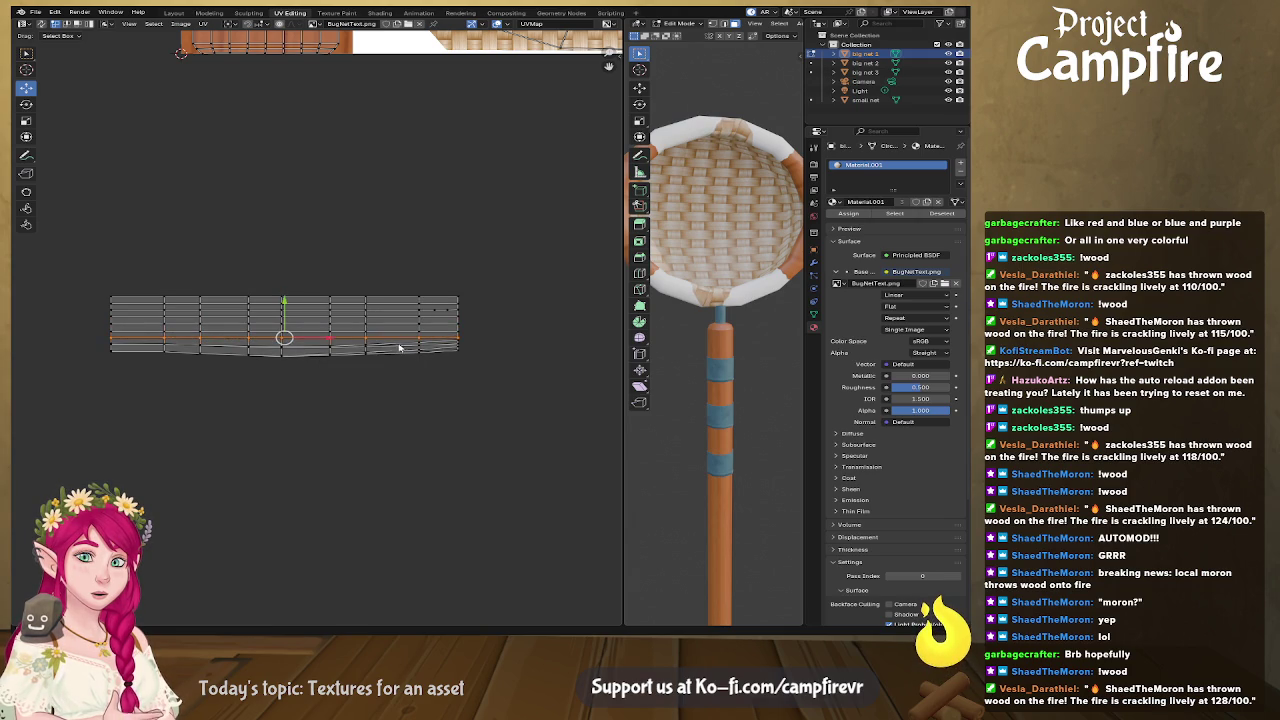
pyautogui.rightClick(399, 349)
pyautogui.click(400, 350)
pyautogui.keyDown('alt'); pyautogui.click(399, 355); pyautogui.keyUp('alt')
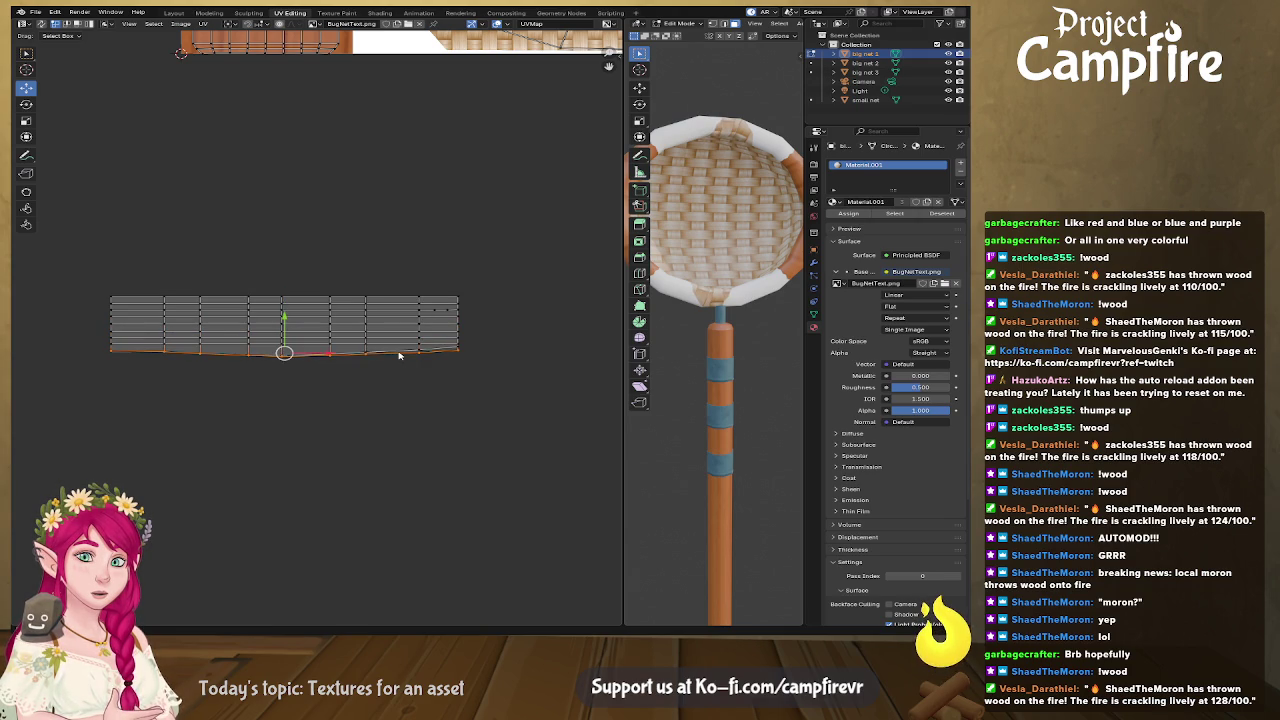
pyautogui.rightClick(400, 352)
pyautogui.click(404, 356)
pyautogui.moveTo(93, 269); pyautogui.dragTo(534, 429)
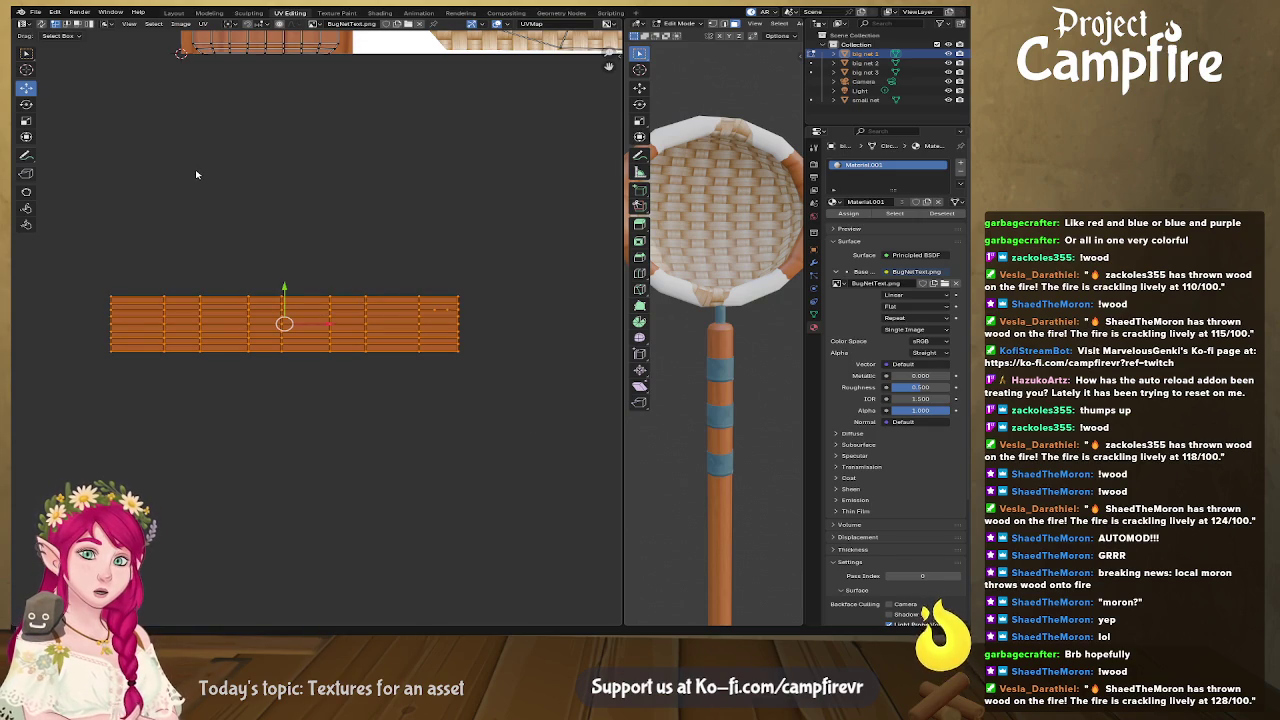
# Step: Change the sticky selection setting and select the whole rim UV island
pyautogui.scroll(-2, 196, 174)
pyautogui.moveTo(288, 195); pyautogui.dragTo(234, 246, button='middle')
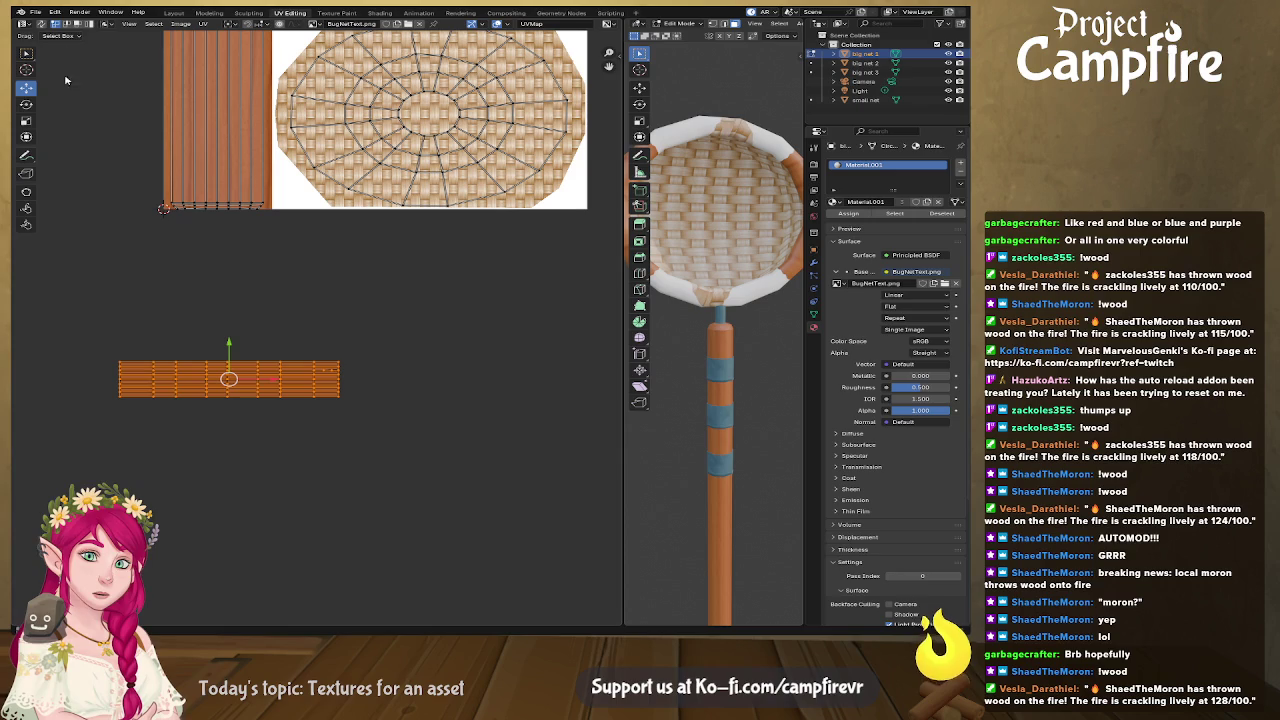
pyautogui.click(104, 24)
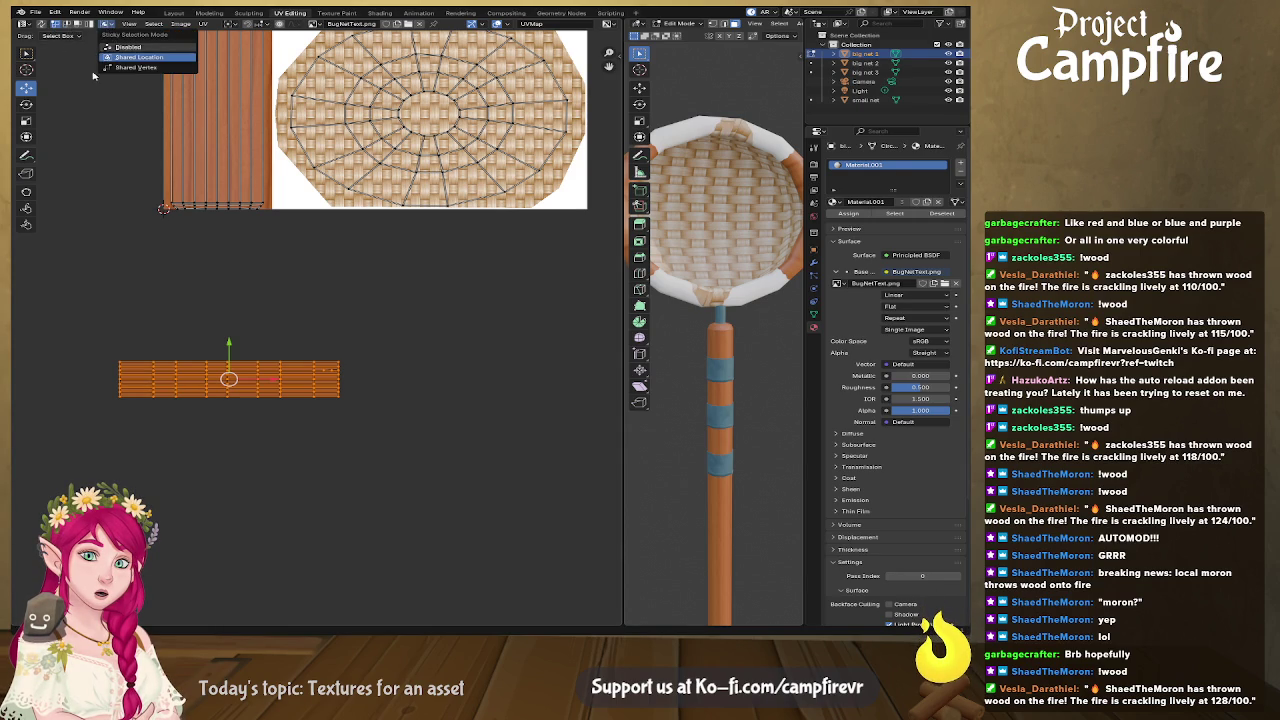
pyautogui.click(100, 150)
pyautogui.moveTo(105, 306); pyautogui.dragTo(416, 466)
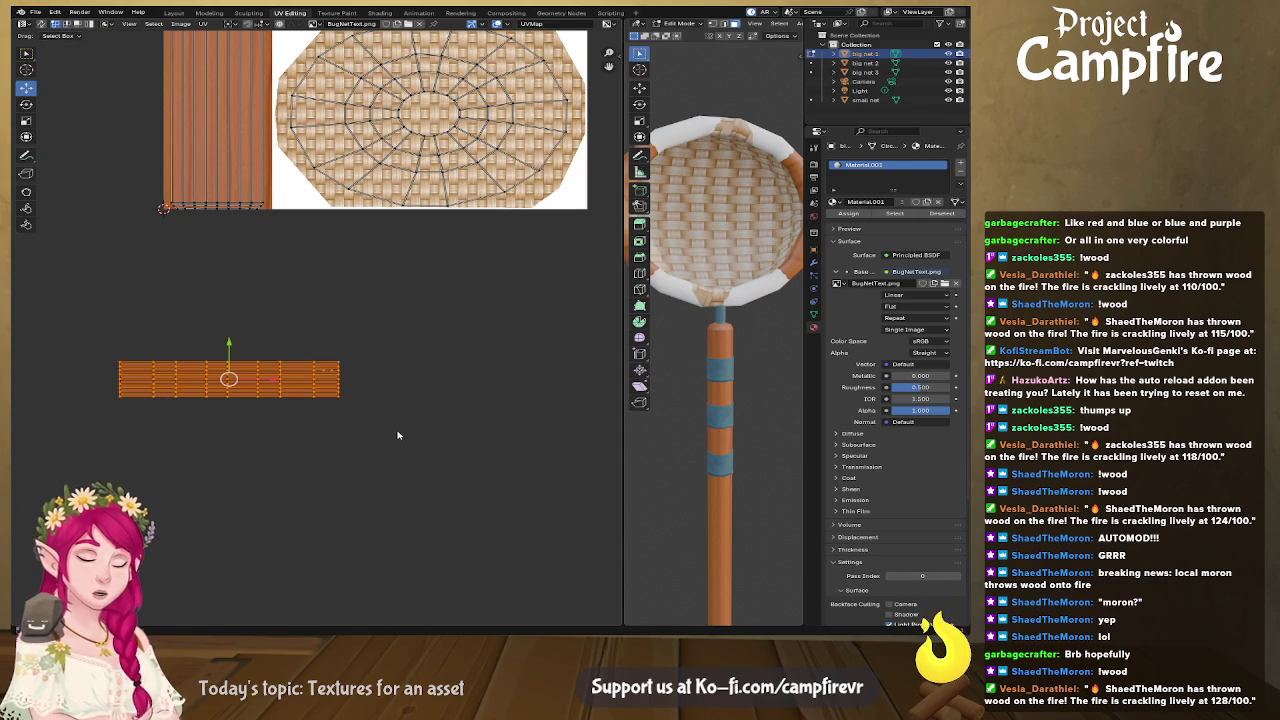
# Step: Rotate the rim island 90° upright and move it onto the wood strip
pyautogui.click(26, 104)
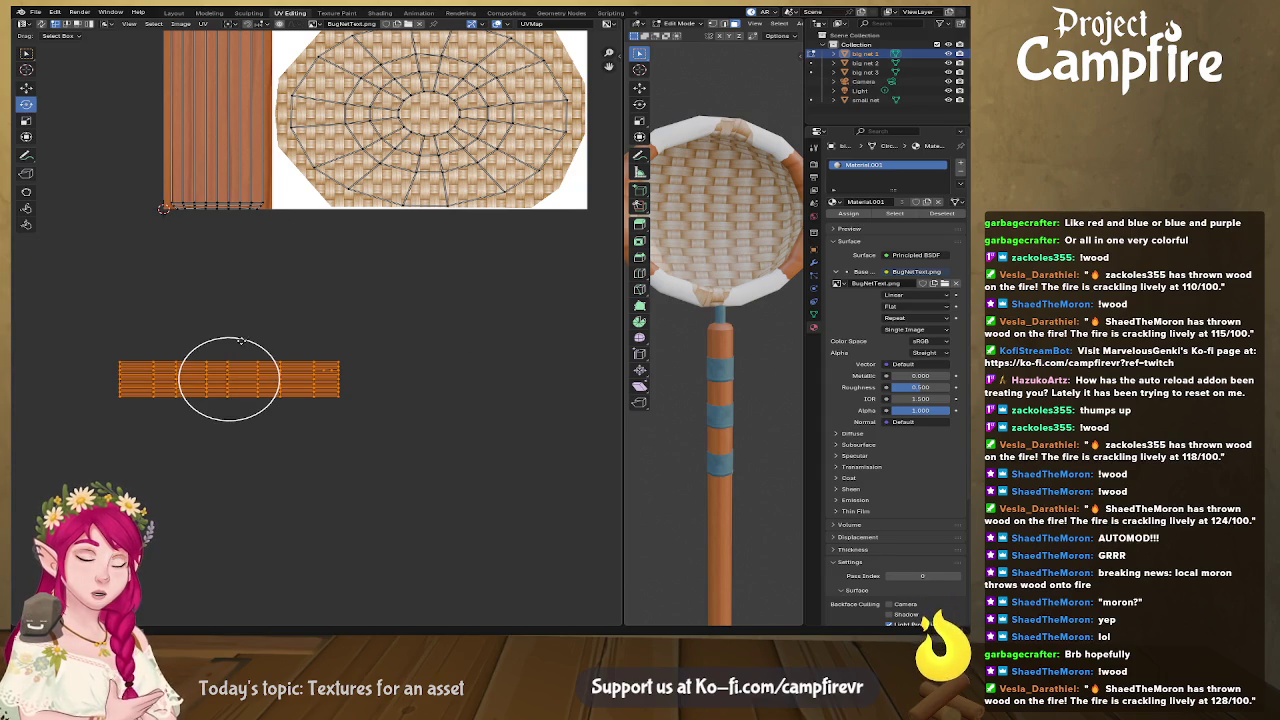
pyautogui.moveTo(240, 341); pyautogui.dragTo(328, 408)
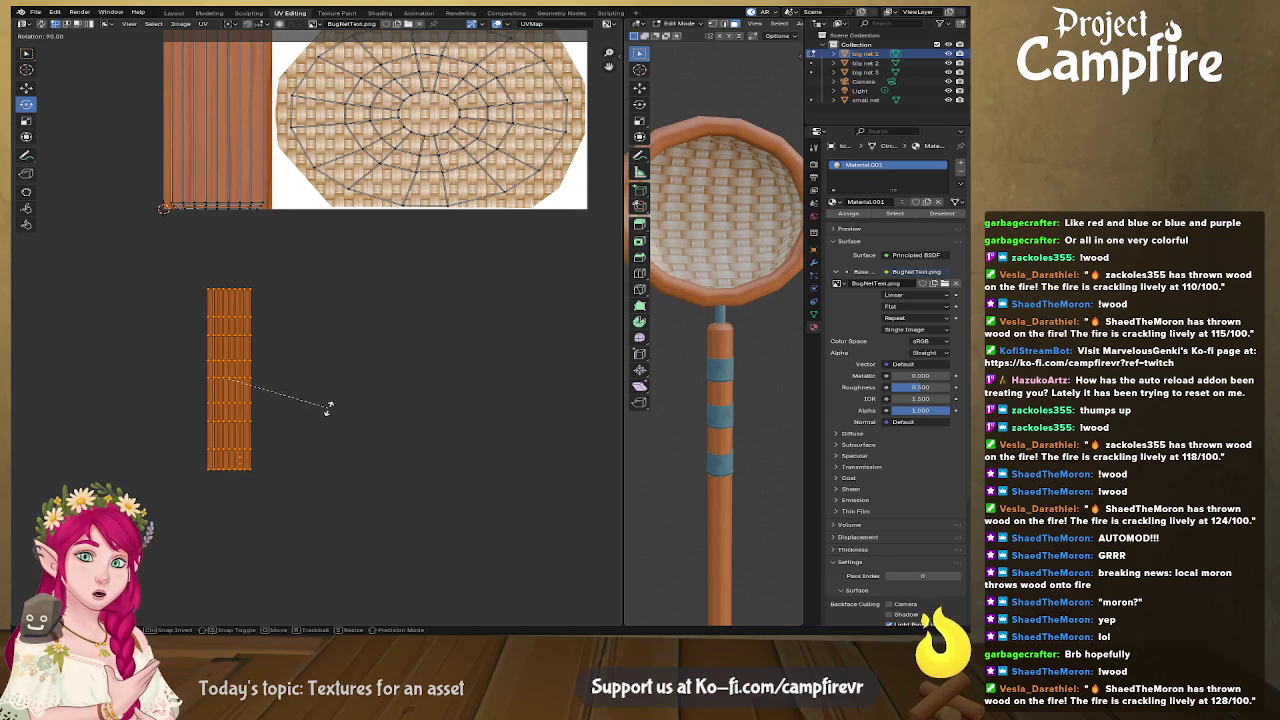
pyautogui.click(26, 88)
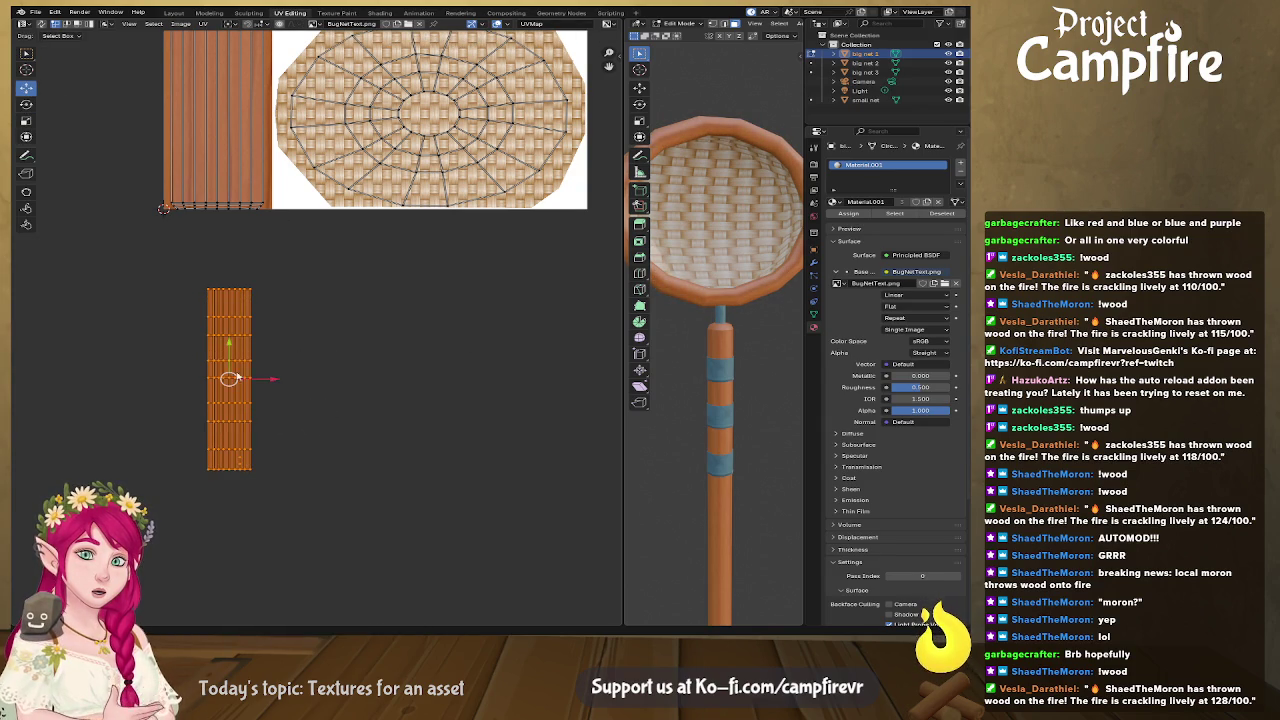
pyautogui.moveTo(229, 348); pyautogui.dragTo(218, 80)
pyautogui.moveTo(341, 198); pyautogui.dragTo(350, 402, button='middle')
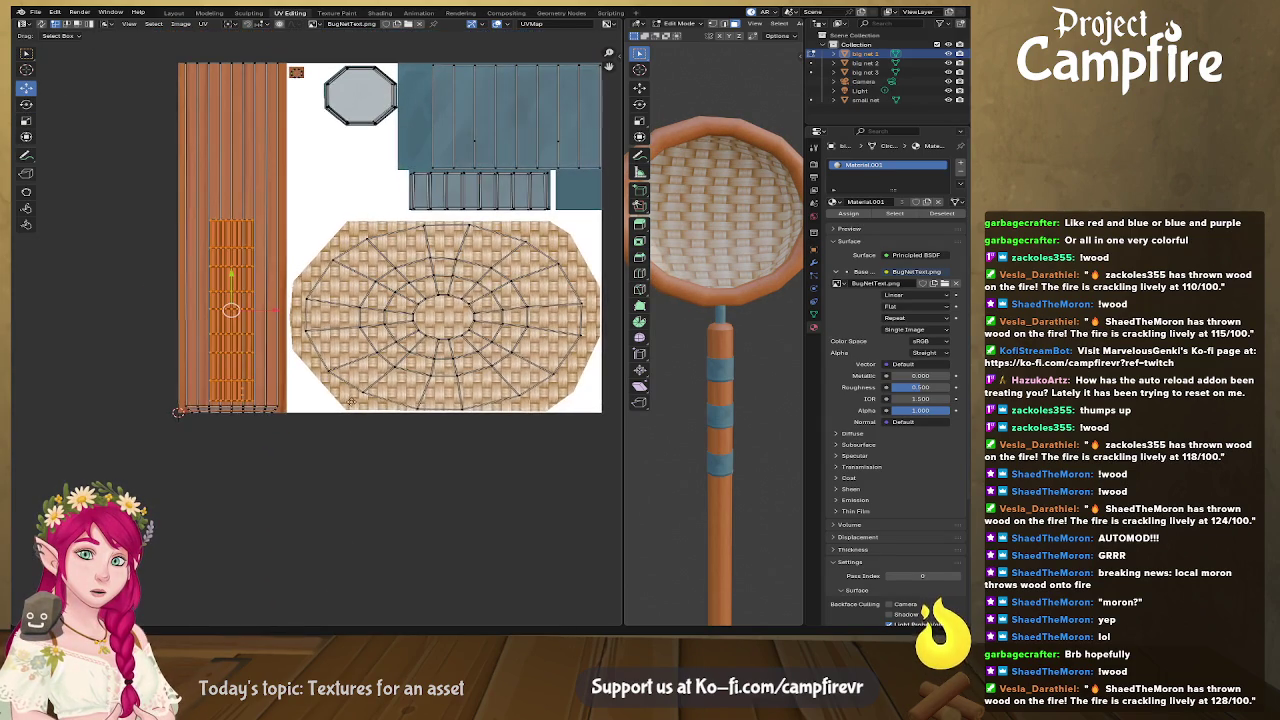
pyautogui.moveTo(231, 312); pyautogui.dragTo(229, 236)
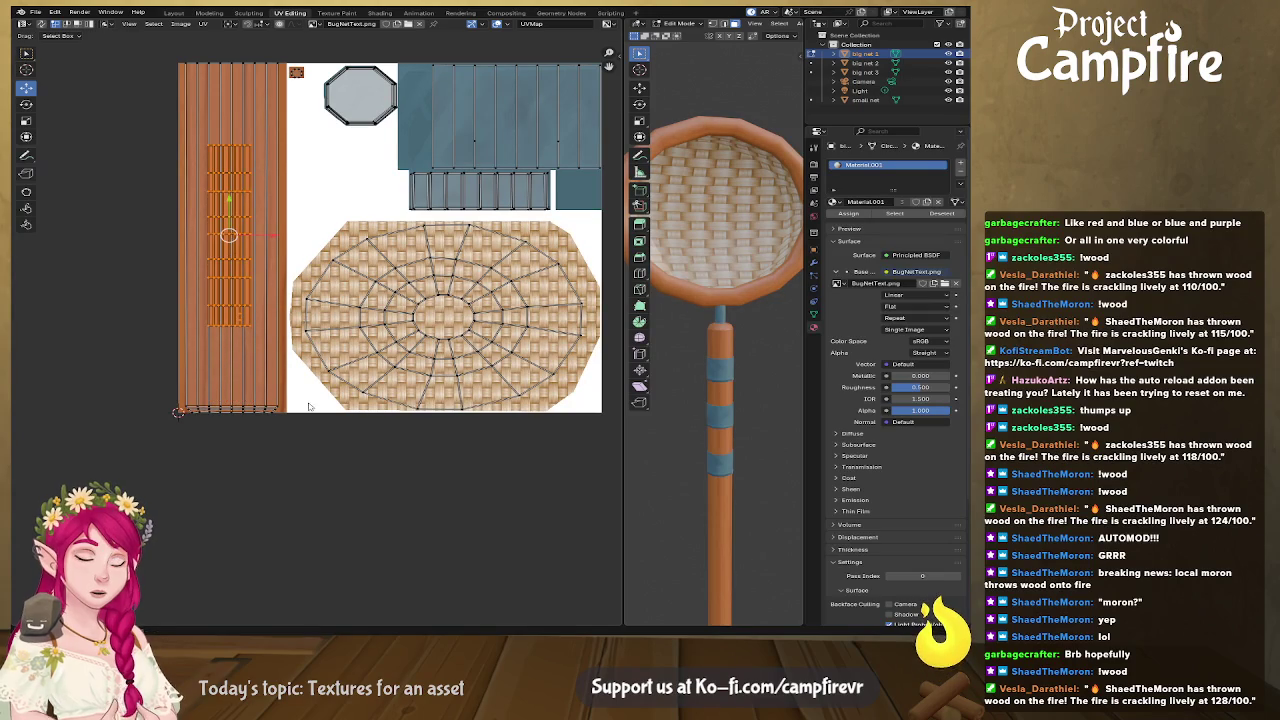
# Step: Enlarge the rim island, then stretch it horizontally to cover the wood column
pyautogui.press('s')
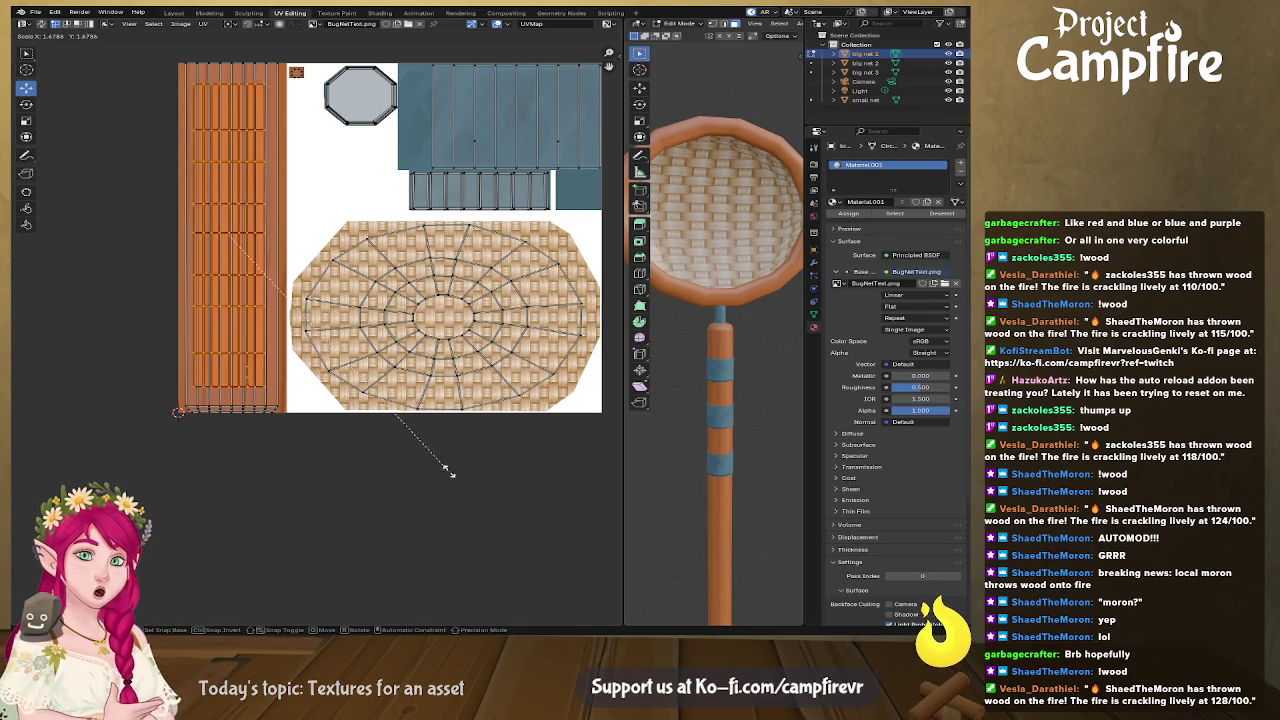
pyautogui.click(489, 500)
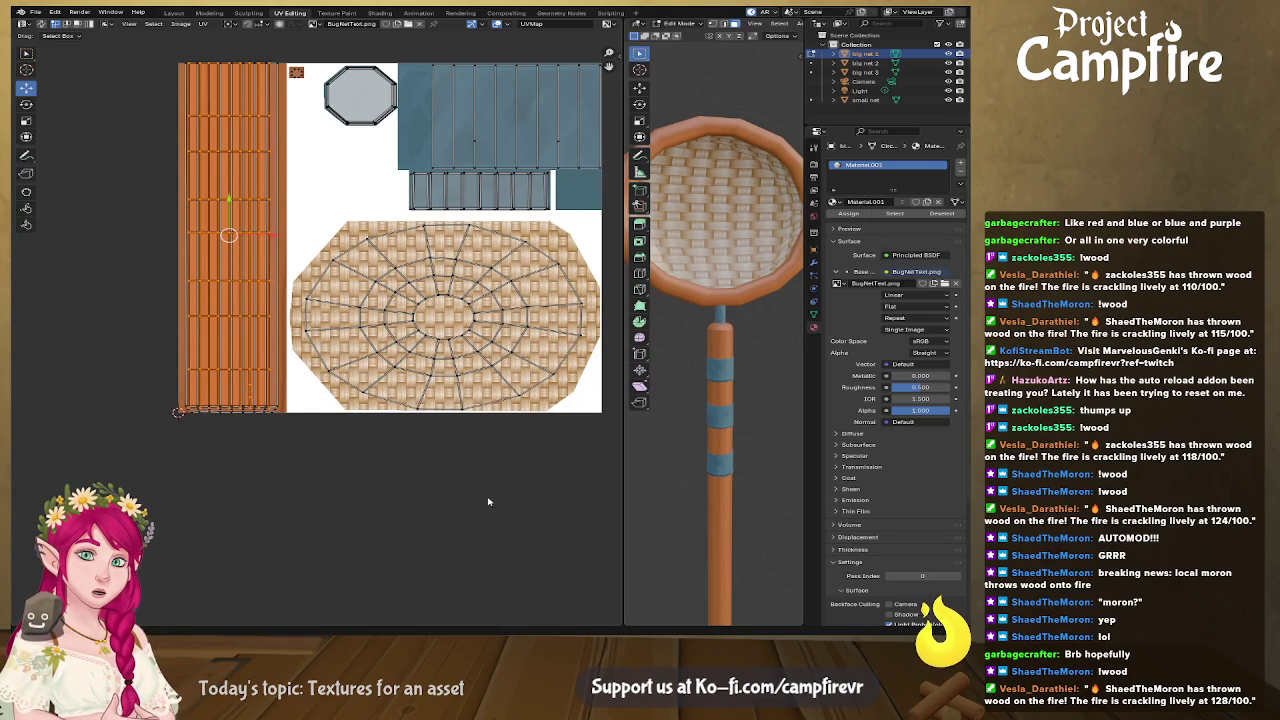
pyautogui.press('s')
pyautogui.press('x')
pyautogui.click(290, 298)
pyautogui.moveTo(706, 371); pyautogui.dragTo(783, 381, button='middle')
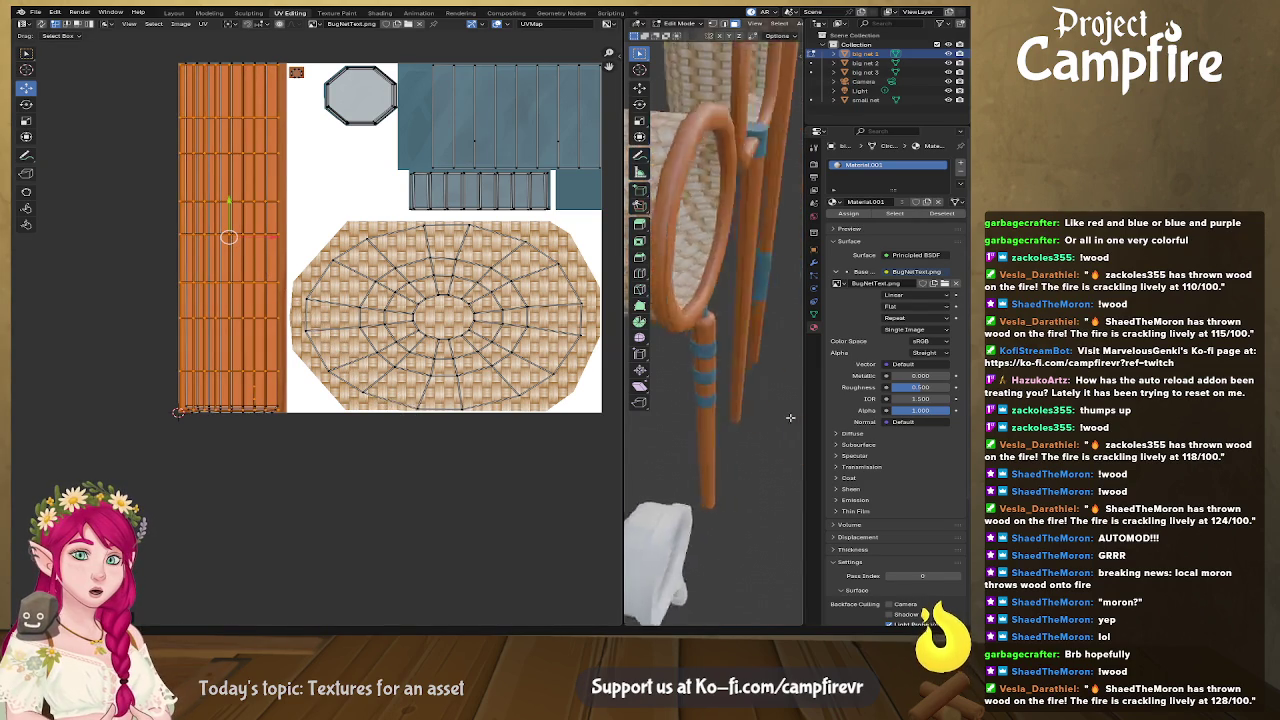
pyautogui.scroll(-4, 783, 381)
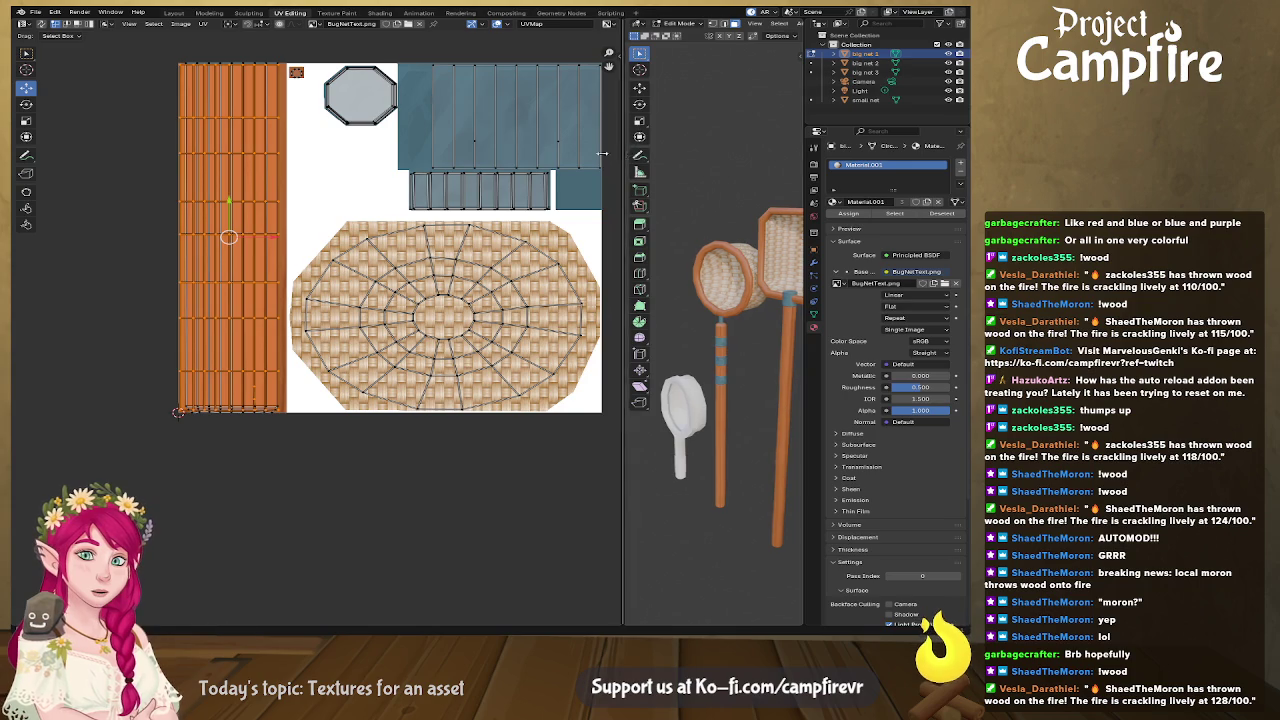
# Step: Widen the 3D viewport, make the small net active, and show grid and wireframe overlays
pyautogui.moveTo(623, 150); pyautogui.dragTo(265, 150)
pyautogui.moveTo(502, 421); pyautogui.dragTo(482, 441, button='middle')
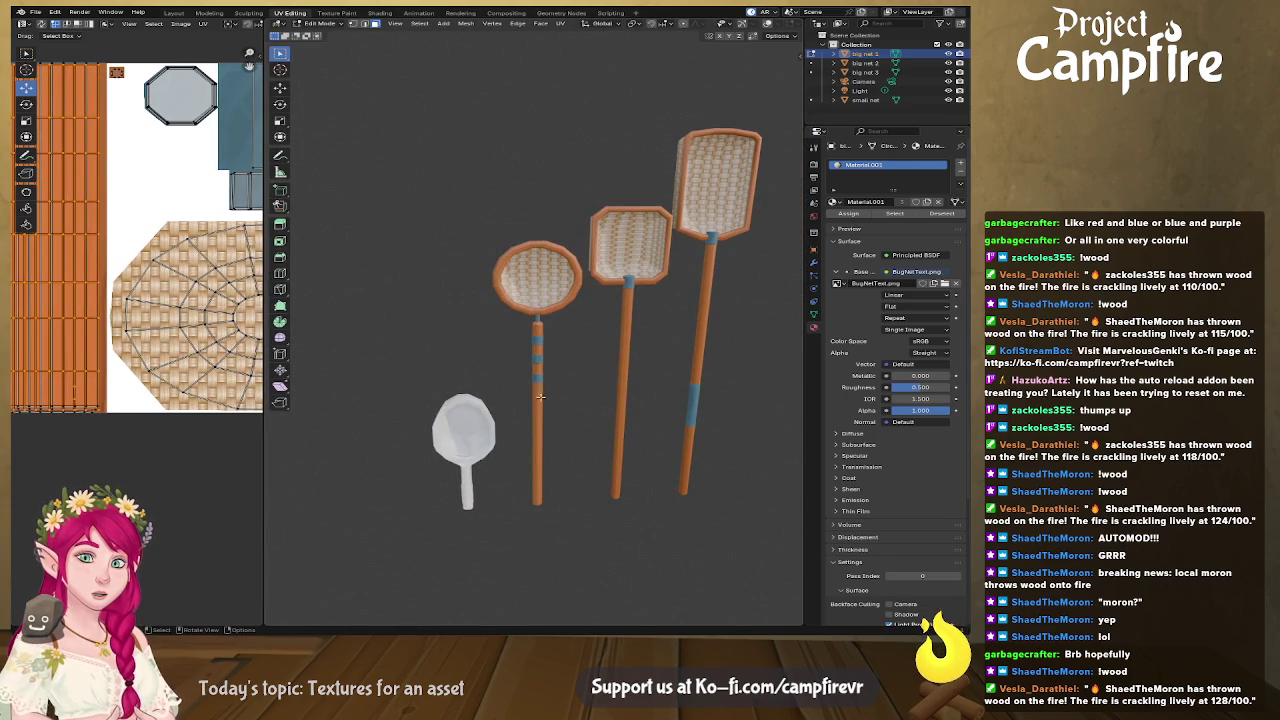
pyautogui.click(484, 427)
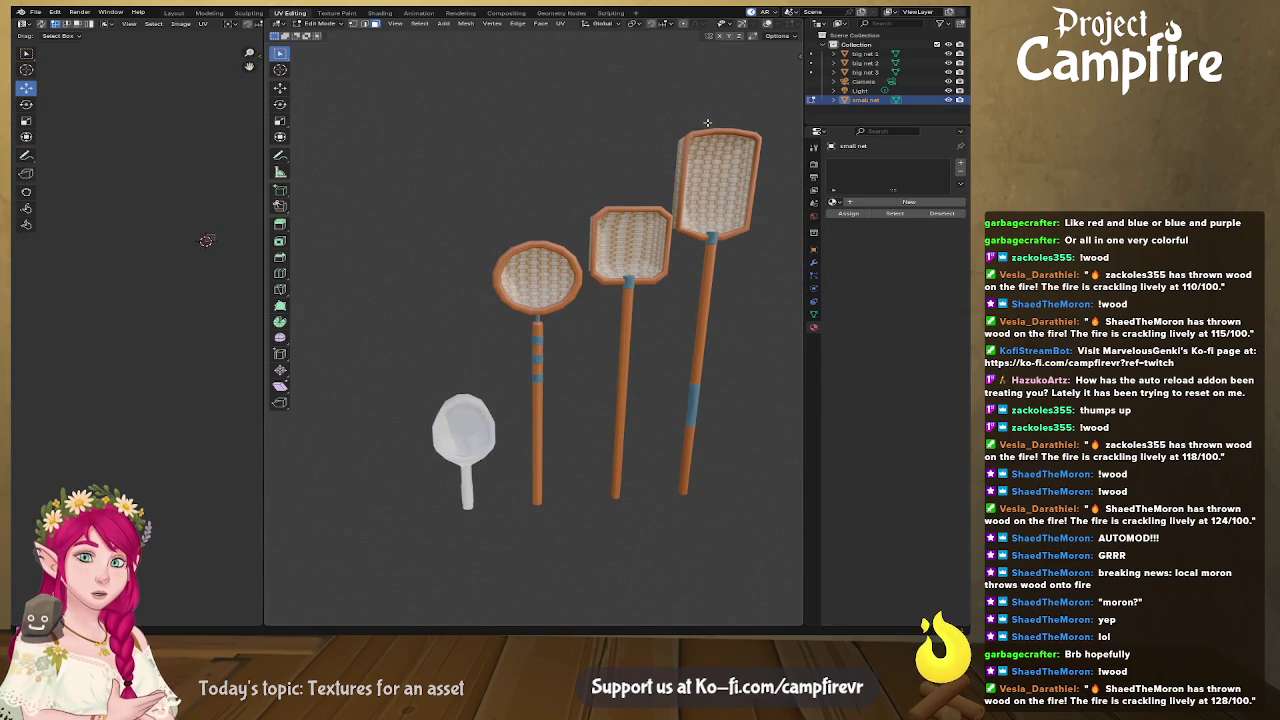
pyautogui.click(769, 27)
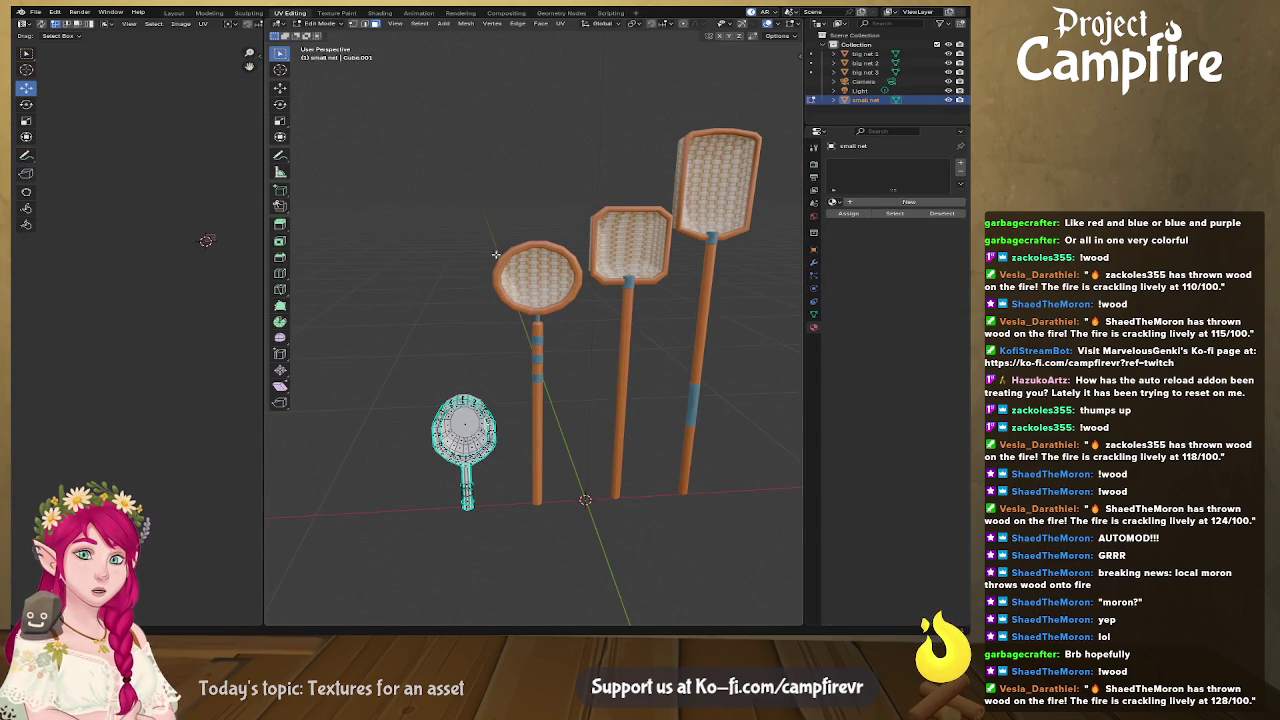
pyautogui.moveTo(499, 226); pyautogui.dragTo(748, 44, button='middle')
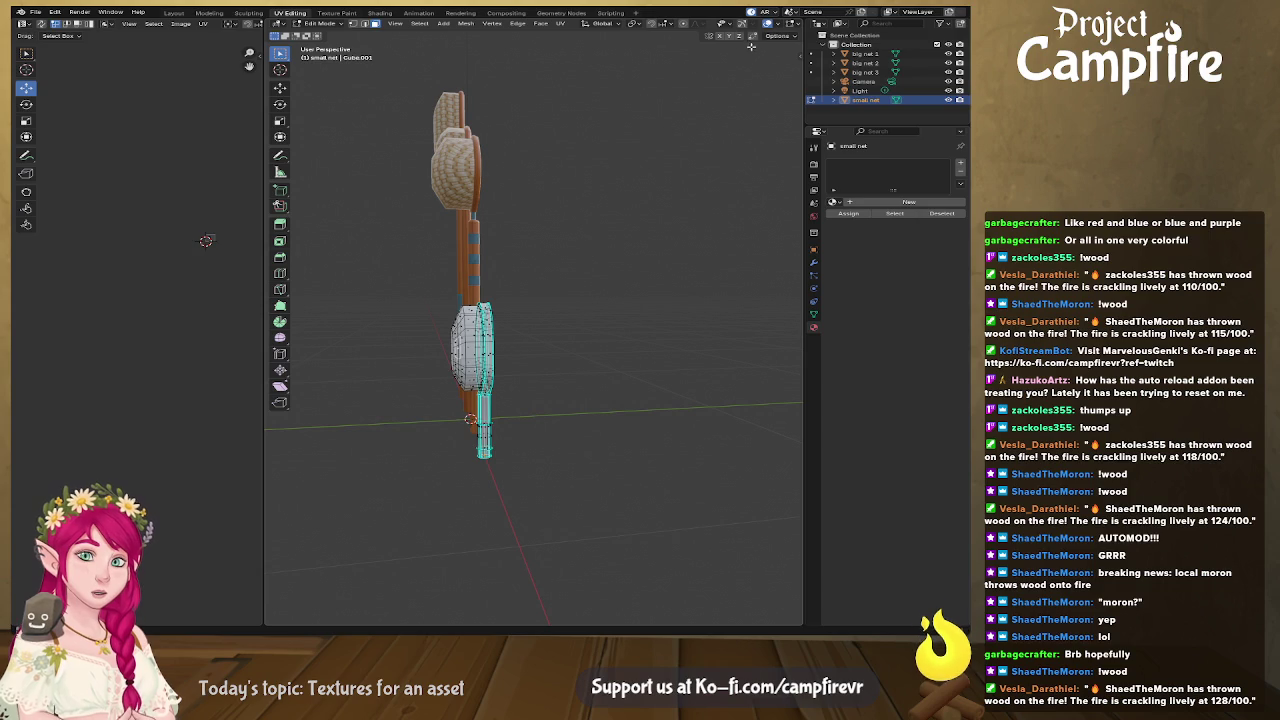
pyautogui.moveTo(265, 75); pyautogui.dragTo(162, 80)
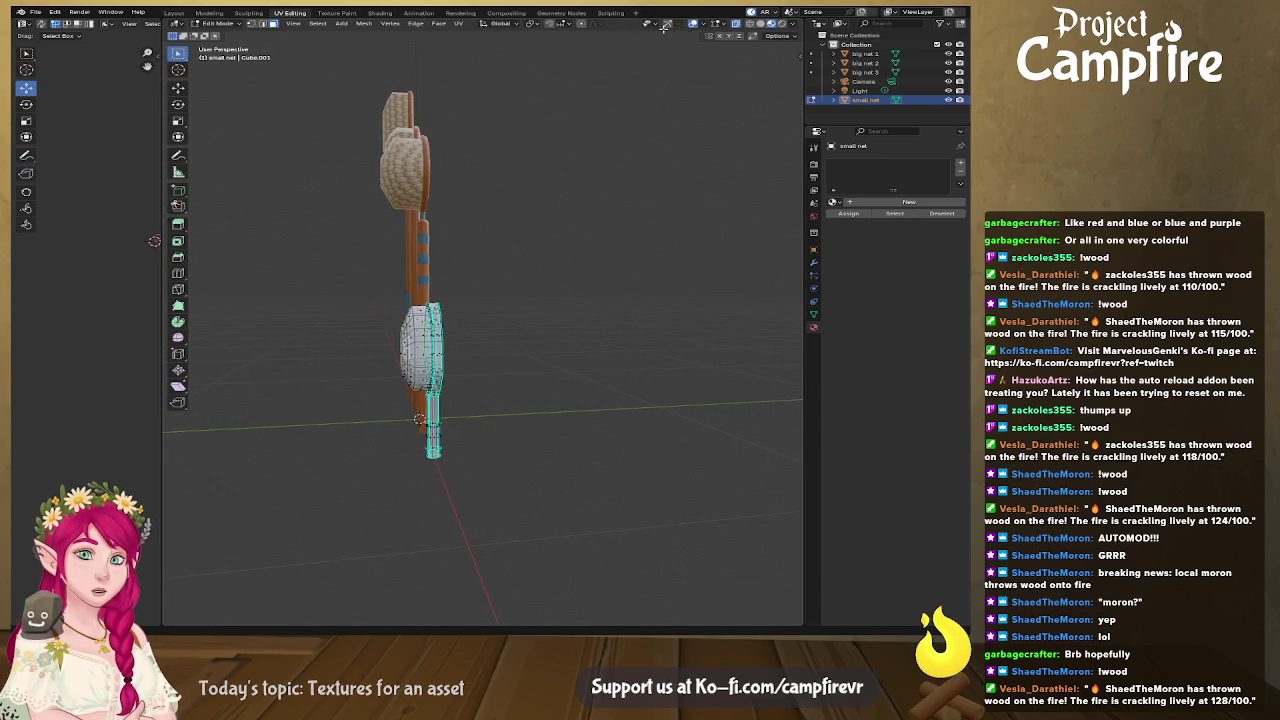
pyautogui.scroll(5, 550, 341)
pyautogui.moveTo(542, 371); pyautogui.dragTo(700, 373, button='middle')
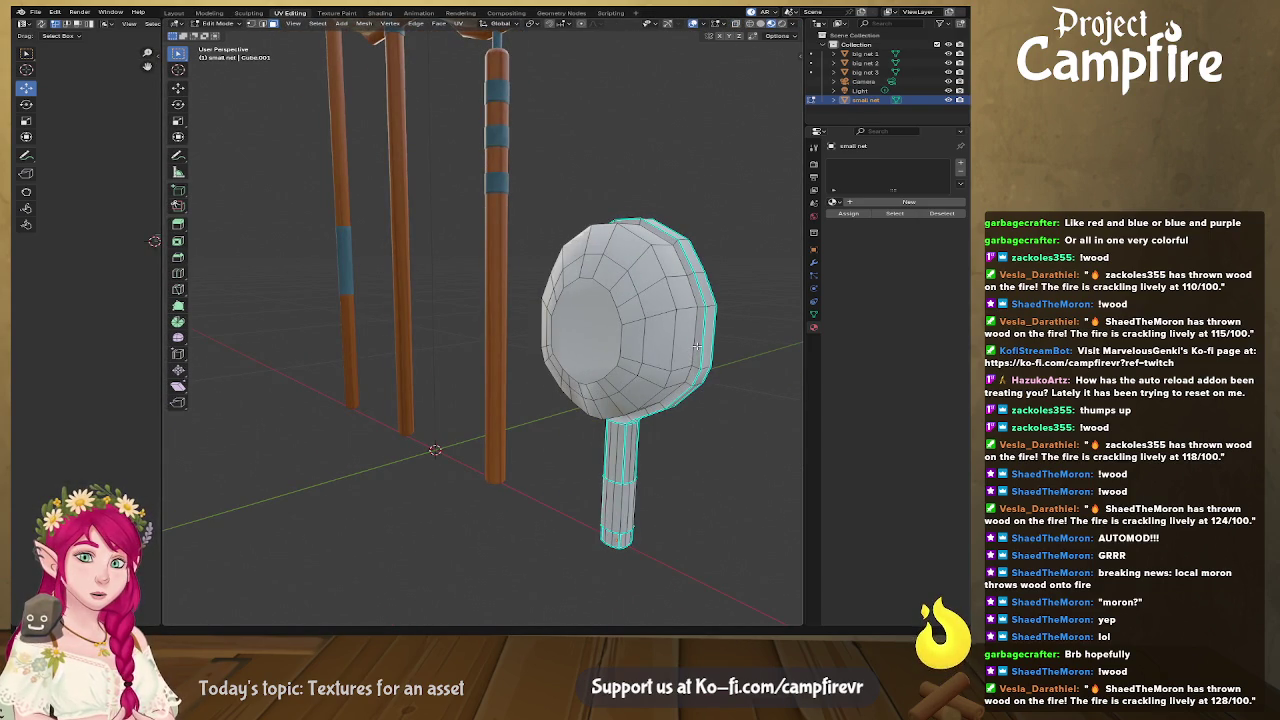
# Step: Orbit and zoom the view in close on the small net's handle
pyautogui.rightClick(697, 345)
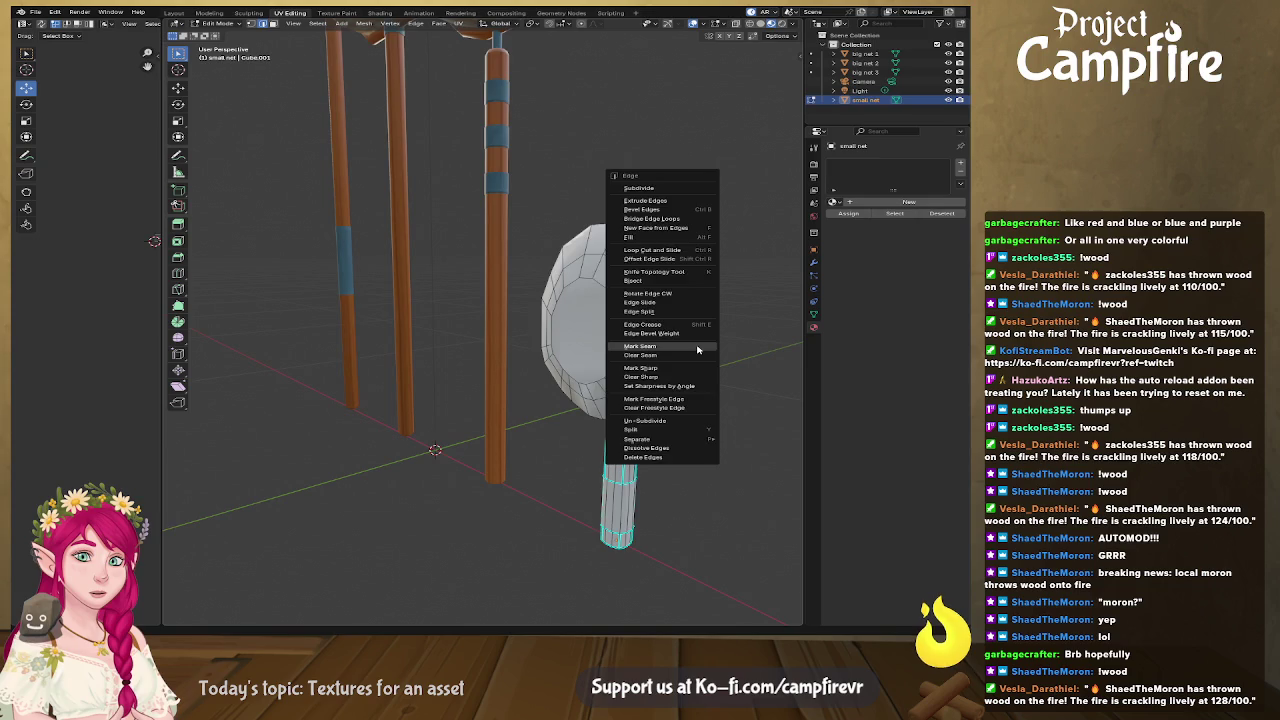
pyautogui.moveTo(697, 345); pyautogui.dragTo(418, 344, button='middle')
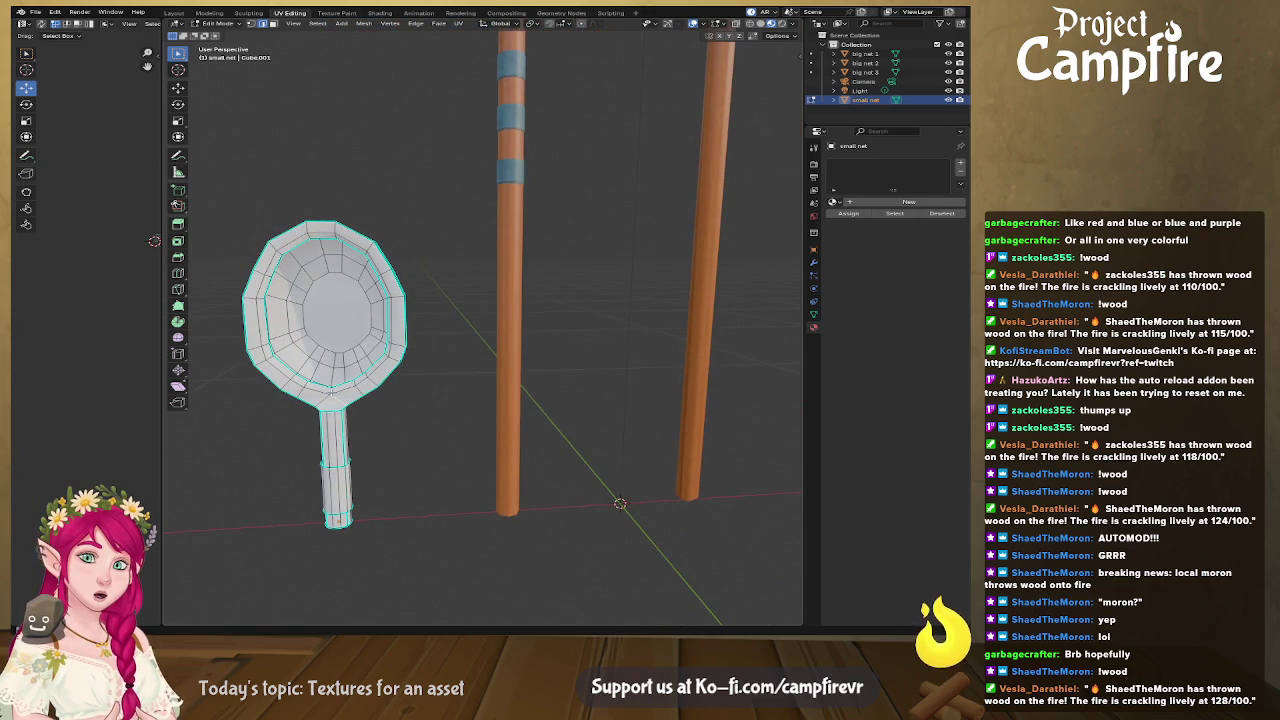
pyautogui.moveTo(324, 398)
pyautogui.mouseDown(button='middle')
pyautogui.moveTo(698, 375)
pyautogui.moveTo(661, 358)
pyautogui.moveTo(465, 418)
pyautogui.mouseUp(button='middle')
pyautogui.rightClick(661, 358)
pyautogui.press('Escape')
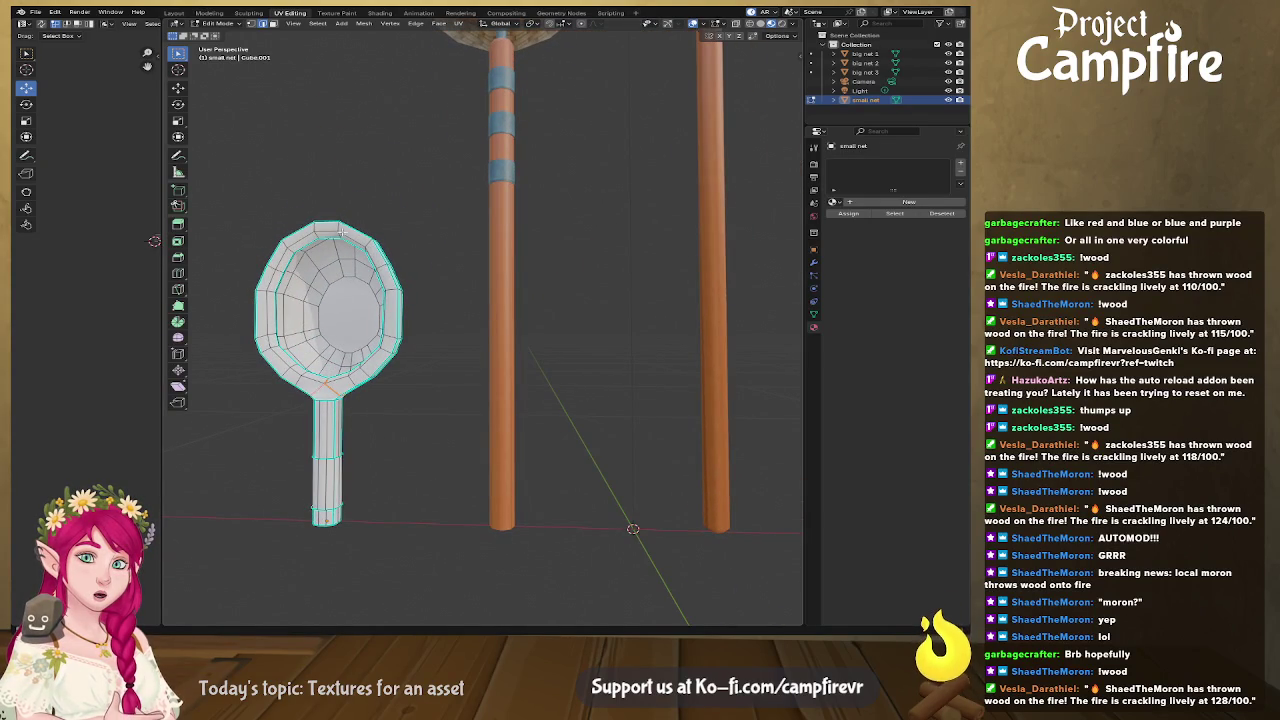
pyautogui.rightClick(335, 228)
pyautogui.press('Escape')
pyautogui.moveTo(342, 445)
pyautogui.mouseDown(button='middle')
pyautogui.moveTo(426, 424)
pyautogui.moveTo(365, 307)
pyautogui.mouseUp(button='middle')
pyautogui.rightClick(350, 300)
pyautogui.press('Escape')
pyautogui.moveTo(350, 300)
pyautogui.mouseDown(button='middle')
pyautogui.moveTo(491, 333)
pyautogui.moveTo(633, 316)
pyautogui.moveTo(600, 337)
pyautogui.mouseUp(button='middle')
pyautogui.scroll(2, 622, 332)
pyautogui.moveTo(663, 377)
pyautogui.mouseDown(button='middle')
pyautogui.moveTo(516, 333)
pyautogui.moveTo(552, 360)
pyautogui.mouseUp(button='middle')
# Step: Mark the top and bottom handle loops and two vertical handle edges as seams
pyautogui.keyDown('alt'); pyautogui.click(549, 357); pyautogui.keyUp('alt')
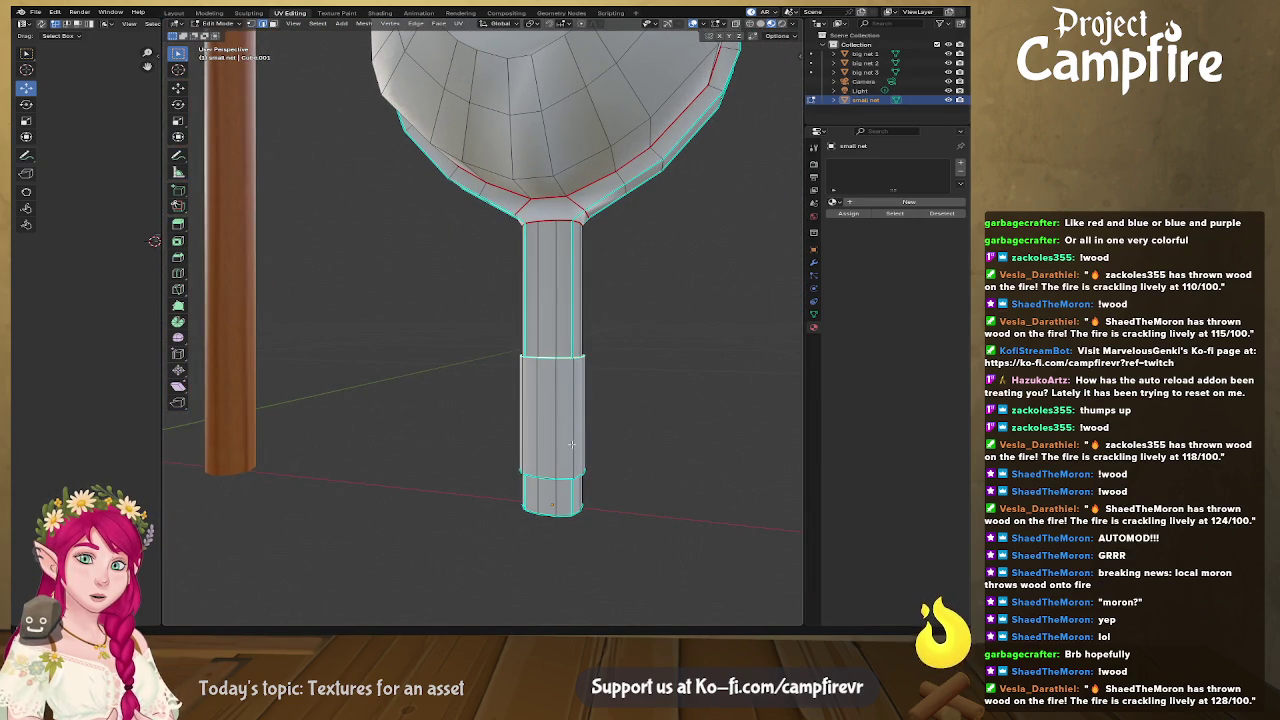
pyautogui.keyDown('alt'); pyautogui.keyDown('shift'); pyautogui.click(547, 476); pyautogui.keyUp('shift'); pyautogui.keyUp('alt')
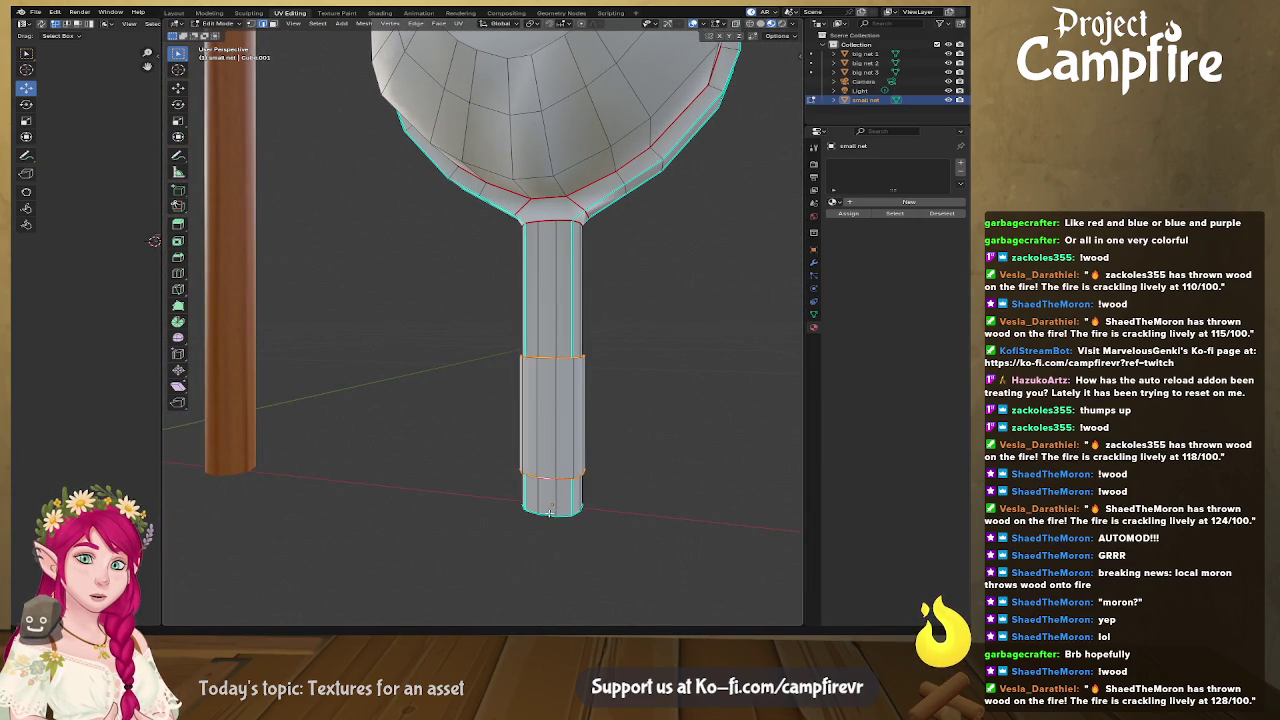
pyautogui.rightClick(545, 420)
pyautogui.click(550, 420)
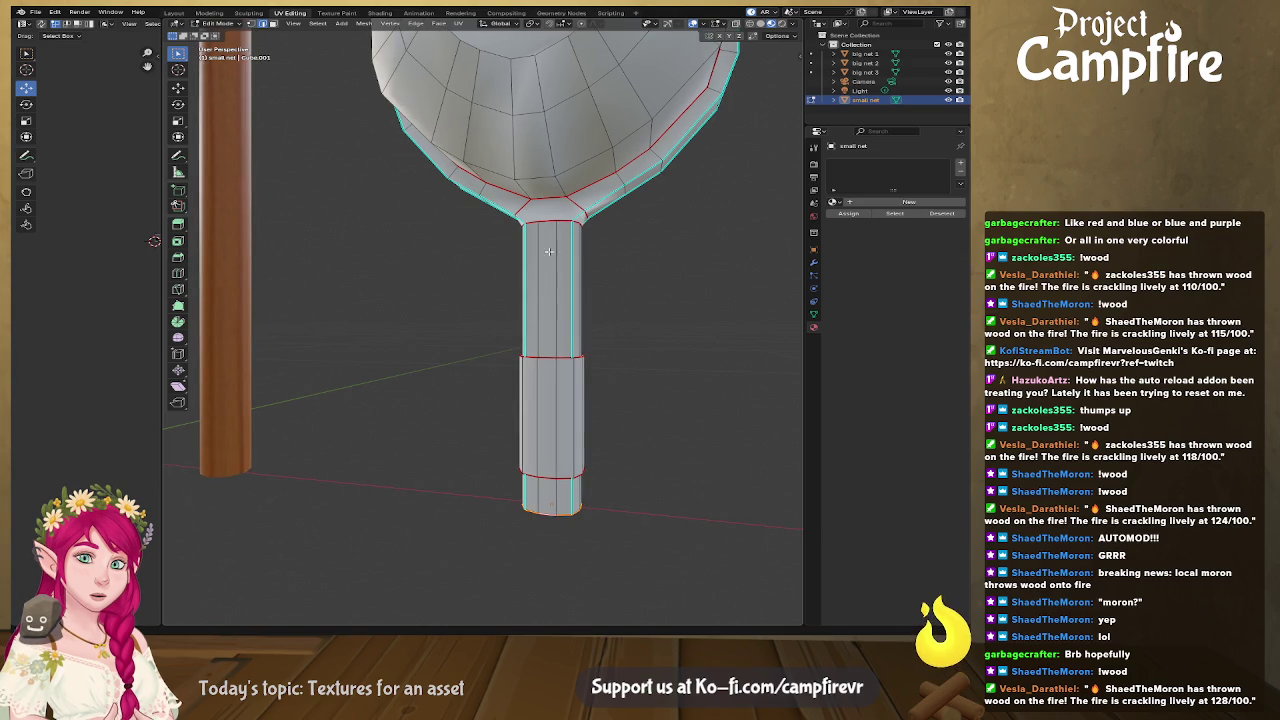
pyautogui.hotkey('alt', 'a')
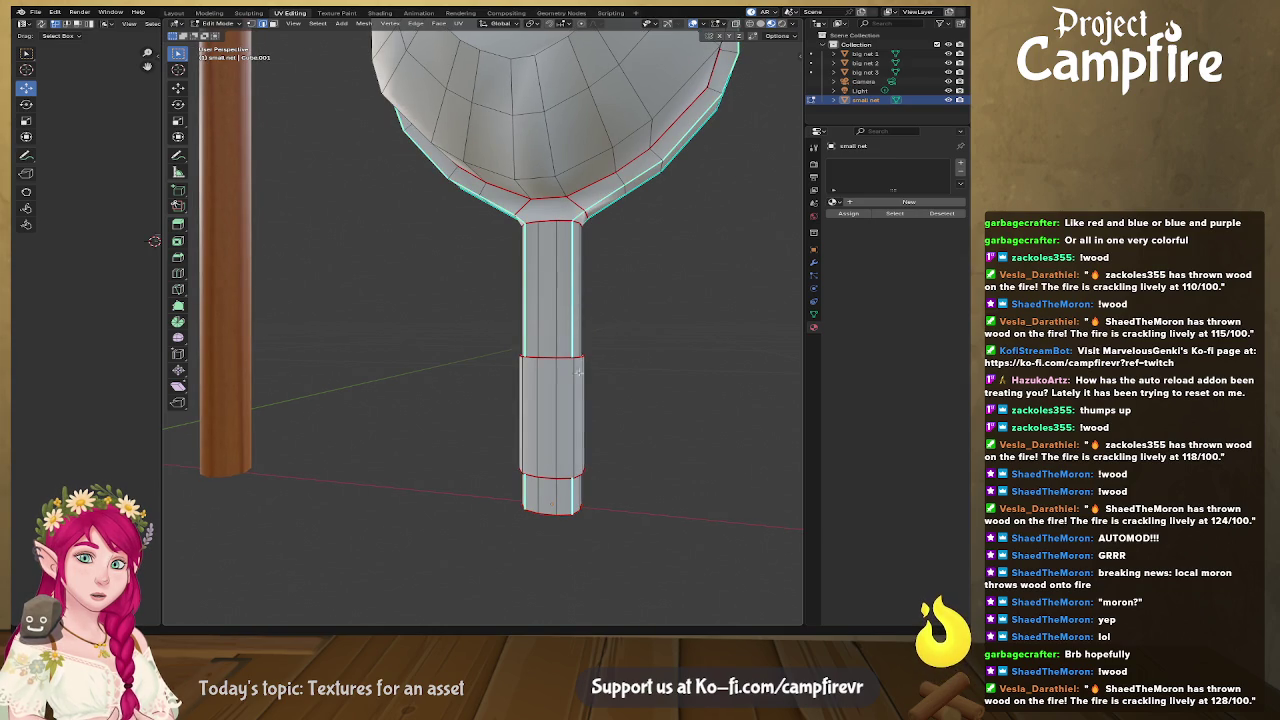
pyautogui.keyDown('alt'); pyautogui.click(576, 268); pyautogui.keyUp('alt')
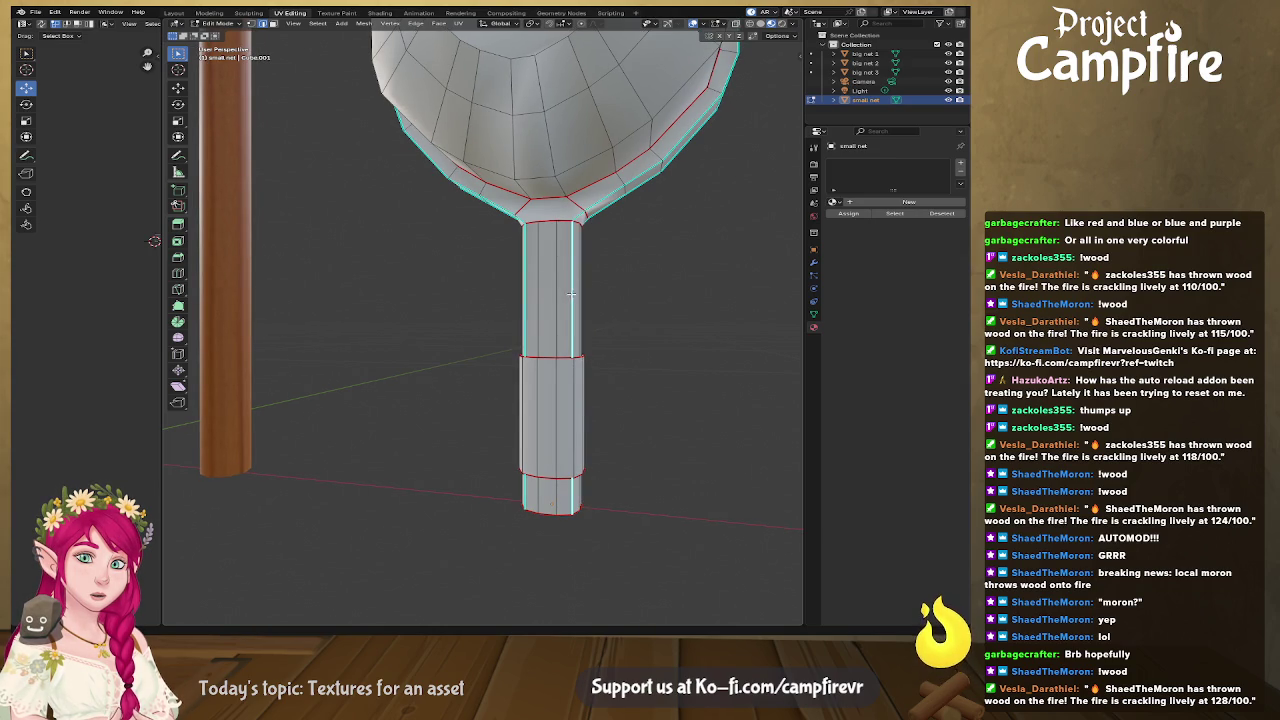
pyautogui.hotkey('ctrl', 'e')
pyautogui.click(573, 297)
pyautogui.keyDown('alt'); pyautogui.click(572, 373); pyautogui.keyUp('alt')
pyautogui.hotkey('ctrl', 'e')
pyautogui.click(572, 373)
# Step: Clear the extra seams from the handle edges while orbiting around it
pyautogui.moveTo(588, 300)
pyautogui.mouseDown(button='middle')
pyautogui.moveTo(572, 266)
pyautogui.moveTo(620, 286)
pyautogui.moveTo(680, 277)
pyautogui.moveTo(341, 281)
pyautogui.mouseUp(button='middle')
pyautogui.moveTo(508, 278)
pyautogui.mouseDown(button='middle')
pyautogui.moveTo(584, 280)
pyautogui.moveTo(596, 304)
pyautogui.mouseUp(button='middle')
pyautogui.moveTo(521, 290); pyautogui.dragTo(520, 291, button='middle')
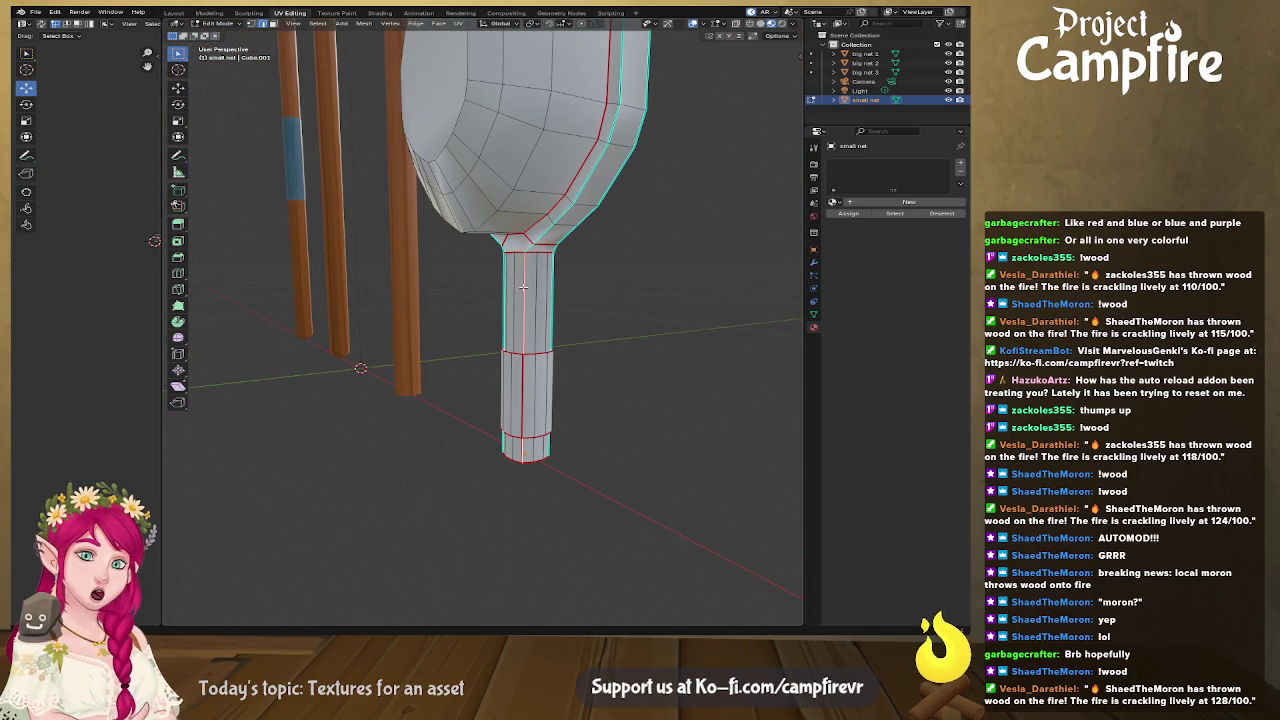
pyautogui.hotkey('ctrl', 'e')
pyautogui.click(525, 302)
pyautogui.moveTo(525, 302); pyautogui.dragTo(517, 291, button='middle')
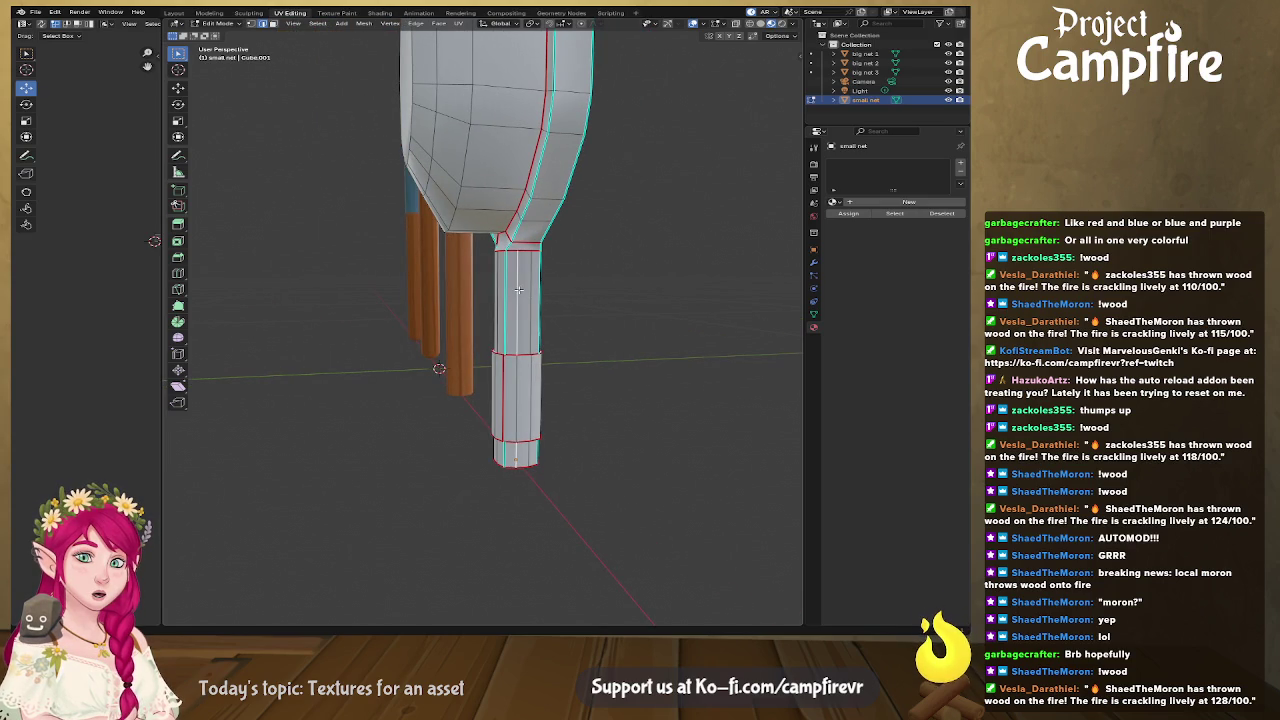
pyautogui.hotkey('ctrl', 'e')
pyautogui.click(522, 306)
pyautogui.moveTo(522, 306); pyautogui.dragTo(548, 304, button='middle')
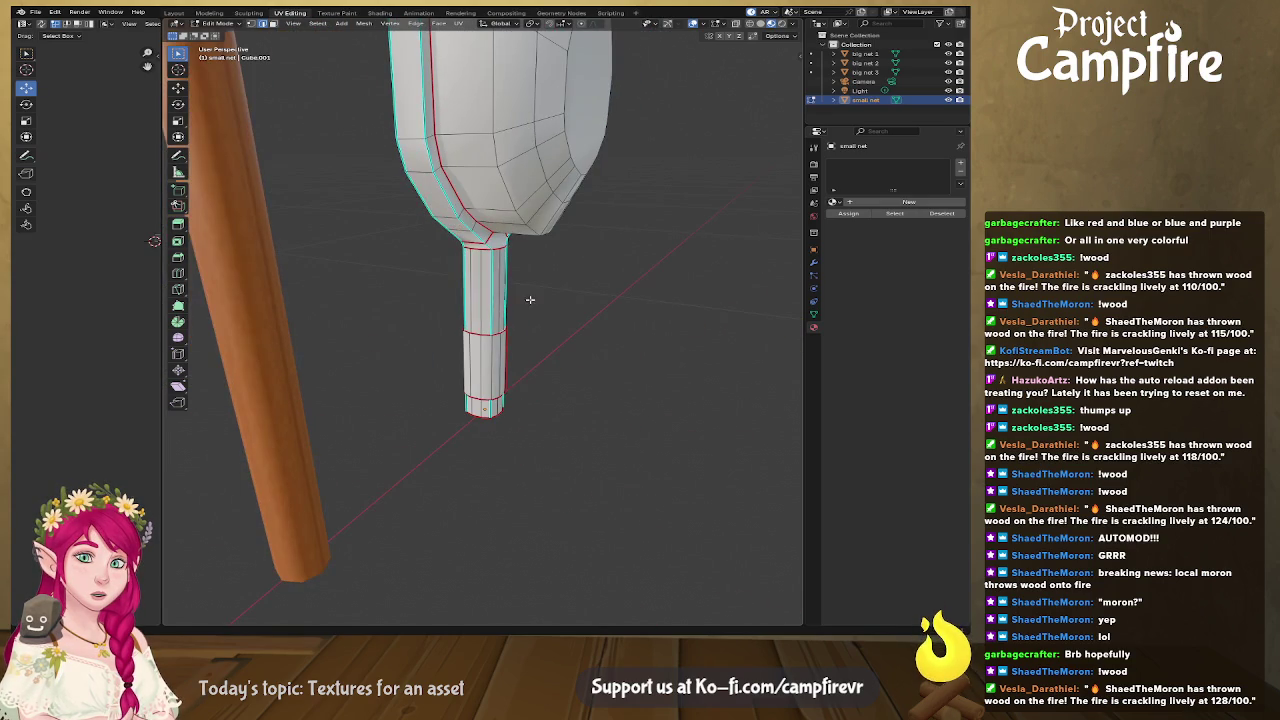
pyautogui.hotkey('ctrl', 'e')
pyautogui.click(472, 269)
pyautogui.moveTo(472, 269)
pyautogui.mouseDown(button='middle')
pyautogui.moveTo(589, 320)
pyautogui.moveTo(503, 343)
pyautogui.moveTo(380, 331)
pyautogui.moveTo(338, 306)
pyautogui.moveTo(457, 286)
pyautogui.moveTo(574, 294)
pyautogui.mouseUp(button='middle')
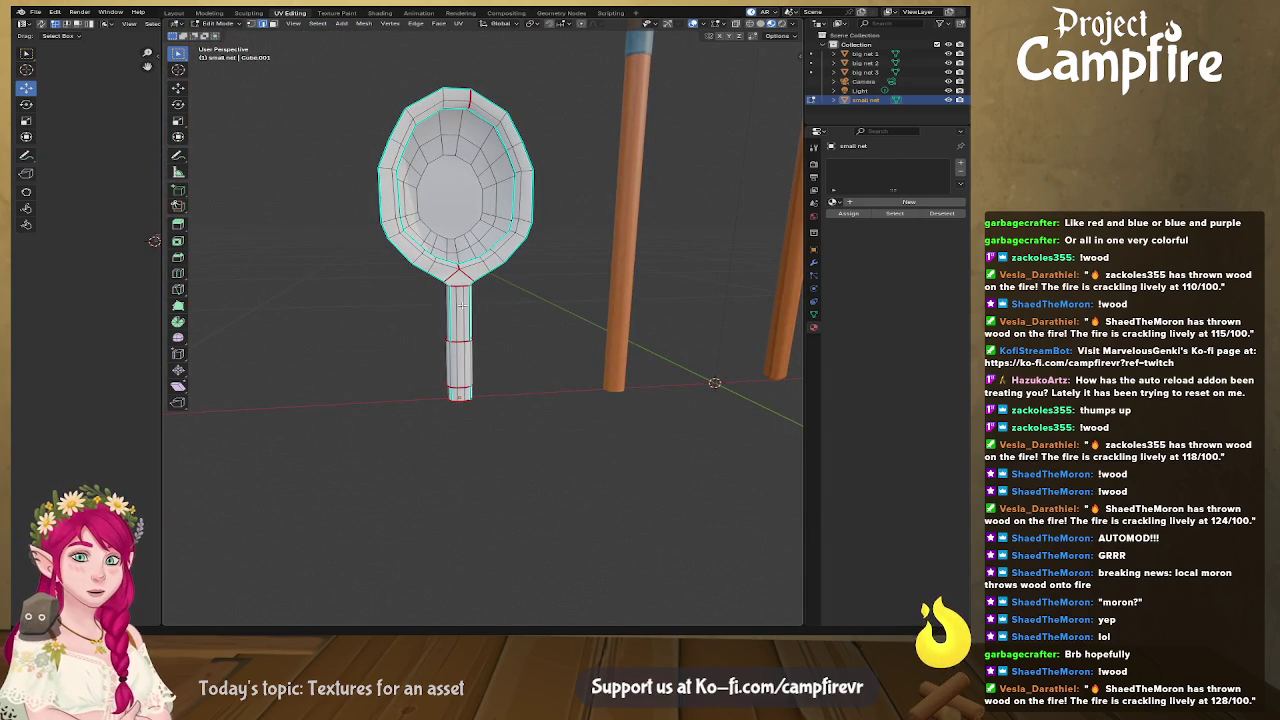
# Step: Select the entire small net mesh and unwrap it
pyautogui.press('a')
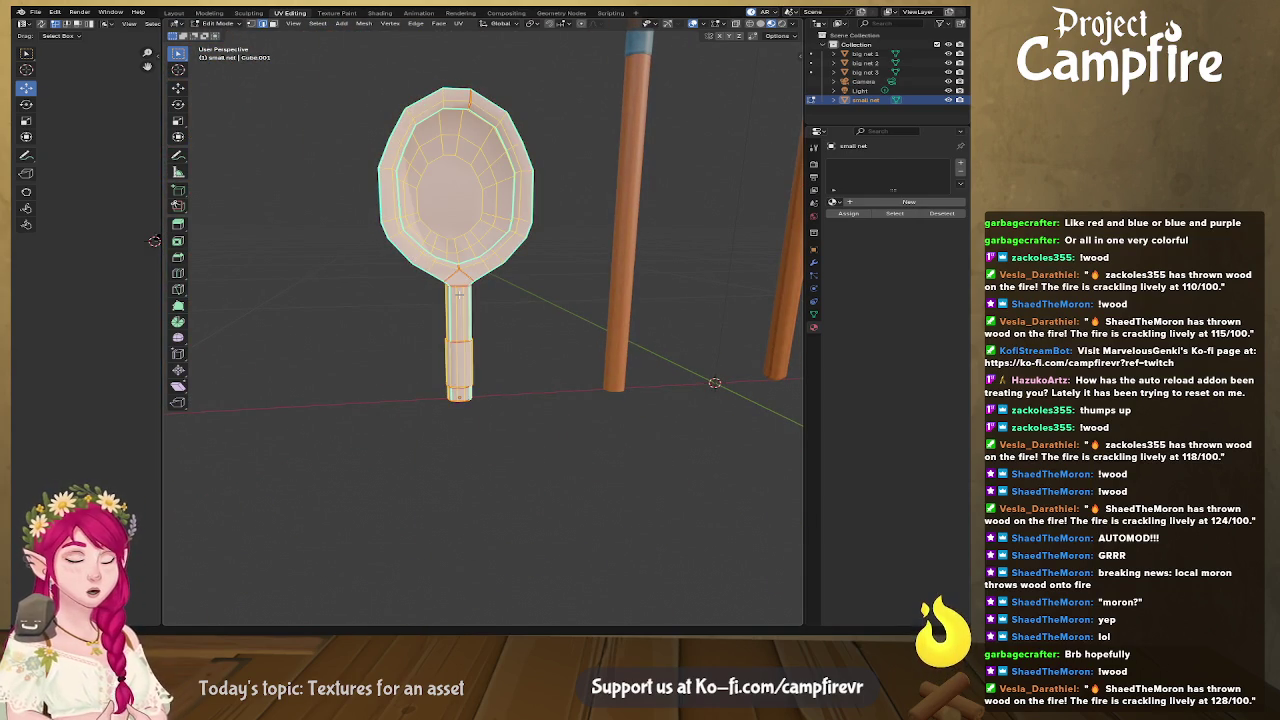
pyautogui.press('u')
pyautogui.click(459, 295)
# Step: Widen the UV editor and assign Material.001 (BugNetText) to the small net
pyautogui.moveTo(162, 296); pyautogui.dragTo(630, 260)
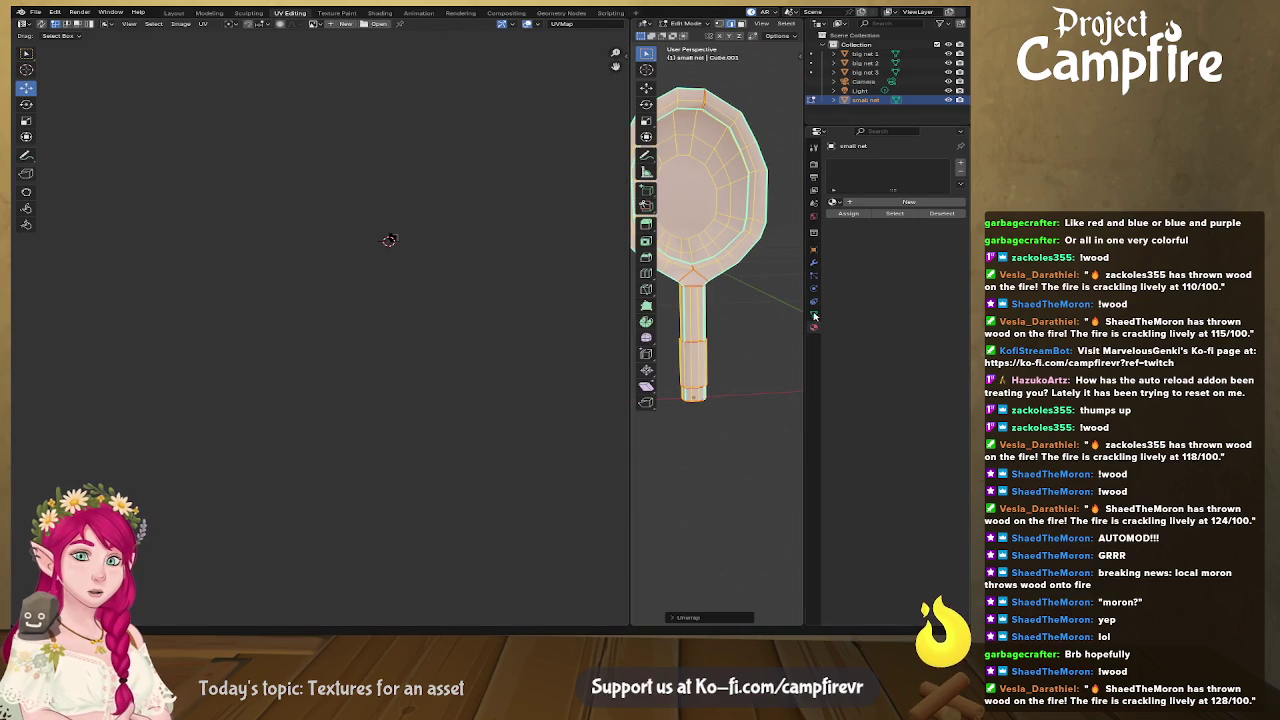
pyautogui.click(833, 201)
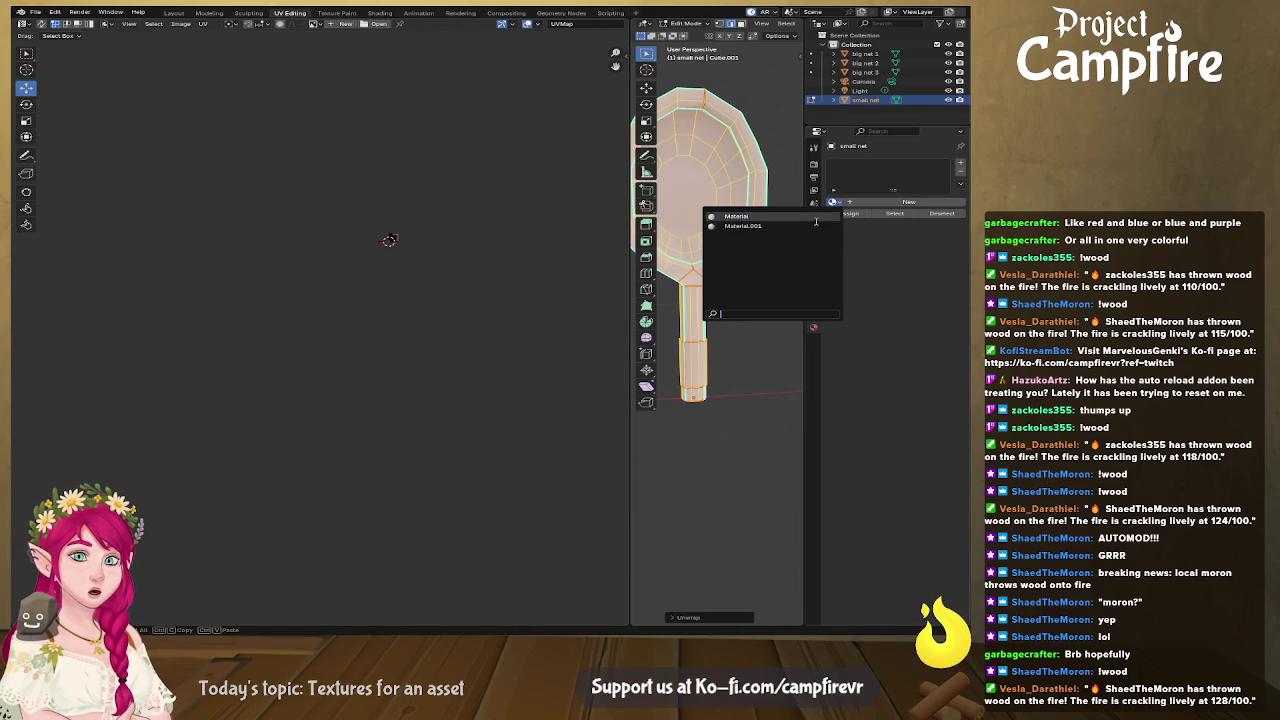
pyautogui.click(770, 222)
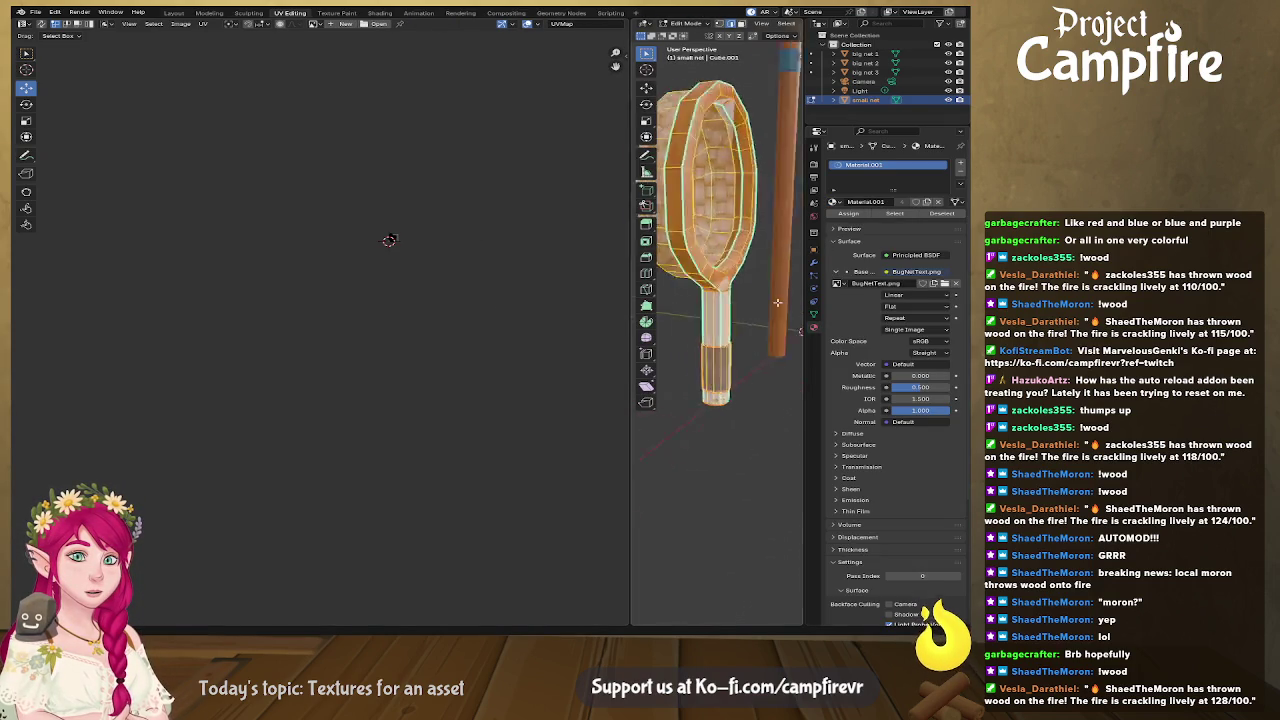
pyautogui.moveTo(707, 303); pyautogui.dragTo(773, 303, button='middle')
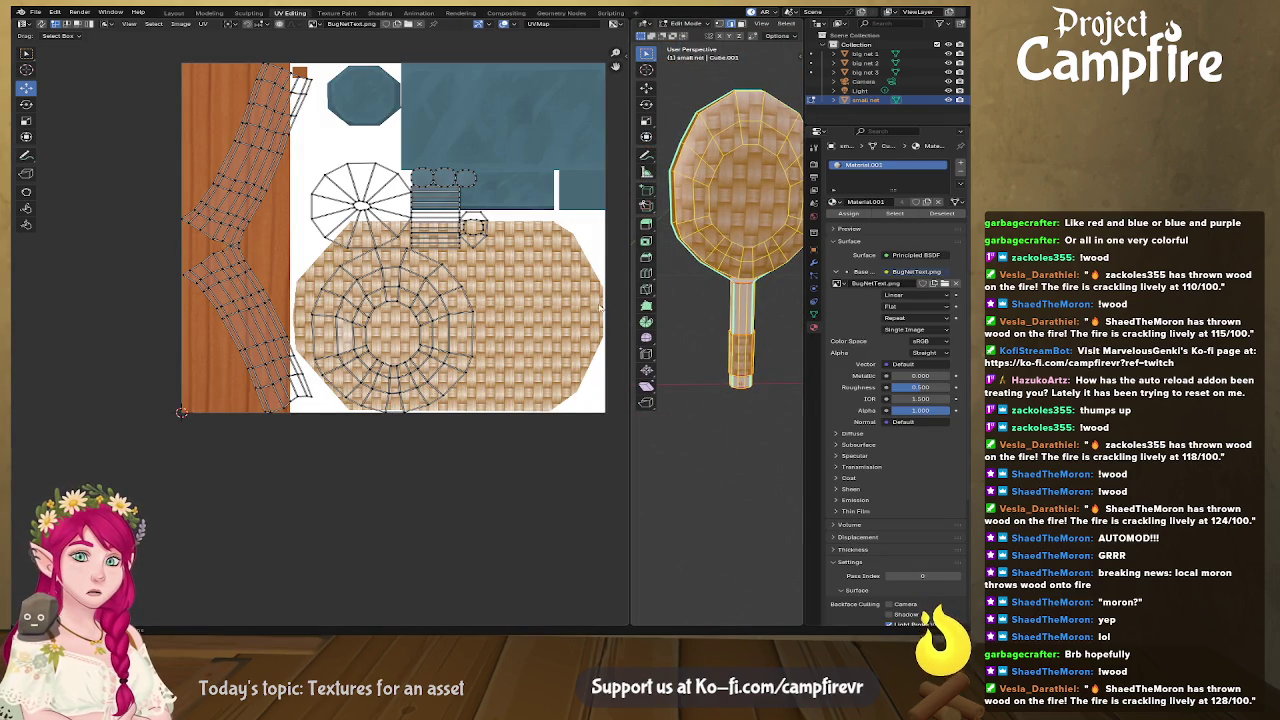
pyautogui.moveTo(546, 296)
pyautogui.mouseDown(button='middle')
pyautogui.moveTo(378, 325)
pyautogui.moveTo(385, 310)
pyautogui.mouseUp(button='middle')
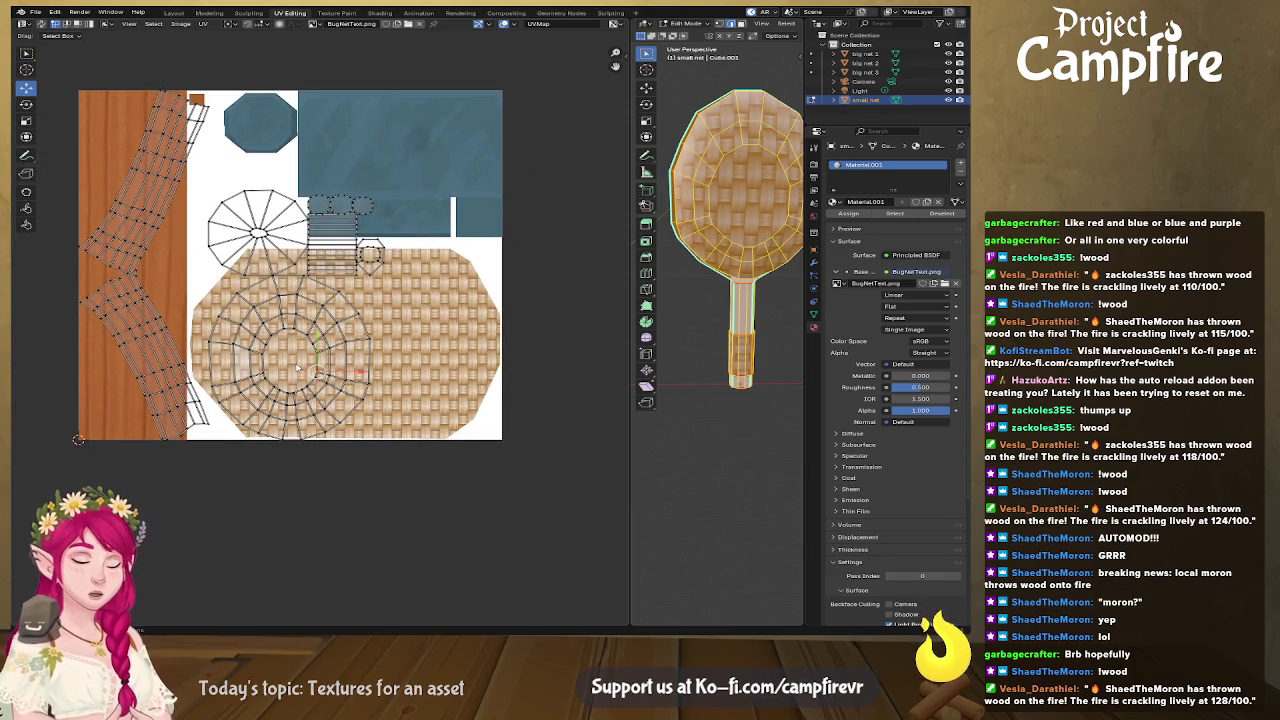
# Step: Move all UV islands off the texture and deselect them
pyautogui.press('a')
pyautogui.press('g')
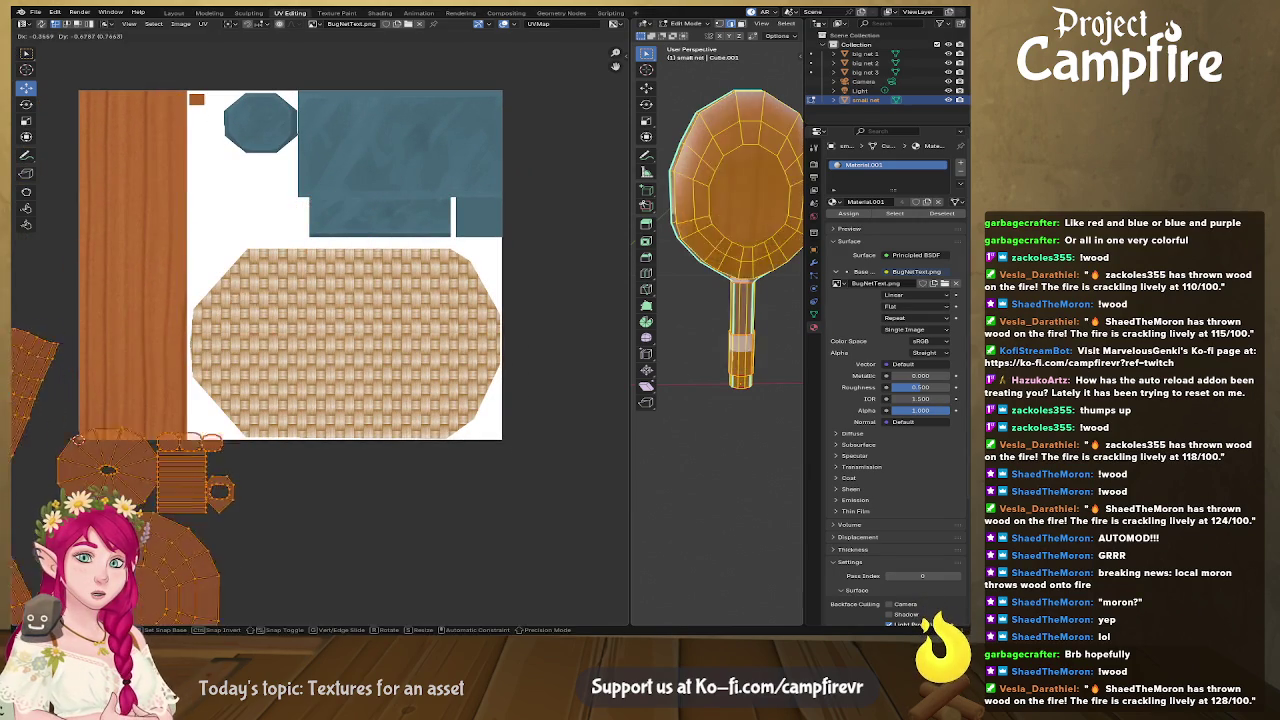
pyautogui.moveTo(271, 535); pyautogui.dragTo(400, 425, button='middle')
pyautogui.click(358, 459)
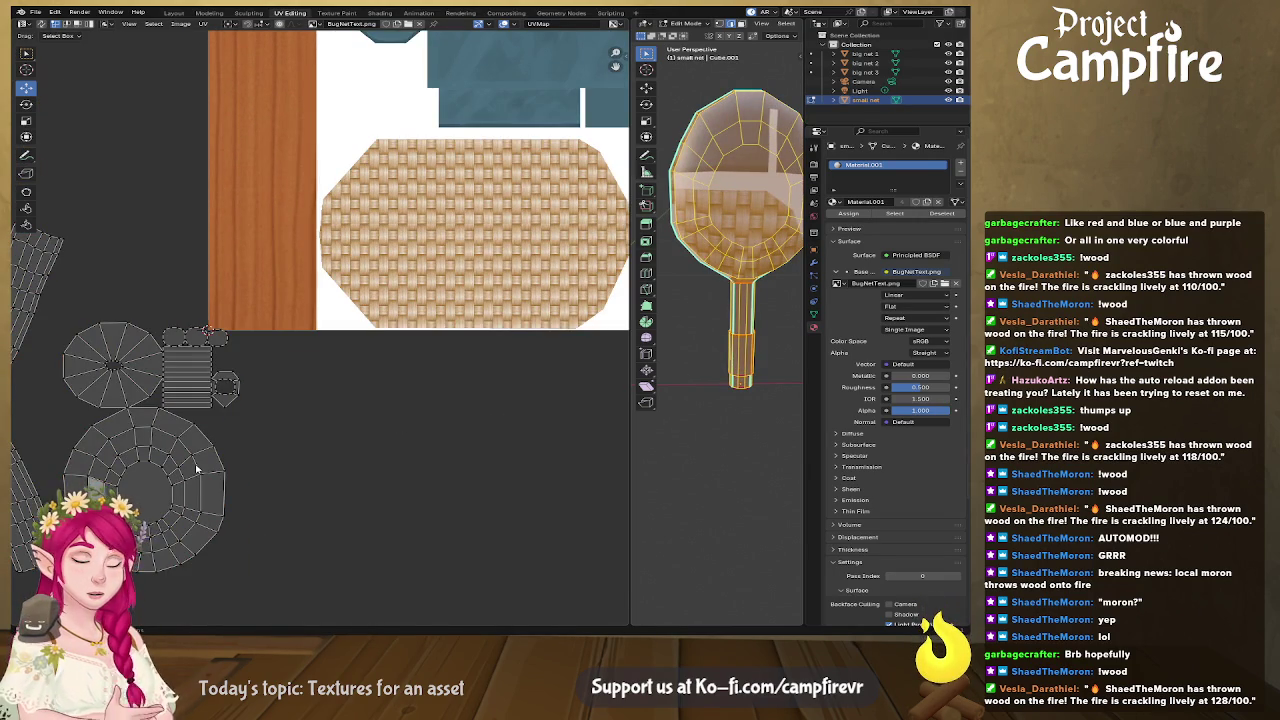
# Step: Place the round net island on the woven patch, stretched into an ellipse and enlarged
pyautogui.press('l')
pyautogui.press('g')
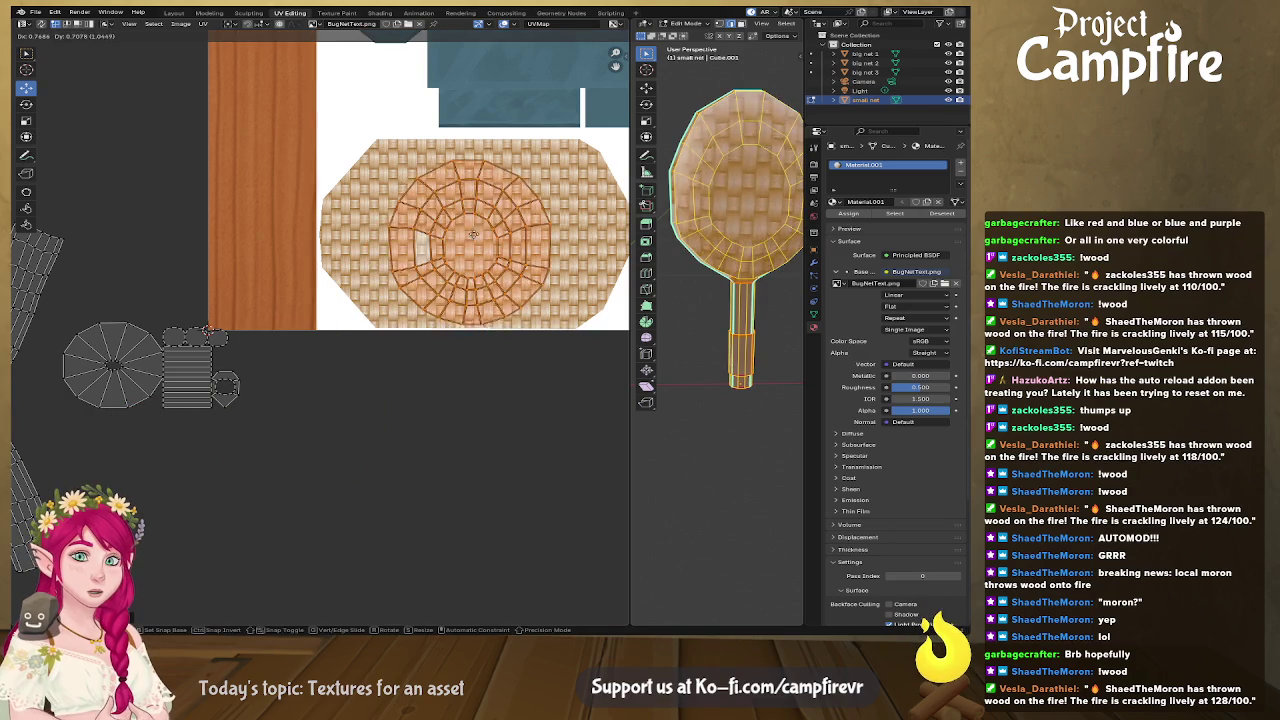
pyautogui.click(472, 236)
pyautogui.press('u')
pyautogui.click(470, 236)
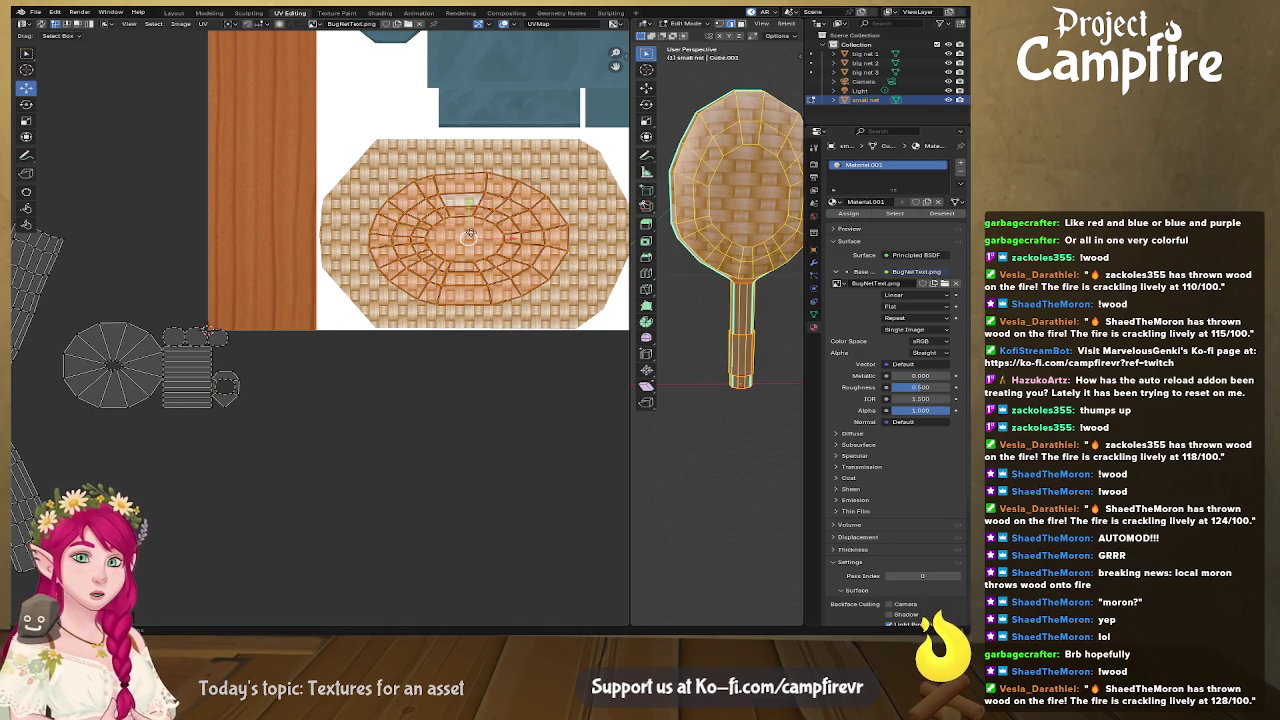
pyautogui.press('s')
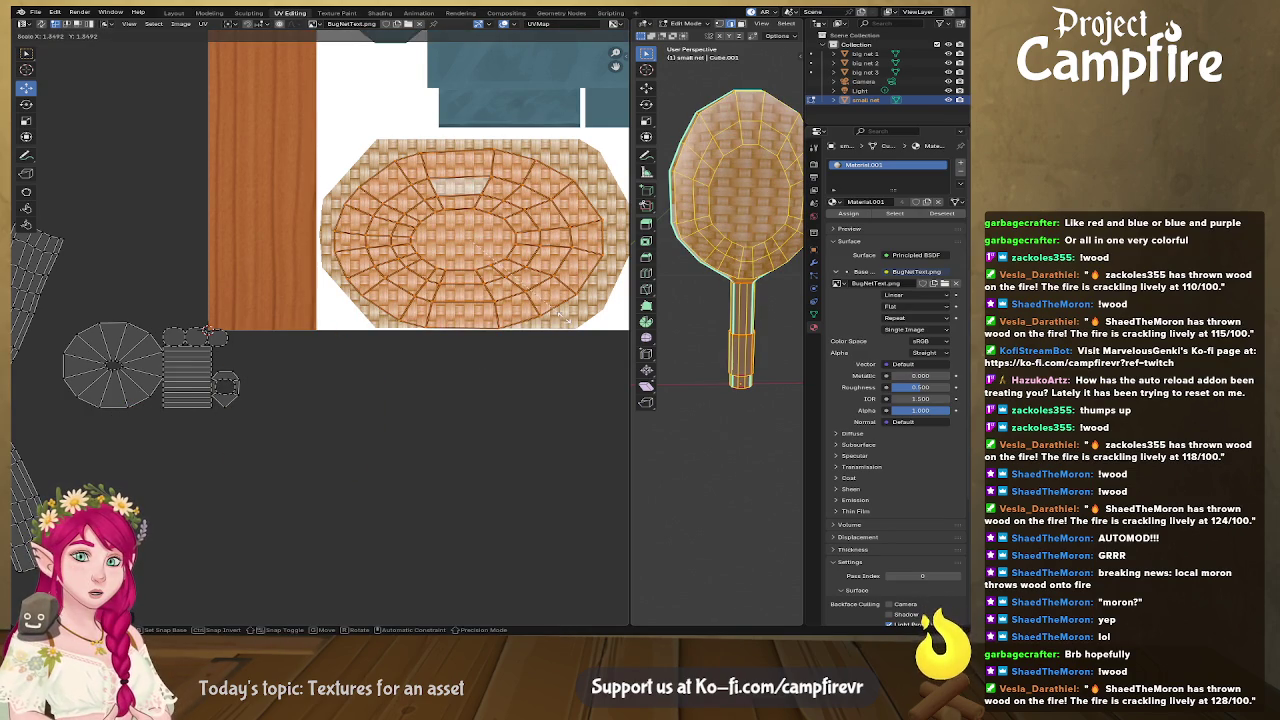
pyautogui.click(565, 320)
pyautogui.press('g')
pyautogui.click(478, 237)
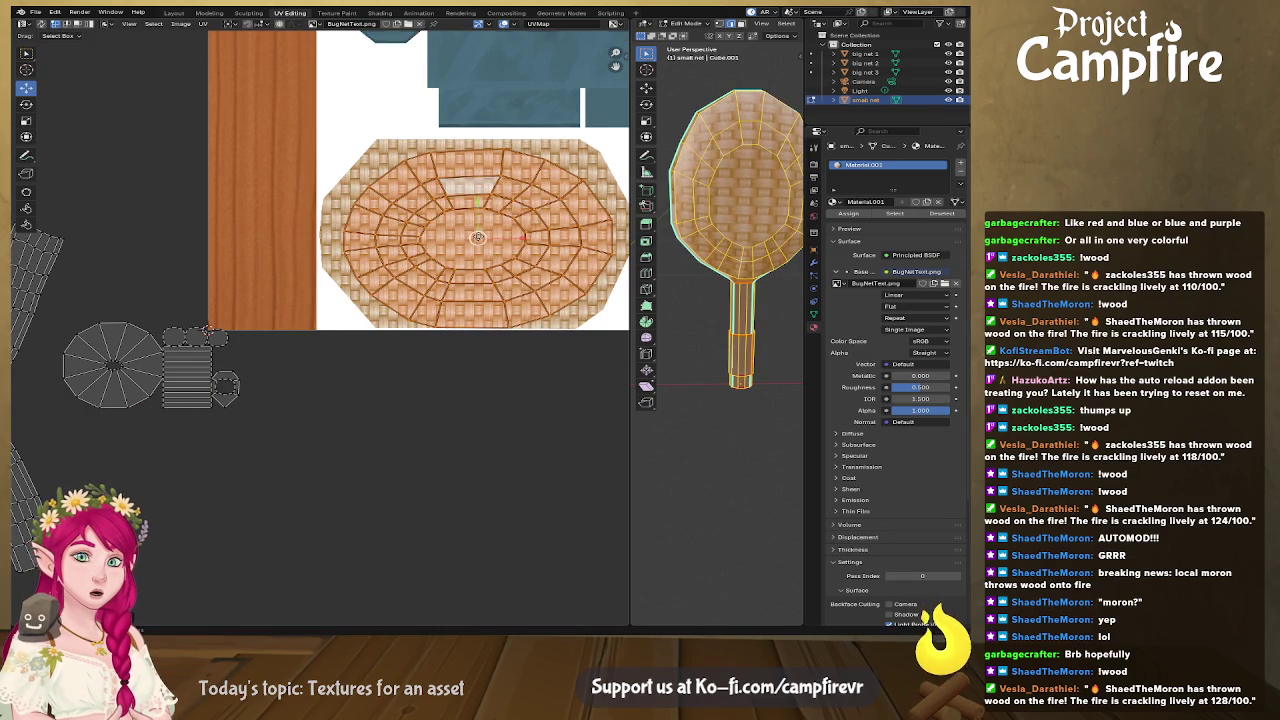
# Step: Inspect the leftover islands below the atlas, ending with one wedge face selected
pyautogui.moveTo(270, 445); pyautogui.dragTo(329, 458, button='middle')
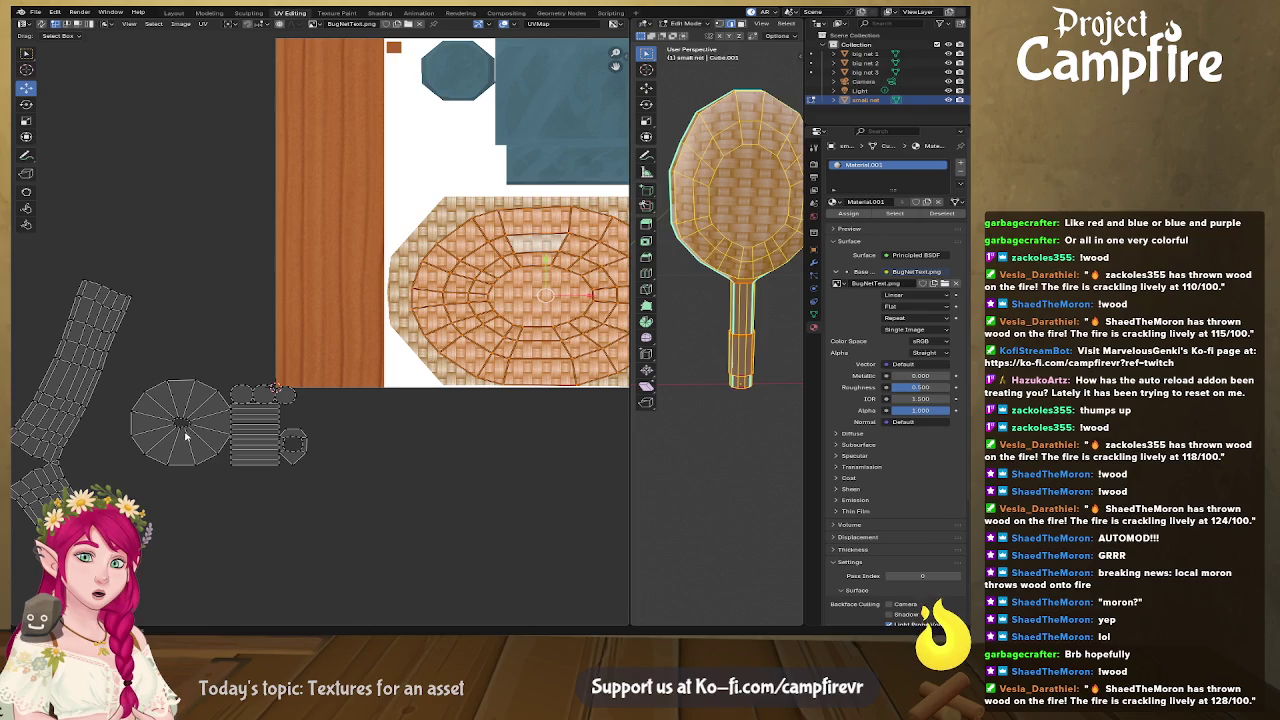
pyautogui.click(261, 435)
pyautogui.click(190, 428)
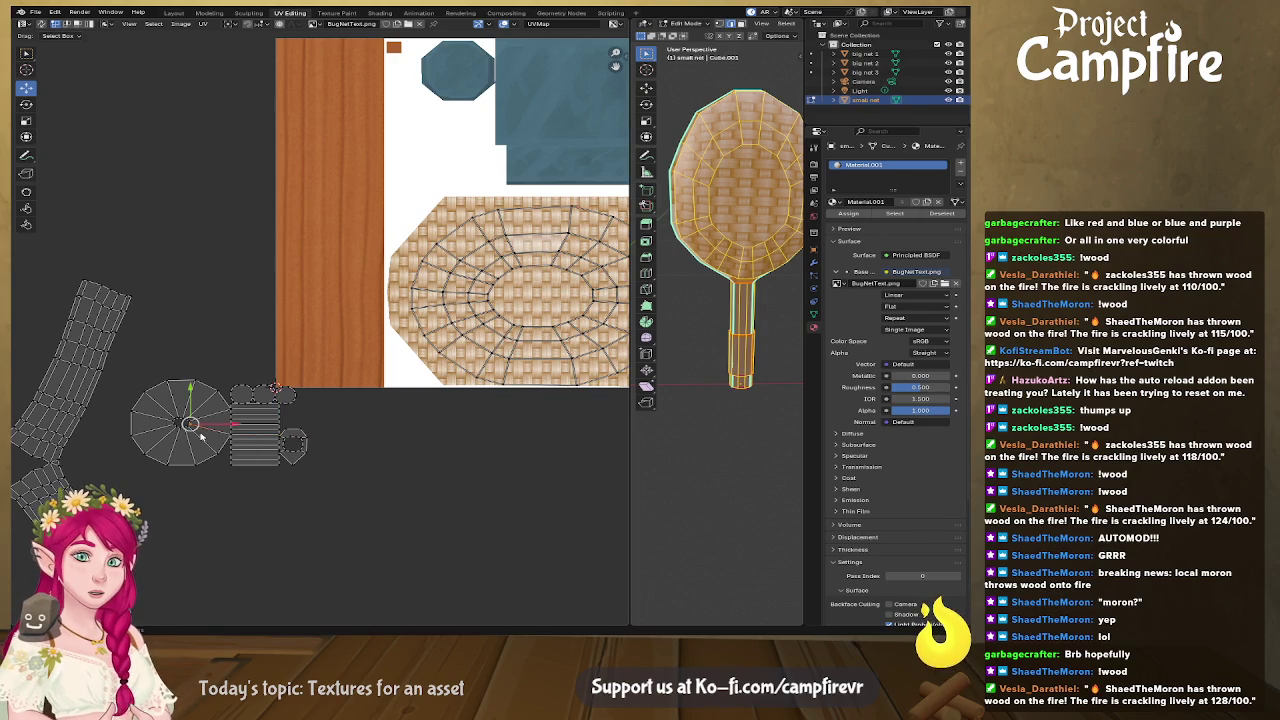
pyautogui.moveTo(411, 457); pyautogui.dragTo(435, 439, button='middle')
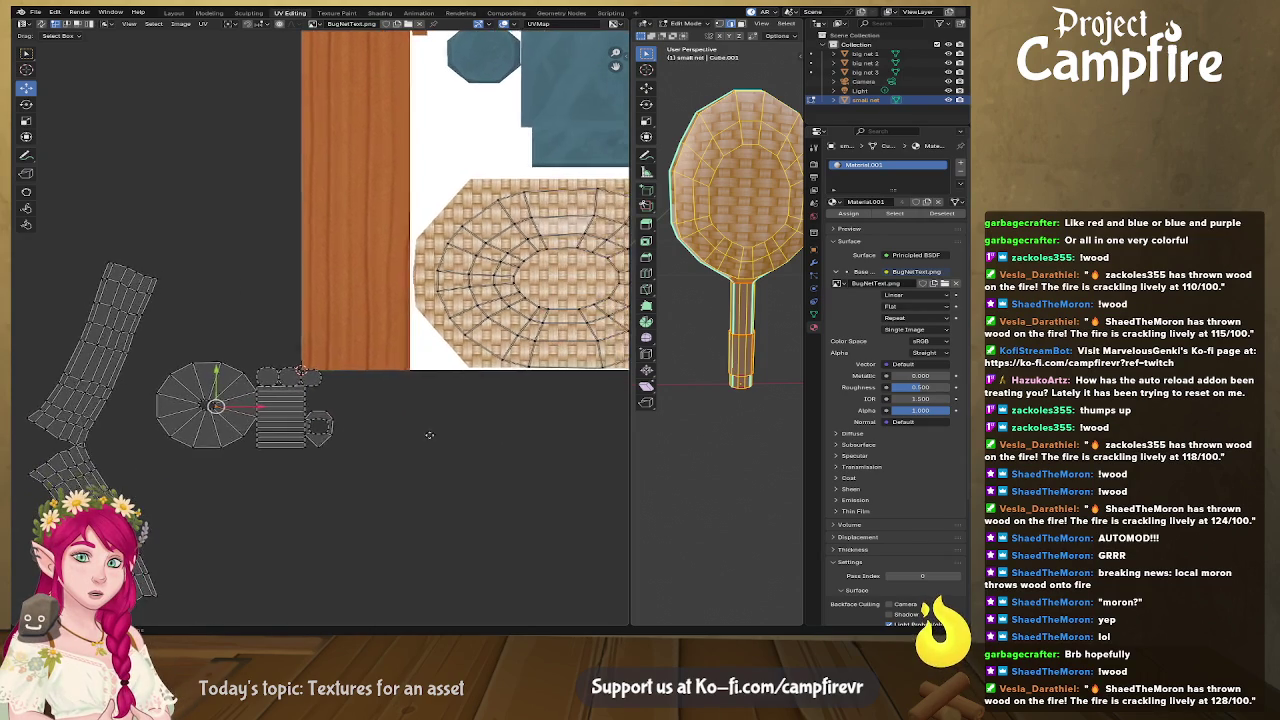
pyautogui.moveTo(701, 427)
pyautogui.mouseDown(button='middle')
pyautogui.moveTo(648, 400)
pyautogui.moveTo(700, 380)
pyautogui.mouseUp(button='middle')
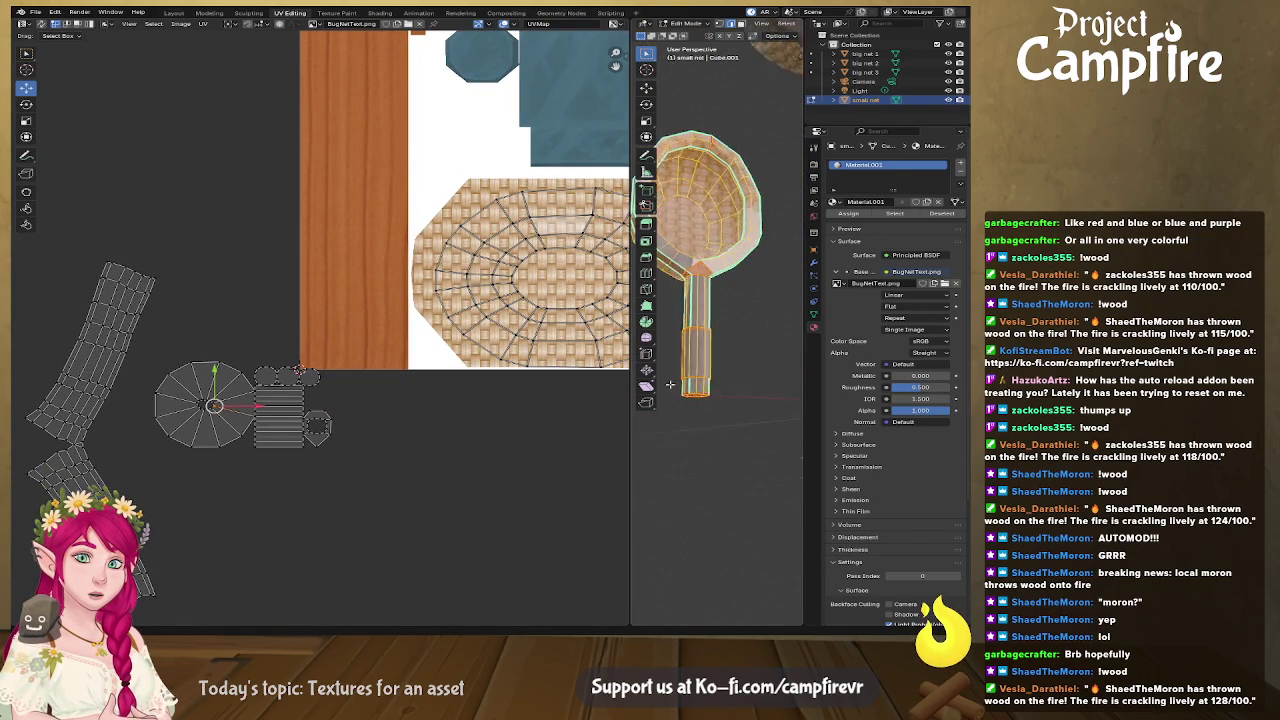
pyautogui.press('a')
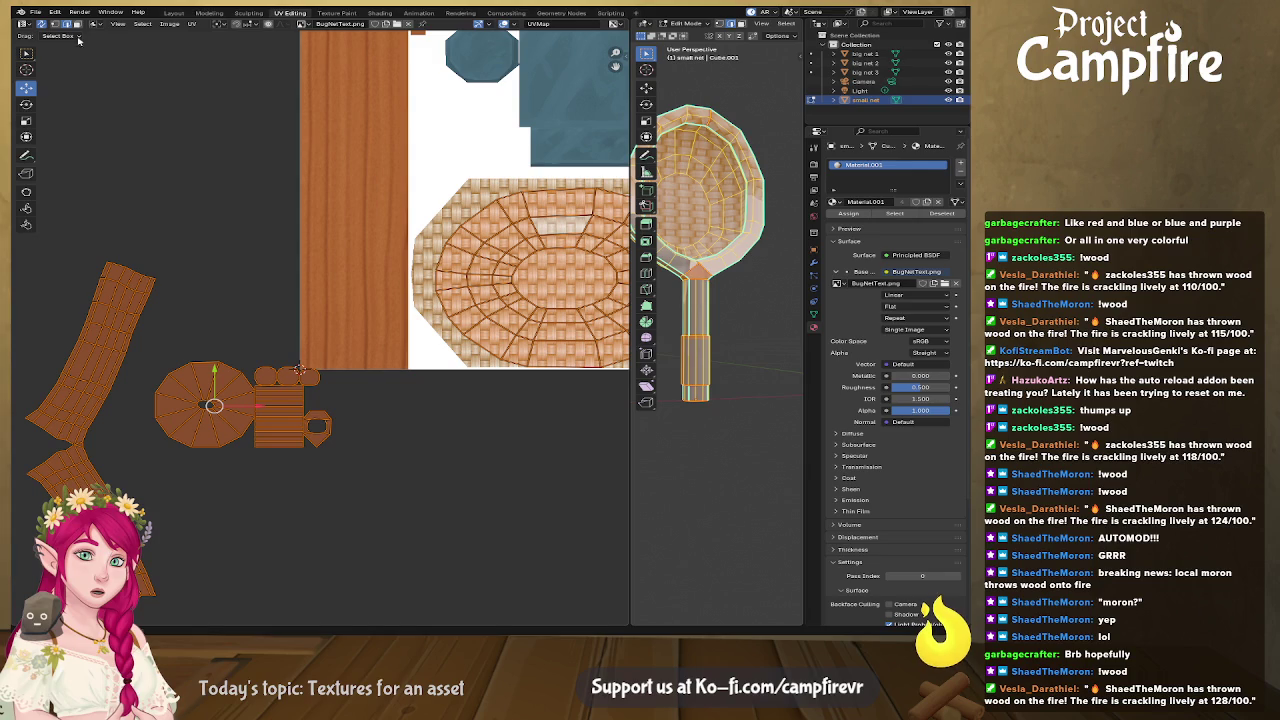
pyautogui.click(234, 401)
# Step: Keep only the wedge face selected and turn the view to the upright blue handle
pyautogui.click(222, 391)
pyautogui.click(196, 395)
pyautogui.moveTo(650, 386); pyautogui.dragTo(657, 425, button='middle')
pyautogui.moveTo(720, 455); pyautogui.dragTo(727, 345, button='middle')
pyautogui.scroll(3, 730, 420)
pyautogui.scroll(-3, 737, 421)
pyautogui.scroll(3, 736, 426)
pyautogui.moveTo(736, 426)
pyautogui.mouseDown(button='middle')
pyautogui.moveTo(766, 423)
pyautogui.moveTo(685, 360)
pyautogui.mouseUp(button='middle')
# Step: Clear the handle strip's seams and mark a single vertical handle edge as the seam
pyautogui.click(691, 298)
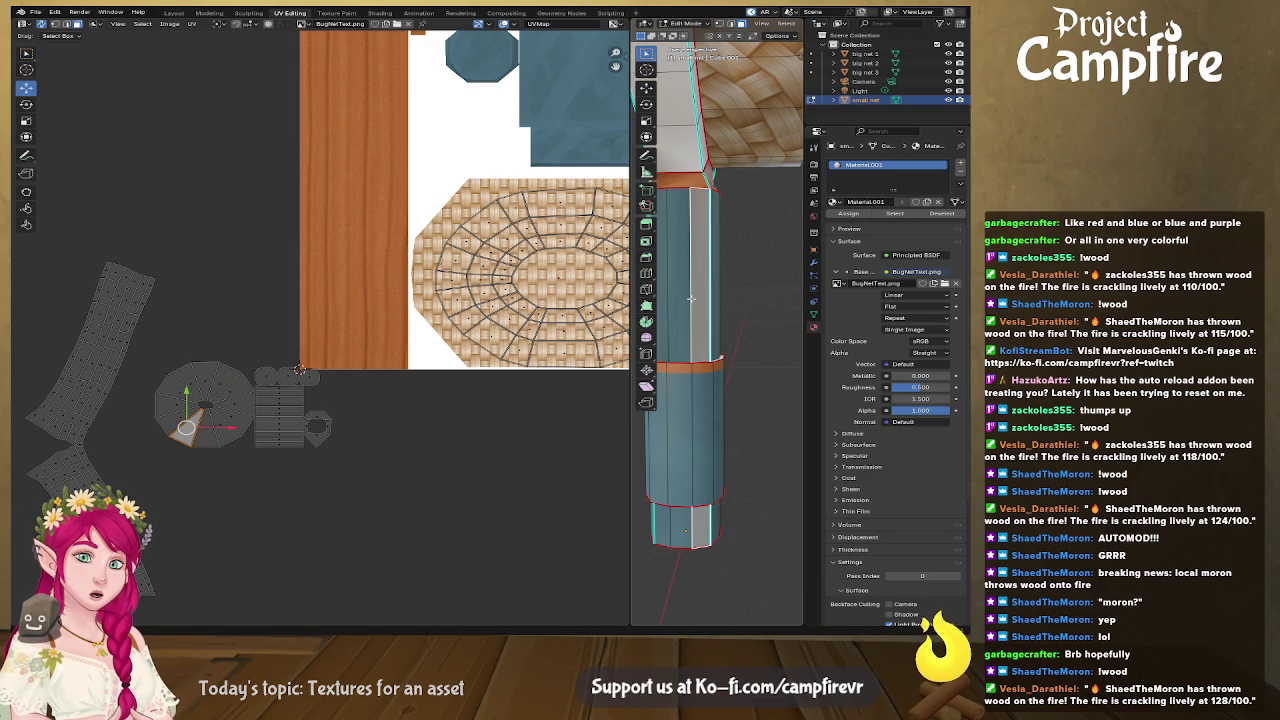
pyautogui.press('2')
pyautogui.rightClick(691, 300)
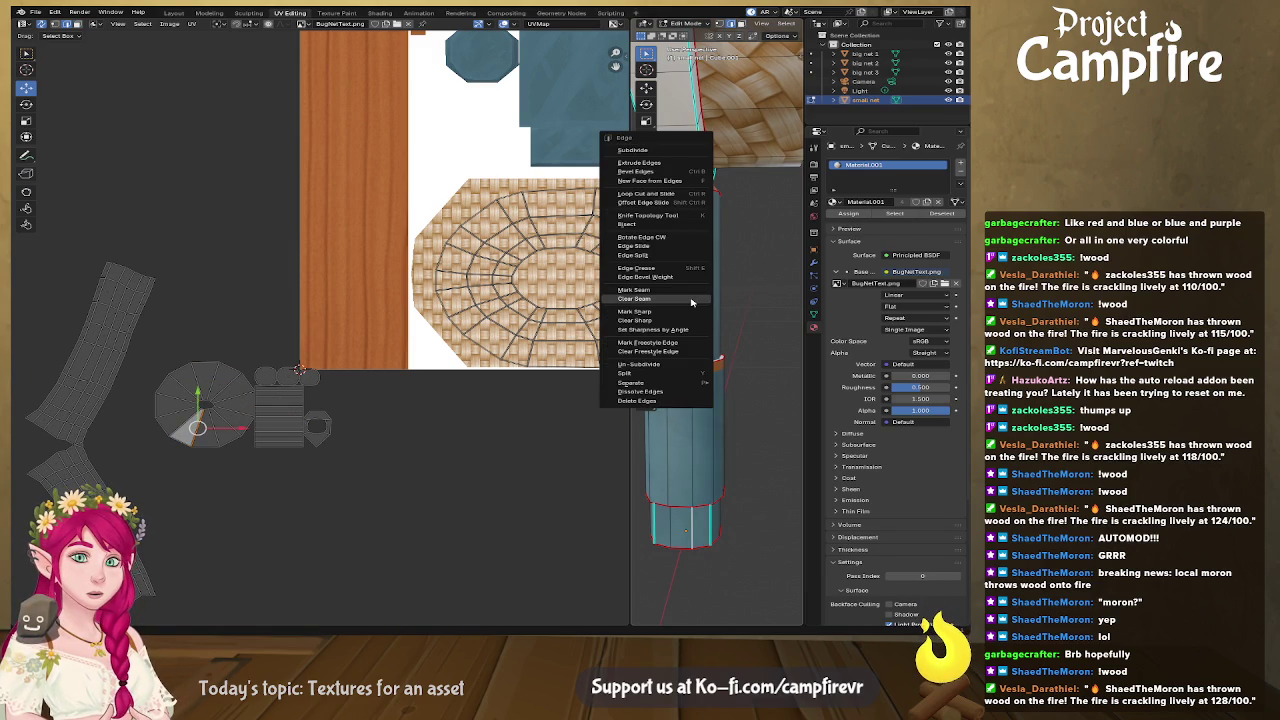
pyautogui.click(691, 300)
pyautogui.moveTo(691, 300); pyautogui.dragTo(709, 351, button='middle')
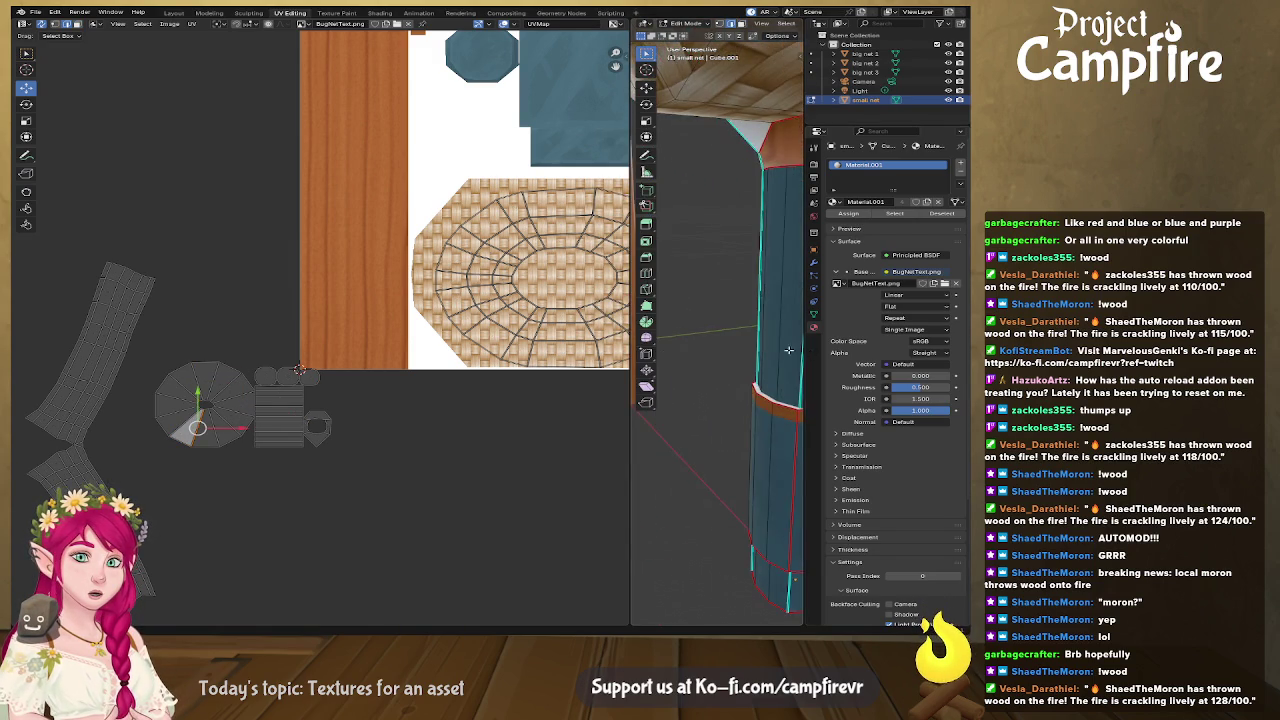
pyautogui.click(790, 355)
pyautogui.rightClick(792, 357)
pyautogui.click(792, 360)
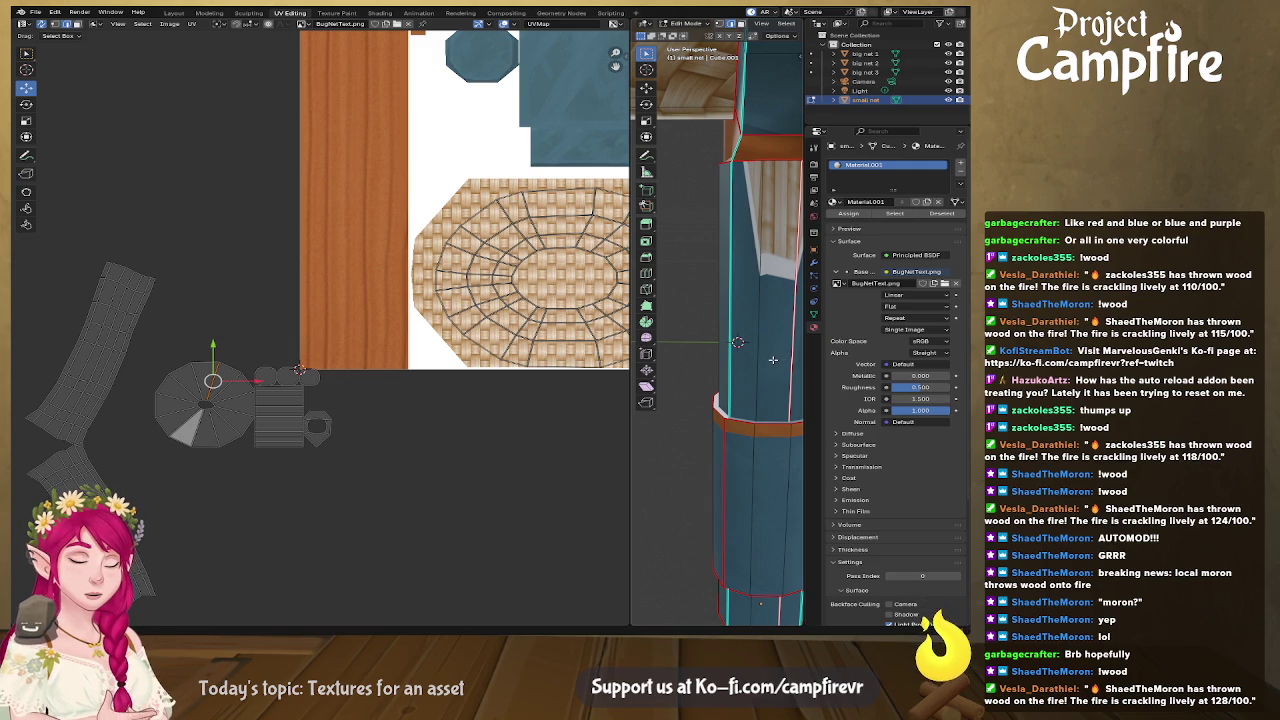
pyautogui.hotkey('alt', 'a')
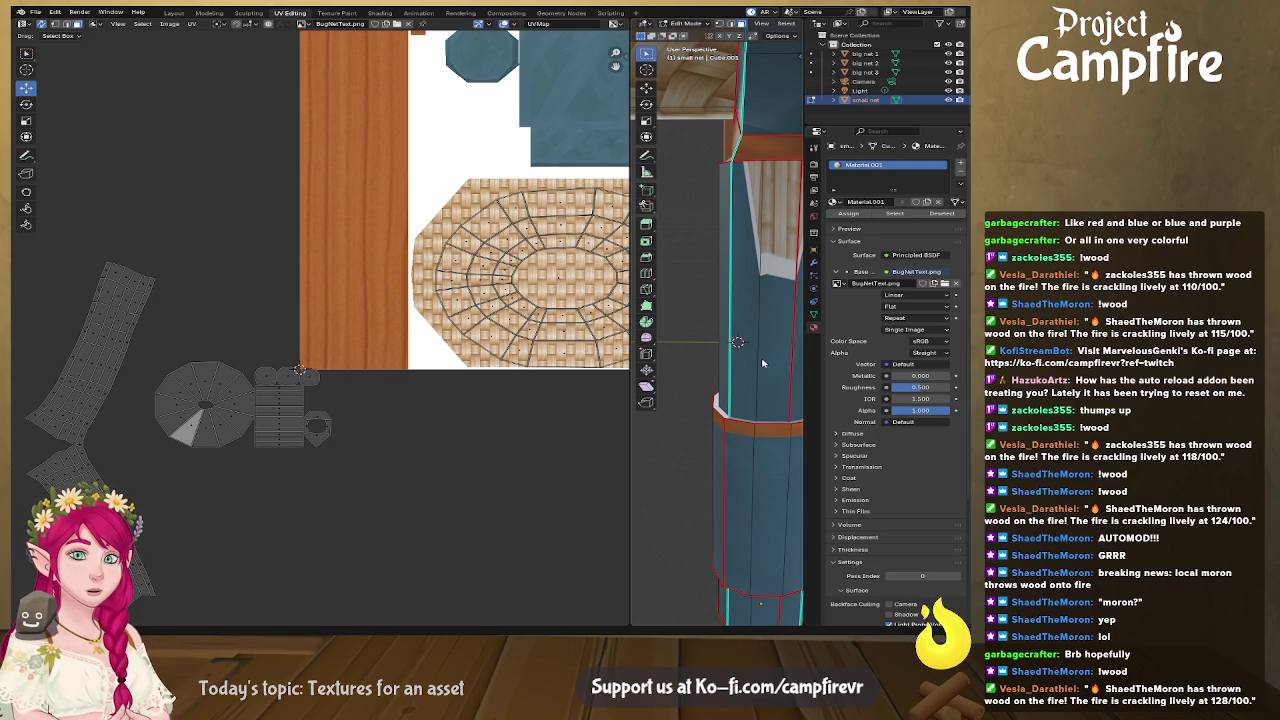
# Step: Select the handle faces and unwrap them into straight strips
pyautogui.click(741, 313)
pyautogui.hotkey('ctrl', 'f')
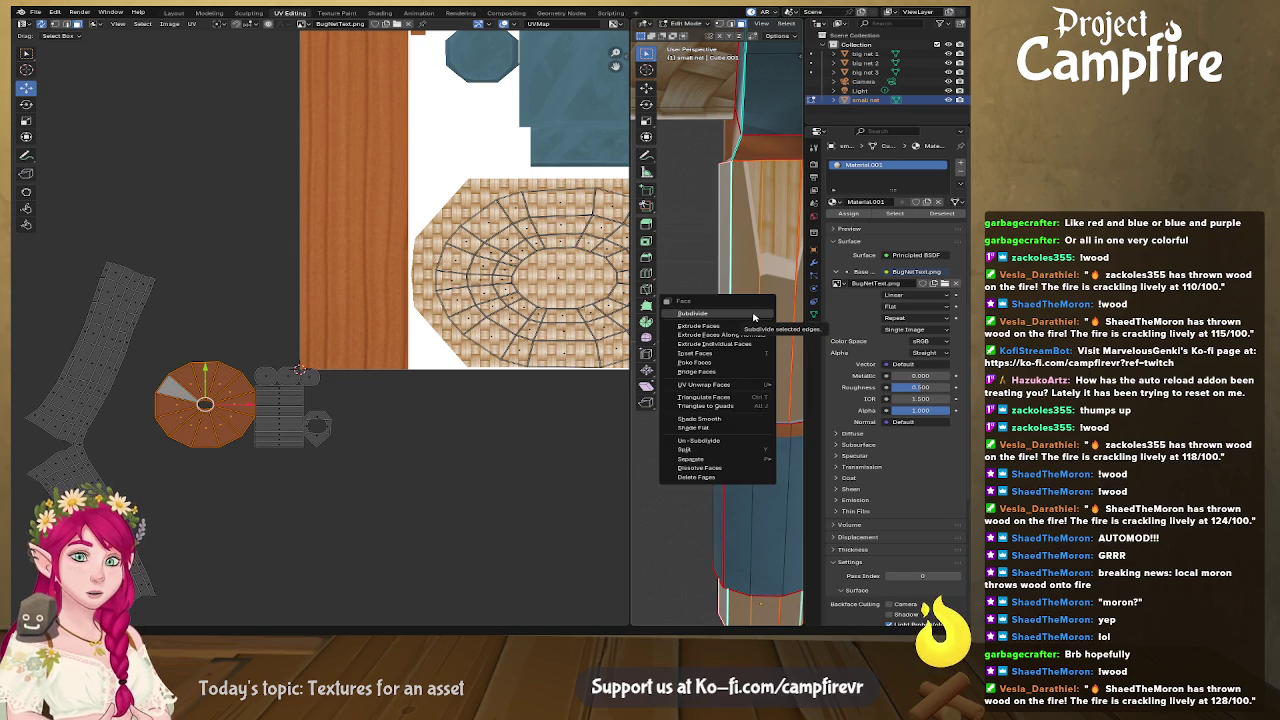
pyautogui.press('Escape')
pyautogui.press('u')
pyautogui.click(753, 314)
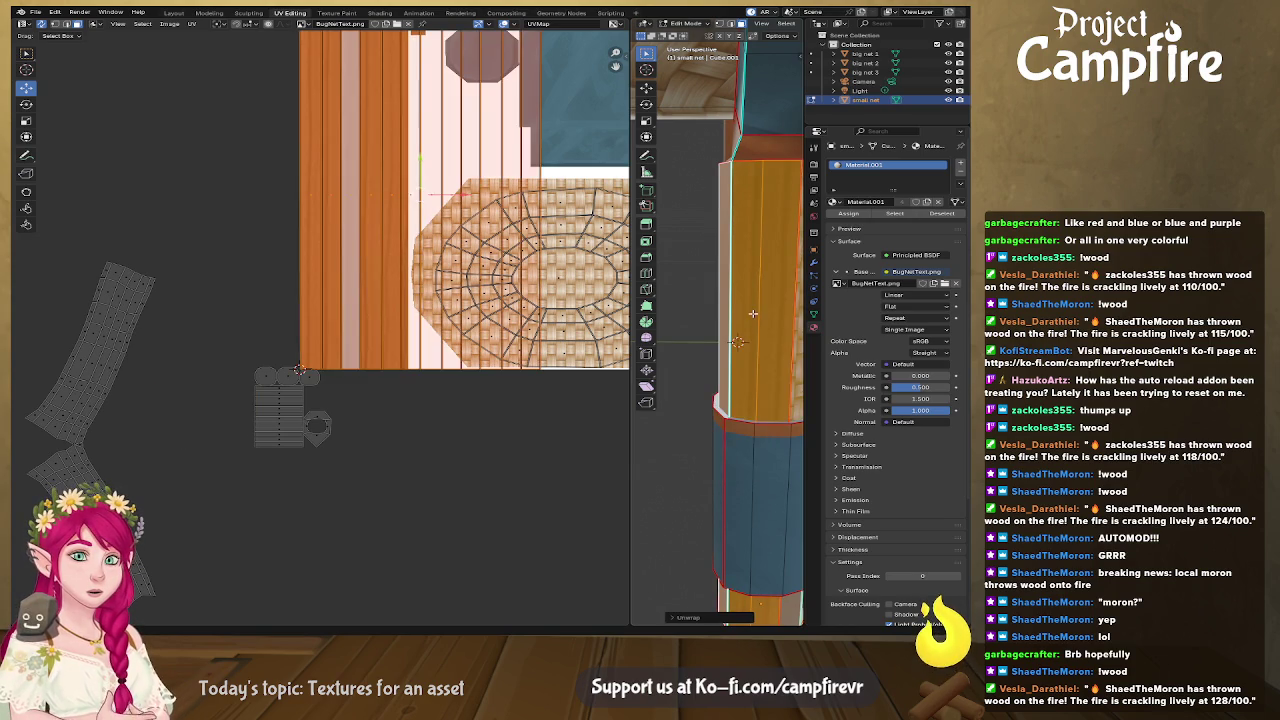
# Step: Squeeze the wood UV strip narrower along X and shift it left
pyautogui.scroll(-3, 408, 419)
pyautogui.moveTo(428, 417); pyautogui.dragTo(342, 409, button='middle')
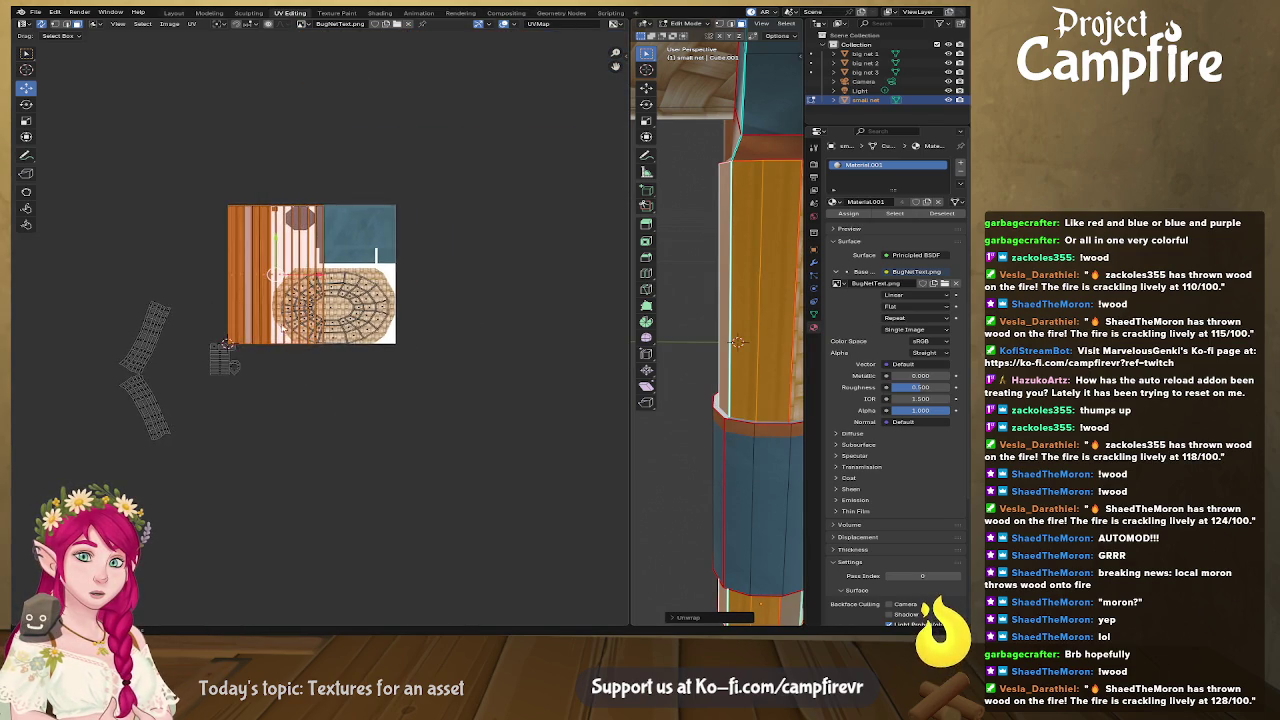
pyautogui.scroll(5, 342, 409)
pyautogui.scroll(-2, 311, 333)
pyautogui.scroll(-3, 290, 310)
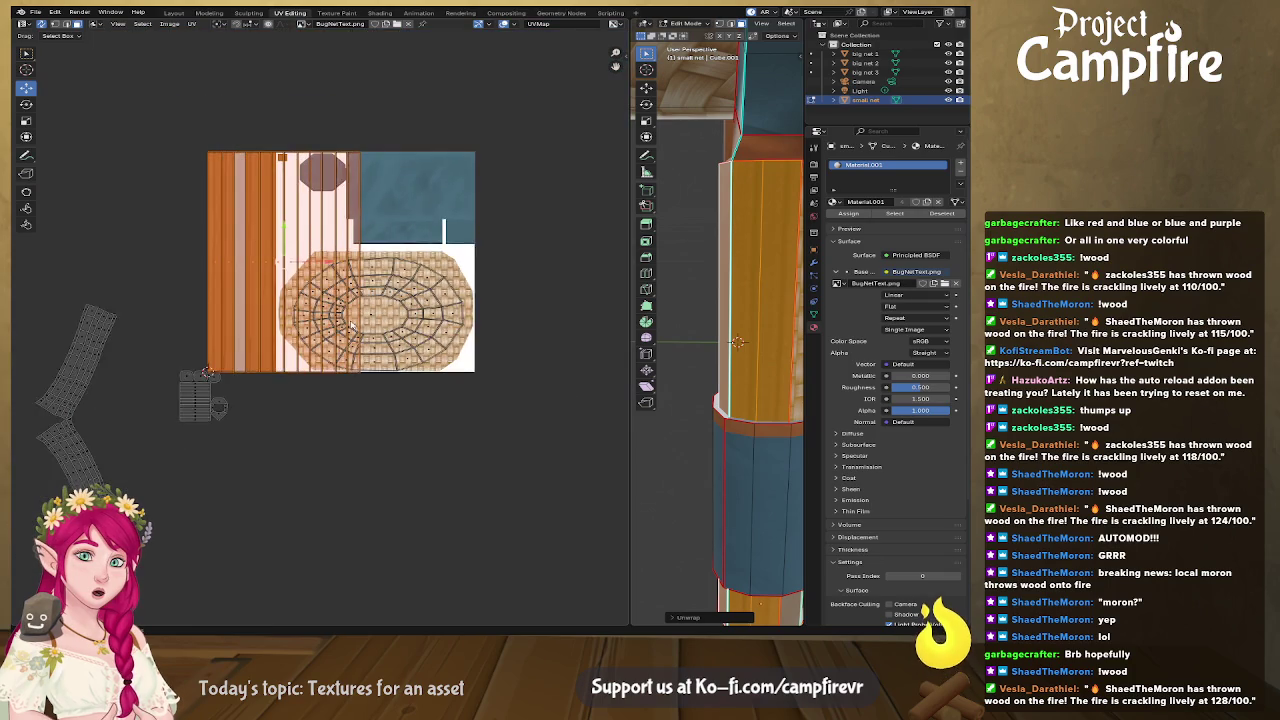
pyautogui.press('s')
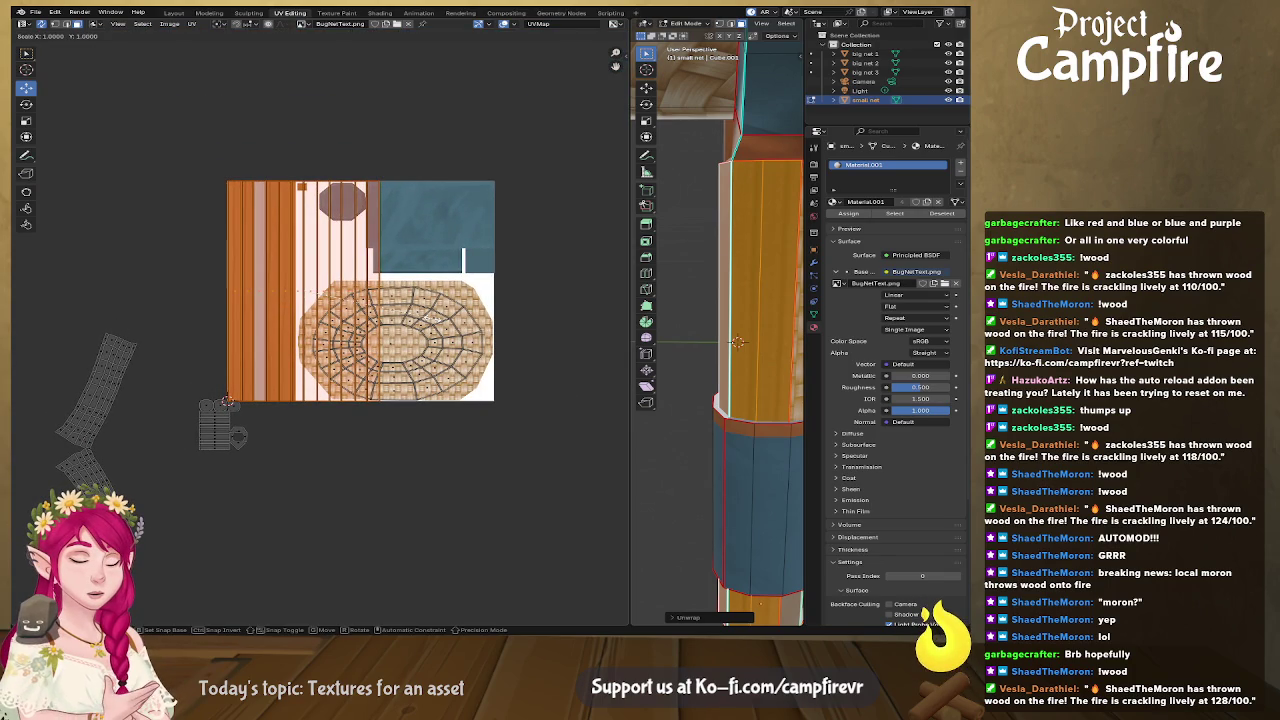
pyautogui.press('x')
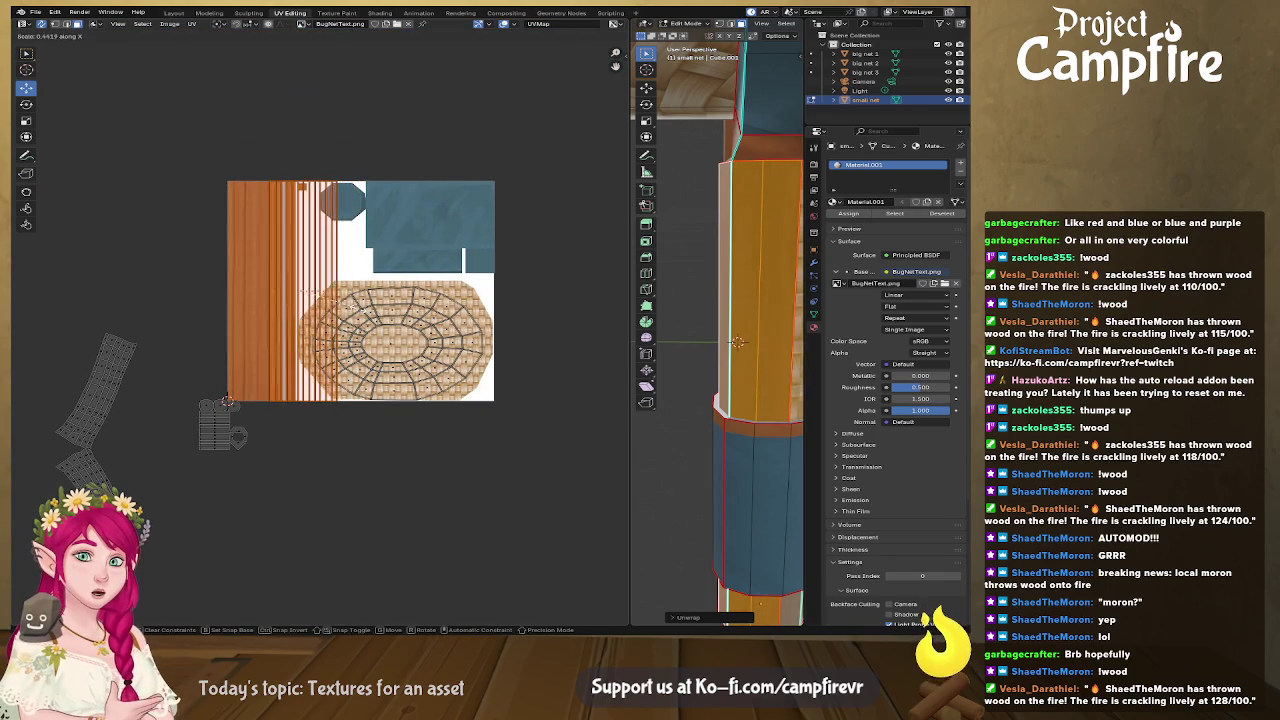
pyautogui.click(300, 290)
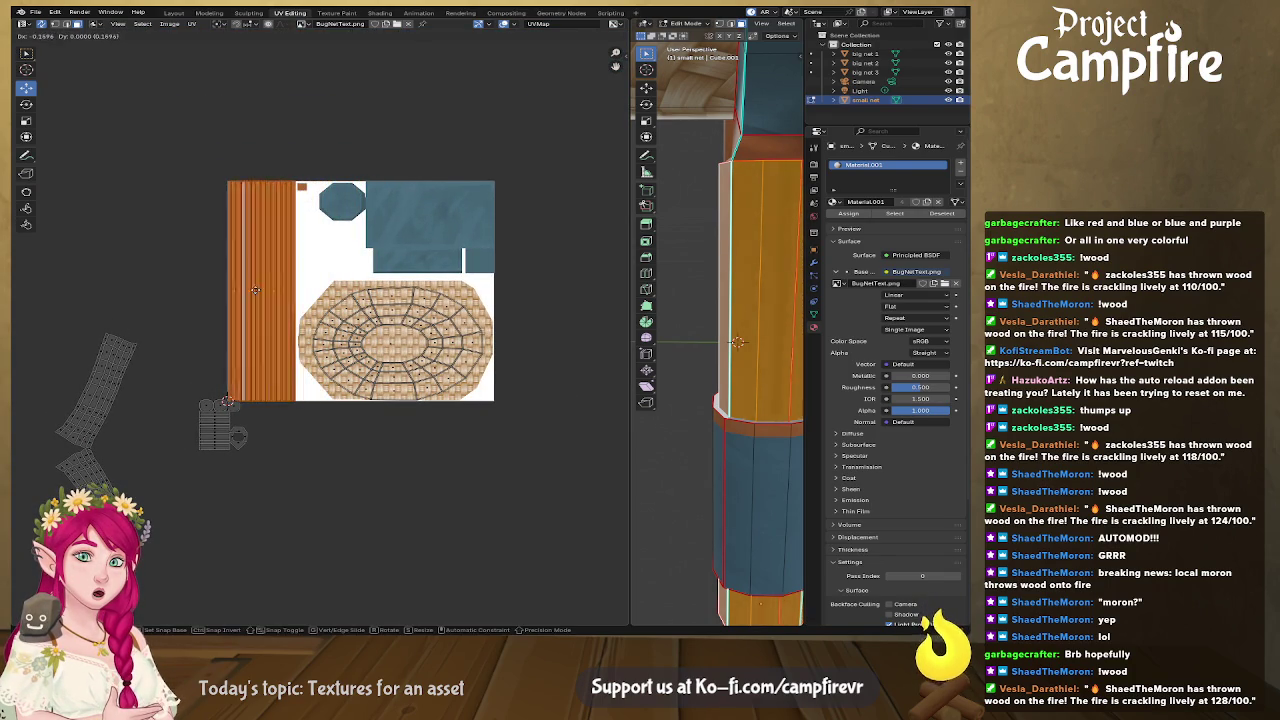
pyautogui.press('g')
pyautogui.click(257, 290)
# Step: Select the lower band's UV island and rotate it 90 degrees
pyautogui.moveTo(705, 411); pyautogui.dragTo(648, 407, button='middle')
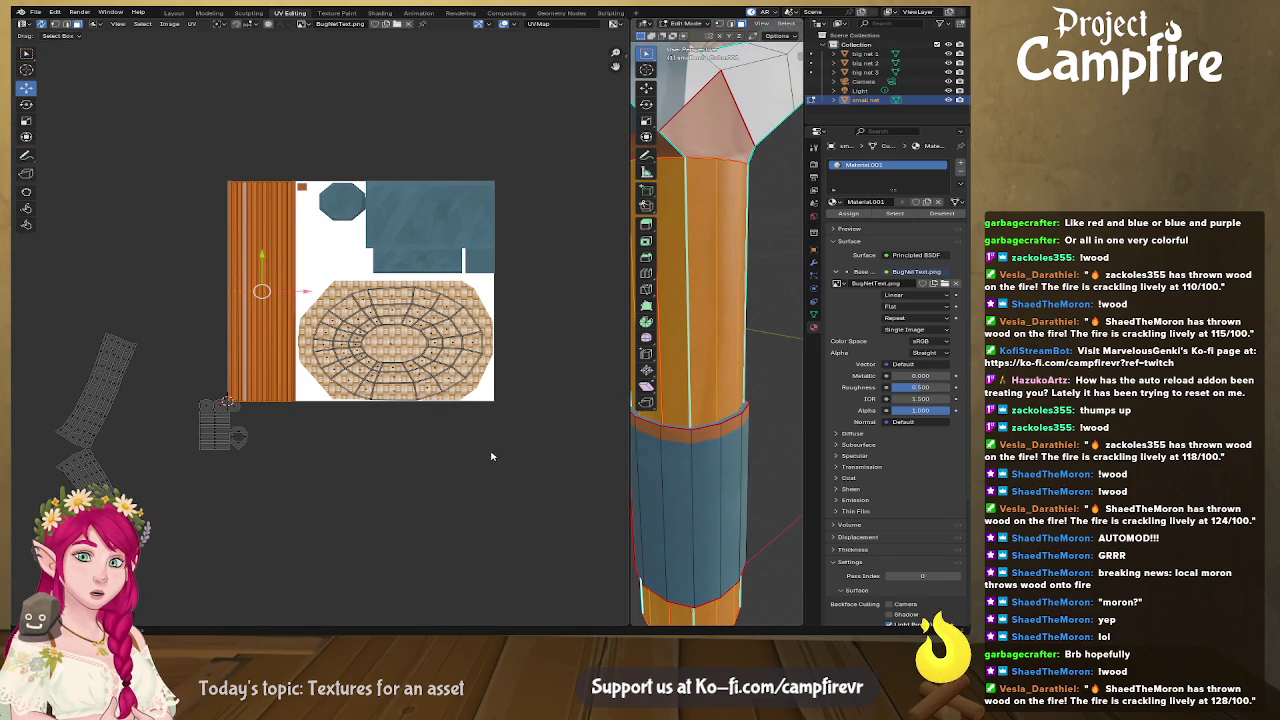
pyautogui.scroll(3, 250, 443)
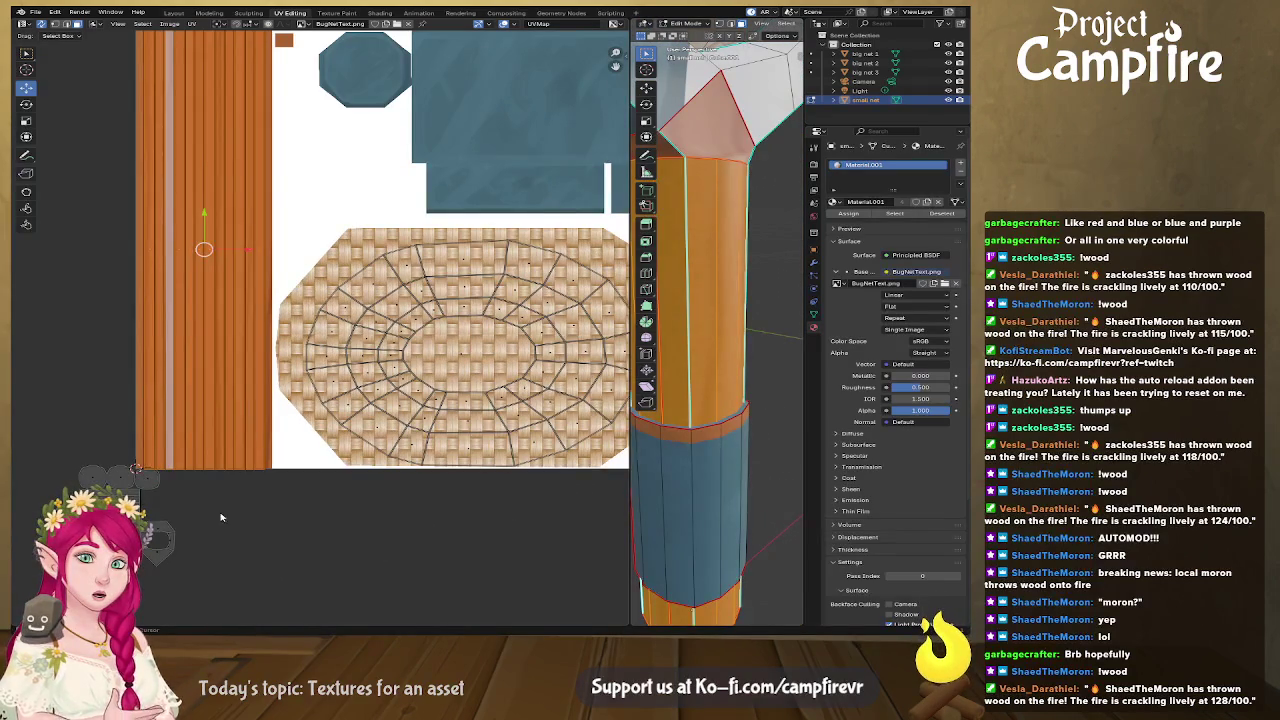
pyautogui.moveTo(222, 514); pyautogui.dragTo(266, 458, button='middle')
pyautogui.click(155, 475)
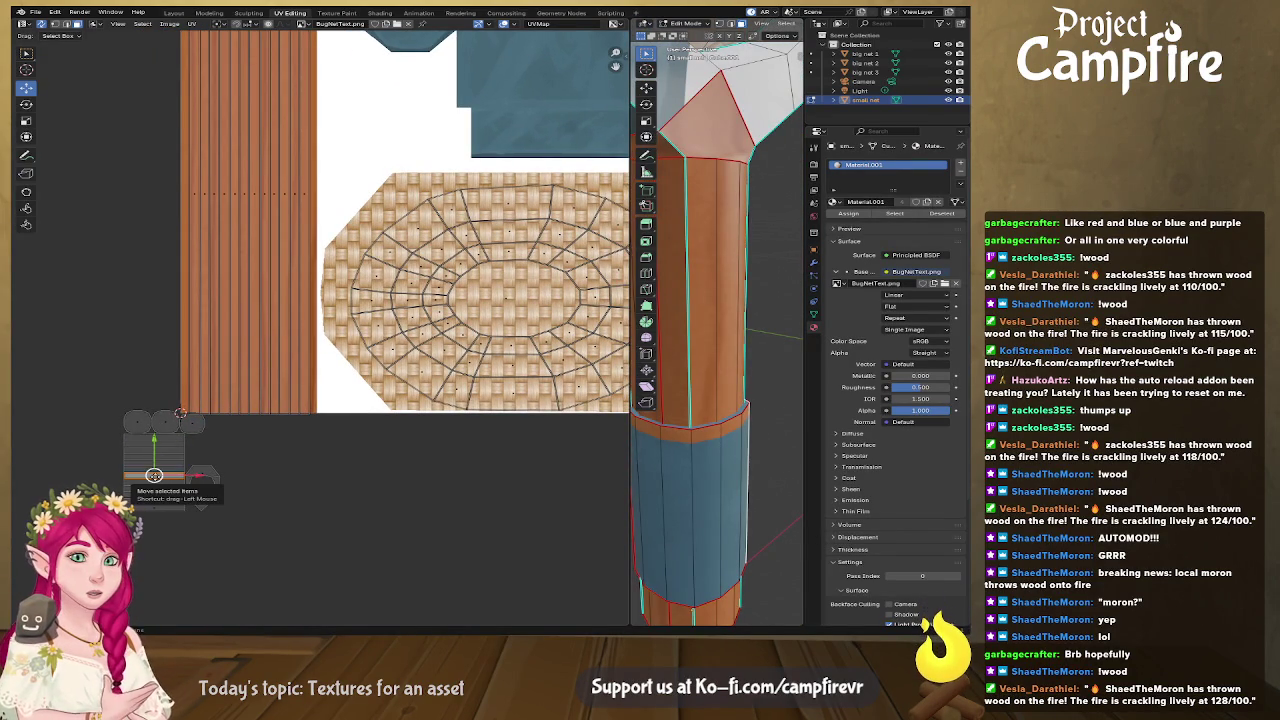
pyautogui.moveTo(155, 476); pyautogui.dragTo(159, 477)
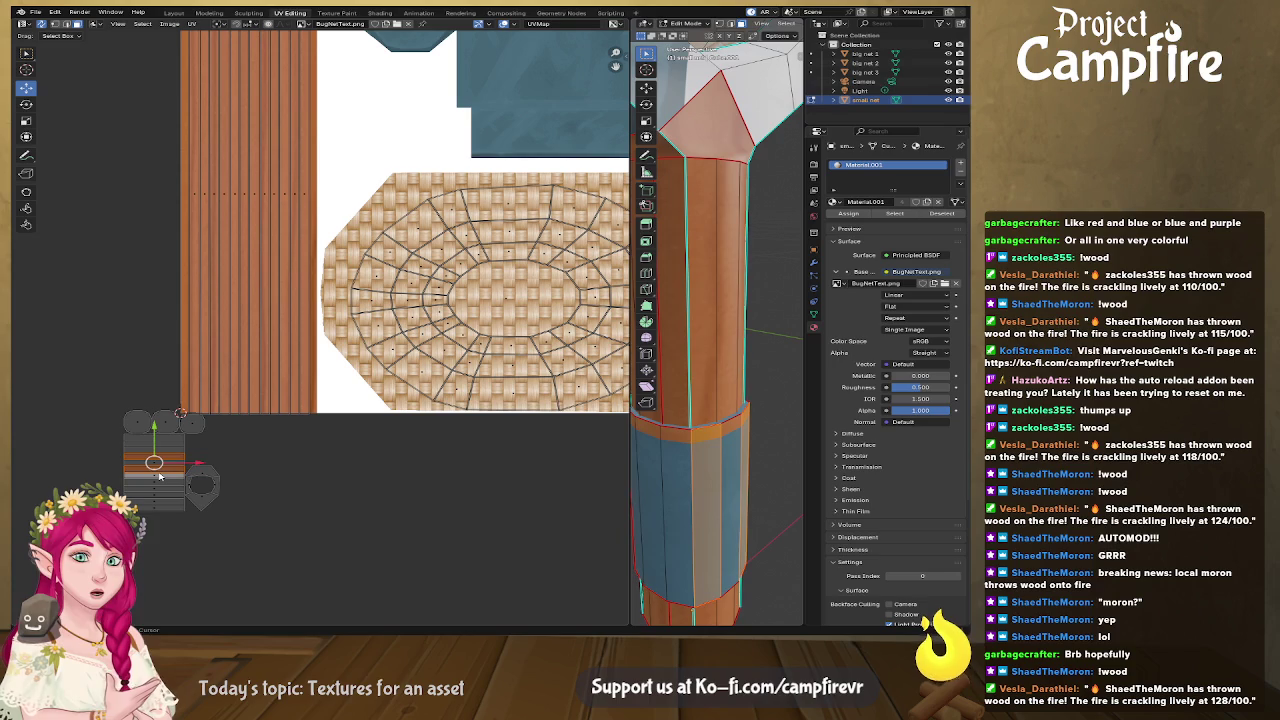
pyautogui.click(158, 477)
pyautogui.scroll(-4, 155, 474)
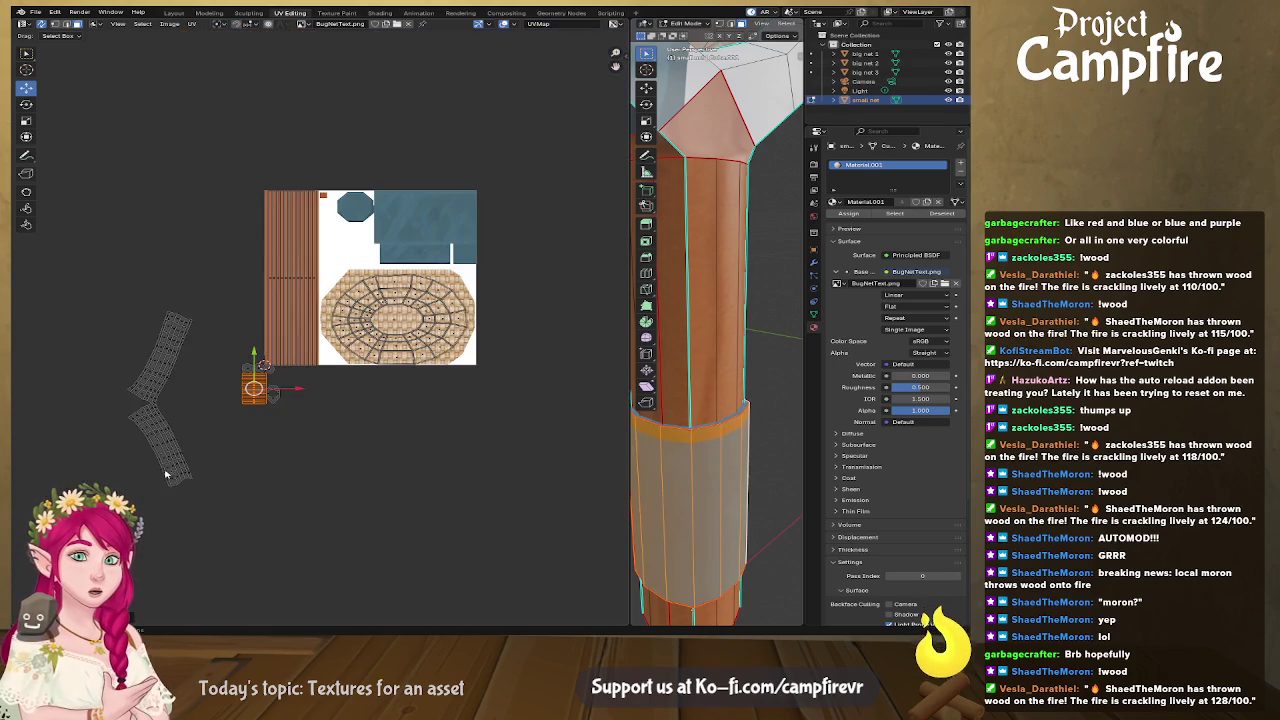
pyautogui.write('r90')
pyautogui.press('Return')
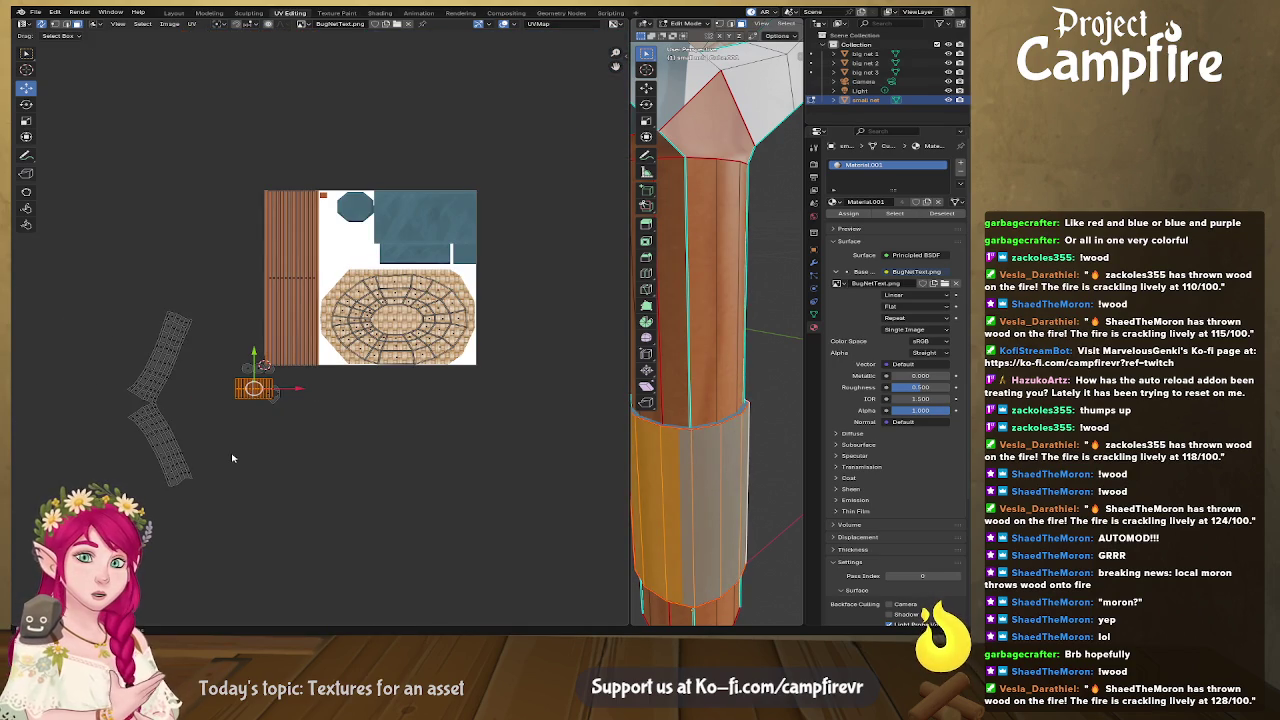
# Step: Move the band island over the blue wrap area and enlarge it to fit
pyautogui.press('g')
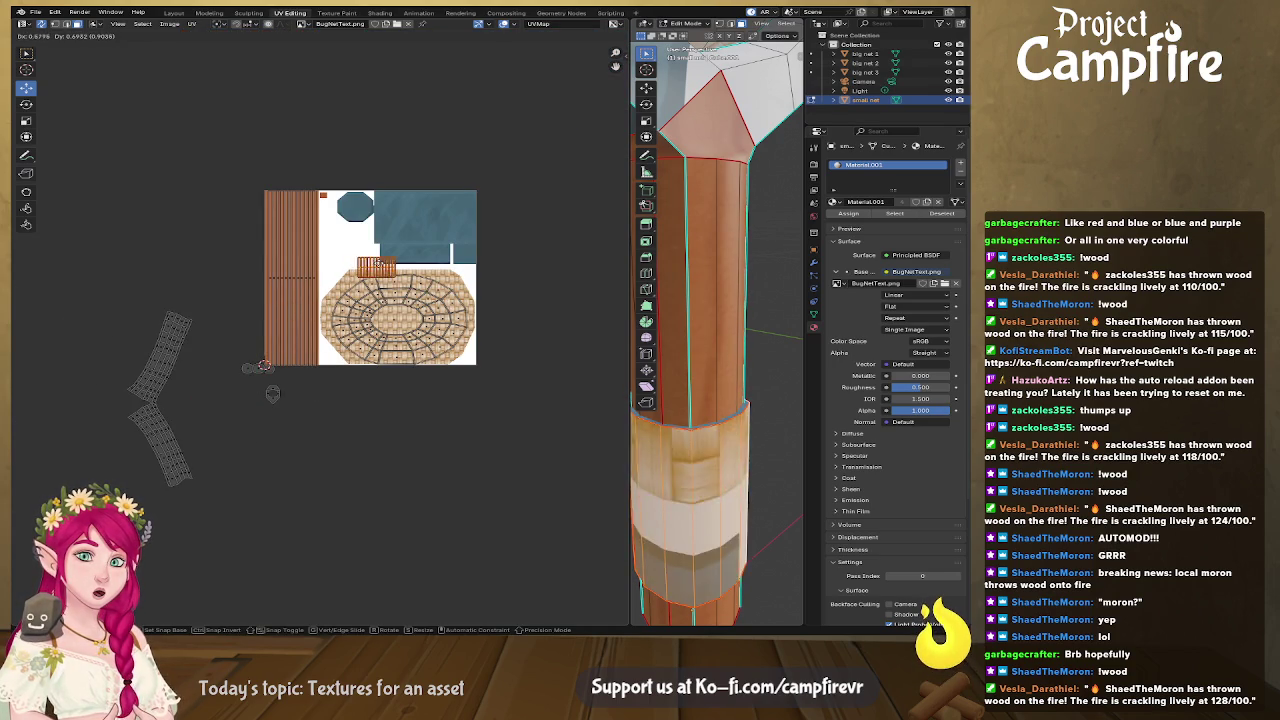
pyautogui.click(423, 218)
pyautogui.press('s')
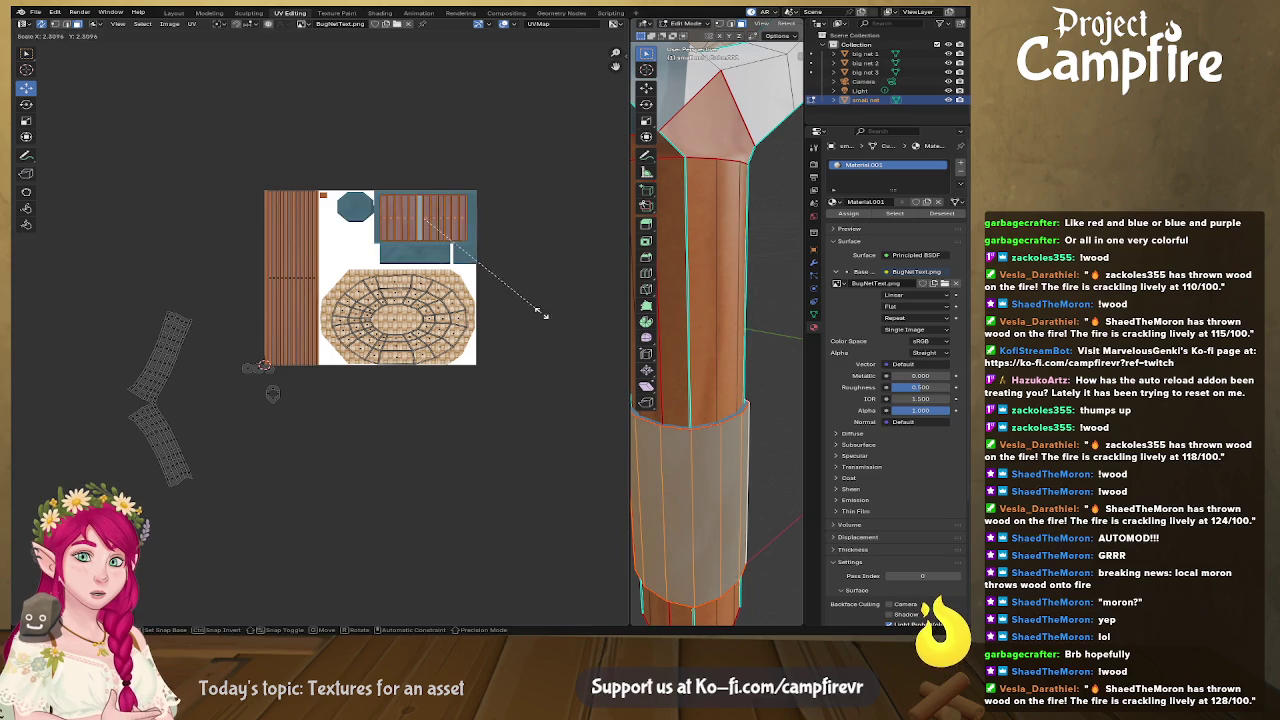
pyautogui.click(552, 320)
pyautogui.moveTo(423, 217); pyautogui.dragTo(427, 216)
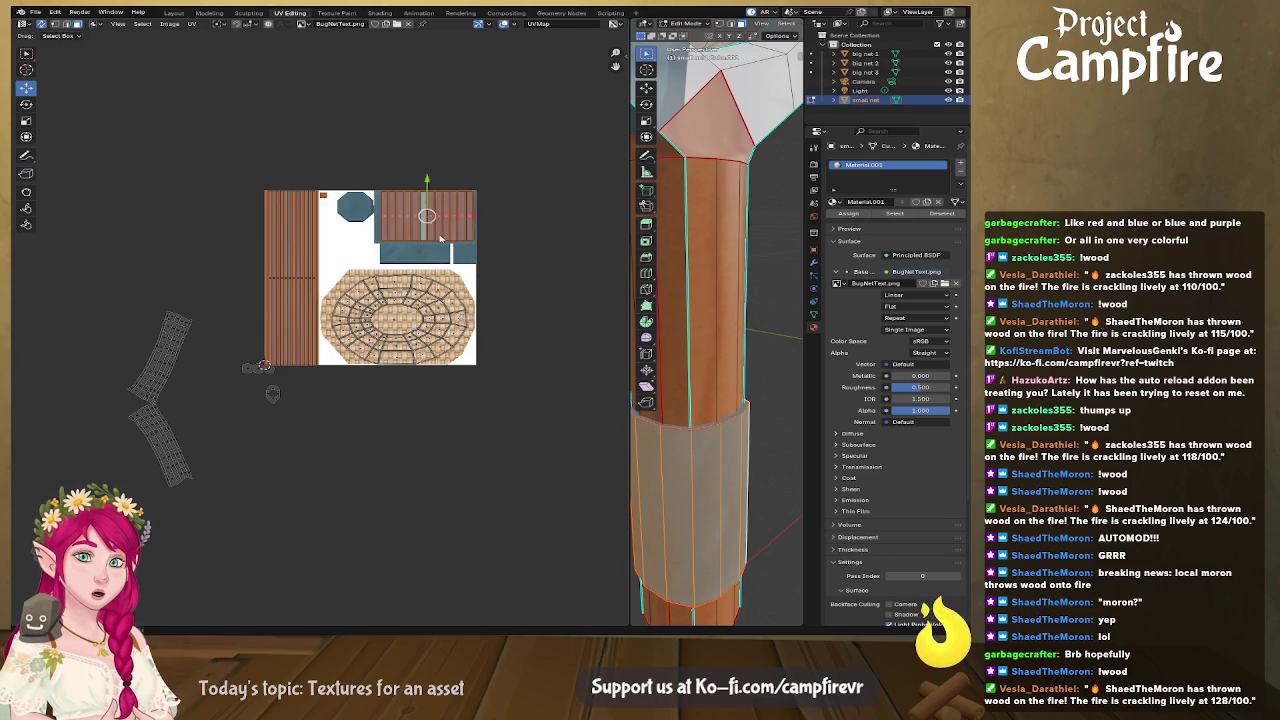
pyautogui.press('s')
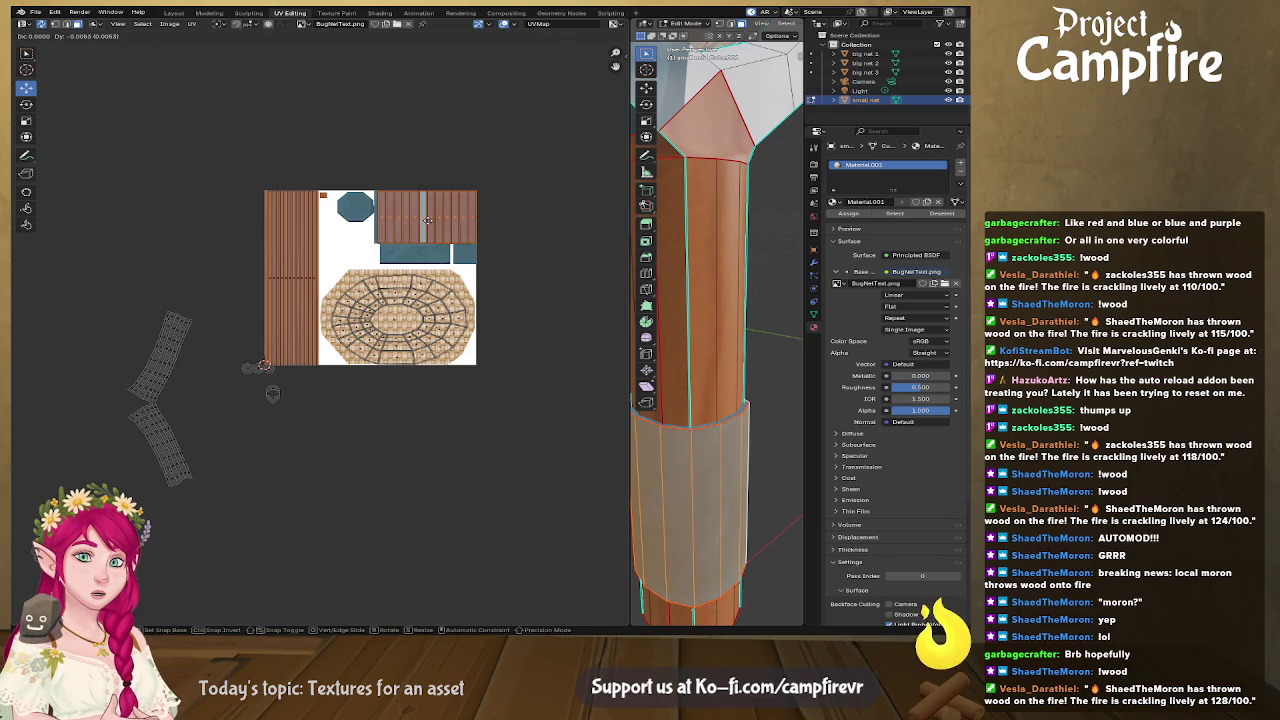
pyautogui.click(487, 245)
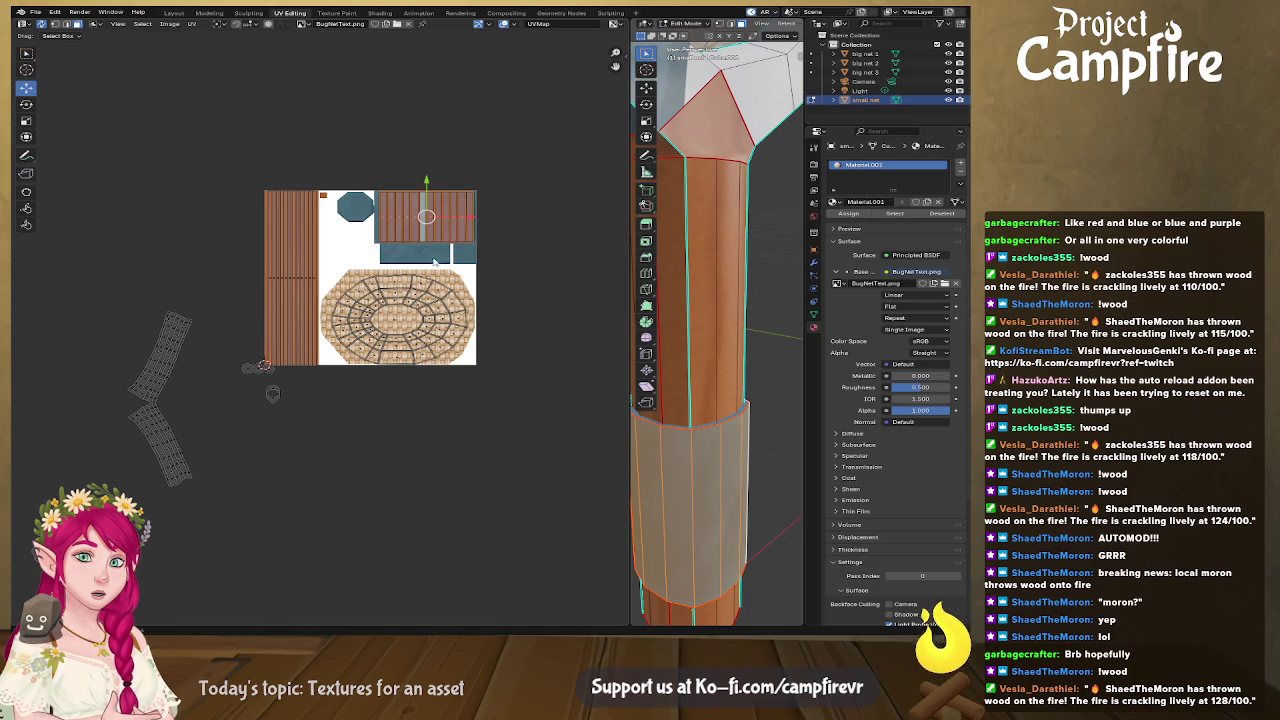
pyautogui.scroll(2, 295, 403)
# Step: Stack the two small round UV islands and park them below the texture atlas
pyautogui.scroll(2, 320, 395)
pyautogui.scroll(2, 400, 390)
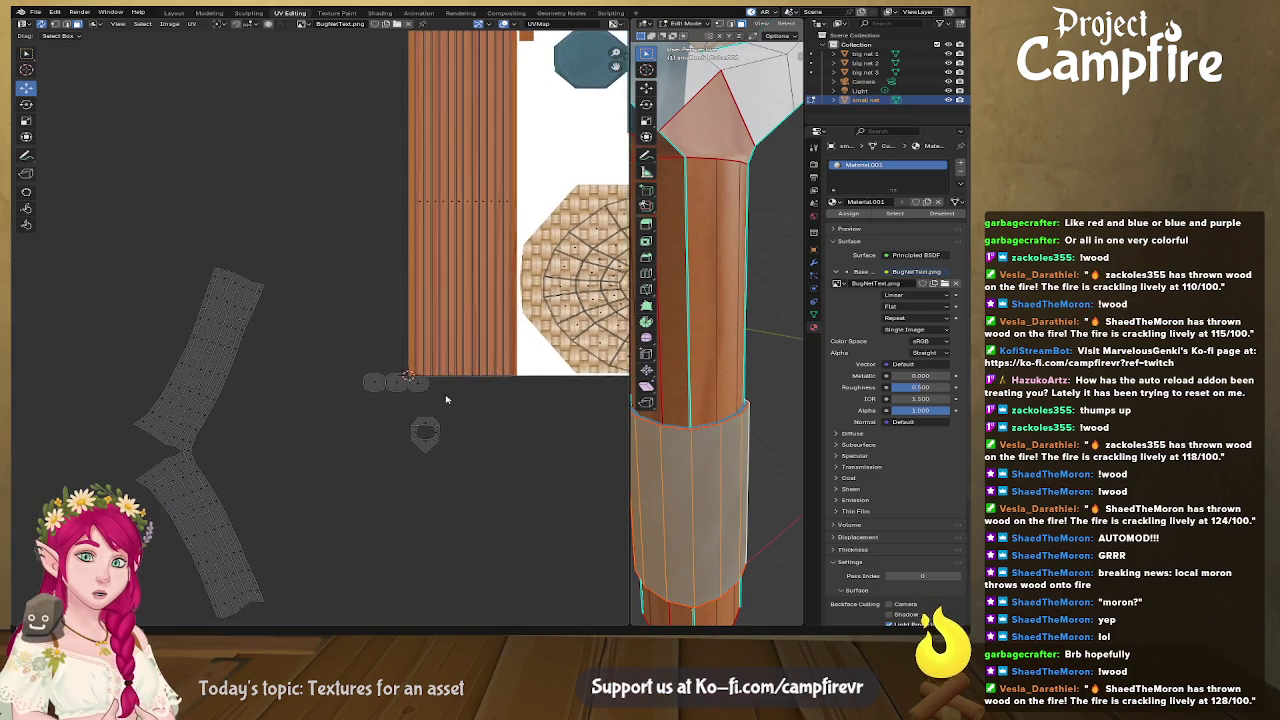
pyautogui.scroll(-1, 390, 372)
pyautogui.scroll(2, 390, 372)
pyautogui.hscroll(2, 354, 374)
pyautogui.click(357, 371)
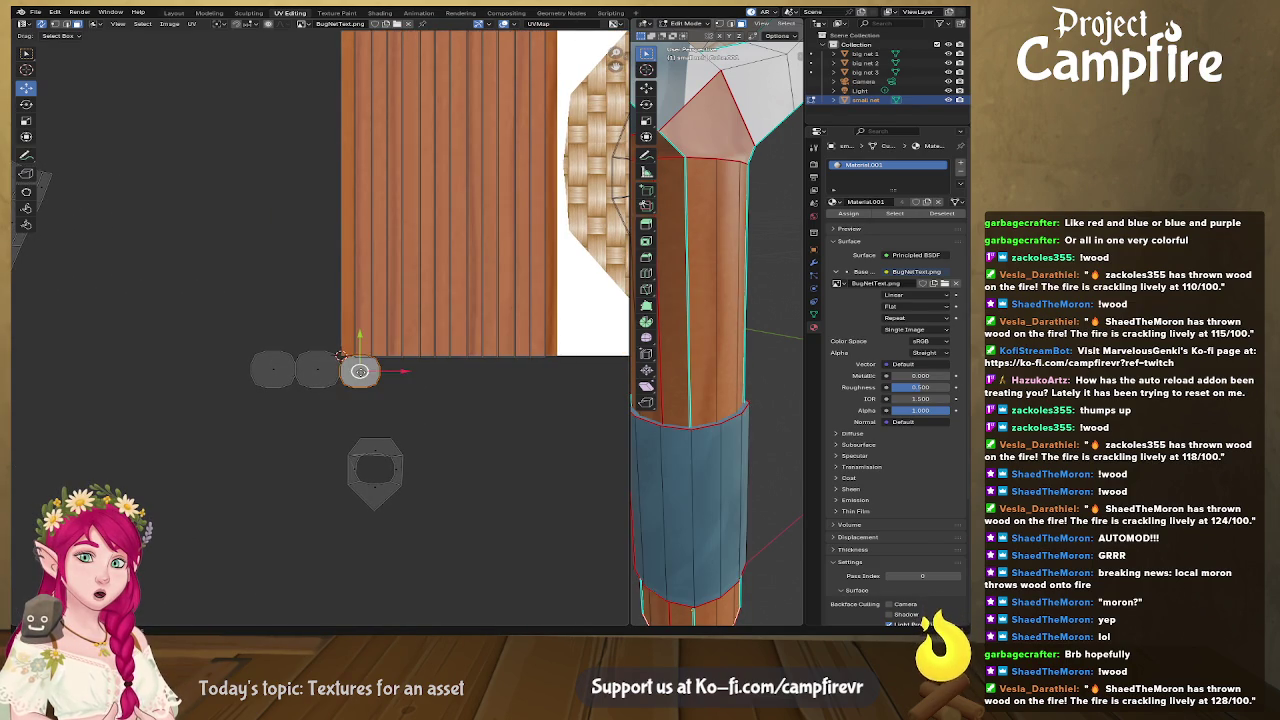
pyautogui.press('g')
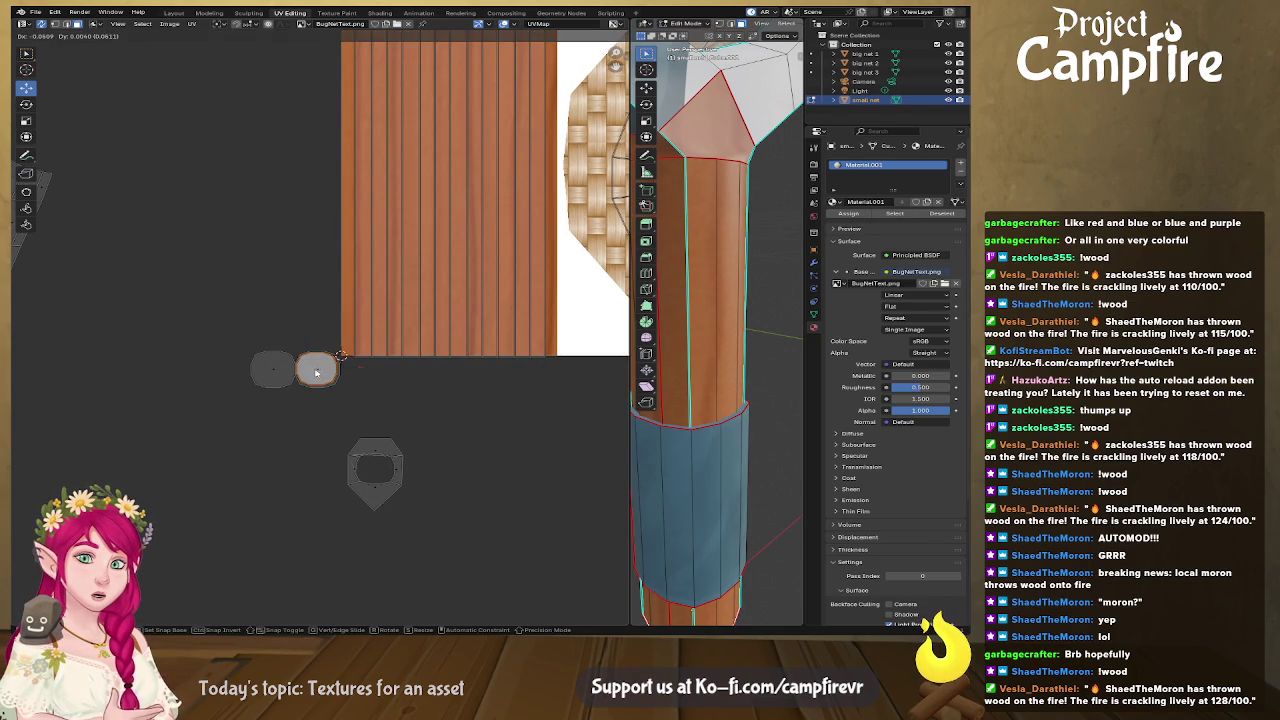
pyautogui.click(299, 372)
pyautogui.click(278, 373)
pyautogui.press('g')
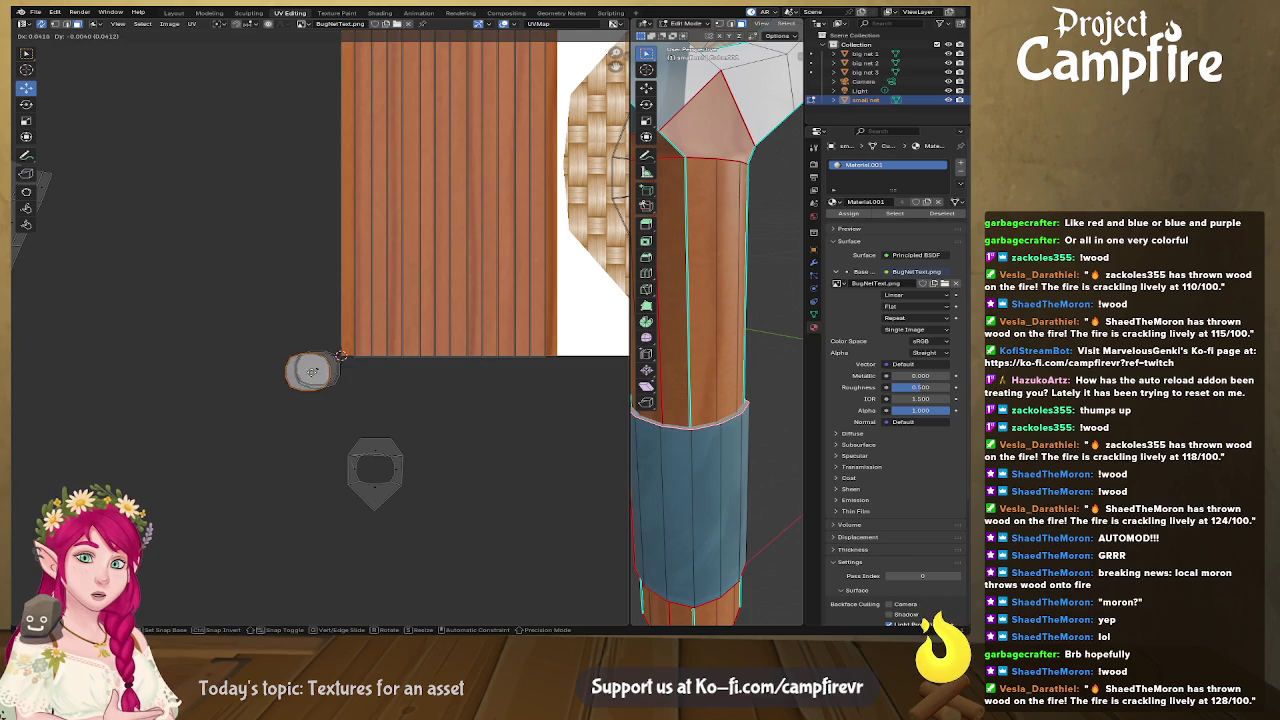
pyautogui.click(319, 369)
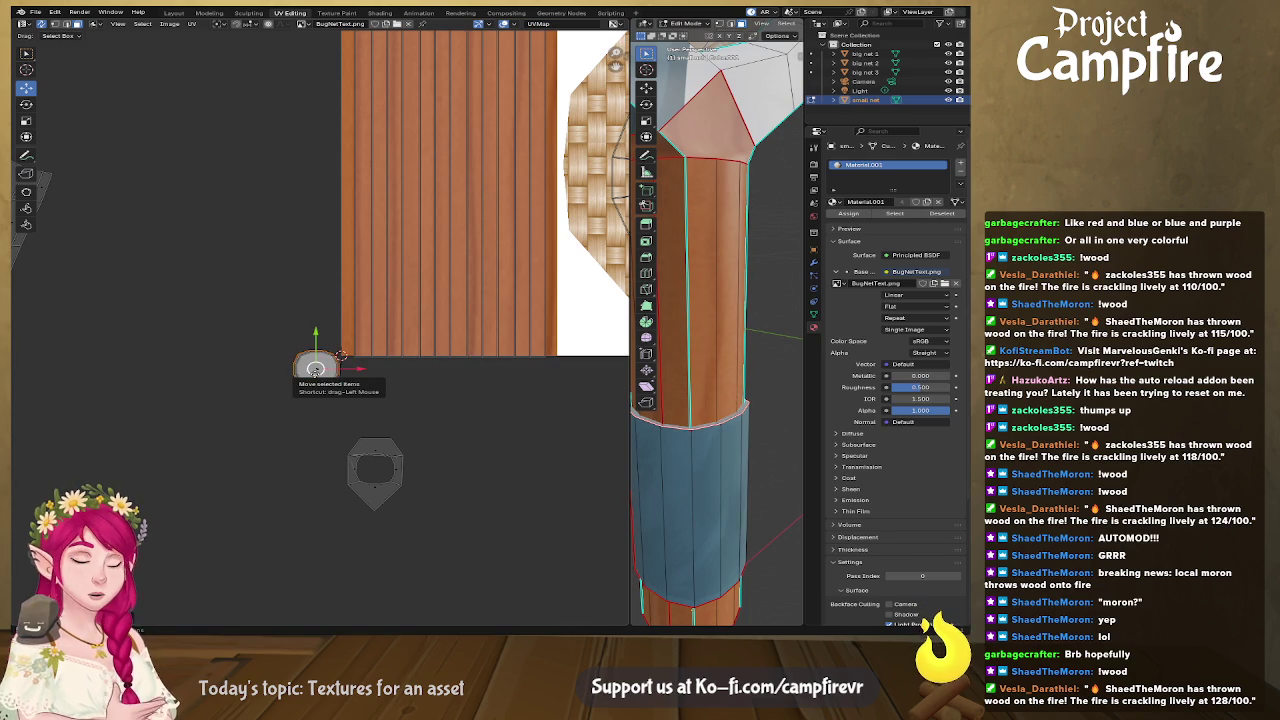
pyautogui.click(316, 369)
pyautogui.press('g')
pyautogui.click(536, 433)
# Step: Move the round island into the blue octagon and enlarge it to fill it
pyautogui.moveTo(536, 433); pyautogui.dragTo(444, 440, button='middle')
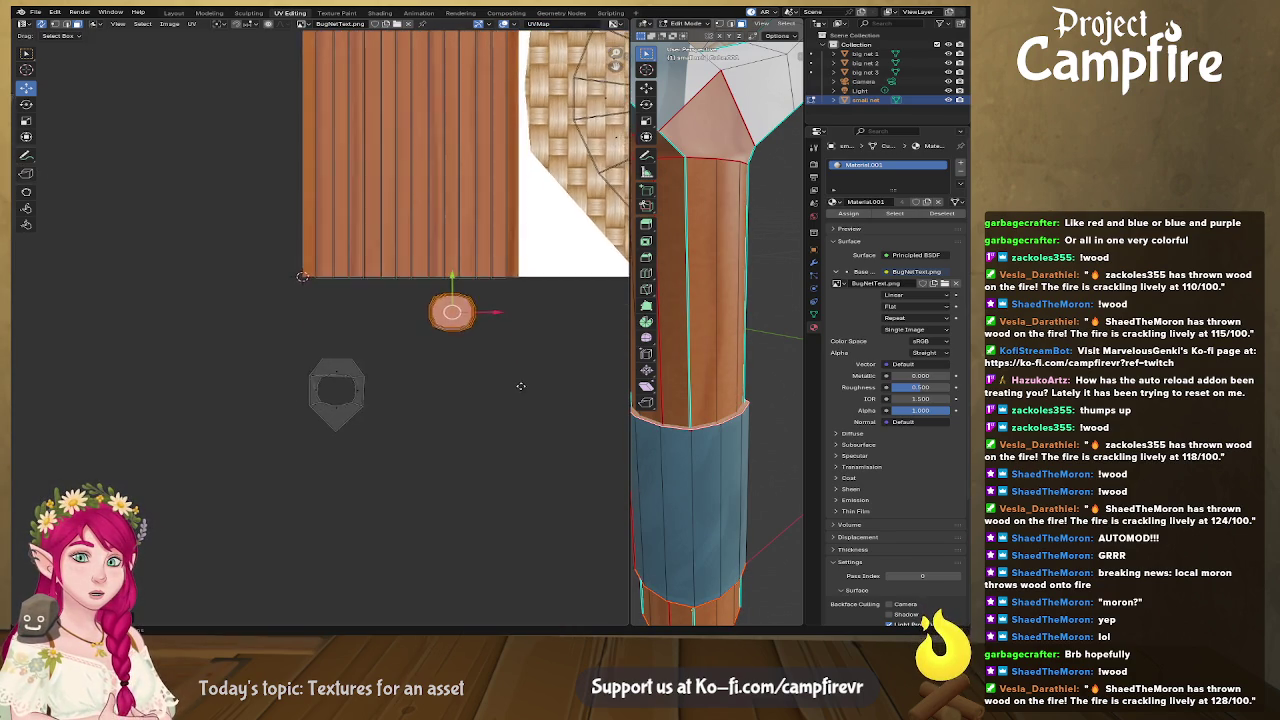
pyautogui.moveTo(700, 430)
pyautogui.mouseDown(button='middle')
pyautogui.moveTo(701, 381)
pyautogui.moveTo(701, 426)
pyautogui.mouseUp(button='middle')
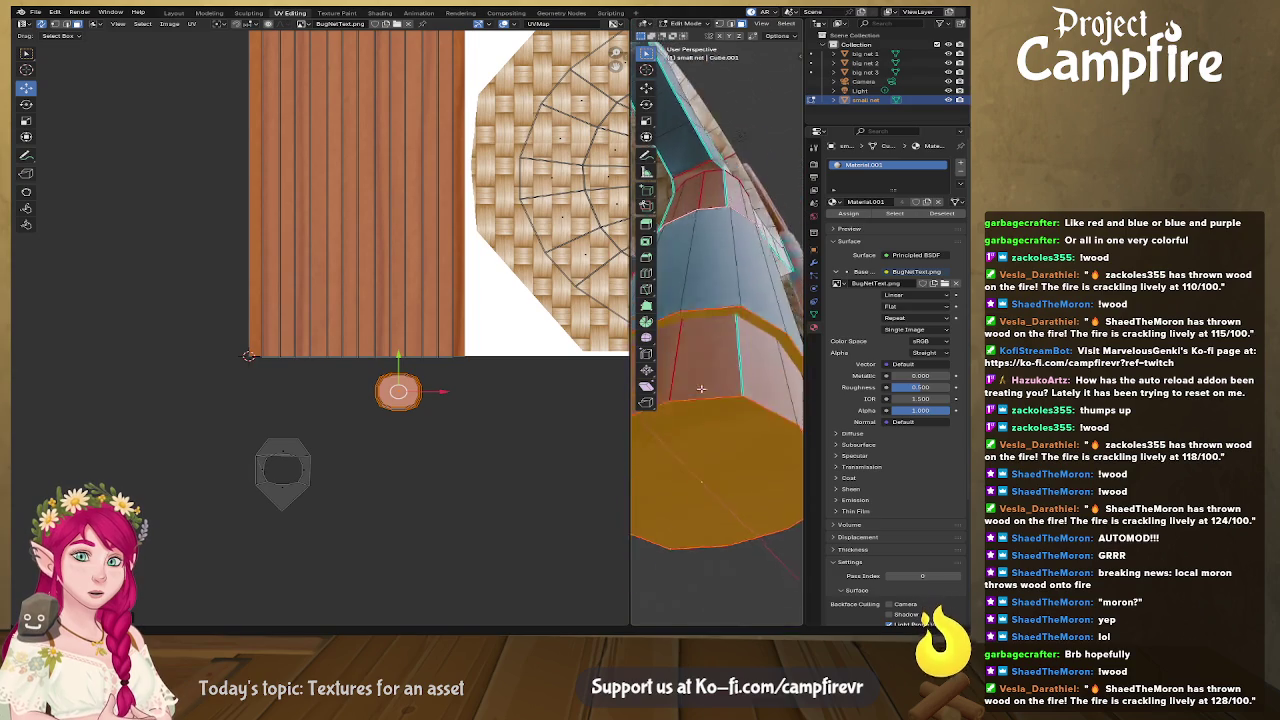
pyautogui.moveTo(398, 394); pyautogui.dragTo(574, 116)
pyautogui.scroll(2, 574, 116)
pyautogui.scroll(2, 574, 116)
pyautogui.moveTo(391, 333); pyautogui.dragTo(403, 125)
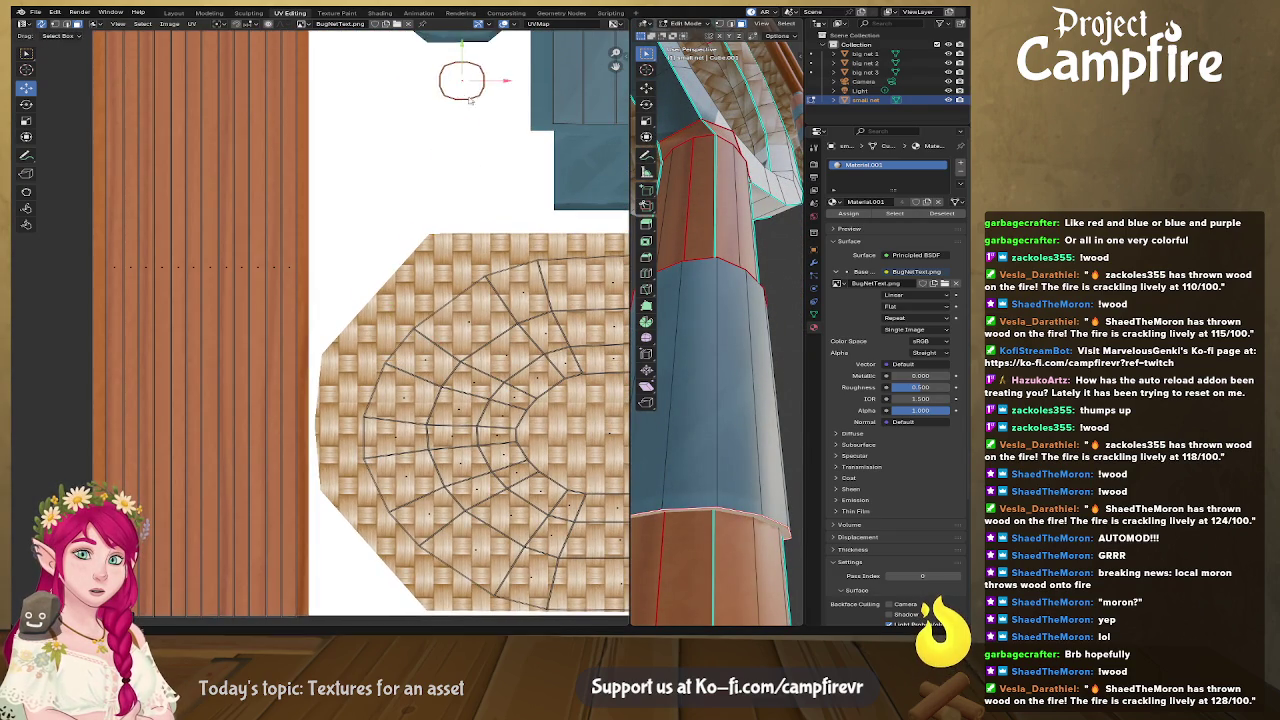
pyautogui.press('s')
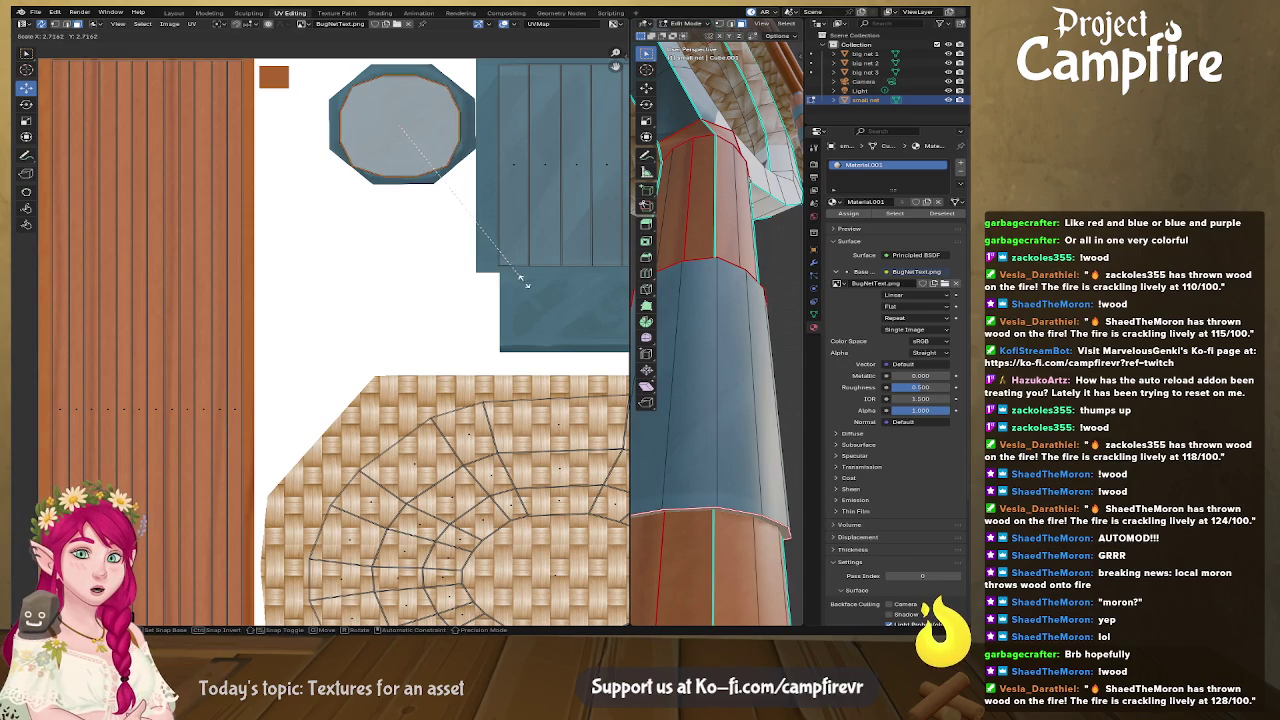
pyautogui.click(532, 295)
pyautogui.moveTo(400, 125); pyautogui.dragTo(406, 121)
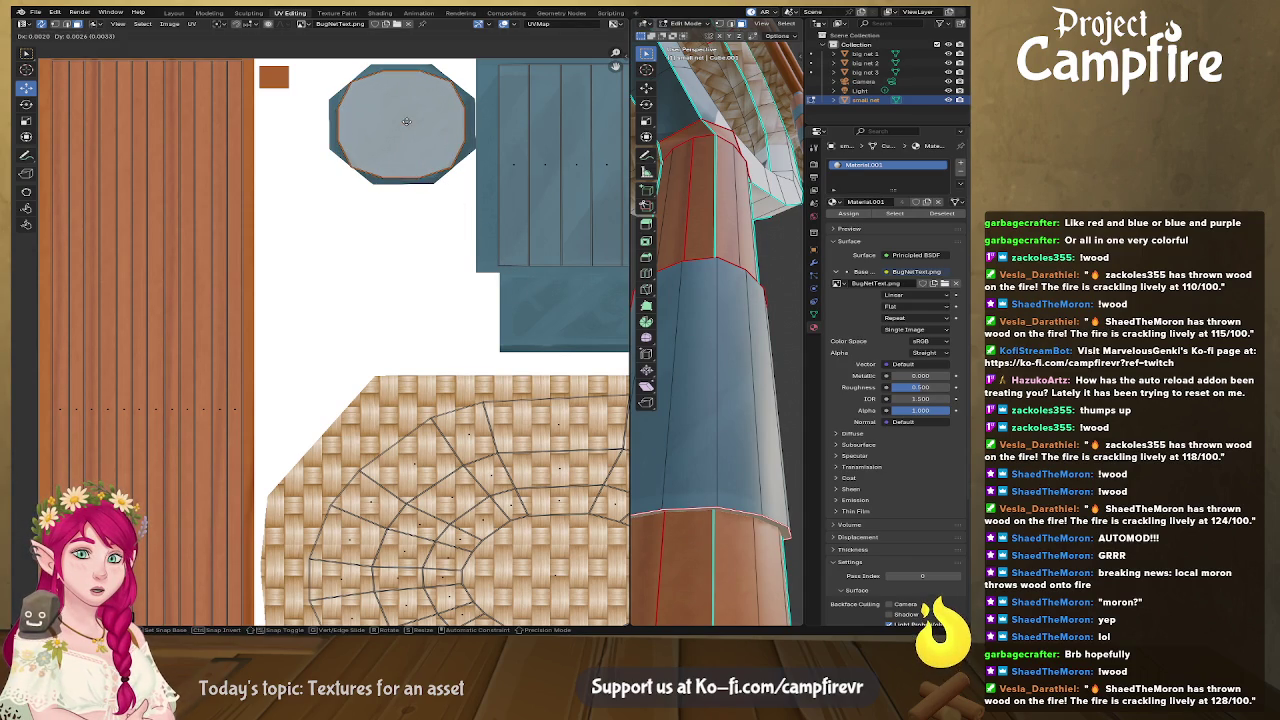
# Step: Move another off-image island into the blue octagon and scale it to fill it
pyautogui.scroll(-5, 416, 140)
pyautogui.moveTo(300, 420); pyautogui.dragTo(305, 326, button='middle')
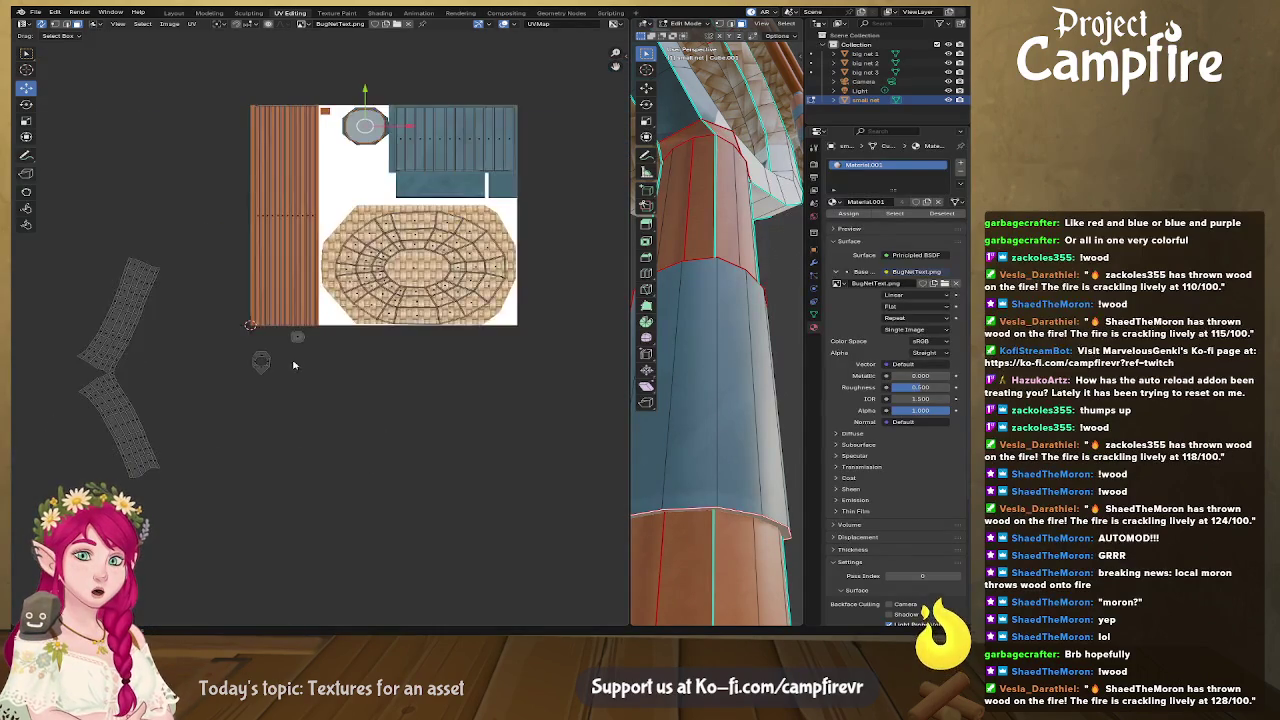
pyautogui.scroll(5, 277, 346)
pyautogui.click(266, 343)
pyautogui.moveTo(268, 344); pyautogui.dragTo(396, 367)
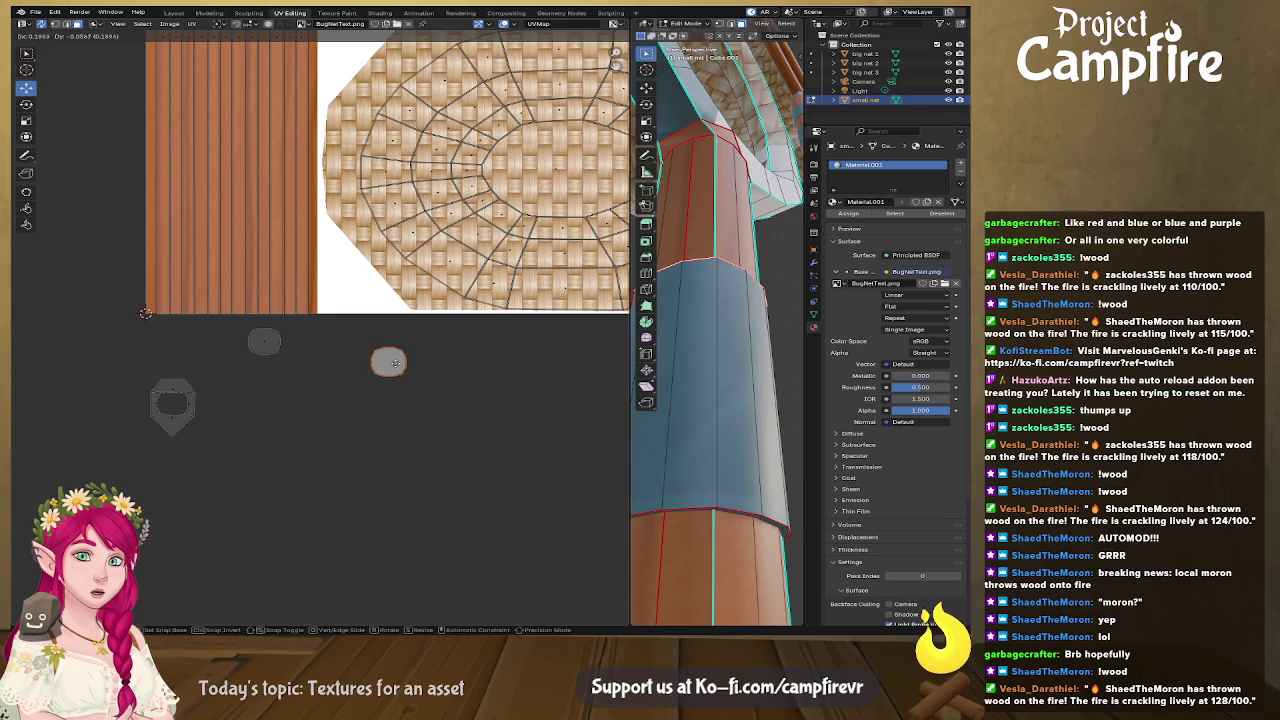
pyautogui.moveTo(661, 397); pyautogui.dragTo(700, 440, button='middle')
pyautogui.moveTo(396, 367); pyautogui.dragTo(418, 218)
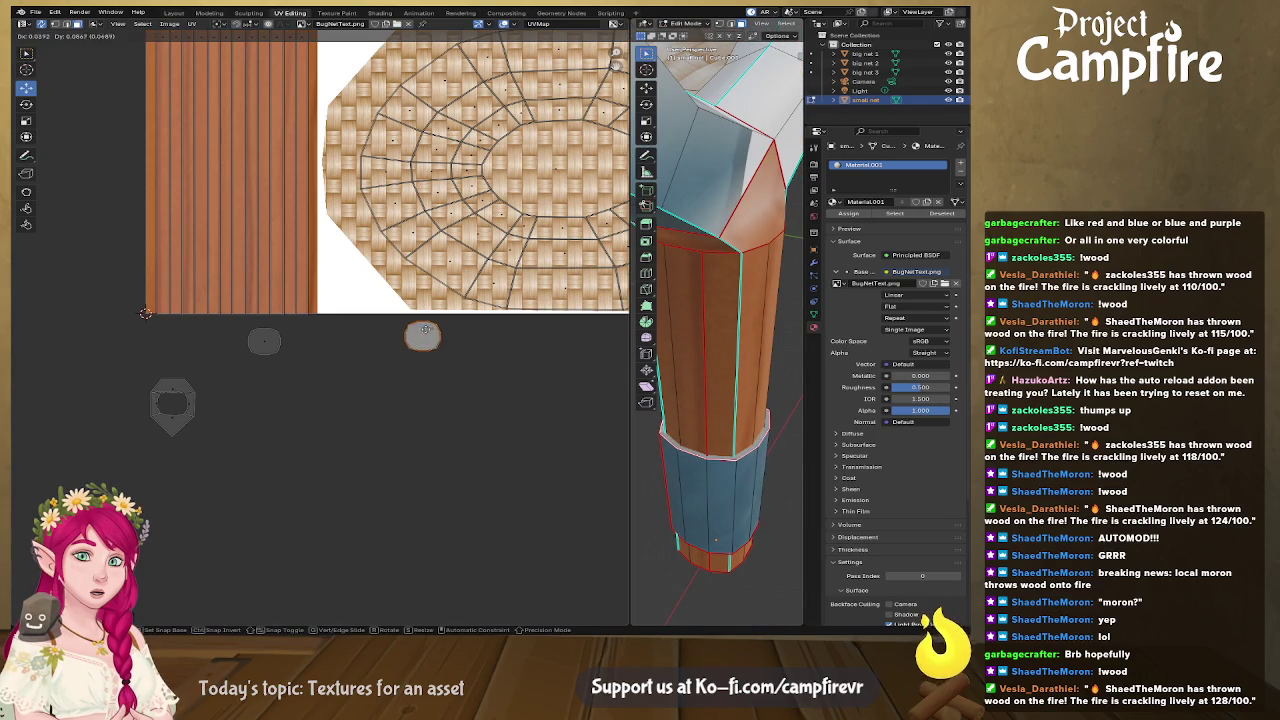
pyautogui.moveTo(418, 218); pyautogui.dragTo(354, 453, button='middle')
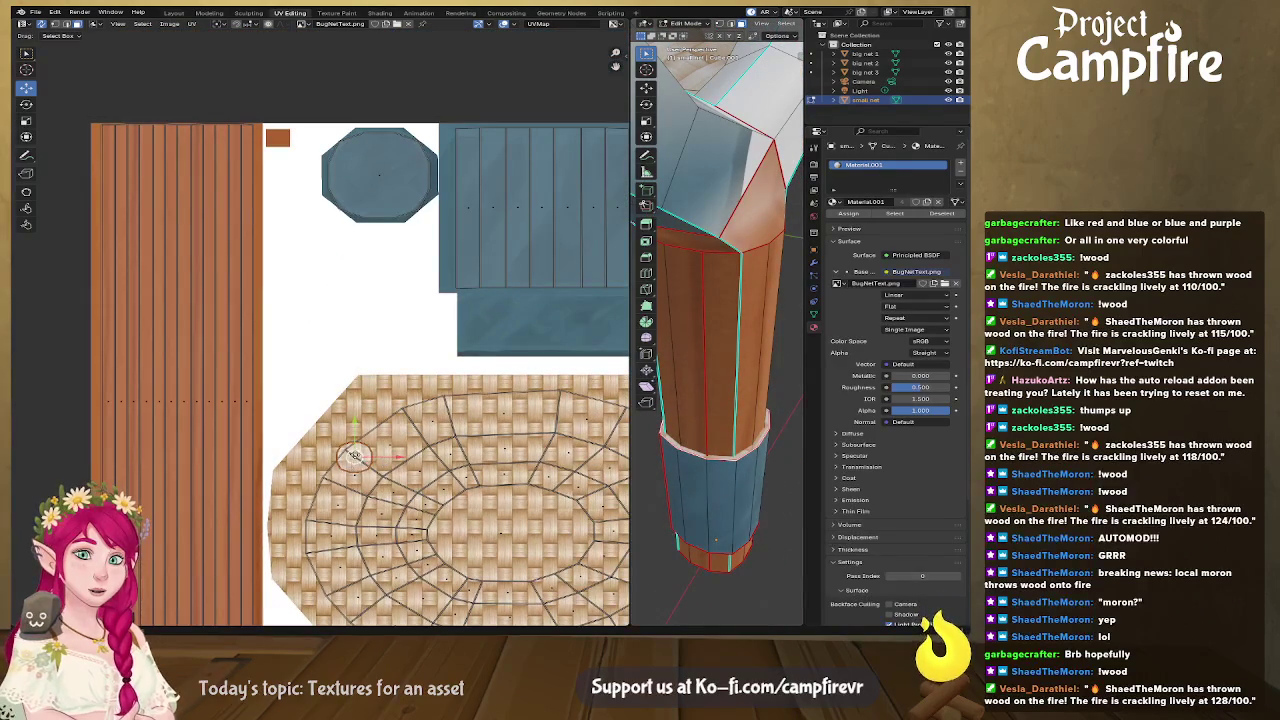
pyautogui.moveTo(354, 453); pyautogui.dragTo(381, 175)
pyautogui.press('s')
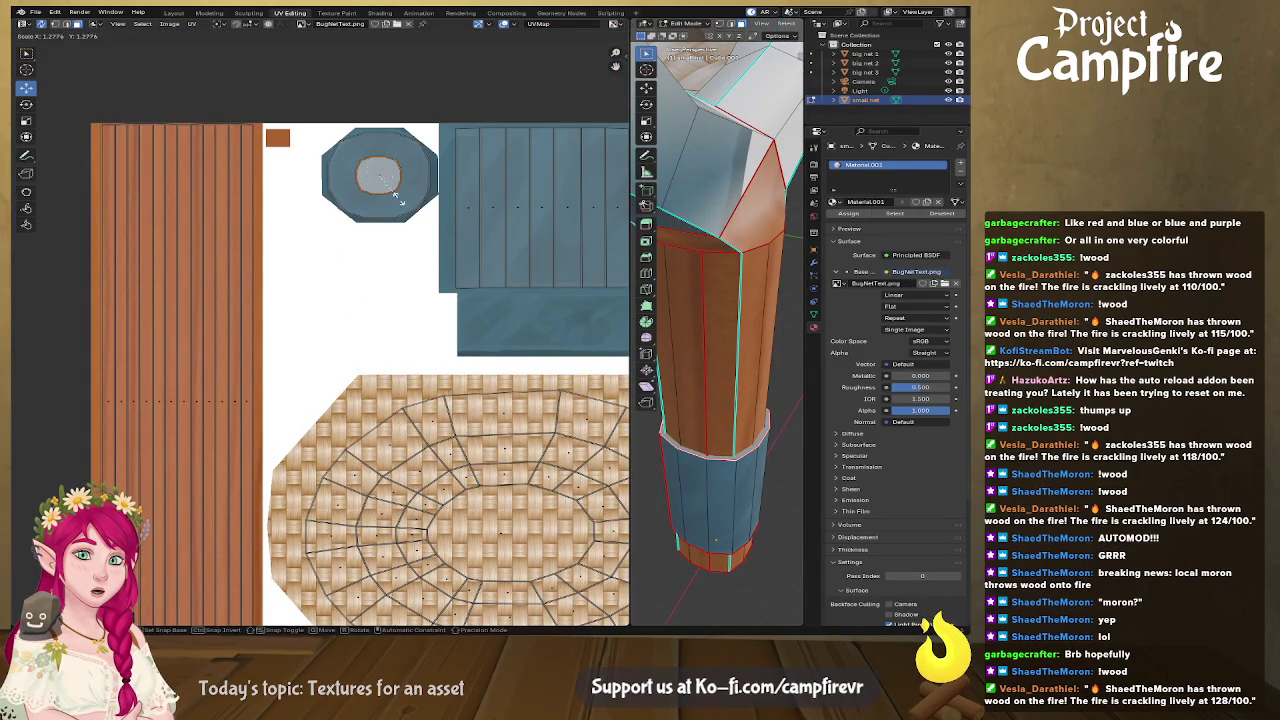
pyautogui.click(376, 421)
# Step: Shift the small round island onto the wood strip, then shrink it over the orange square
pyautogui.moveTo(376, 421); pyautogui.dragTo(409, 136, button='middle')
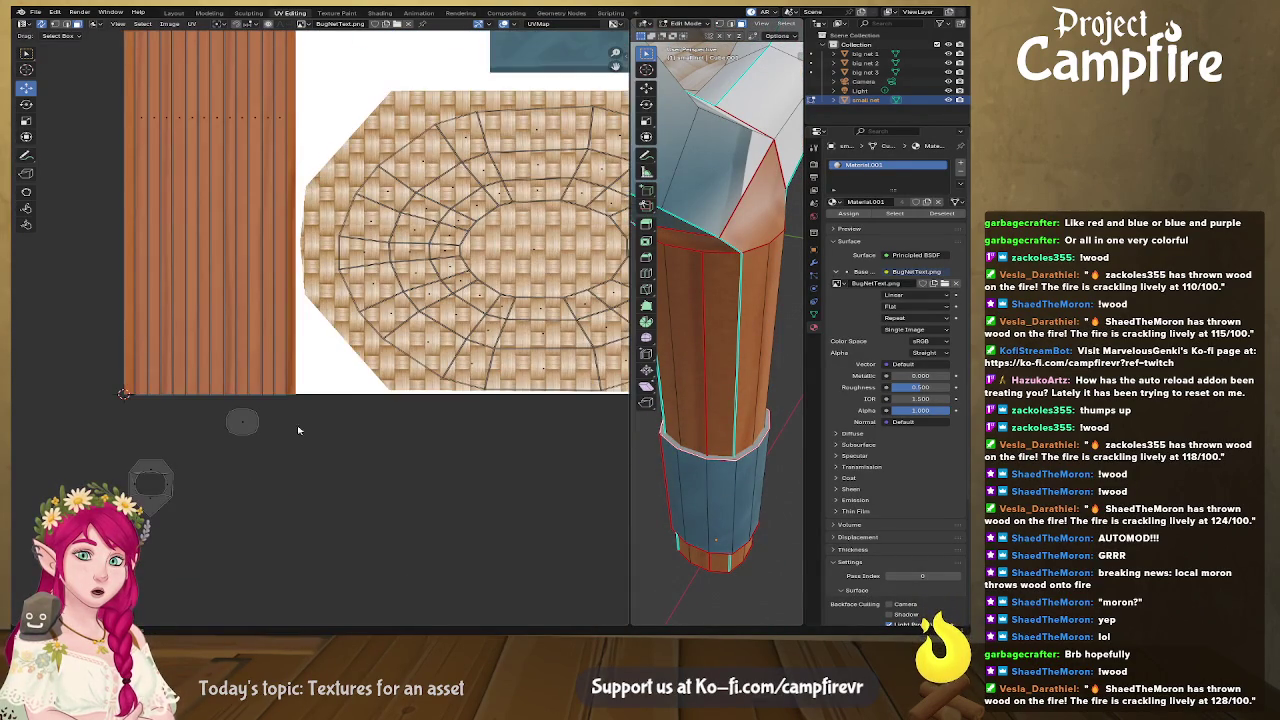
pyautogui.moveTo(336, 105); pyautogui.dragTo(356, 445, button='middle')
pyautogui.press('g')
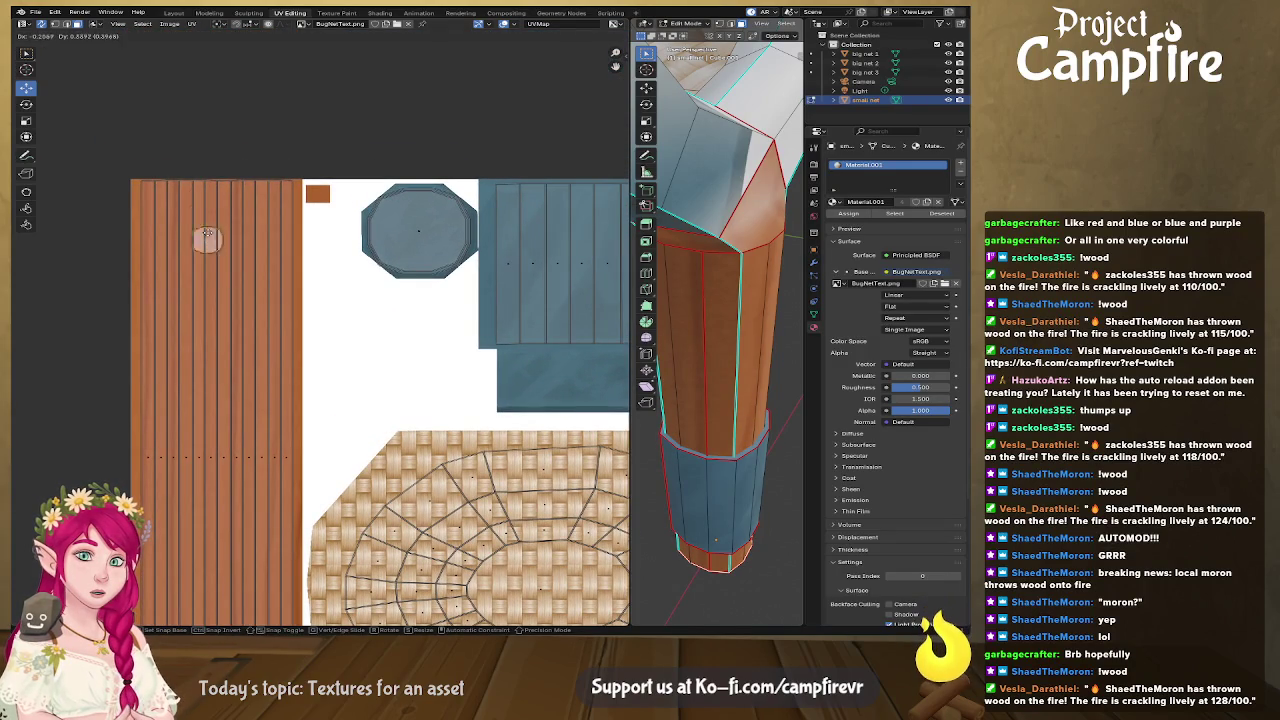
pyautogui.click(207, 197)
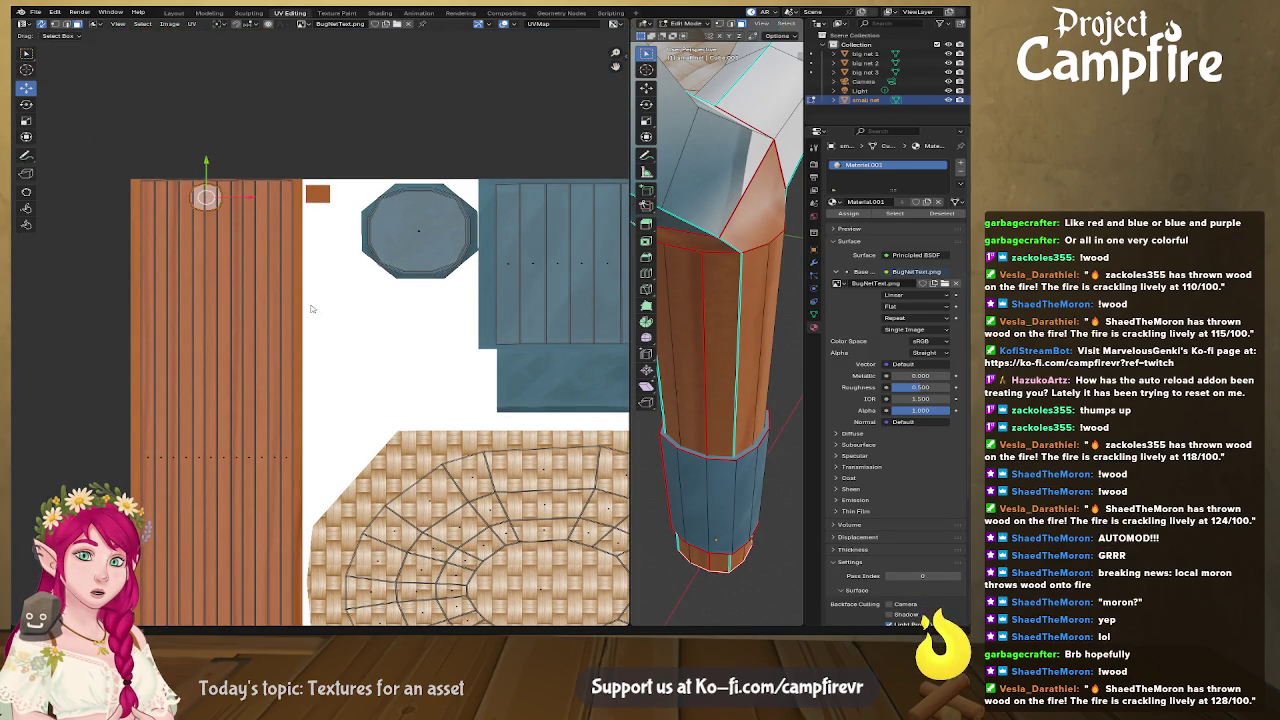
pyautogui.press('g')
pyautogui.press('s')
pyautogui.click(341, 230)
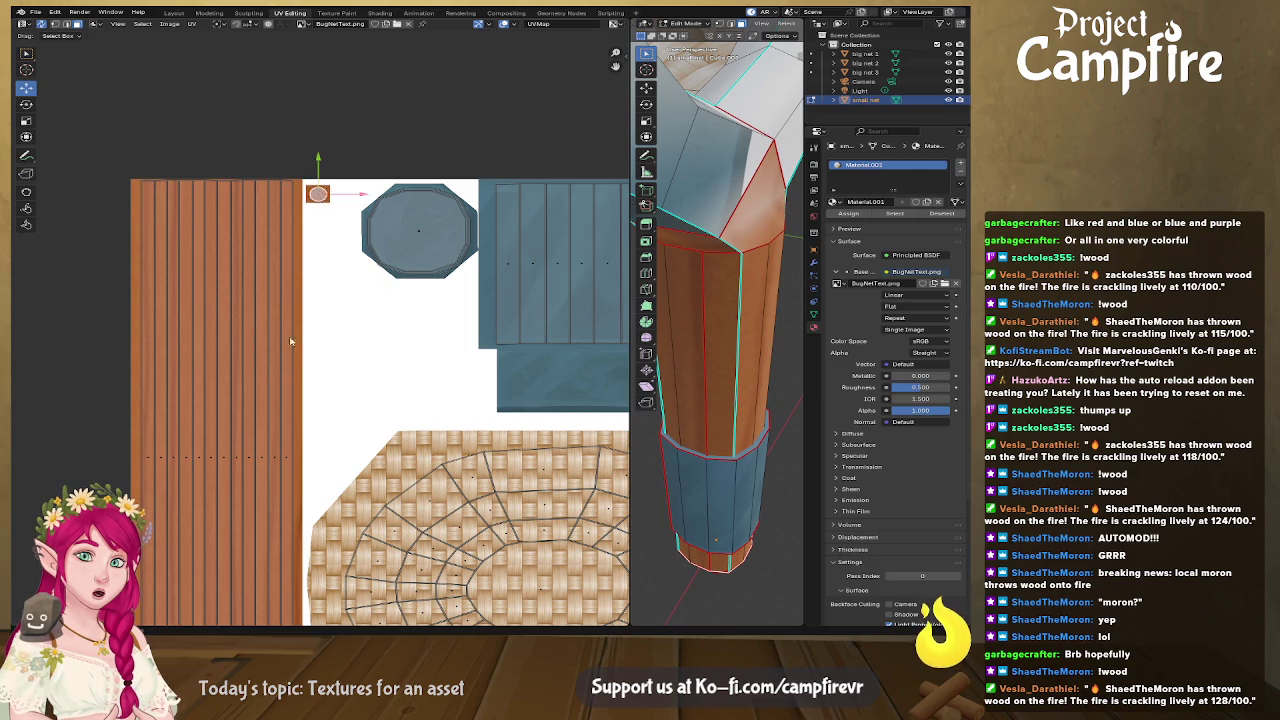
# Step: Rotate the round end-cap island 90° and resize it onto the wood planks
pyautogui.scroll(-3, 289, 449)
pyautogui.scroll(-1, 289, 449)
pyautogui.click(276, 421)
pyautogui.press('g')
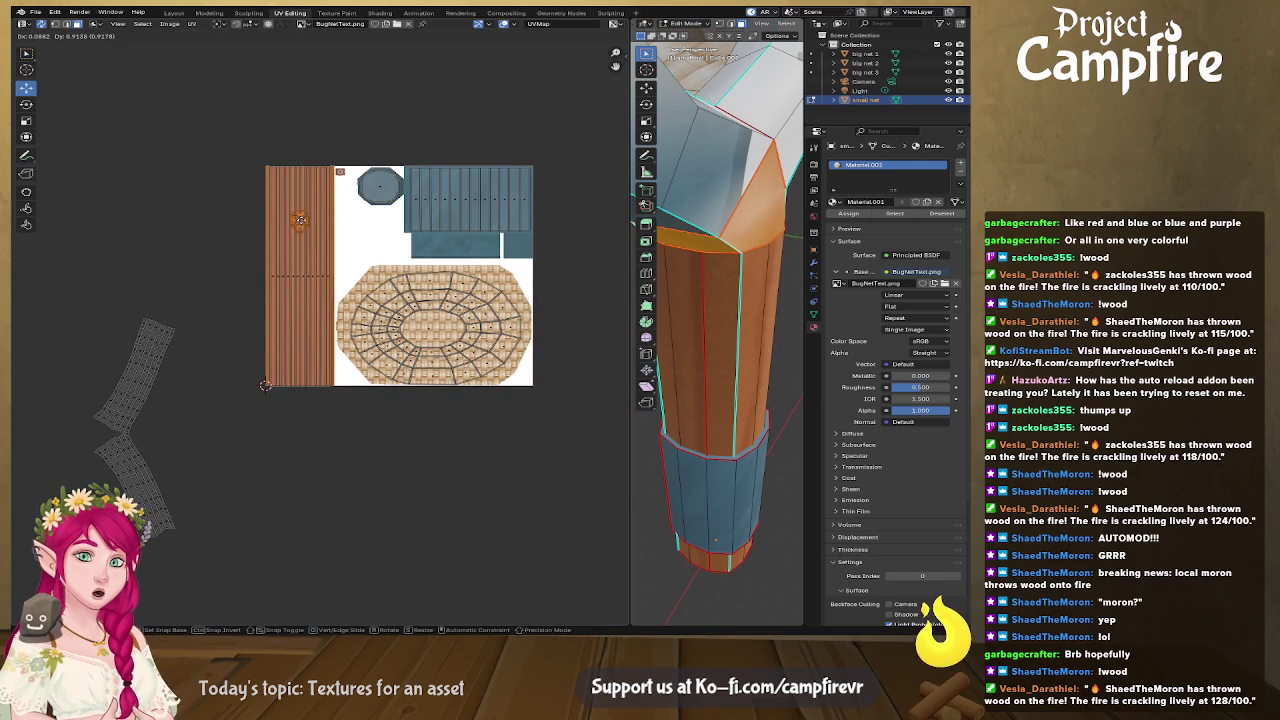
pyautogui.write('r90')
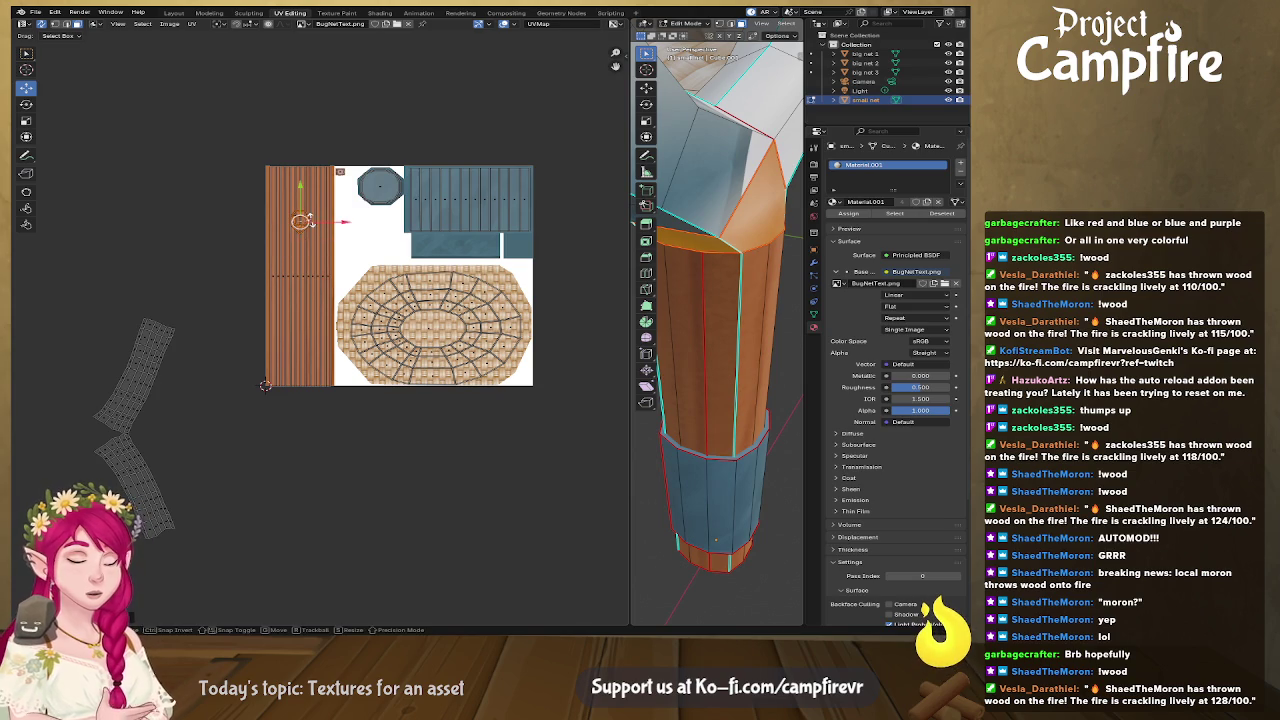
pyautogui.press('Return')
pyautogui.press('s')
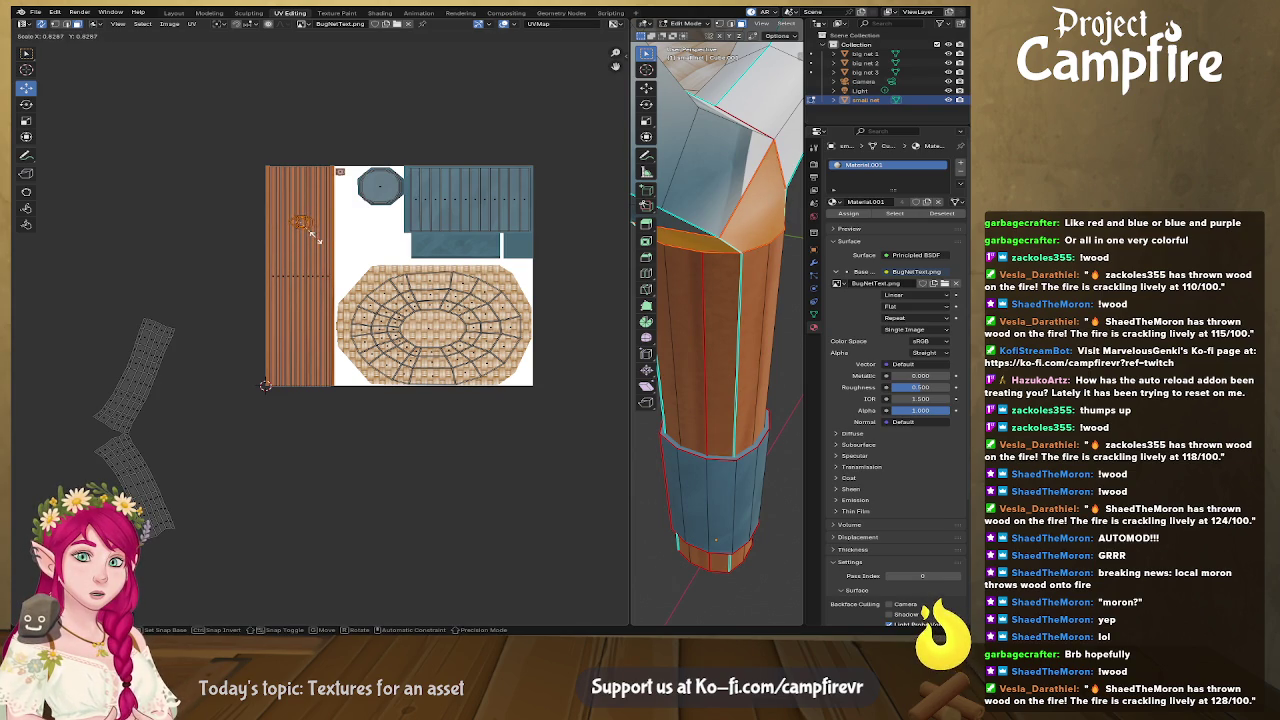
pyautogui.click(333, 262)
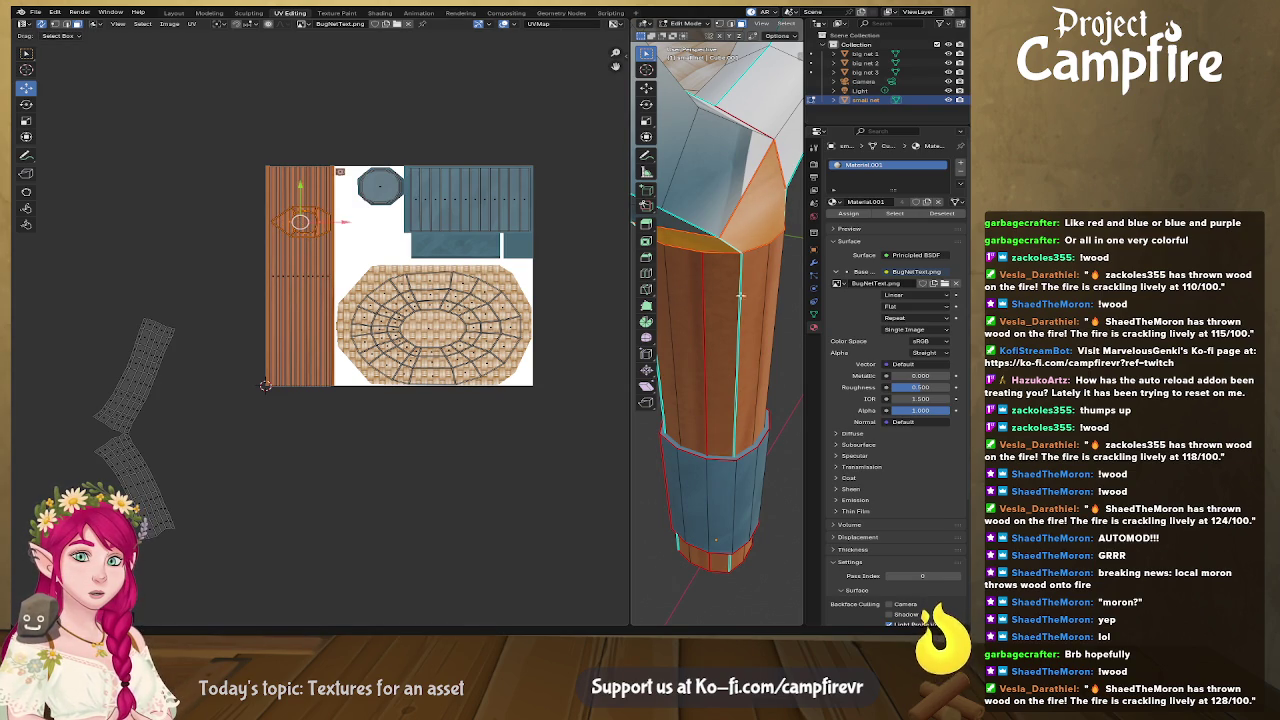
# Step: Inspect the wood-and-blue handle in 3D and widen the viewport over the UV editor
pyautogui.moveTo(760, 298)
pyautogui.mouseDown(button='middle')
pyautogui.moveTo(773, 310)
pyautogui.moveTo(654, 260)
pyautogui.mouseUp(button='middle')
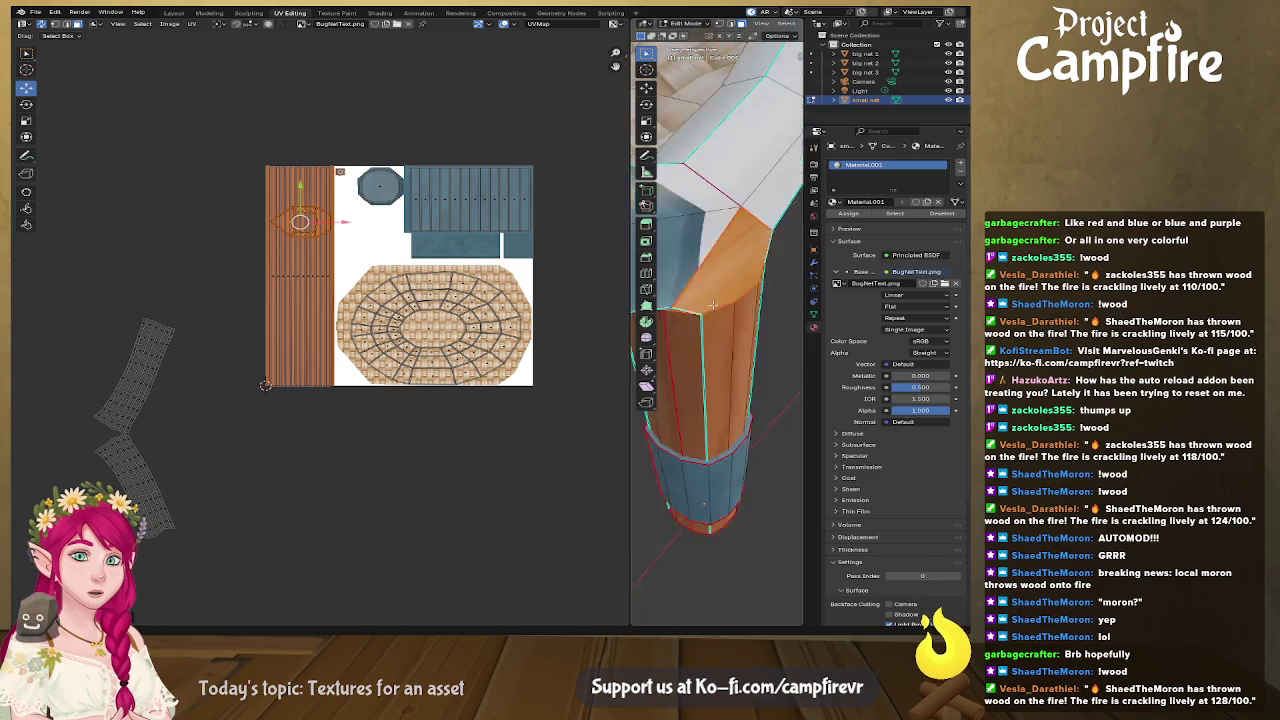
pyautogui.moveTo(745, 267); pyautogui.dragTo(658, 251, button='middle')
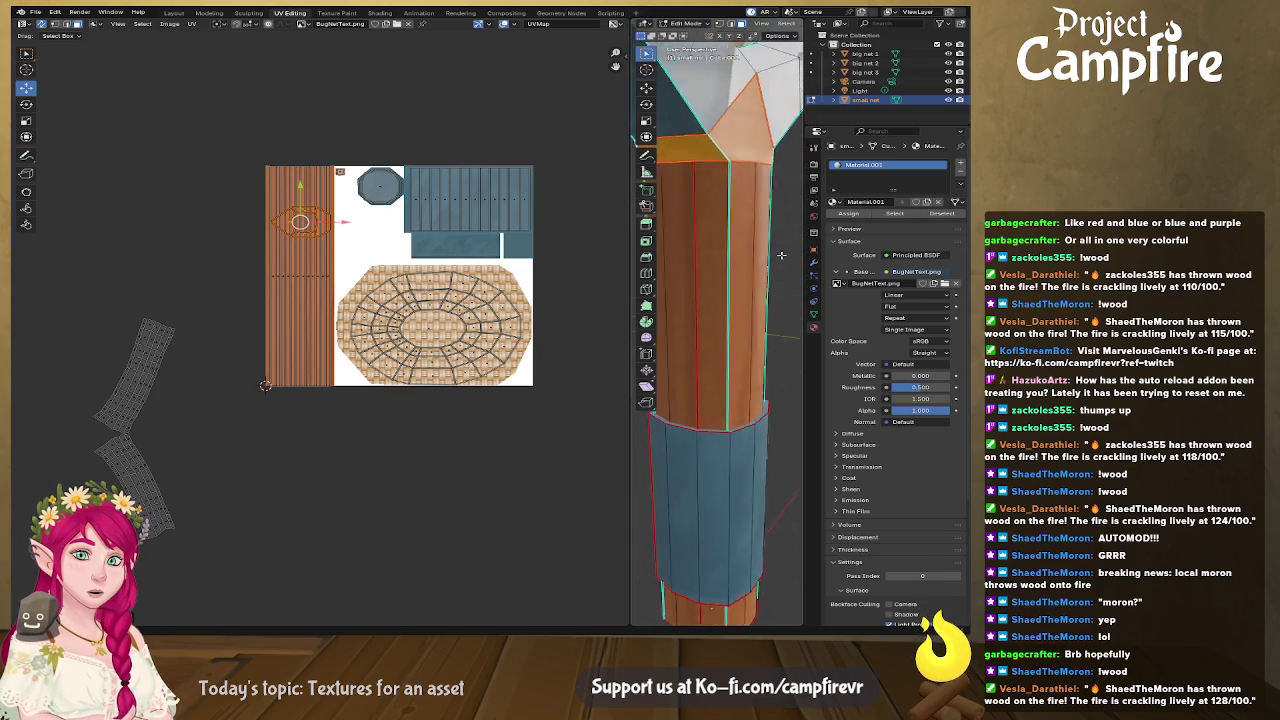
pyautogui.moveTo(38, 245); pyautogui.dragTo(84, 247, button='middle')
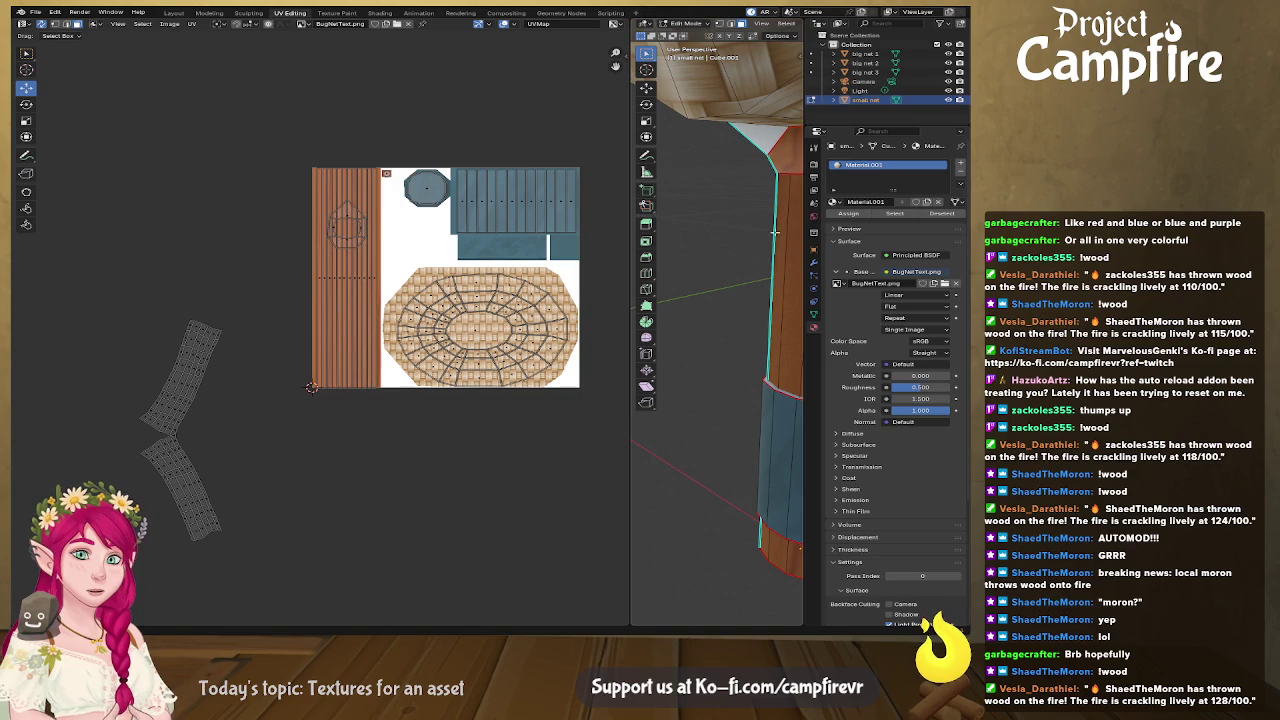
pyautogui.moveTo(700, 262)
pyautogui.mouseDown(button='middle')
pyautogui.moveTo(665, 241)
pyautogui.moveTo(610, 275)
pyautogui.mouseUp(button='middle')
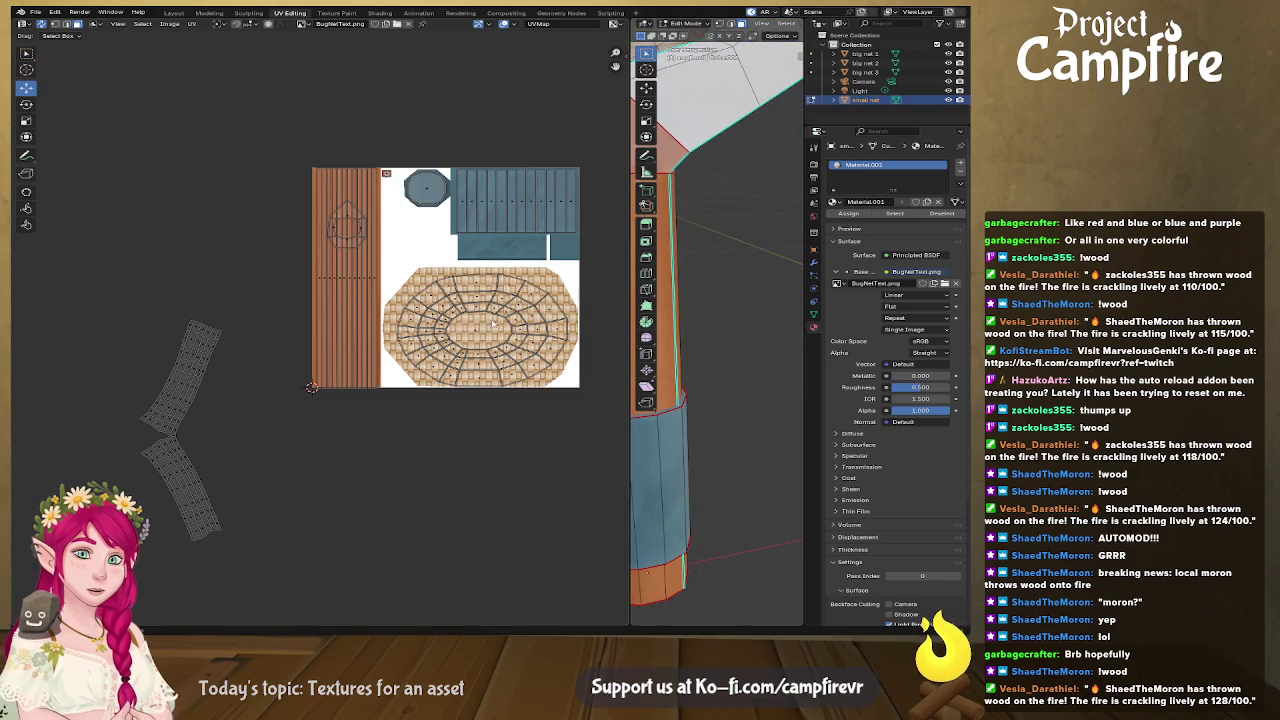
pyautogui.scroll(-2, 222, 388)
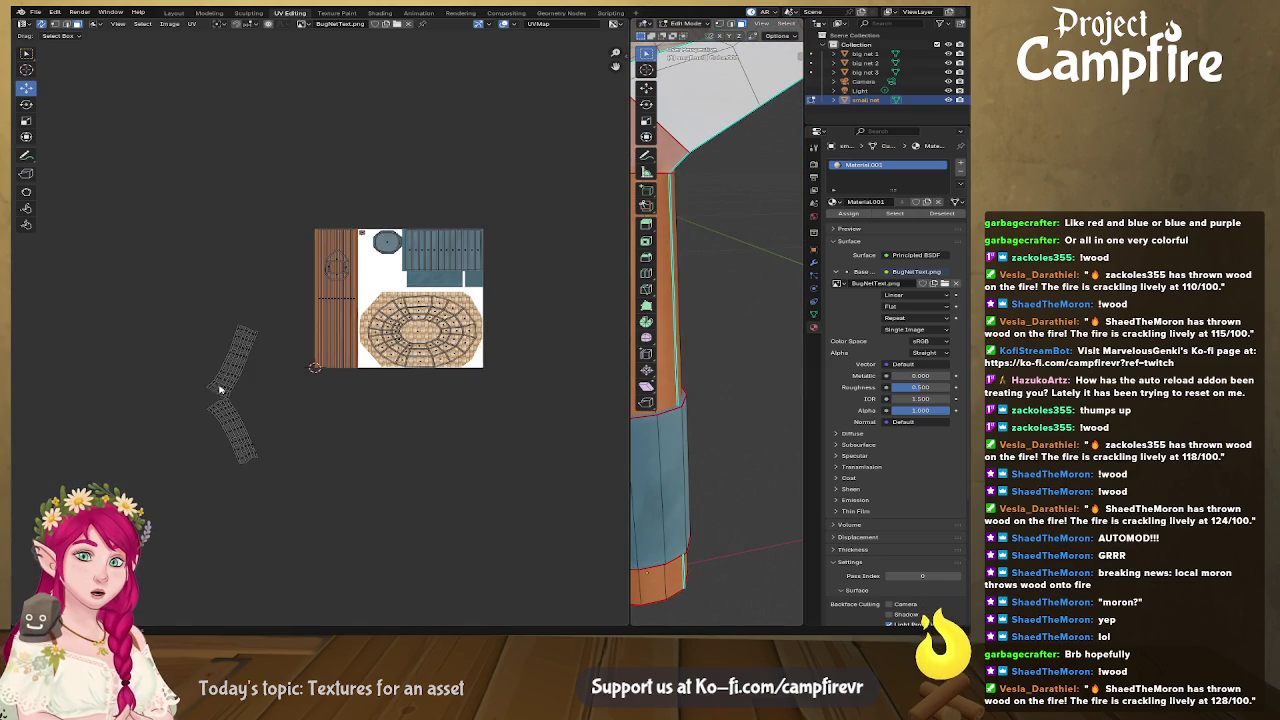
pyautogui.scroll(4, 230, 410)
pyautogui.moveTo(163, 434); pyautogui.dragTo(280, 337, button='middle')
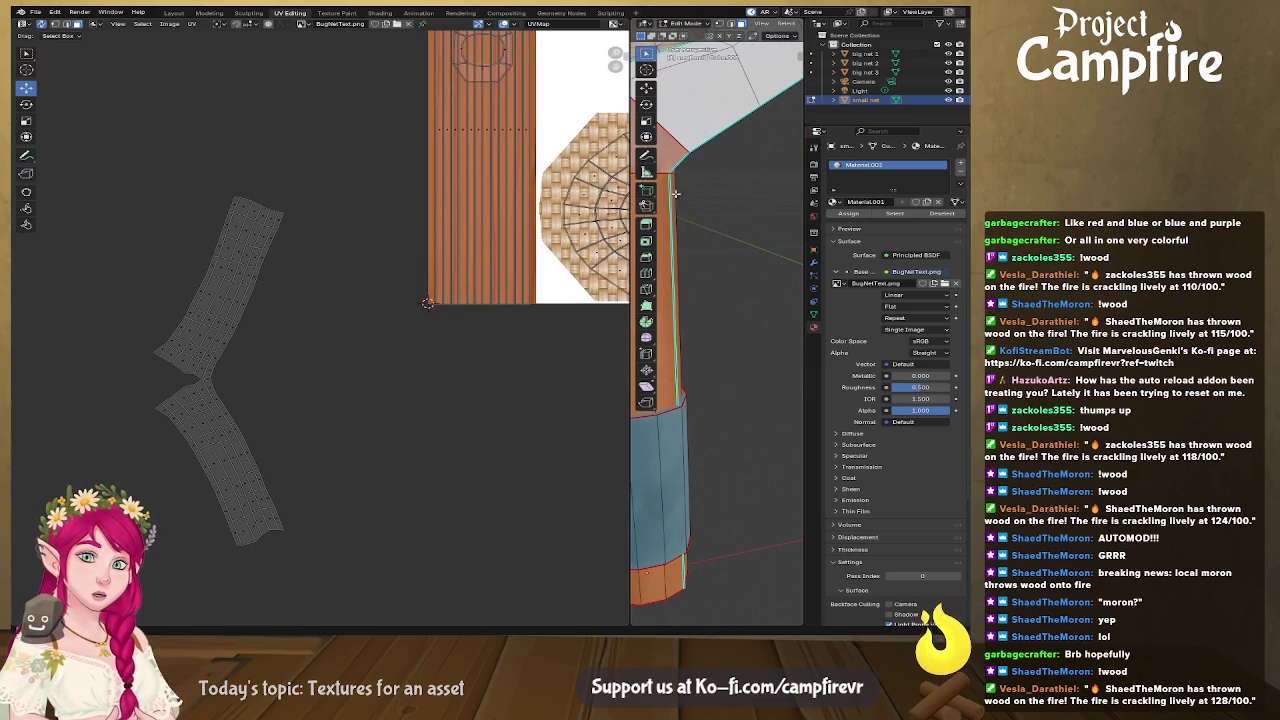
pyautogui.moveTo(630, 207); pyautogui.dragTo(157, 207)
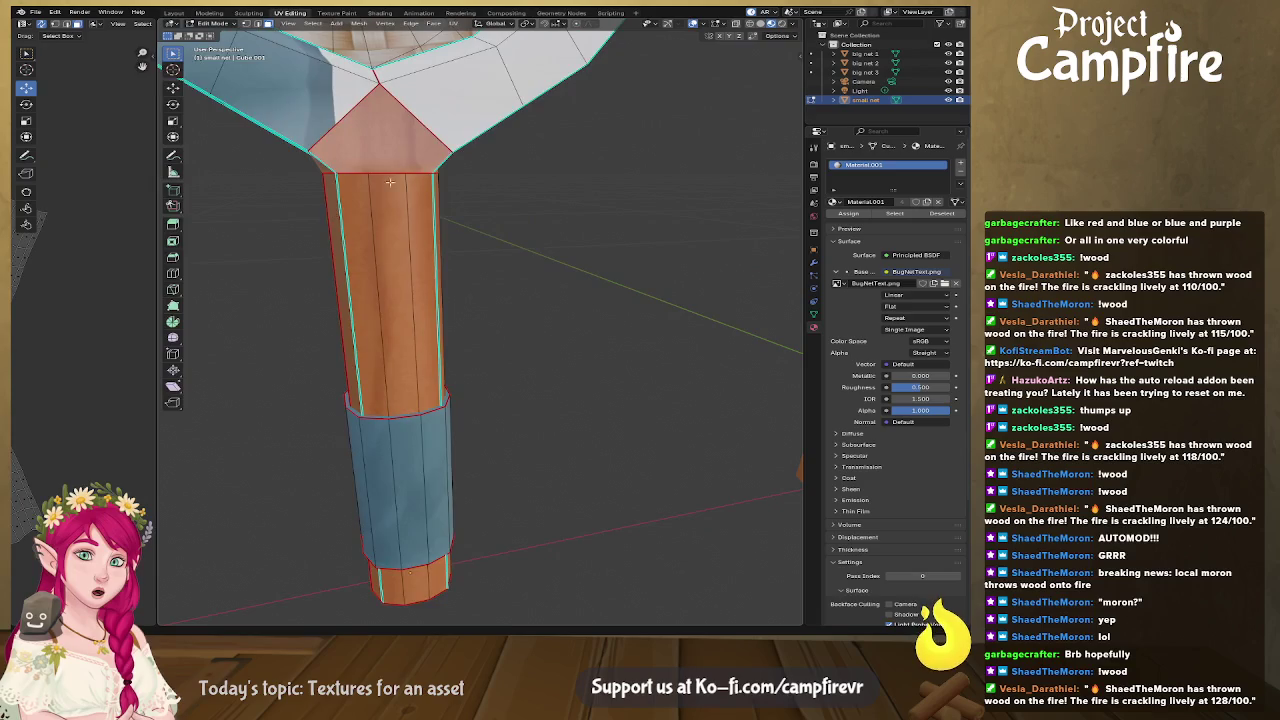
# Step: Mark a seam on the edge where the rim meets the woven basket
pyautogui.scroll(3, 481, 387)
pyautogui.scroll(3, 481, 387)
pyautogui.moveTo(482, 388); pyautogui.dragTo(605, 406, button='middle')
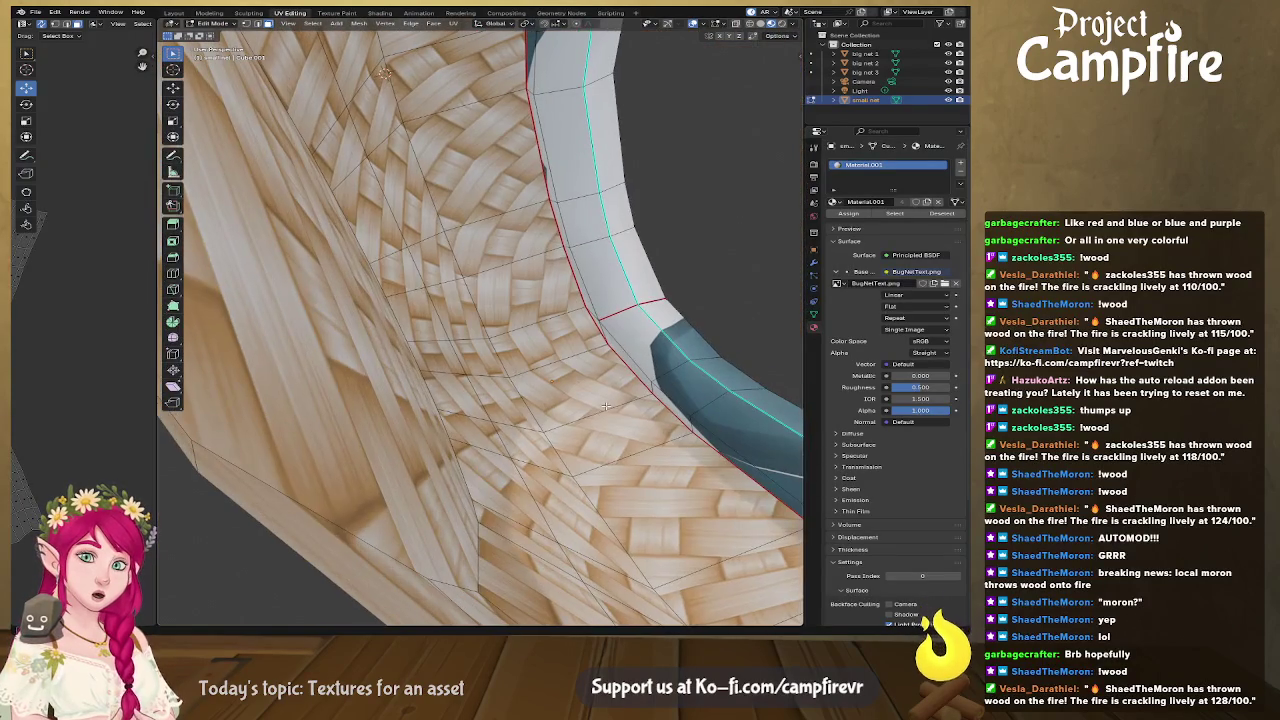
pyautogui.rightClick(604, 330)
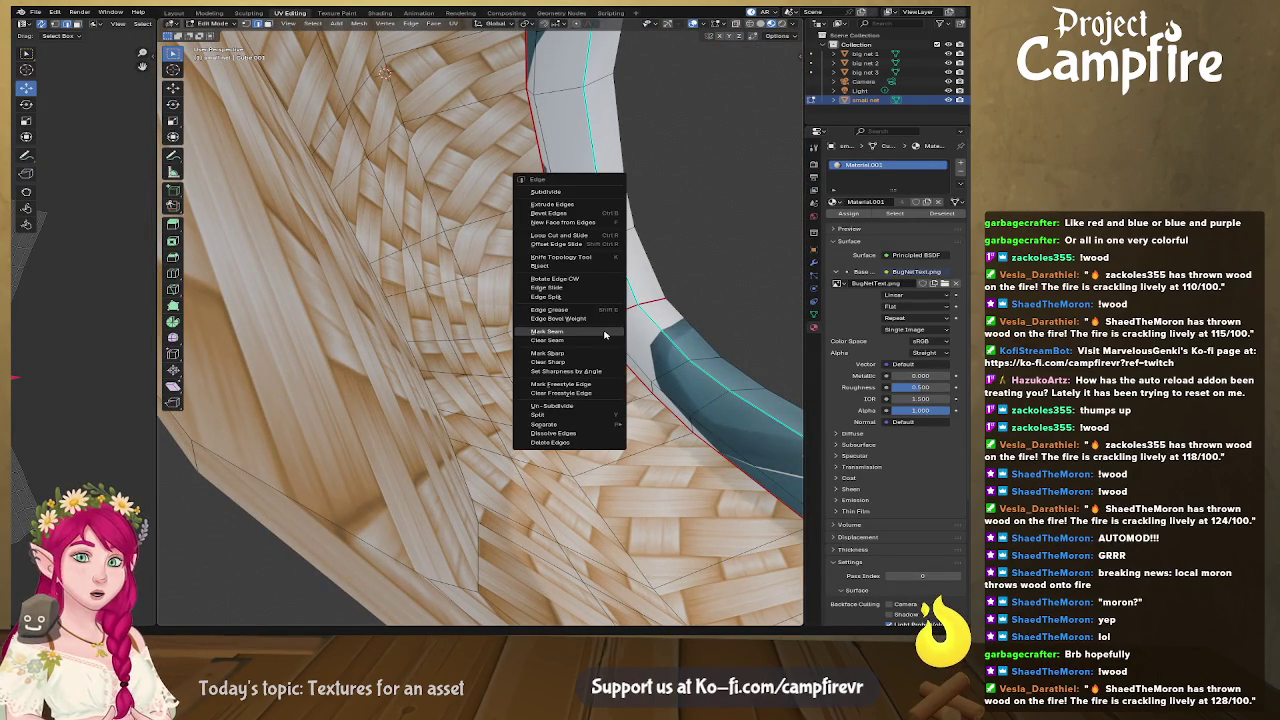
pyautogui.click(603, 333)
# Step: Select the blue rim faces from the neck up to the top of the hoop
pyautogui.moveTo(616, 340); pyautogui.dragTo(494, 331, button='middle')
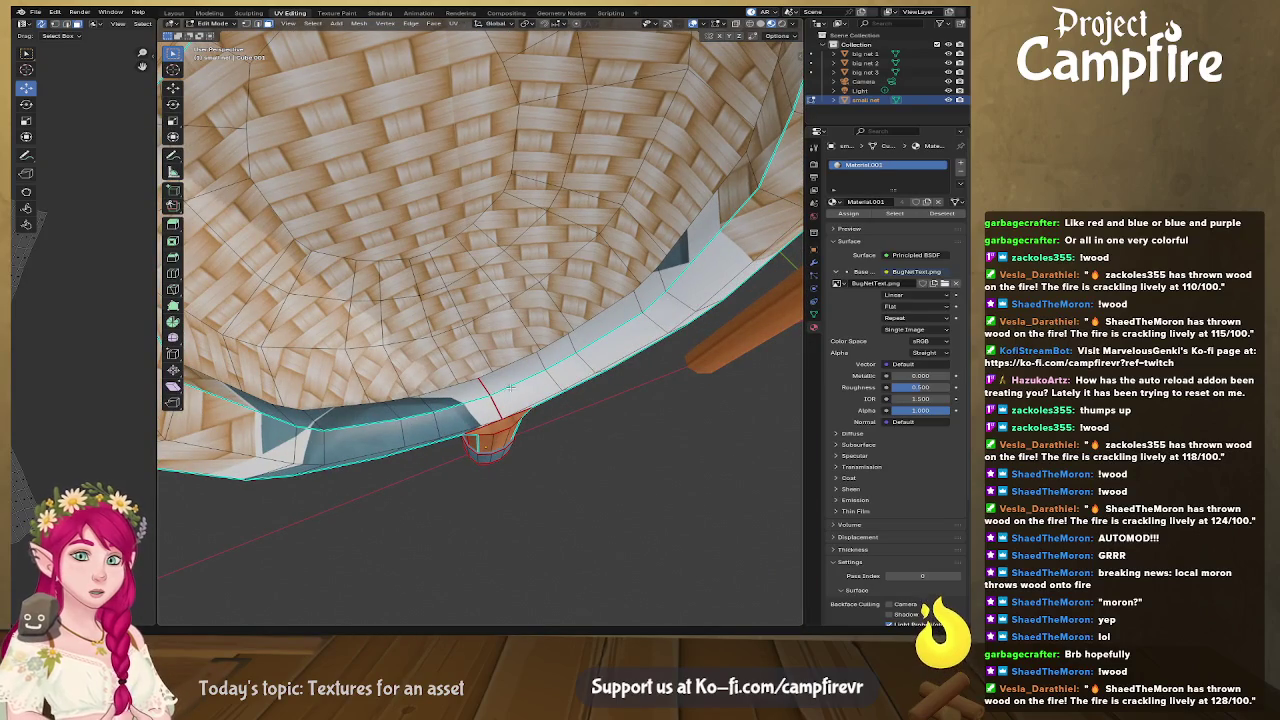
pyautogui.moveTo(484, 384); pyautogui.dragTo(494, 285, button='middle')
pyautogui.click(399, 265)
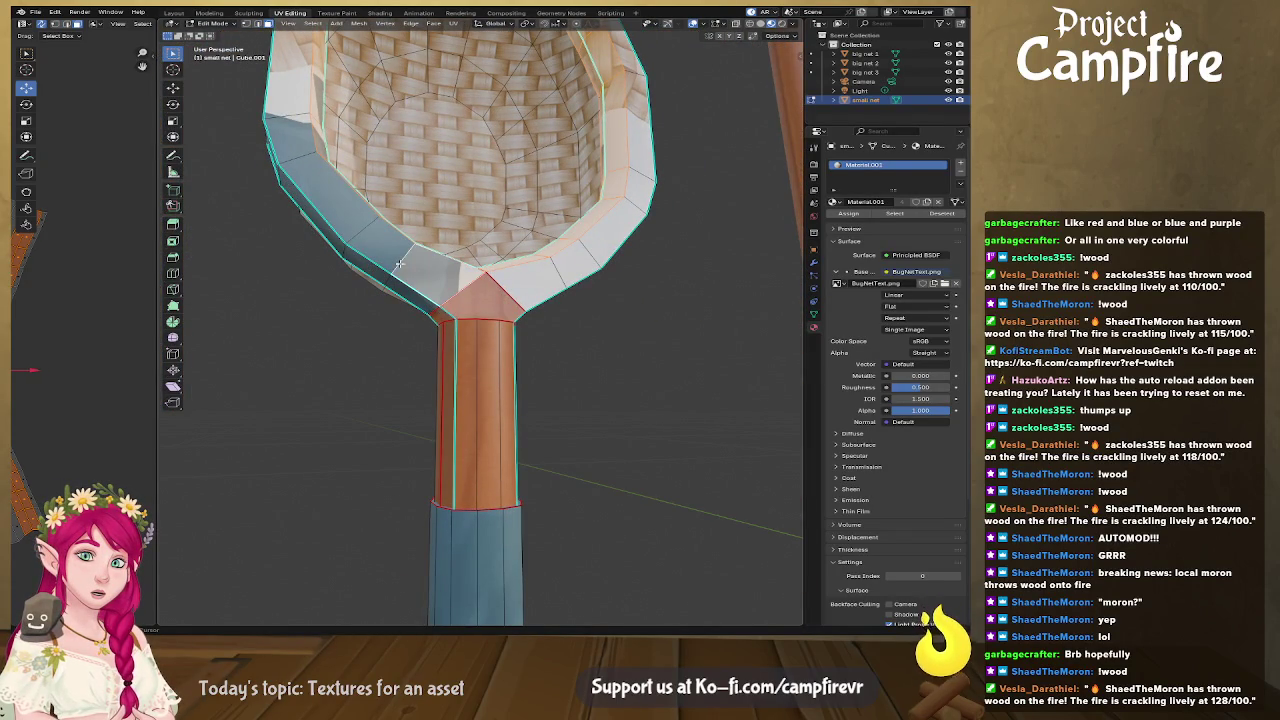
pyautogui.click(362, 229)
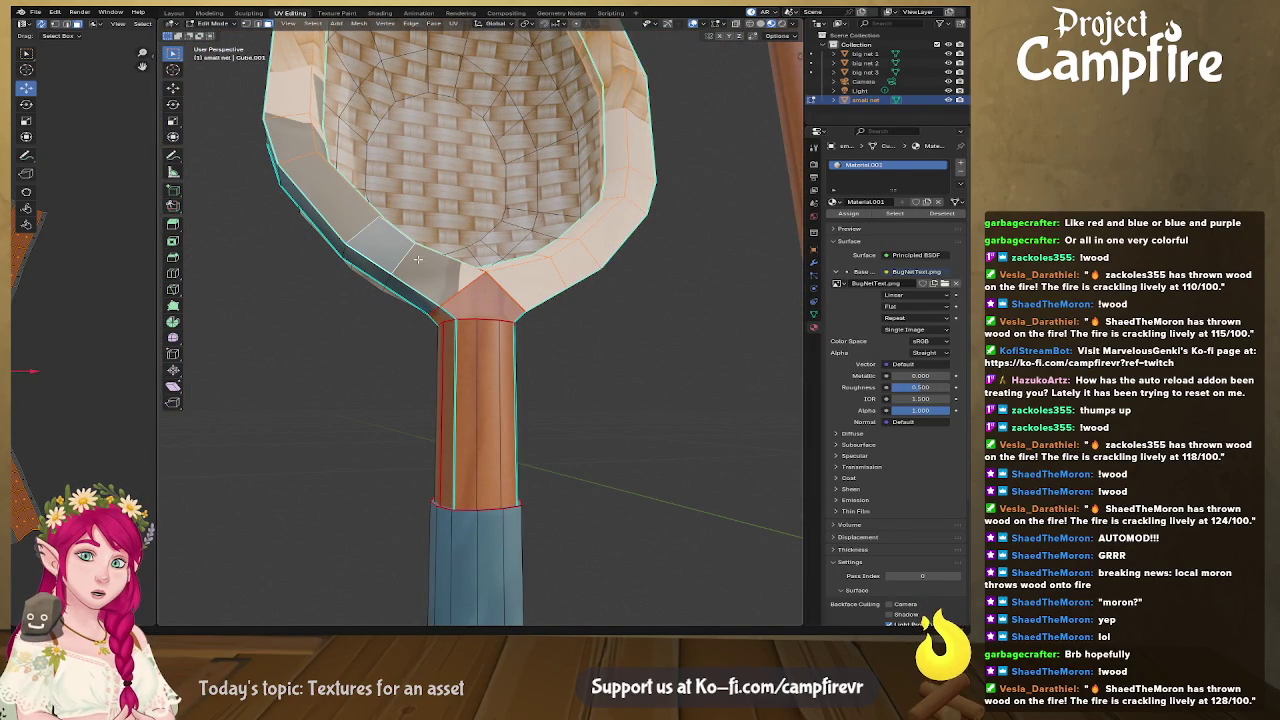
pyautogui.click(500, 300)
pyautogui.moveTo(495, 300); pyautogui.dragTo(550, 305, button='middle')
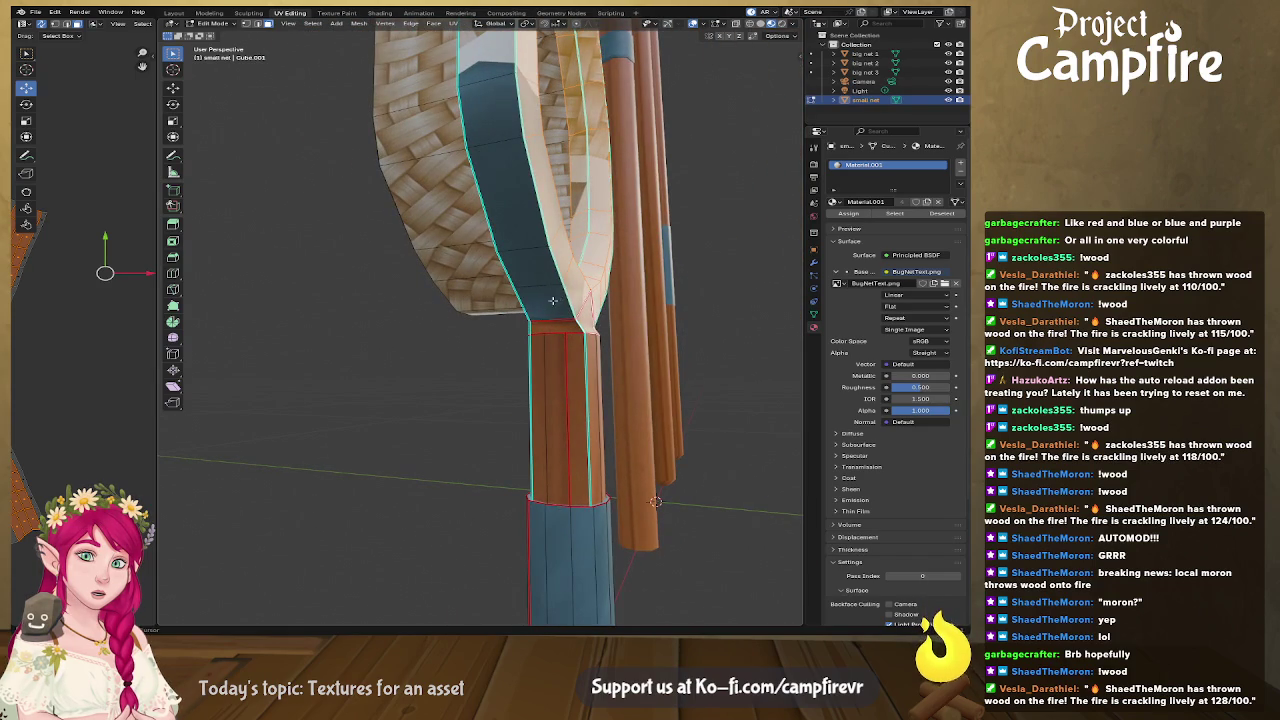
pyautogui.click(550, 293)
pyautogui.click(522, 229)
pyautogui.keyDown('ctrl'); pyautogui.click(505, 130); pyautogui.keyUp('ctrl')
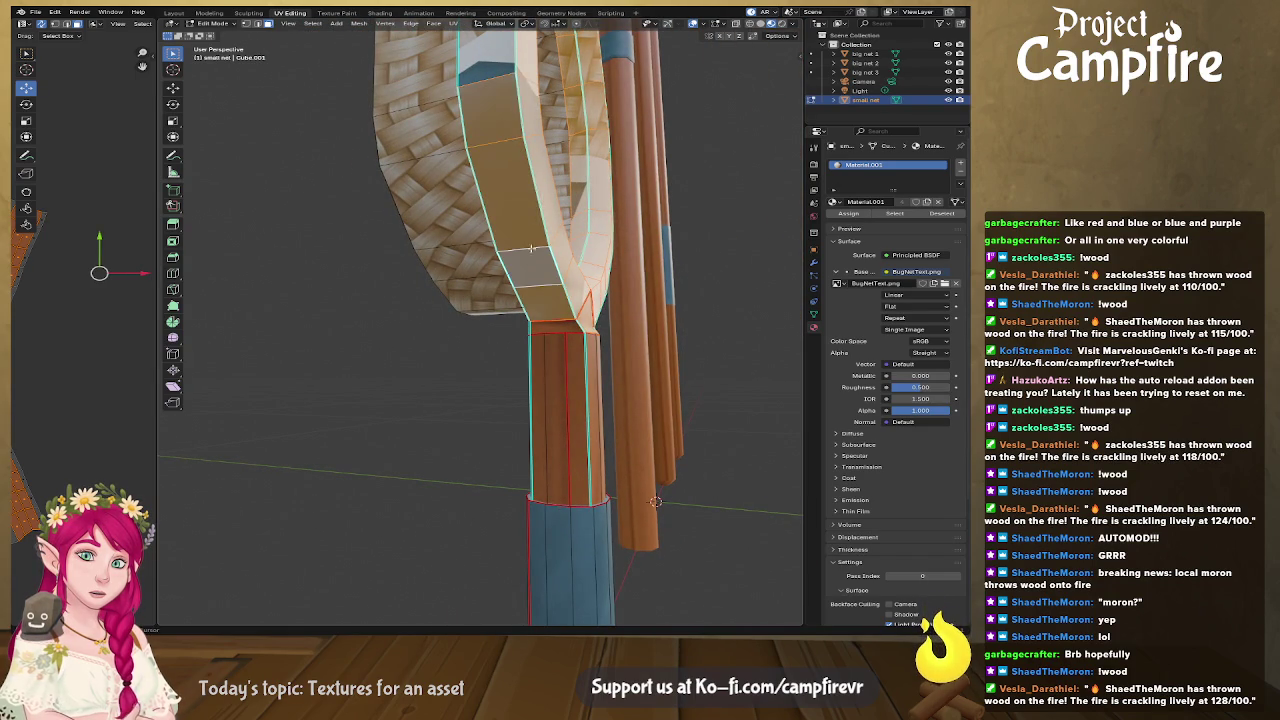
pyautogui.keyDown('shift'); pyautogui.click(493, 77); pyautogui.keyUp('shift')
pyautogui.moveTo(493, 77)
pyautogui.mouseDown(button='middle')
pyautogui.moveTo(641, 183)
pyautogui.moveTo(540, 143)
pyautogui.moveTo(508, 343)
pyautogui.moveTo(469, 331)
pyautogui.mouseUp(button='middle')
pyautogui.keyDown('ctrl'); pyautogui.click(620, 305); pyautogui.keyUp('ctrl')
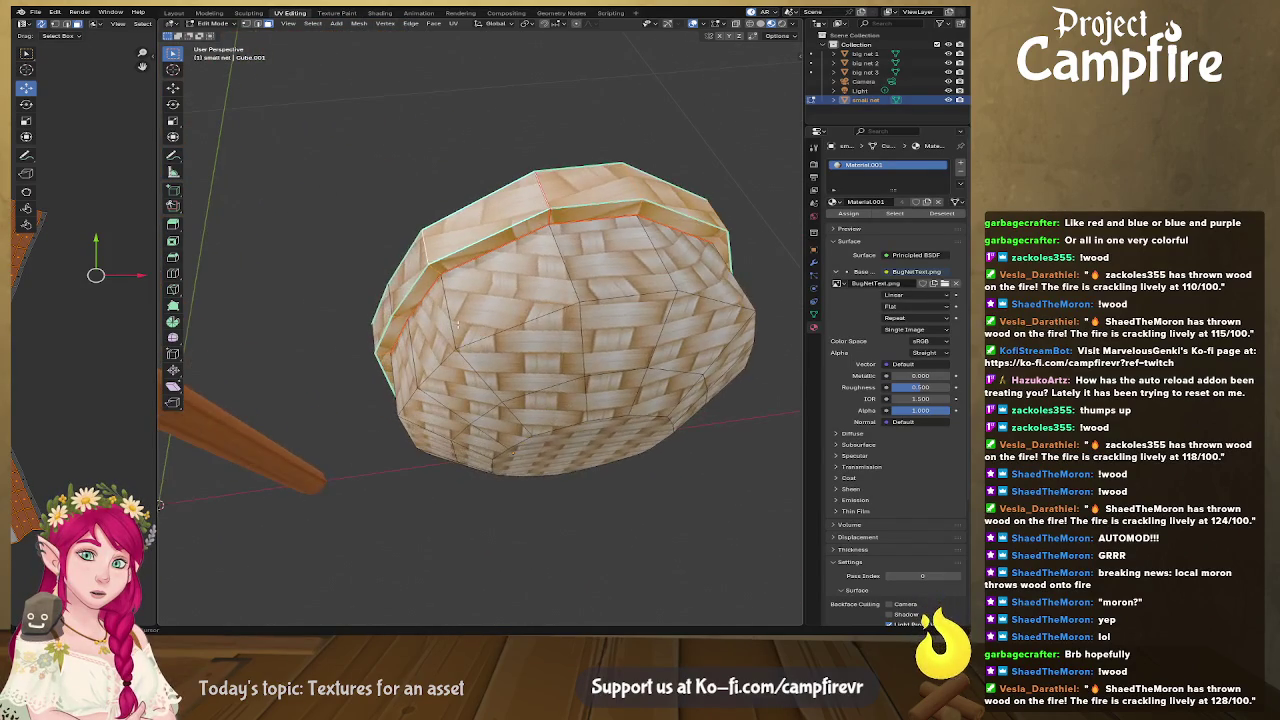
pyautogui.moveTo(385, 322)
pyautogui.mouseDown(button='middle')
pyautogui.moveTo(459, 507)
pyautogui.moveTo(509, 560)
pyautogui.moveTo(515, 536)
pyautogui.moveTo(659, 520)
pyautogui.moveTo(543, 534)
pyautogui.moveTo(603, 531)
pyautogui.moveTo(590, 545)
pyautogui.moveTo(605, 561)
pyautogui.moveTo(480, 440)
pyautogui.mouseUp(button='middle')
# Step: Unwrap the selected rim faces and widen the UV editor to see the new island
pyautogui.press('u')
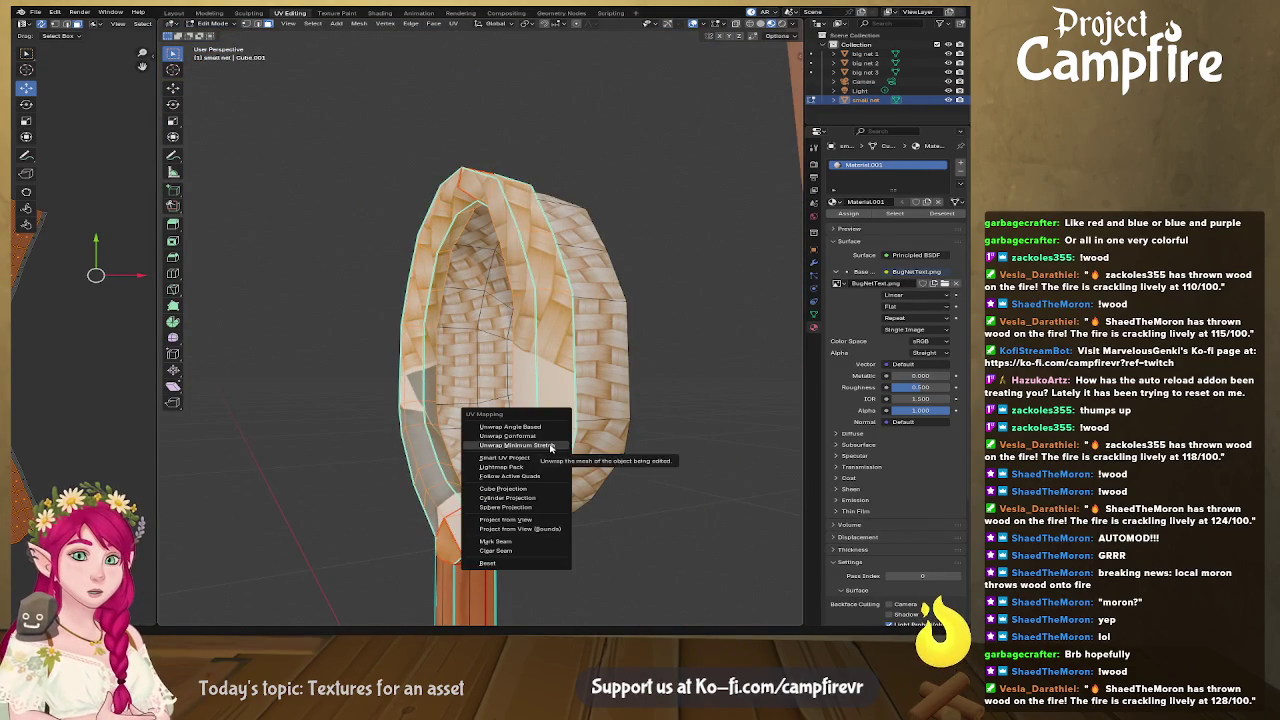
pyautogui.click(480, 443)
pyautogui.moveTo(158, 403); pyautogui.dragTo(498, 388)
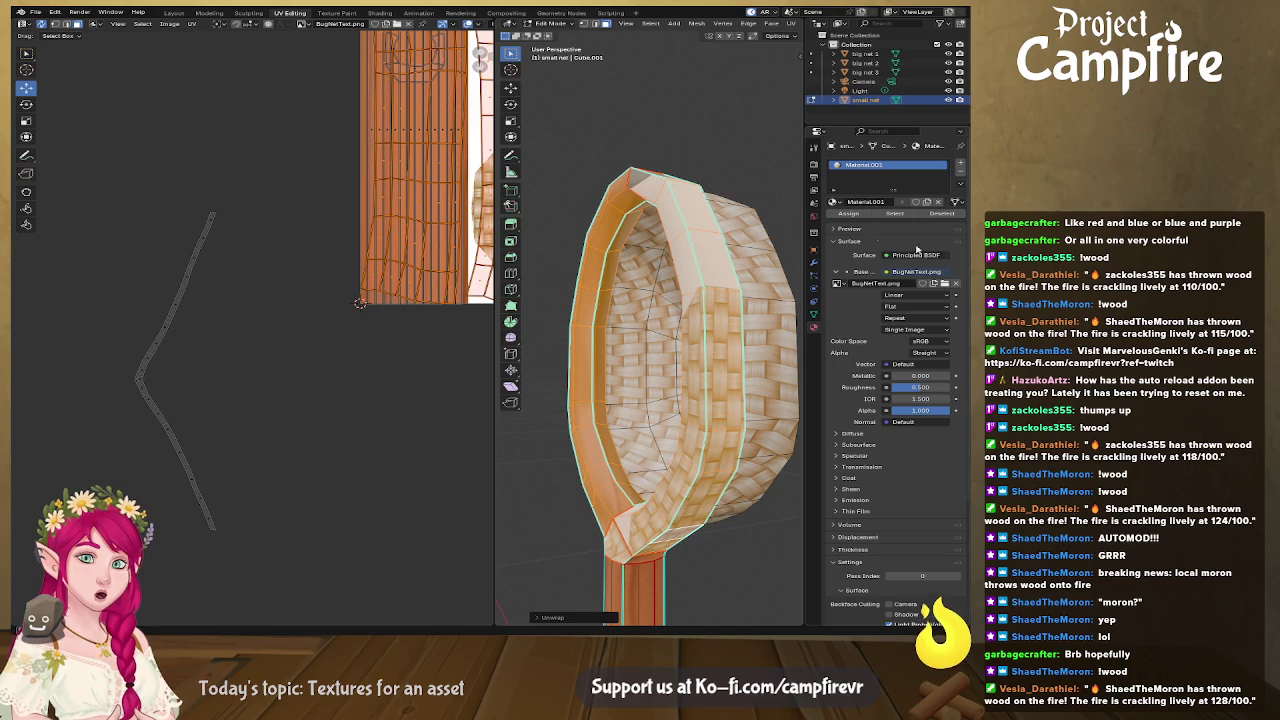
pyautogui.moveTo(660, 300)
pyautogui.mouseDown(button='middle')
pyautogui.moveTo(594, 210)
pyautogui.moveTo(676, 315)
pyautogui.moveTo(633, 284)
pyautogui.moveTo(745, 272)
pyautogui.moveTo(715, 285)
pyautogui.mouseUp(button='middle')
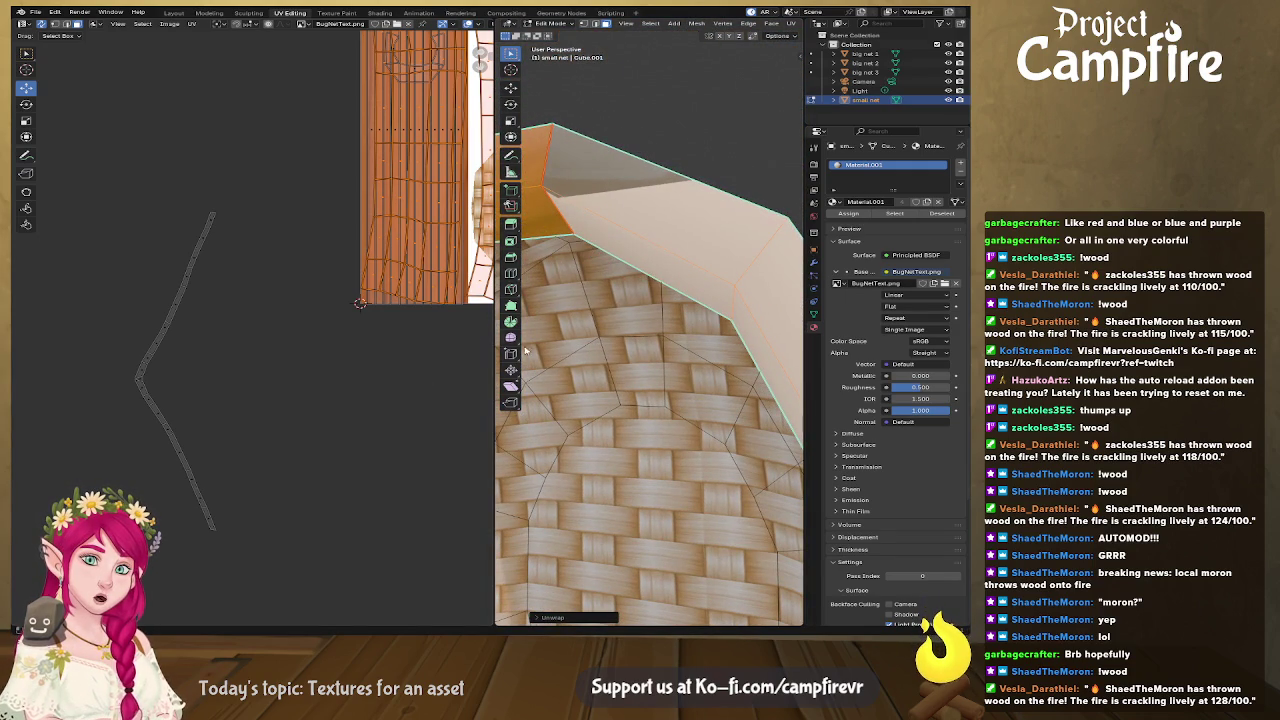
# Step: Inspect the net head and reselect the rim and neck pieces for another unwrap
pyautogui.scroll(-2, 252, 376)
pyautogui.scroll(-2, 890, 350)
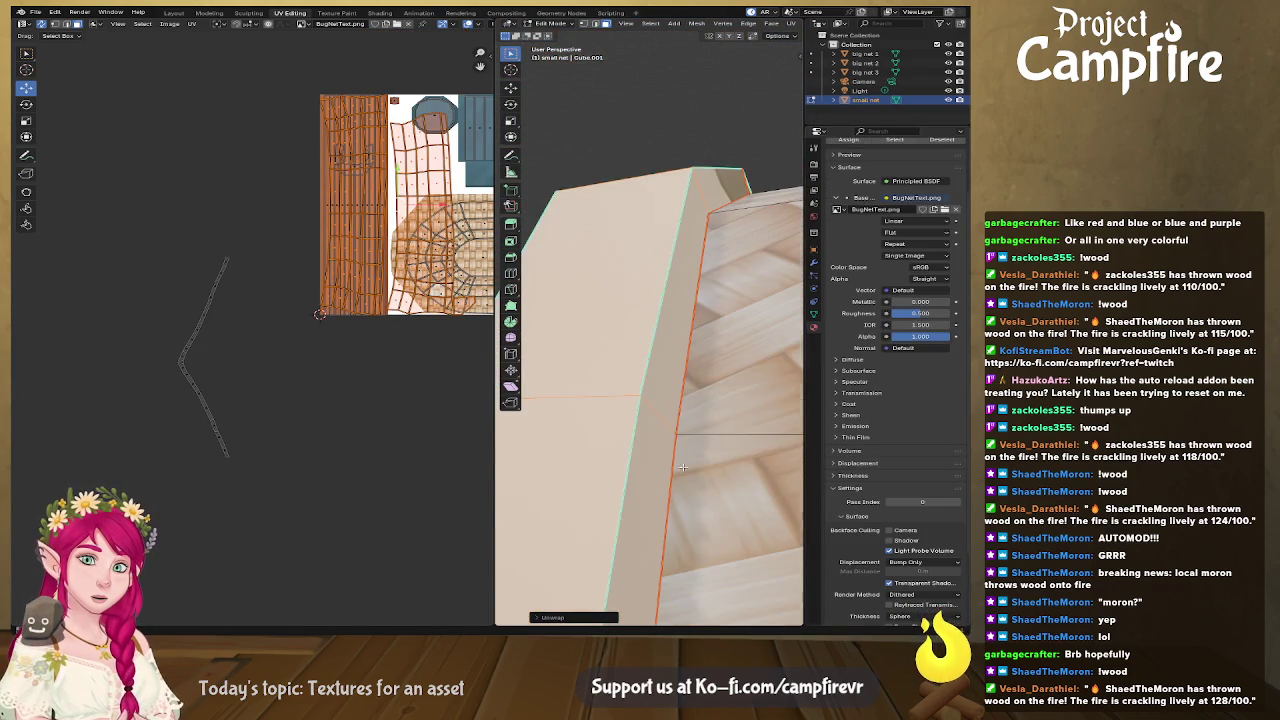
pyautogui.scroll(-5, 670, 487)
pyautogui.moveTo(670, 487); pyautogui.dragTo(615, 345, button='middle')
pyautogui.scroll(3, 615, 345)
pyautogui.scroll(3, 682, 384)
pyautogui.moveTo(682, 384)
pyautogui.mouseDown(button='middle')
pyautogui.moveTo(670, 357)
pyautogui.moveTo(600, 360)
pyautogui.moveTo(609, 367)
pyautogui.mouseUp(button='middle')
pyautogui.moveTo(715, 367); pyautogui.dragTo(639, 380, button='middle')
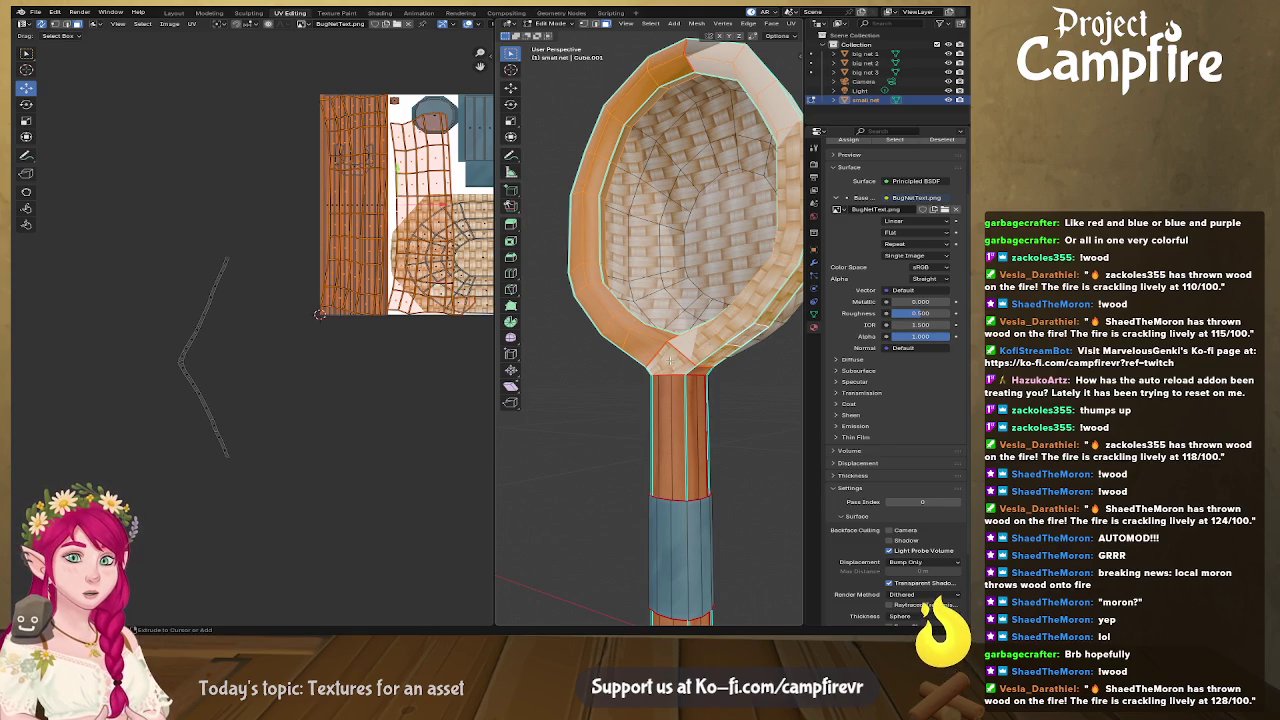
pyautogui.keyDown('alt'); pyautogui.click(667, 364); pyautogui.keyUp('alt')
pyautogui.click(674, 361)
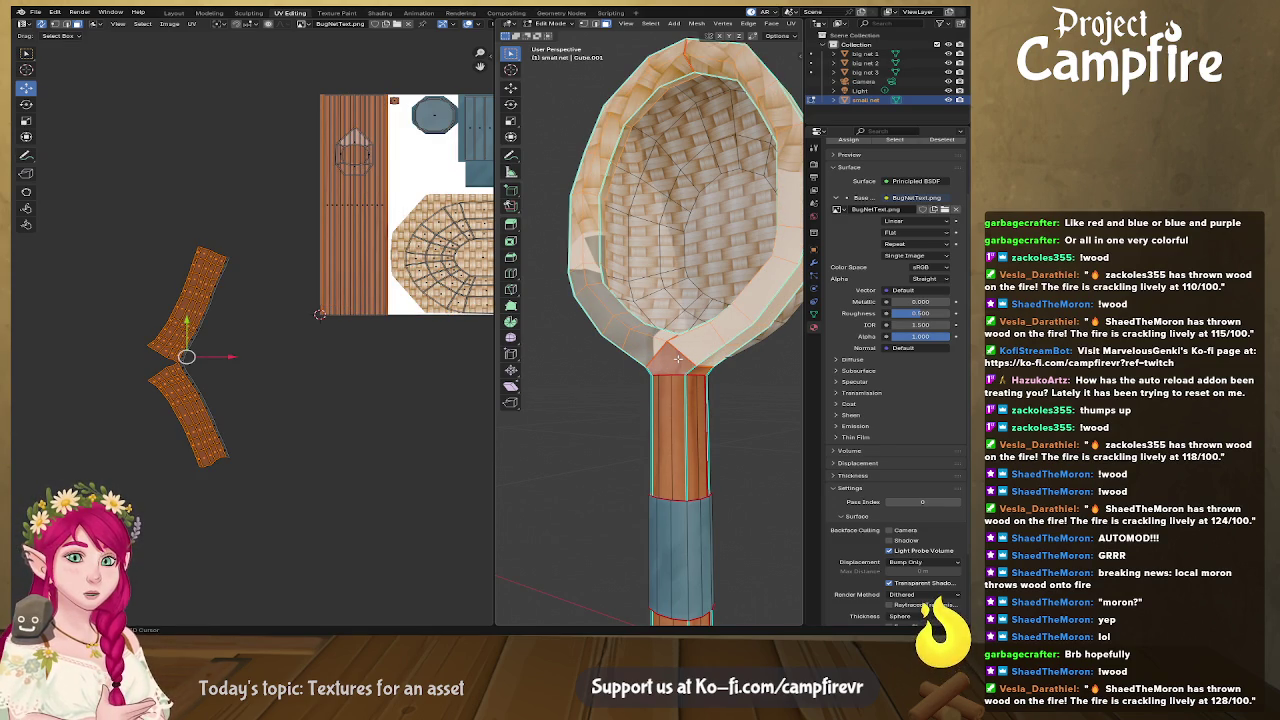
pyautogui.moveTo(680, 354)
pyautogui.mouseDown(button='middle')
pyautogui.moveTo(751, 384)
pyautogui.moveTo(676, 394)
pyautogui.moveTo(634, 362)
pyautogui.mouseUp(button='middle')
pyautogui.scroll(3, 676, 394)
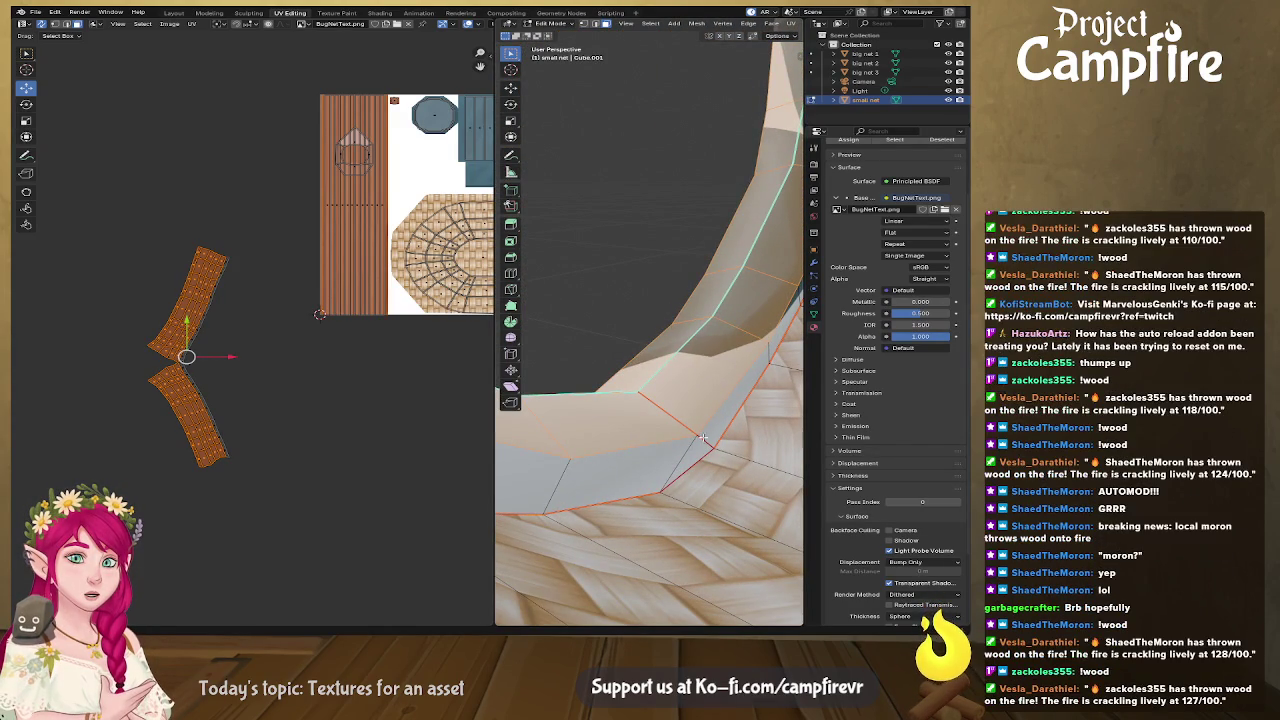
pyautogui.moveTo(706, 440); pyautogui.dragTo(715, 386, button='middle')
pyautogui.press('u')
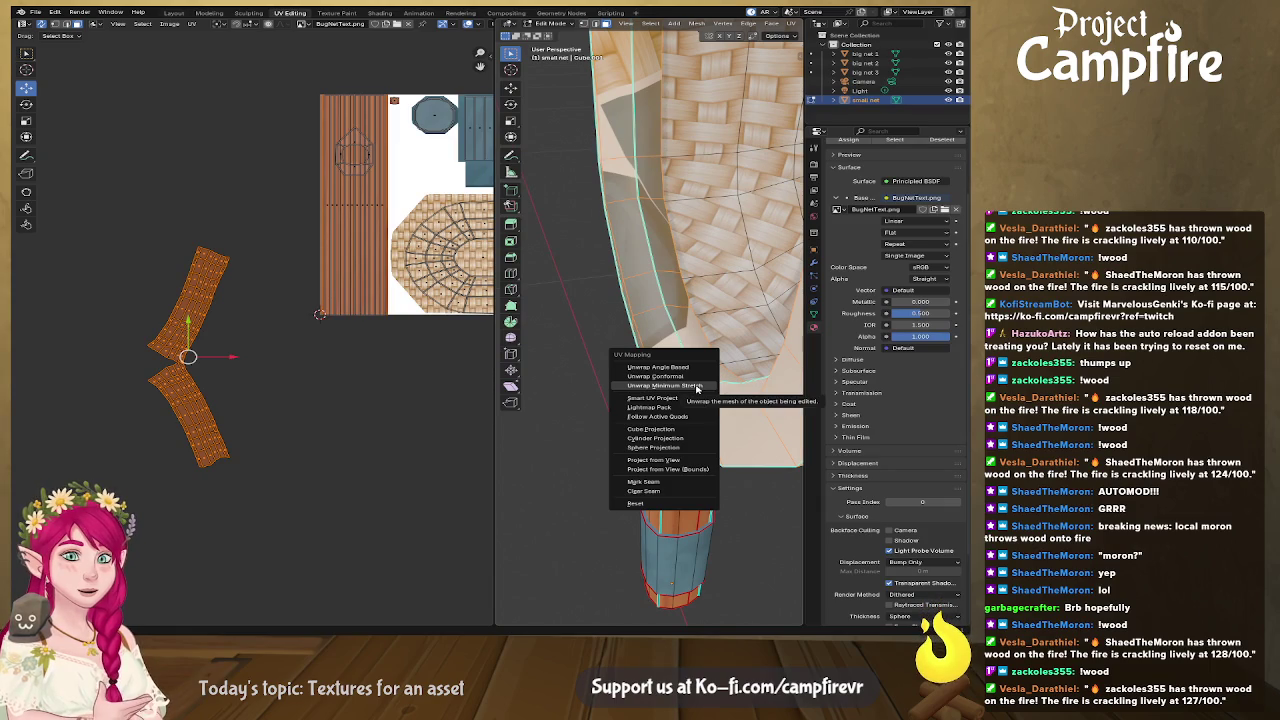
# Step: Unwrap the rim with minimal stretch and move the right wood island onto the left one
pyautogui.click(685, 386)
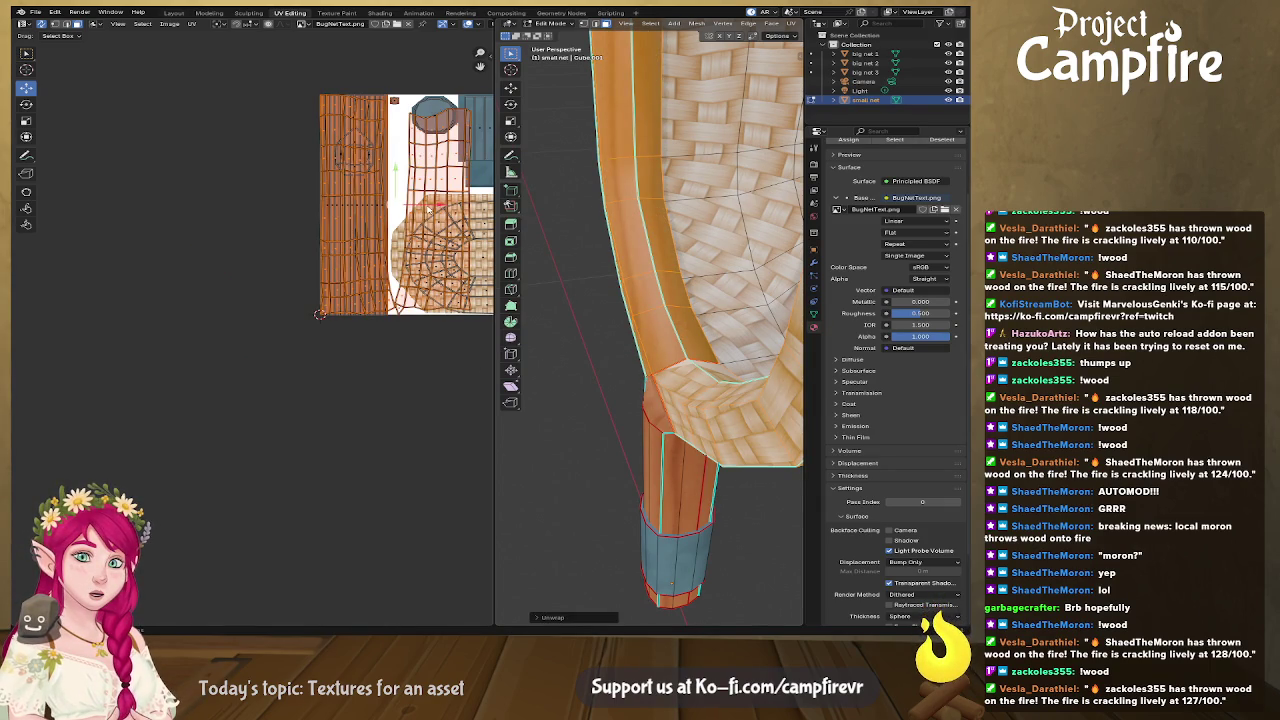
pyautogui.scroll(-1, 329, 328)
pyautogui.scroll(-2, 329, 328)
pyautogui.moveTo(329, 328); pyautogui.dragTo(322, 390, button='middle')
pyautogui.moveTo(697, 441)
pyautogui.mouseDown(button='middle')
pyautogui.moveTo(800, 424)
pyautogui.moveTo(790, 430)
pyautogui.mouseUp(button='middle')
pyautogui.moveTo(251, 300); pyautogui.dragTo(249, 316, button='middle')
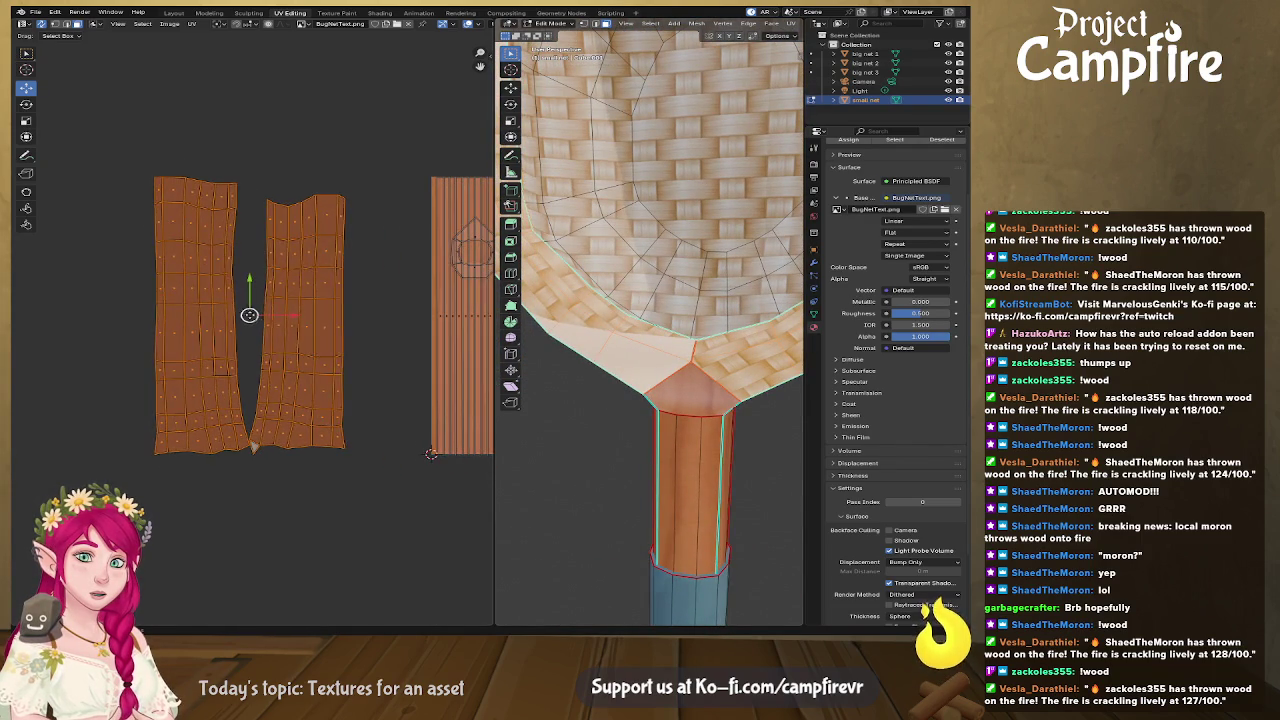
pyautogui.click(323, 363)
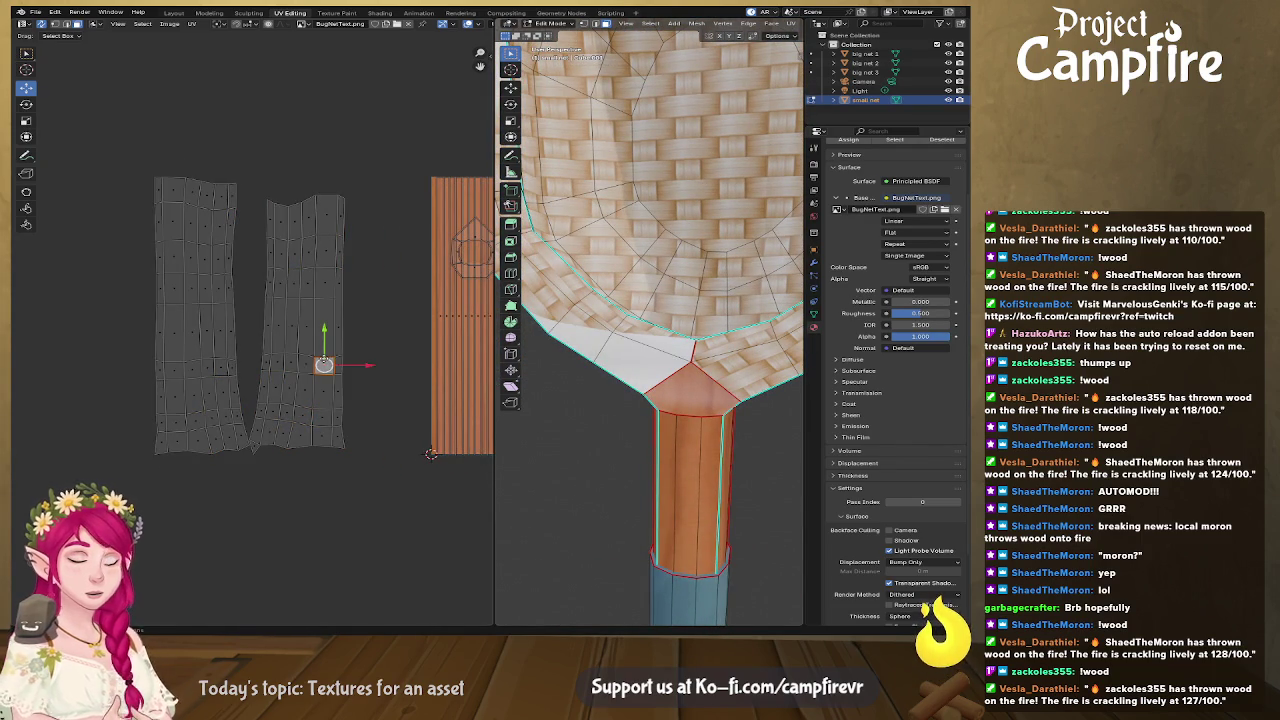
pyautogui.press('l')
pyautogui.press('g')
pyautogui.click(186, 318)
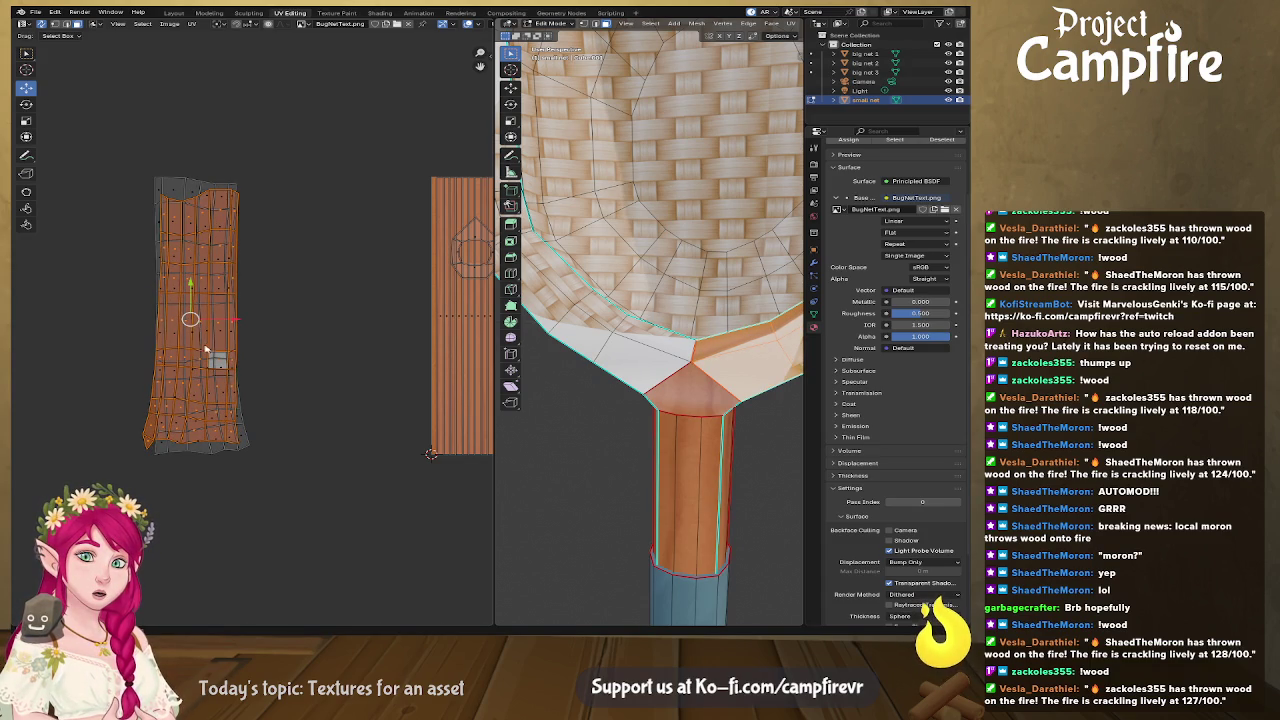
# Step: Mirror the handle island vertically, place it over the wood strip, and straighten it narrow
pyautogui.press('u')
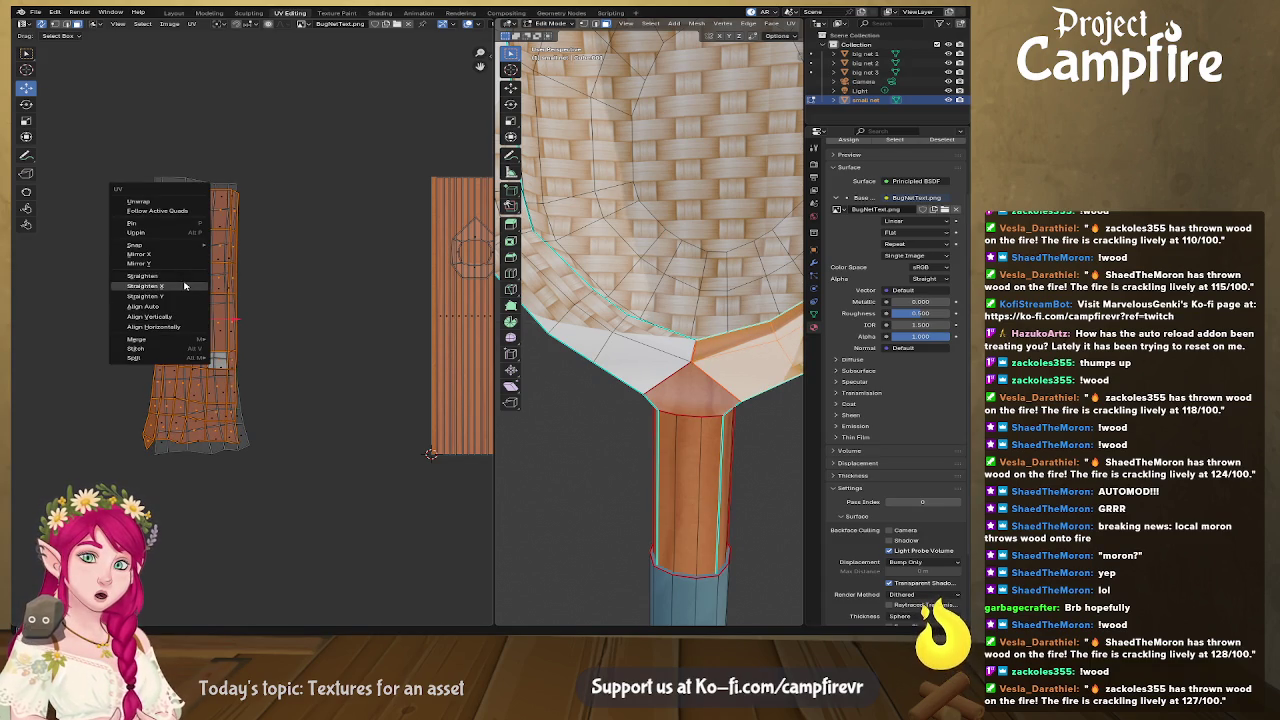
pyautogui.click(179, 265)
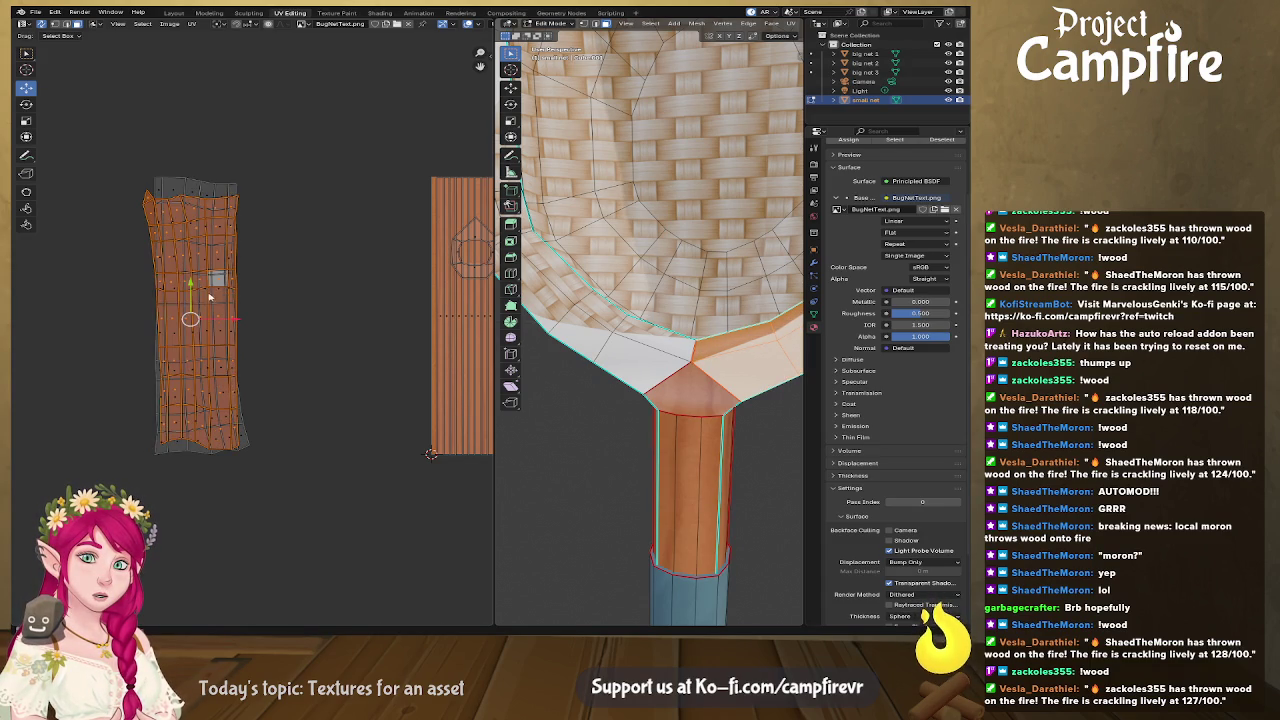
pyautogui.press('g')
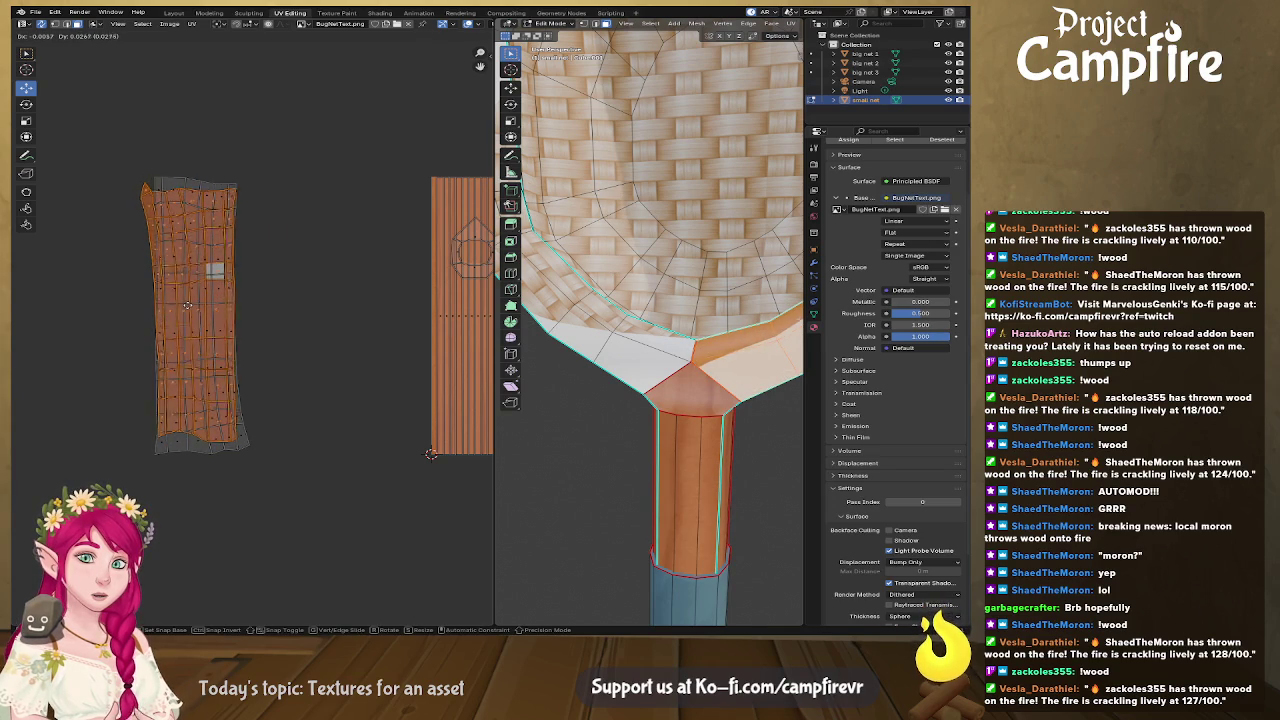
pyautogui.click(188, 305)
pyautogui.moveTo(126, 163); pyautogui.dragTo(280, 443)
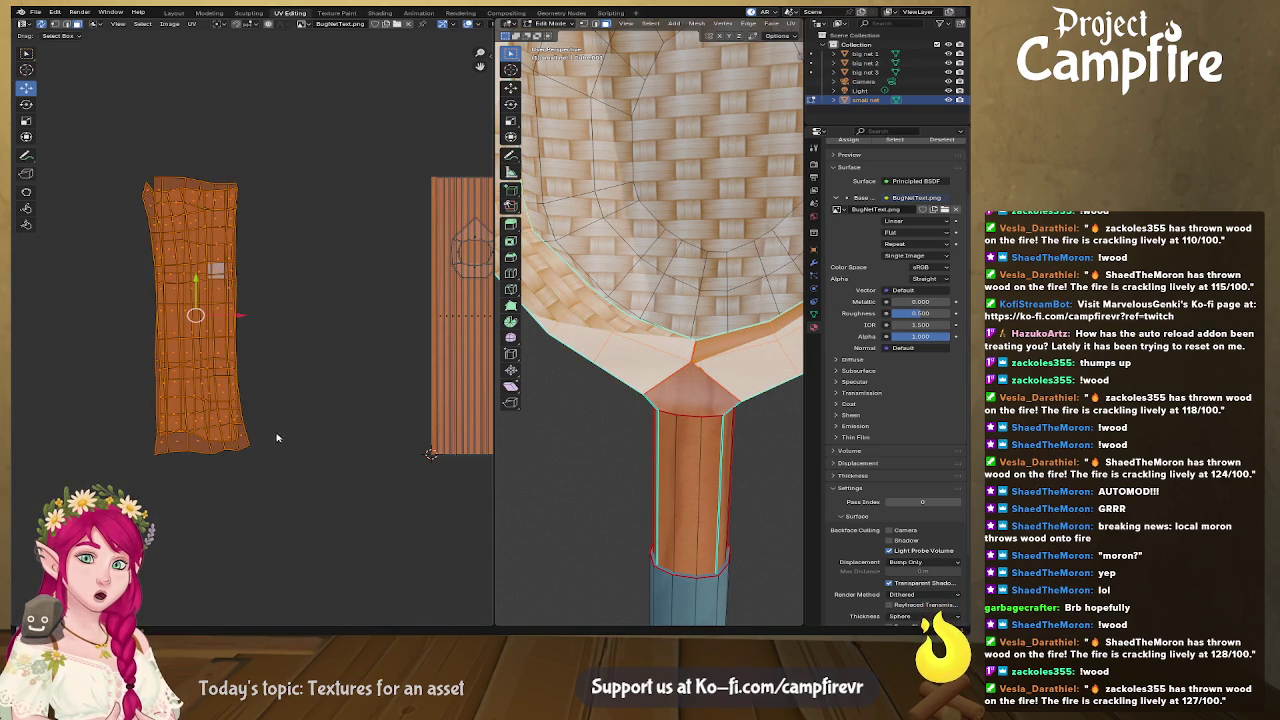
pyautogui.moveTo(195, 315); pyautogui.dragTo(383, 323)
pyautogui.rightClick(300, 268)
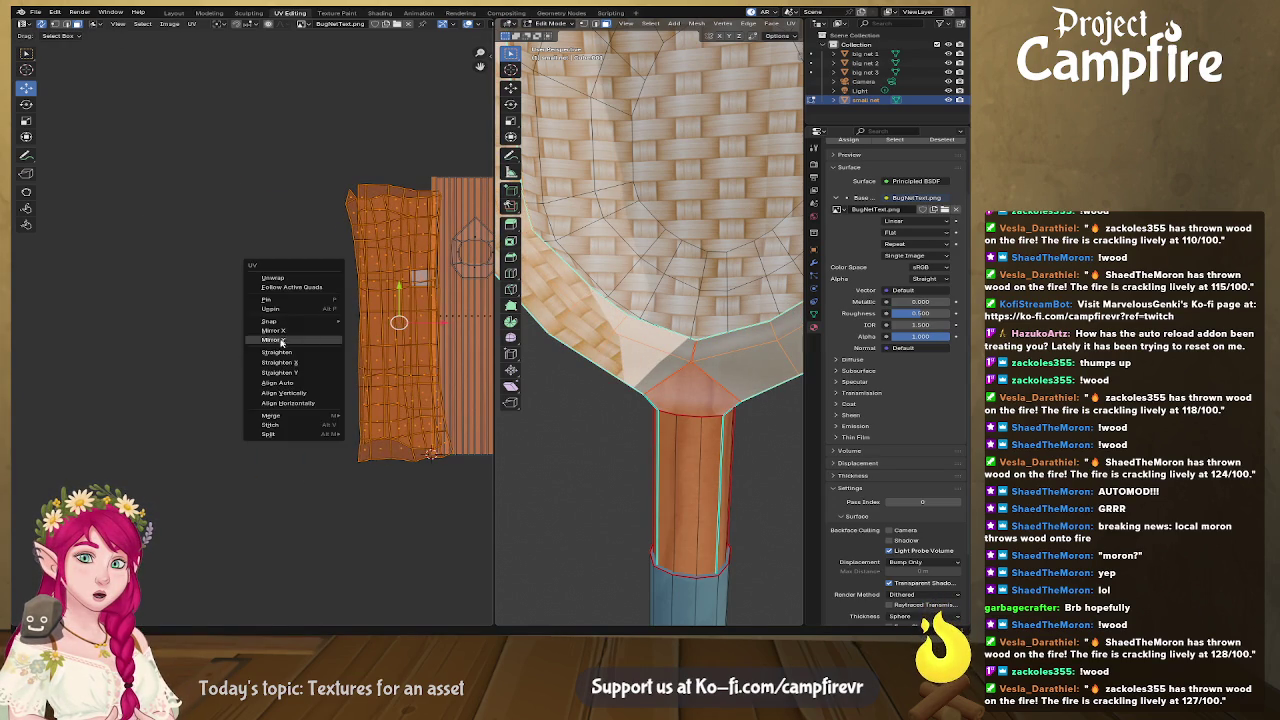
pyautogui.moveTo(265, 335); pyautogui.dragTo(395, 298)
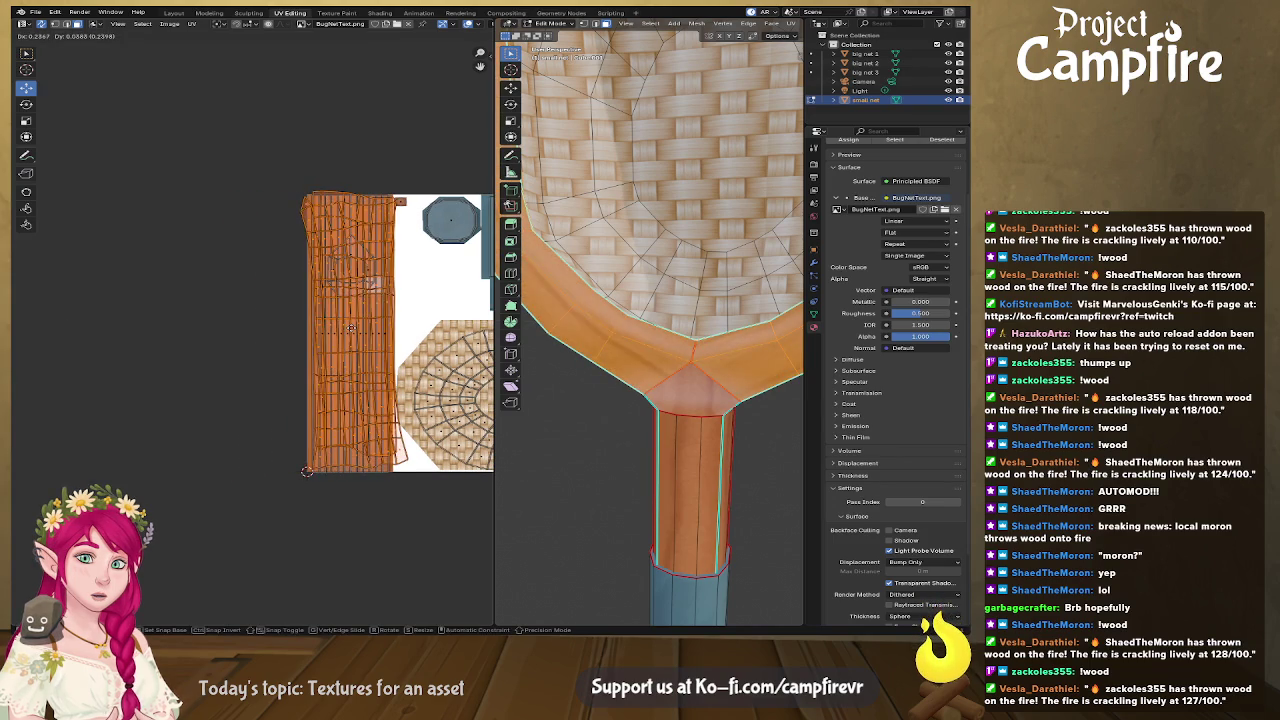
pyautogui.hotkey('ctrl', 'v')
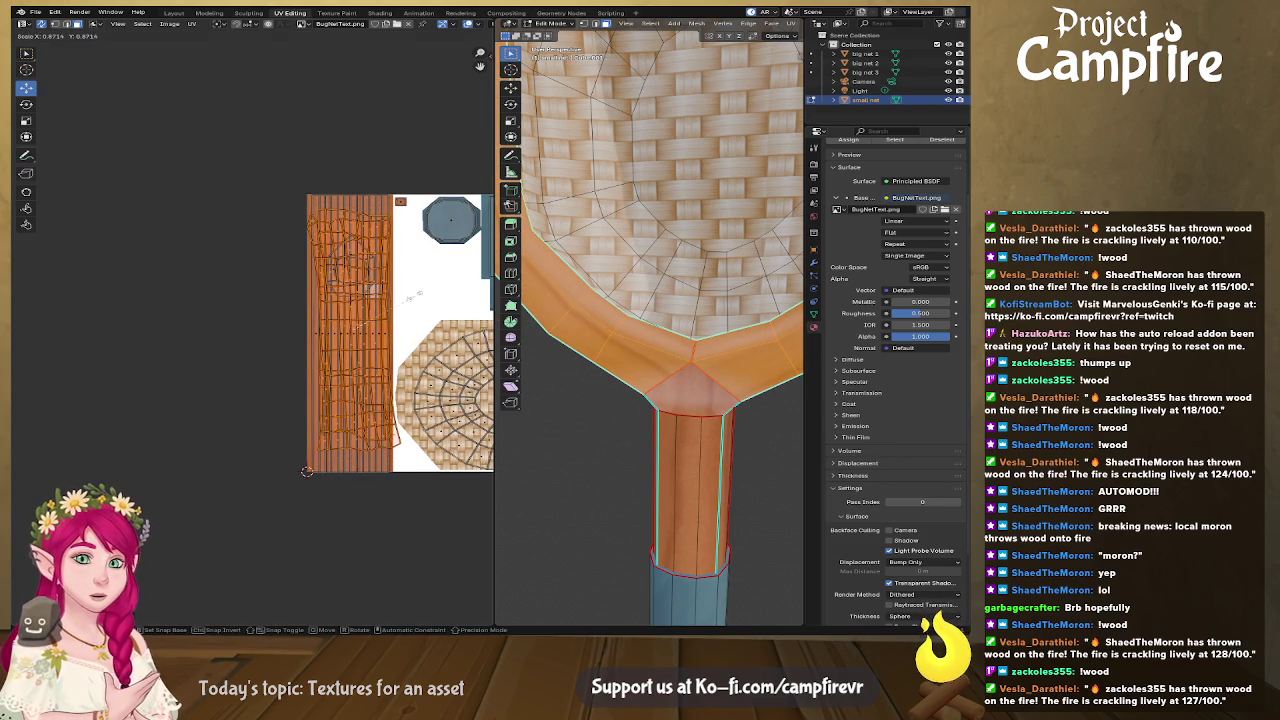
pyautogui.hotkey('ctrl', 'v')
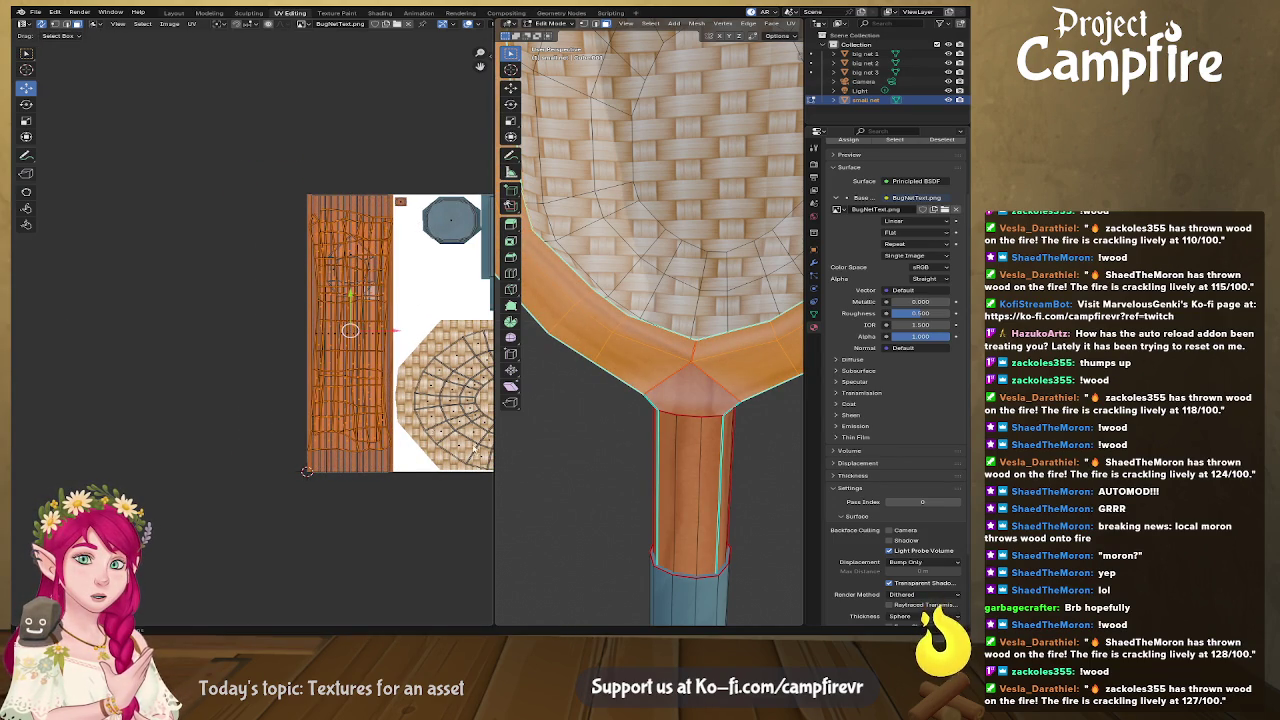
pyautogui.scroll(-2, 599, 451)
pyautogui.scroll(-2, 599, 451)
pyautogui.scroll(-1, 605, 442)
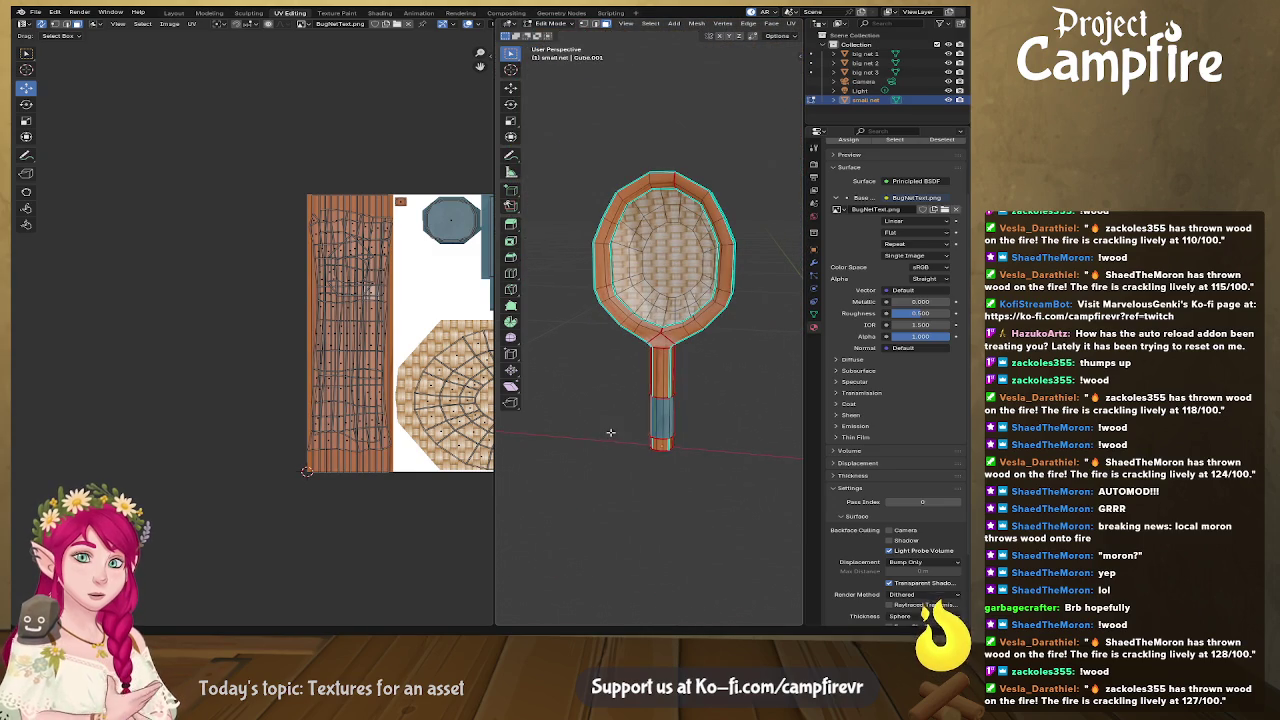
# Step: Return to Object Mode and save the Bugnets file
pyautogui.moveTo(442, 452); pyautogui.dragTo(266, 448, button='middle')
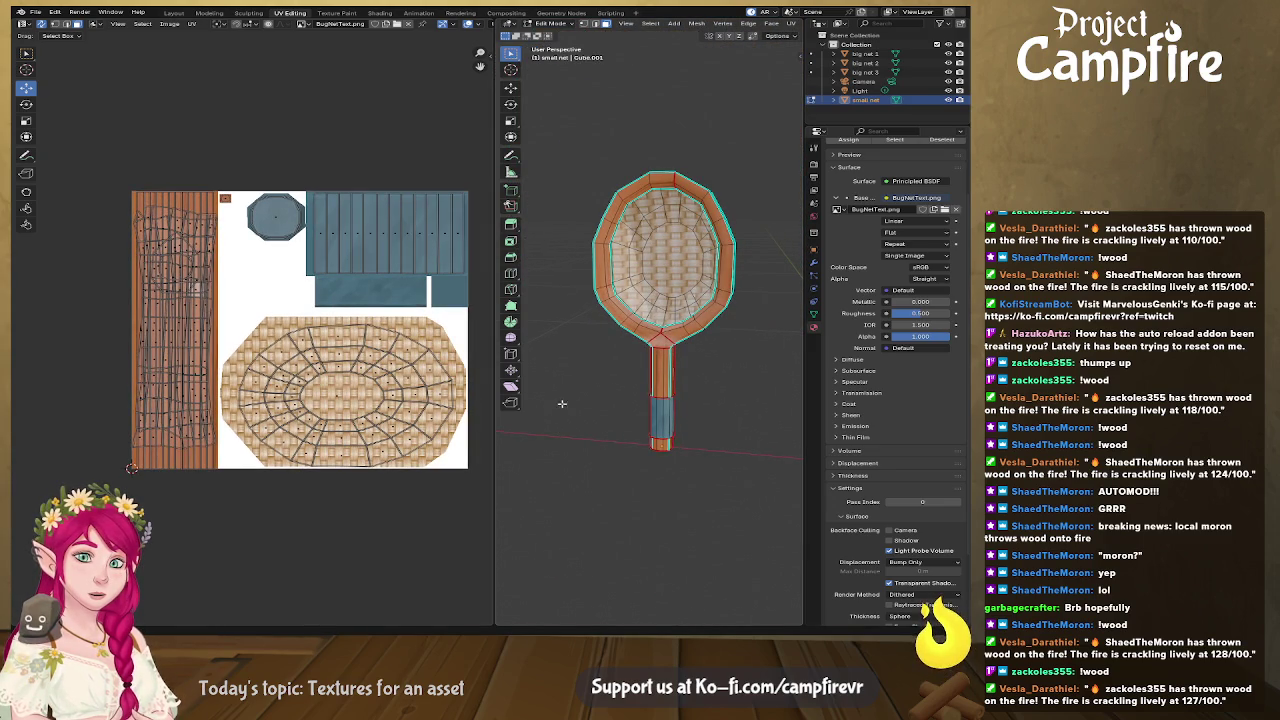
pyautogui.moveTo(561, 403); pyautogui.dragTo(543, 408, button='middle')
pyautogui.scroll(3, 600, 405)
pyautogui.press('Tab')
pyautogui.moveTo(650, 400); pyautogui.dragTo(700, 390, button='middle')
pyautogui.scroll(-3, 720, 385)
pyautogui.scroll(-2, 732, 379)
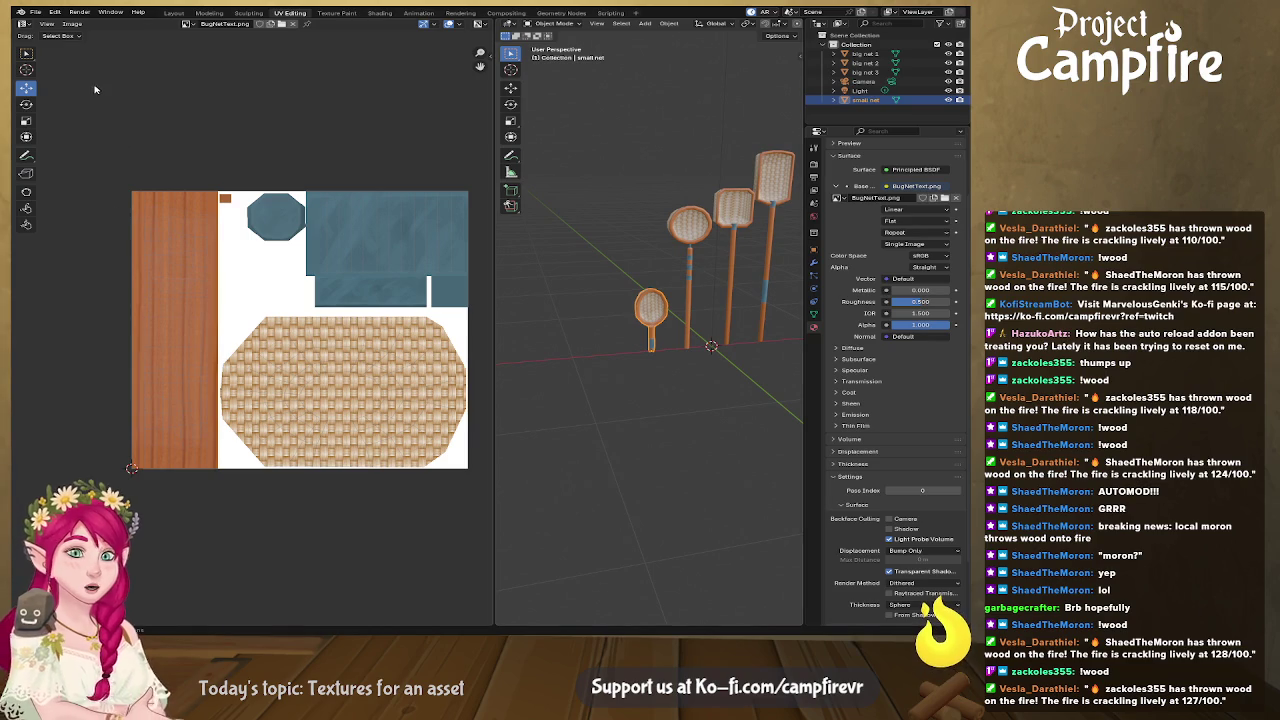
pyautogui.hotkey('ctrl', 's')
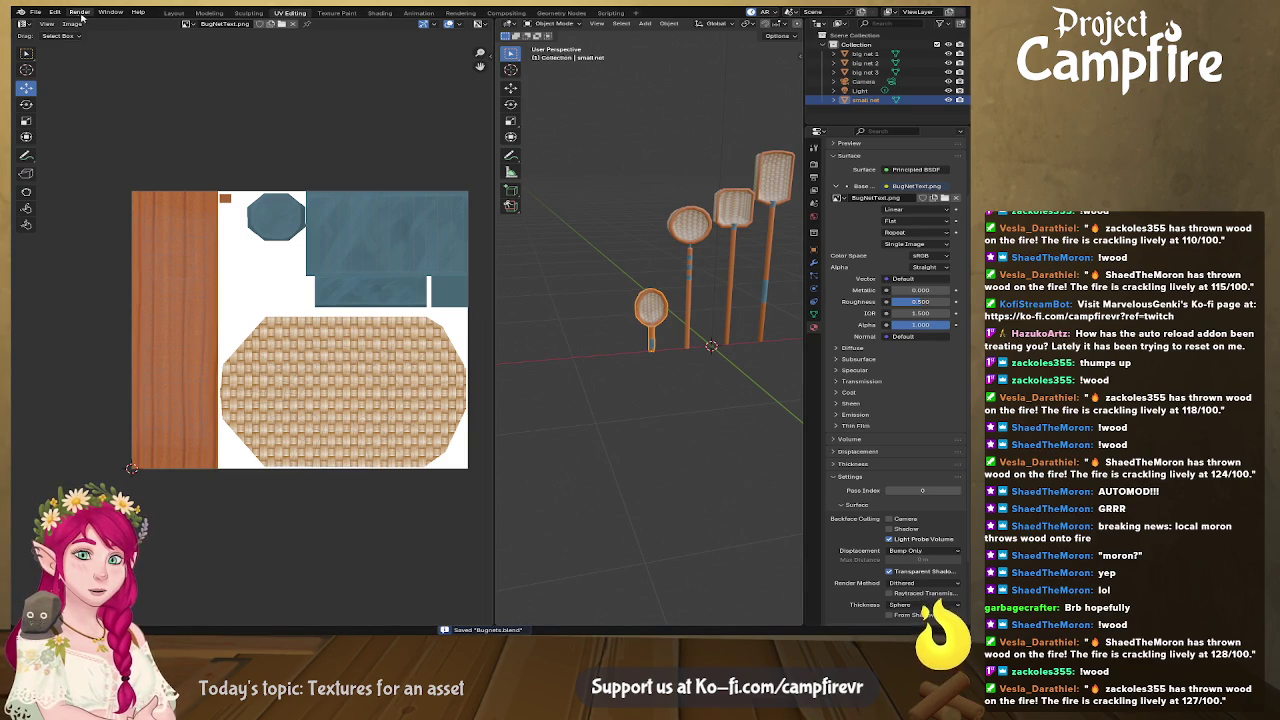
# Step: View all four textured nets in the Layout workspace, saving again
pyautogui.click(174, 12)
pyautogui.moveTo(468, 268)
pyautogui.mouseDown(button='middle')
pyautogui.moveTo(479, 322)
pyautogui.moveTo(424, 389)
pyautogui.moveTo(357, 320)
pyautogui.moveTo(430, 350)
pyautogui.moveTo(477, 380)
pyautogui.moveTo(470, 392)
pyautogui.moveTo(566, 396)
pyautogui.moveTo(545, 400)
pyautogui.mouseUp(button='middle')
pyautogui.scroll(-3, 479, 322)
pyautogui.click(522, 412)
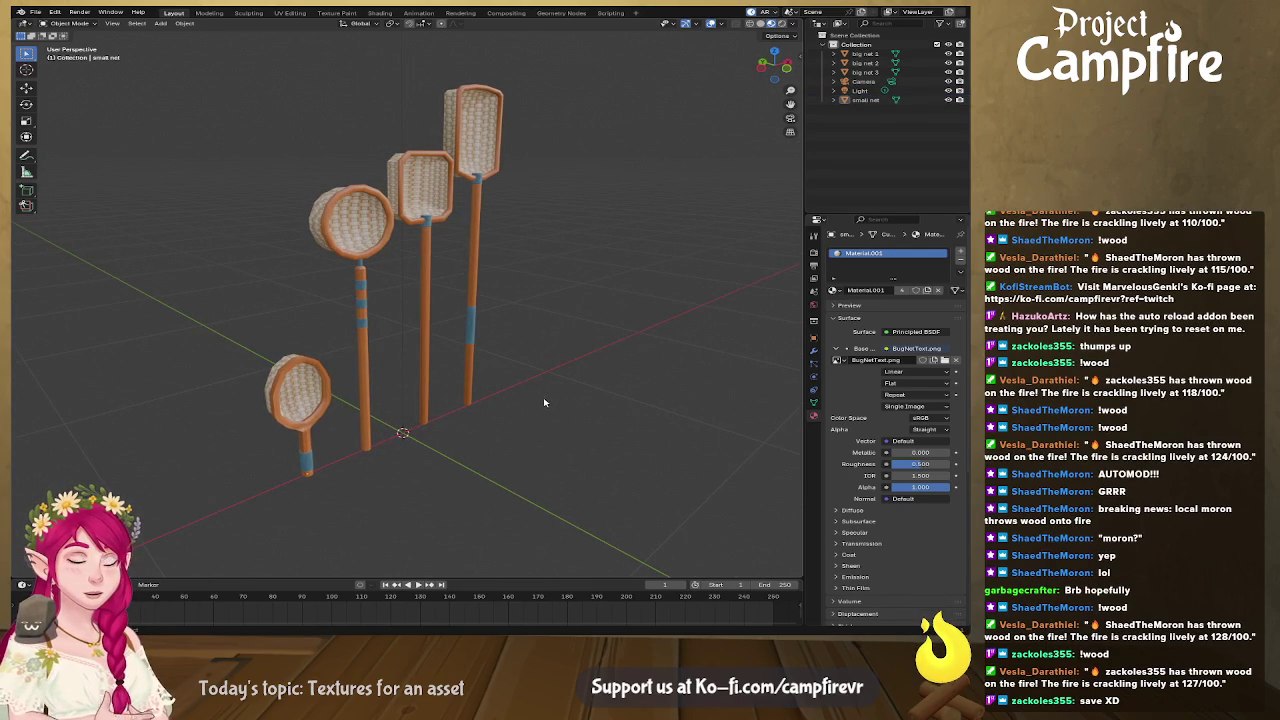
pyautogui.hotkey('ctrl', 's')
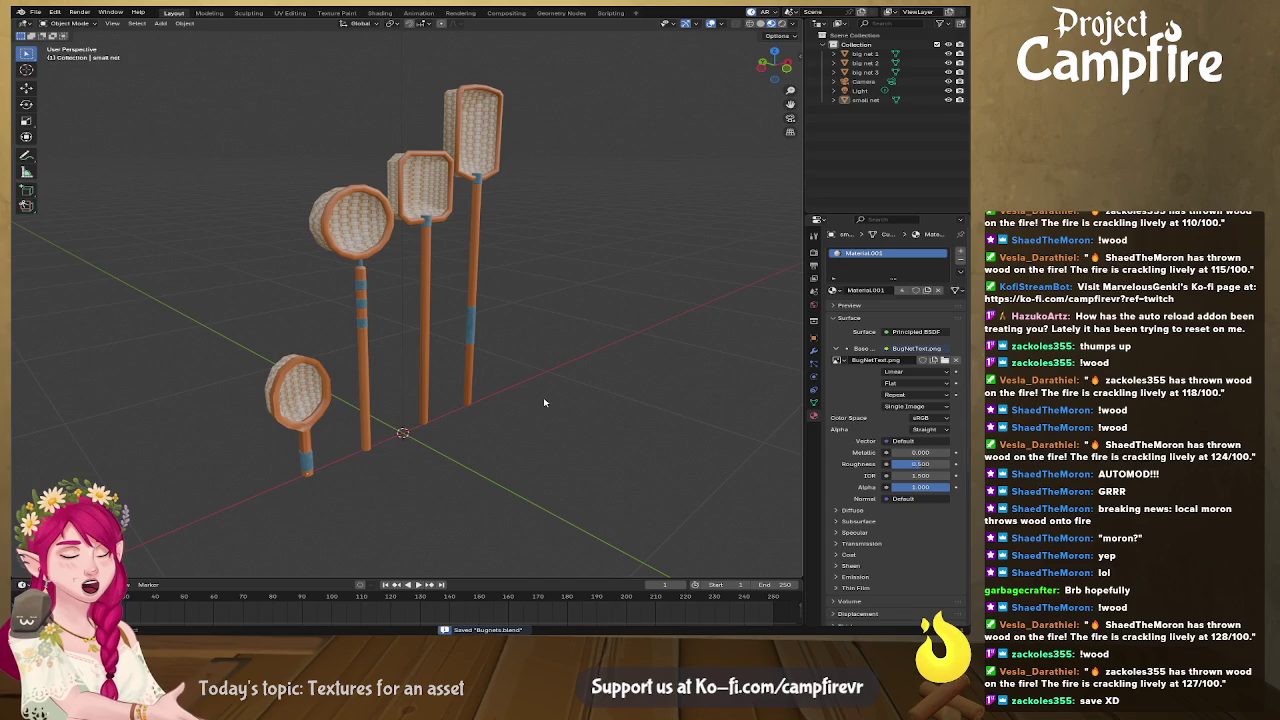
pyautogui.moveTo(544, 402)
pyautogui.mouseDown(button='middle')
pyautogui.moveTo(582, 414)
pyautogui.moveTo(554, 402)
pyautogui.moveTo(469, 417)
pyautogui.moveTo(566, 414)
pyautogui.mouseUp(button='middle')
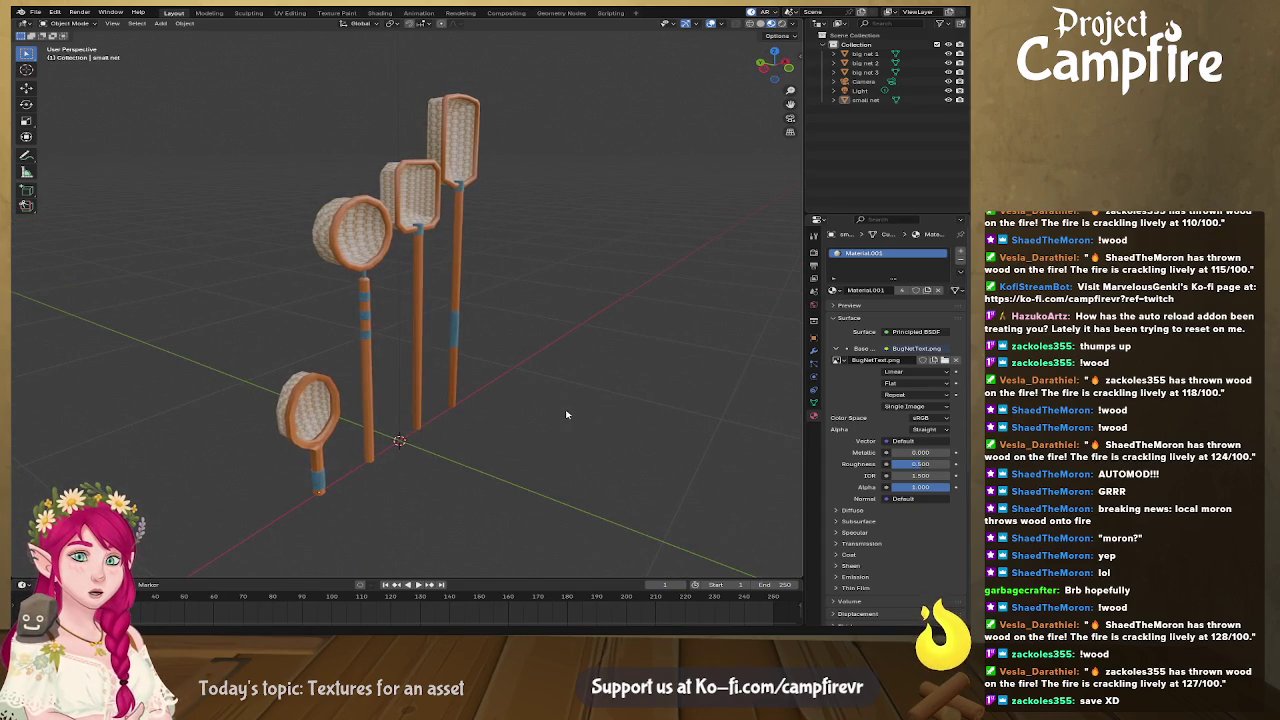
pyautogui.click(330, 482)
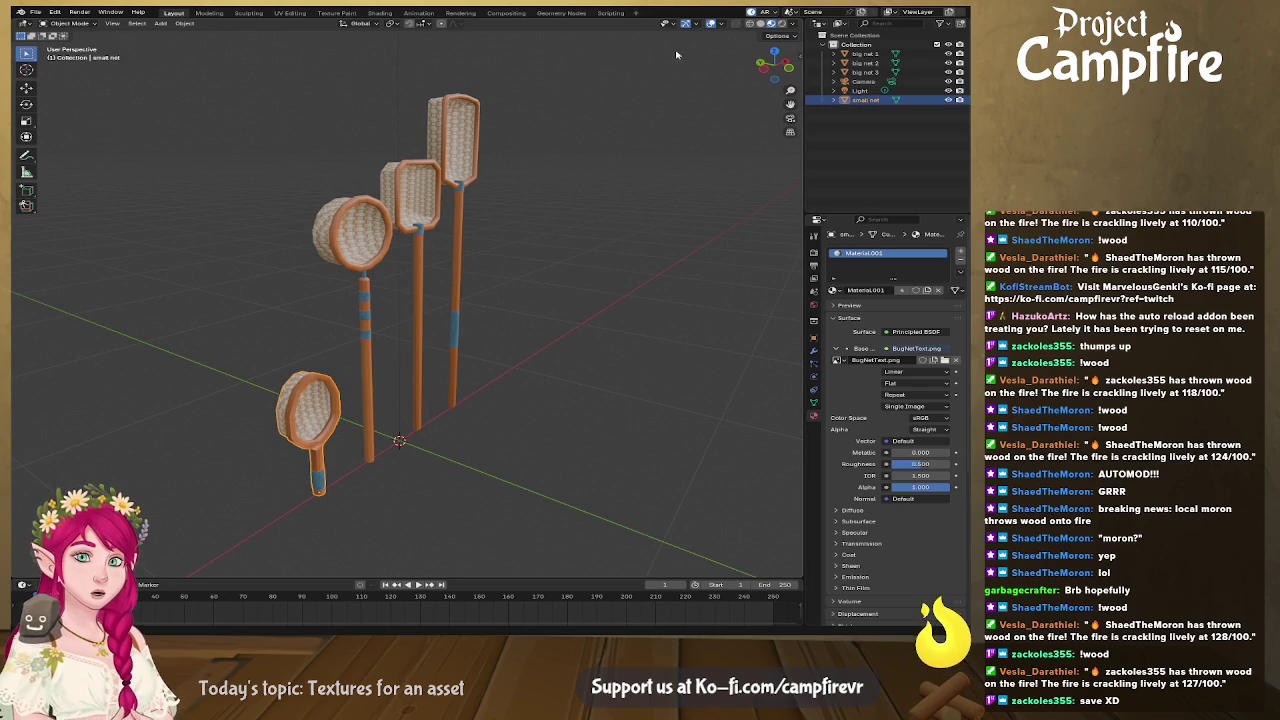
pyautogui.hotkey('shift', 'space')
pyautogui.press('g')
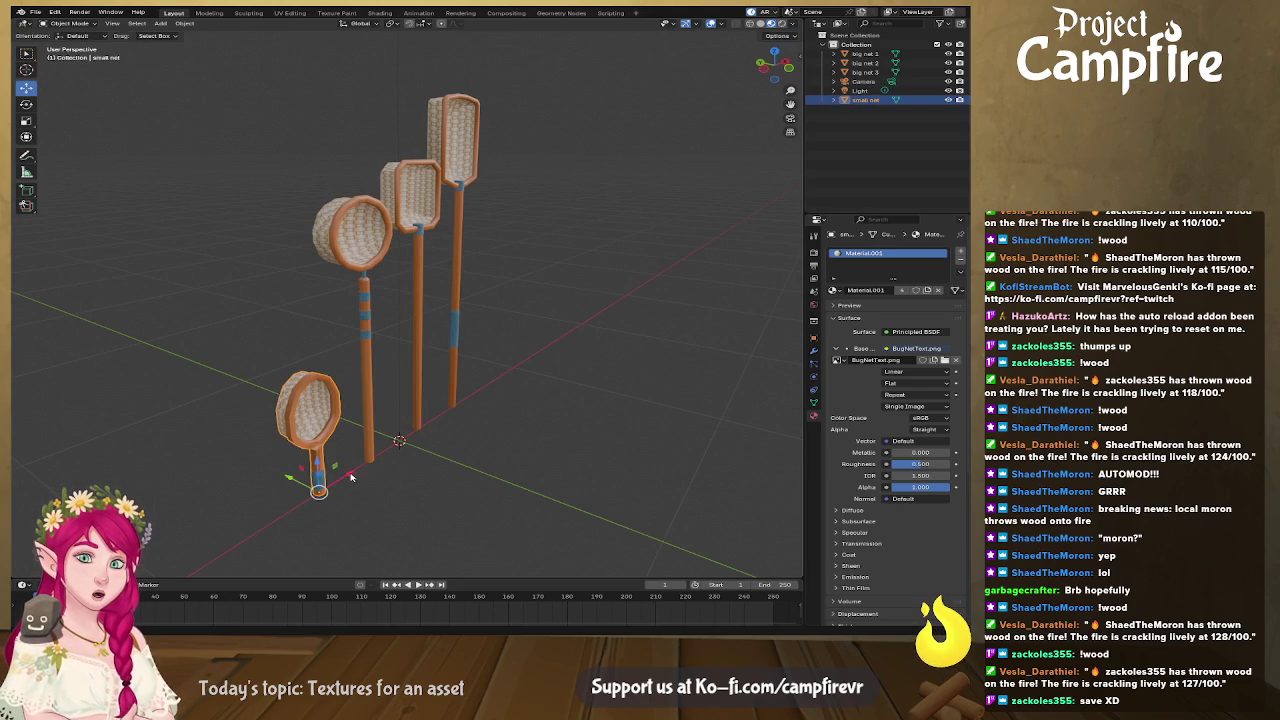
pyautogui.moveTo(352, 478); pyautogui.dragTo(426, 476, button='middle')
pyautogui.click(472, 476)
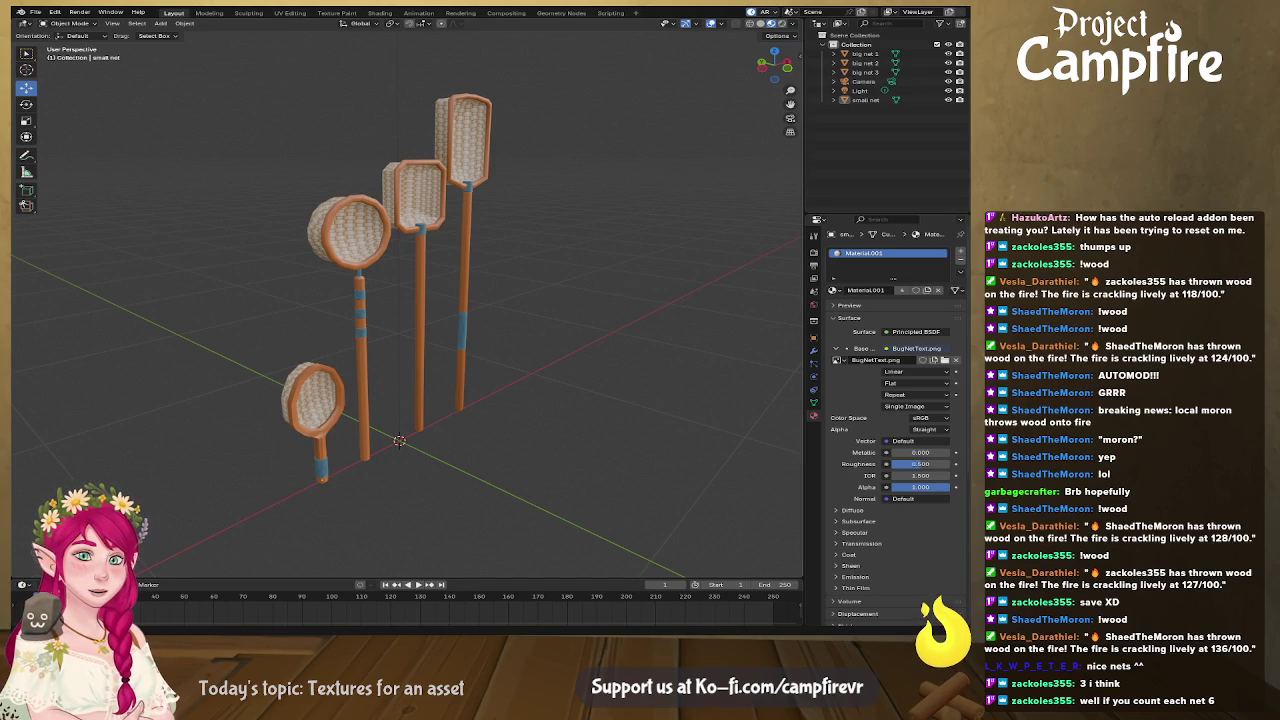
pyautogui.moveTo(440, 400); pyautogui.dragTo(517, 434, button='middle')
# Step: Set the tallest net's Location X to 0 in the N panel
pyautogui.click(497, 430)
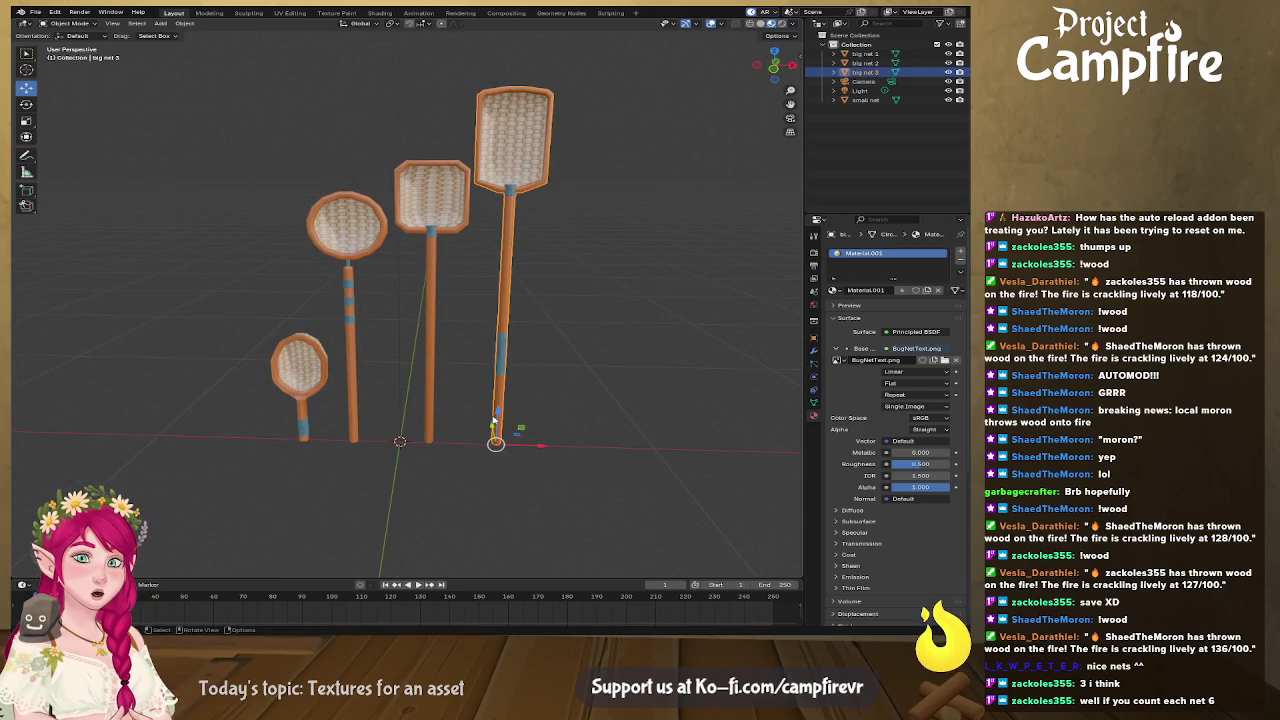
pyautogui.click(792, 63)
pyautogui.click(725, 72)
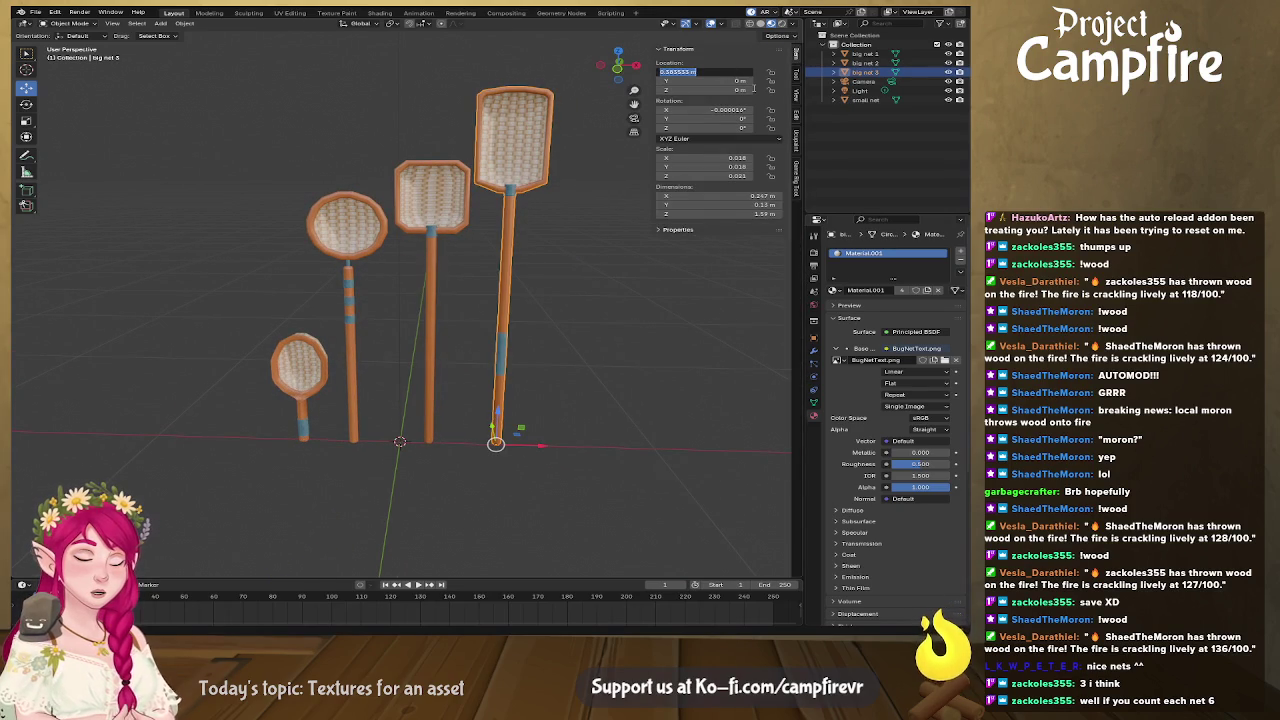
pyautogui.write('0')
pyautogui.press('Return')
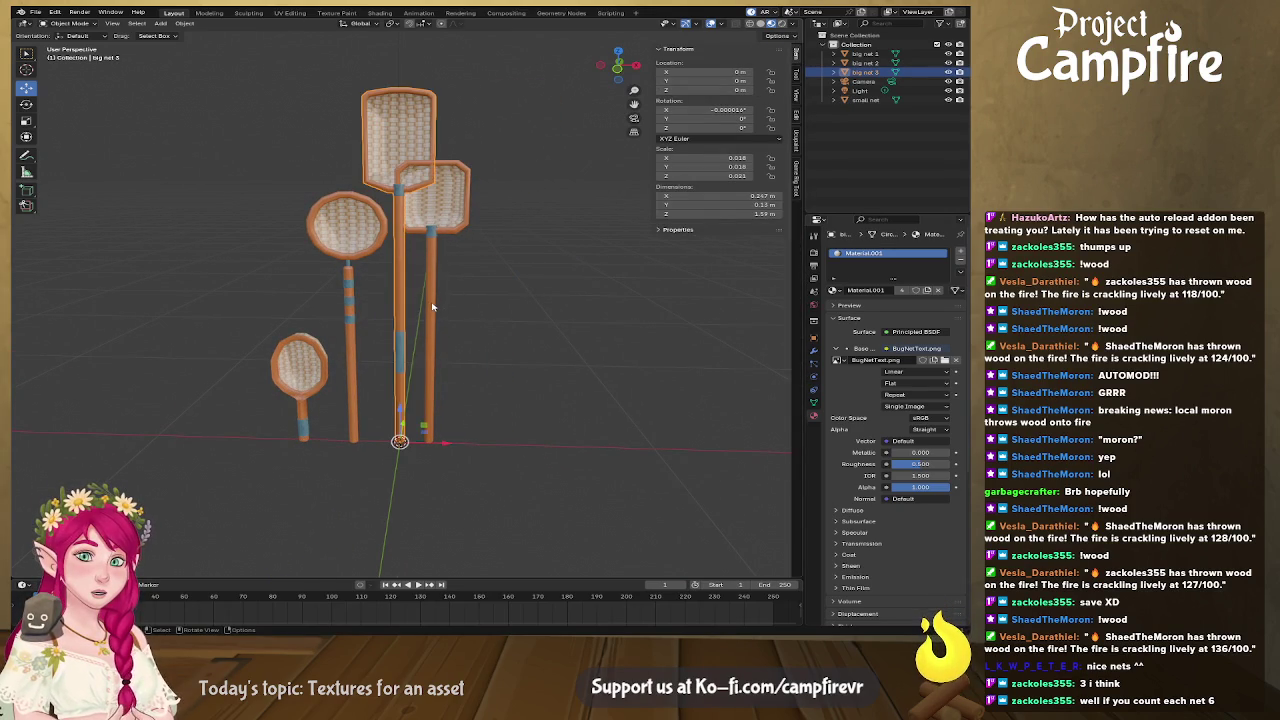
# Step: Set Location X to 0 for big net 2 and big net 1
pyautogui.click(433, 306)
pyautogui.click(733, 72)
pyautogui.write('0')
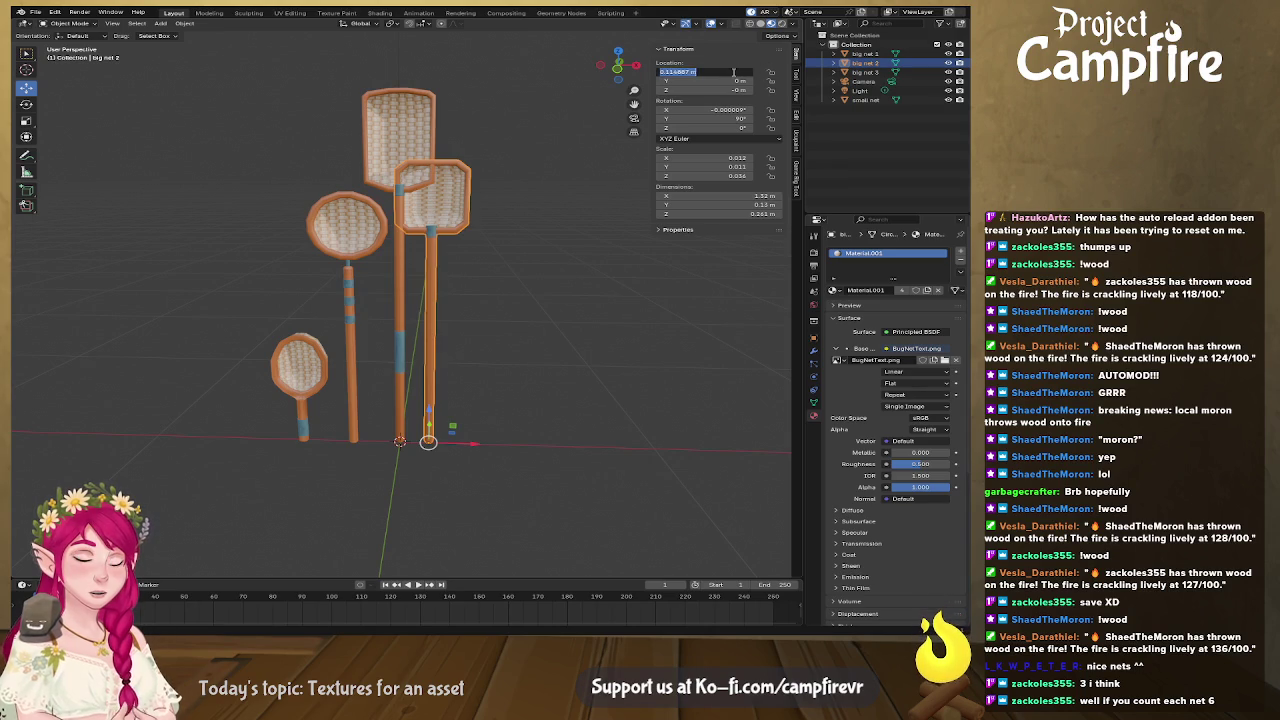
pyautogui.press('Return')
pyautogui.click(352, 297)
pyautogui.click(733, 72)
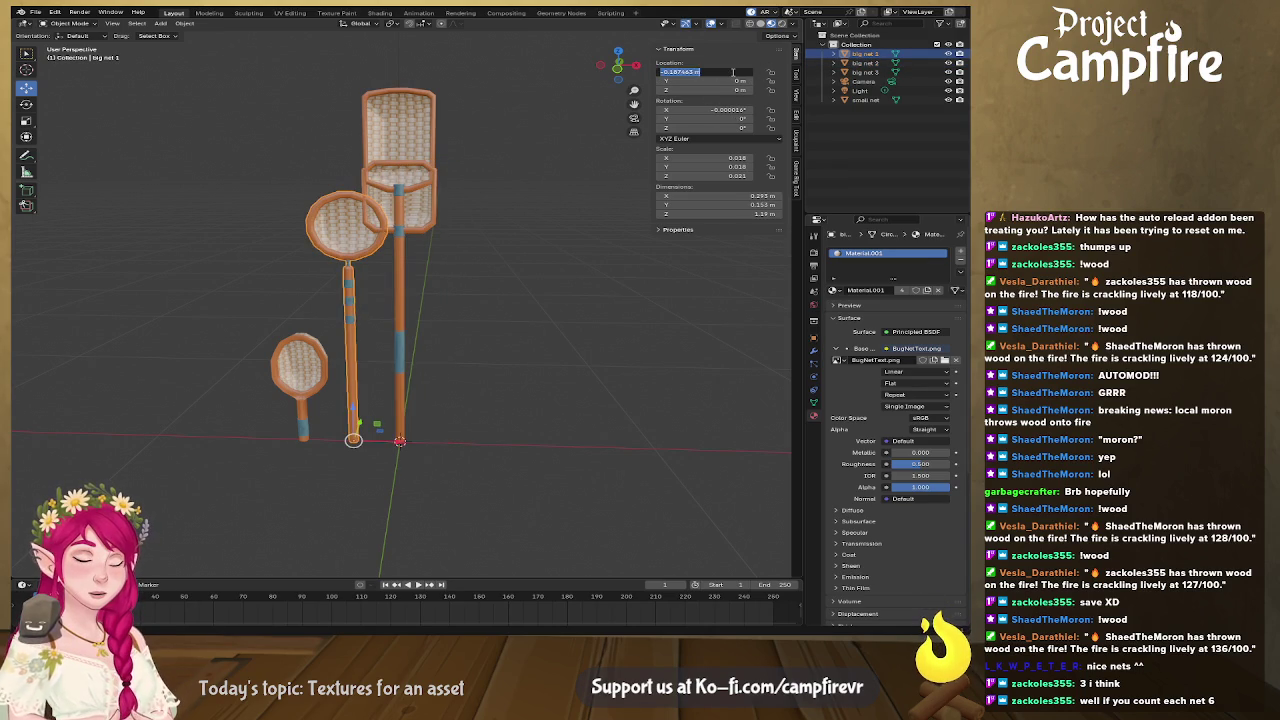
pyautogui.write('0')
pyautogui.press('Return')
# Step: Set the small net's Location X to 0 and view the aligned nets from the side
pyautogui.click(294, 385)
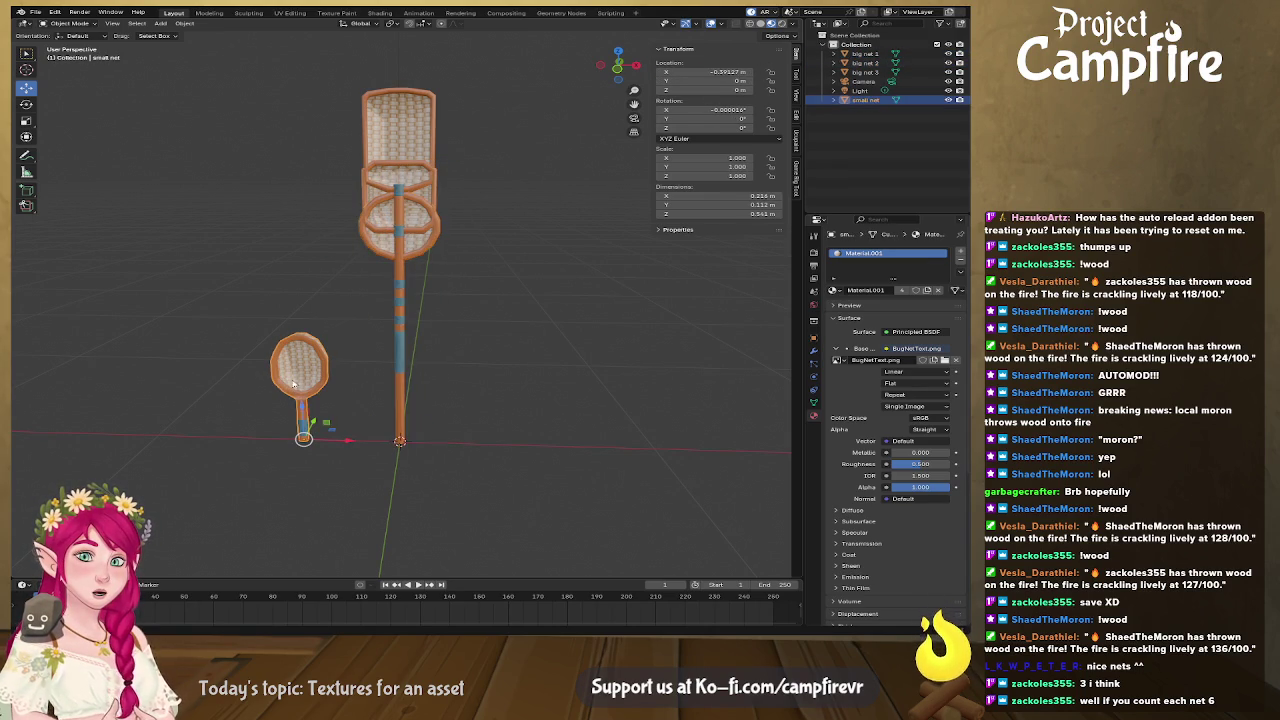
pyautogui.click(735, 72)
pyautogui.write('0')
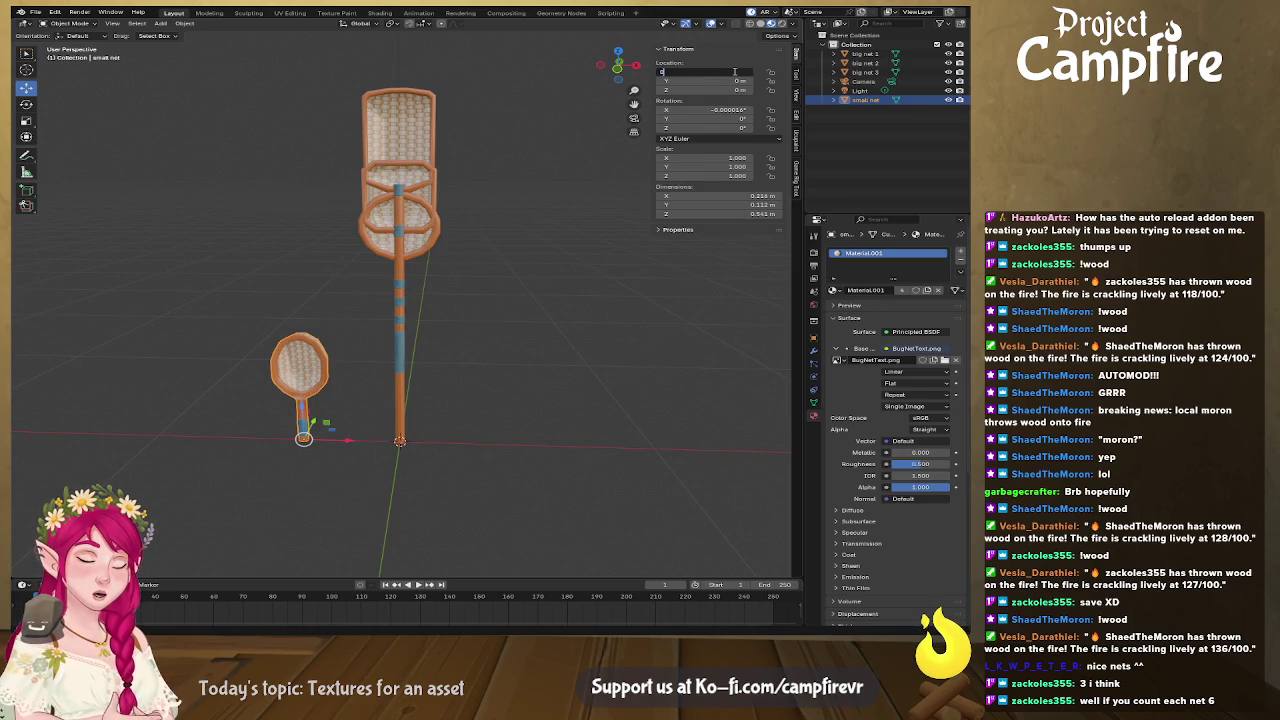
pyautogui.press('Return')
pyautogui.moveTo(306, 271); pyautogui.dragTo(430, 272, button='middle')
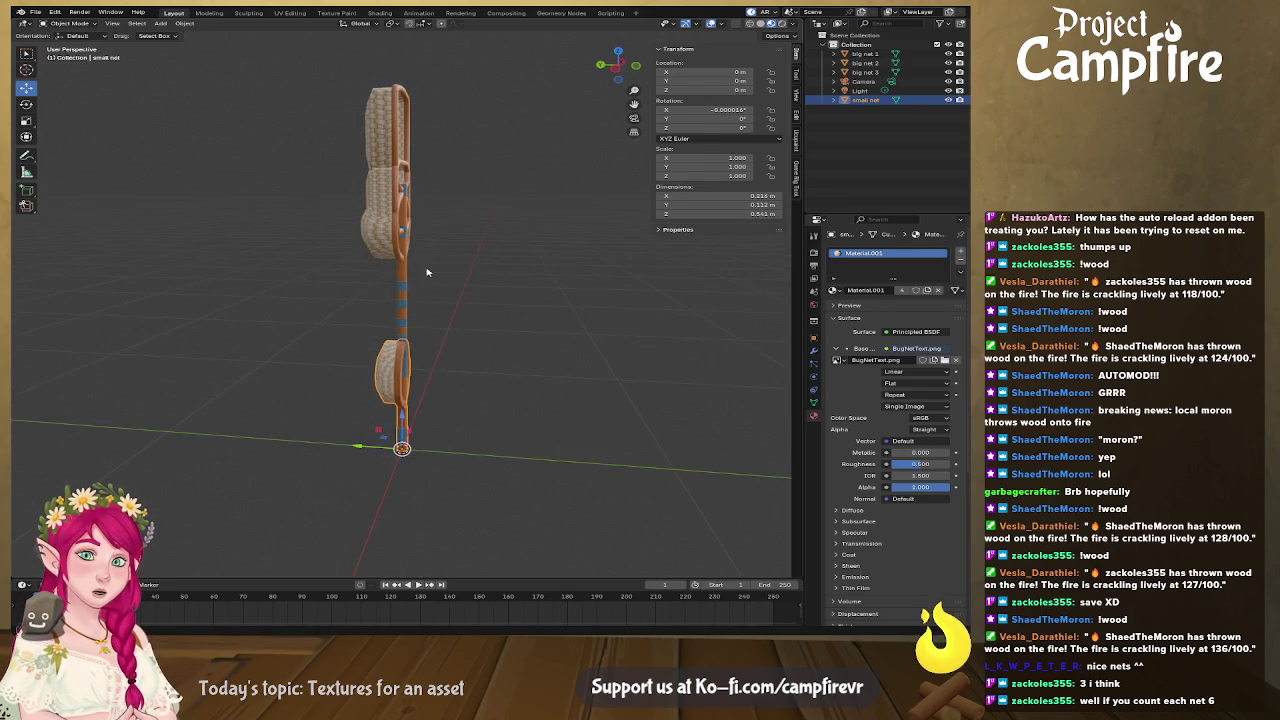
# Step: Select the four nets and the Light object in the outliner
pyautogui.moveTo(316, 80); pyautogui.dragTo(520, 440)
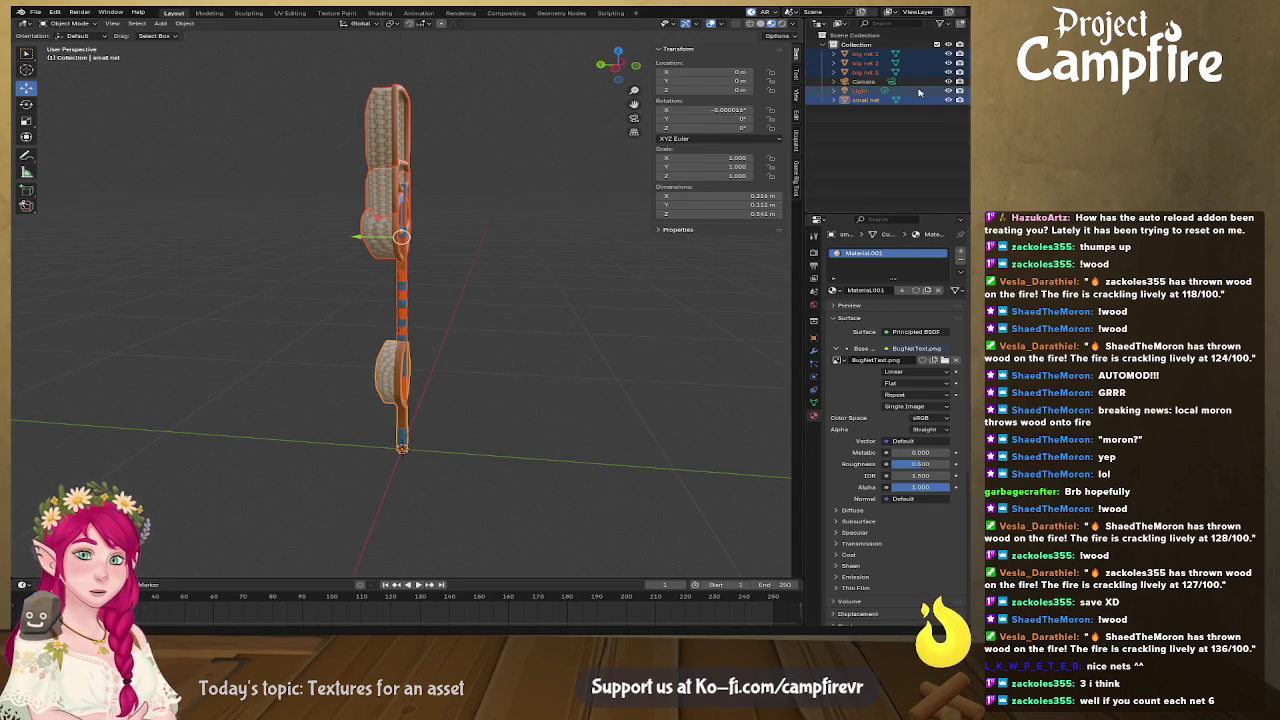
pyautogui.click(862, 91)
pyautogui.click(866, 99)
pyautogui.keyDown('ctrl'); pyautogui.click(866, 72); pyautogui.keyUp('ctrl')
pyautogui.keyDown('ctrl'); pyautogui.click(866, 62); pyautogui.keyUp('ctrl')
pyautogui.keyDown('ctrl'); pyautogui.click(866, 53); pyautogui.keyUp('ctrl')
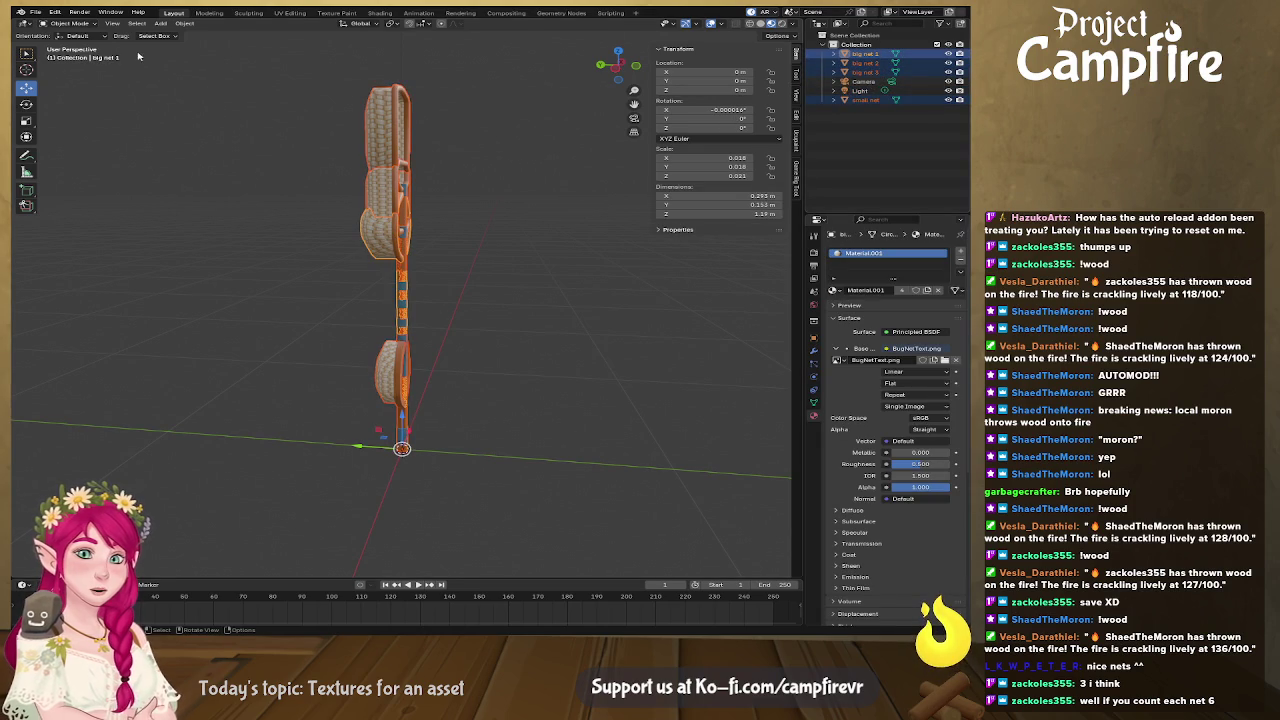
# Step: Browse the export formats, deselect everything and save Bugnets.blend
pyautogui.click(38, 14)
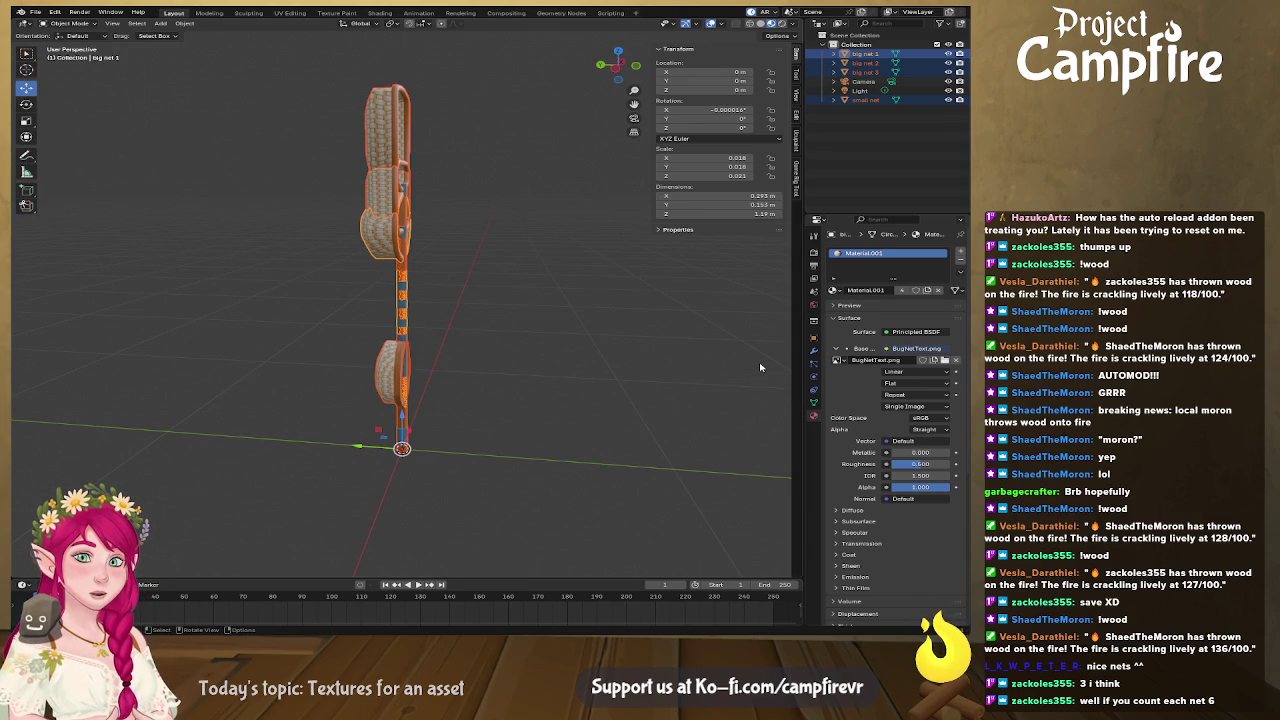
pyautogui.click(623, 368)
pyautogui.hotkey('ctrl', 's')
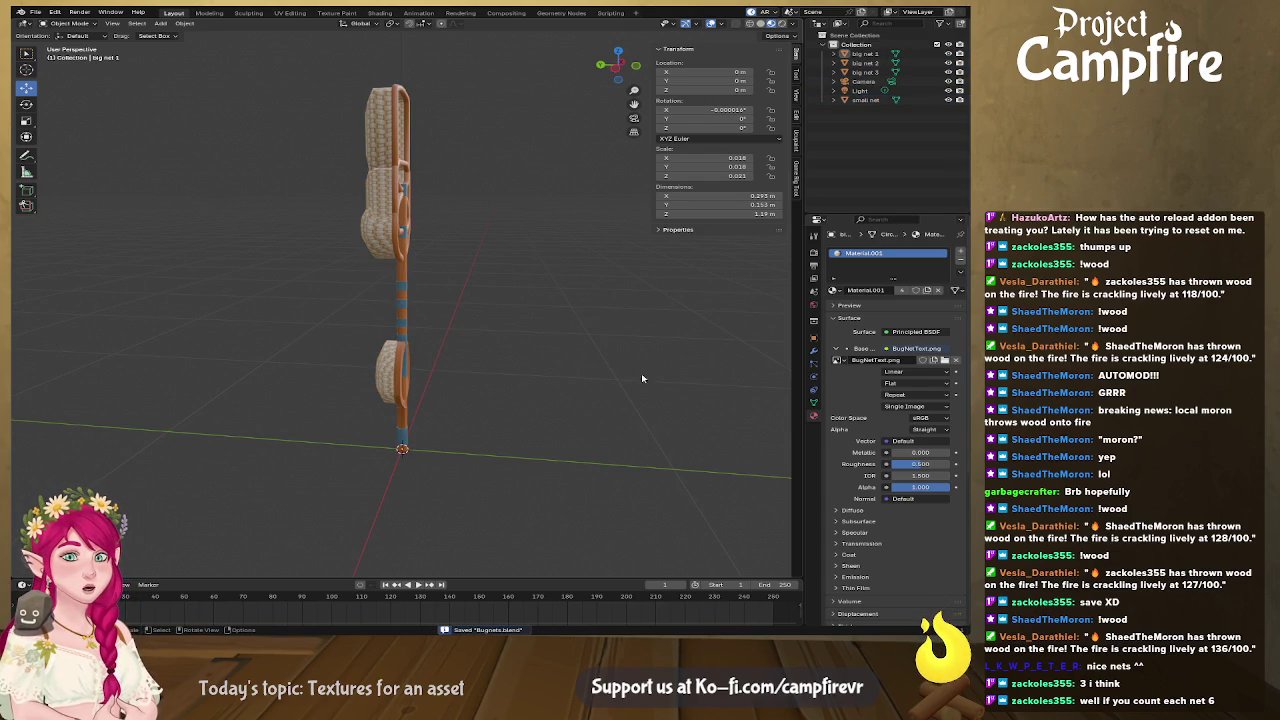